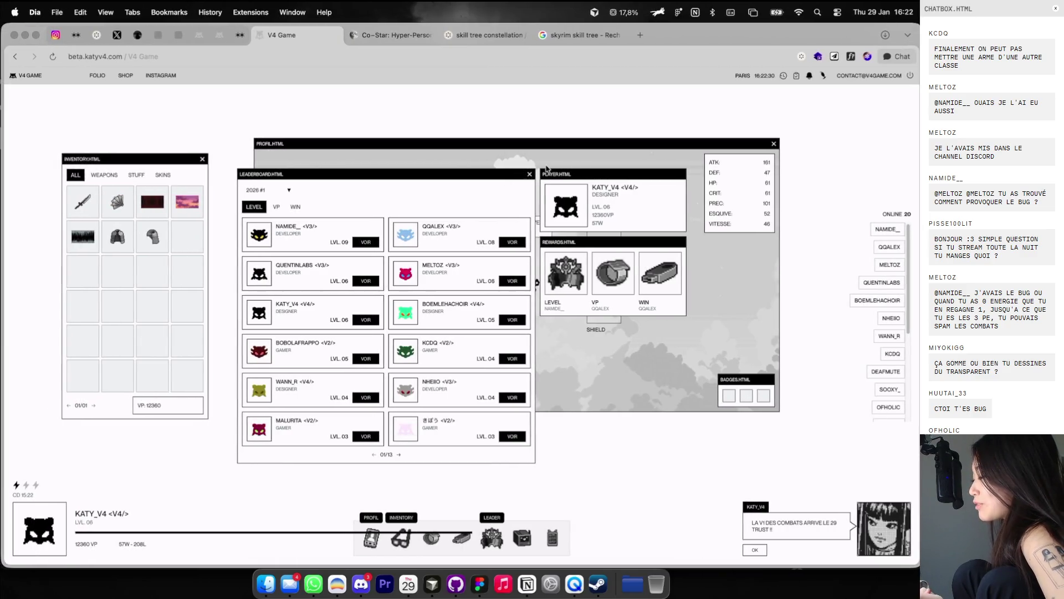
Step: Fight an online V4 Game player, skip to the defeat, then switch to the Socrate Figma file
{"action": "left_click", "coordinate": [529, 175]}
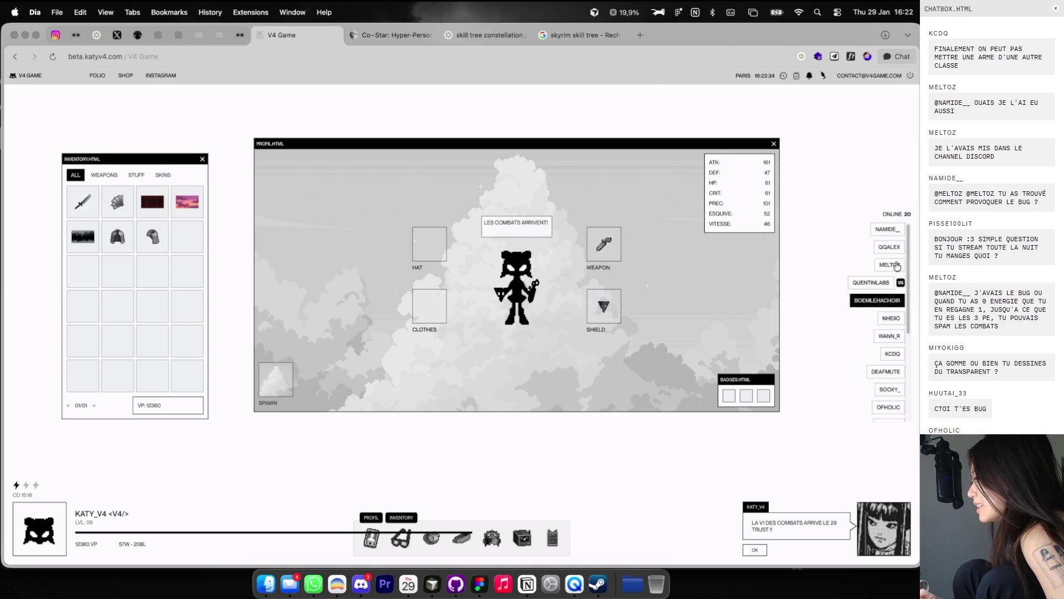
{"action": "left_click", "coordinate": [901, 230]}
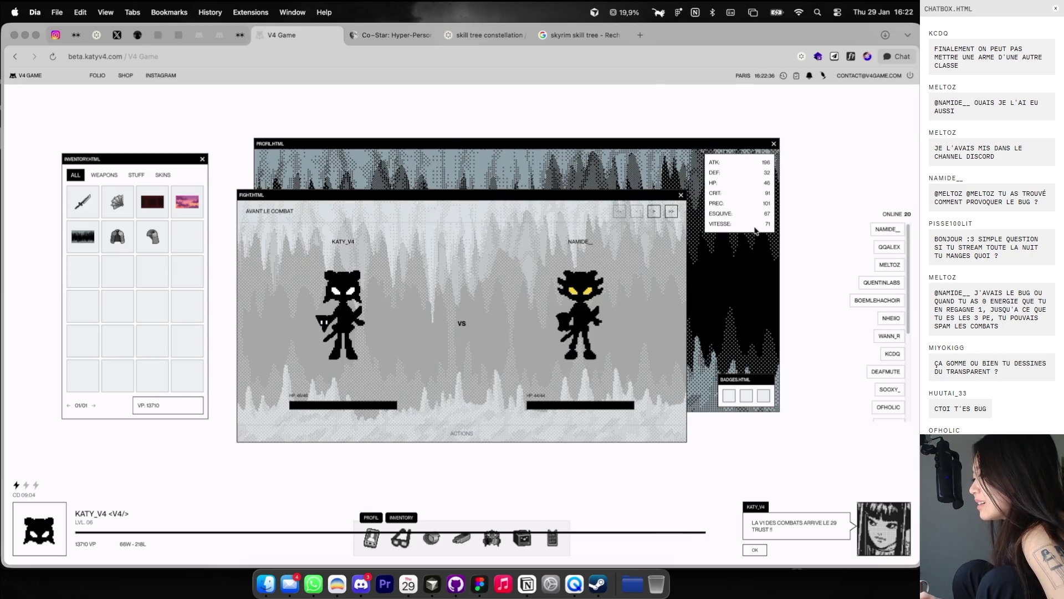
{"action": "left_click", "coordinate": [654, 212]}
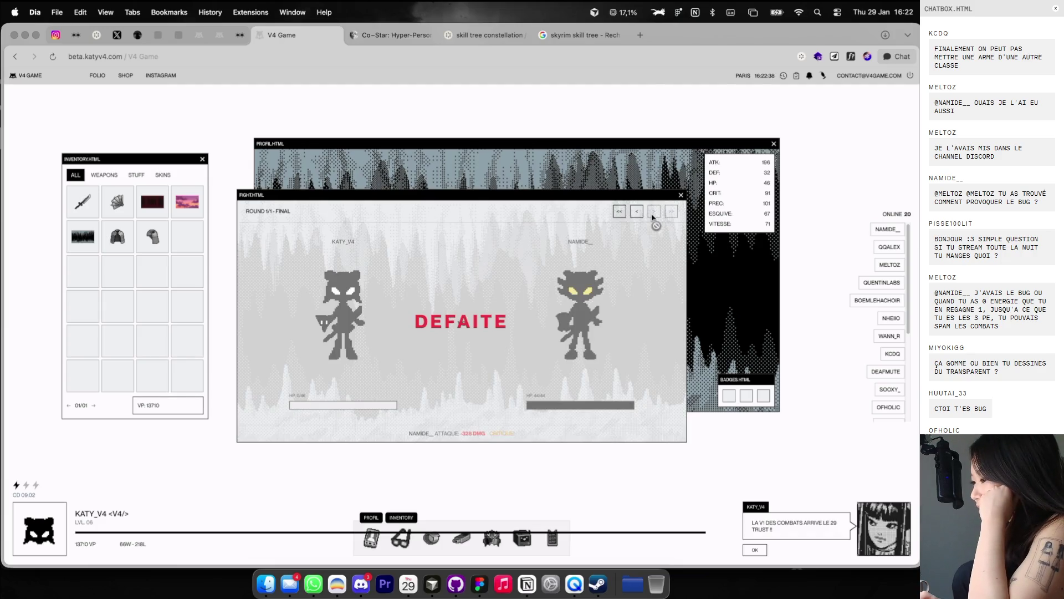
{"action": "left_click", "coordinate": [681, 195]}
{"action": "key", "text": "ctrl+Right"}
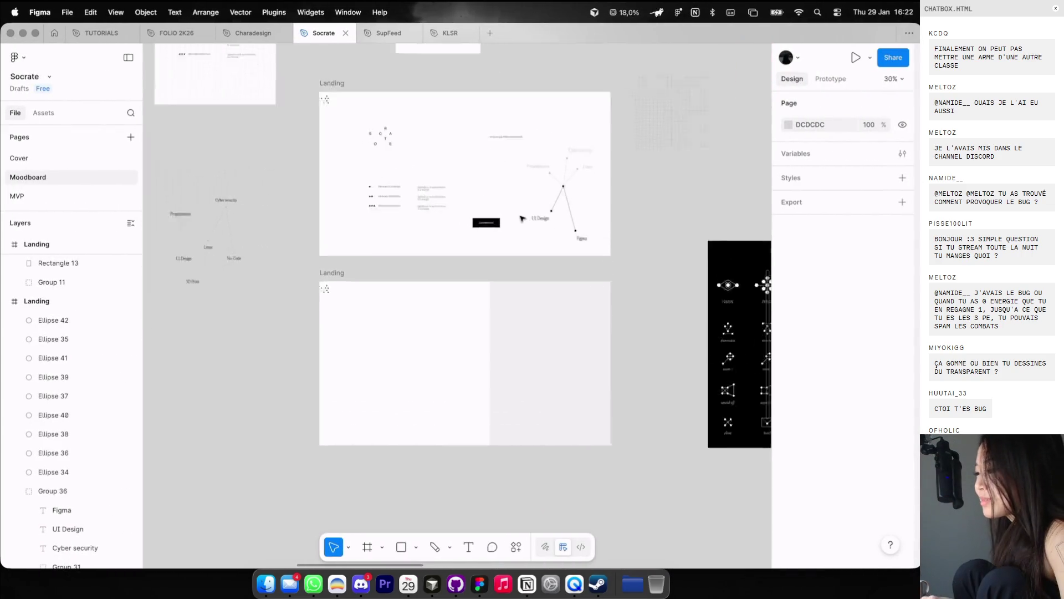
Step: Hide the layout guides on the Socrate Landing boards
{"action": "scroll", "coordinate": [425, 245], "scroll_direction": "up", "scroll_amount": 3}
{"action": "key", "text": "ctrl+g"}
{"action": "key", "text": "ctrl+g"}
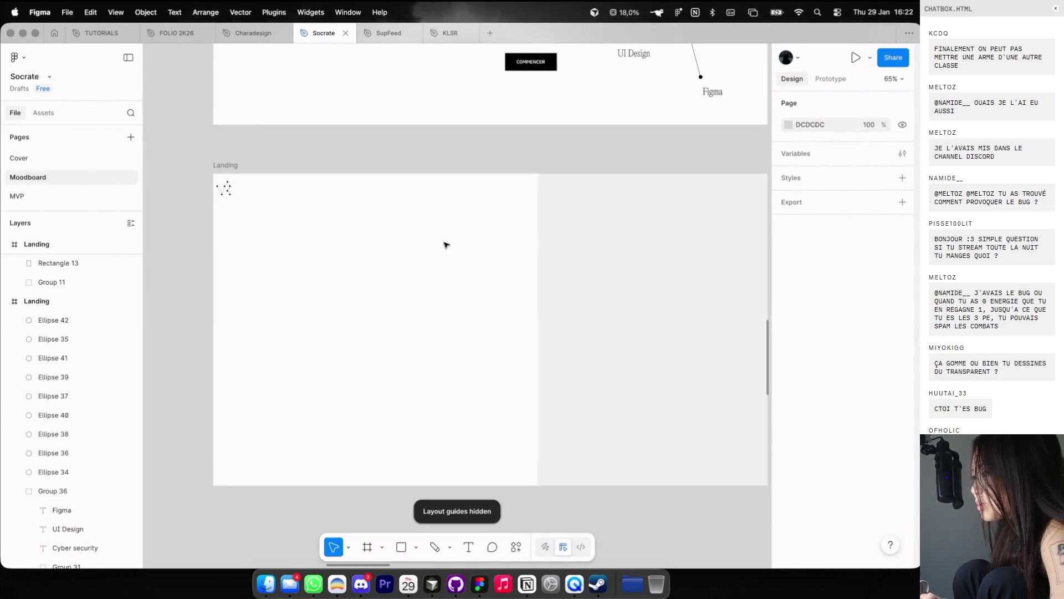
{"action": "scroll", "coordinate": [446, 244], "scroll_direction": "down", "scroll_amount": 5}
{"action": "scroll", "coordinate": [447, 245], "scroll_direction": "down", "scroll_amount": 1}
{"action": "scroll", "coordinate": [446, 245], "scroll_direction": "left", "scroll_amount": 3}
{"action": "scroll", "coordinate": [481, 248], "scroll_direction": "down", "scroll_amount": 1}
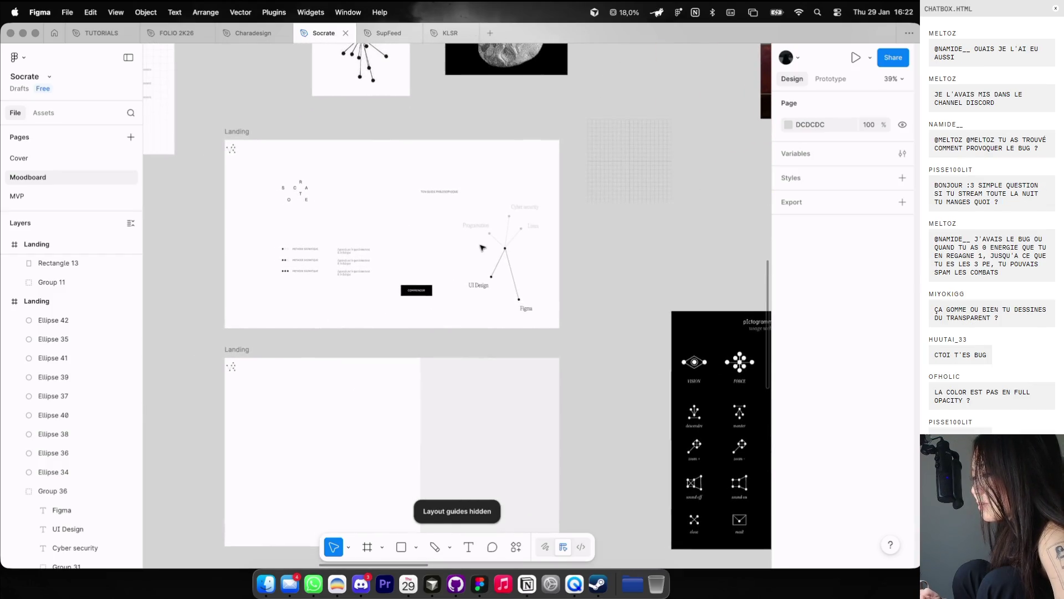
Step: Select Group 36, the skill-tree constellation graphic, then return to the game in the browser
{"action": "left_click", "coordinate": [515, 254]}
{"action": "scroll", "coordinate": [506, 254], "scroll_direction": "down", "scroll_amount": 2}
{"action": "scroll", "coordinate": [505, 254], "scroll_direction": "left", "scroll_amount": 1}
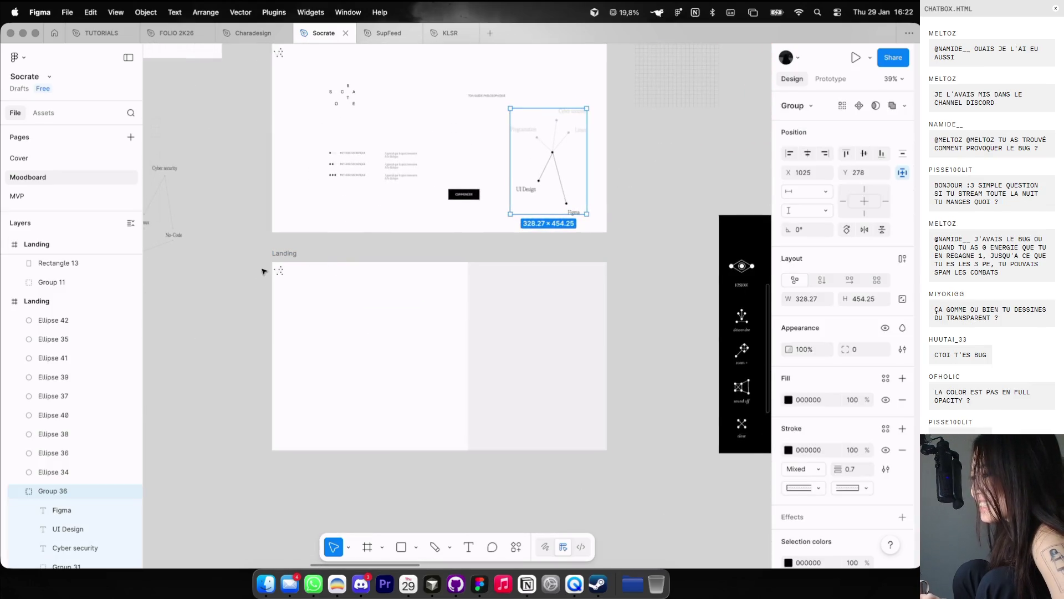
{"action": "key", "text": "ctrl+Left"}
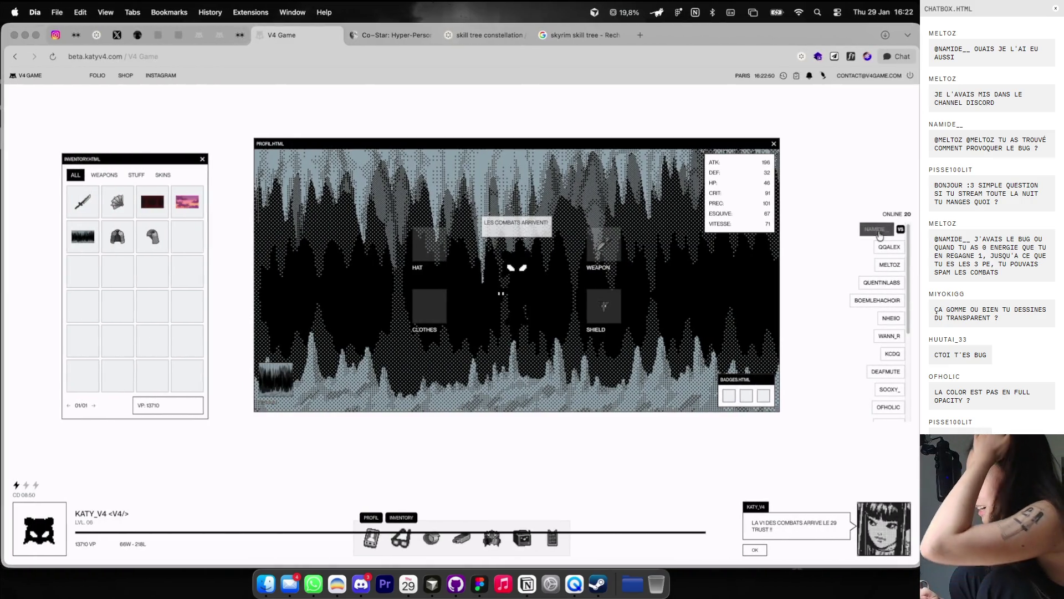
Step: View an online player's profile, then challenge them and lose the fight
{"action": "left_click", "coordinate": [878, 301]}
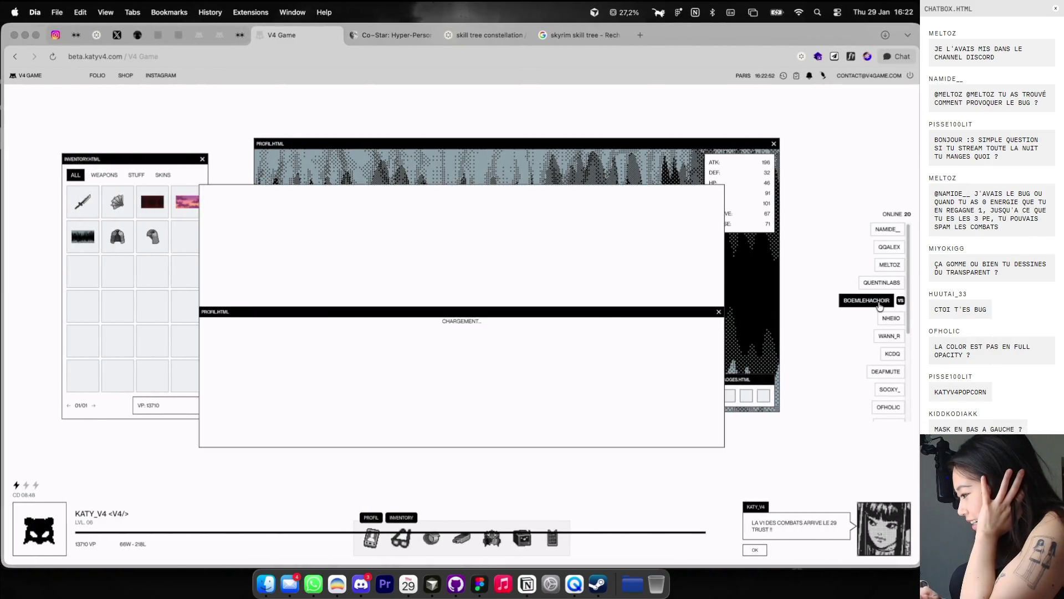
{"action": "left_click", "coordinate": [900, 300]}
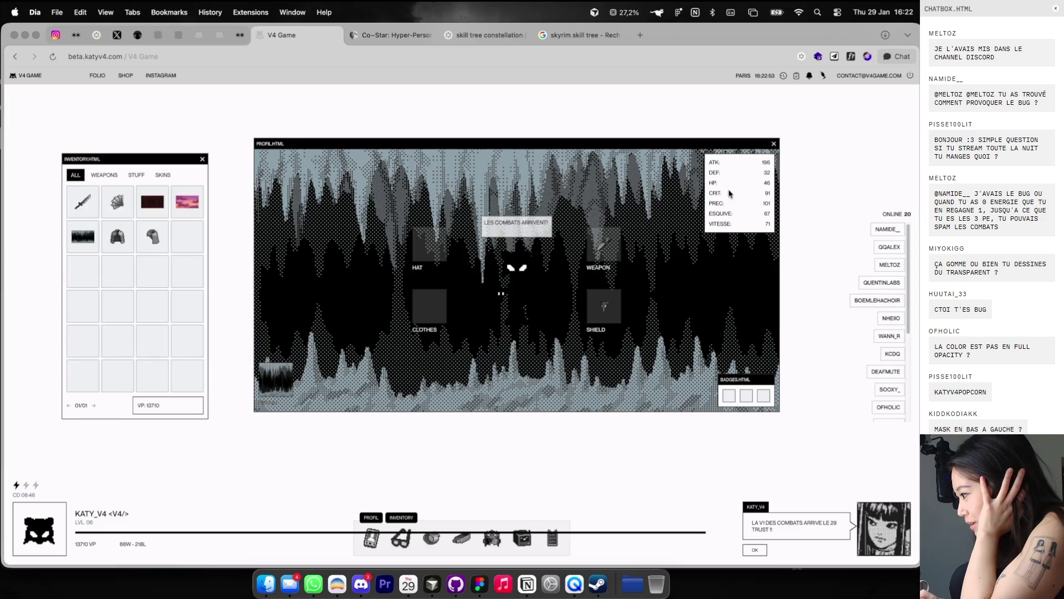
{"action": "left_click", "coordinate": [900, 301]}
{"action": "left_click", "coordinate": [654, 214]}
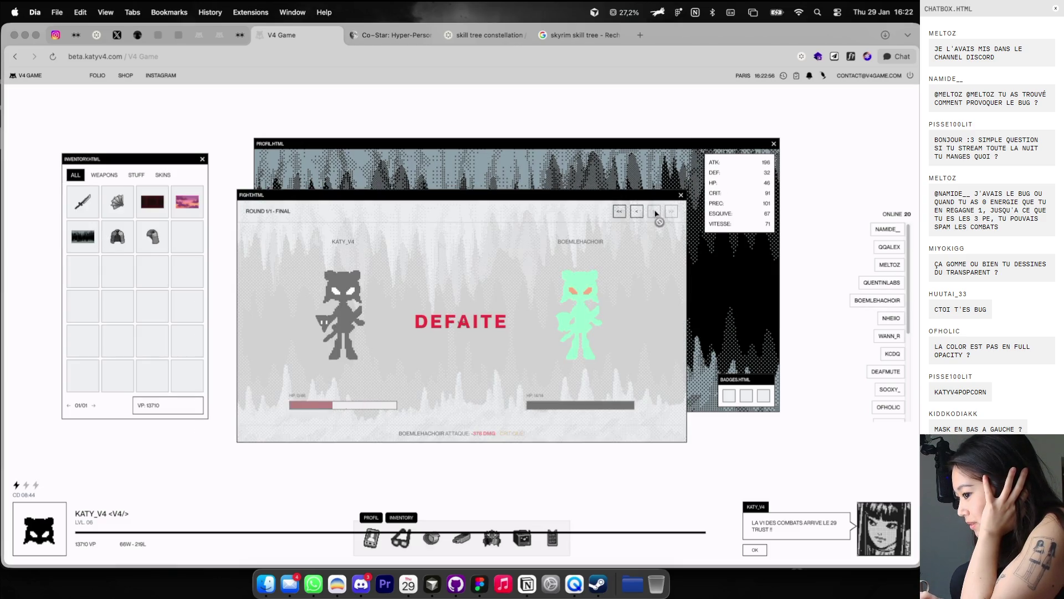
{"action": "left_click", "coordinate": [681, 196]}
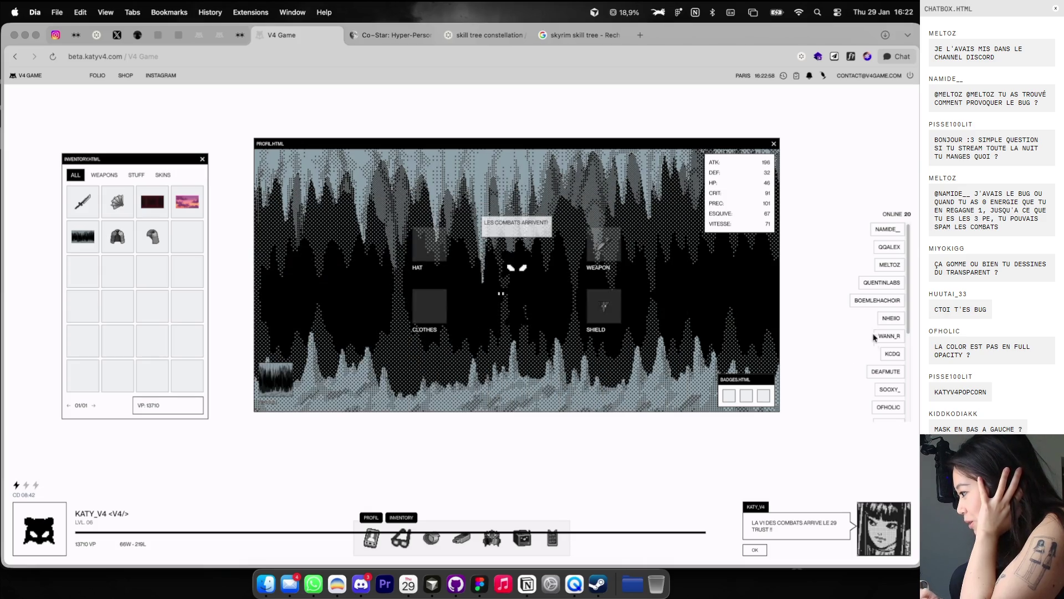
Step: Challenge two more online players, losing both fights
{"action": "left_click", "coordinate": [886, 371]}
{"action": "left_click", "coordinate": [654, 212]}
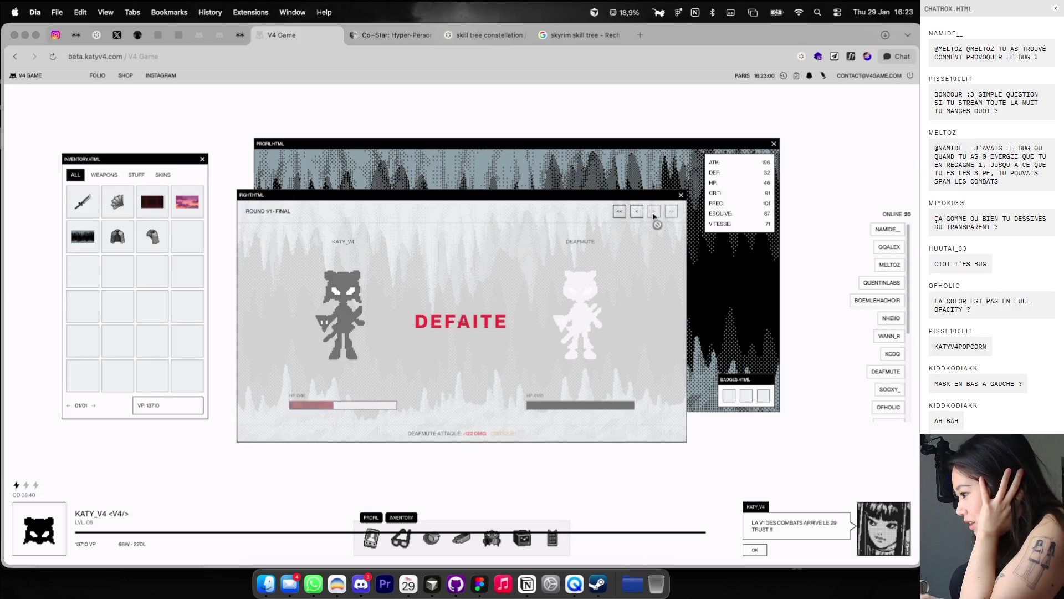
{"action": "left_click", "coordinate": [681, 195]}
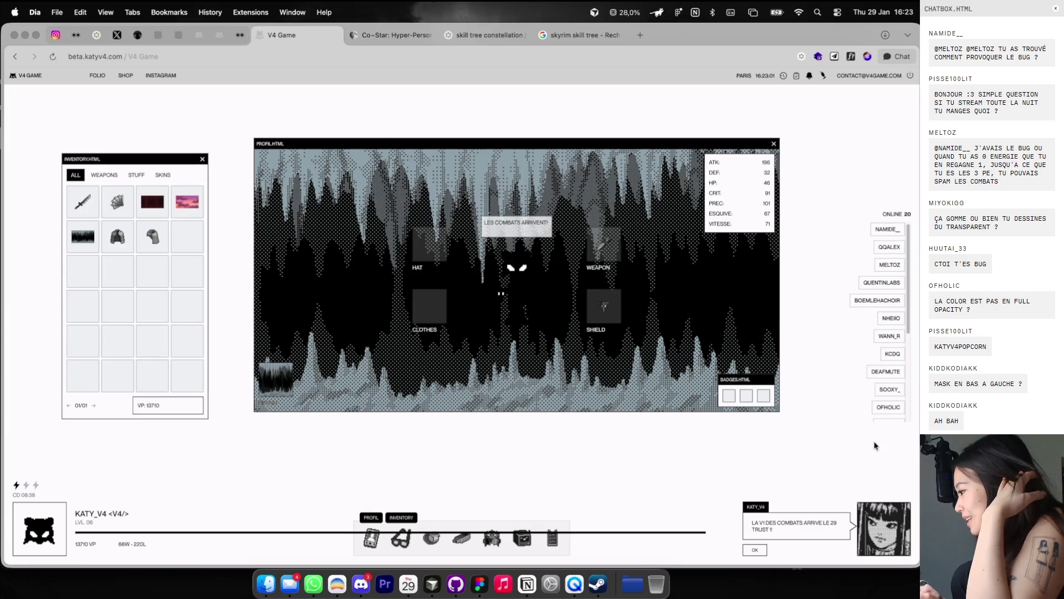
{"action": "left_click", "coordinate": [885, 390]}
{"action": "left_click", "coordinate": [654, 212]}
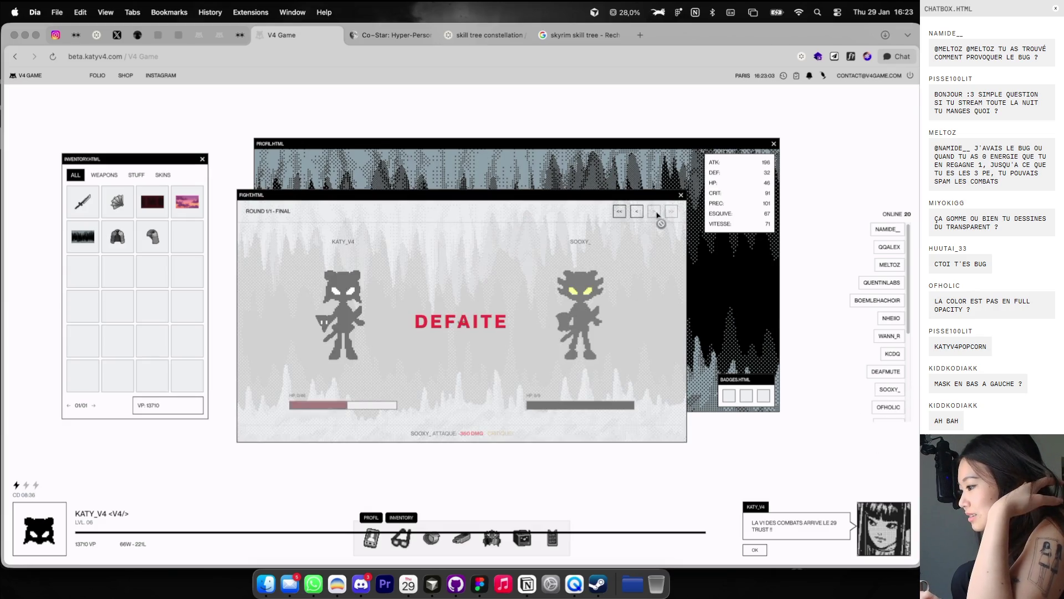
{"action": "left_click", "coordinate": [681, 196]}
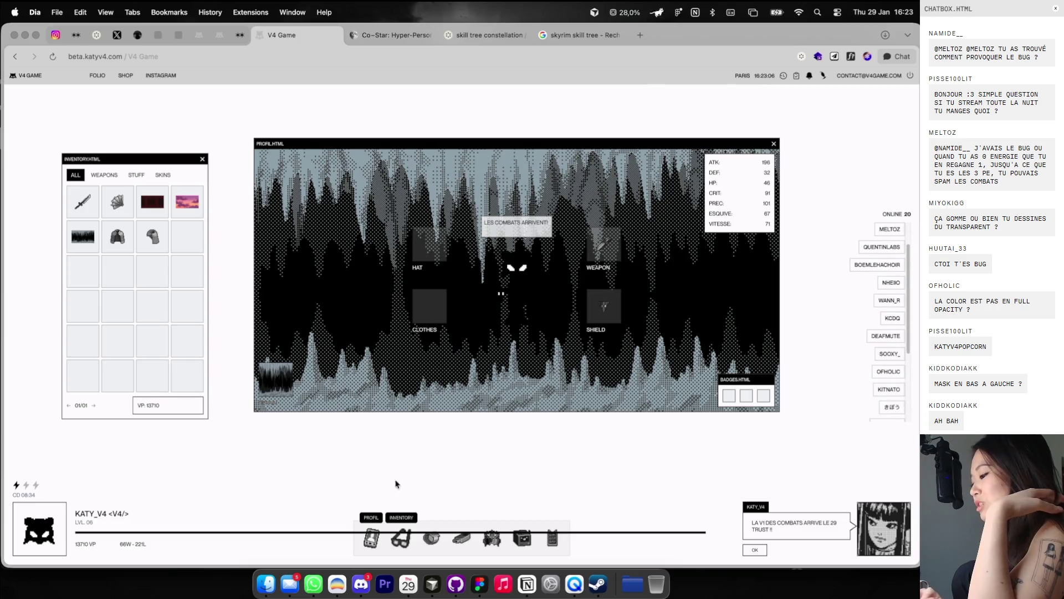
Step: Reopen the profile window and equip the arm guard in the CLOTHES slot
{"action": "left_click", "coordinate": [373, 531]}
{"action": "left_click", "coordinate": [373, 531]}
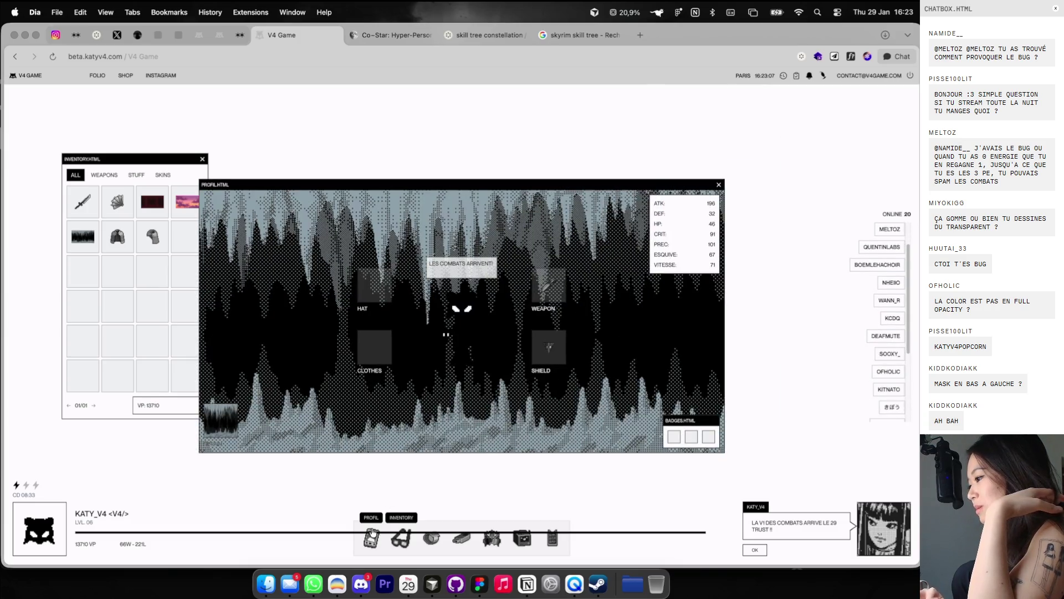
{"action": "left_click", "coordinate": [152, 234]}
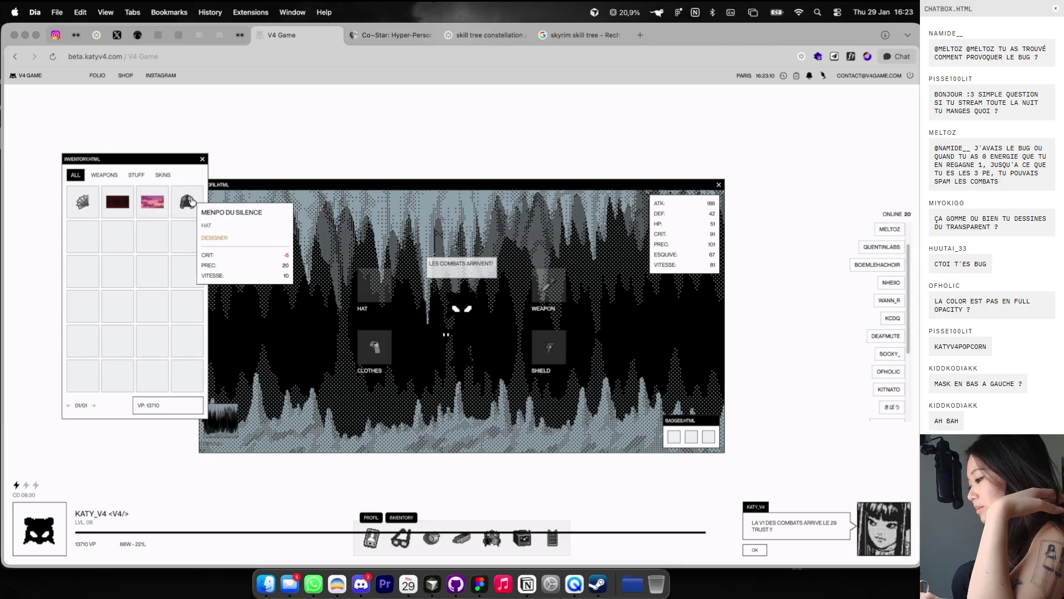
Step: Equip the Menpo du Silence hat, then fight another online player and lose
{"action": "left_click", "coordinate": [189, 202]}
{"action": "left_click", "coordinate": [717, 195]}
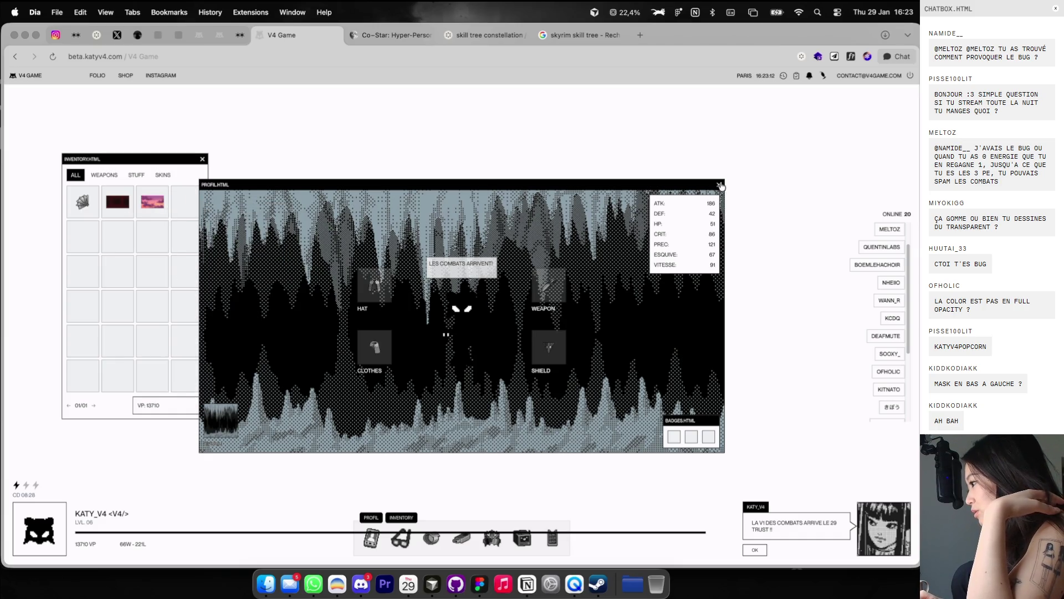
{"action": "left_click", "coordinate": [719, 185]}
{"action": "left_click", "coordinate": [901, 390]}
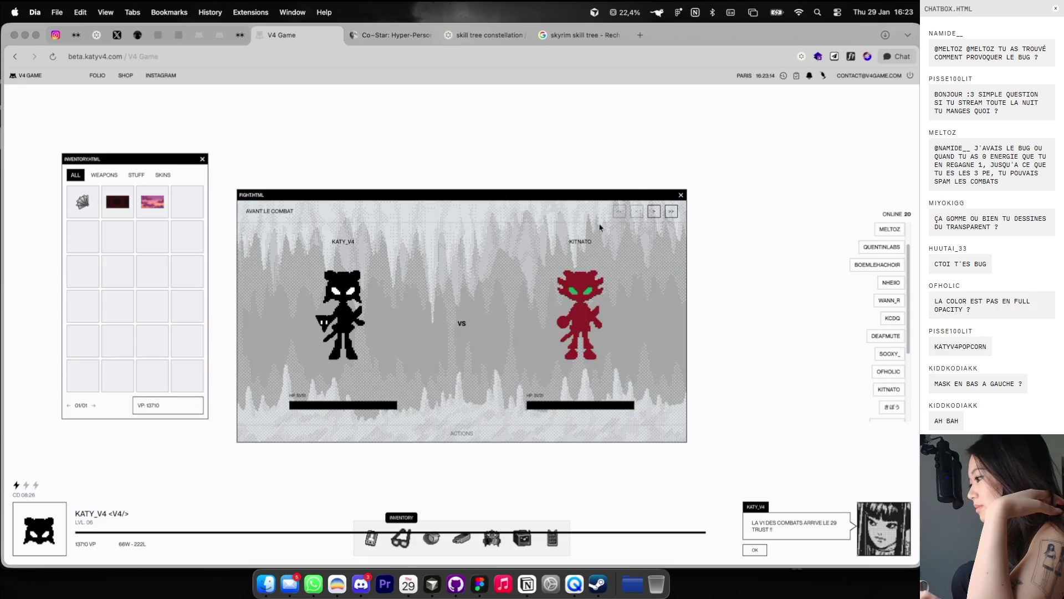
{"action": "left_click", "coordinate": [654, 214]}
{"action": "left_click", "coordinate": [680, 195]}
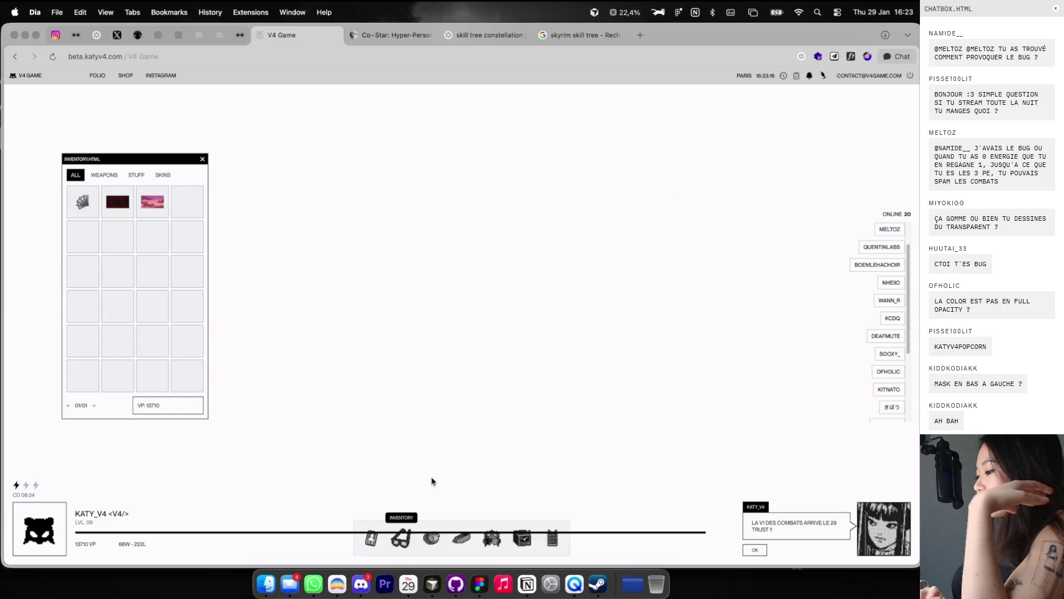
Step: Reopen the profile window and browse other online players' profiles
{"action": "left_click", "coordinate": [370, 537]}
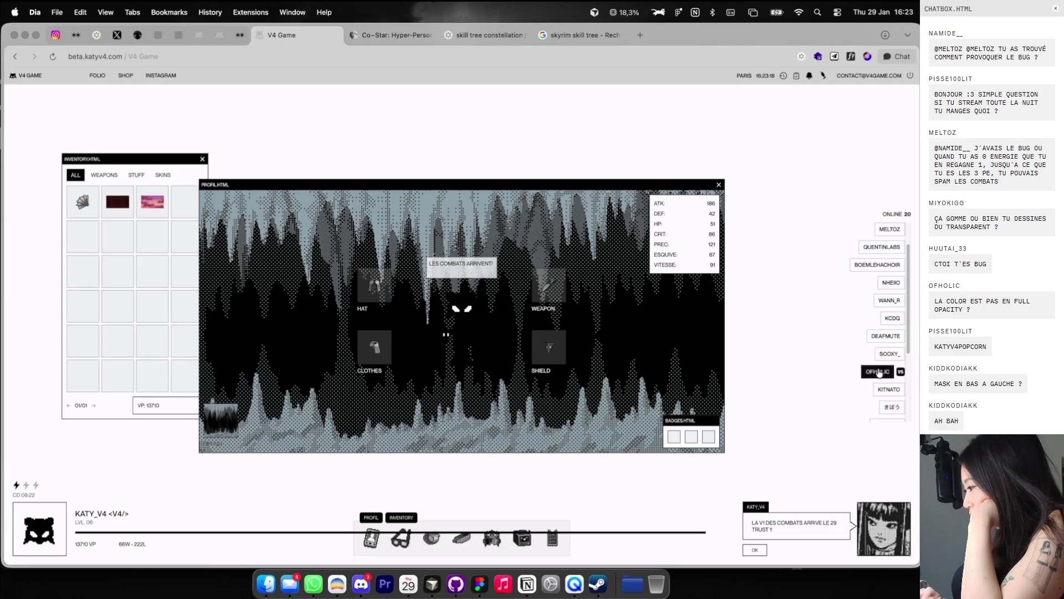
{"action": "scroll", "coordinate": [886, 382], "scroll_direction": "down", "scroll_amount": 3}
{"action": "left_click", "coordinate": [882, 415]}
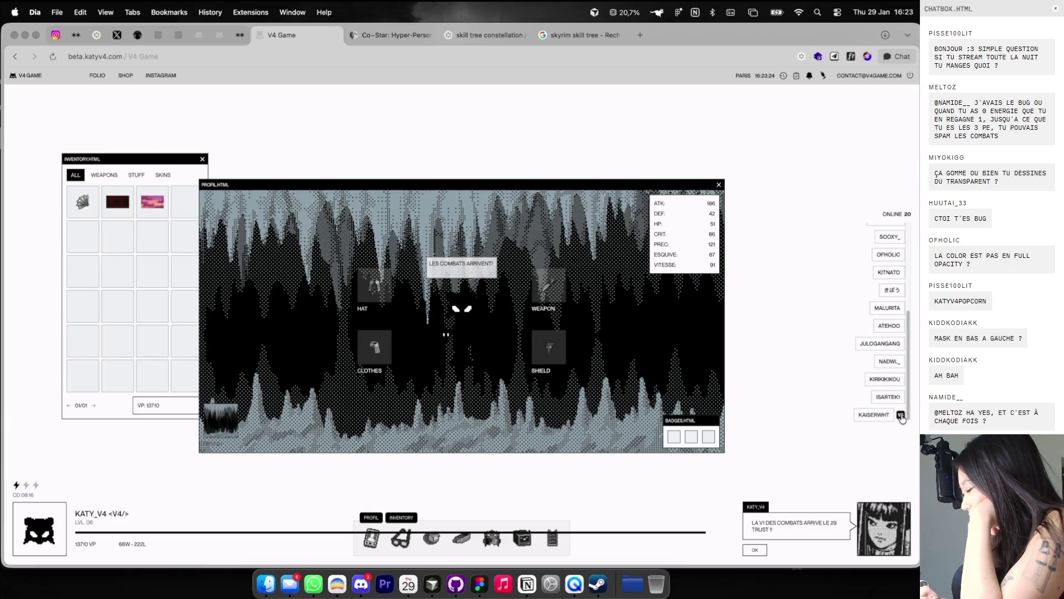
{"action": "left_click", "coordinate": [718, 186]}
{"action": "left_click", "coordinate": [368, 537]}
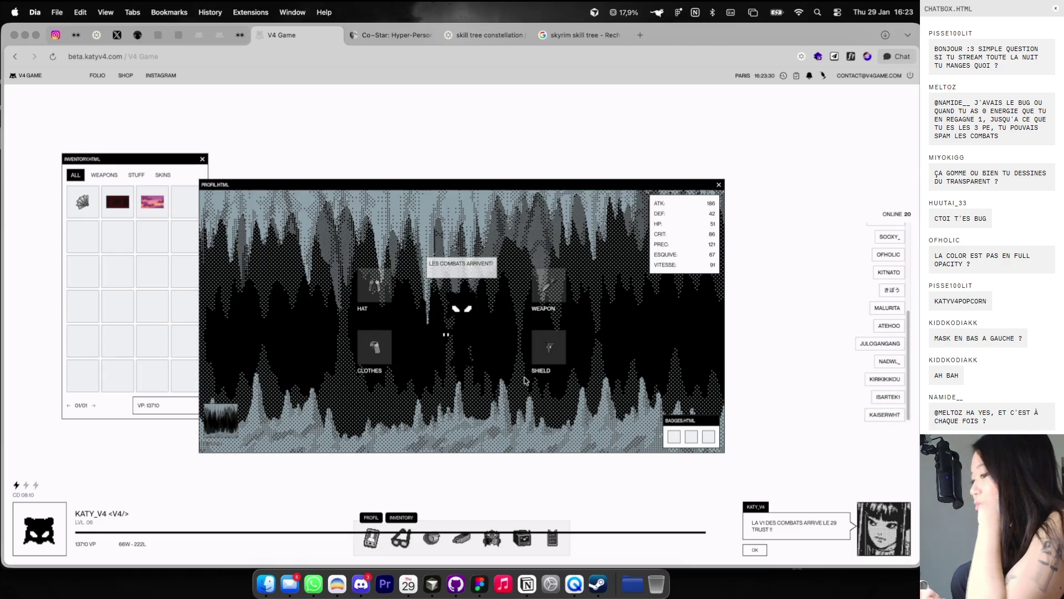
{"action": "left_click", "coordinate": [902, 416]}
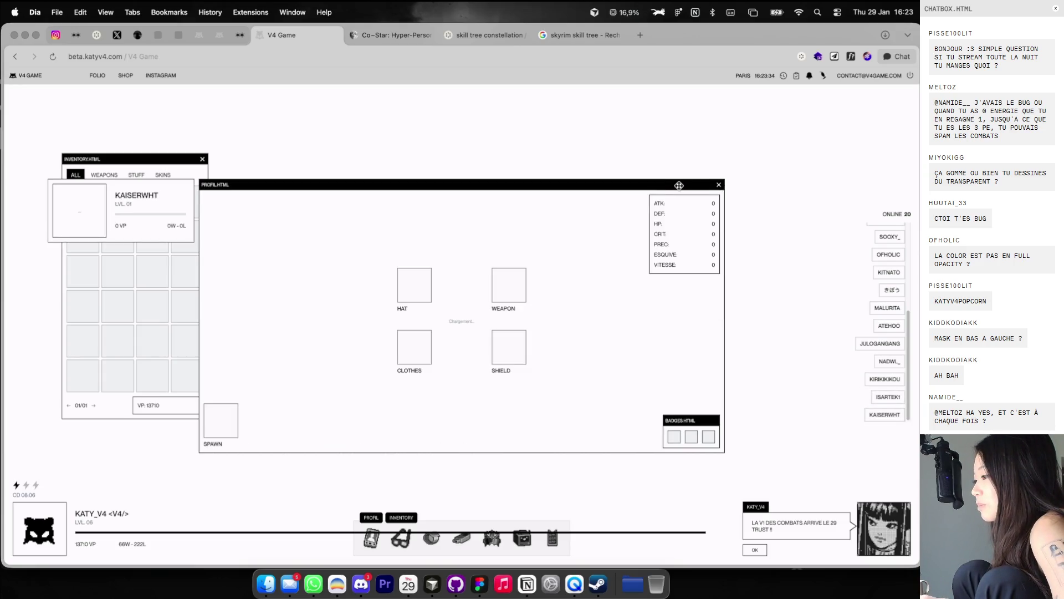
Step: Reload the game, move the profile window up-right, open the inventory, and switch to Figma
{"action": "key", "text": "super+r"}
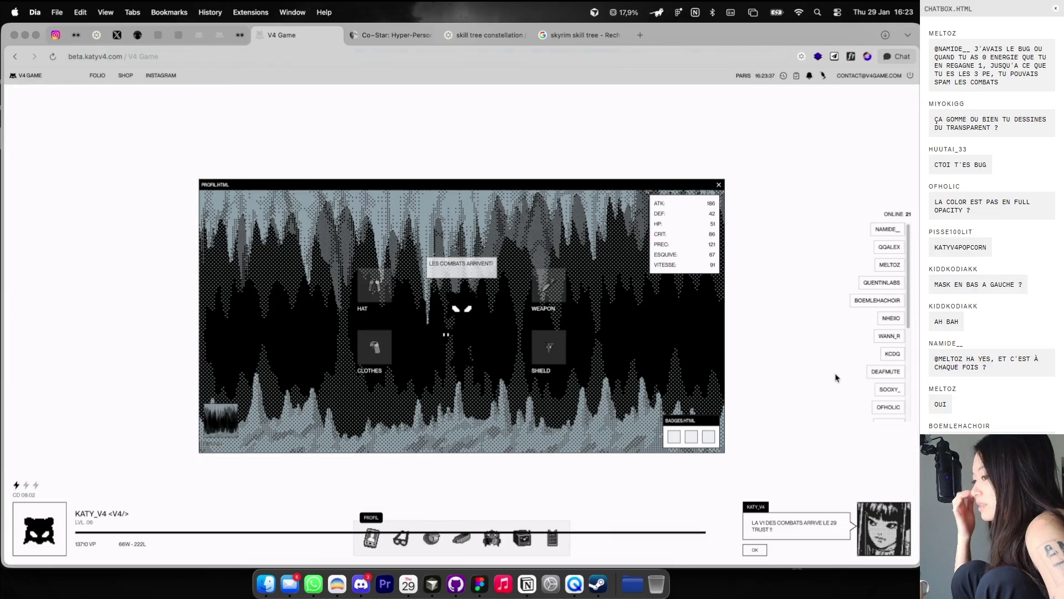
{"action": "scroll", "coordinate": [908, 412], "scroll_direction": "down", "scroll_amount": 3}
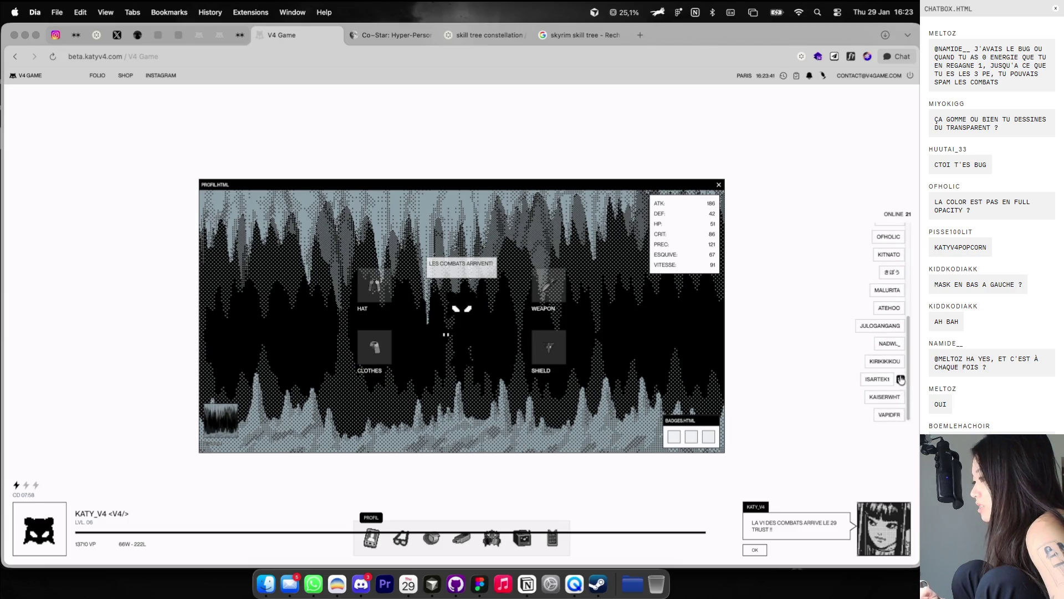
{"action": "left_click_drag", "start_coordinate": [702, 183], "coordinate": [735, 147]}
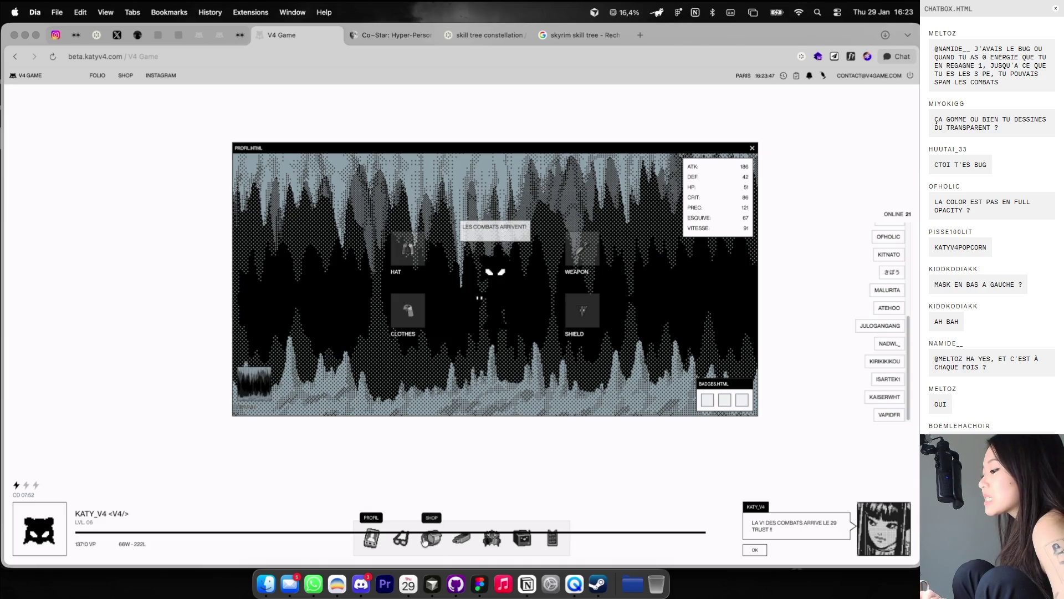
{"action": "left_click", "coordinate": [405, 539]}
{"action": "mouse_move", "coordinate": [901, 381]}
{"action": "key", "text": "ctrl+Right"}
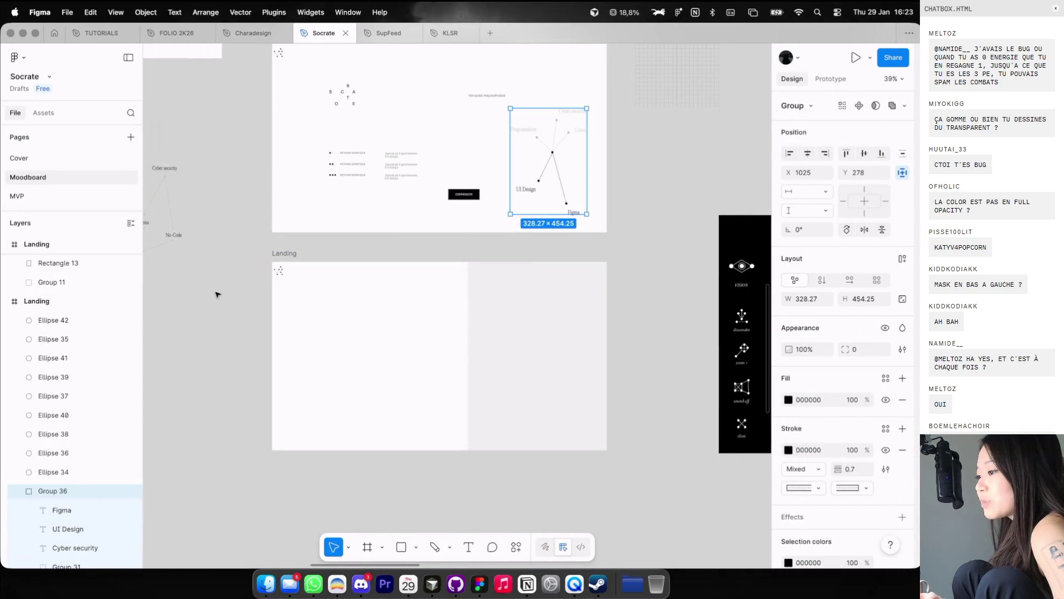
Step: Paste Group 36 into the lower Landing frame, then delete it again
{"action": "left_click", "coordinate": [284, 253]}
{"action": "key", "text": "ctrl+v"}
{"action": "key", "text": "shift+g"}
{"action": "scroll", "coordinate": [560, 344], "scroll_direction": "up", "scroll_amount": 3}
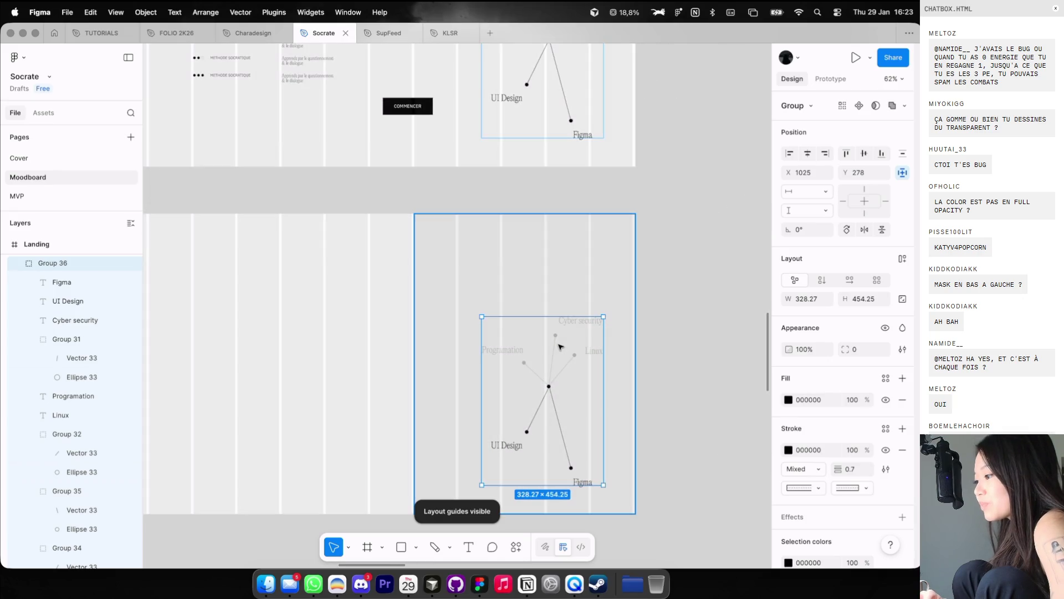
{"action": "key", "text": "Delete"}
Step: Draw a 12×12 ellipse with 000000 black fill in the lower Landing frame
{"action": "key", "text": "o"}
{"action": "left_click_drag", "start_coordinate": [524, 341], "coordinate": [519, 335]}
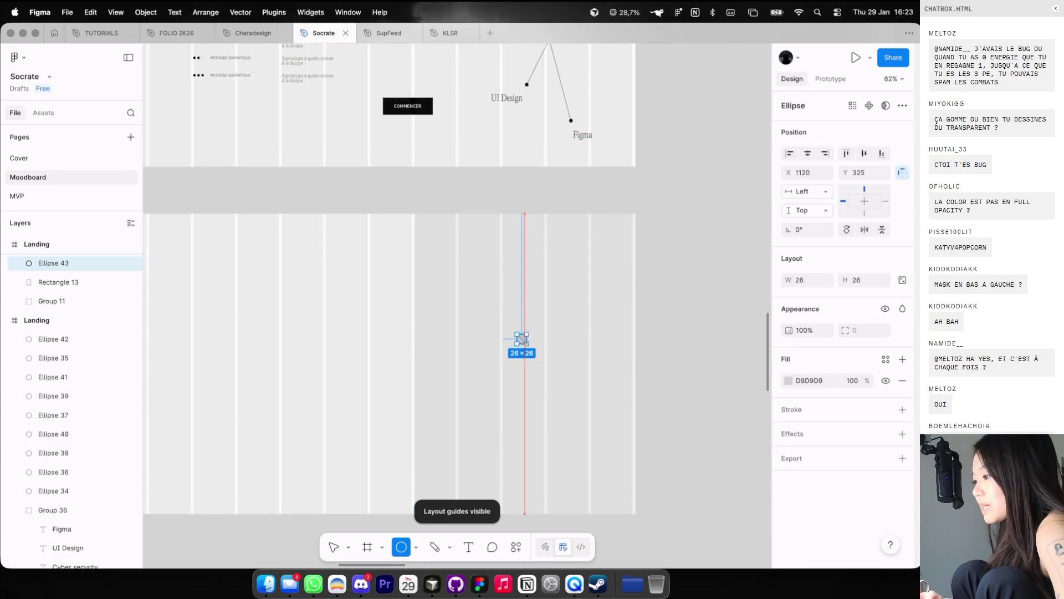
{"action": "left_click", "coordinate": [788, 380]}
{"action": "left_click", "coordinate": [809, 380]}
{"action": "type", "text": "000000"}
{"action": "key", "text": "Return"}
{"action": "scroll", "coordinate": [519, 251], "scroll_direction": "up", "scroll_amount": 3}
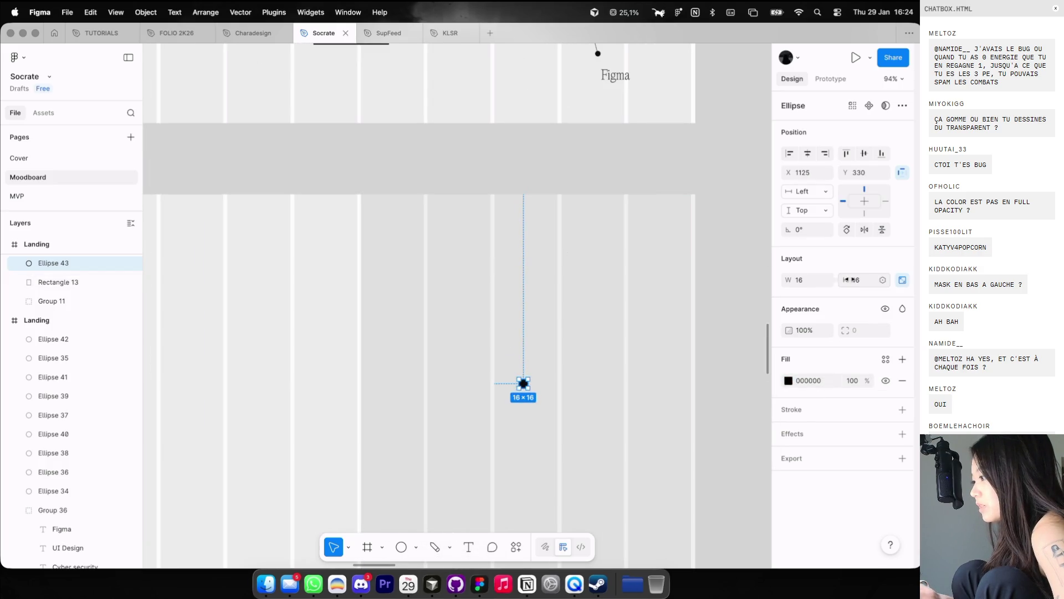
{"action": "key", "text": "Return"}
Step: Group the dot with Rectangle 13 and set its horizontal constraint to Center
{"action": "scroll", "coordinate": [568, 302], "scroll_direction": "down", "scroll_amount": 5}
{"action": "scroll", "coordinate": [568, 301], "scroll_direction": "left", "scroll_amount": 3}
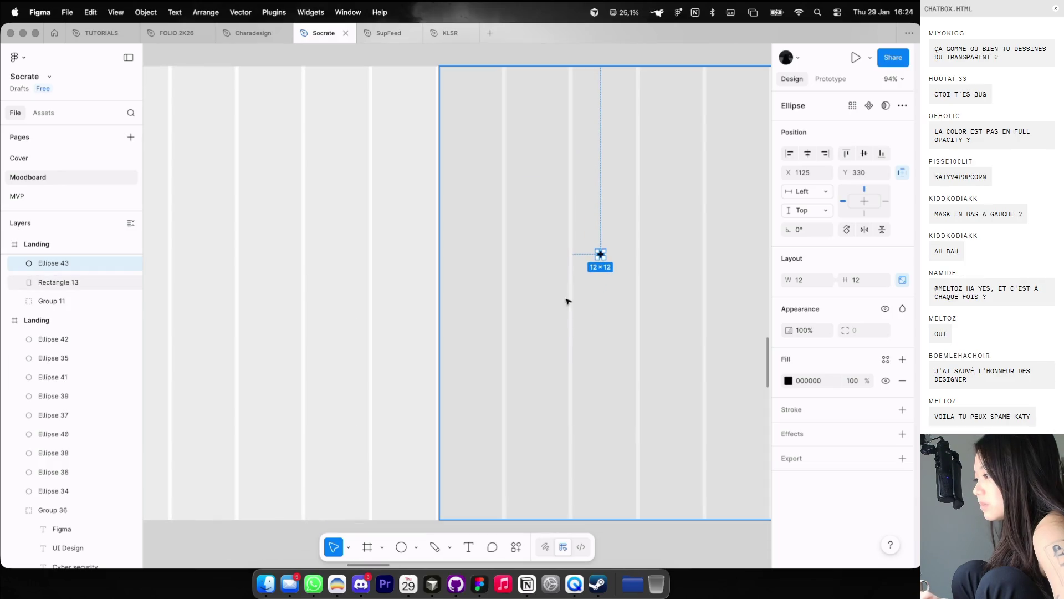
{"action": "left_click", "coordinate": [600, 255]}
{"action": "left_click", "coordinate": [600, 254], "text": "shift"}
{"action": "key", "text": "super+g"}
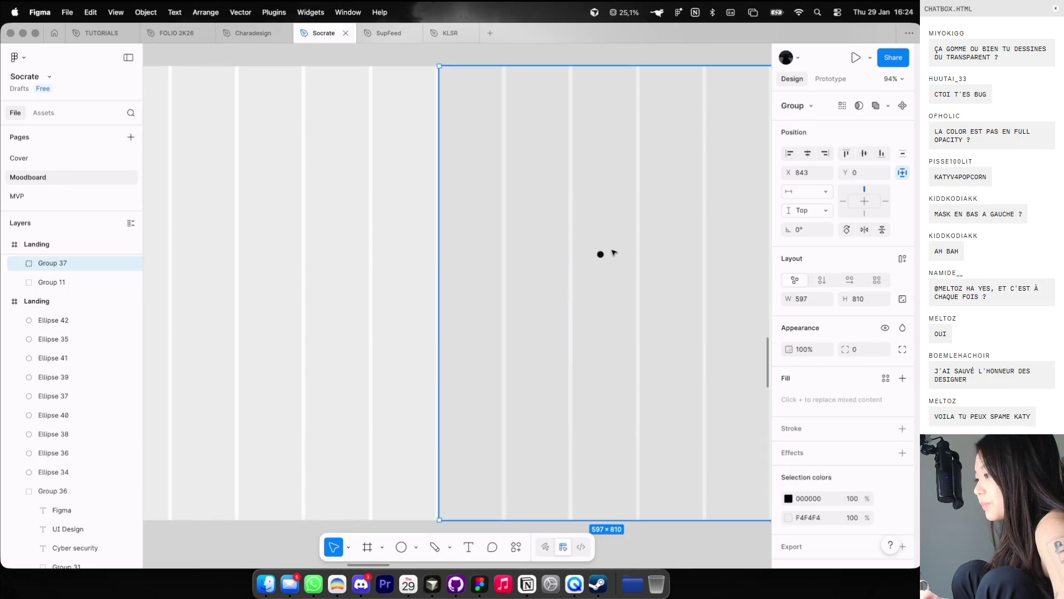
{"action": "double_click", "coordinate": [601, 256]}
{"action": "left_click", "coordinate": [808, 153]}
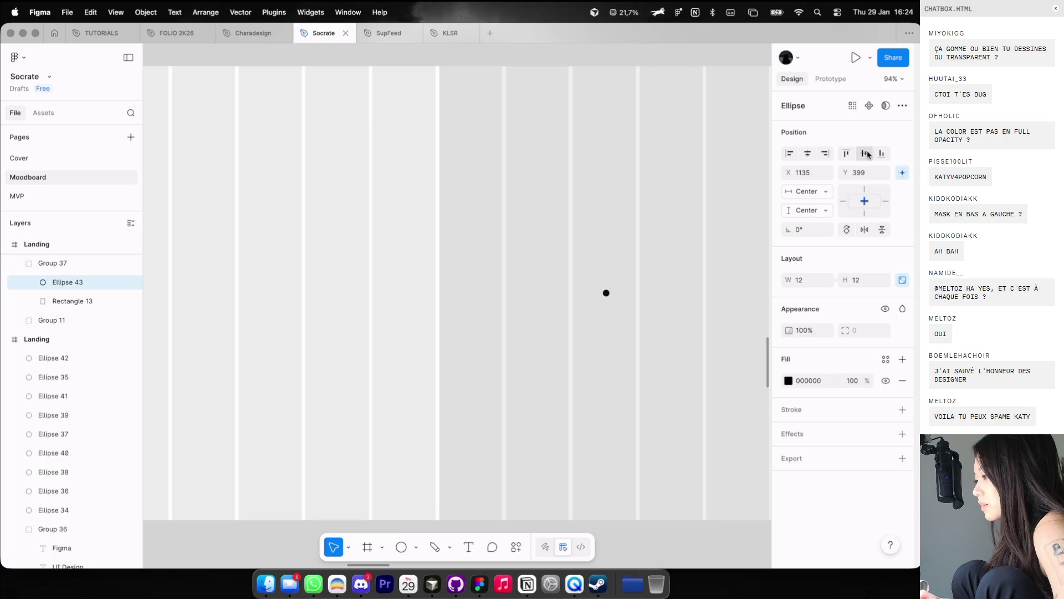
{"action": "left_click", "coordinate": [430, 266]}
Step: Toggle the layout guides and pan over to the moodboard reference collage
{"action": "scroll", "coordinate": [430, 266], "scroll_direction": "down", "scroll_amount": 5}
{"action": "key", "text": "ctrl+g"}
{"action": "scroll", "coordinate": [431, 266], "scroll_direction": "left", "scroll_amount": 3}
{"action": "scroll", "coordinate": [432, 266], "scroll_direction": "left", "scroll_amount": 2}
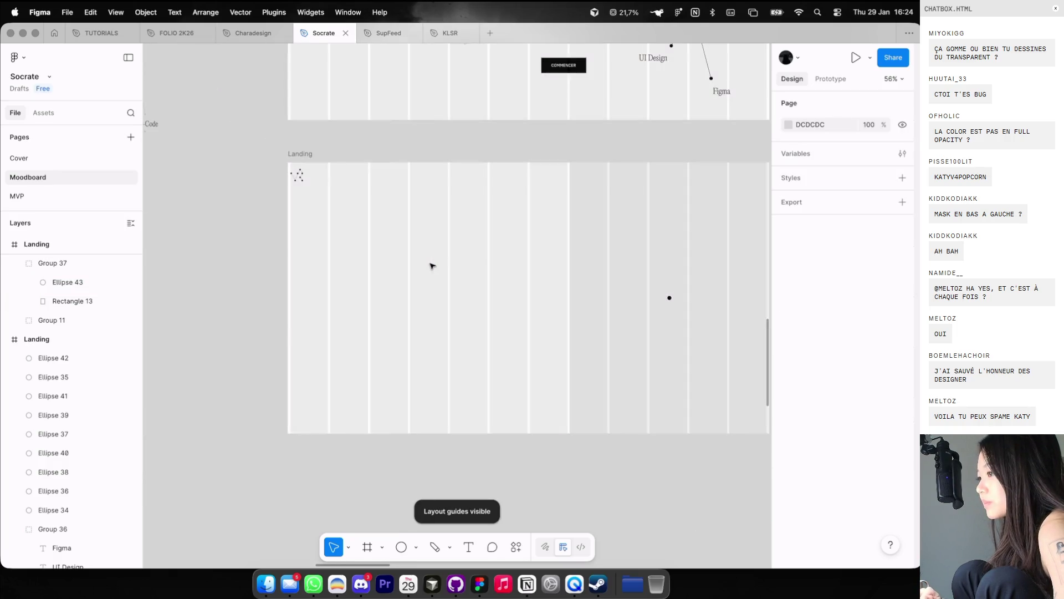
{"action": "scroll", "coordinate": [432, 266], "scroll_direction": "up", "scroll_amount": 3}
{"action": "scroll", "coordinate": [433, 266], "scroll_direction": "right", "scroll_amount": 2}
{"action": "scroll", "coordinate": [432, 266], "scroll_direction": "down", "scroll_amount": 3}
{"action": "scroll", "coordinate": [433, 266], "scroll_direction": "right", "scroll_amount": 5}
{"action": "scroll", "coordinate": [432, 266], "scroll_direction": "down", "scroll_amount": 3}
{"action": "scroll", "coordinate": [499, 311], "scroll_direction": "right", "scroll_amount": 3}
Step: Copy a Lorem ipsum text block from the moodboard into the lower Landing frame
{"action": "scroll", "coordinate": [554, 355], "scroll_direction": "down", "scroll_amount": 2}
{"action": "left_click", "coordinate": [592, 393]}
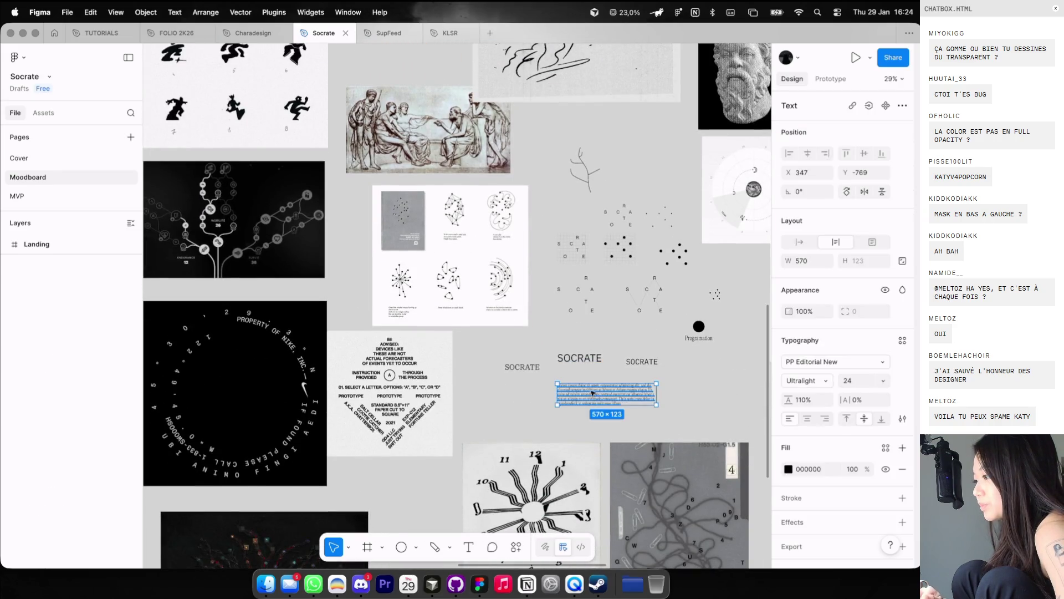
{"action": "scroll", "coordinate": [529, 336], "scroll_direction": "left", "scroll_amount": 10}
{"action": "scroll", "coordinate": [528, 335], "scroll_direction": "left", "scroll_amount": 1}
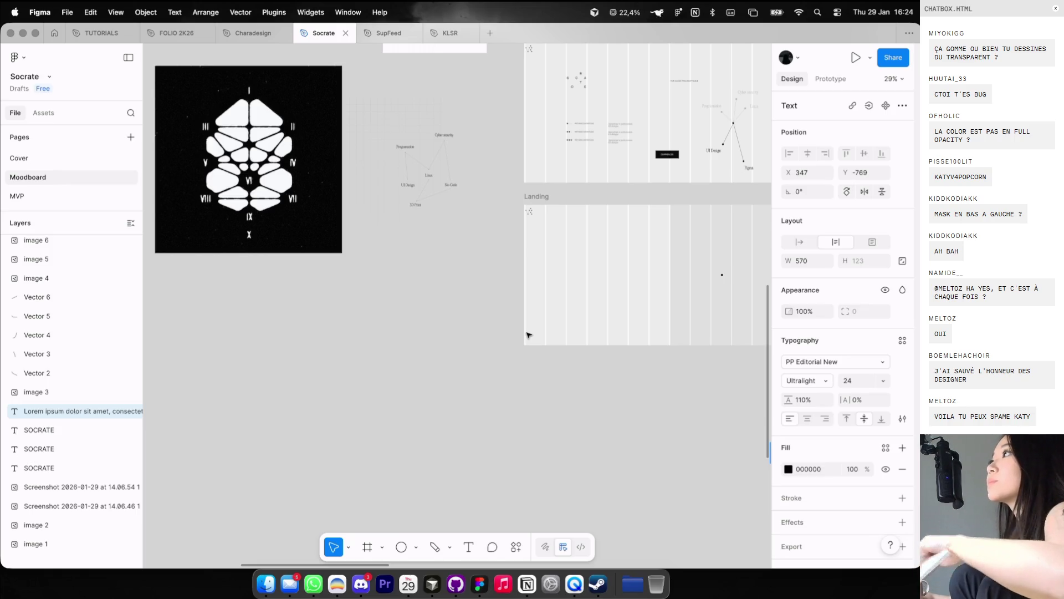
{"action": "scroll", "coordinate": [554, 277], "scroll_direction": "up", "scroll_amount": 5}
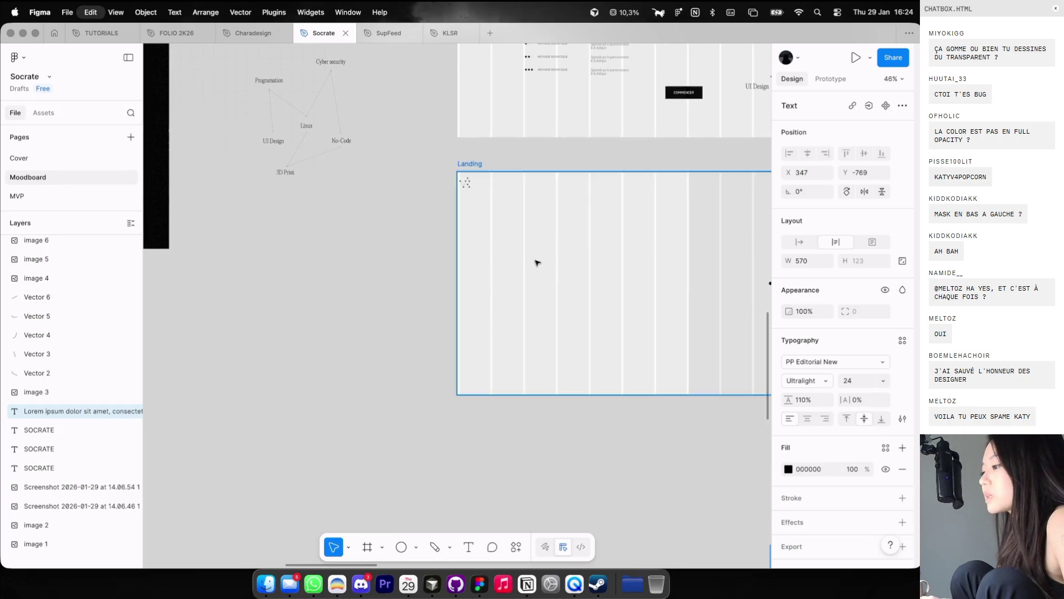
{"action": "key", "text": "super+v"}
{"action": "scroll", "coordinate": [557, 259], "scroll_direction": "right", "scroll_amount": 3}
{"action": "left_click_drag", "start_coordinate": [357, 369], "coordinate": [499, 309]}
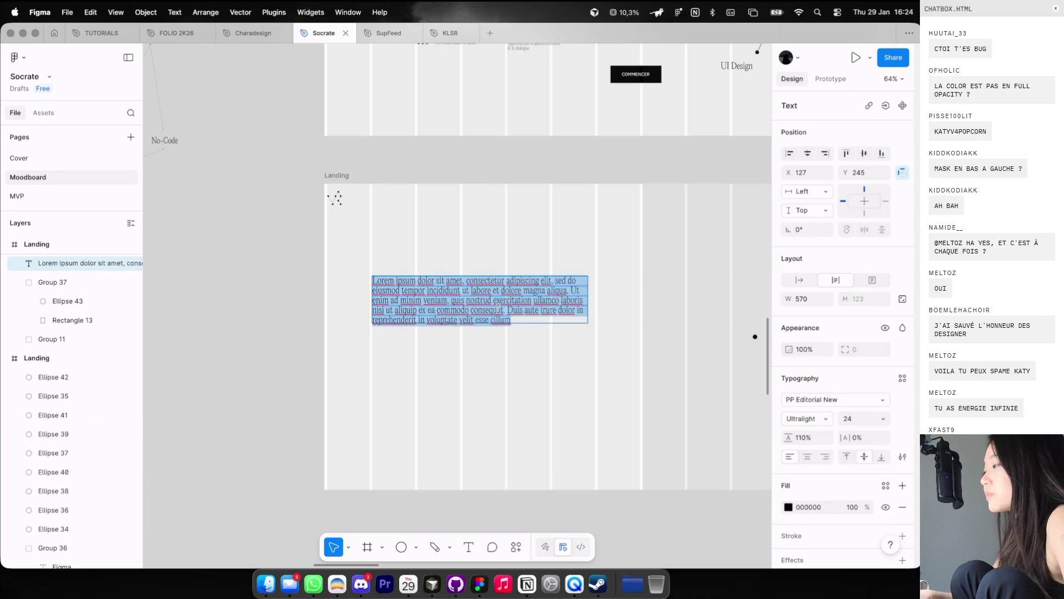
Step: Retype it as 'Qu'est-ce qui t'intéresse ?', auto width, font size 40, moved higher
{"action": "type", "text": "Qu’est-ce qui t’in"}
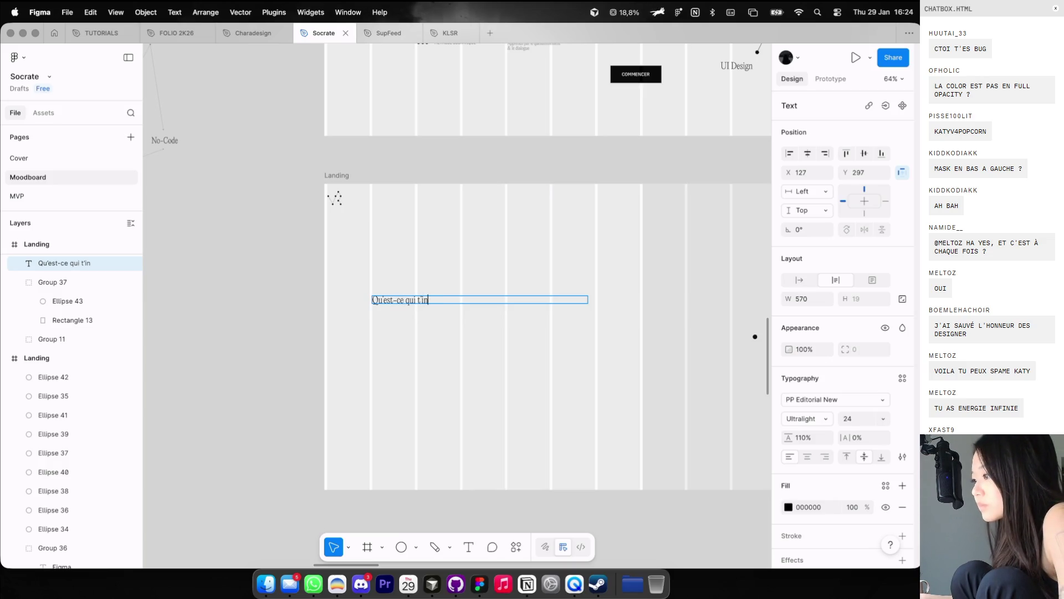
{"action": "type", "text": "téresse ?"}
{"action": "key", "text": "Escape"}
{"action": "left_click", "coordinate": [807, 281]}
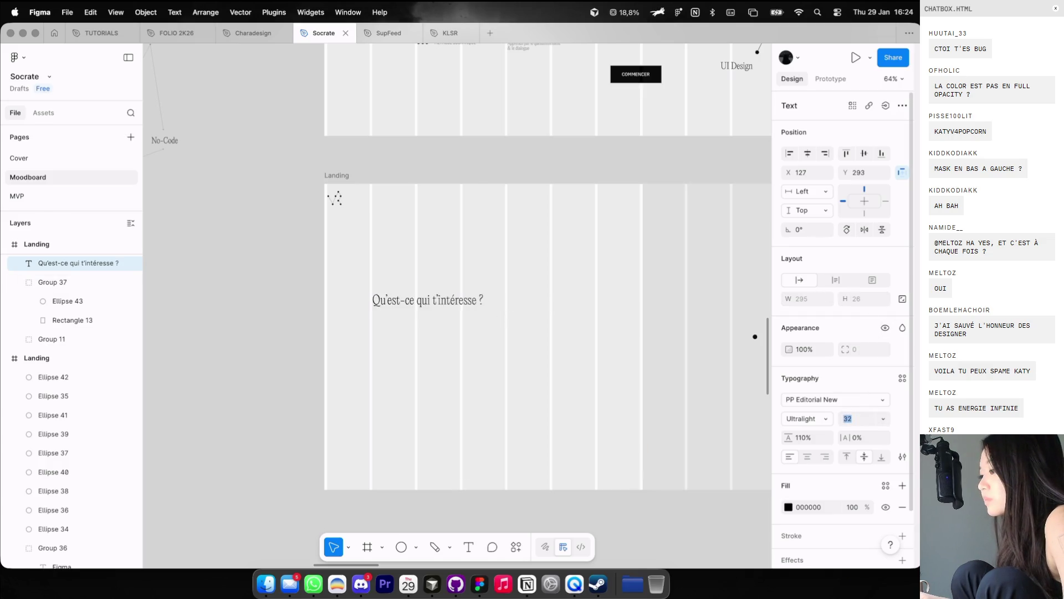
{"action": "type", "text": "48"}
{"action": "key", "text": "Return"}
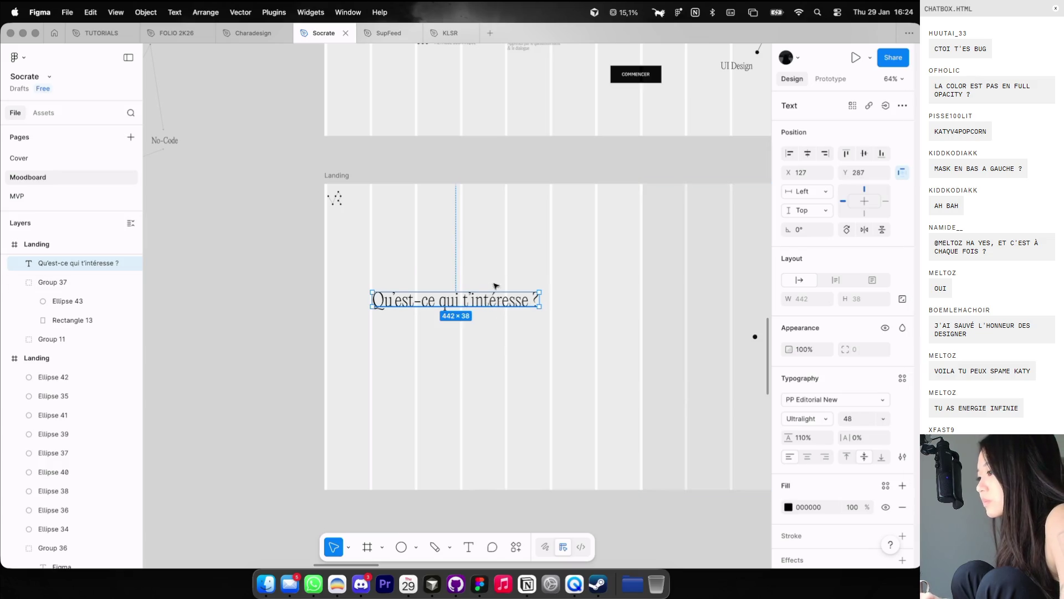
{"action": "left_click_drag", "start_coordinate": [494, 299], "coordinate": [494, 273]}
{"action": "type", "text": "40"}
{"action": "key", "text": "Return"}
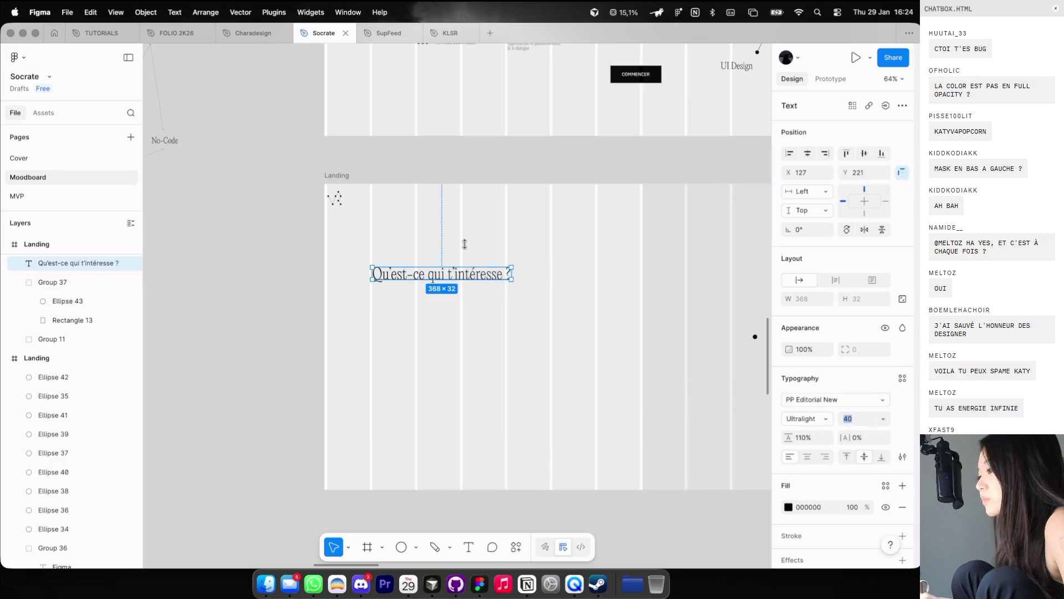
{"action": "left_click", "coordinate": [468, 221]}
Step: Drag the Apprends par le questionnement subtitle into the lower Landing frame
{"action": "scroll", "coordinate": [472, 183], "scroll_direction": "up", "scroll_amount": 3}
{"action": "scroll", "coordinate": [471, 183], "scroll_direction": "right", "scroll_amount": 2}
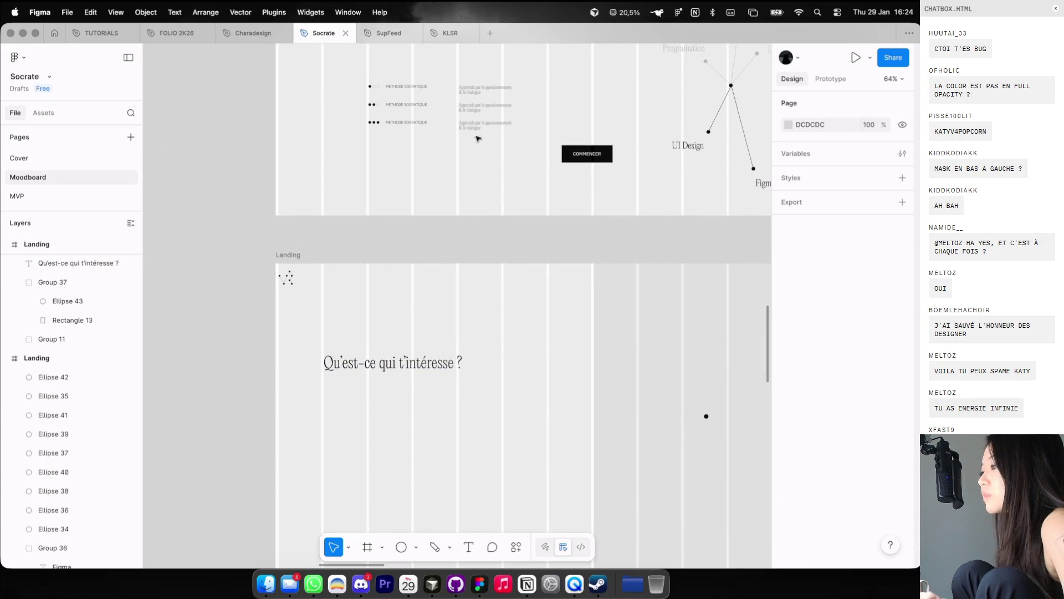
{"action": "scroll", "coordinate": [466, 135], "scroll_direction": "up", "scroll_amount": 3}
{"action": "scroll", "coordinate": [466, 135], "scroll_direction": "down", "scroll_amount": 3}
{"action": "scroll", "coordinate": [466, 135], "scroll_direction": "left", "scroll_amount": 2}
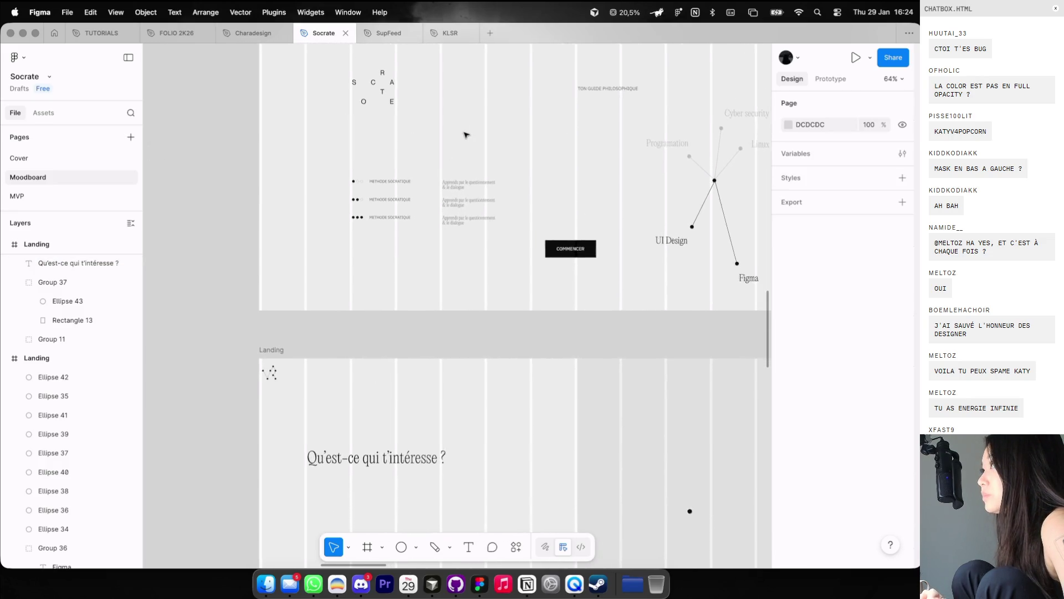
{"action": "scroll", "coordinate": [465, 135], "scroll_direction": "down", "scroll_amount": 2}
{"action": "scroll", "coordinate": [466, 135], "scroll_direction": "right", "scroll_amount": 1}
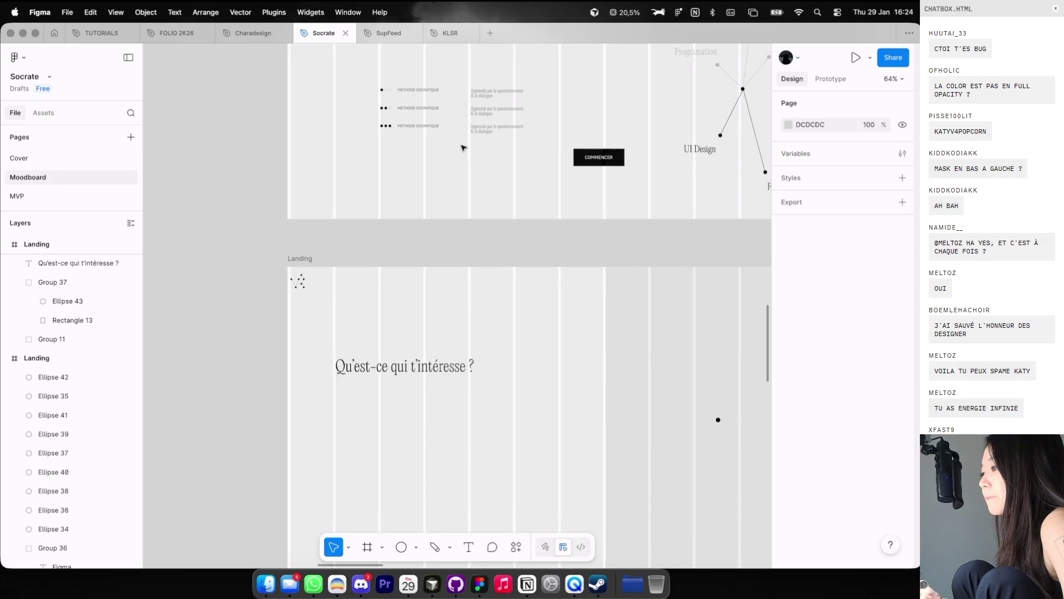
{"action": "mouse_move", "coordinate": [481, 133]}
{"action": "left_mouse_down"}
{"action": "mouse_move", "coordinate": [486, 354]}
{"action": "mouse_move", "coordinate": [408, 417]}
{"action": "left_mouse_up"}
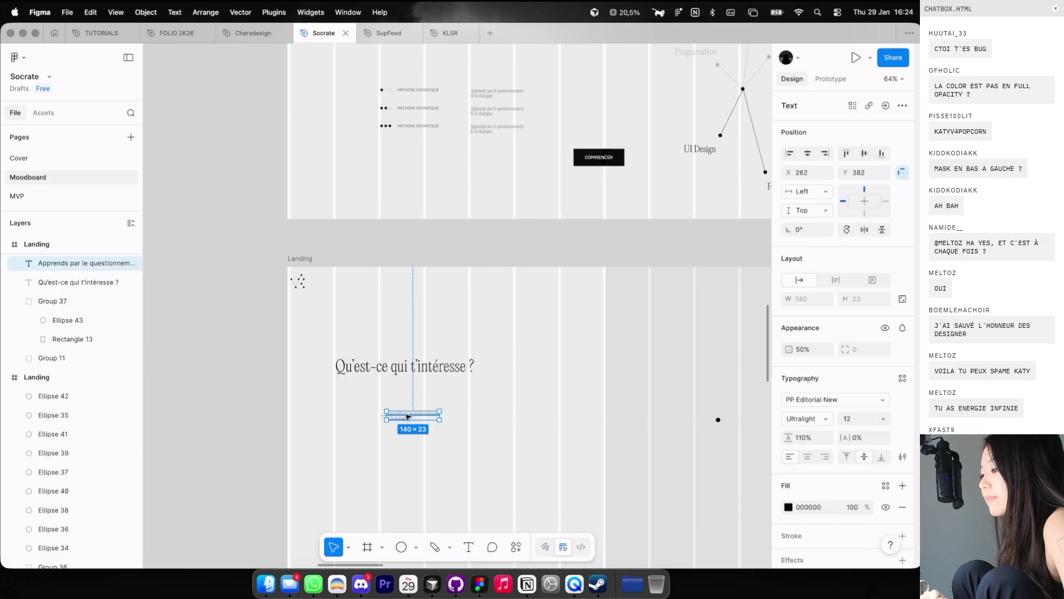
Step: Snap the subtitle's left edge to the heading using the layout guides
{"action": "scroll", "coordinate": [408, 416], "scroll_direction": "down", "scroll_amount": 3}
{"action": "scroll", "coordinate": [408, 417], "scroll_direction": "right", "scroll_amount": 2}
{"action": "left_click", "coordinate": [459, 348]}
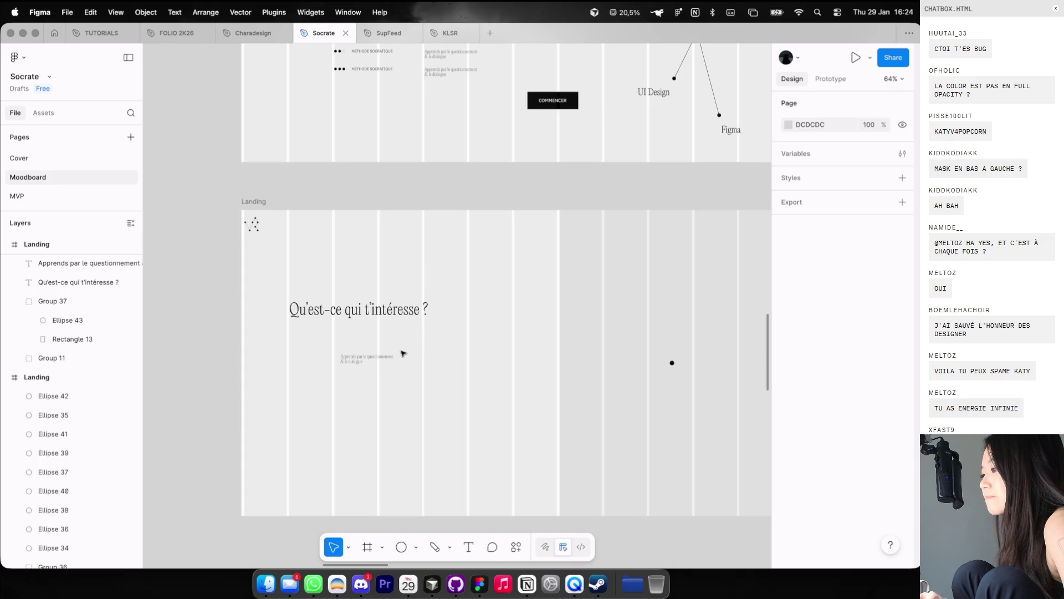
{"action": "scroll", "coordinate": [403, 354], "scroll_direction": "right", "scroll_amount": 3}
{"action": "scroll", "coordinate": [414, 347], "scroll_direction": "down", "scroll_amount": 3}
{"action": "key", "text": "ctrl+g"}
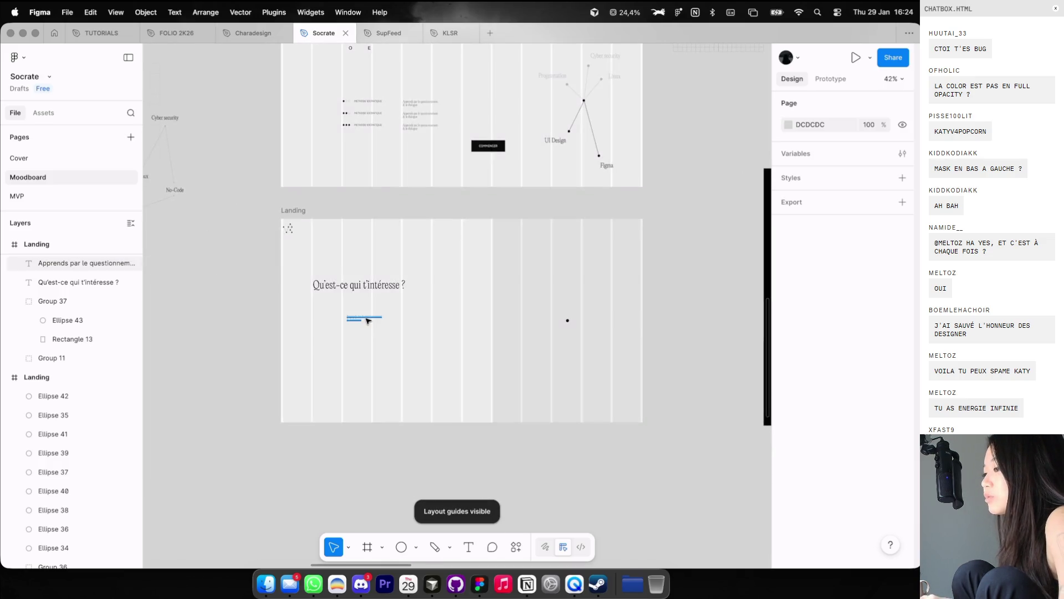
{"action": "scroll", "coordinate": [368, 321], "scroll_direction": "up", "scroll_amount": 5}
{"action": "left_click_drag", "start_coordinate": [368, 318], "coordinate": [306, 292]}
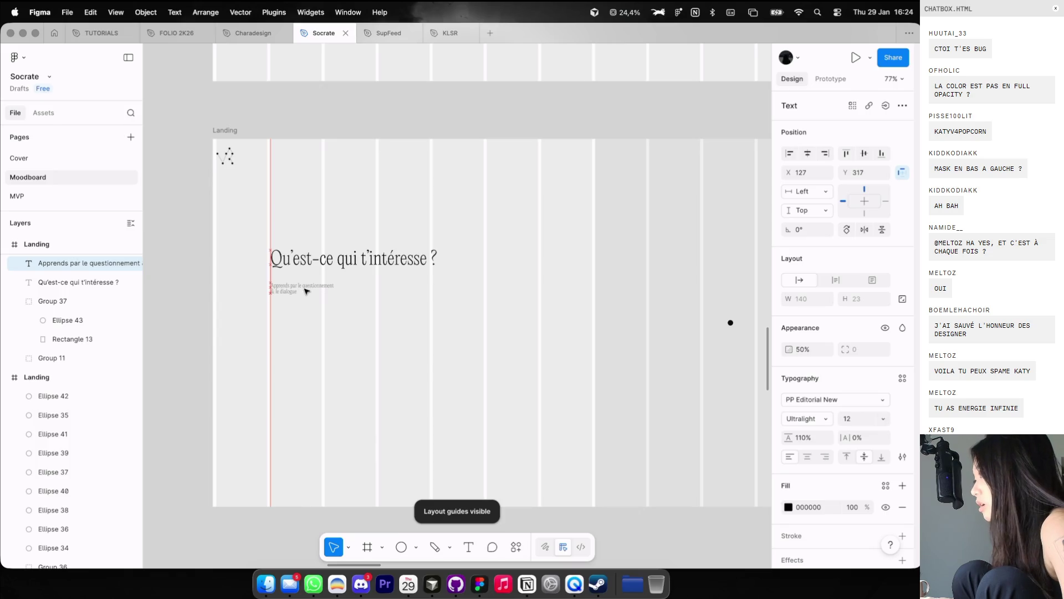
{"action": "scroll", "coordinate": [340, 288], "scroll_direction": "up", "scroll_amount": 5}
{"action": "left_click", "coordinate": [347, 287]}
{"action": "key", "text": "ctrl+g"}
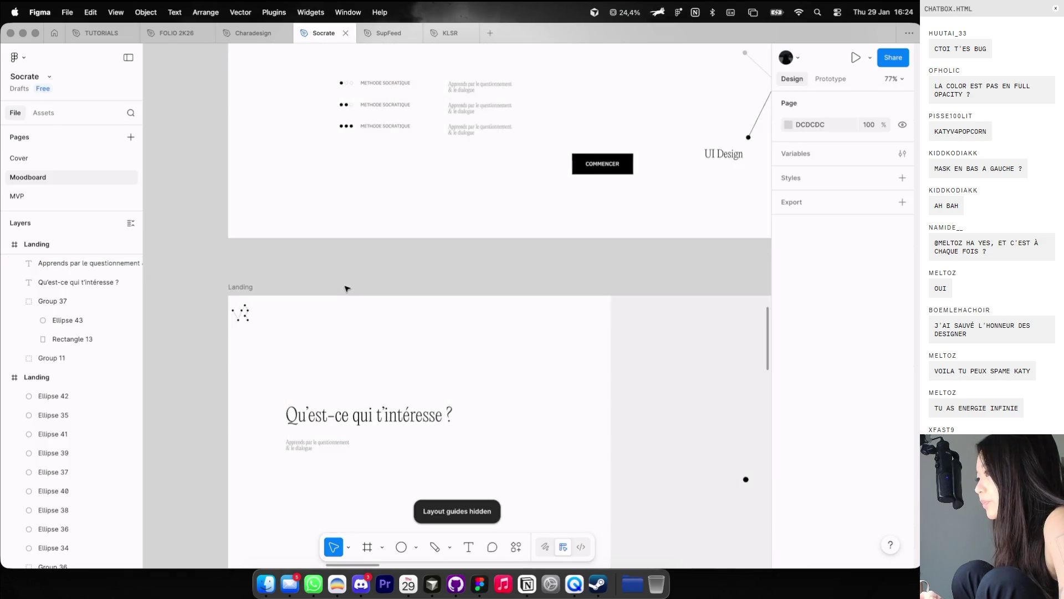
Step: Change the three METHODE SOCRATIQUE labels to PP Editorial New, Regular weight
{"action": "scroll", "coordinate": [347, 287], "scroll_direction": "up", "scroll_amount": 3}
{"action": "scroll", "coordinate": [420, 140], "scroll_direction": "up", "scroll_amount": 2}
{"action": "left_click_drag", "start_coordinate": [415, 130], "coordinate": [416, 237]}
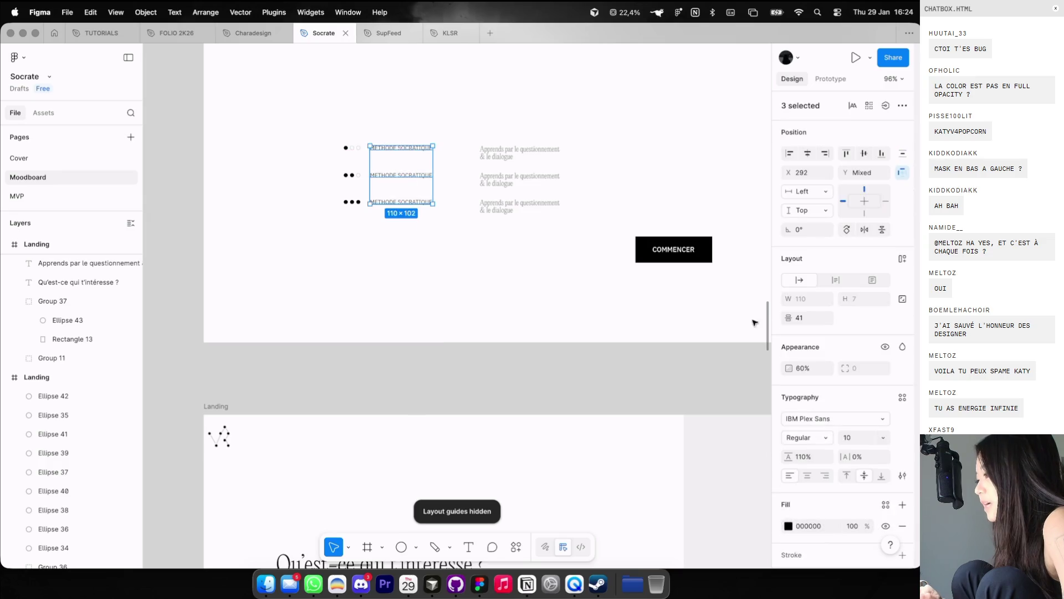
{"action": "left_click", "coordinate": [845, 423]}
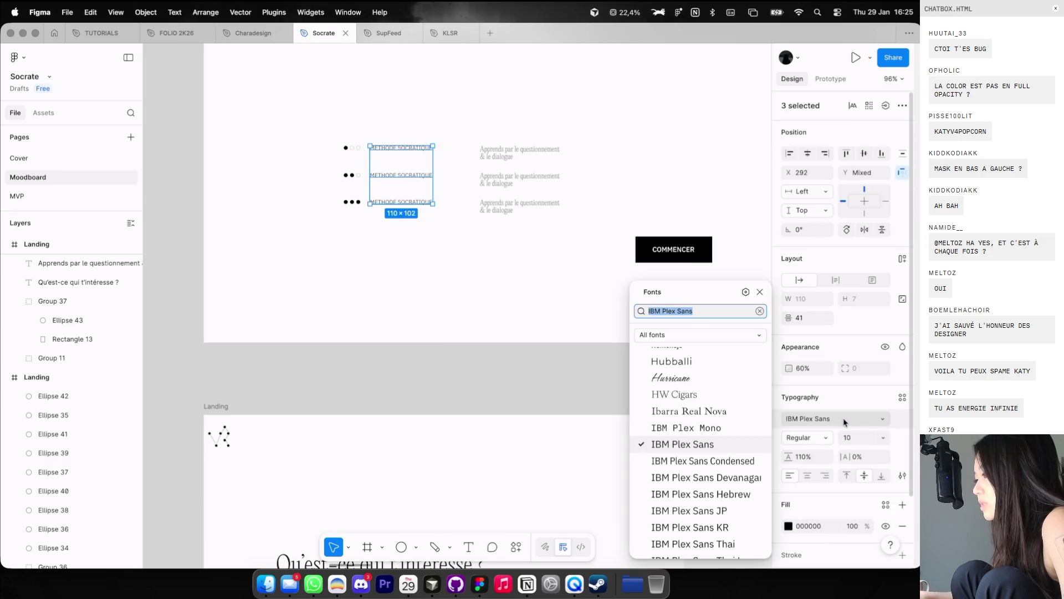
{"action": "type", "text": "edit"}
{"action": "key", "text": "Return"}
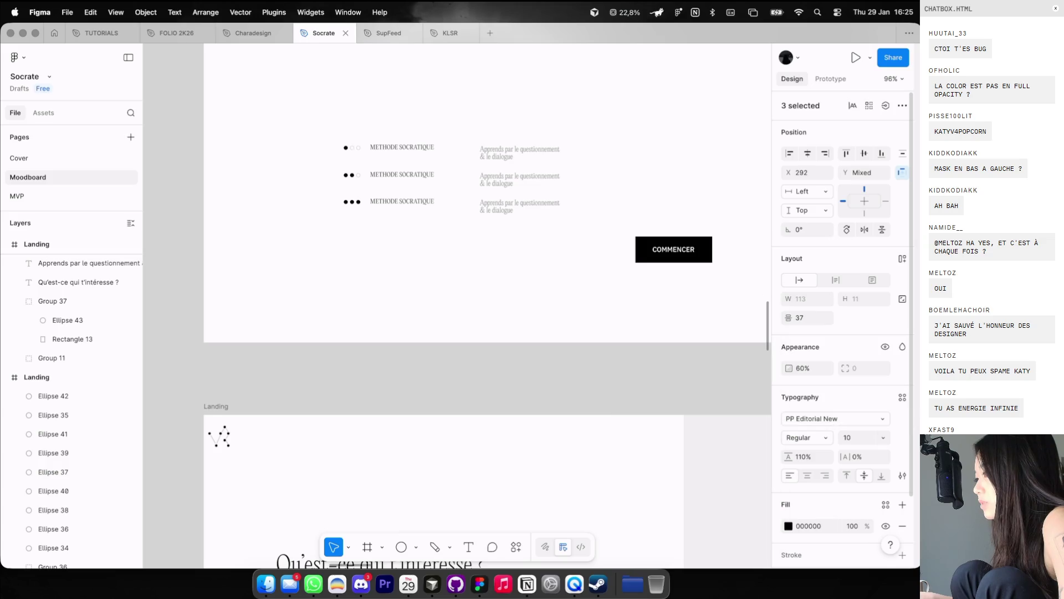
{"action": "left_click", "coordinate": [820, 434]}
{"action": "key", "text": "Escape"}
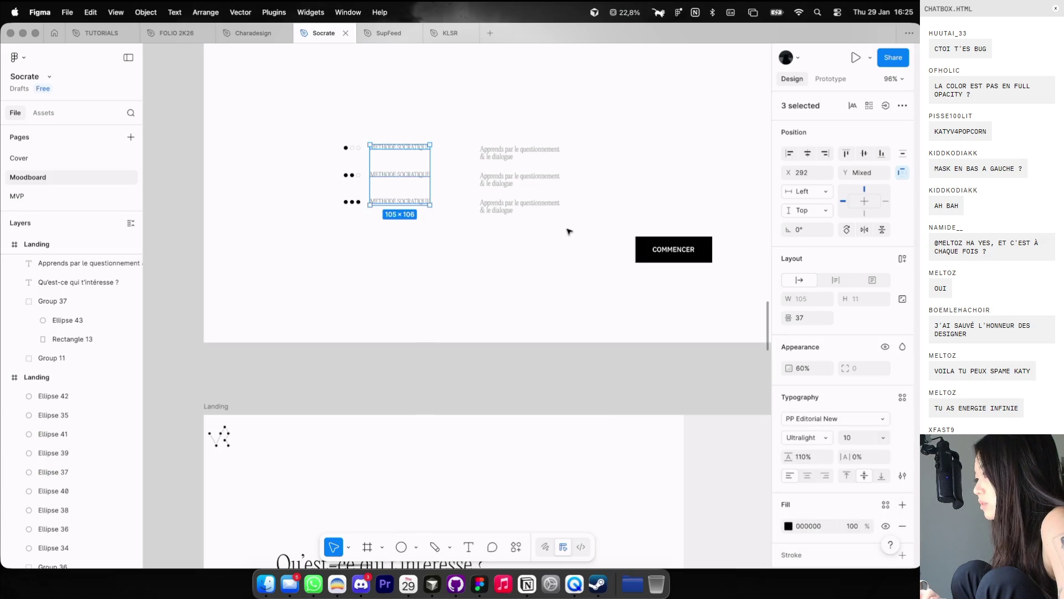
{"action": "left_click", "coordinate": [568, 231]}
{"action": "scroll", "coordinate": [568, 233], "scroll_direction": "down", "scroll_amount": 3}
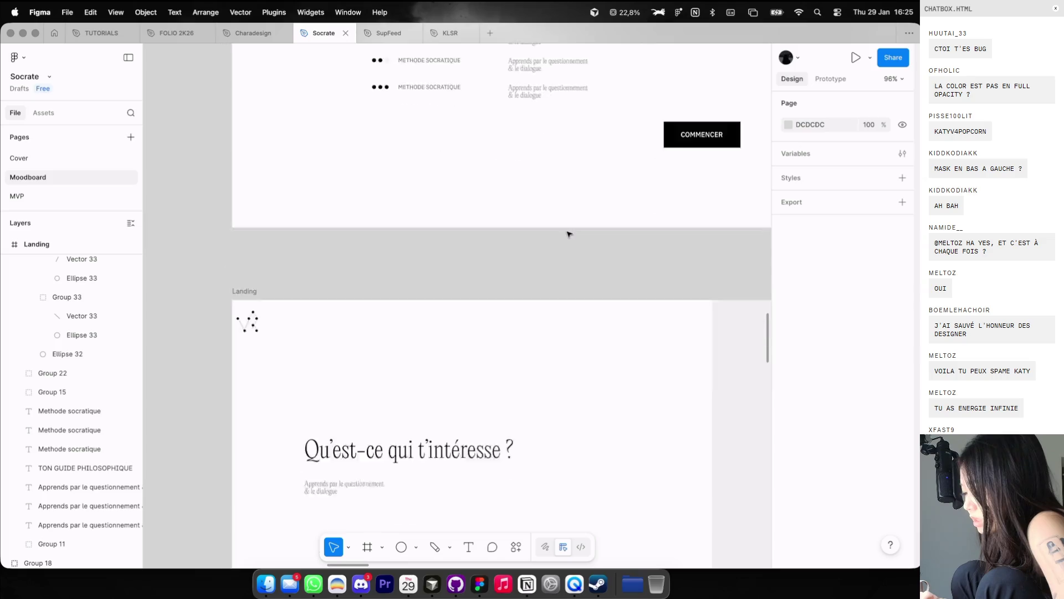
Step: Retype the subtitle as 'Choisis tes sujets et ton niveau pour chacun d'entre eux.'
{"action": "scroll", "coordinate": [569, 234], "scroll_direction": "down", "scroll_amount": 3}
{"action": "left_click", "coordinate": [434, 308]}
{"action": "scroll", "coordinate": [435, 309], "scroll_direction": "up", "scroll_amount": 5}
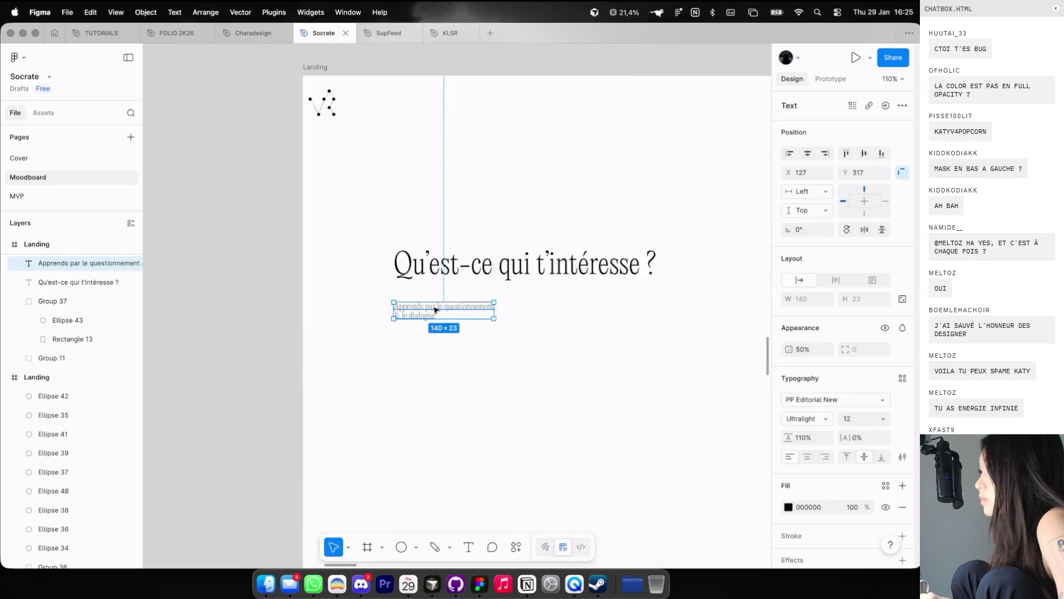
{"action": "key", "text": "Return"}
{"action": "type", "text": "Ch"}
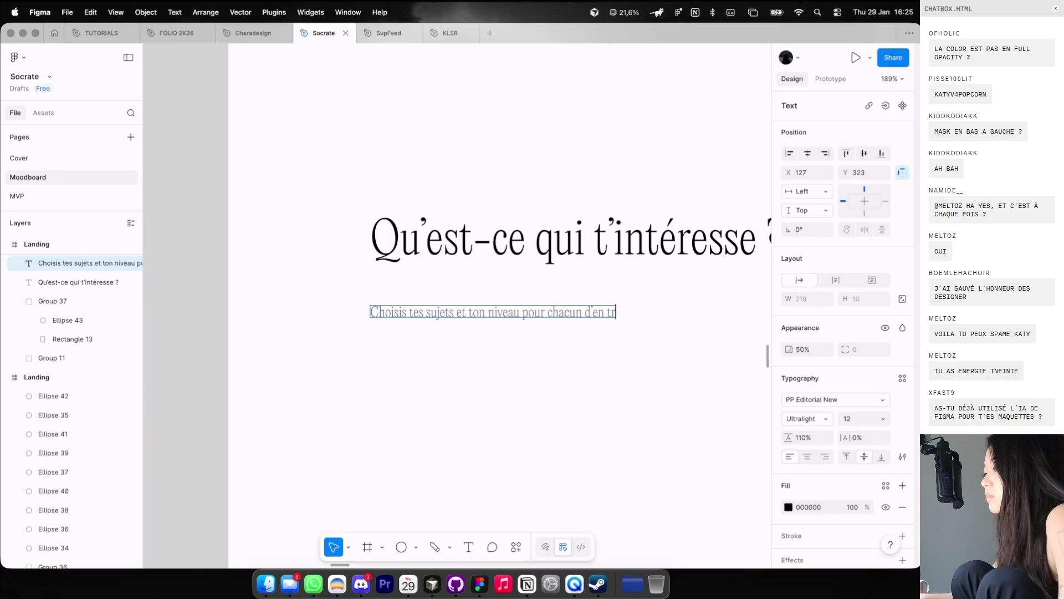
{"action": "type", "text": "x"}
{"action": "key", "text": "Escape"}
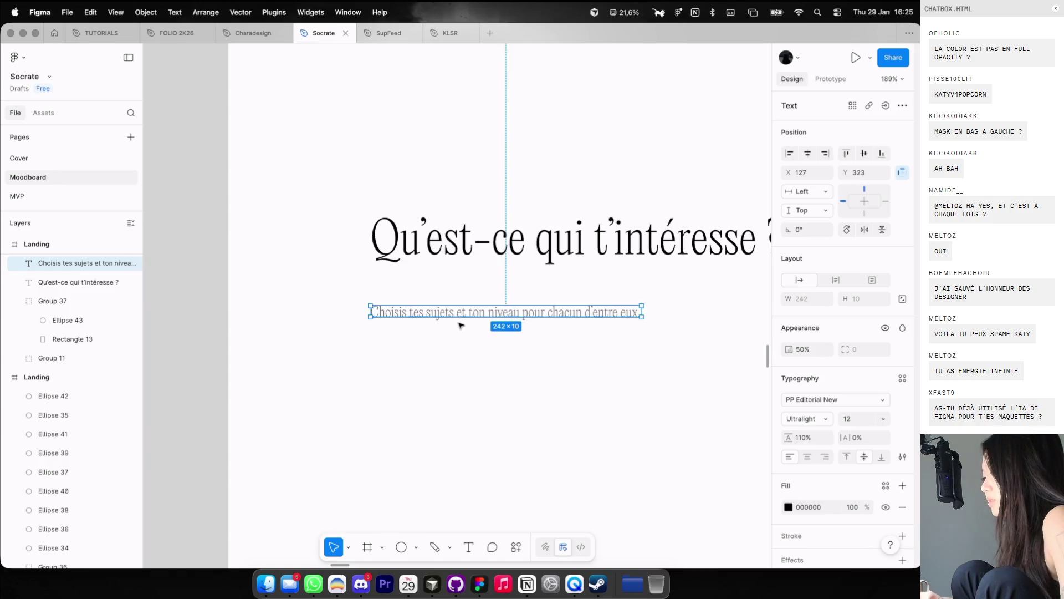
Step: Change the subtitle font to IBM Plex Sans
{"action": "scroll", "coordinate": [321, 277], "scroll_direction": "down", "scroll_amount": 5}
{"action": "left_click", "coordinate": [816, 399]}
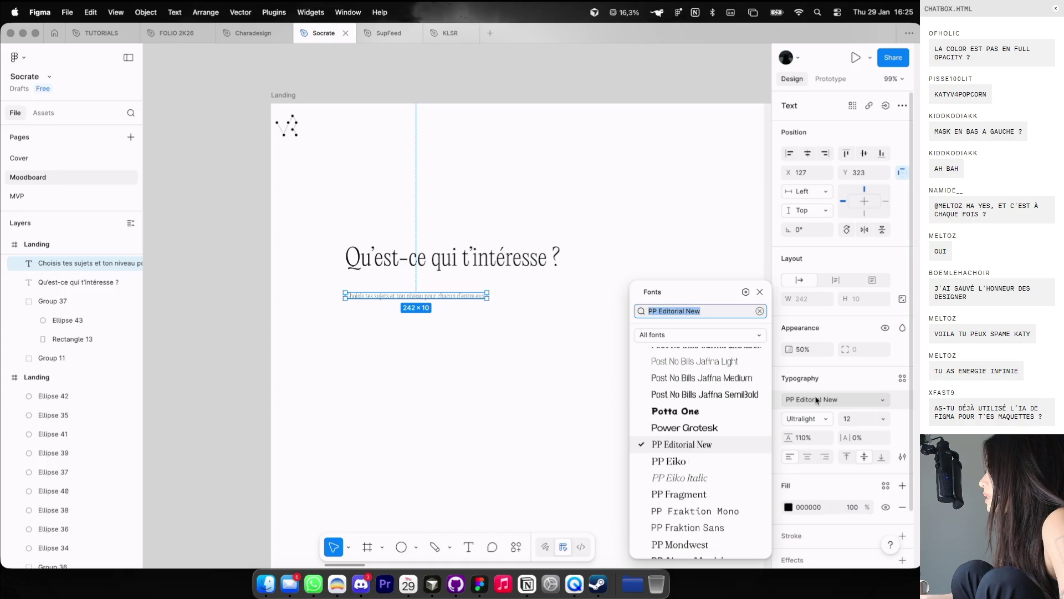
{"action": "type", "text": "ibm"}
{"action": "key", "text": "Down"}
{"action": "key", "text": "Return"}
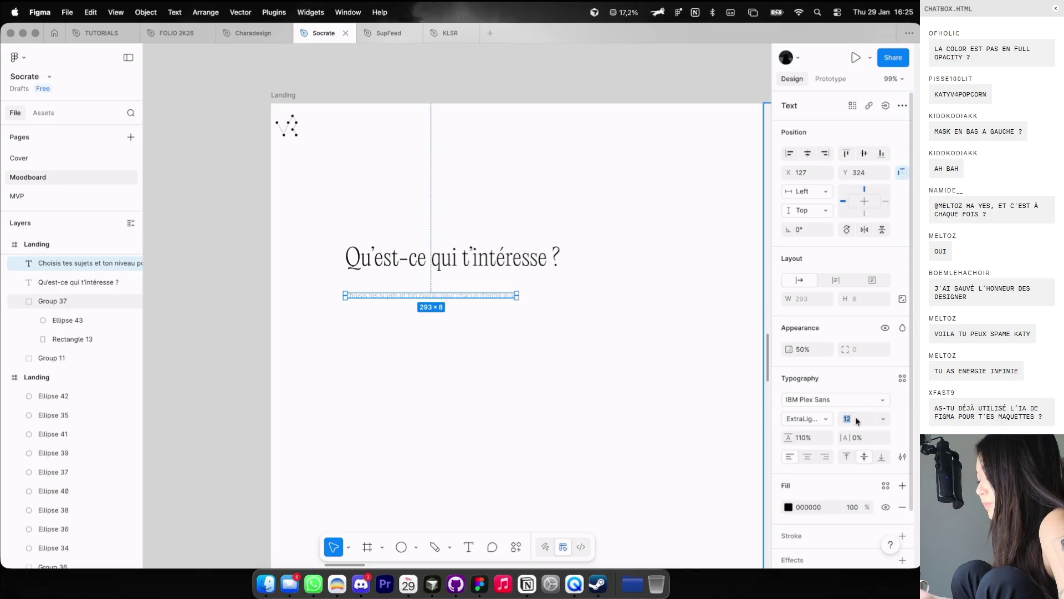
Step: Set the subtitle to 100% opacity and narrow its box so it wraps onto two lines
{"action": "left_click", "coordinate": [503, 351]}
{"action": "left_click", "coordinate": [430, 299]}
{"action": "key", "text": "0"}
{"action": "left_click", "coordinate": [448, 327]}
{"action": "left_click", "coordinate": [496, 297]}
{"action": "left_click_drag", "start_coordinate": [546, 295], "coordinate": [455, 295]}
Step: Set the subtitle's line height to 120%
{"action": "left_click", "coordinate": [451, 330]}
{"action": "left_click", "coordinate": [422, 296]}
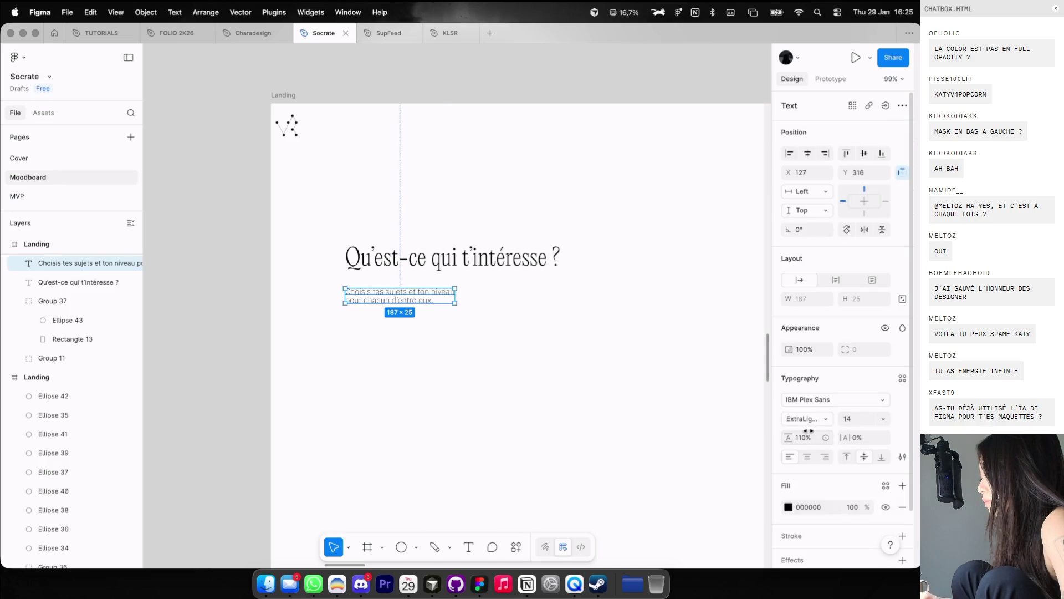
{"action": "left_click", "coordinate": [806, 437]}
{"action": "type", "text": "100"}
{"action": "key", "text": "Return"}
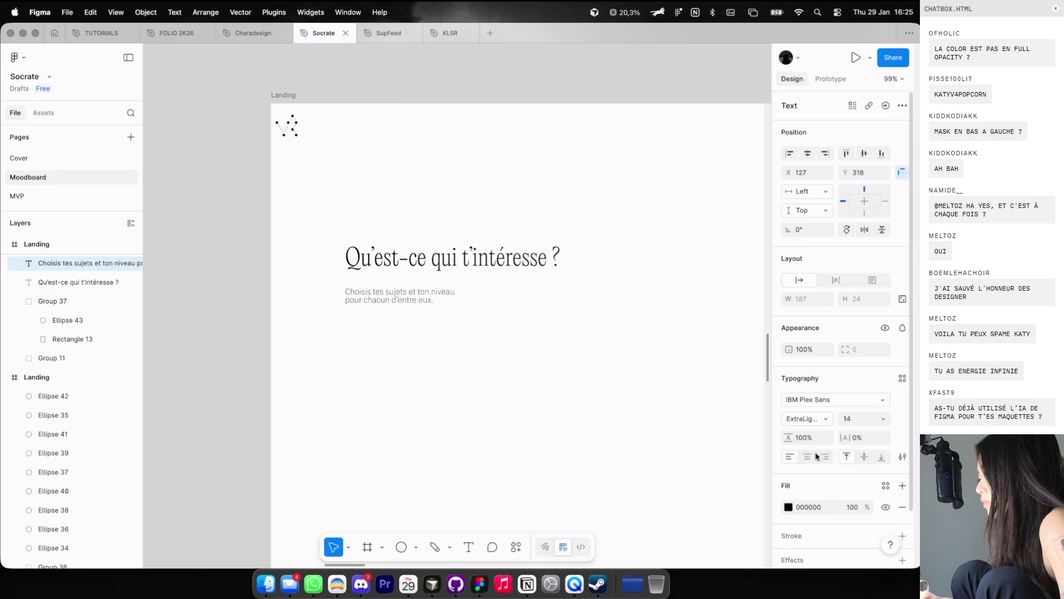
{"action": "type", "text": "120"}
{"action": "key", "text": "Return"}
Step: Move the subtitle up closer to the heading
{"action": "left_click", "coordinate": [548, 447]}
{"action": "key", "text": "ctrl+g"}
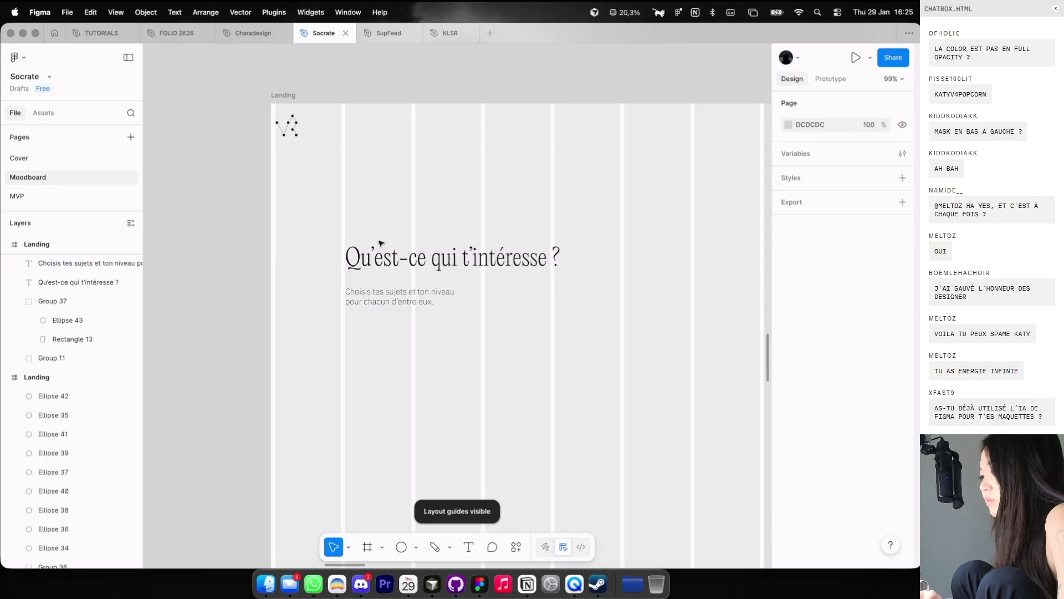
{"action": "left_click_drag", "start_coordinate": [380, 299], "coordinate": [381, 300]}
{"action": "left_click", "coordinate": [393, 347]}
Step: Select the heading and subtitle together and check their position against the layout guides
{"action": "scroll", "coordinate": [392, 347], "scroll_direction": "down", "scroll_amount": 5}
{"action": "scroll", "coordinate": [392, 347], "scroll_direction": "down", "scroll_amount": 3}
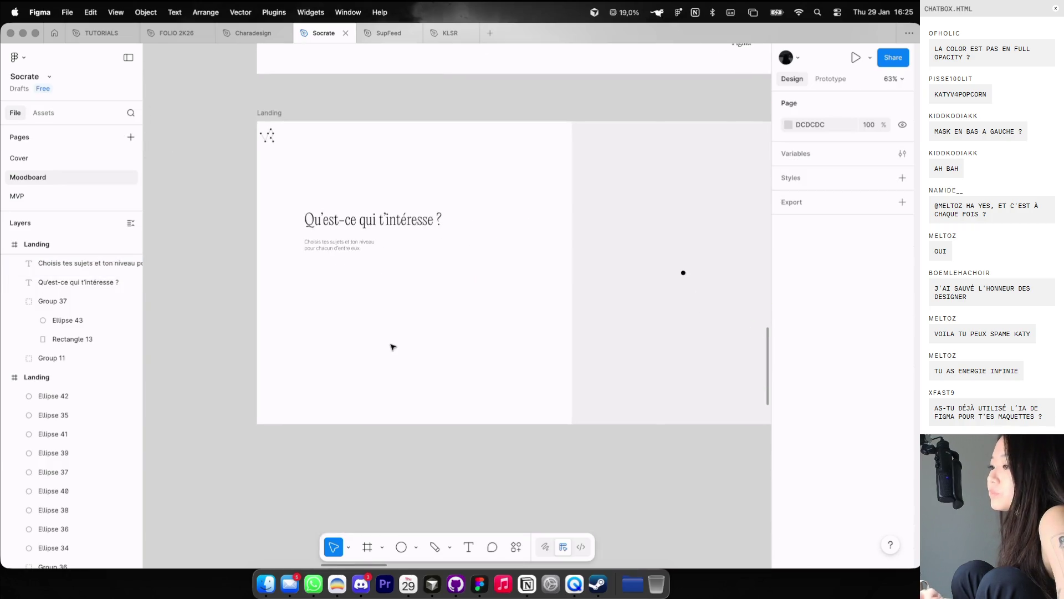
{"action": "key", "text": "ctrl+g"}
{"action": "mouse_move", "coordinate": [335, 193]}
{"action": "left_mouse_down"}
{"action": "mouse_move", "coordinate": [362, 245]}
{"action": "mouse_move", "coordinate": [362, 225]}
{"action": "left_mouse_up"}
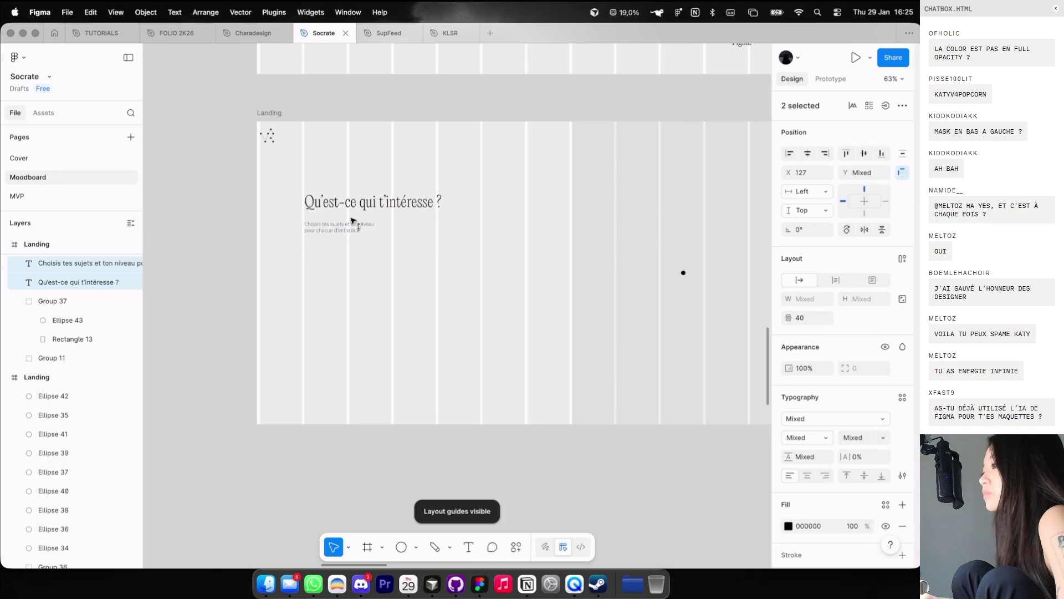
{"action": "left_click", "coordinate": [509, 133]}
{"action": "key", "text": "ctrl+g"}
{"action": "scroll", "coordinate": [558, 150], "scroll_direction": "up", "scroll_amount": 2}
{"action": "key", "text": "ctrl+g"}
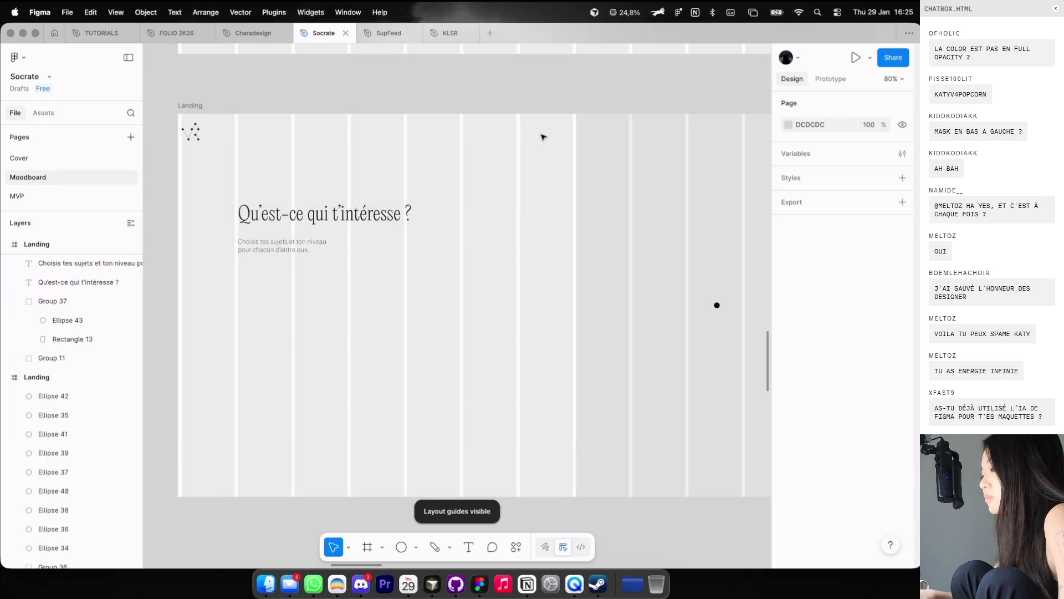
{"action": "key", "text": "l"}
{"action": "scroll", "coordinate": [538, 106], "scroll_direction": "up", "scroll_amount": 1}
{"action": "scroll", "coordinate": [557, 118], "scroll_direction": "down", "scroll_amount": 5}
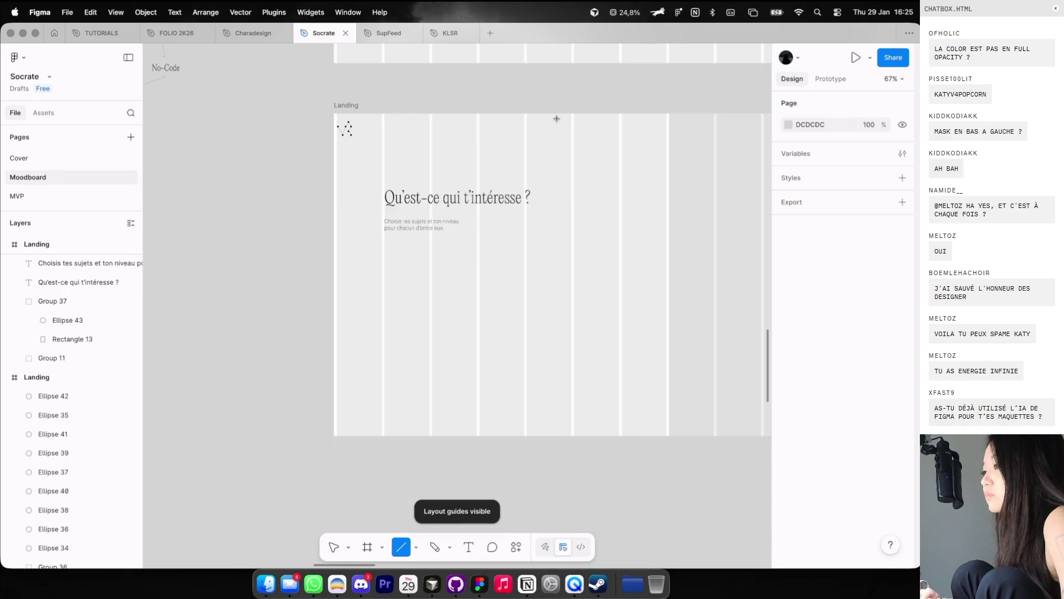
Step: Draw a short line along the frame's top edge, extending its left end to the column edge
{"action": "scroll", "coordinate": [568, 118], "scroll_direction": "up", "scroll_amount": 1}
{"action": "mouse_move", "coordinate": [678, 125]}
{"action": "left_mouse_down"}
{"action": "mouse_move", "coordinate": [628, 125]}
{"action": "mouse_move", "coordinate": [674, 136]}
{"action": "left_mouse_up"}
{"action": "scroll", "coordinate": [672, 116], "scroll_direction": "up", "scroll_amount": 6}
{"action": "left_click_drag", "start_coordinate": [535, 124], "coordinate": [534, 124]}
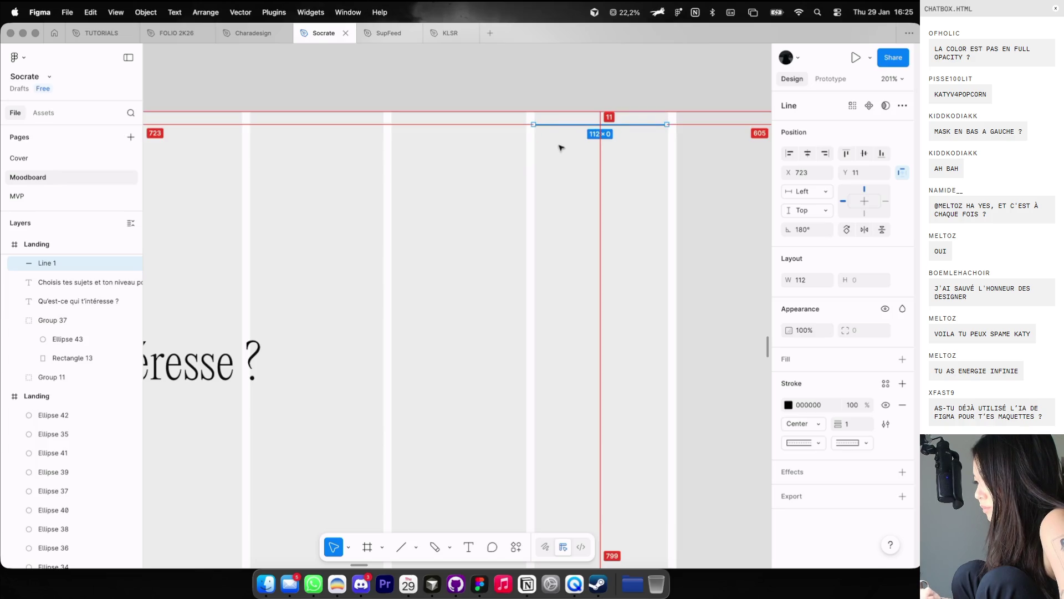
{"action": "key", "text": "Escape"}
{"action": "key", "text": "ctrl+g"}
{"action": "scroll", "coordinate": [576, 150], "scroll_direction": "down", "scroll_amount": 8}
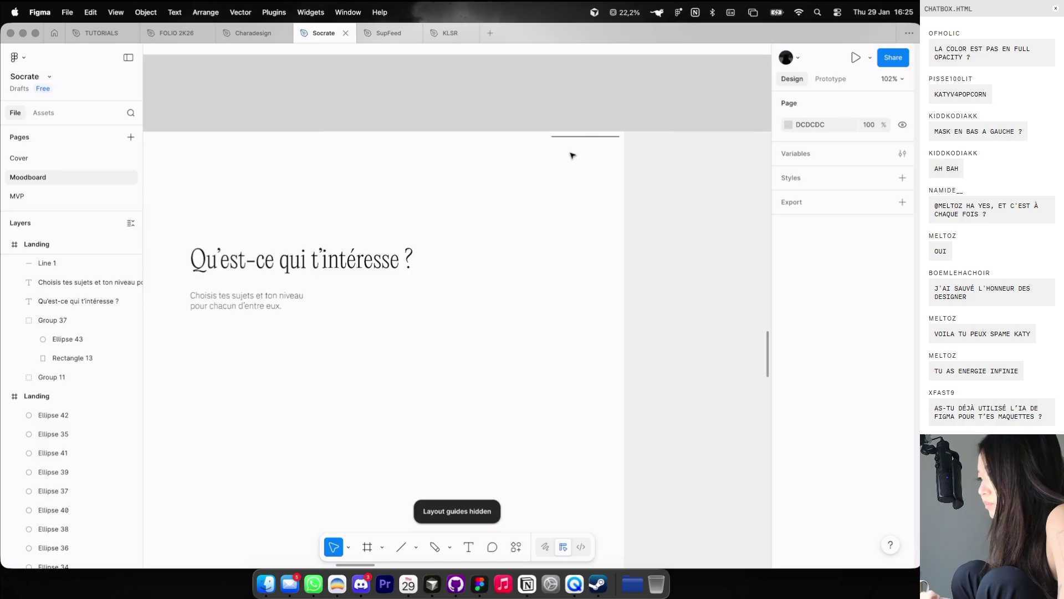
{"action": "scroll", "coordinate": [615, 75], "scroll_direction": "up", "scroll_amount": 5}
{"action": "scroll", "coordinate": [614, 82], "scroll_direction": "down", "scroll_amount": 4}
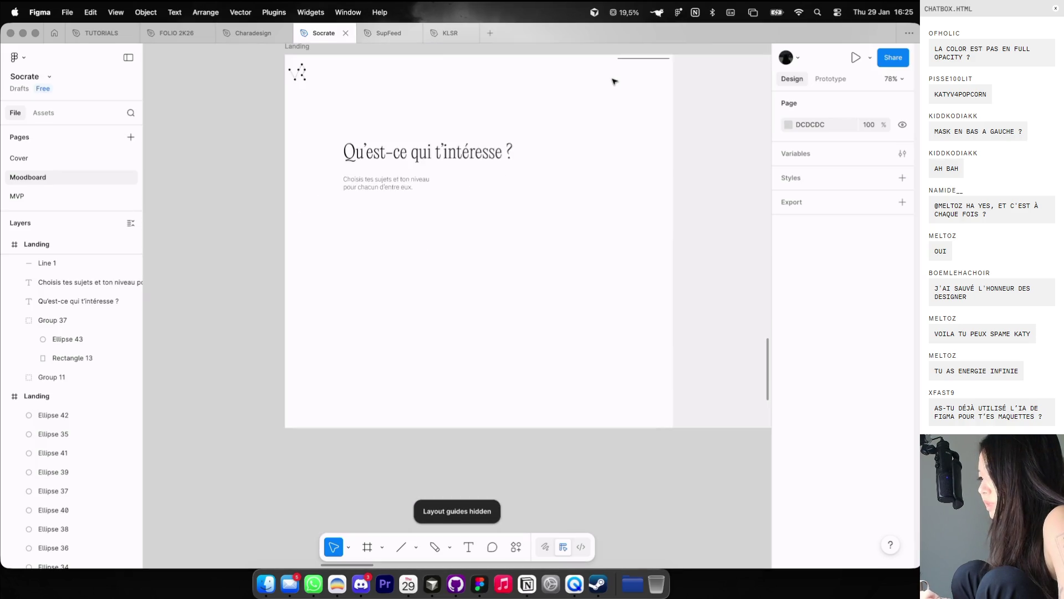
Step: Try the line at the frame's bottom edge, then undo it back to the top
{"action": "left_click_drag", "start_coordinate": [638, 58], "coordinate": [637, 417]}
{"action": "key", "text": "ctrl+g"}
{"action": "scroll", "coordinate": [364, 428], "scroll_direction": "up", "scroll_amount": 1}
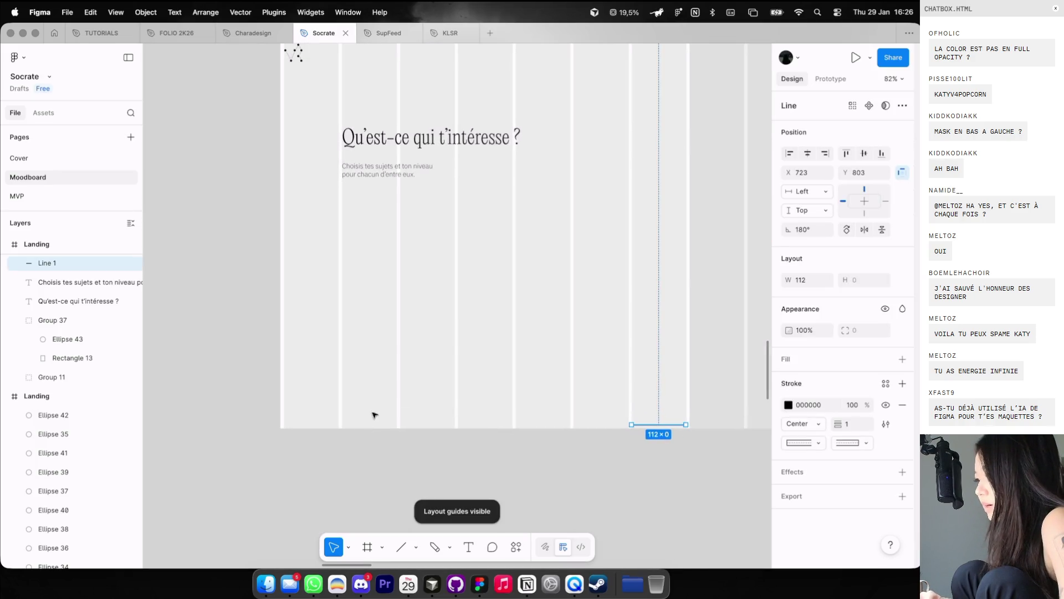
{"action": "key", "text": "ctrl+z"}
{"action": "scroll", "coordinate": [551, 219], "scroll_direction": "up", "scroll_amount": 5}
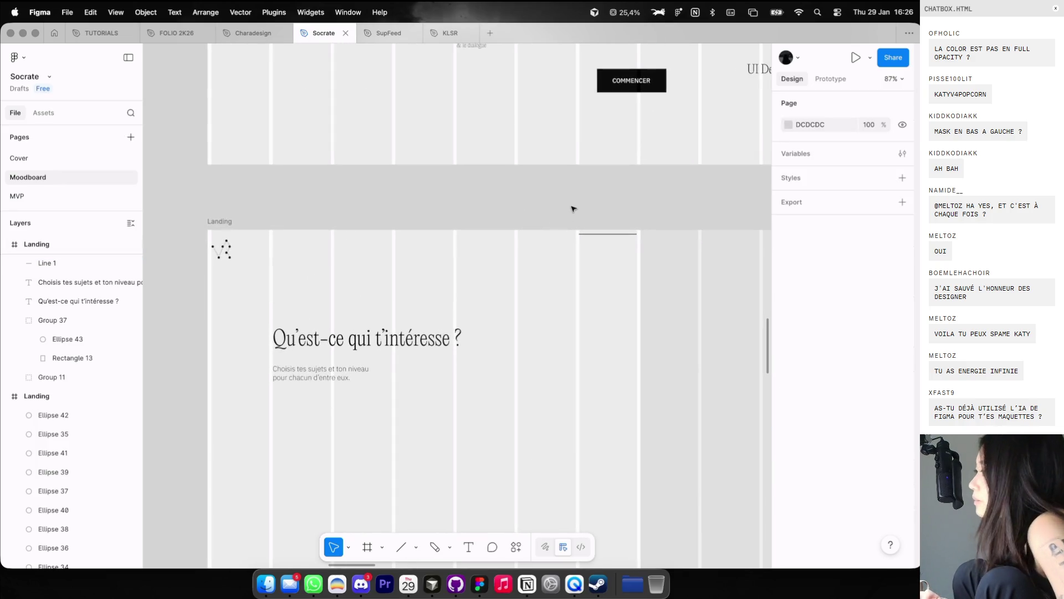
{"action": "scroll", "coordinate": [577, 230], "scroll_direction": "up", "scroll_amount": 3}
{"action": "scroll", "coordinate": [608, 256], "scroll_direction": "up", "scroll_amount": 5}
{"action": "scroll", "coordinate": [608, 248], "scroll_direction": "up", "scroll_amount": 3}
Step: Trim the top line's left end so it aligns with the column
{"action": "left_click", "coordinate": [594, 245]}
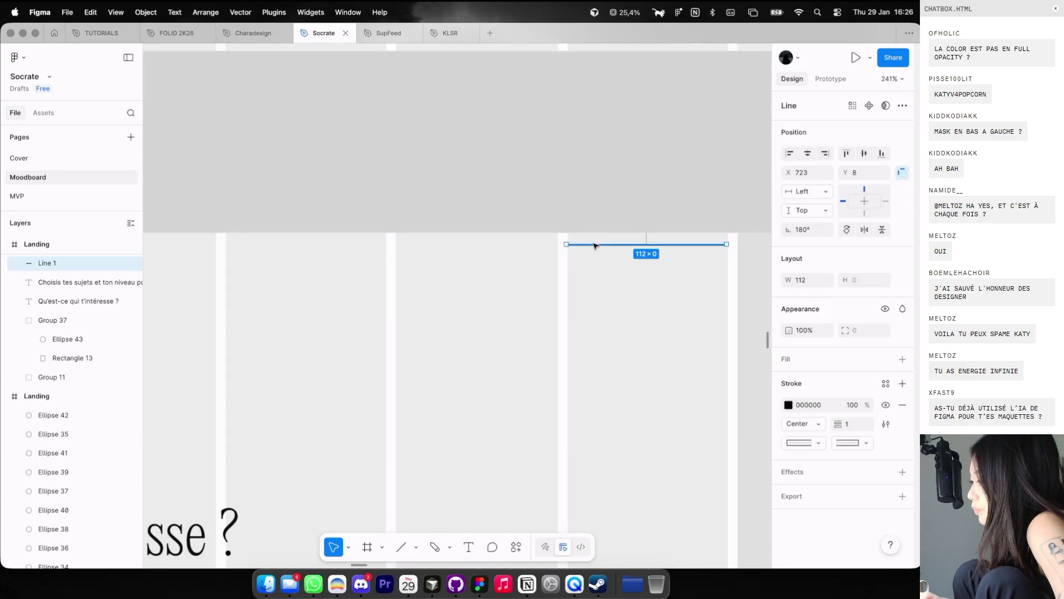
{"action": "left_click_drag", "start_coordinate": [562, 244], "coordinate": [574, 244]}
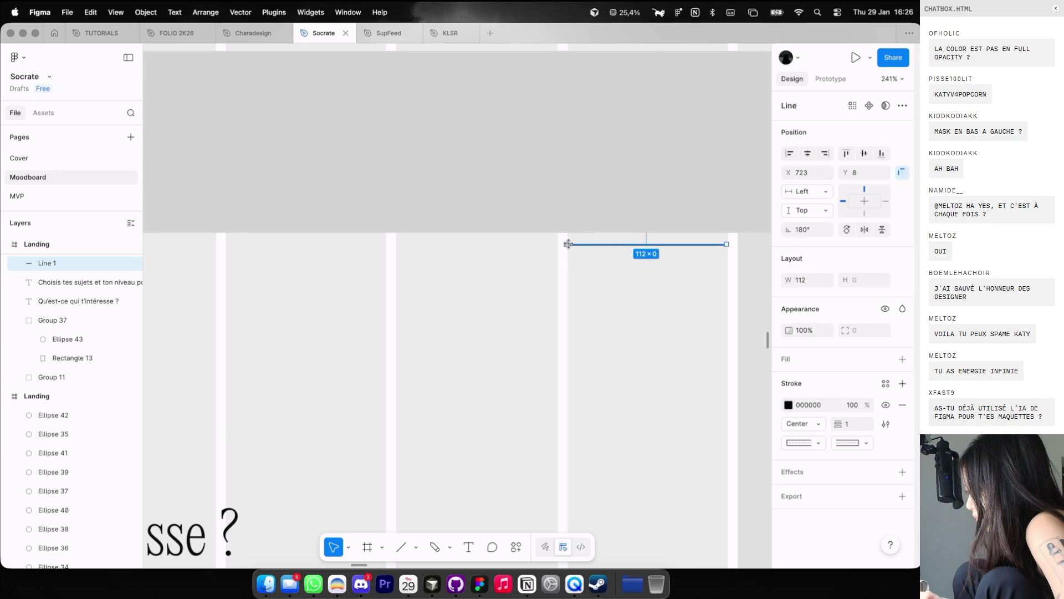
{"action": "scroll", "coordinate": [565, 215], "scroll_direction": "up", "scroll_amount": 3}
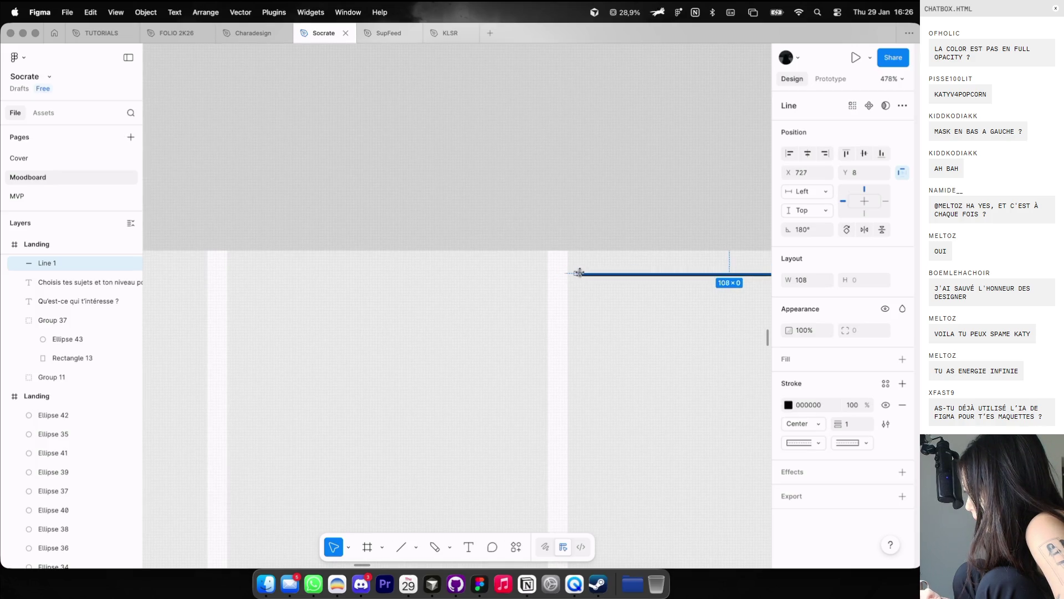
{"action": "left_click_drag", "start_coordinate": [568, 273], "coordinate": [563, 274]}
{"action": "scroll", "coordinate": [571, 277], "scroll_direction": "up", "scroll_amount": 2}
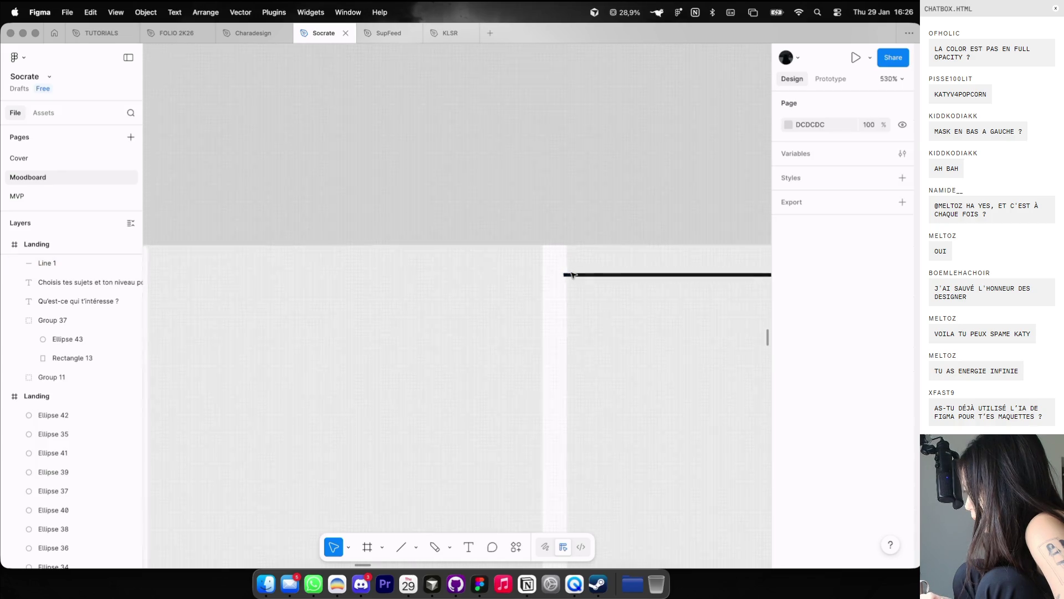
{"action": "left_click", "coordinate": [570, 275]}
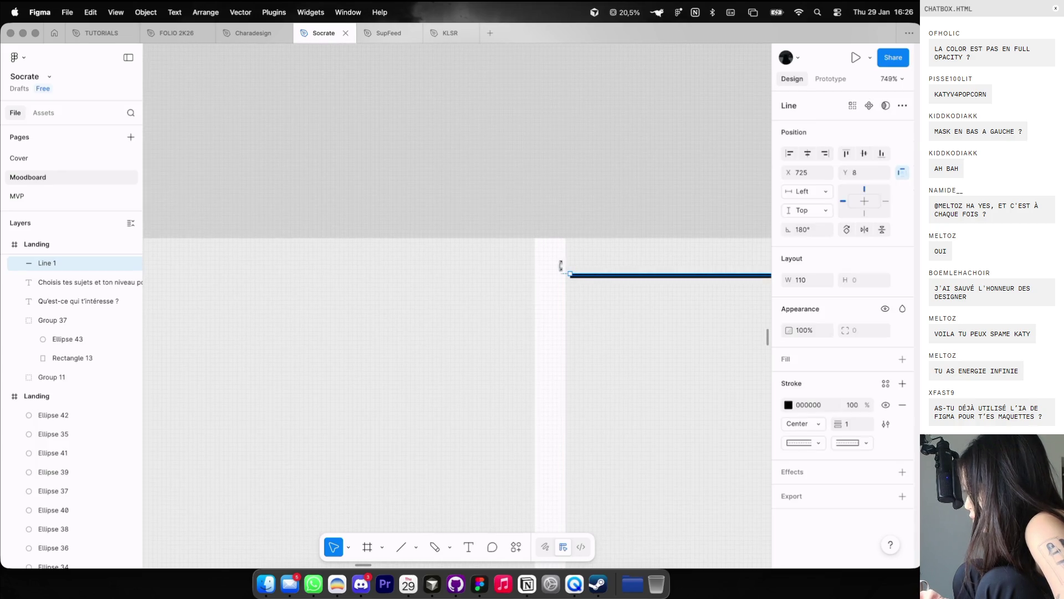
{"action": "scroll", "coordinate": [570, 301], "scroll_direction": "down", "scroll_amount": 2}
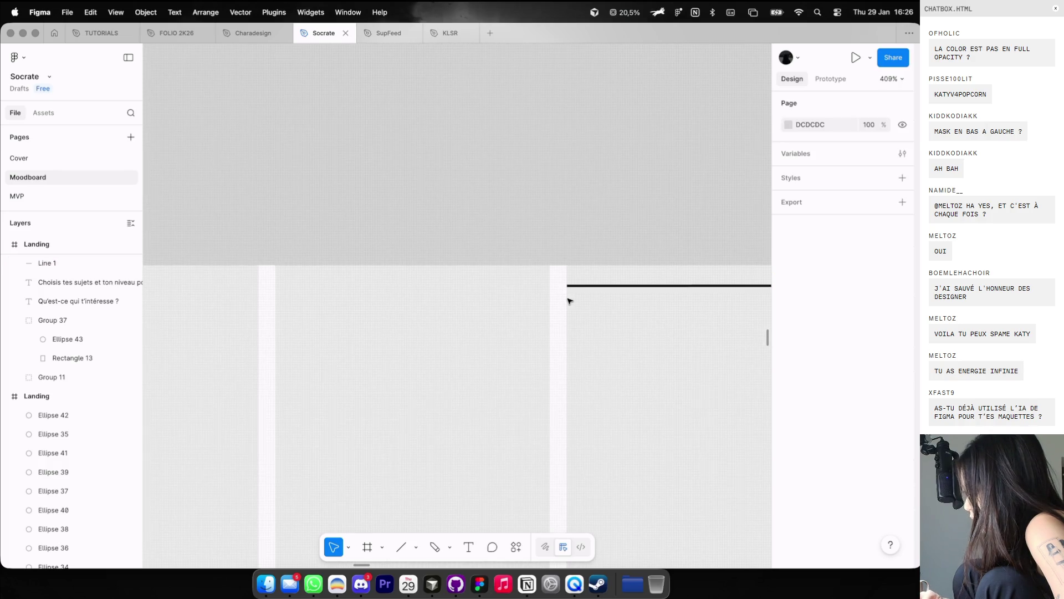
{"action": "scroll", "coordinate": [569, 299], "scroll_direction": "down", "scroll_amount": 2}
{"action": "scroll", "coordinate": [569, 299], "scroll_direction": "down", "scroll_amount": 2}
Step: Duplicate the line twice to the left and fade both copies to 20% opacity
{"action": "mouse_move", "coordinate": [606, 289]}
{"action": "left_mouse_down", "text": "alt"}
{"action": "mouse_move", "coordinate": [465, 303]}
{"action": "mouse_move", "coordinate": [295, 248]}
{"action": "left_mouse_up", "text": "alt"}
{"action": "key", "text": "super+d"}
{"action": "key", "text": "2"}
{"action": "left_click", "coordinate": [408, 222]}
{"action": "scroll", "coordinate": [408, 221], "scroll_direction": "down", "scroll_amount": 3}
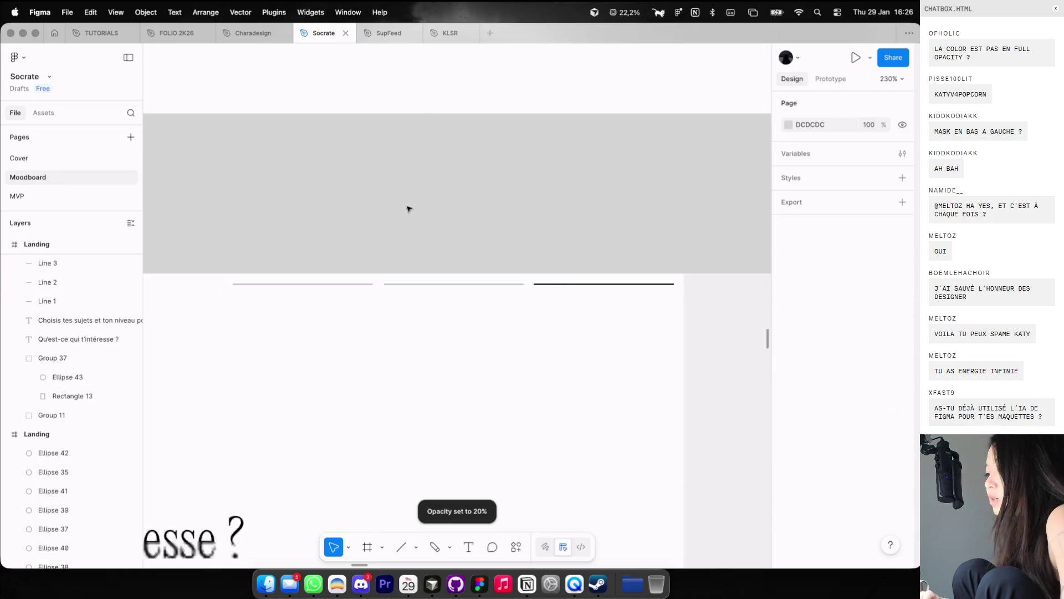
{"action": "key", "text": "ctrl+g"}
{"action": "scroll", "coordinate": [409, 209], "scroll_direction": "down", "scroll_amount": 2}
{"action": "scroll", "coordinate": [409, 208], "scroll_direction": "left", "scroll_amount": 1}
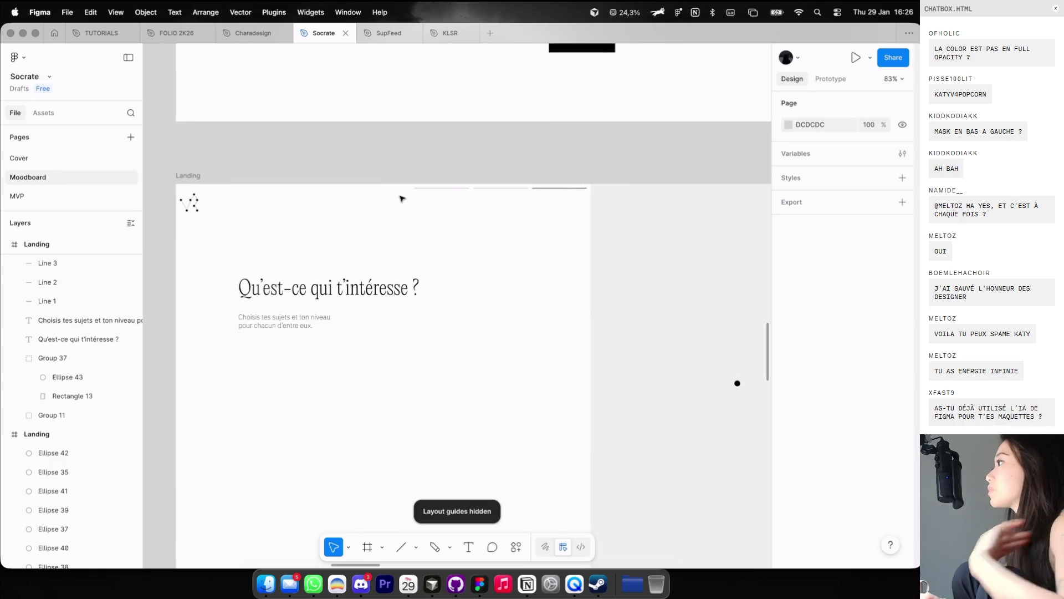
Step: Combine the three top lines into Group 38, a 350-wide progress indicator
{"action": "left_click_drag", "start_coordinate": [413, 170], "coordinate": [577, 199]}
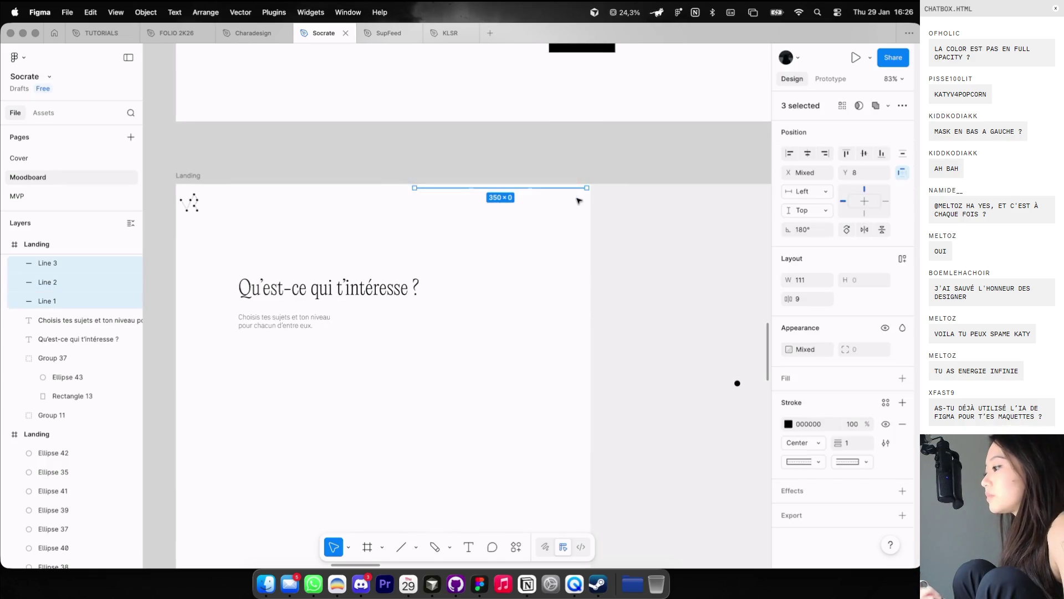
{"action": "key", "text": "super+g"}
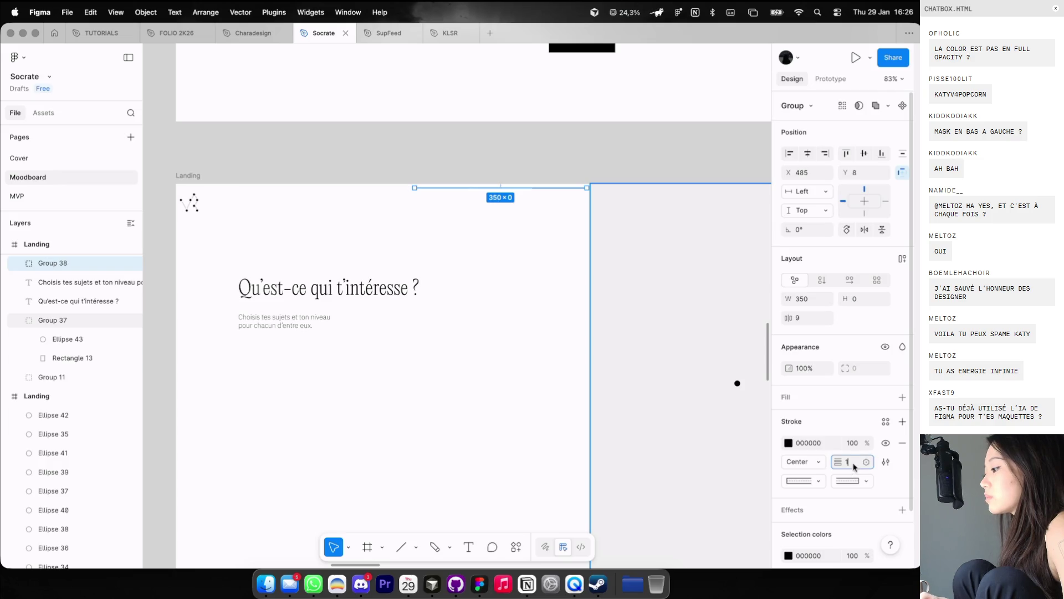
{"action": "type", "text": "2"}
{"action": "left_click", "coordinate": [568, 335]}
{"action": "scroll", "coordinate": [566, 338], "scroll_direction": "down", "scroll_amount": 3}
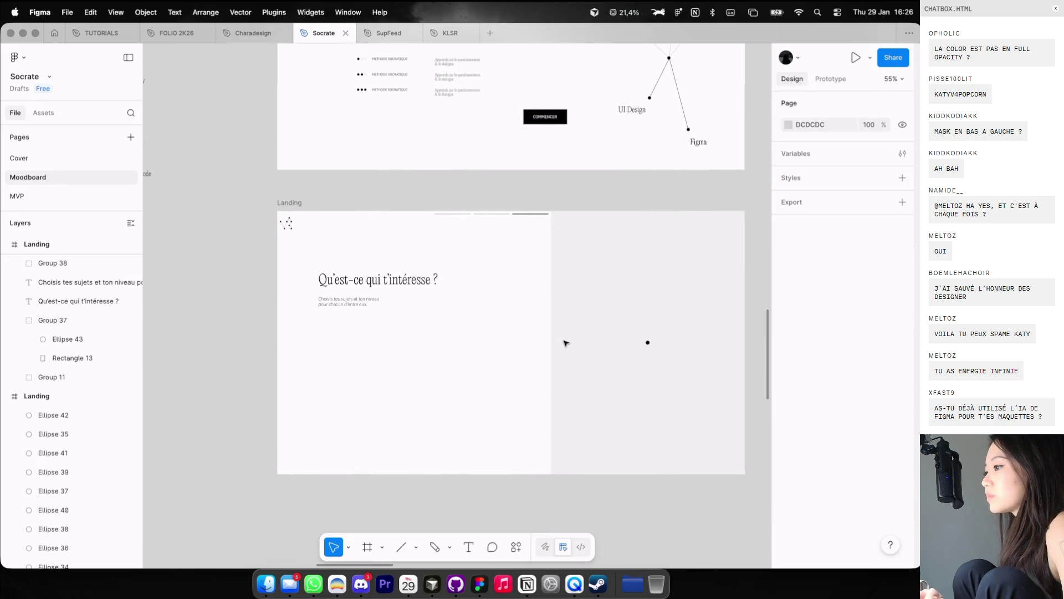
{"action": "scroll", "coordinate": [506, 334], "scroll_direction": "left", "scroll_amount": 2}
{"action": "scroll", "coordinate": [507, 334], "scroll_direction": "down", "scroll_amount": 2}
Step: Draw a 112×40 rectangle below the subtitle
{"action": "scroll", "coordinate": [507, 334], "scroll_direction": "right", "scroll_amount": 1}
{"action": "scroll", "coordinate": [360, 297], "scroll_direction": "up", "scroll_amount": 3}
{"action": "key", "text": "r"}
{"action": "key", "text": "ctrl+g"}
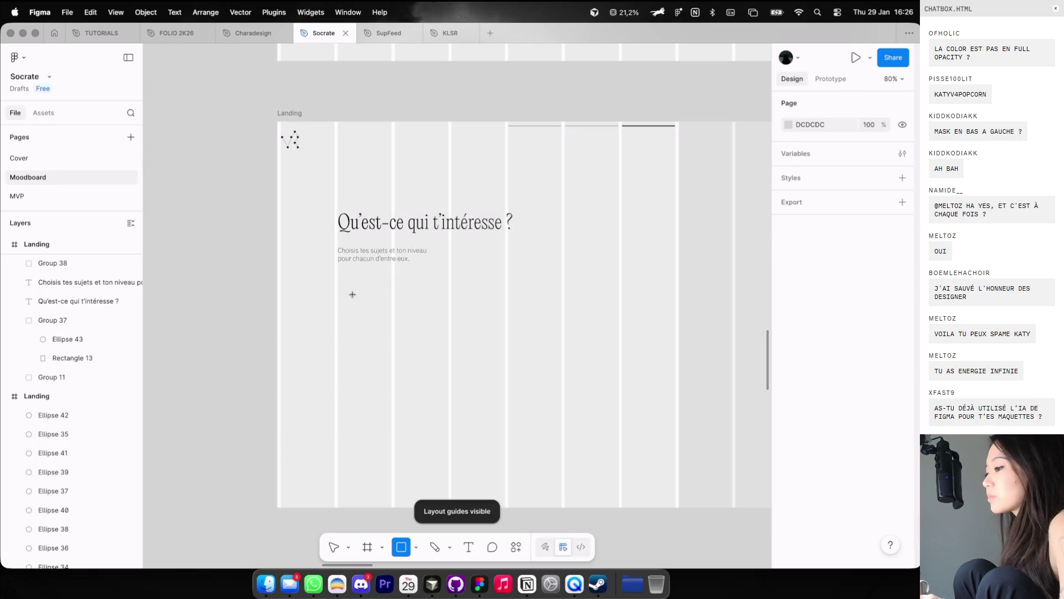
{"action": "mouse_move", "coordinate": [338, 295]}
{"action": "left_mouse_down"}
{"action": "mouse_move", "coordinate": [392, 314]}
{"action": "mouse_move", "coordinate": [368, 289]}
{"action": "left_mouse_up"}
{"action": "scroll", "coordinate": [364, 304], "scroll_direction": "up", "scroll_amount": 3}
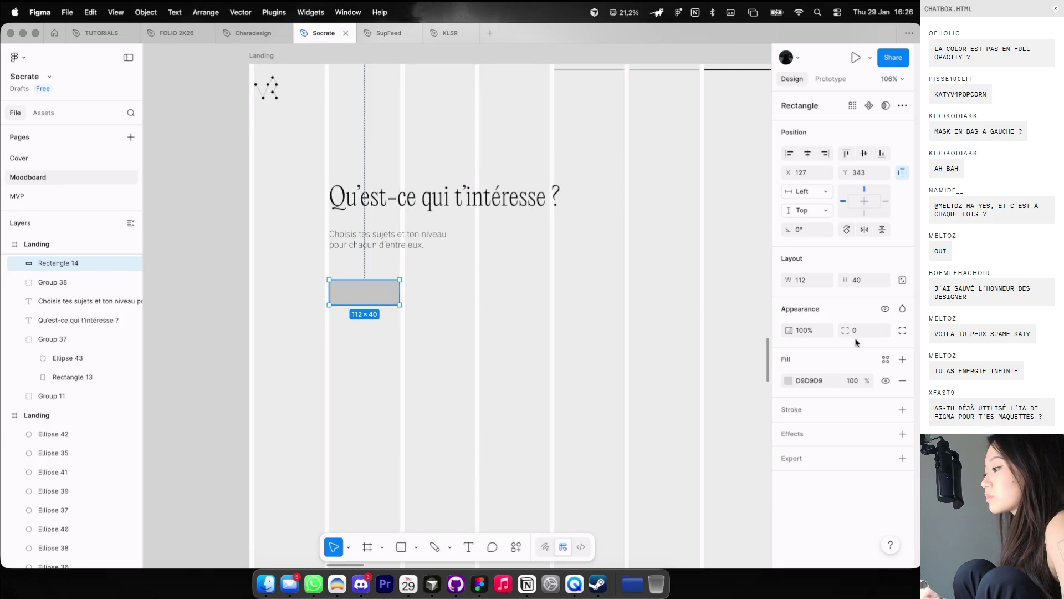
Step: Remove the rectangle's fill and give it a black stroke of width 0.5
{"action": "left_click", "coordinate": [903, 380]}
{"action": "left_click", "coordinate": [902, 383]}
{"action": "left_click", "coordinate": [789, 405]}
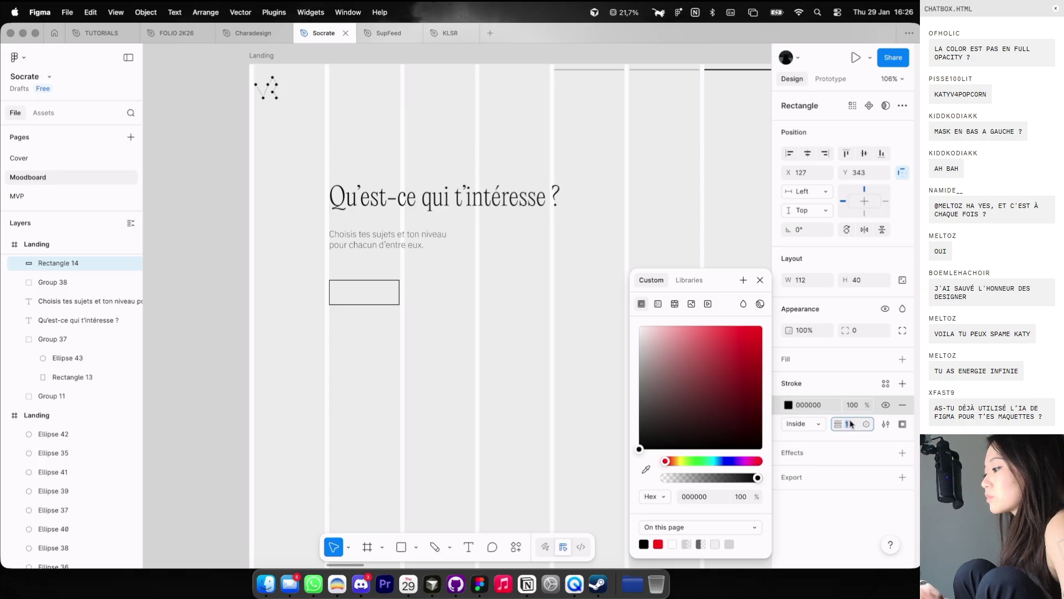
{"action": "type", "text": ".5"}
{"action": "key", "text": "Return"}
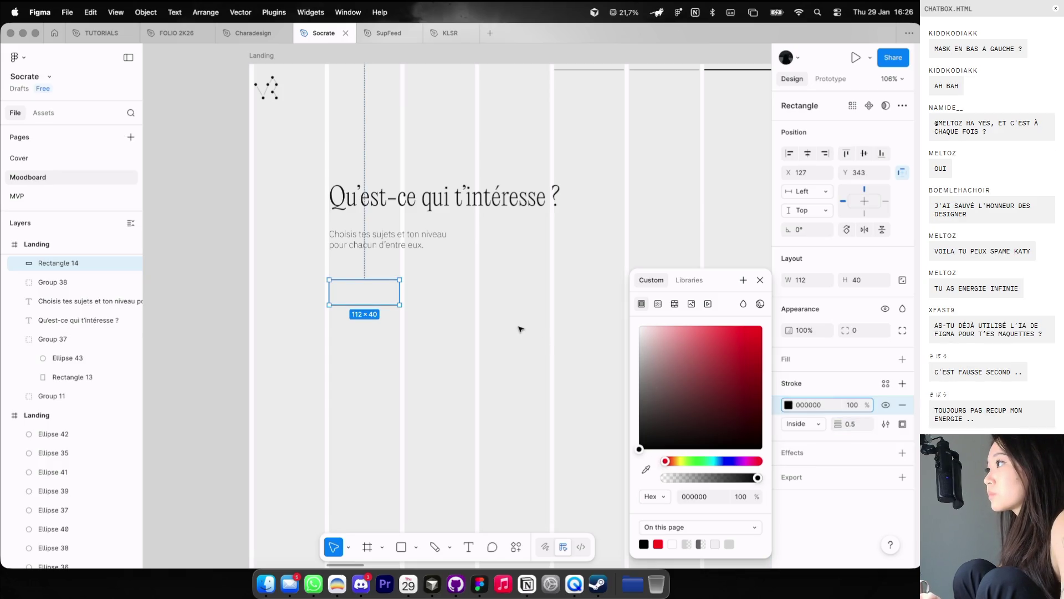
{"action": "left_click", "coordinate": [521, 330]}
{"action": "key", "text": "ctrl+g"}
{"action": "scroll", "coordinate": [441, 283], "scroll_direction": "up", "scroll_amount": 3}
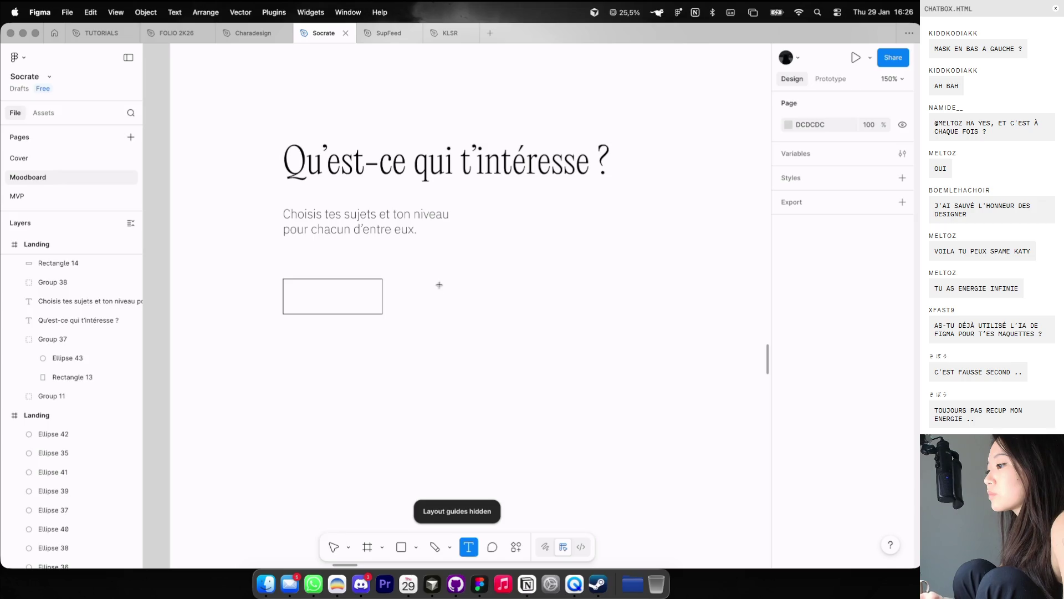
Step: Type a trial 'Botanique' text on the canvas, then delete it
{"action": "left_click", "coordinate": [439, 285]}
{"action": "type", "text": "Botanique"}
{"action": "key", "text": "Escape"}
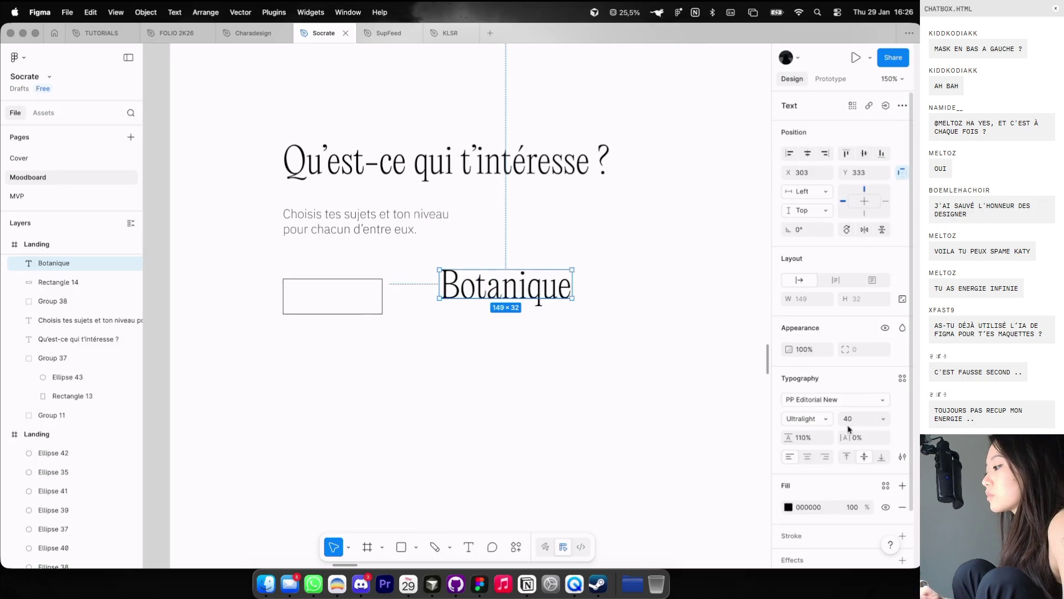
{"action": "left_click", "coordinate": [561, 302]}
{"action": "left_click", "coordinate": [442, 286]}
{"action": "key", "text": "Delete"}
Step: Set the subtitle's font weight to Light
{"action": "left_click", "coordinate": [382, 223]}
{"action": "left_click", "coordinate": [806, 418]}
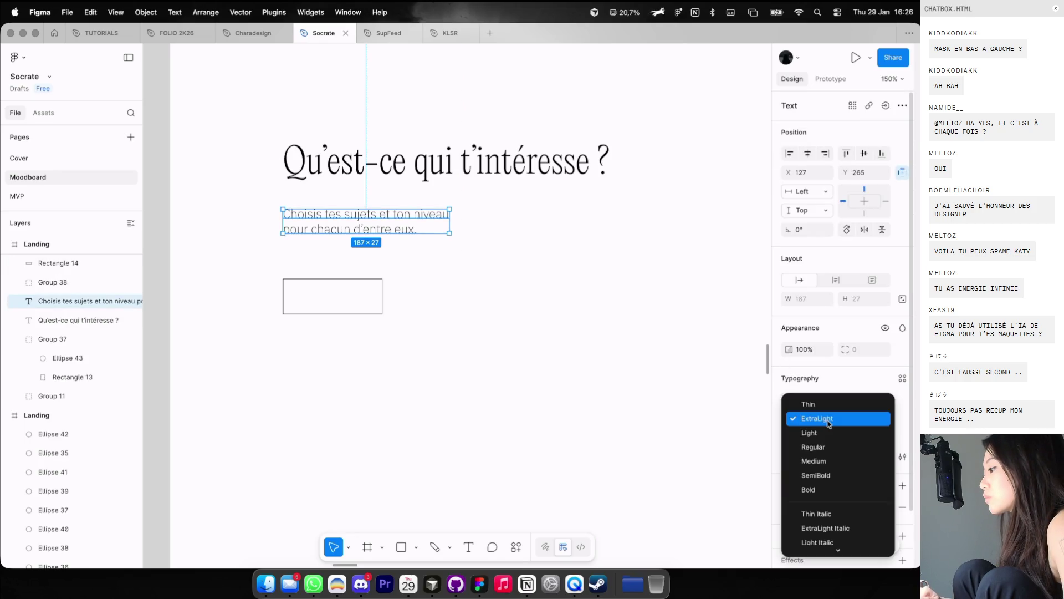
{"action": "left_click", "coordinate": [798, 431]}
{"action": "left_click", "coordinate": [798, 419]}
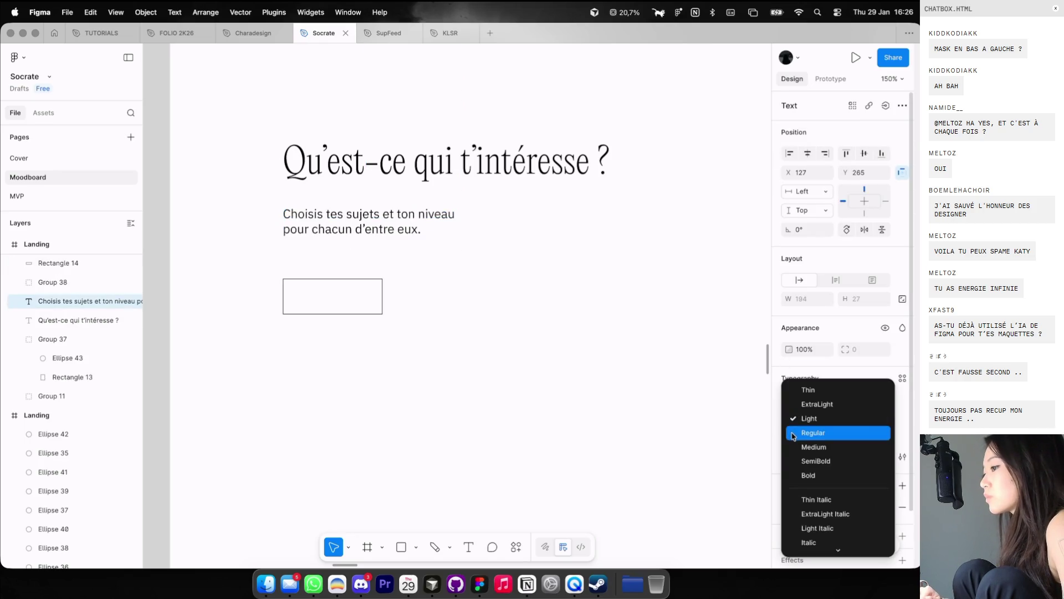
{"action": "left_click", "coordinate": [794, 418]}
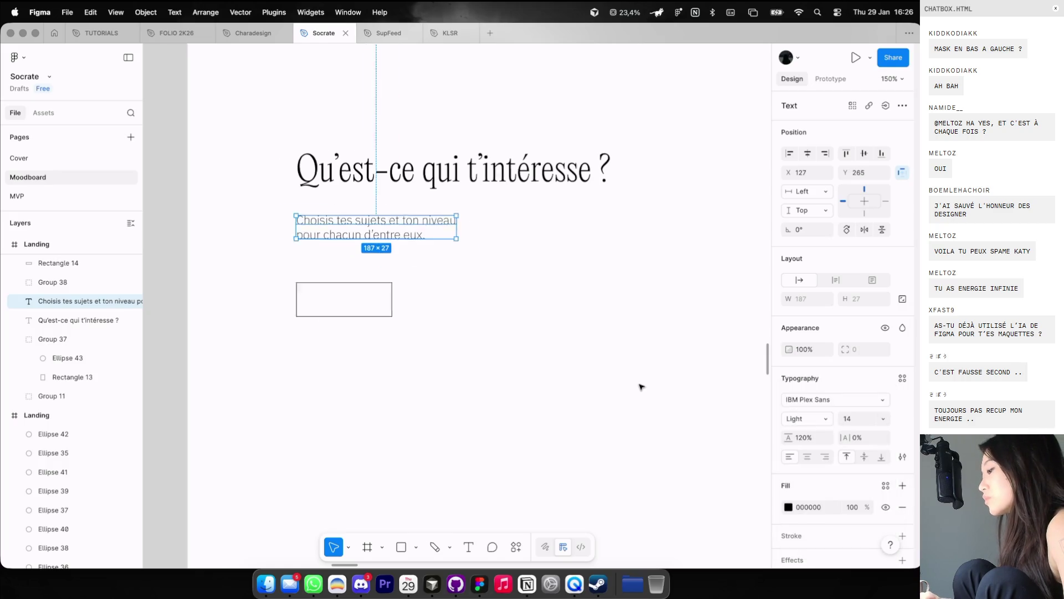
{"action": "scroll", "coordinate": [641, 384], "scroll_direction": "down", "scroll_amount": 3}
Step: Duplicate the subtitle below itself and retype the copy as 'Botanique'
{"action": "left_click", "coordinate": [641, 385]}
{"action": "scroll", "coordinate": [523, 315], "scroll_direction": "up", "scroll_amount": 2}
{"action": "left_click_drag", "start_coordinate": [472, 285], "coordinate": [471, 305]}
{"action": "key", "text": "Return"}
{"action": "type", "text": "Boti"}
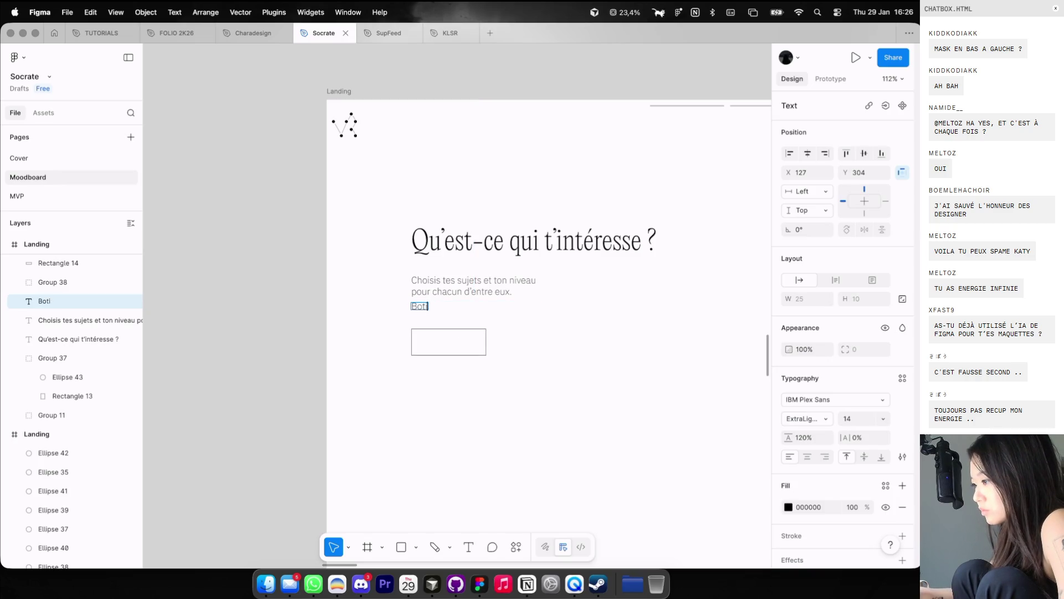
{"action": "type", "text": "anique"}
{"action": "key", "text": "Escape"}
Step: Set the Botanique label to Regular weight and move it into the rectangle
{"action": "key", "text": "super+alt+period"}
{"action": "key", "text": "super+alt+period"}
{"action": "key", "text": "super+alt+period"}
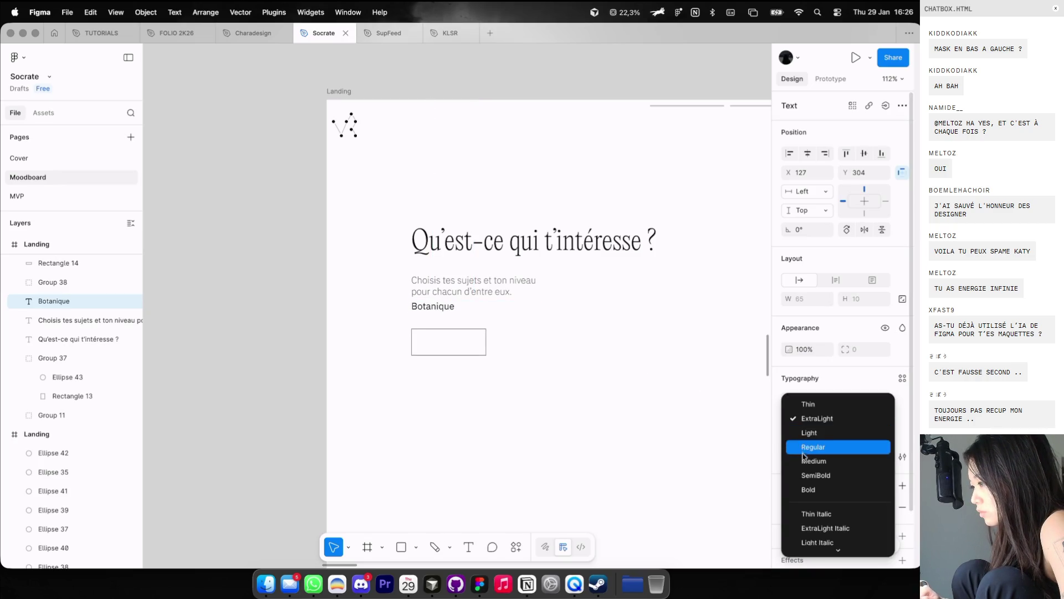
{"action": "scroll", "coordinate": [372, 329], "scroll_direction": "up", "scroll_amount": 2}
{"action": "left_click", "coordinate": [805, 419]}
{"action": "left_click", "coordinate": [803, 408]}
{"action": "left_click_drag", "start_coordinate": [452, 304], "coordinate": [465, 355]}
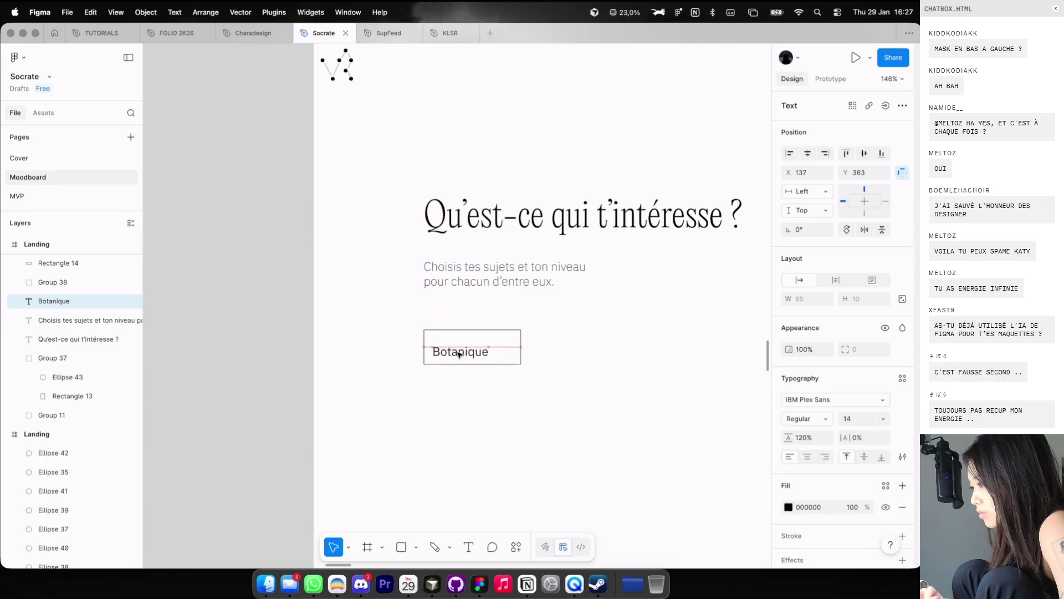
Step: Set the Botanique label to font size 12 and nudge it slightly lower in the box
{"action": "left_click", "coordinate": [565, 335]}
{"action": "scroll", "coordinate": [566, 335], "scroll_direction": "down", "scroll_amount": 3}
{"action": "scroll", "coordinate": [535, 335], "scroll_direction": "up", "scroll_amount": 3}
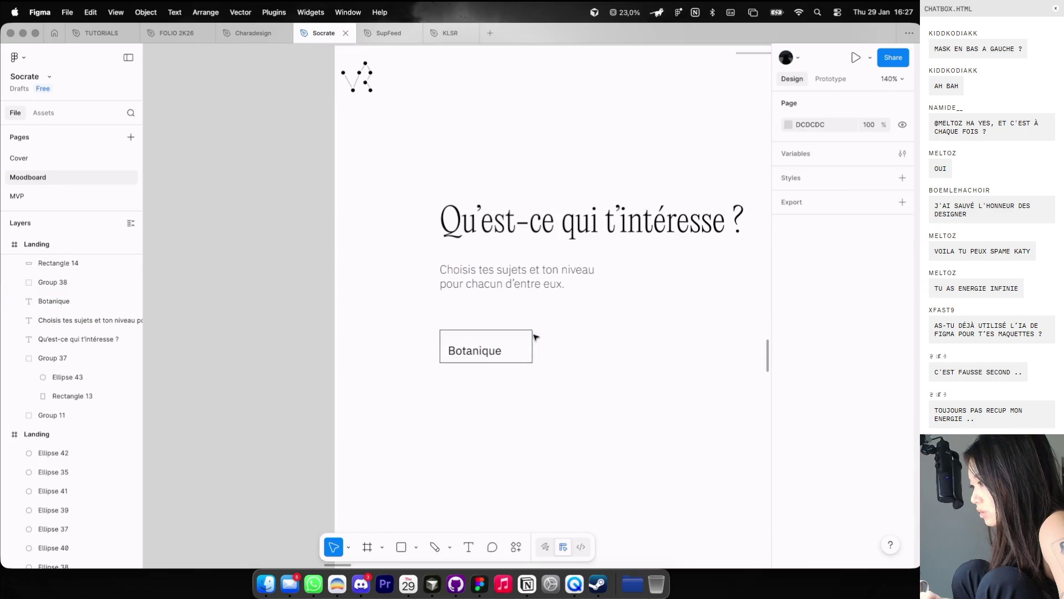
{"action": "left_click", "coordinate": [496, 350]}
{"action": "left_click", "coordinate": [865, 419]}
{"action": "type", "text": "12"}
{"action": "key", "text": "Return"}
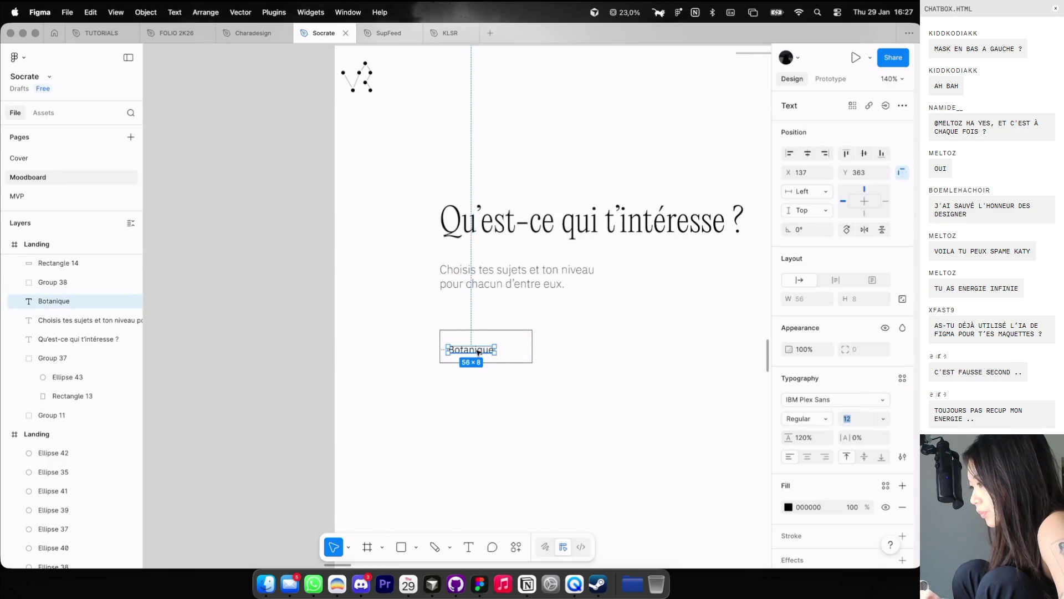
{"action": "left_click_drag", "start_coordinate": [478, 351], "coordinate": [478, 356]}
{"action": "left_click", "coordinate": [493, 399]}
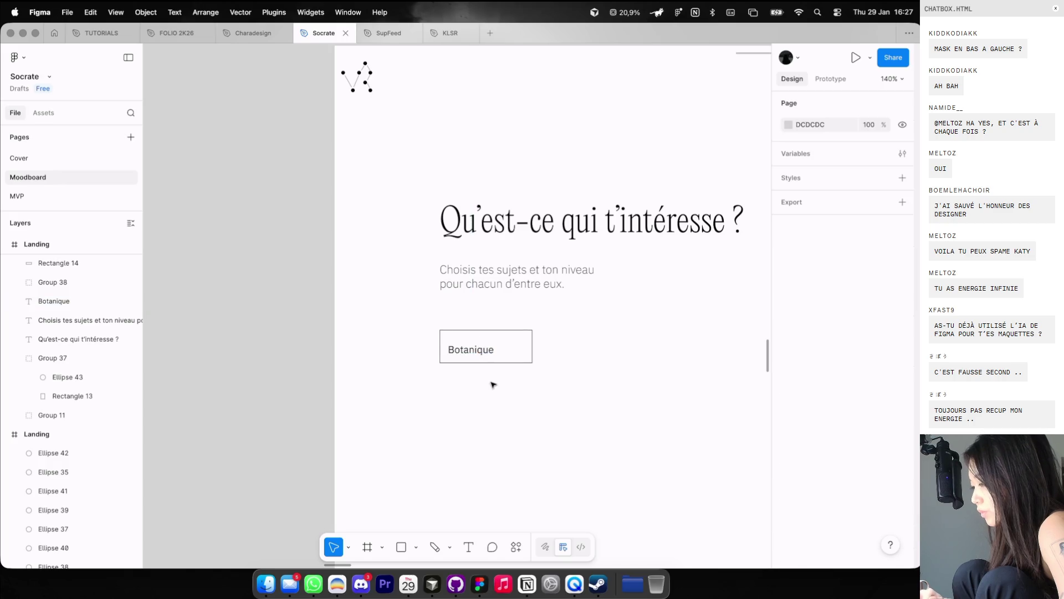
{"action": "scroll", "coordinate": [494, 399], "scroll_direction": "down", "scroll_amount": 3}
{"action": "key", "text": "ctrl+Left"}
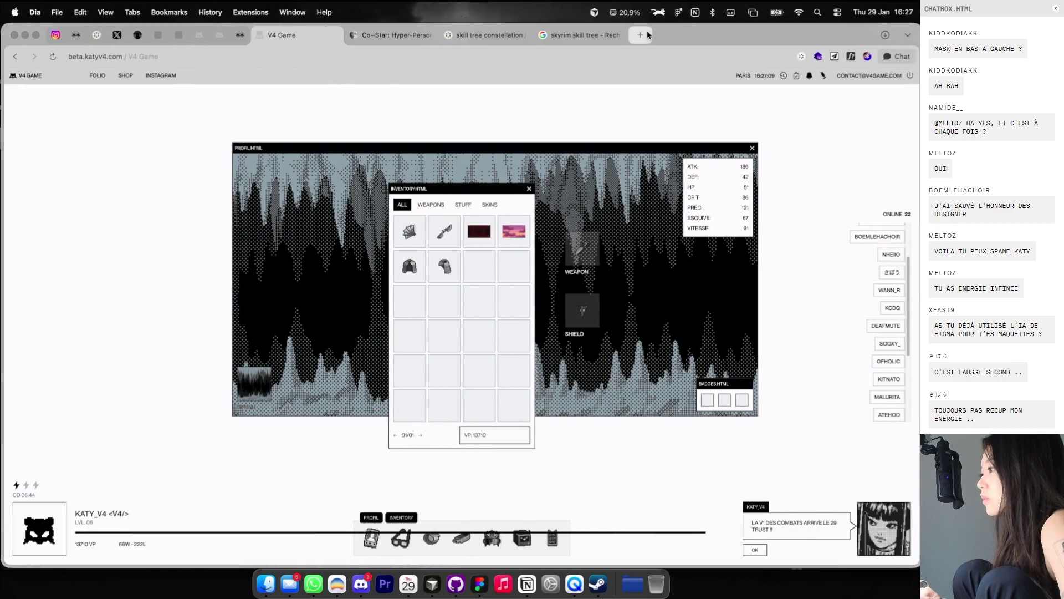
Step: Open radix-ui.com in a new tab and go to its Icons page
{"action": "left_click", "coordinate": [643, 34]}
{"action": "type", "text": "ra"}
{"action": "key", "text": "Return"}
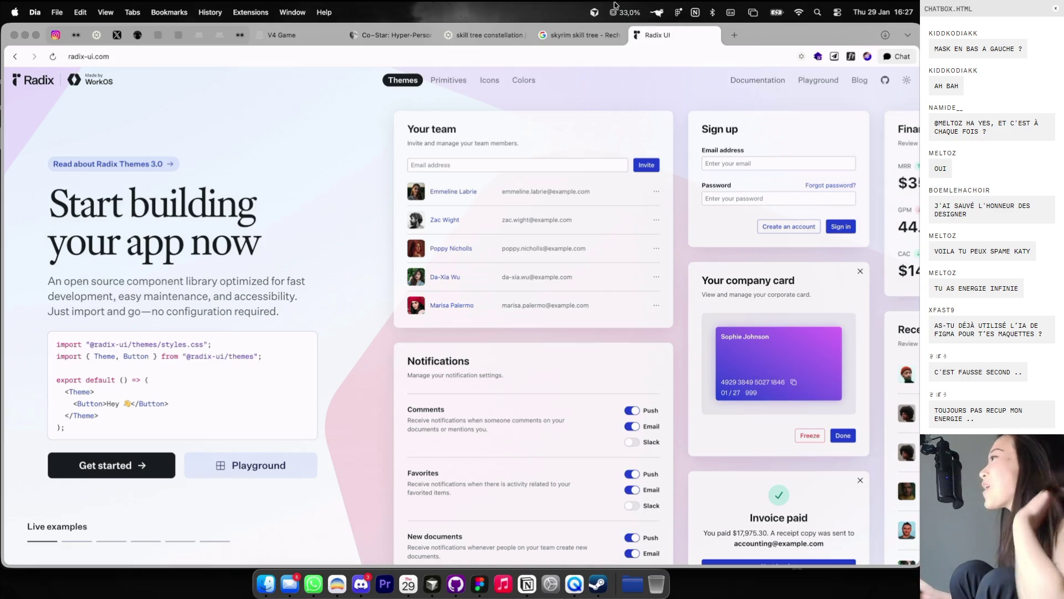
{"action": "left_click", "coordinate": [484, 87]}
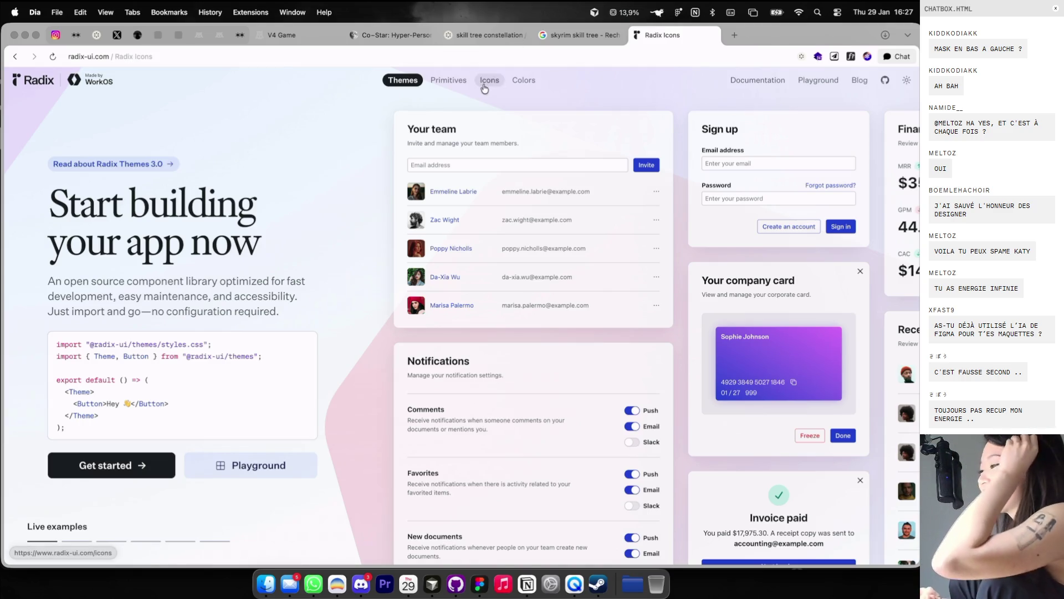
Step: Search the icons for 'plan', clear the search, and scroll through the icon grid
{"action": "scroll", "coordinate": [453, 229], "scroll_direction": "down", "scroll_amount": 2}
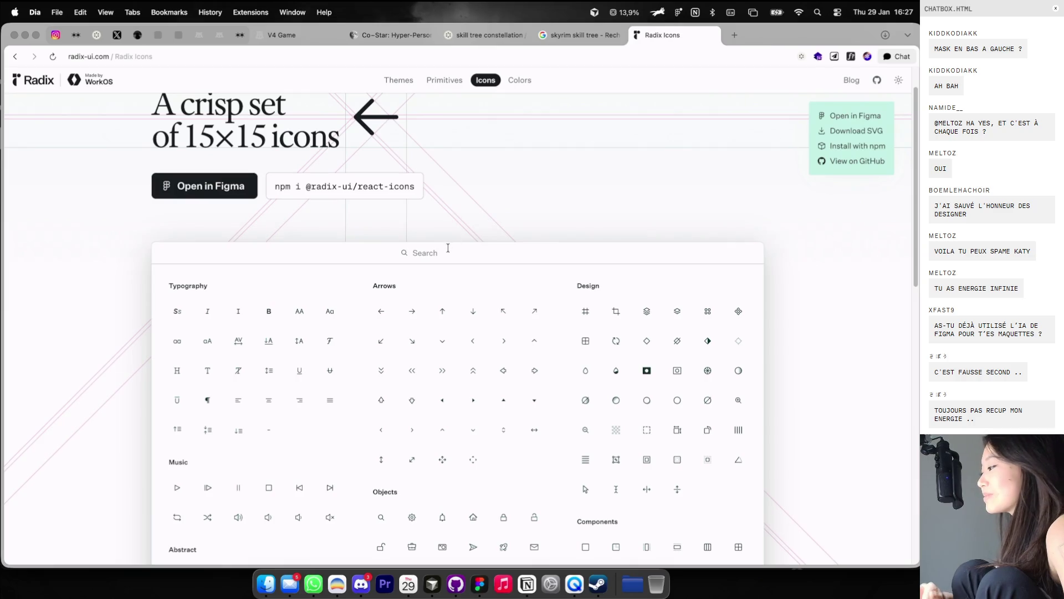
{"action": "type", "text": "plan"}
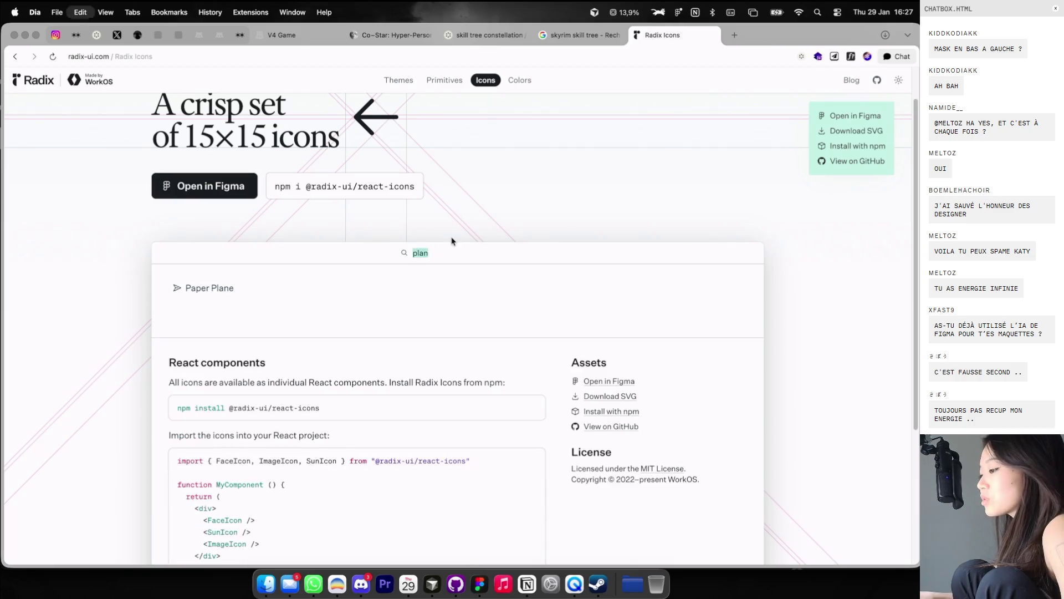
{"action": "key", "text": "BackSpace"}
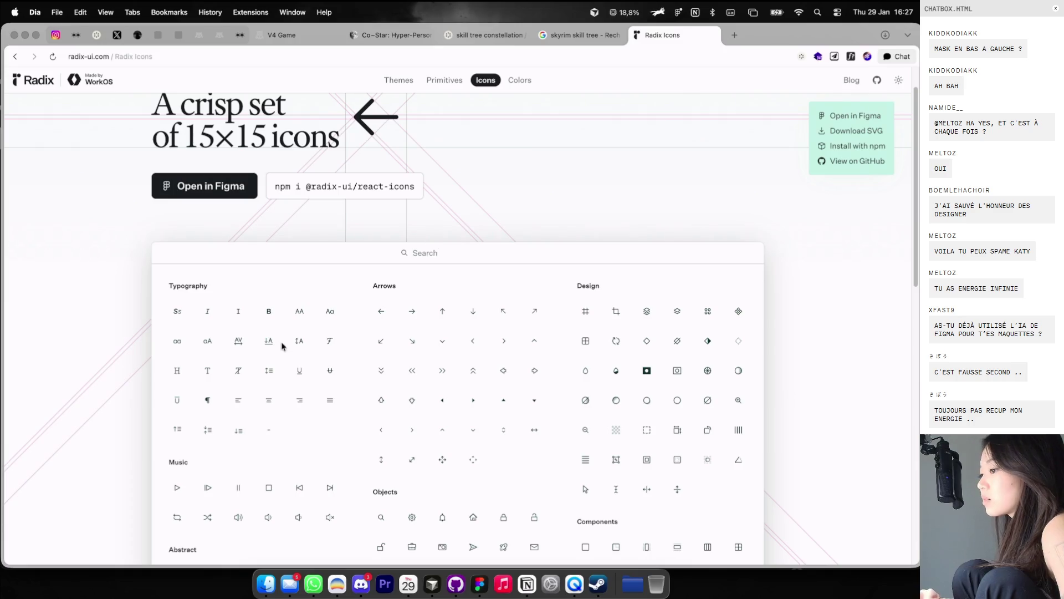
{"action": "scroll", "coordinate": [394, 357], "scroll_direction": "down", "scroll_amount": 2}
{"action": "scroll", "coordinate": [395, 359], "scroll_direction": "down", "scroll_amount": 5}
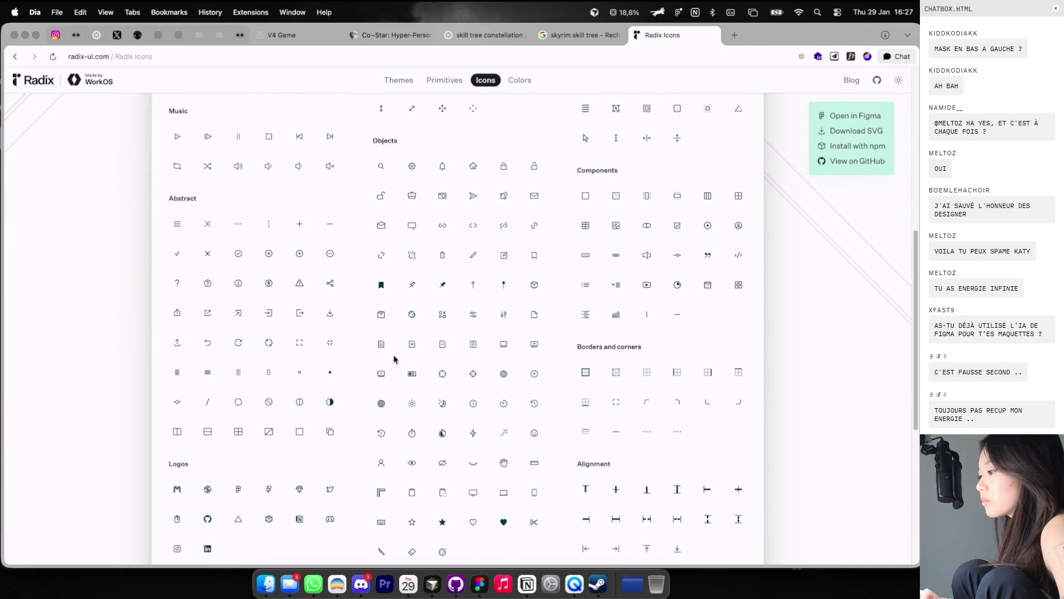
{"action": "scroll", "coordinate": [394, 359], "scroll_direction": "down", "scroll_amount": 1}
{"action": "key", "text": "XF86MonBrightnessUp"}
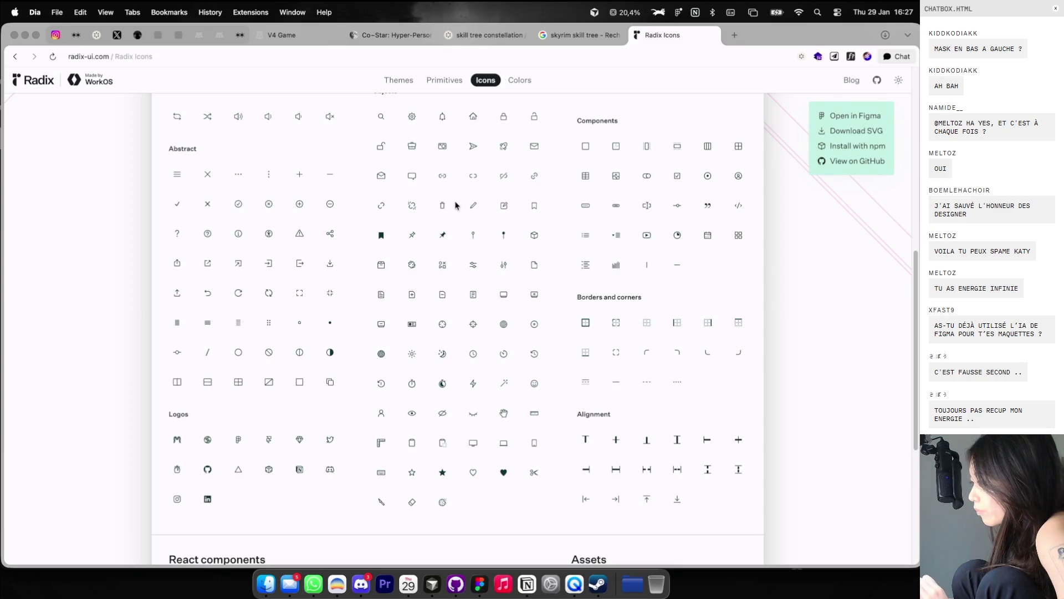
{"action": "scroll", "coordinate": [453, 192], "scroll_direction": "up", "scroll_amount": 1}
Step: Copy the camera icon from Radix and paste it into the Botanique card
{"action": "left_click", "coordinate": [444, 166]}
{"action": "key", "text": "super+Tab"}
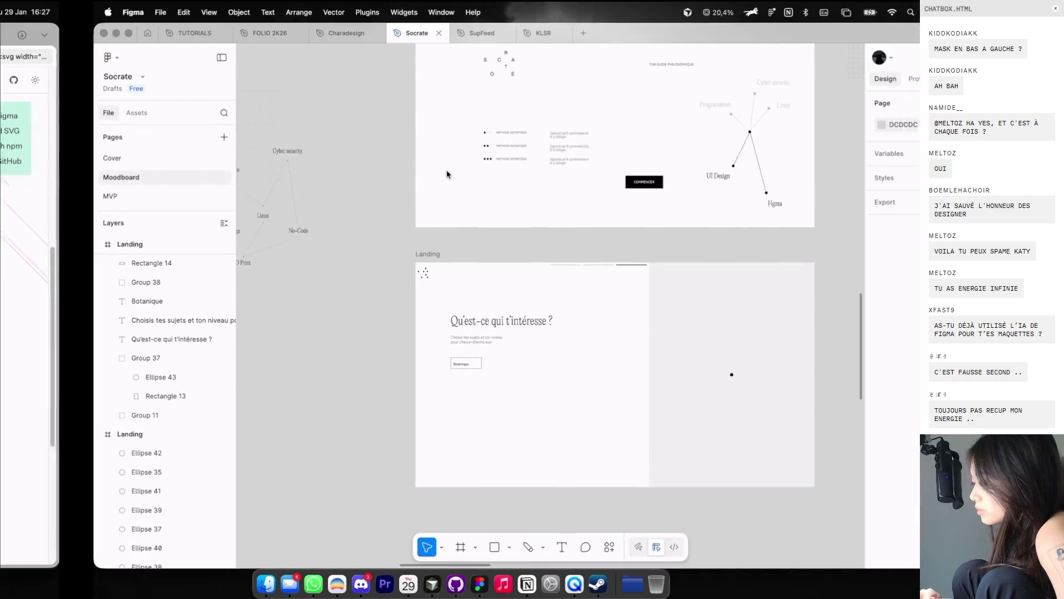
{"action": "scroll", "coordinate": [374, 393], "scroll_direction": "up", "scroll_amount": 5}
{"action": "scroll", "coordinate": [374, 393], "scroll_direction": "up", "scroll_amount": 3}
{"action": "key", "text": "super+v"}
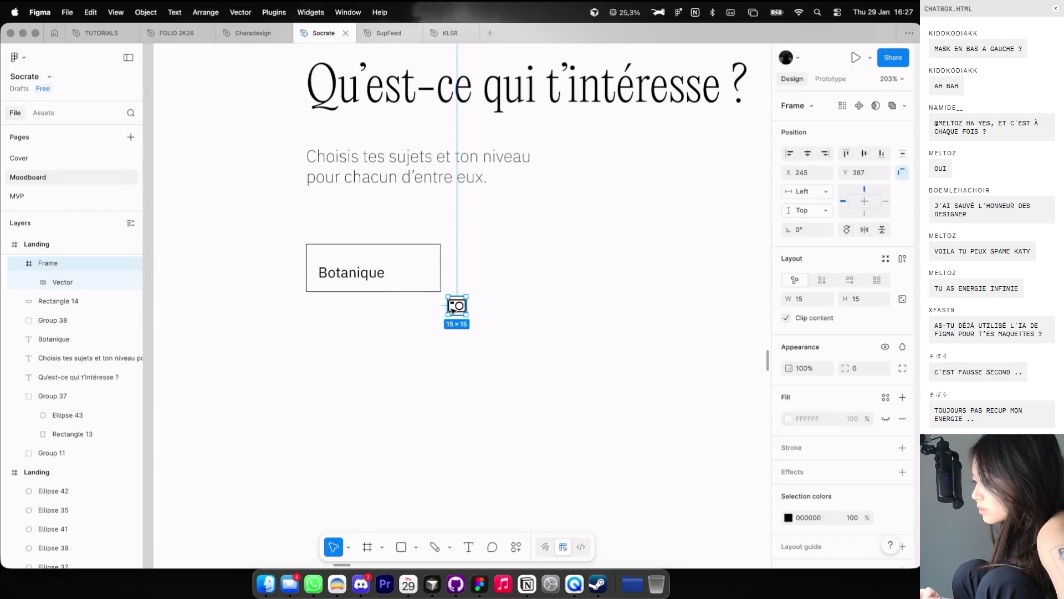
{"action": "left_click_drag", "start_coordinate": [452, 309], "coordinate": [322, 262]}
Step: Retype the card label as 'Photographie' and shift it up and left in the box
{"action": "double_click", "coordinate": [351, 272]}
{"action": "type", "text": "Photography"}
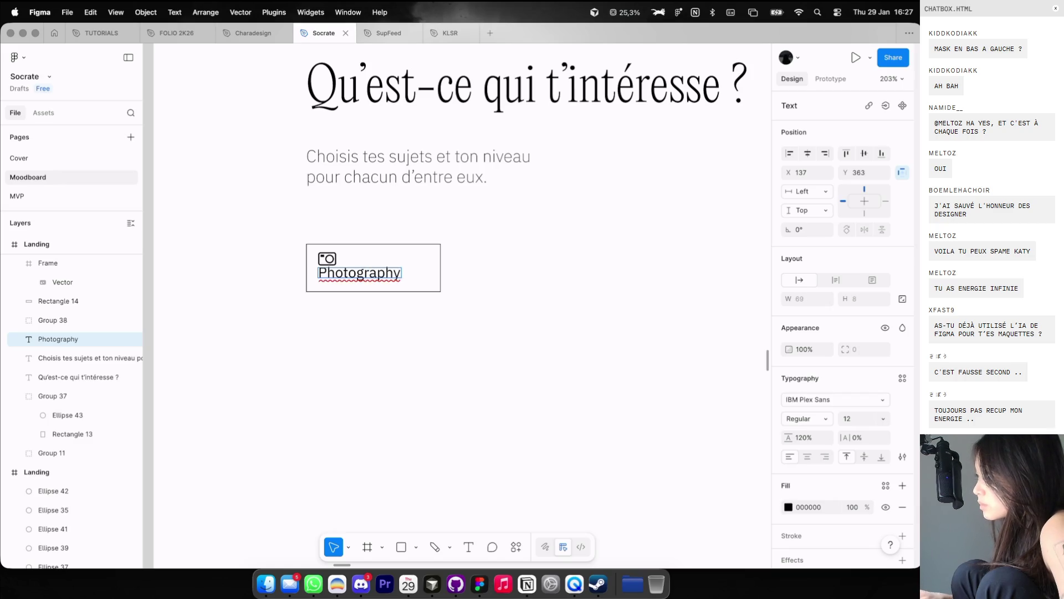
{"action": "key", "text": "super+a"}
{"action": "type", "text": "P"}
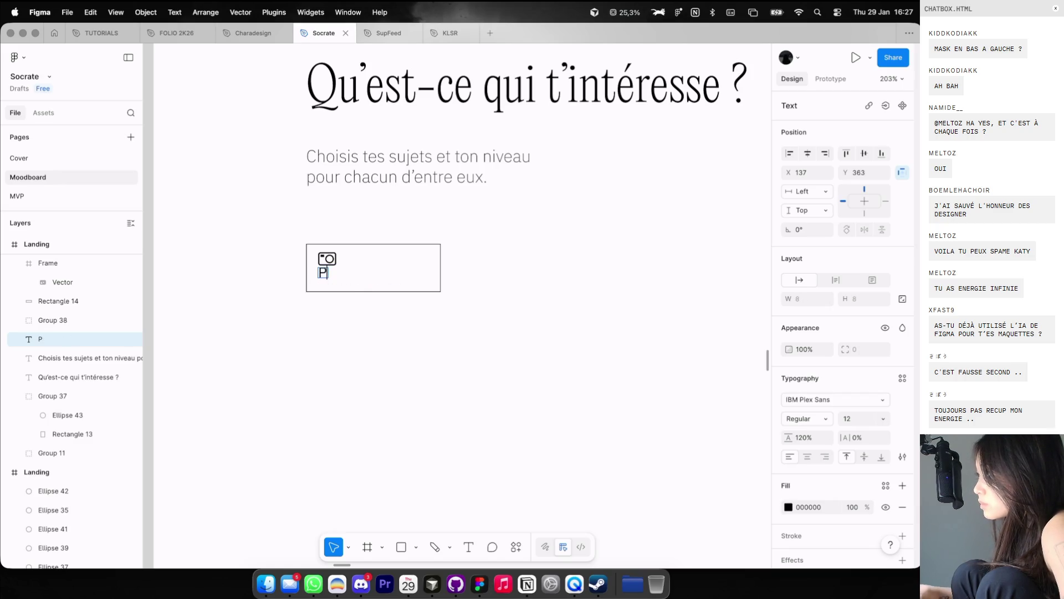
{"action": "type", "text": "e"}
{"action": "scroll", "coordinate": [367, 278], "scroll_direction": "up", "scroll_amount": 2}
{"action": "key", "text": "Escape"}
{"action": "left_click_drag", "start_coordinate": [371, 287], "coordinate": [365, 281]}
Step: Change the card rectangle's height to 64, then reduce it to 56
{"action": "double_click", "coordinate": [440, 293]}
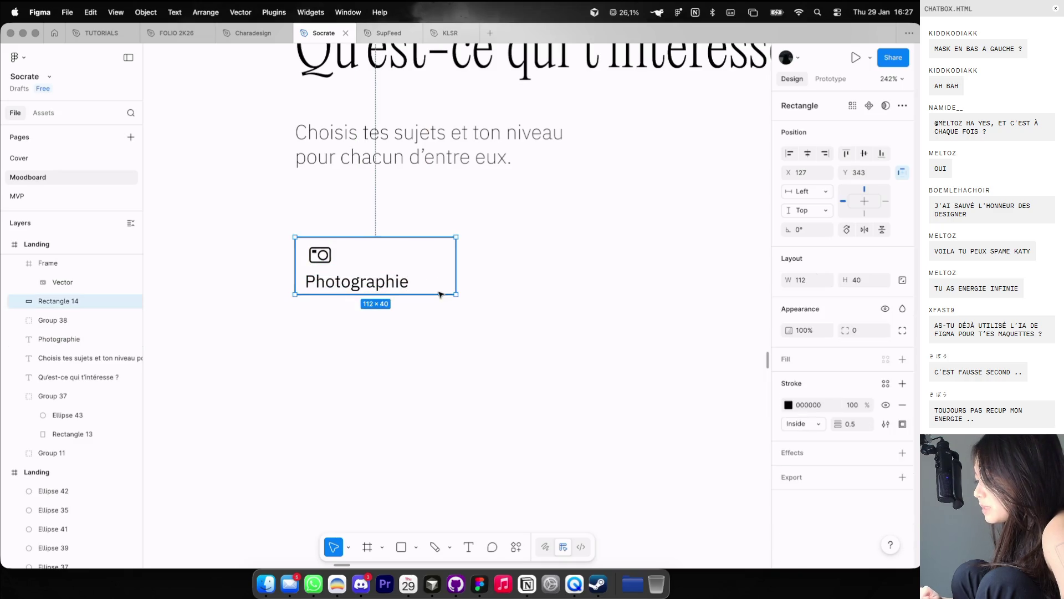
{"action": "key", "text": "Escape"}
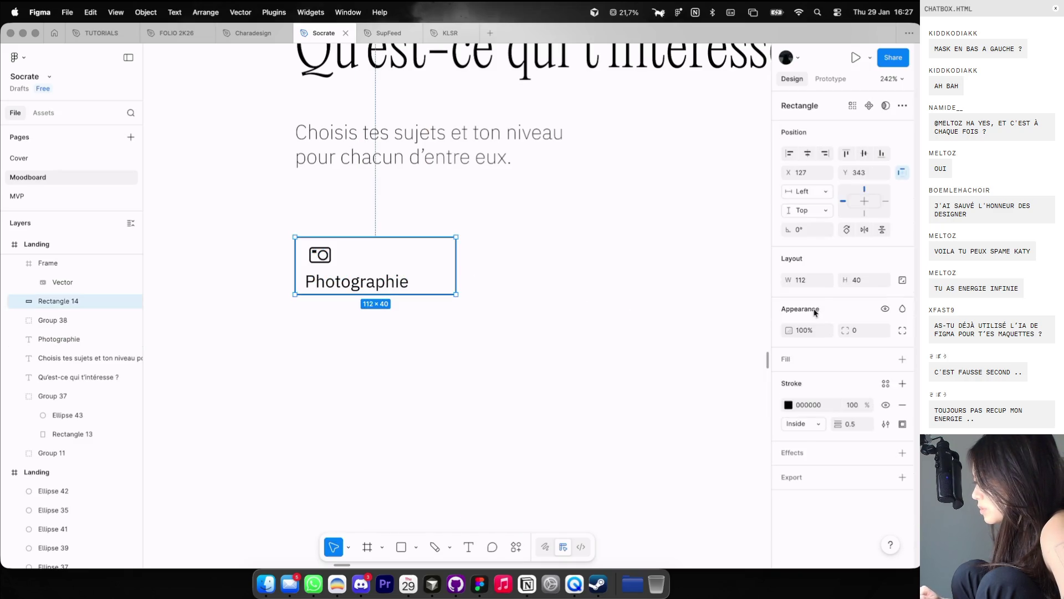
{"action": "type", "text": "64"}
{"action": "key", "text": "Return"}
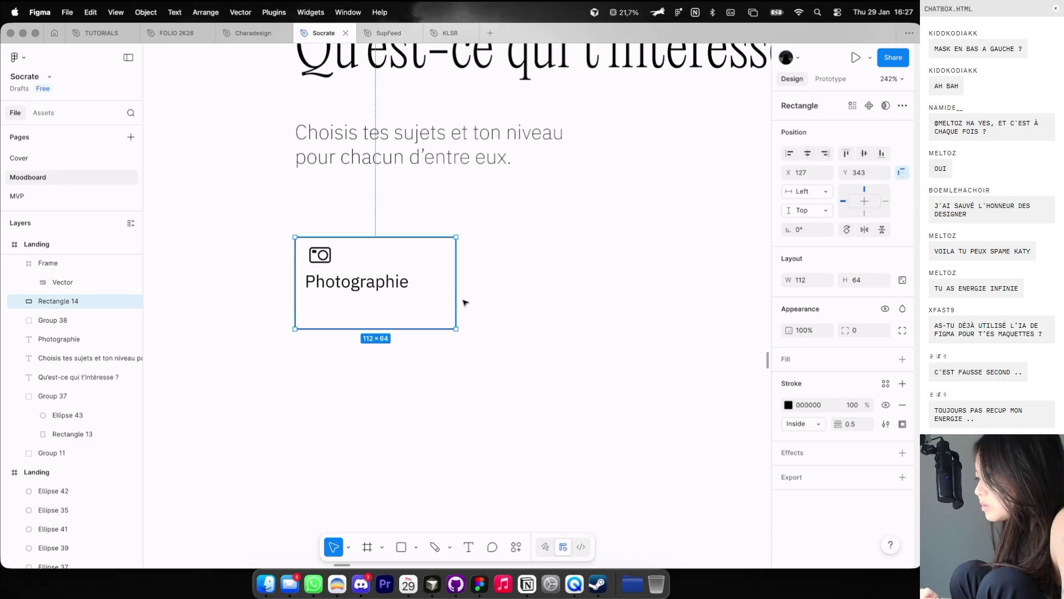
{"action": "type", "text": "56"}
{"action": "key", "text": "Return"}
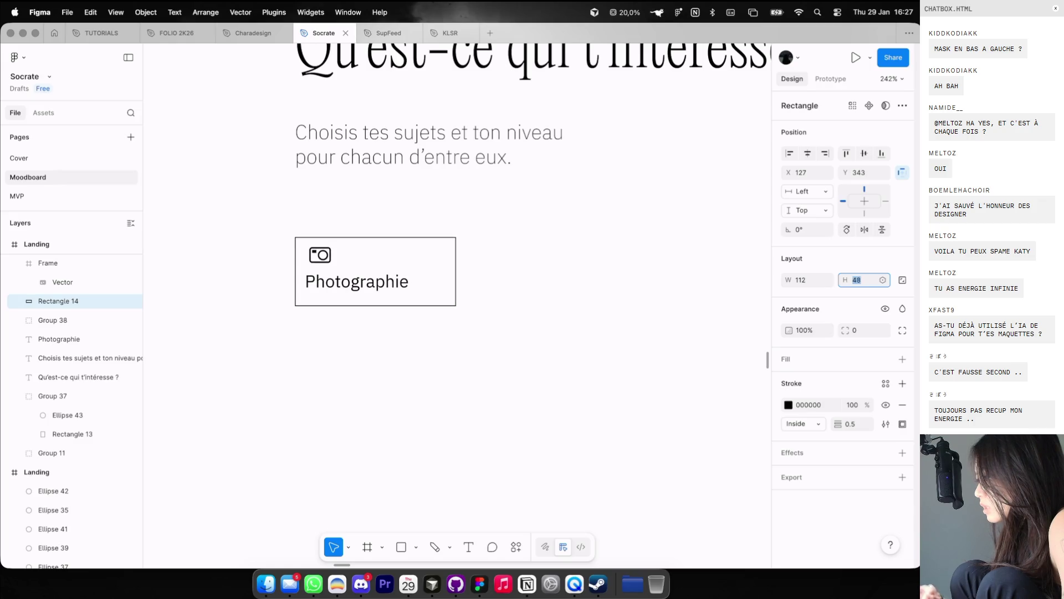
{"action": "scroll", "coordinate": [438, 214], "scroll_direction": "up", "scroll_amount": 3}
{"action": "left_click", "coordinate": [364, 316]}
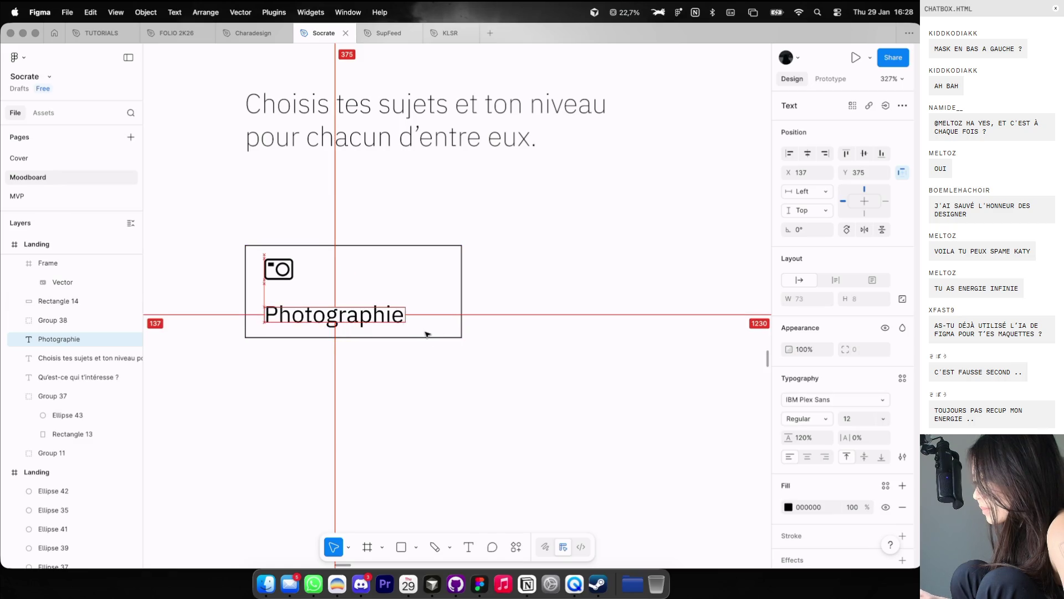
Step: Nudge the Photographie label up and left into place
{"action": "key", "text": "Left"}
{"action": "key", "text": "Left"}
{"action": "key", "text": "Up"}
{"action": "left_click", "coordinate": [369, 342]}
Step: Move the camera icon down, remove its wrapper frame, nudge it up-left, and fade it to 40%
{"action": "left_click", "coordinate": [278, 269]}
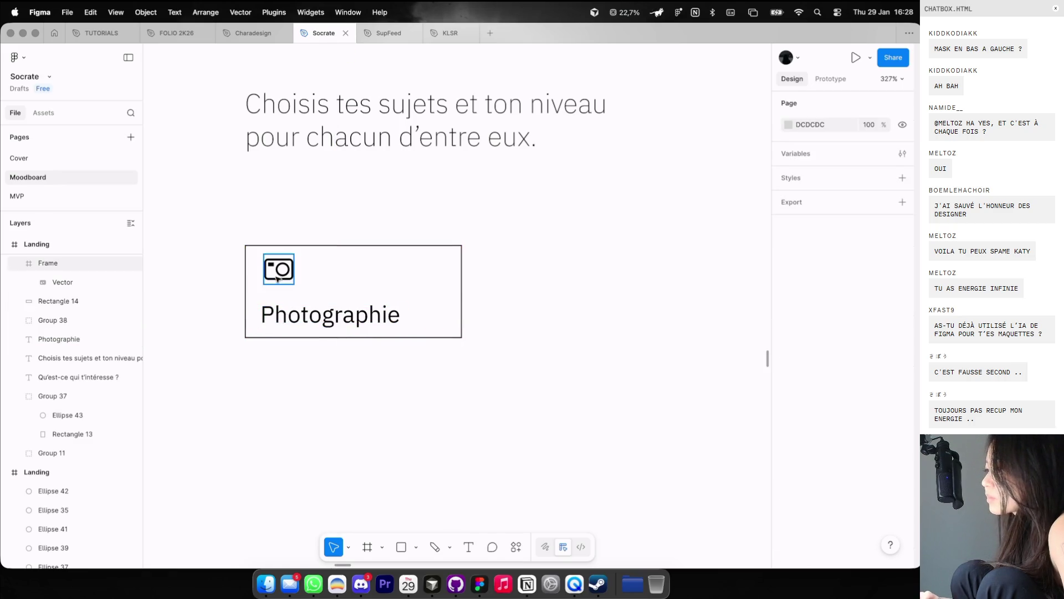
{"action": "left_click_drag", "start_coordinate": [320, 247], "coordinate": [321, 255]}
{"action": "key", "text": "super+shift+g"}
{"action": "key", "text": "alt"}
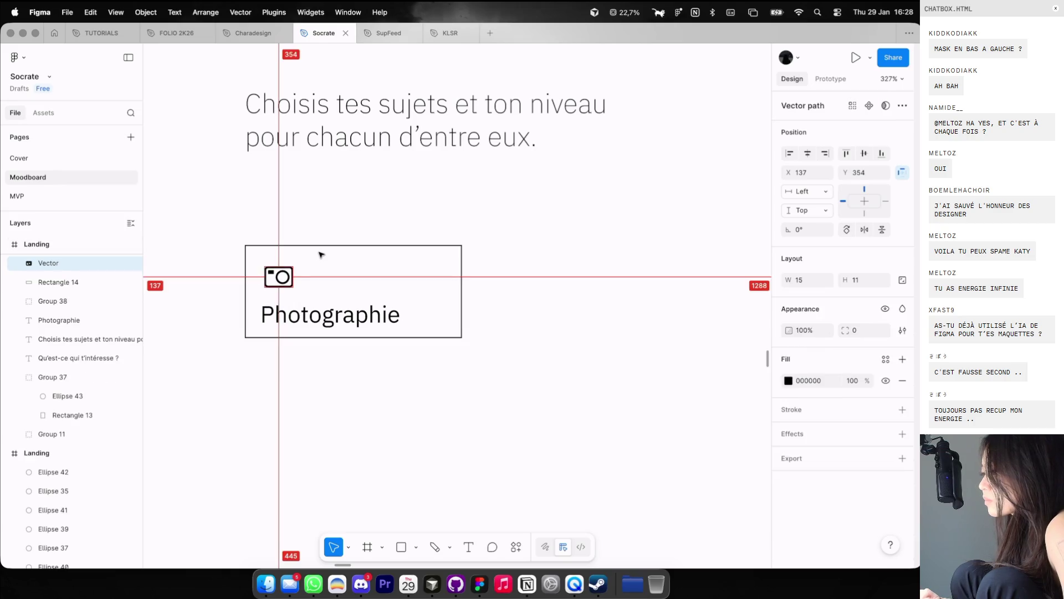
{"action": "key", "text": "Left"}
{"action": "key", "text": "Left"}
{"action": "key", "text": "Up"}
{"action": "key", "text": "Up"}
{"action": "key", "text": "Up"}
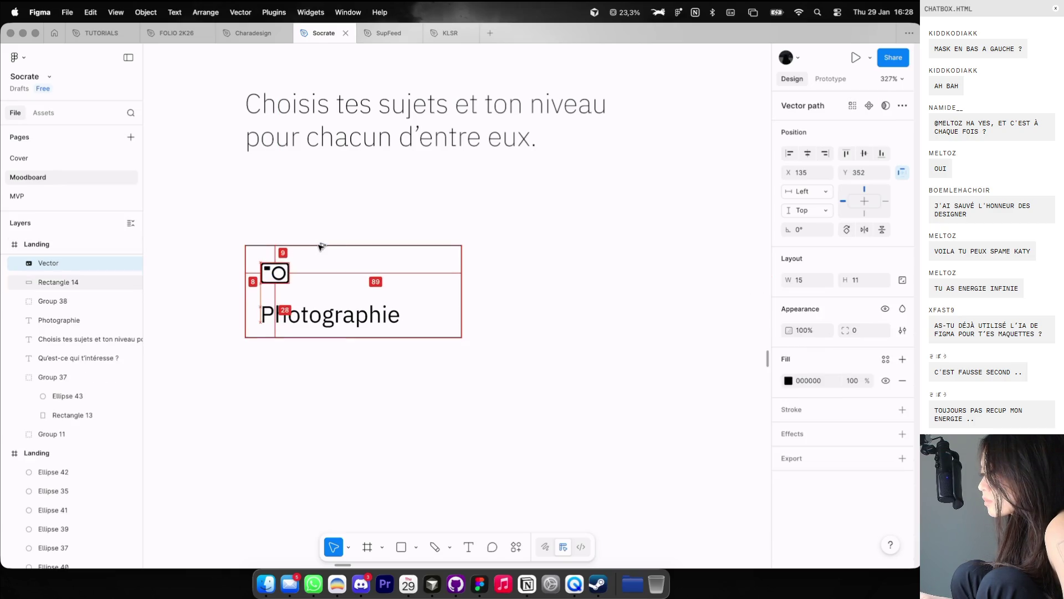
{"action": "key", "text": "4"}
{"action": "left_click", "coordinate": [341, 216]}
Step: Fade the Photographie label to 40% opacity as well
{"action": "scroll", "coordinate": [341, 216], "scroll_direction": "down", "scroll_amount": 5}
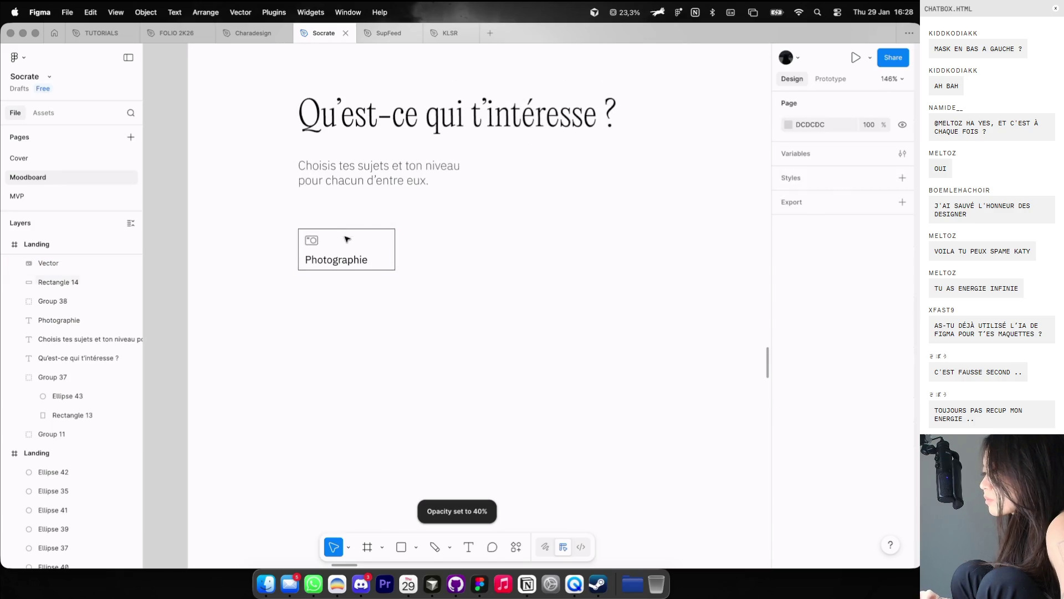
{"action": "key", "text": "shift+g"}
{"action": "key", "text": "shift+g"}
{"action": "left_click", "coordinate": [317, 240]}
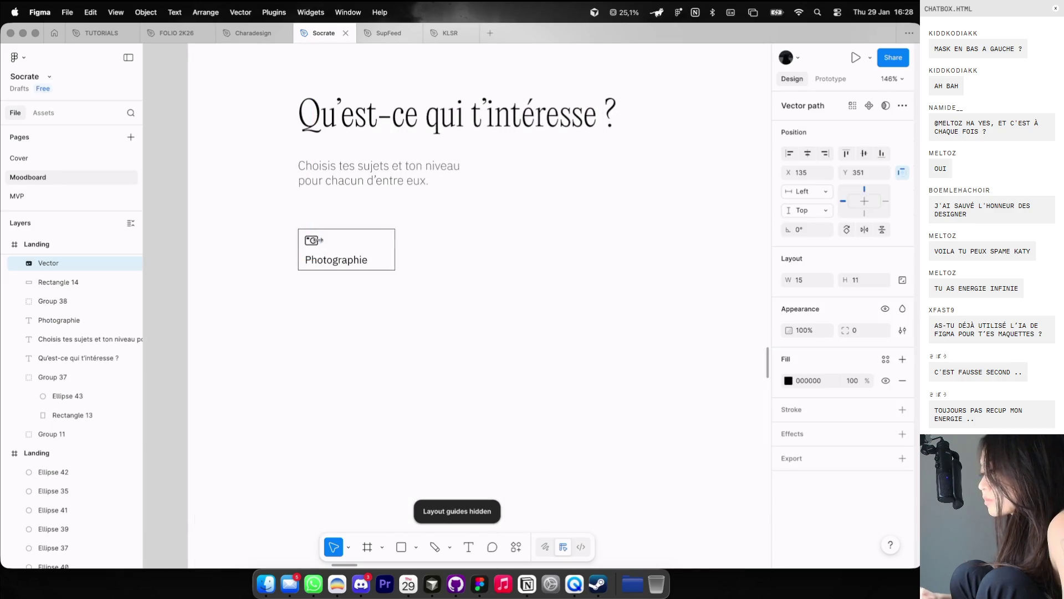
{"action": "left_click", "coordinate": [333, 259]}
{"action": "key", "text": "4"}
{"action": "left_click", "coordinate": [385, 302]}
Step: Set the Photographie card's border stroke opacity to 40%
{"action": "scroll", "coordinate": [386, 303], "scroll_direction": "down", "scroll_amount": 5}
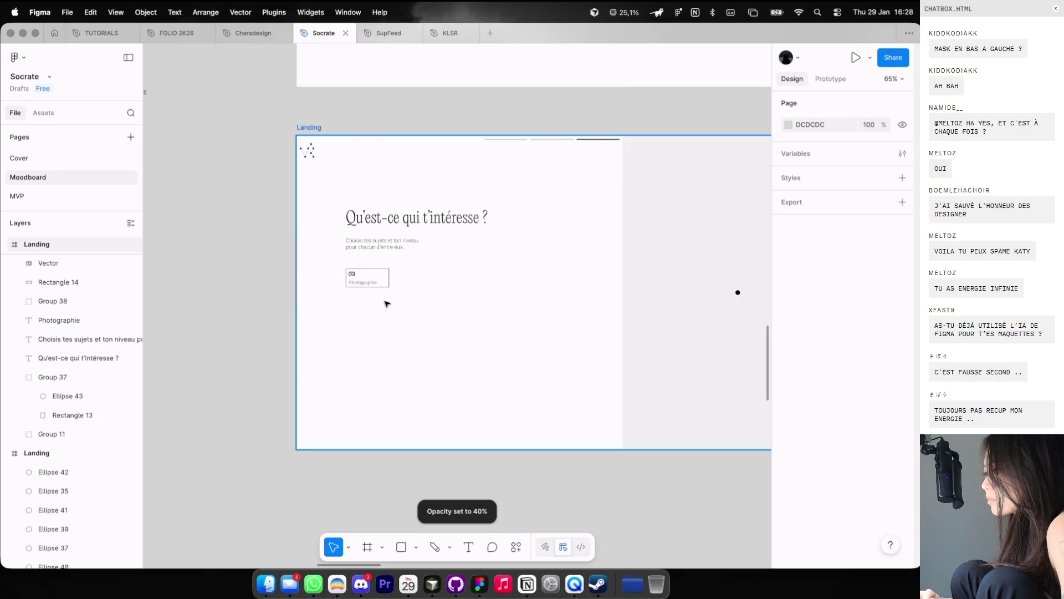
{"action": "scroll", "coordinate": [387, 303], "scroll_direction": "right", "scroll_amount": 3}
{"action": "scroll", "coordinate": [387, 304], "scroll_direction": "right", "scroll_amount": 4}
{"action": "scroll", "coordinate": [387, 303], "scroll_direction": "up", "scroll_amount": 3}
{"action": "scroll", "coordinate": [387, 303], "scroll_direction": "down", "scroll_amount": 3}
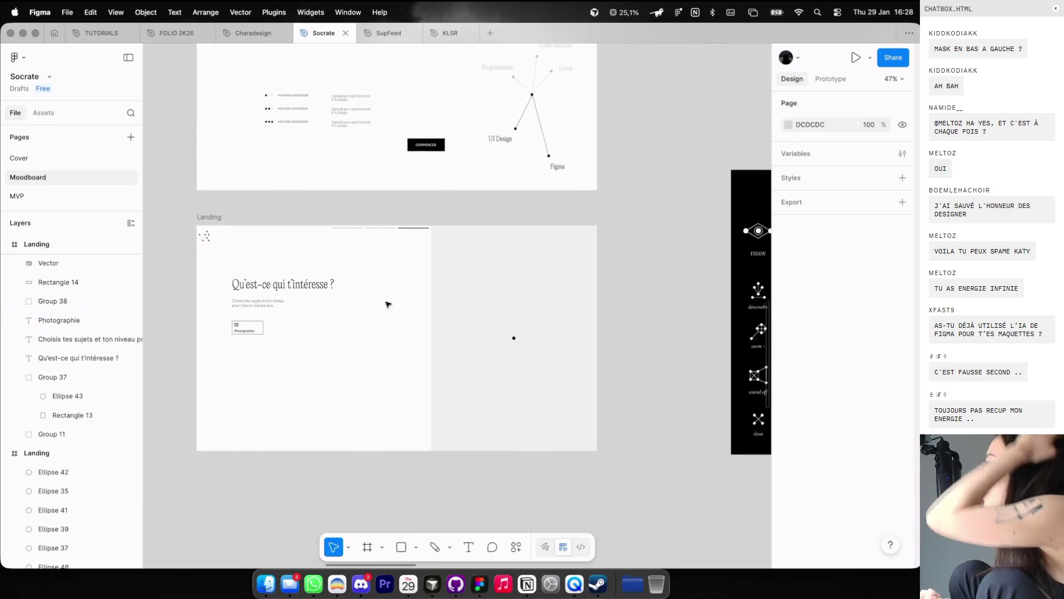
{"action": "scroll", "coordinate": [387, 303], "scroll_direction": "down", "scroll_amount": 3}
{"action": "scroll", "coordinate": [387, 303], "scroll_direction": "left", "scroll_amount": 2}
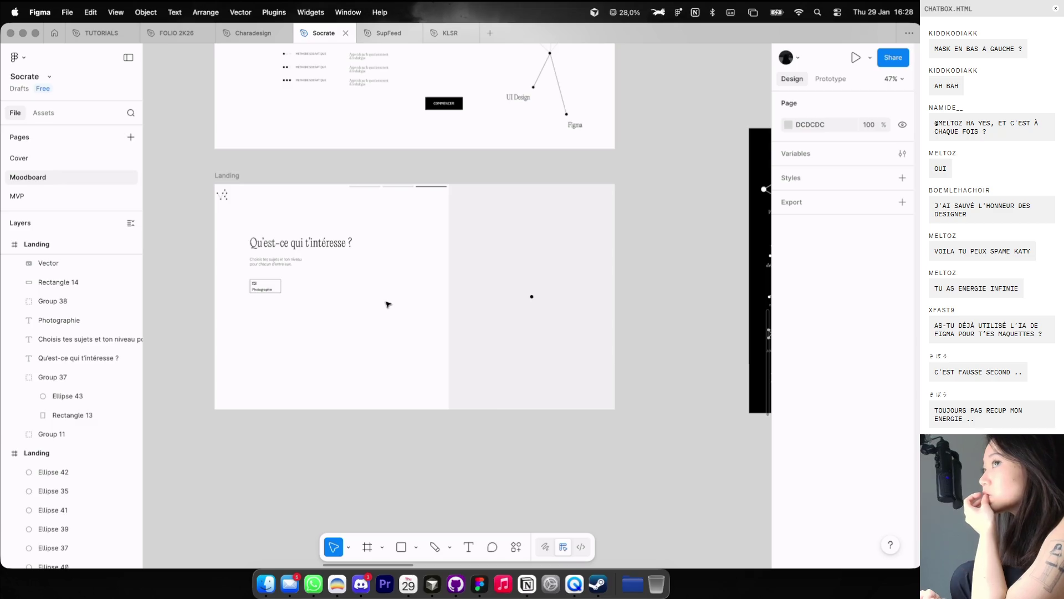
{"action": "scroll", "coordinate": [386, 303], "scroll_direction": "up", "scroll_amount": 5}
{"action": "scroll", "coordinate": [386, 304], "scroll_direction": "left", "scroll_amount": 4}
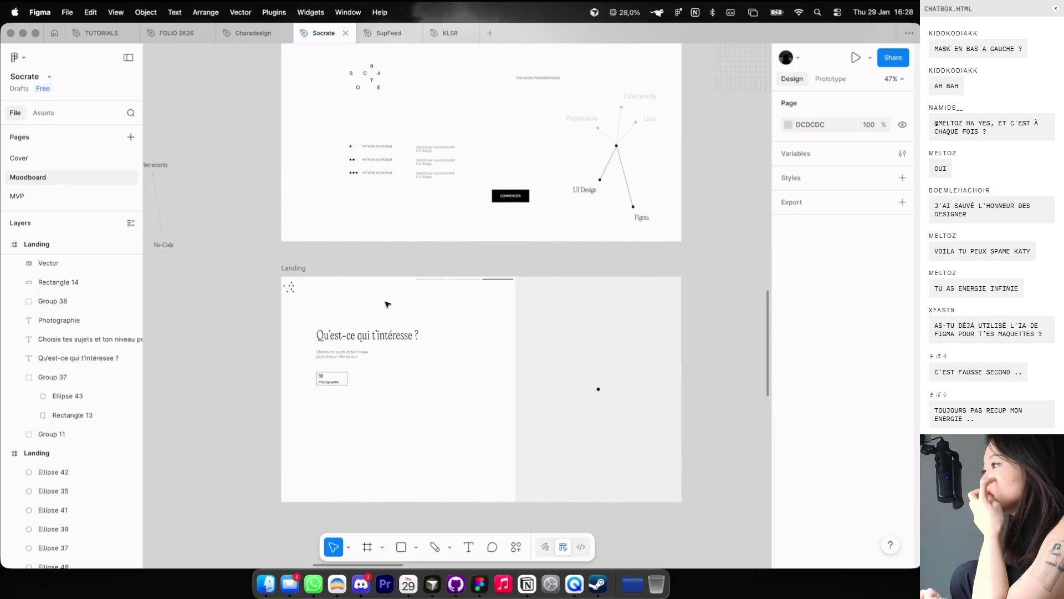
{"action": "scroll", "coordinate": [388, 301], "scroll_direction": "down", "scroll_amount": 5}
{"action": "scroll", "coordinate": [332, 307], "scroll_direction": "up", "scroll_amount": 5, "text": "ctrl"}
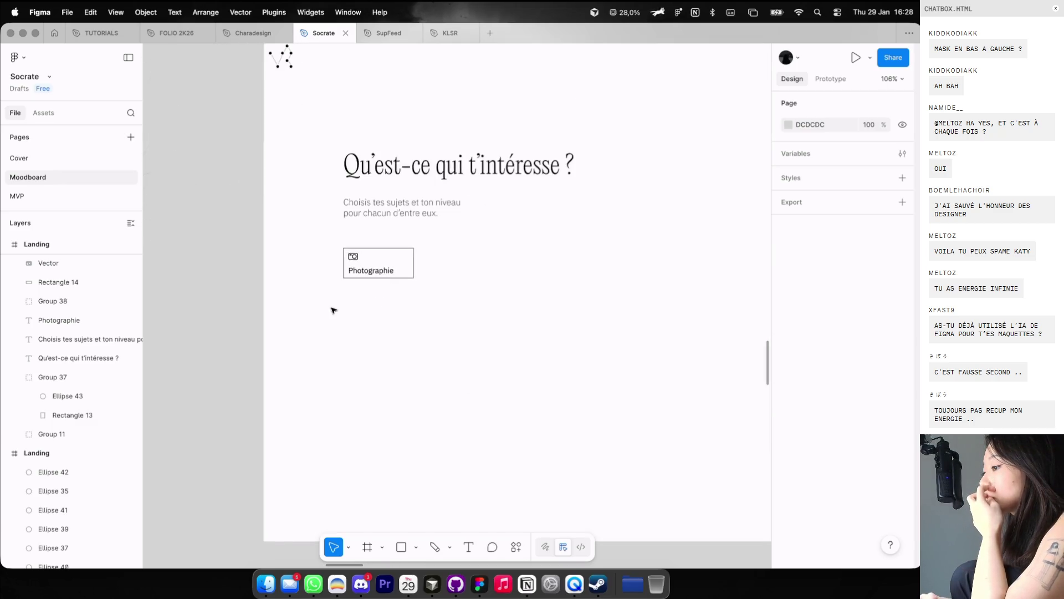
{"action": "left_click", "coordinate": [416, 249]}
{"action": "left_click", "coordinate": [850, 404]}
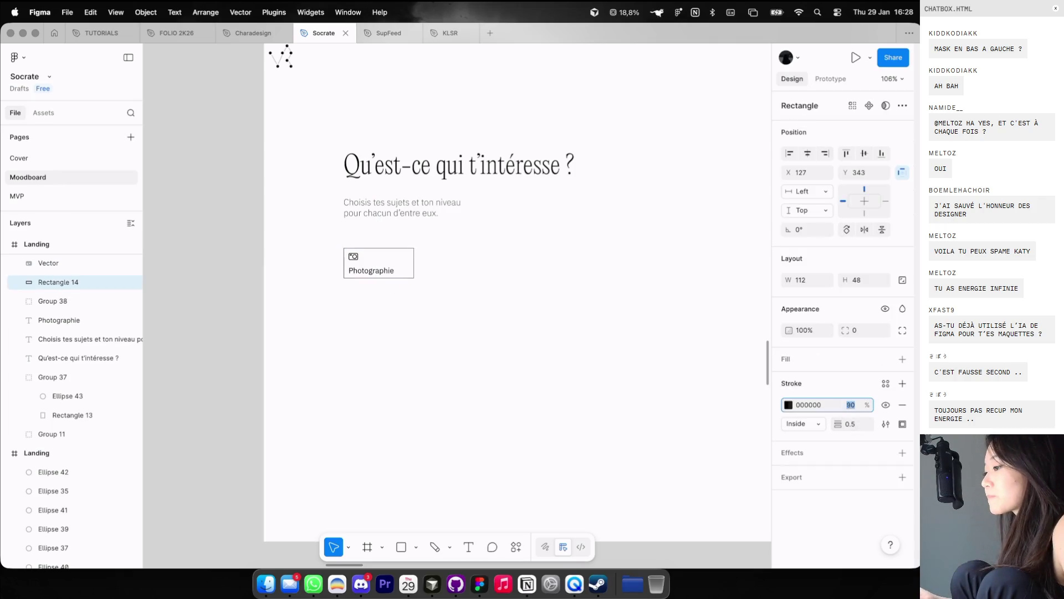
{"action": "left_click", "coordinate": [566, 344]}
Step: Check the card rectangle against the layout guides, then hide the guides again
{"action": "scroll", "coordinate": [404, 257], "scroll_direction": "up", "scroll_amount": 5, "text": "ctrl"}
{"action": "key", "text": "ctrl+g"}
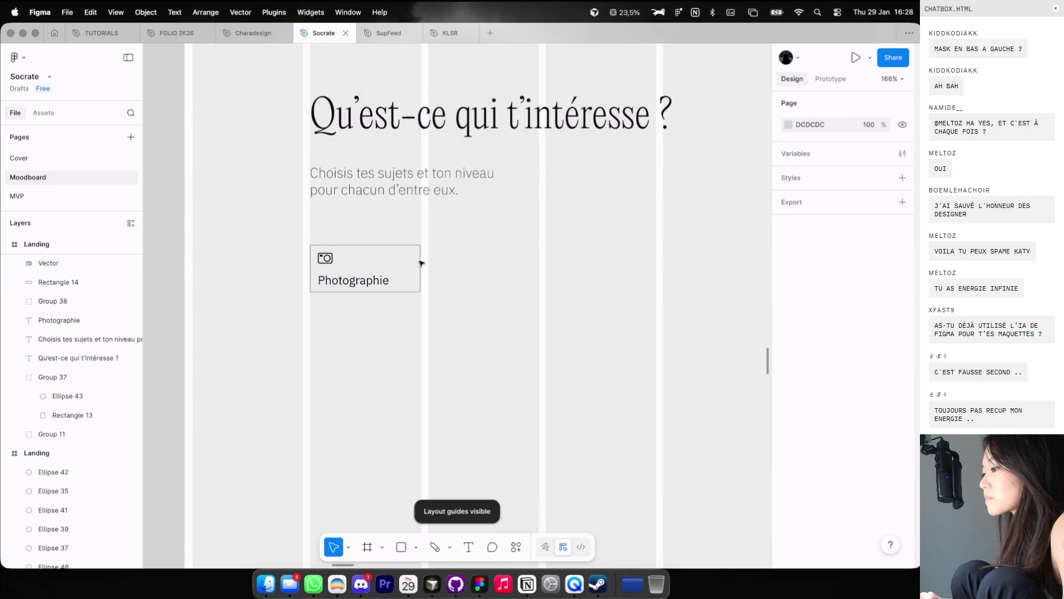
{"action": "left_click", "coordinate": [420, 264]}
{"action": "key", "text": "Return"}
{"action": "key", "text": "Escape"}
{"action": "scroll", "coordinate": [486, 268], "scroll_direction": "down", "scroll_amount": 5, "text": "ctrl"}
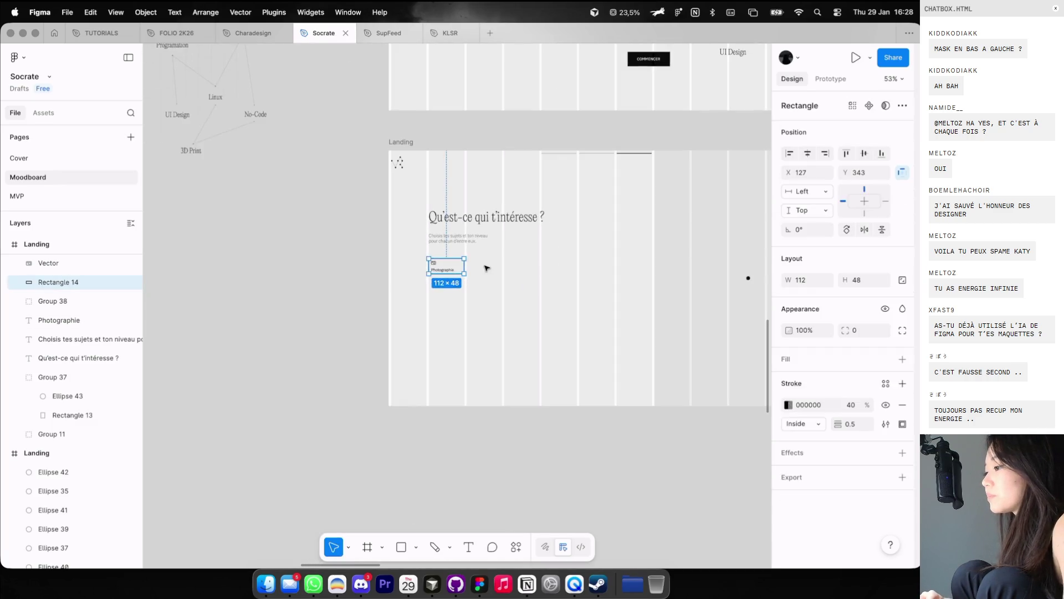
{"action": "key", "text": "Escape"}
{"action": "key", "text": "ctrl+g"}
Step: Select the heading, subtitle and Photographie card together and shift them up slightly
{"action": "scroll", "coordinate": [486, 269], "scroll_direction": "up", "scroll_amount": 2}
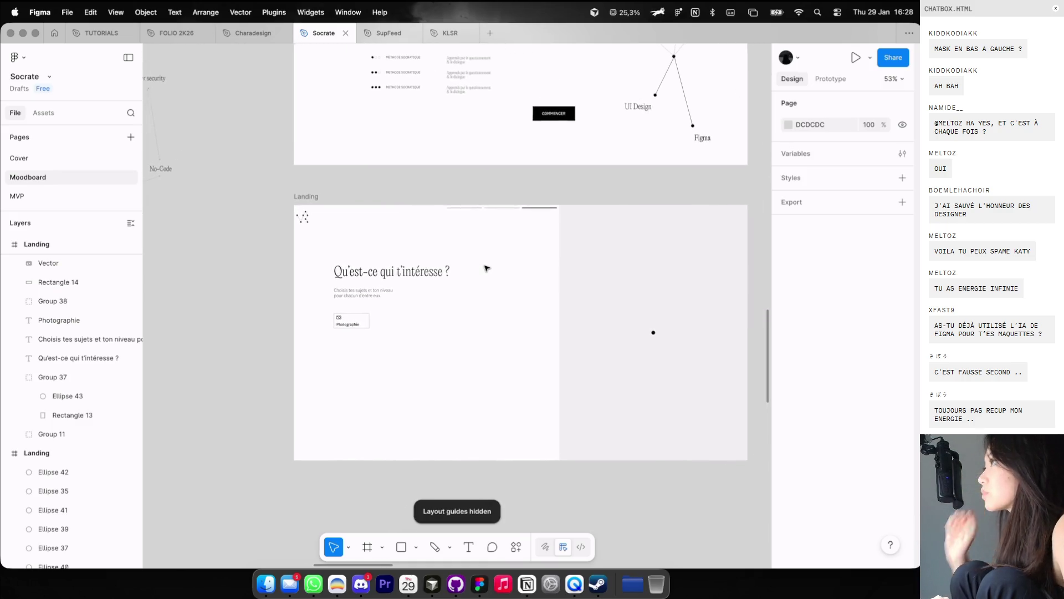
{"action": "scroll", "coordinate": [486, 268], "scroll_direction": "right", "scroll_amount": 3}
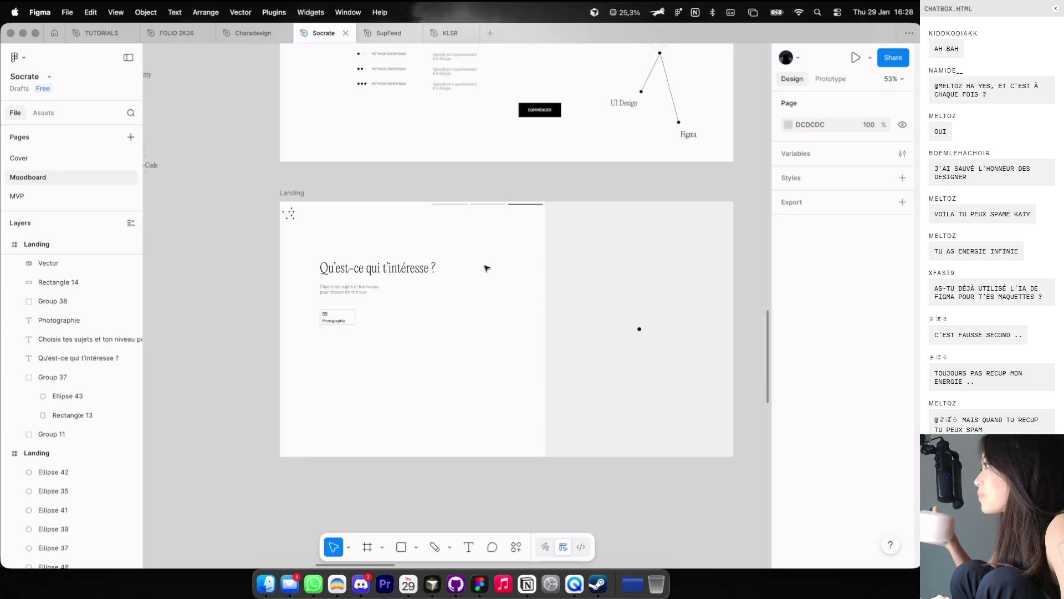
{"action": "scroll", "coordinate": [486, 269], "scroll_direction": "down", "scroll_amount": 2}
{"action": "scroll", "coordinate": [486, 268], "scroll_direction": "left", "scroll_amount": 2}
{"action": "scroll", "coordinate": [486, 268], "scroll_direction": "down", "scroll_amount": 2}
{"action": "scroll", "coordinate": [486, 268], "scroll_direction": "right", "scroll_amount": 2}
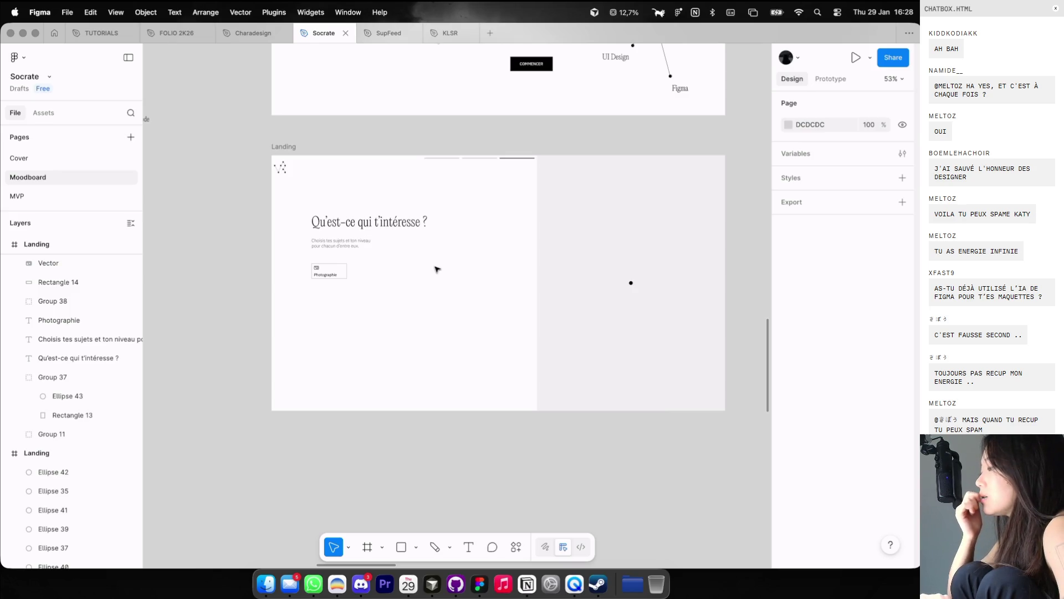
{"action": "scroll", "coordinate": [446, 265], "scroll_direction": "down", "scroll_amount": 1}
{"action": "scroll", "coordinate": [446, 265], "scroll_direction": "right", "scroll_amount": 1}
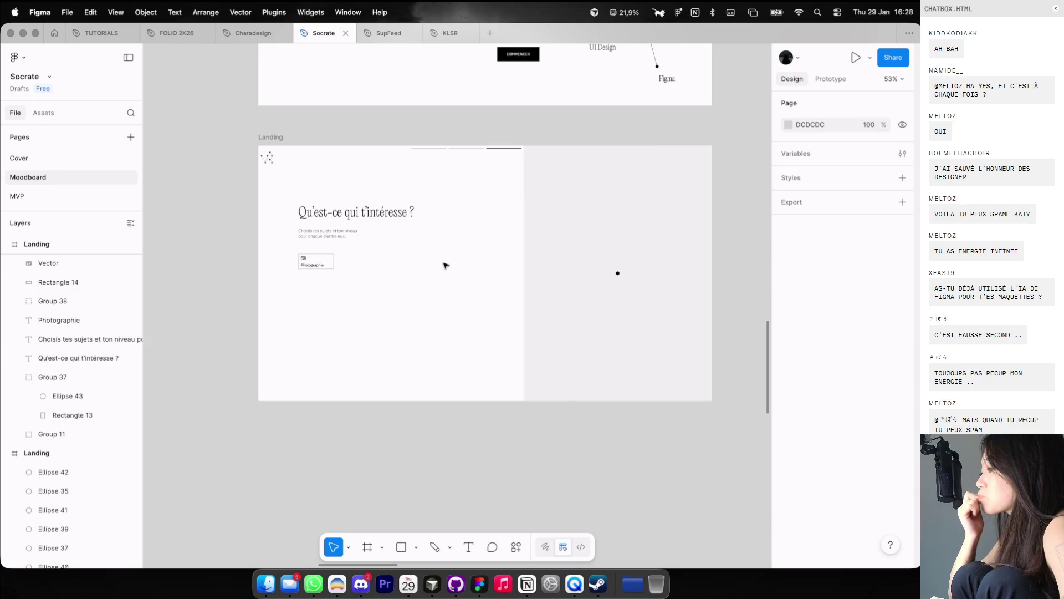
{"action": "left_click_drag", "start_coordinate": [389, 299], "coordinate": [290, 202]}
{"action": "left_click_drag", "start_coordinate": [332, 237], "coordinate": [333, 227]}
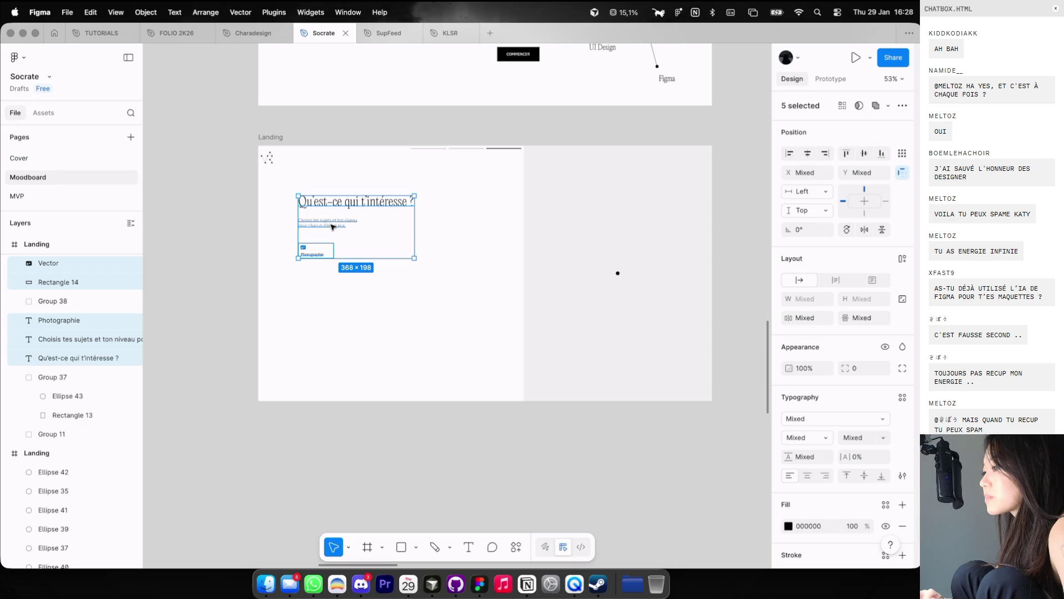
Step: Append '(6max)' to the end of the subtitle text
{"action": "left_click", "coordinate": [371, 292]}
{"action": "scroll", "coordinate": [319, 217], "scroll_direction": "up", "scroll_amount": 3}
{"action": "scroll", "coordinate": [319, 217], "scroll_direction": "up", "scroll_amount": 2}
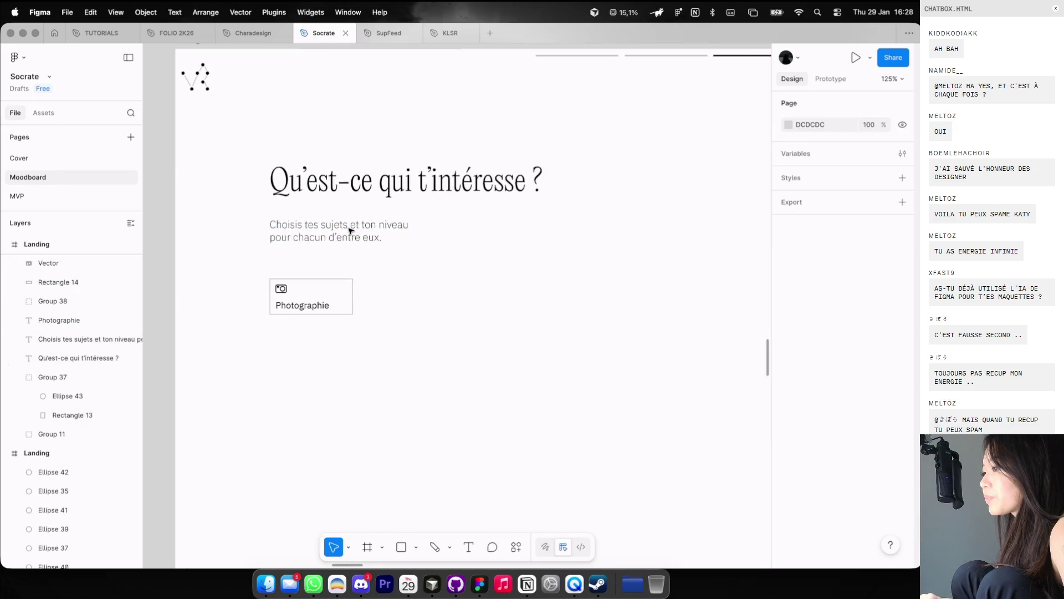
{"action": "double_click", "coordinate": [339, 231]}
{"action": "left_click", "coordinate": [382, 237]}
{"action": "type", "text": "6max)"}
{"action": "key", "text": "Escape"}
{"action": "left_click", "coordinate": [440, 285]}
Step: Start a pen path by placing its lower point on the Landing frame's right side
{"action": "scroll", "coordinate": [439, 285], "scroll_direction": "down", "scroll_amount": 3}
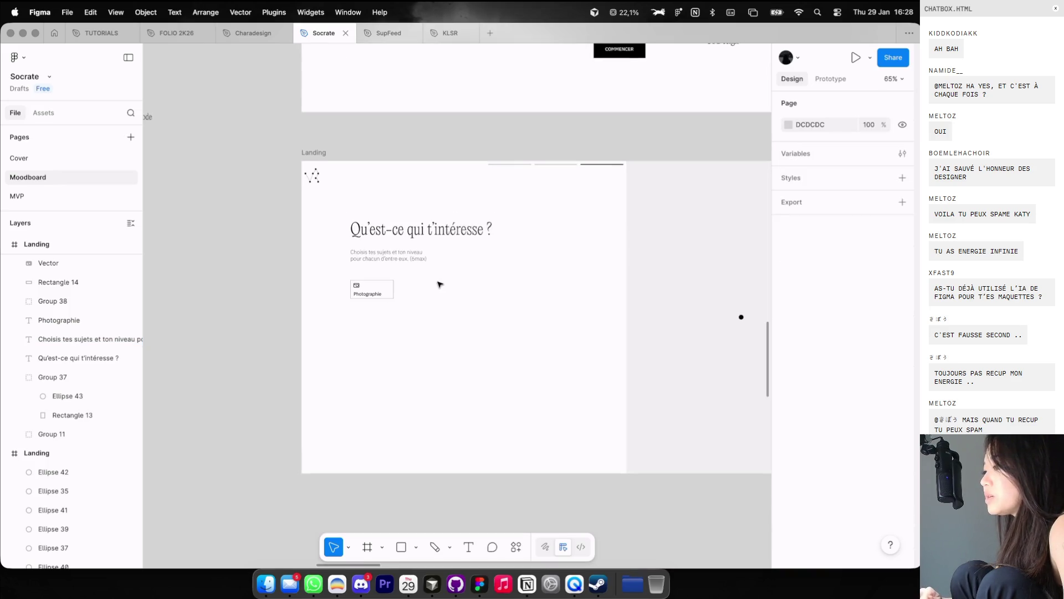
{"action": "scroll", "coordinate": [440, 284], "scroll_direction": "down", "scroll_amount": 3}
{"action": "scroll", "coordinate": [461, 284], "scroll_direction": "down", "scroll_amount": 3}
{"action": "key", "text": "p"}
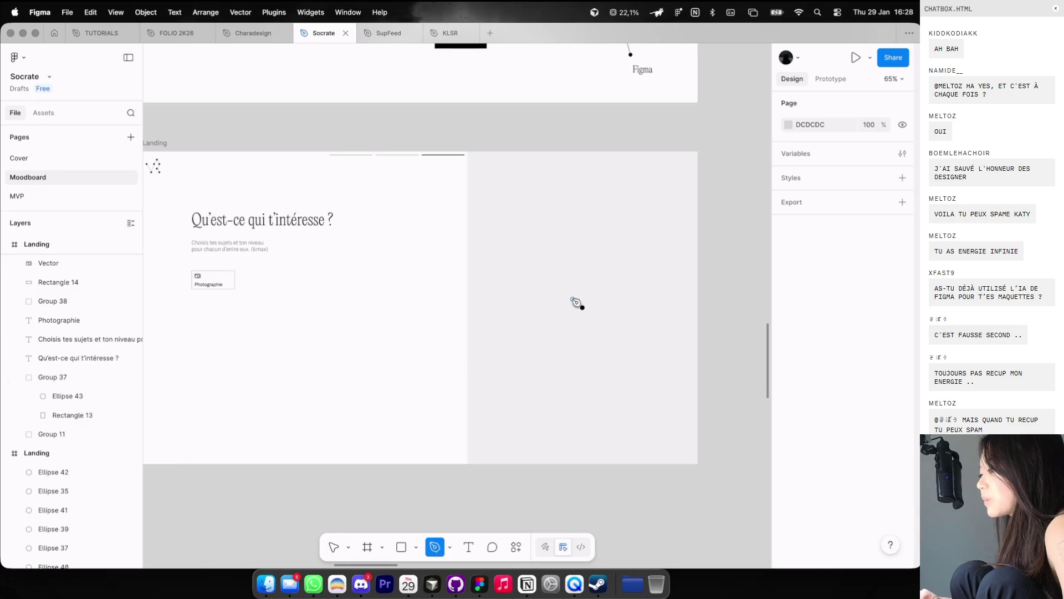
{"action": "scroll", "coordinate": [577, 305], "scroll_direction": "up", "scroll_amount": 1}
{"action": "scroll", "coordinate": [581, 307], "scroll_direction": "up", "scroll_amount": 1}
{"action": "scroll", "coordinate": [527, 345], "scroll_direction": "up", "scroll_amount": 1}
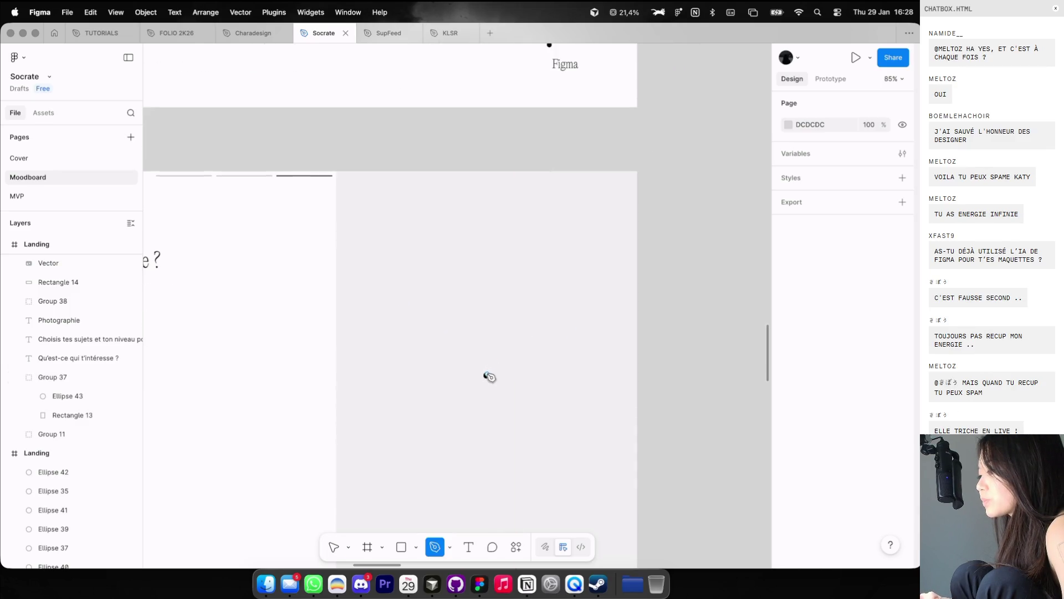
{"action": "left_click", "coordinate": [486, 375]}
Step: Finish the slanted line by setting its top endpoint
{"action": "left_click", "coordinate": [502, 305]}
{"action": "key", "text": "Escape"}
{"action": "scroll", "coordinate": [504, 323], "scroll_direction": "up", "scroll_amount": 3}
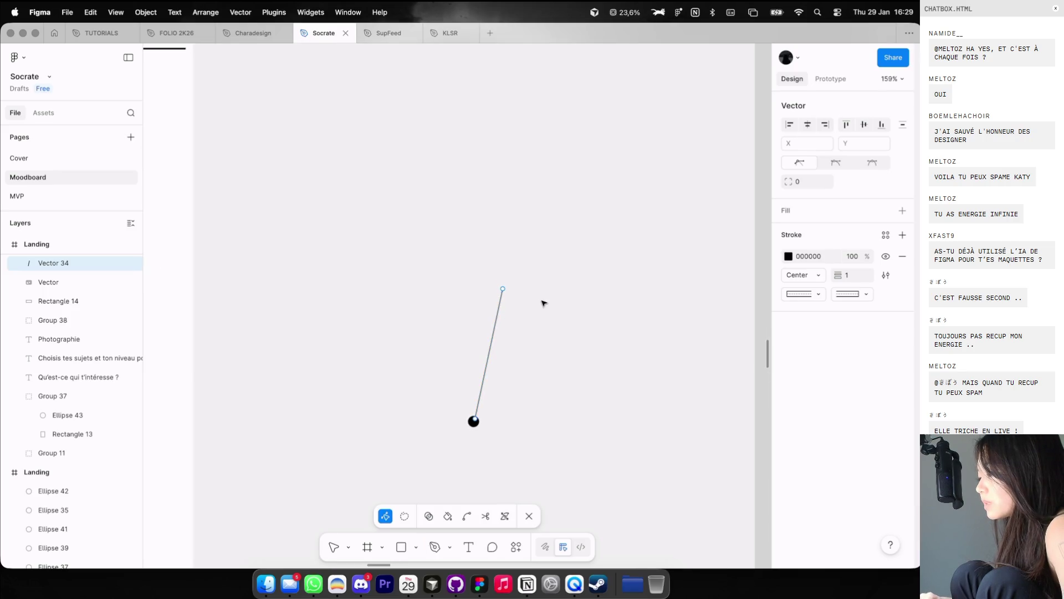
{"action": "scroll", "coordinate": [542, 303], "scroll_direction": "down", "scroll_amount": 3}
{"action": "left_click", "coordinate": [669, 264]}
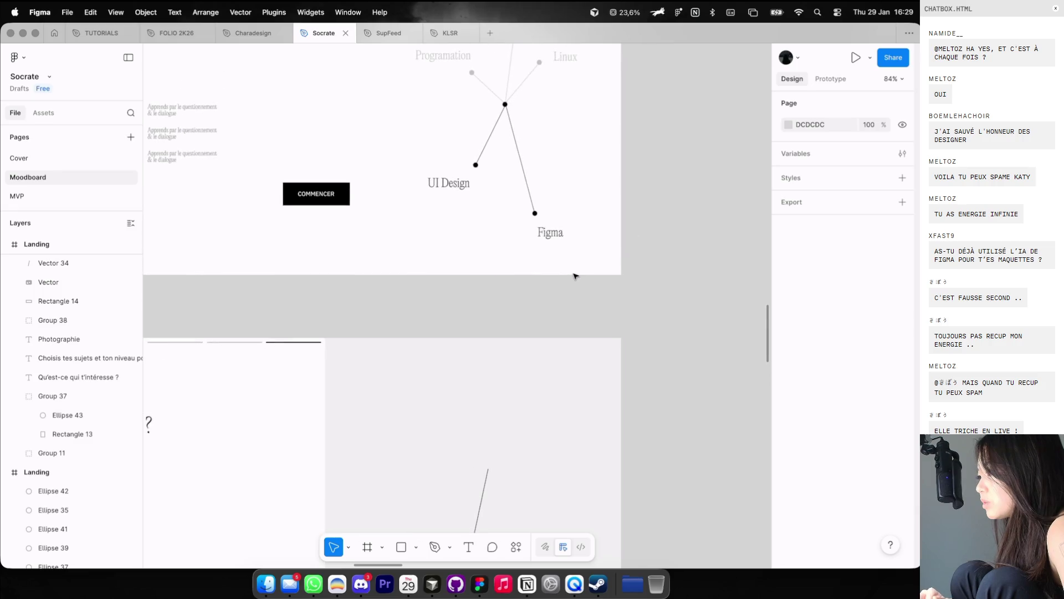
Step: Fade the new line to 20% opacity
{"action": "scroll", "coordinate": [575, 275], "scroll_direction": "down", "scroll_amount": 5}
{"action": "scroll", "coordinate": [574, 276], "scroll_direction": "up", "scroll_amount": 3, "text": "ctrl"}
{"action": "left_click", "coordinate": [524, 377]}
{"action": "key", "text": "2"}
{"action": "left_click", "coordinate": [632, 347]}
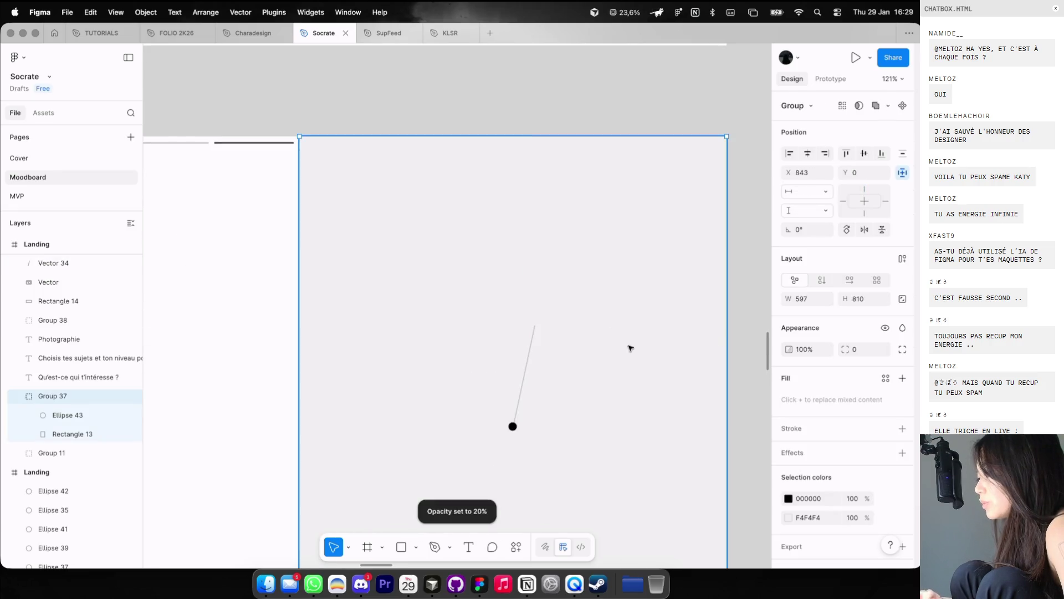
{"action": "scroll", "coordinate": [573, 337], "scroll_direction": "up", "scroll_amount": 5, "text": "ctrl"}
{"action": "scroll", "coordinate": [482, 401], "scroll_direction": "down", "scroll_amount": 5, "text": "ctrl"}
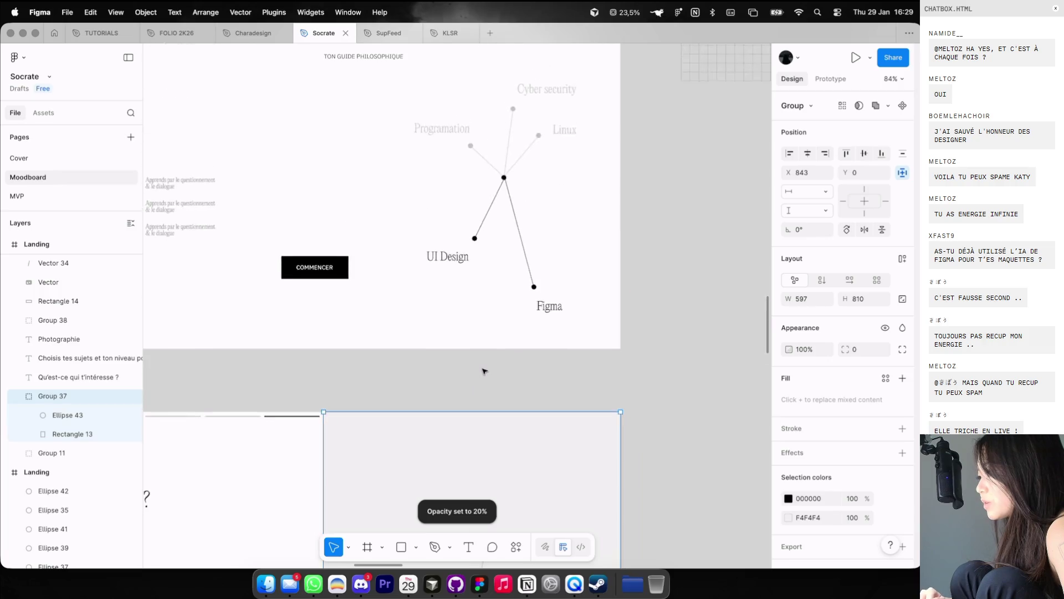
{"action": "scroll", "coordinate": [531, 282], "scroll_direction": "down", "scroll_amount": 5}
{"action": "scroll", "coordinate": [531, 283], "scroll_direction": "up", "scroll_amount": 3, "text": "ctrl"}
{"action": "scroll", "coordinate": [504, 218], "scroll_direction": "up", "scroll_amount": 5}
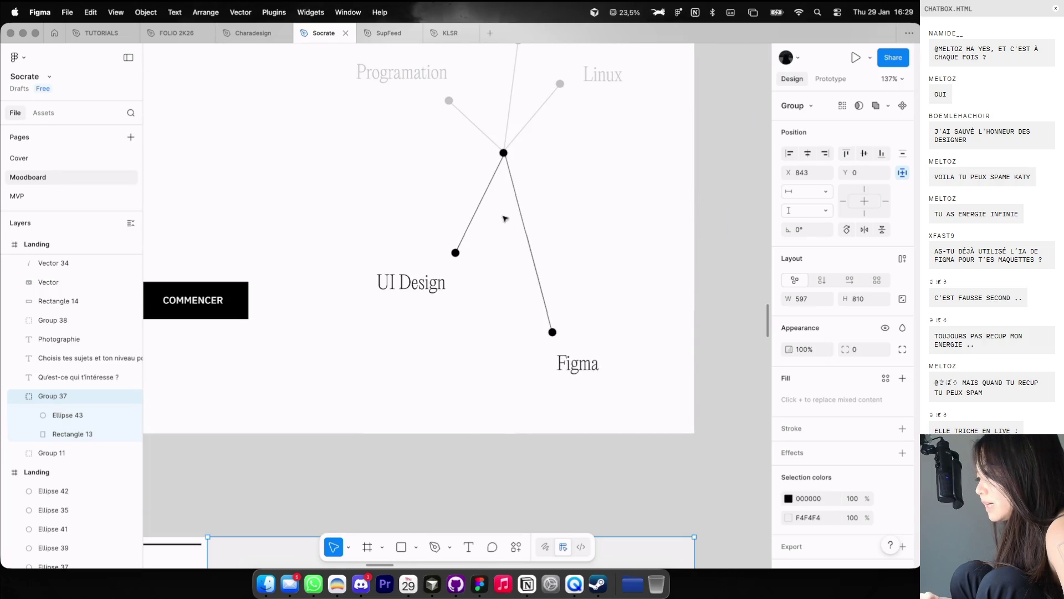
Step: Compare with the upper graph's connectors and set the line's end dot height to 10
{"action": "double_click", "coordinate": [504, 152]}
{"action": "left_click", "coordinate": [504, 152]}
{"action": "scroll", "coordinate": [502, 152], "scroll_direction": "up", "scroll_amount": 5, "text": "ctrl"}
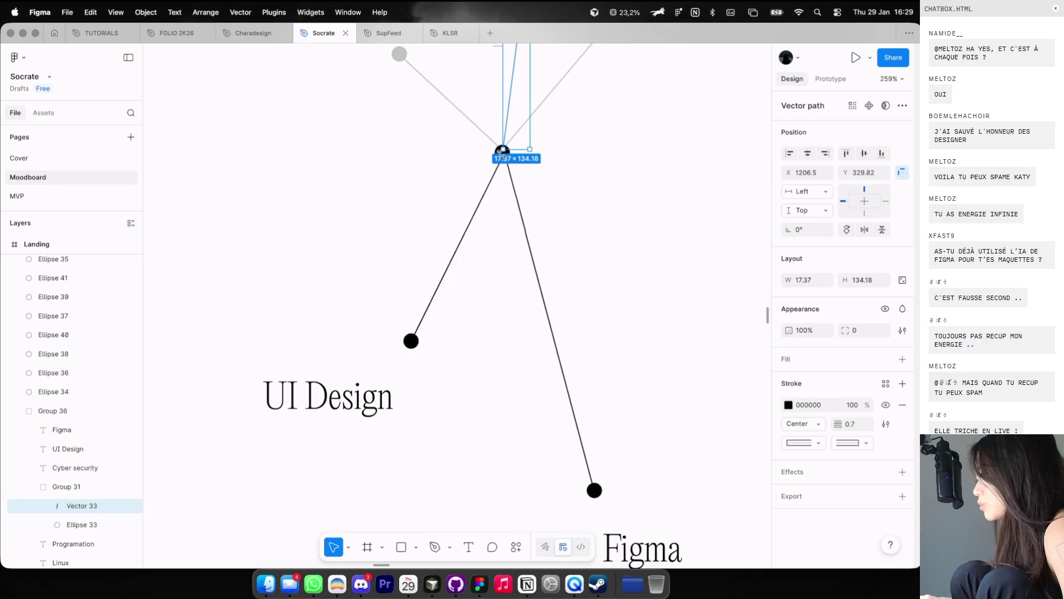
{"action": "left_click", "coordinate": [409, 342]}
{"action": "scroll", "coordinate": [413, 335], "scroll_direction": "down", "scroll_amount": 15}
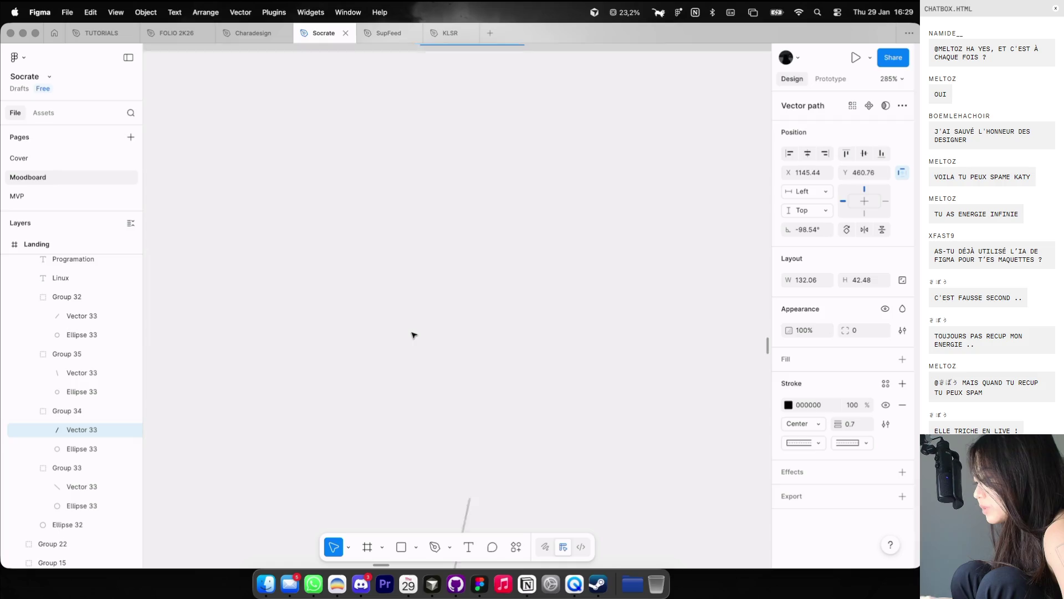
{"action": "left_click", "coordinate": [416, 359]}
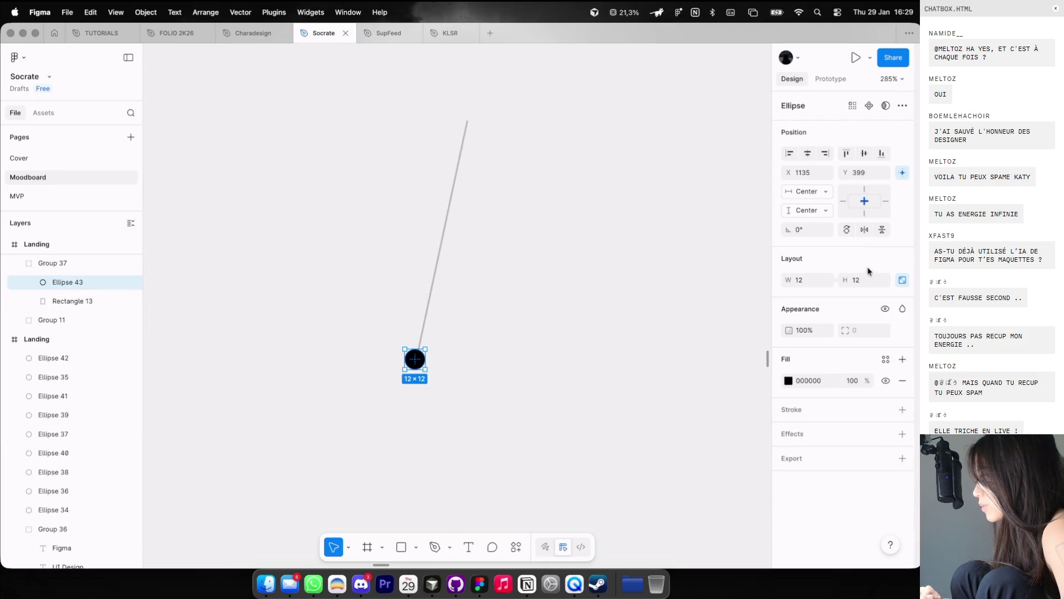
{"action": "type", "text": "10"}
{"action": "key", "text": "Return"}
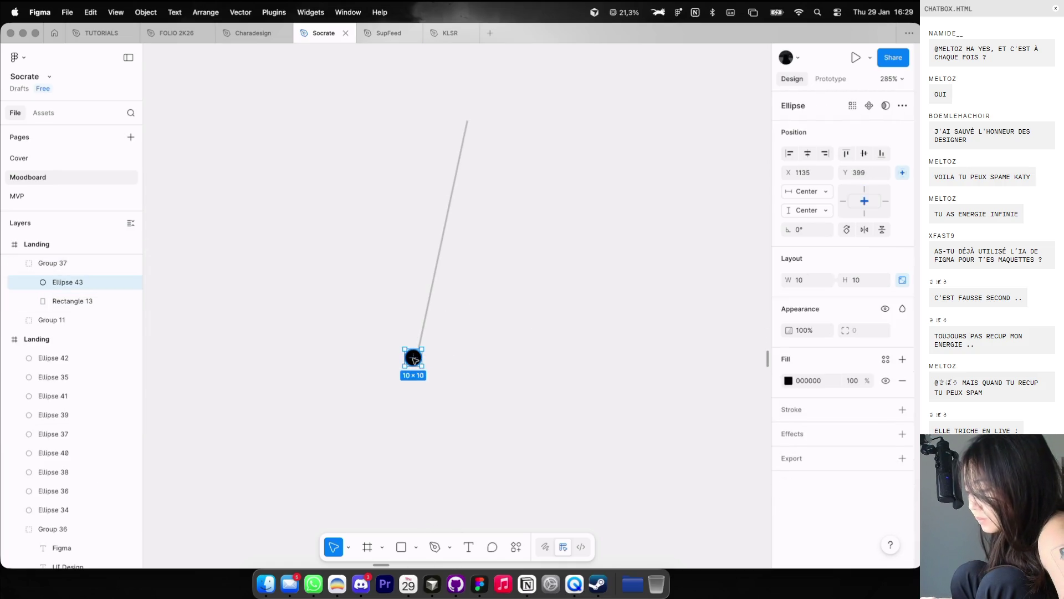
{"action": "scroll", "coordinate": [413, 359], "scroll_direction": "down", "scroll_amount": 5}
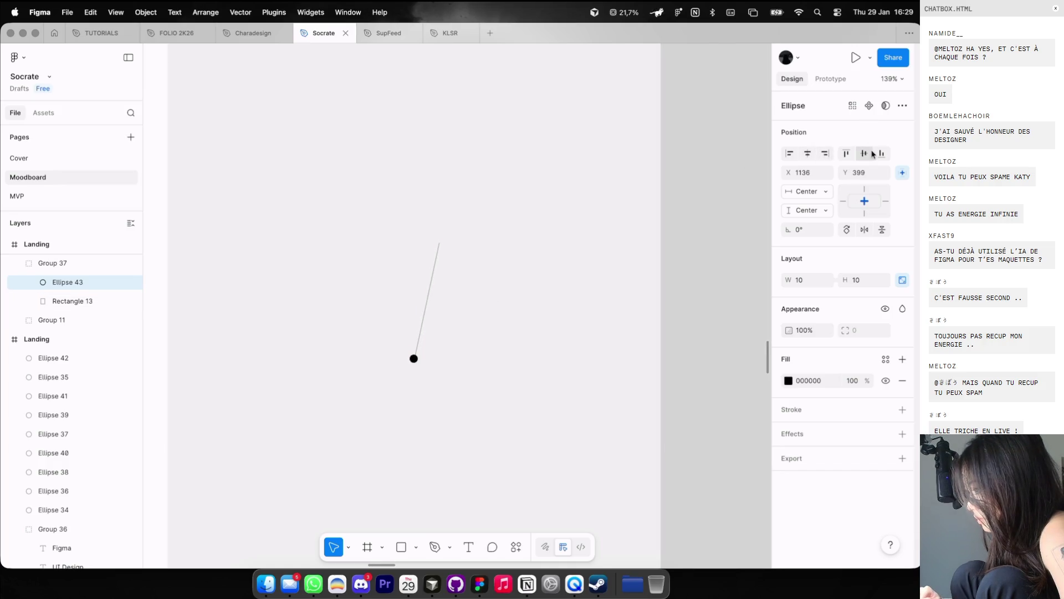
{"action": "scroll", "coordinate": [413, 358], "scroll_direction": "up", "scroll_amount": 5}
Step: Duplicate the dot to the line's top end, then paste the UI Design label into the lower Landing frame
{"action": "mouse_move", "coordinate": [413, 357]}
{"action": "left_mouse_down", "text": "alt"}
{"action": "mouse_move", "coordinate": [413, 205]}
{"action": "mouse_move", "coordinate": [455, 132]}
{"action": "left_mouse_up", "text": "alt"}
{"action": "left_click", "coordinate": [475, 136]}
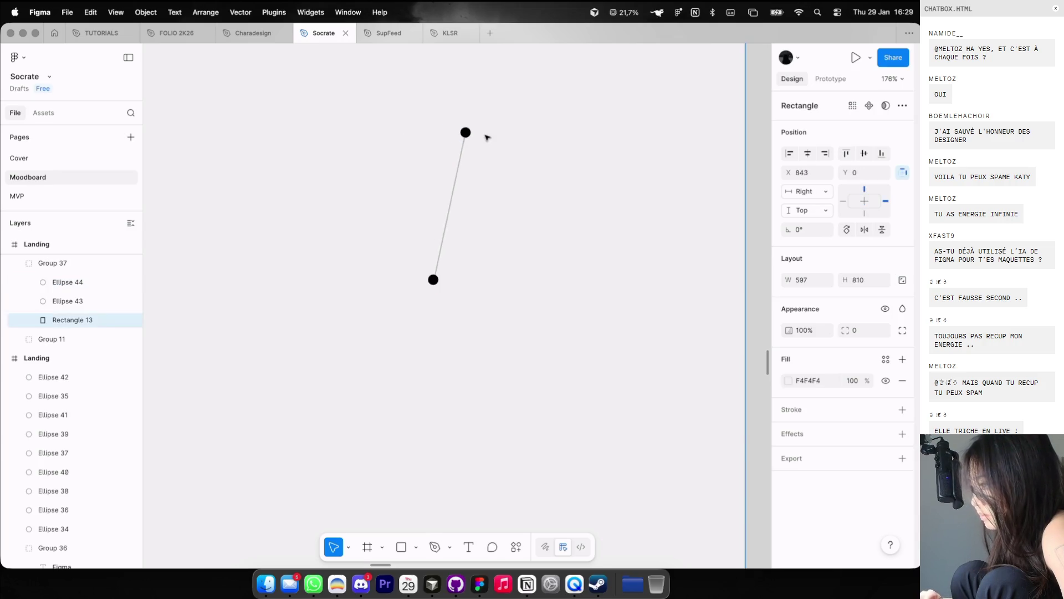
{"action": "scroll", "coordinate": [485, 136], "scroll_direction": "down", "scroll_amount": 10}
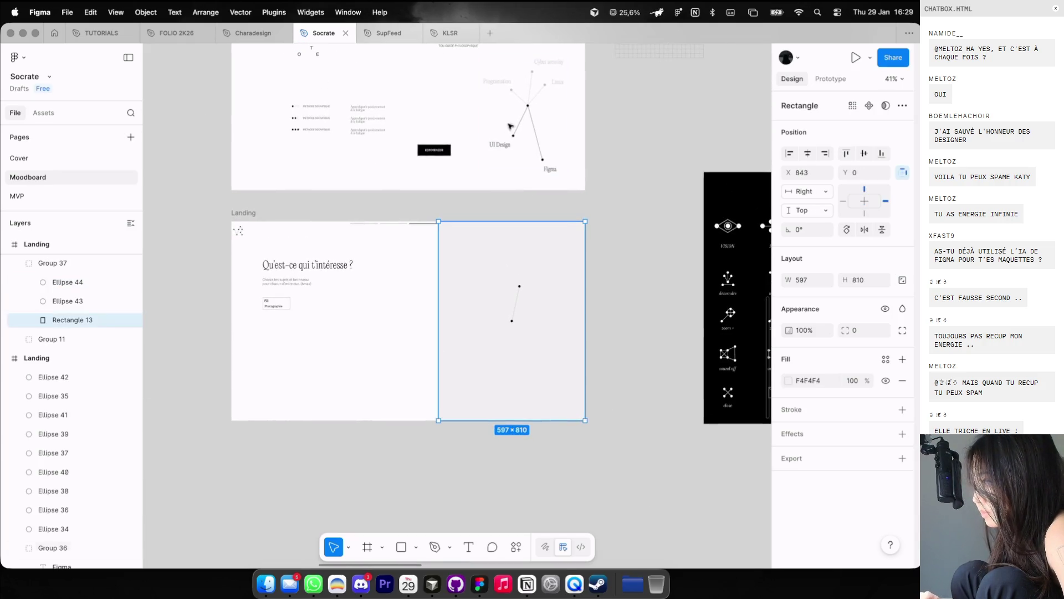
{"action": "left_click", "coordinate": [509, 126]}
{"action": "left_click", "coordinate": [499, 145]}
{"action": "left_click", "coordinate": [244, 212]}
{"action": "scroll", "coordinate": [507, 250], "scroll_direction": "up", "scroll_amount": 2}
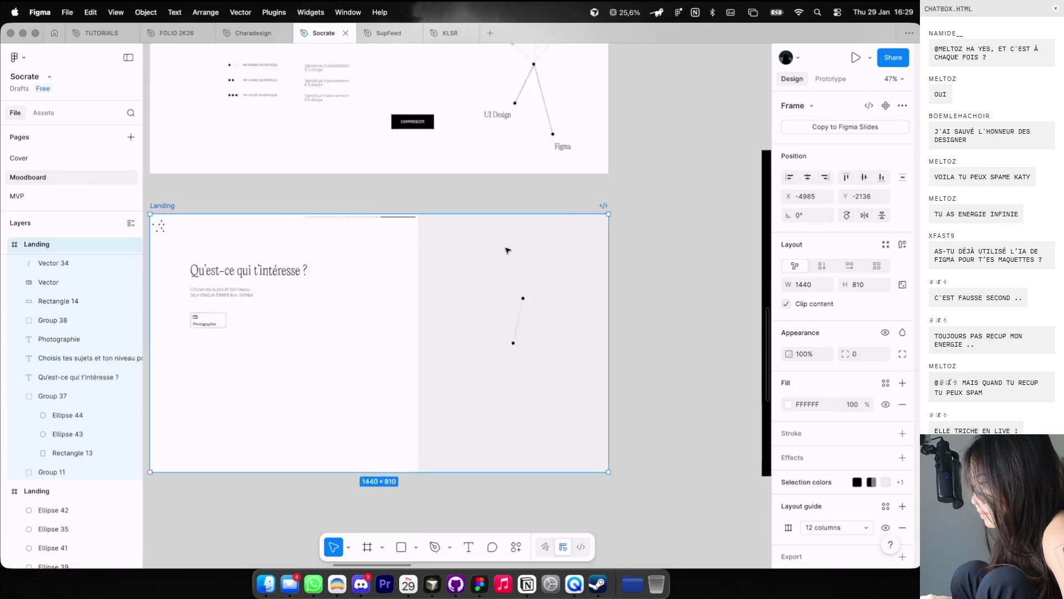
{"action": "scroll", "coordinate": [507, 250], "scroll_direction": "up", "scroll_amount": 3}
{"action": "key", "text": "ctrl+v"}
{"action": "scroll", "coordinate": [380, 306], "scroll_direction": "down", "scroll_amount": 3}
{"action": "scroll", "coordinate": [381, 306], "scroll_direction": "right", "scroll_amount": 3}
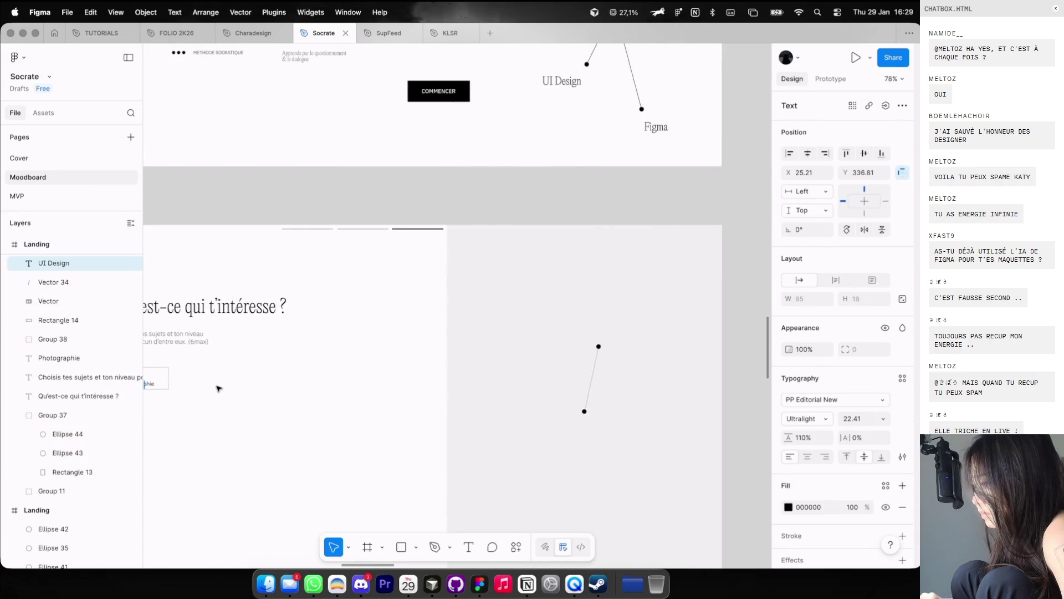
Step: Move the pasted label beside the graph's top dot and retype it as 'Photographie'
{"action": "scroll", "coordinate": [277, 332], "scroll_direction": "down", "scroll_amount": 3}
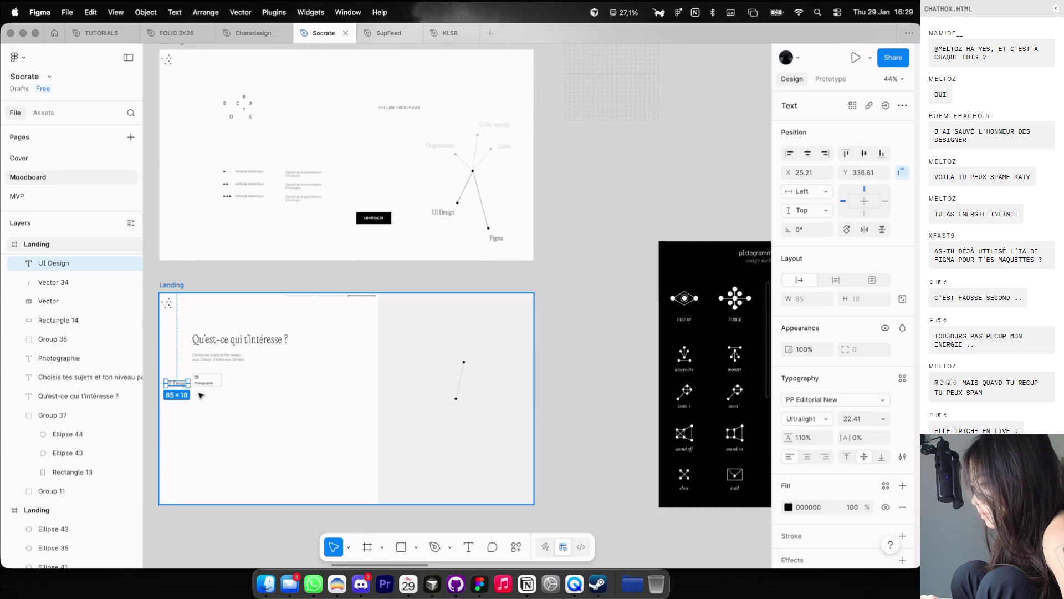
{"action": "left_click_drag", "start_coordinate": [179, 384], "coordinate": [478, 355]}
{"action": "scroll", "coordinate": [477, 355], "scroll_direction": "up", "scroll_amount": 3}
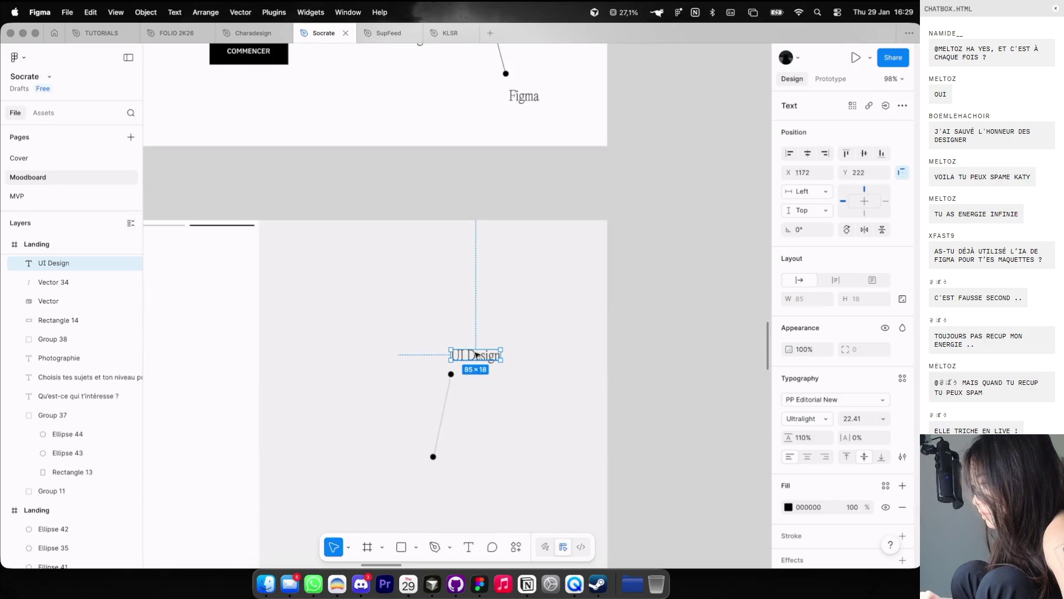
{"action": "key", "text": "Return"}
{"action": "type", "text": "Photographie"}
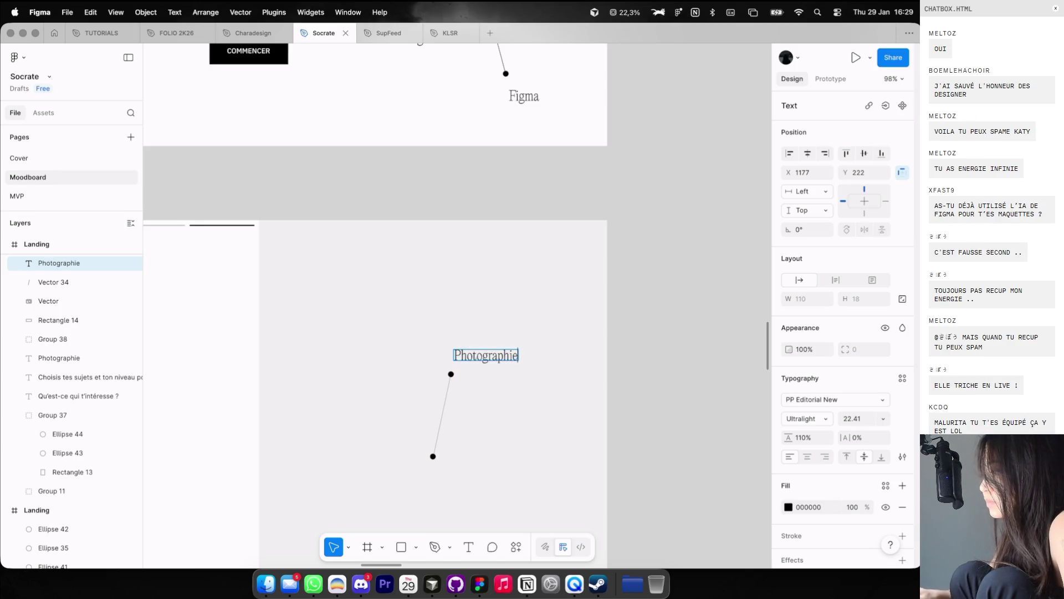
{"action": "left_click", "coordinate": [653, 383]}
{"action": "scroll", "coordinate": [653, 382], "scroll_direction": "down", "scroll_amount": 3}
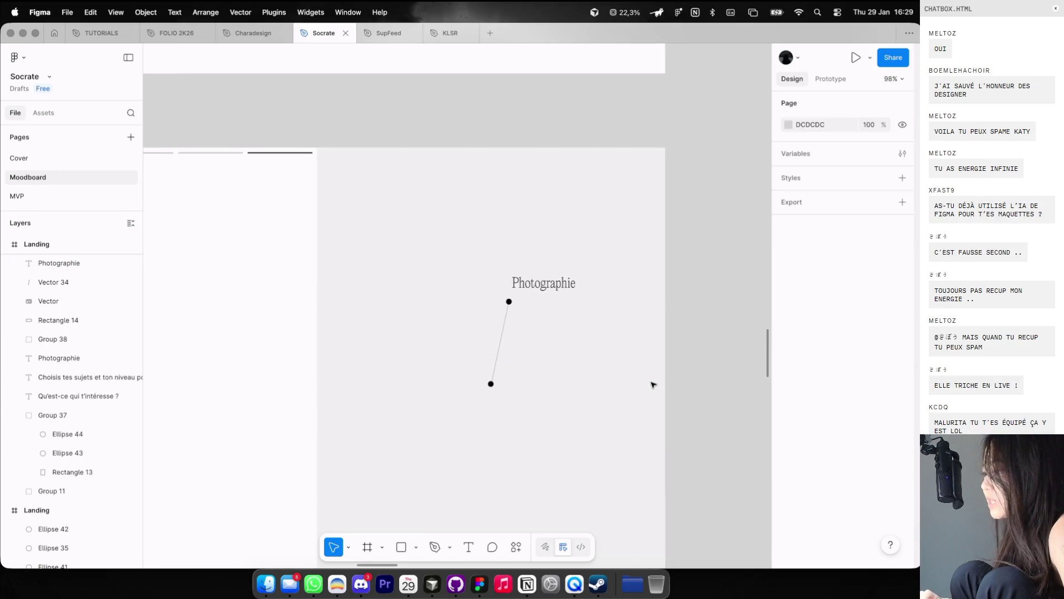
{"action": "scroll", "coordinate": [654, 383], "scroll_direction": "down", "scroll_amount": 2}
{"action": "scroll", "coordinate": [653, 384], "scroll_direction": "down", "scroll_amount": 2}
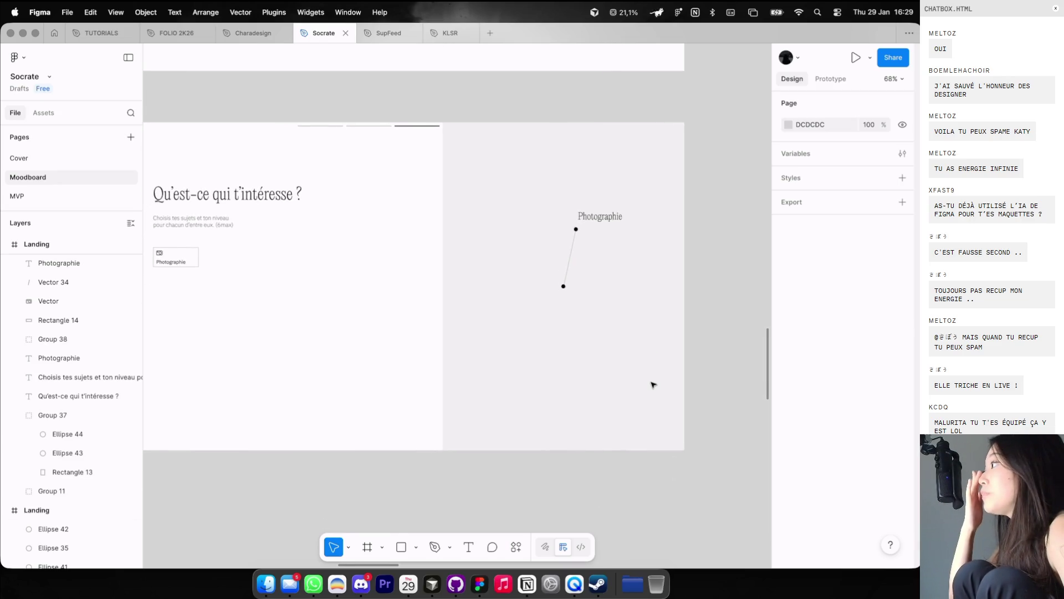
Step: Preview the test1 prototype inline and click through to the UI Design and Figma frame
{"action": "scroll", "coordinate": [653, 384], "scroll_direction": "down", "scroll_amount": 3}
{"action": "scroll", "coordinate": [653, 385], "scroll_direction": "down", "scroll_amount": 3}
{"action": "scroll", "coordinate": [653, 382], "scroll_direction": "up", "scroll_amount": 3}
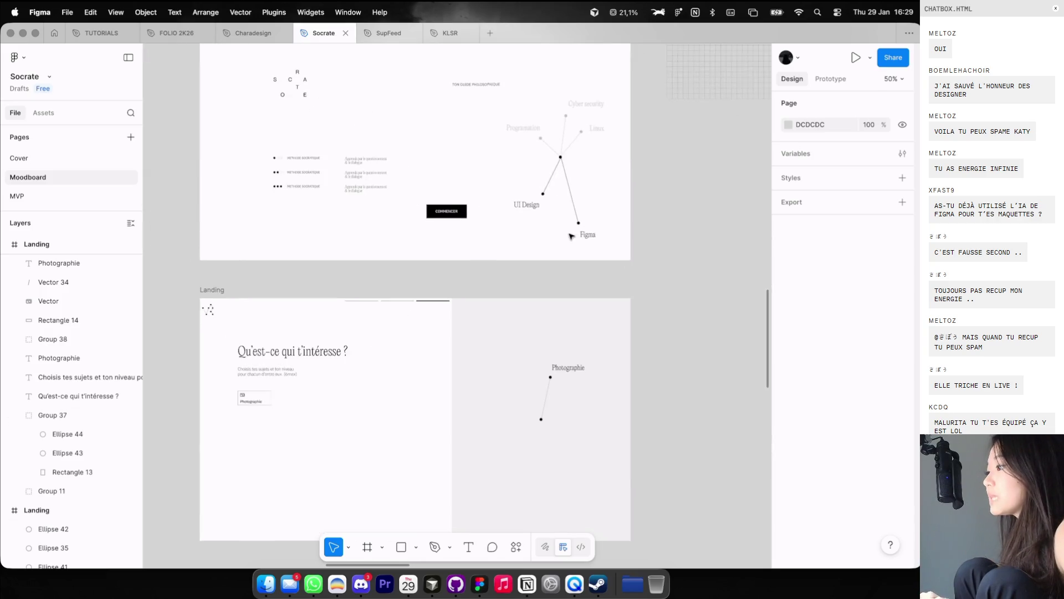
{"action": "scroll", "coordinate": [605, 166], "scroll_direction": "up", "scroll_amount": 3}
{"action": "scroll", "coordinate": [558, 151], "scroll_direction": "up", "scroll_amount": 2}
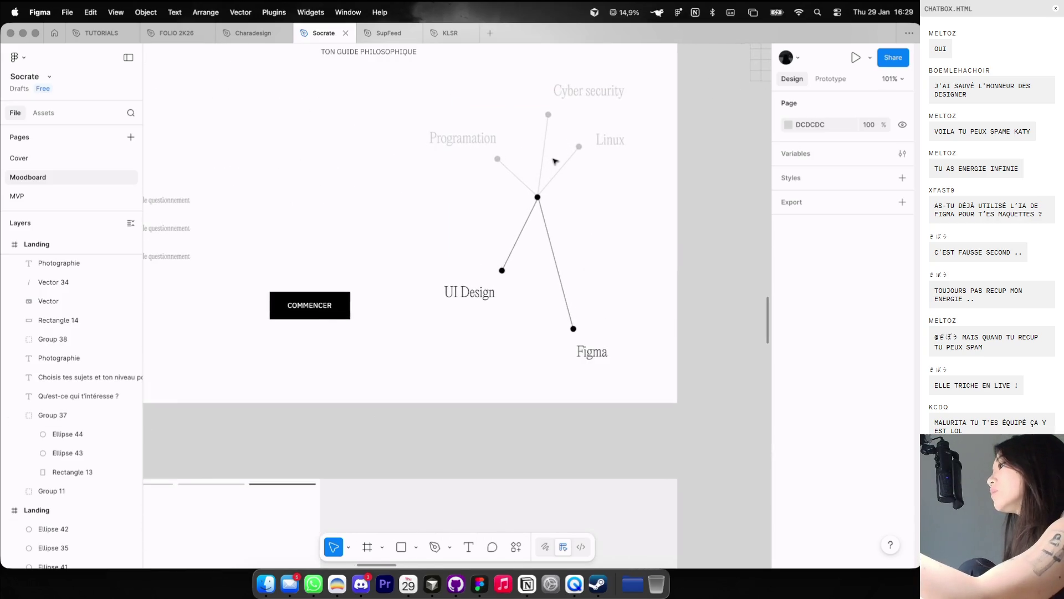
{"action": "scroll", "coordinate": [550, 167], "scroll_direction": "down", "scroll_amount": 1}
{"action": "scroll", "coordinate": [550, 167], "scroll_direction": "down", "scroll_amount": 3}
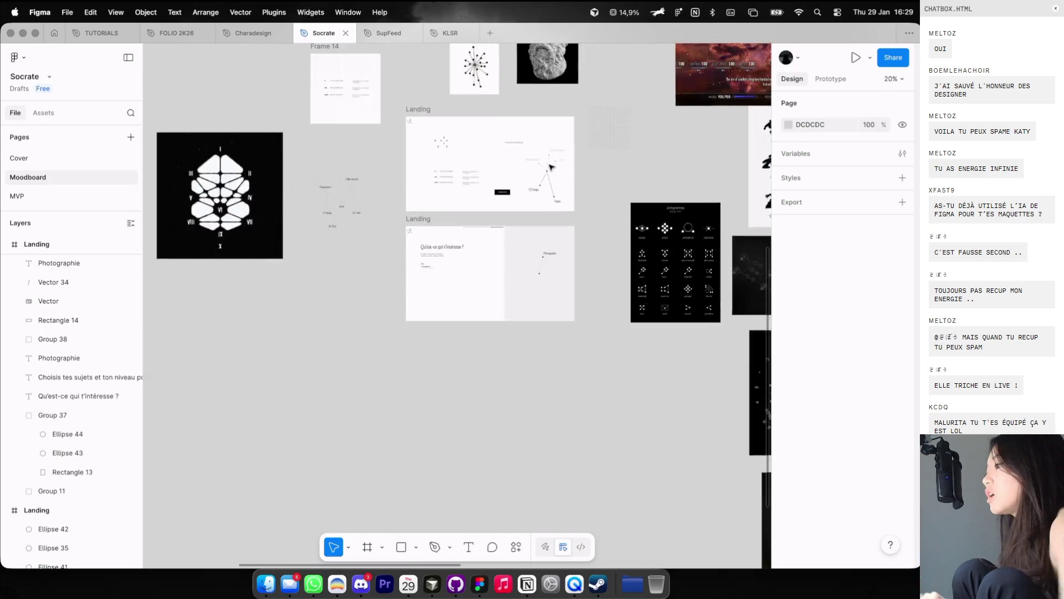
{"action": "scroll", "coordinate": [549, 167], "scroll_direction": "down", "scroll_amount": 2}
{"action": "scroll", "coordinate": [550, 167], "scroll_direction": "down", "scroll_amount": 2}
{"action": "scroll", "coordinate": [550, 166], "scroll_direction": "up", "scroll_amount": 5}
{"action": "scroll", "coordinate": [549, 167], "scroll_direction": "up", "scroll_amount": 5}
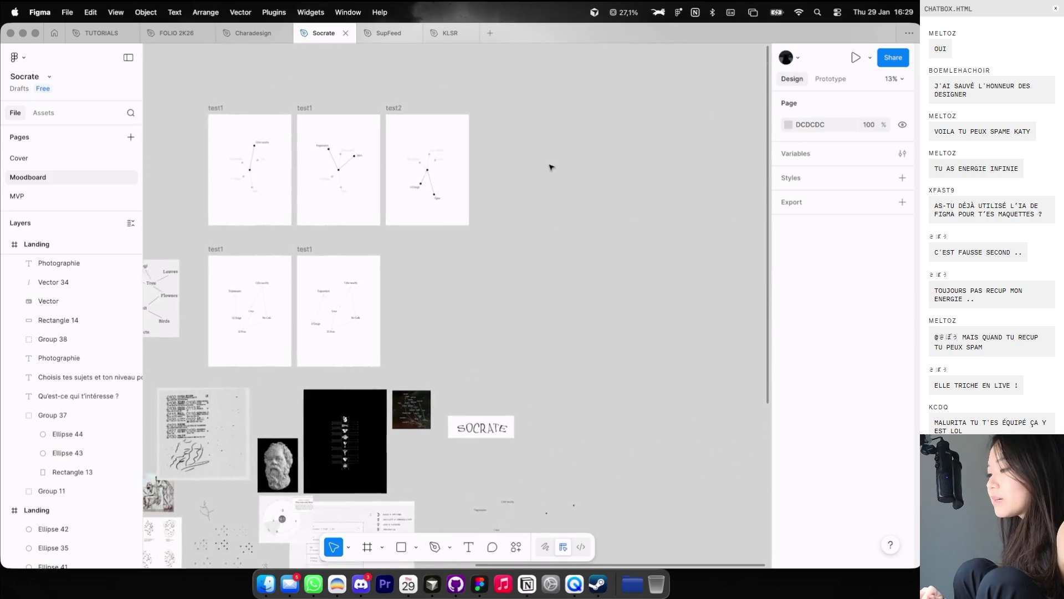
{"action": "left_click", "coordinate": [215, 118]}
{"action": "key", "text": "shift+space"}
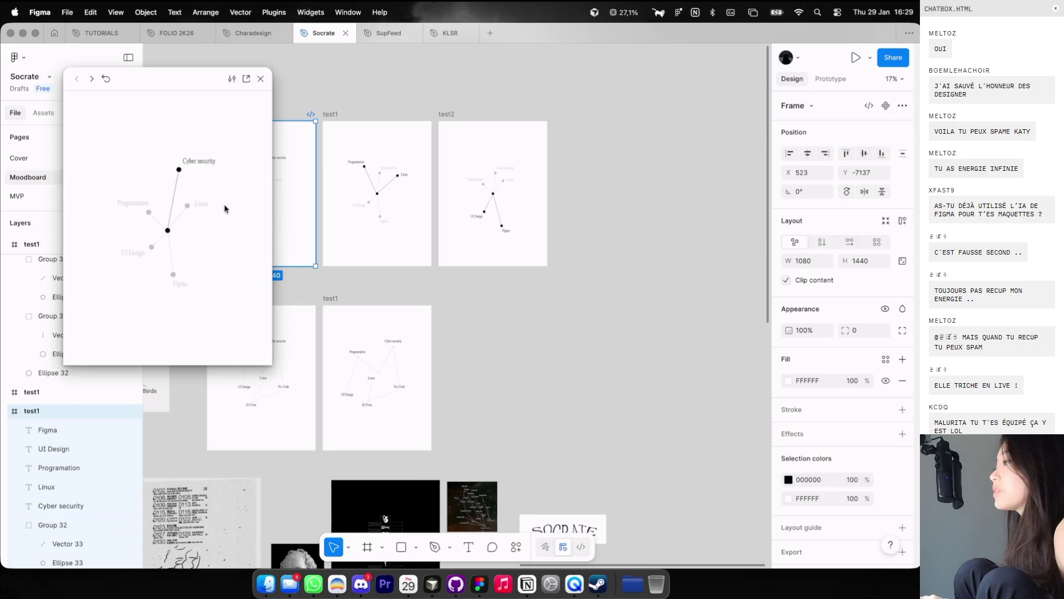
{"action": "left_click", "coordinate": [225, 209]}
{"action": "left_click", "coordinate": [225, 209]}
{"action": "left_click", "coordinate": [225, 209]}
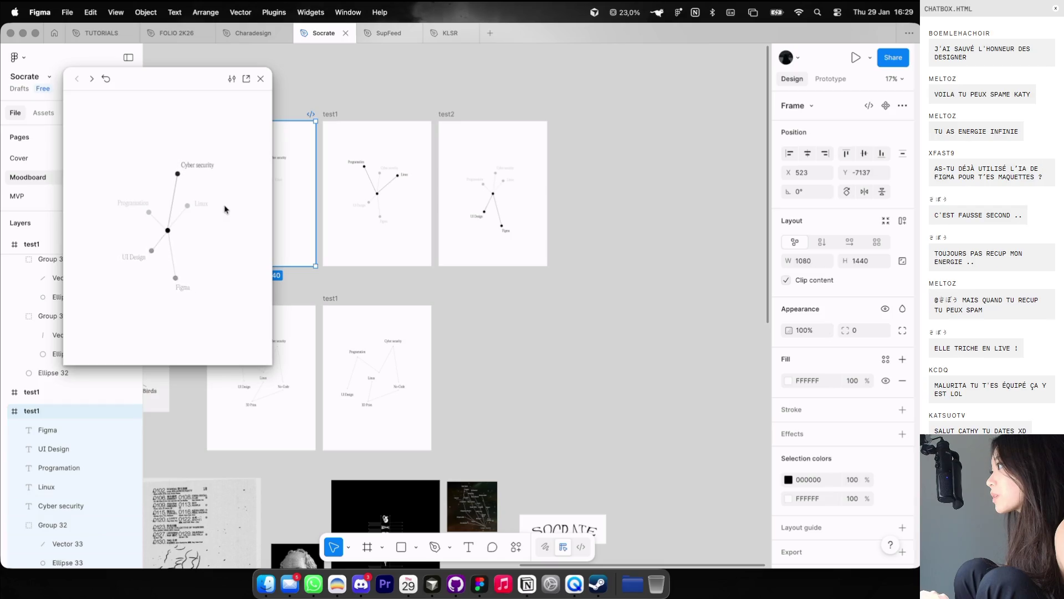
{"action": "left_click", "coordinate": [225, 209]}
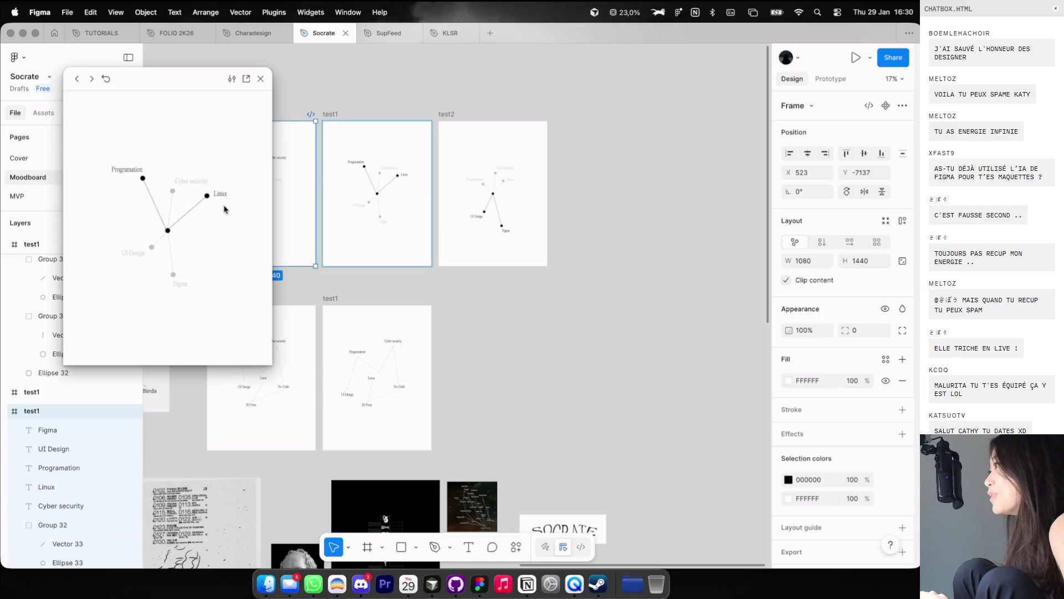
{"action": "left_click", "coordinate": [217, 209]}
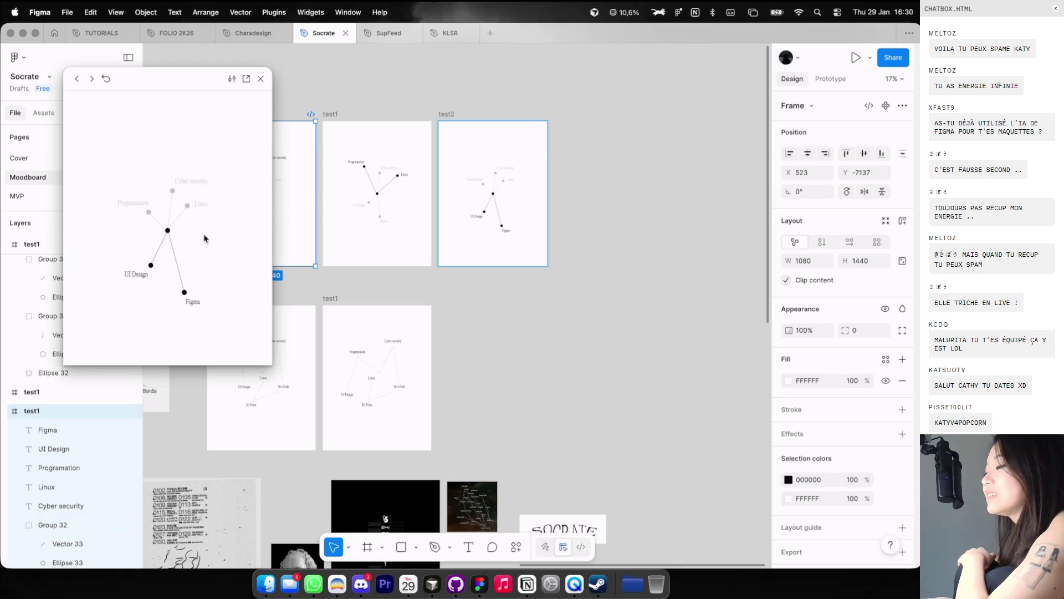
Step: Open the advanced type settings for the Photographie card label
{"action": "scroll", "coordinate": [453, 264], "scroll_direction": "left", "scroll_amount": 10}
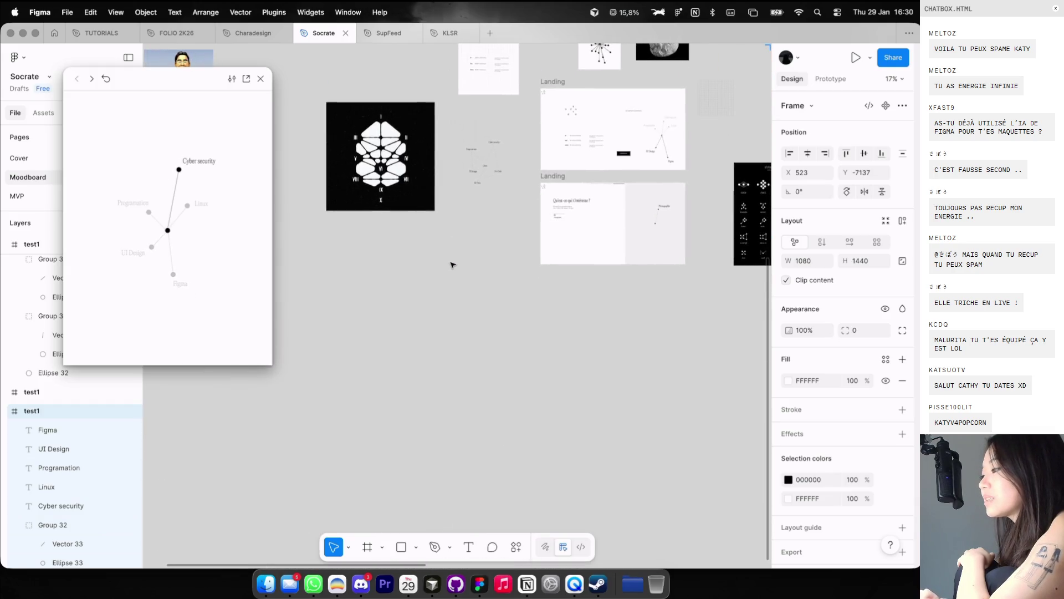
{"action": "left_click", "coordinate": [452, 265]}
{"action": "scroll", "coordinate": [460, 264], "scroll_direction": "up", "scroll_amount": 10}
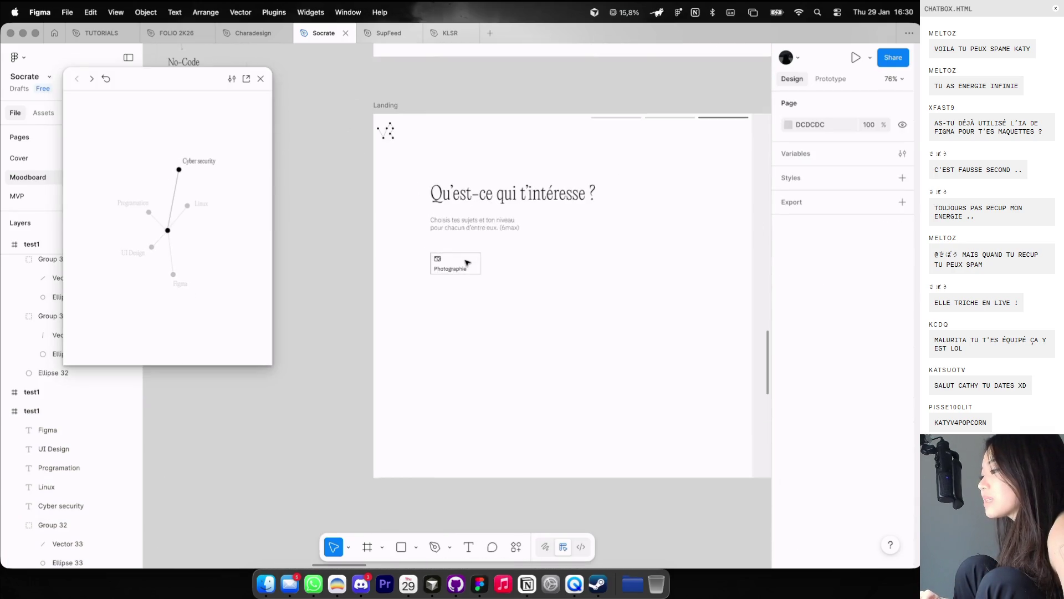
{"action": "scroll", "coordinate": [660, 240], "scroll_direction": "right", "scroll_amount": 10}
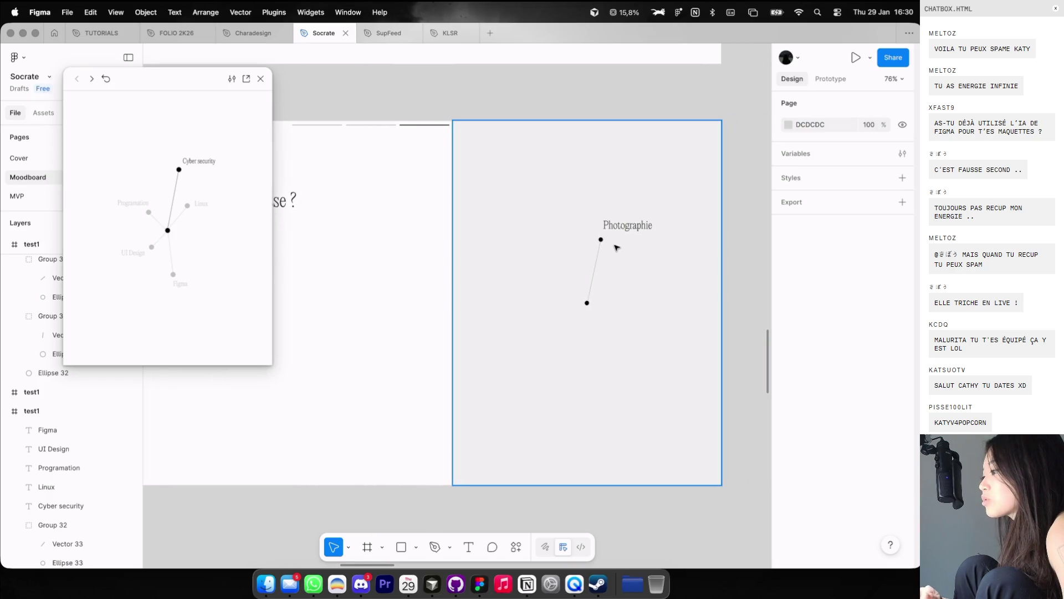
{"action": "scroll", "coordinate": [610, 238], "scroll_direction": "left", "scroll_amount": 8}
{"action": "scroll", "coordinate": [576, 261], "scroll_direction": "down", "scroll_amount": 3}
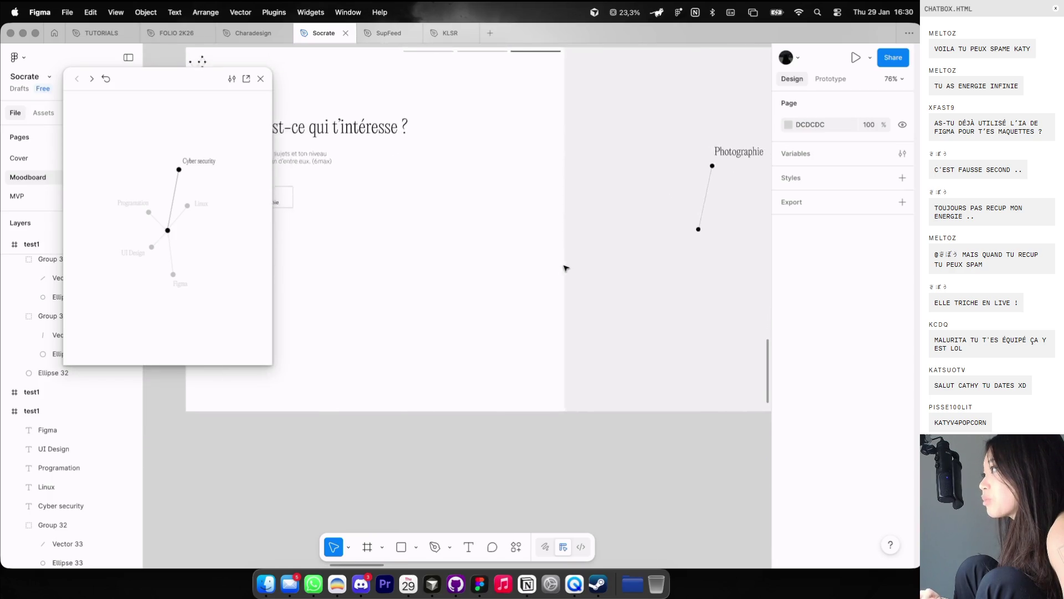
{"action": "scroll", "coordinate": [435, 200], "scroll_direction": "up", "scroll_amount": 2}
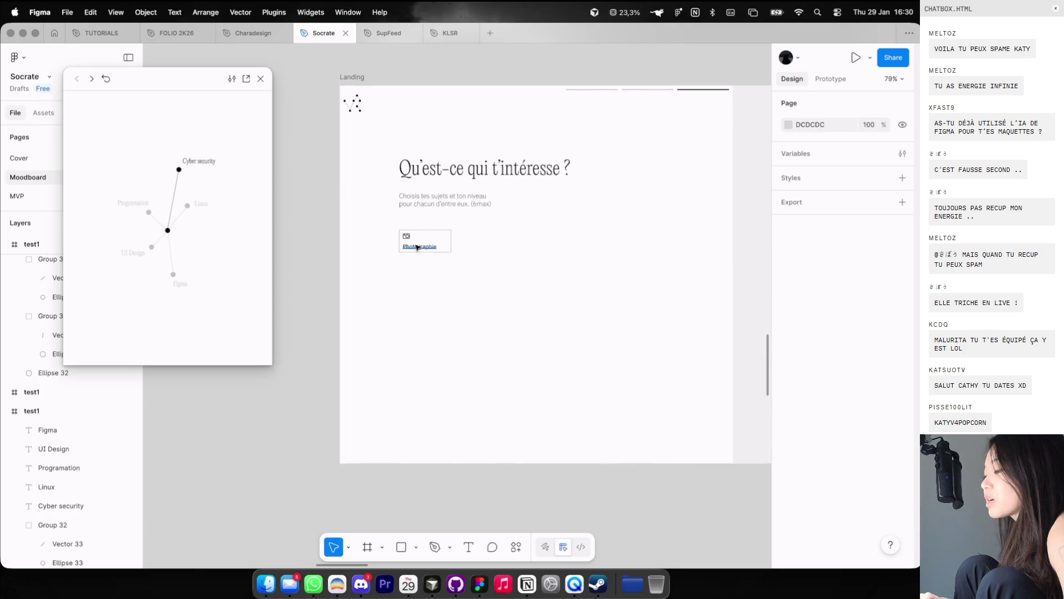
{"action": "left_click", "coordinate": [420, 246]}
{"action": "left_click", "coordinate": [902, 457]}
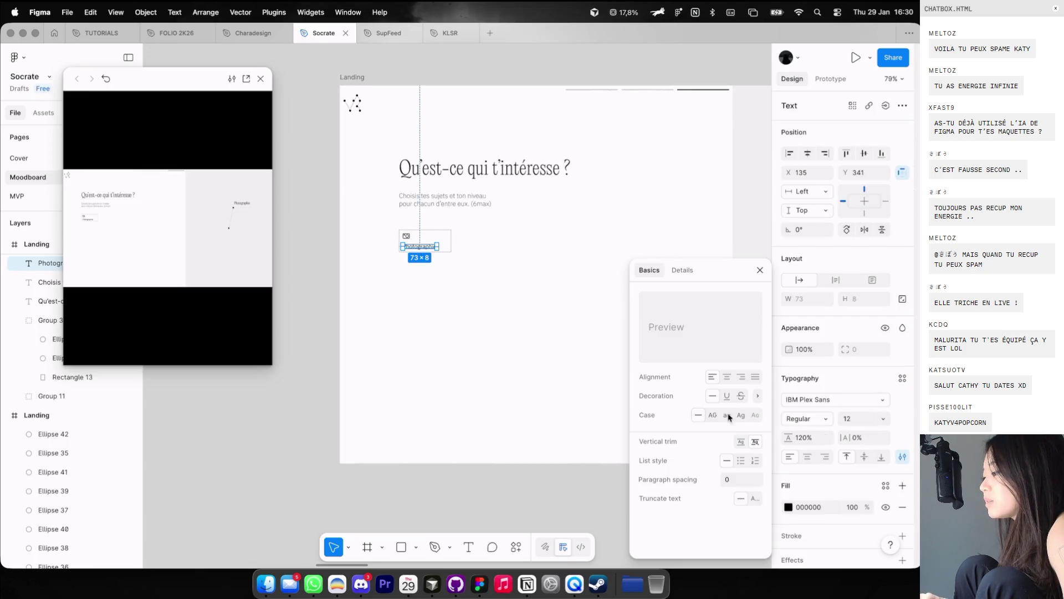
Step: Close the advanced type settings and the floating prototype preview
{"action": "left_click", "coordinate": [568, 397]}
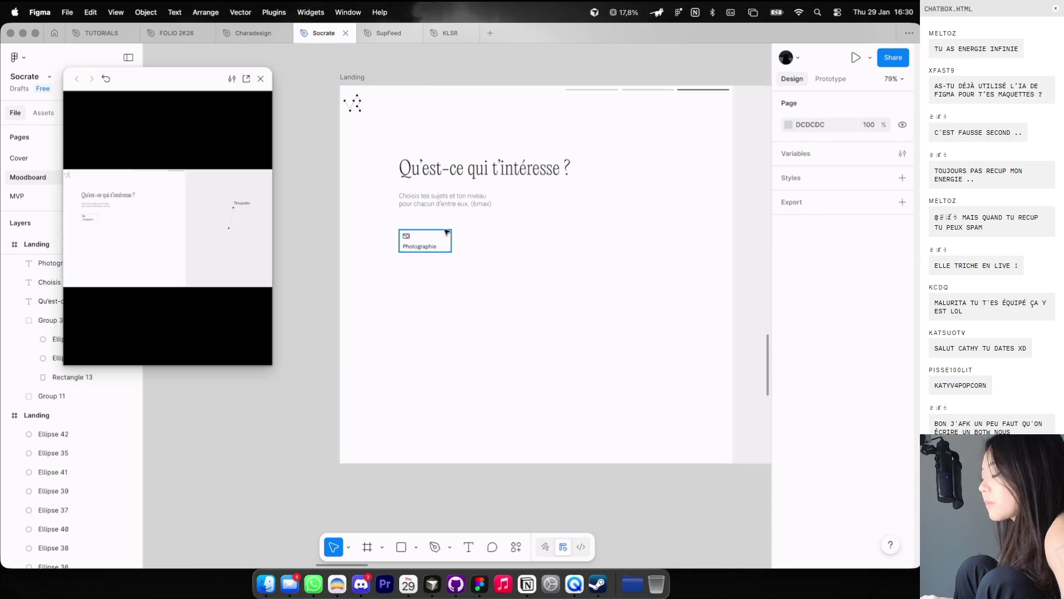
{"action": "scroll", "coordinate": [443, 227], "scroll_direction": "up", "scroll_amount": 5}
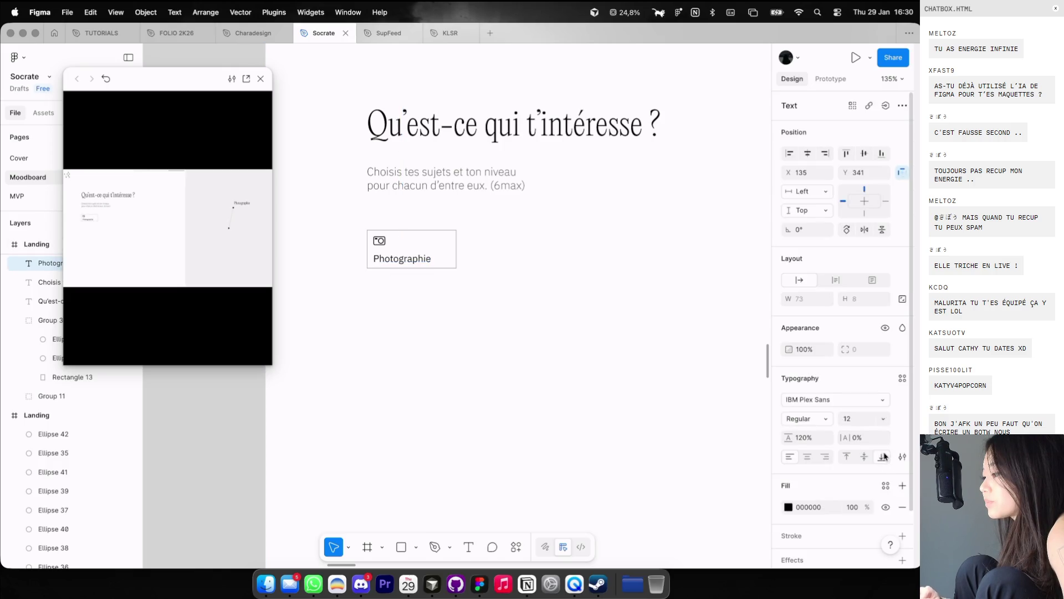
{"action": "key", "text": "Escape"}
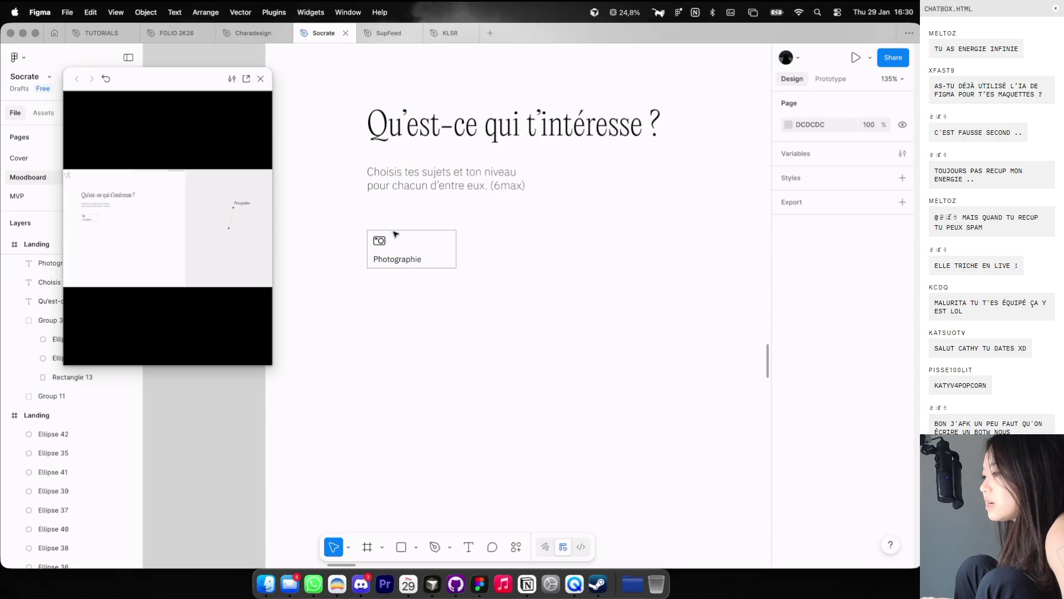
{"action": "scroll", "coordinate": [395, 235], "scroll_direction": "up", "scroll_amount": 3}
{"action": "left_click", "coordinate": [372, 244]}
{"action": "key", "text": "3"}
{"action": "left_click", "coordinate": [422, 205]}
{"action": "scroll", "coordinate": [421, 204], "scroll_direction": "down", "scroll_amount": 5}
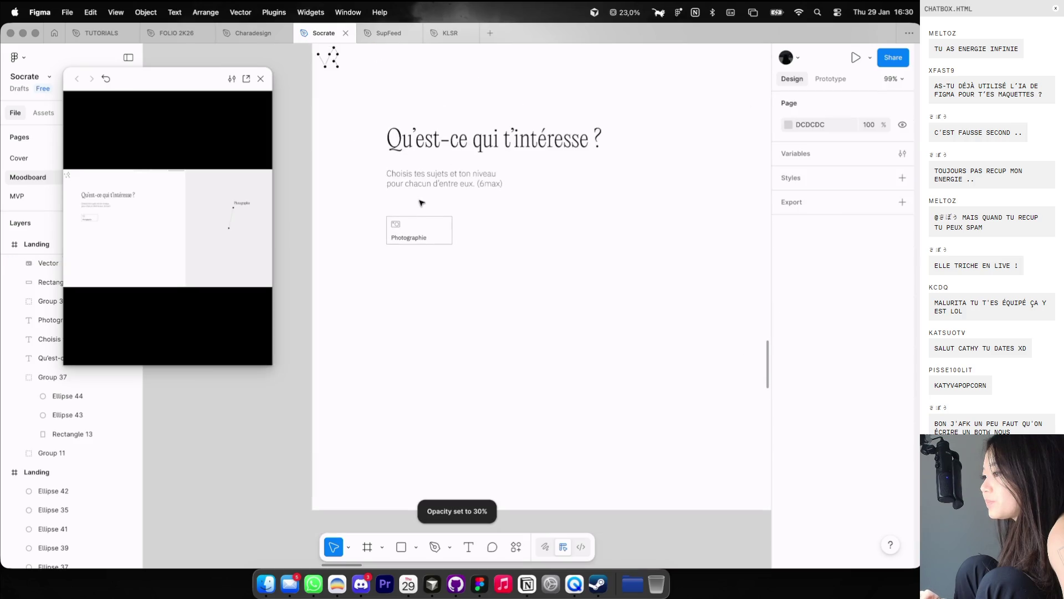
{"action": "left_click", "coordinate": [261, 79]}
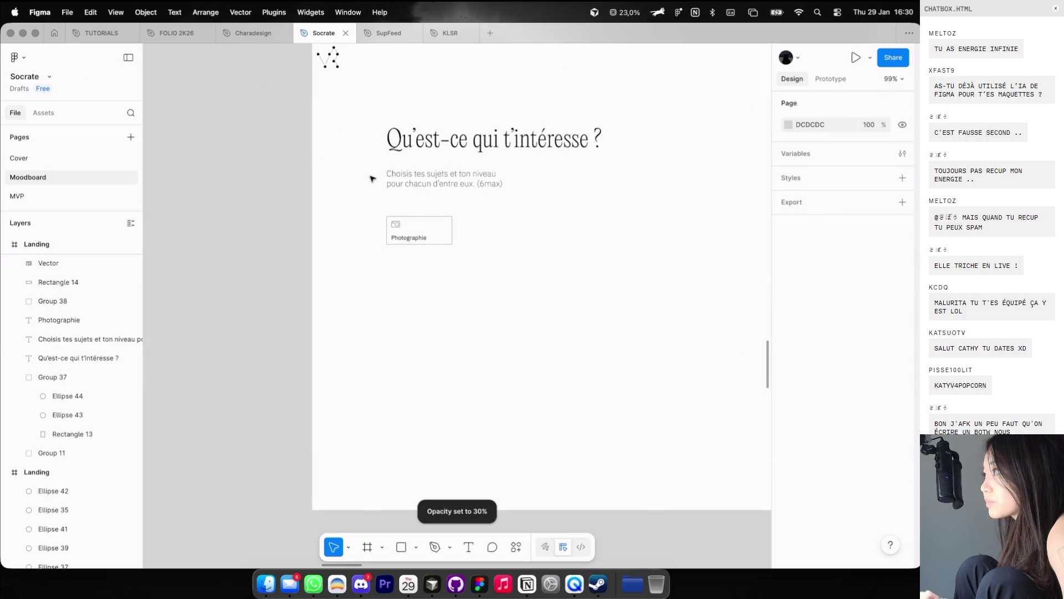
{"action": "scroll", "coordinate": [410, 208], "scroll_direction": "up", "scroll_amount": 5}
{"action": "key", "text": "ctrl+g"}
Step: Set the Photographie card's outline rectangle height to 46 px
{"action": "left_click", "coordinate": [412, 272]}
{"action": "left_click", "coordinate": [498, 245]}
{"action": "left_click", "coordinate": [493, 243]}
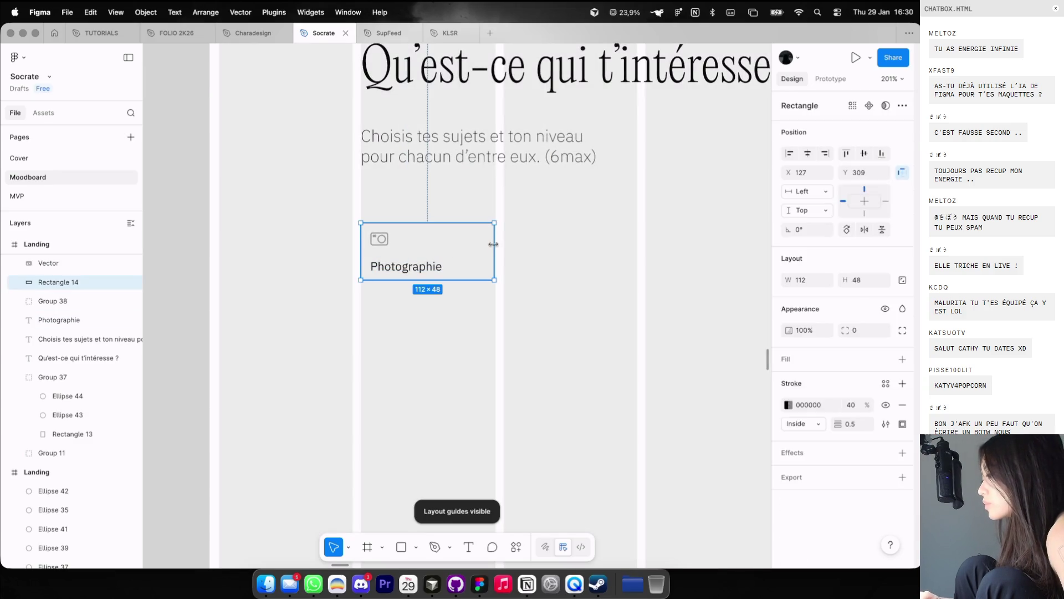
{"action": "left_click", "coordinate": [856, 279]}
{"action": "type", "text": "40"}
{"action": "key", "text": "Return"}
{"action": "double_click", "coordinate": [407, 257]}
{"action": "key", "text": "Escape"}
{"action": "left_click", "coordinate": [492, 257]}
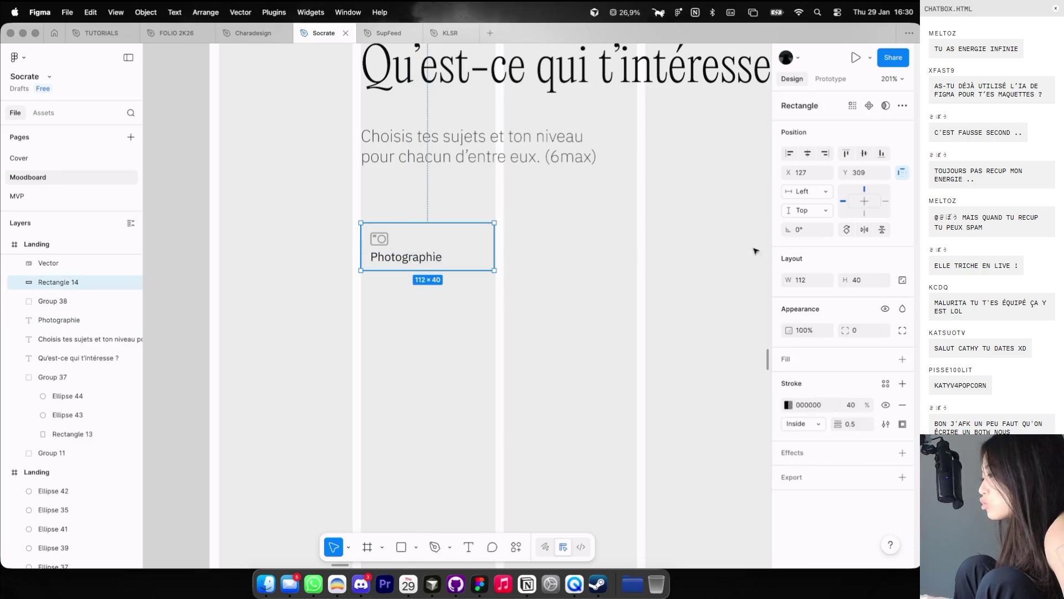
{"action": "left_click", "coordinate": [382, 237]}
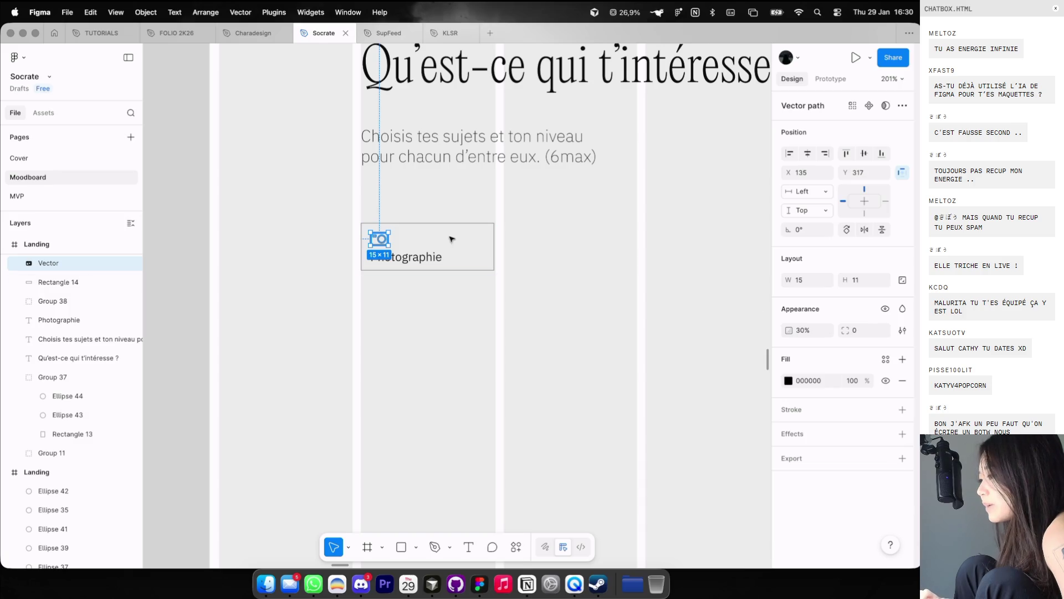
{"action": "left_click", "coordinate": [492, 229]}
{"action": "left_click", "coordinate": [862, 280]}
{"action": "key", "text": "Up"}
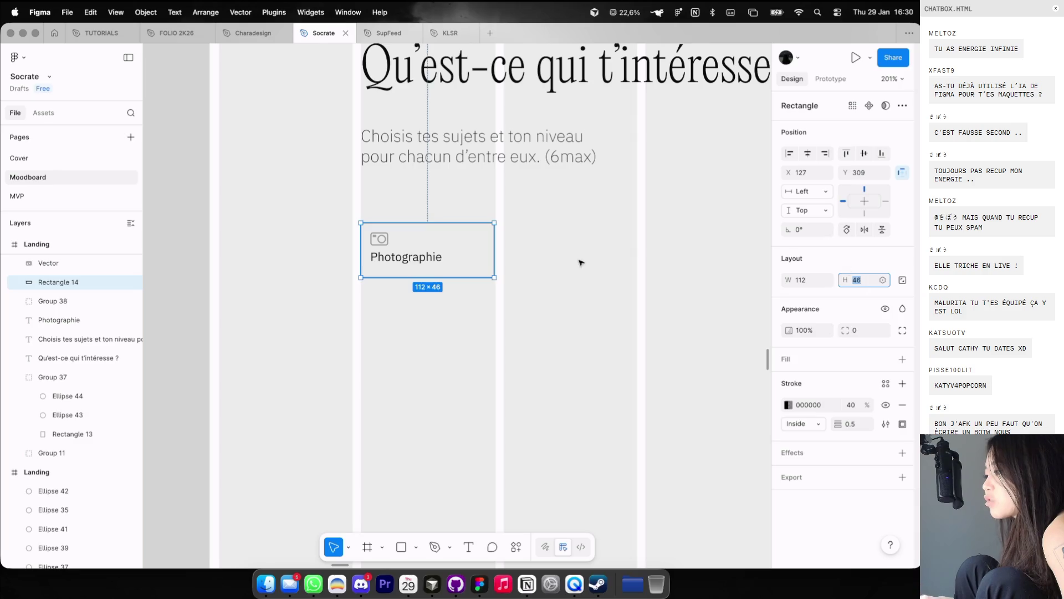
Step: Nudge the Photographie label down a few pixels inside the box
{"action": "left_click", "coordinate": [407, 258]}
{"action": "key", "text": "Down"}
{"action": "key", "text": "Down"}
{"action": "key", "text": "Down"}
{"action": "key", "text": "Down"}
{"action": "key", "text": "Down"}
{"action": "left_click", "coordinate": [401, 302]}
{"action": "scroll", "coordinate": [400, 305], "scroll_direction": "down", "scroll_amount": 5}
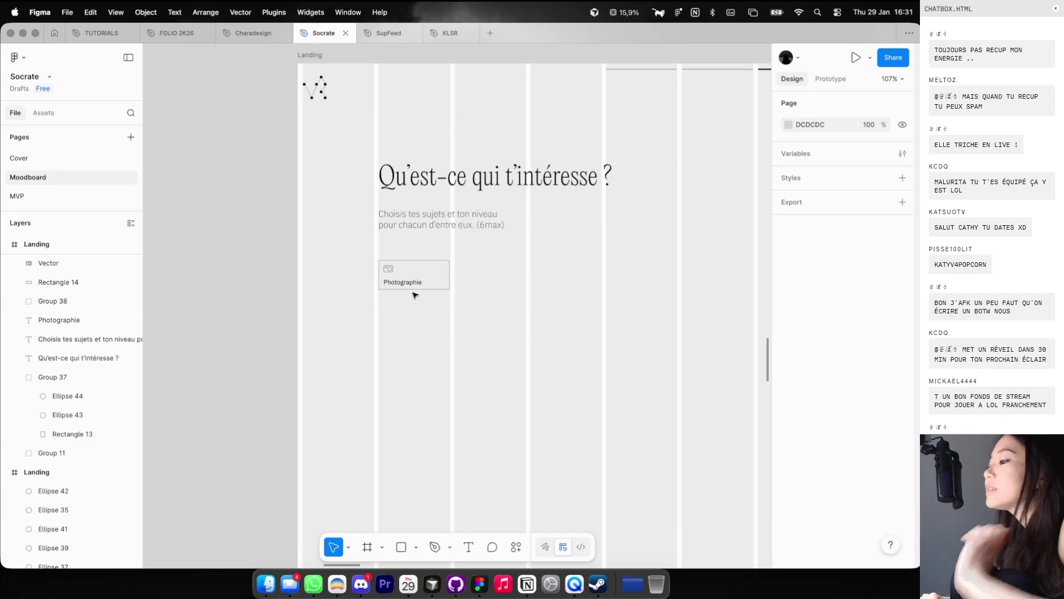
Step: Group the card's icon, box and label and name the group SkillCard
{"action": "scroll", "coordinate": [415, 295], "scroll_direction": "up", "scroll_amount": 2}
{"action": "left_click_drag", "start_coordinate": [458, 314], "coordinate": [339, 249]}
{"action": "scroll", "coordinate": [358, 260], "scroll_direction": "left", "scroll_amount": 1}
{"action": "scroll", "coordinate": [359, 260], "scroll_direction": "up", "scroll_amount": 2}
{"action": "key", "text": "super+g"}
{"action": "left_click", "coordinate": [417, 283]}
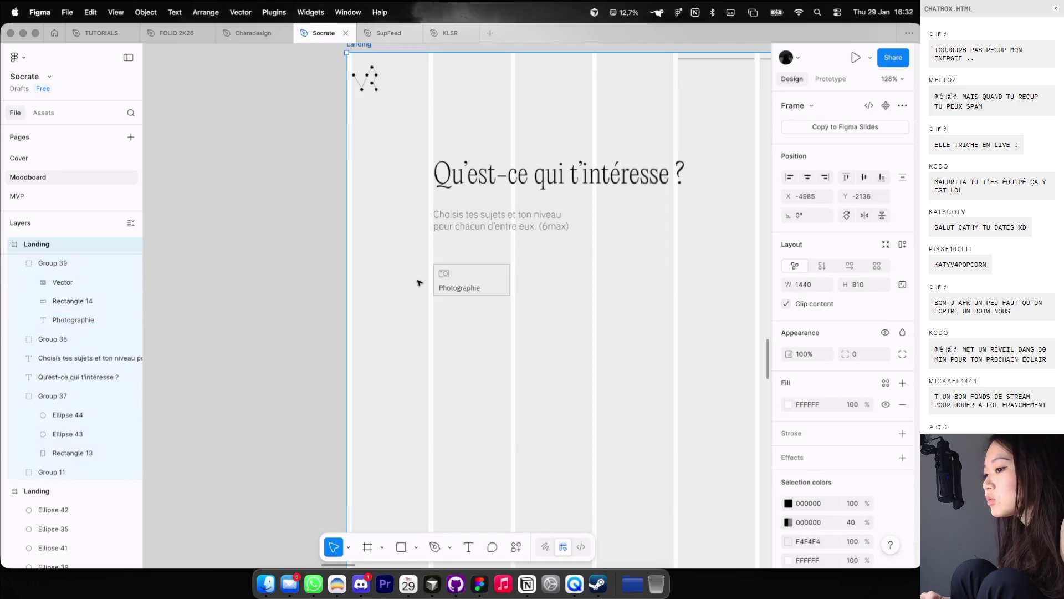
{"action": "left_click", "coordinate": [482, 286]}
{"action": "double_click", "coordinate": [48, 262]}
{"action": "type", "text": "SkillCard"}
{"action": "key", "text": "Return"}
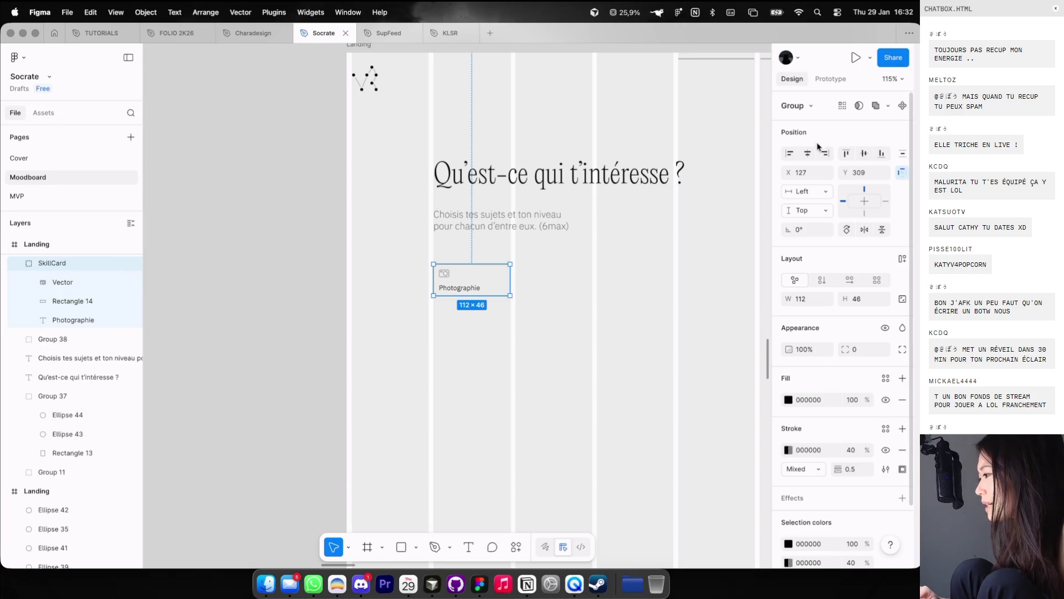
Step: Make SkillCard a component and move the main component beside the Landing frame
{"action": "left_click", "coordinate": [902, 106]}
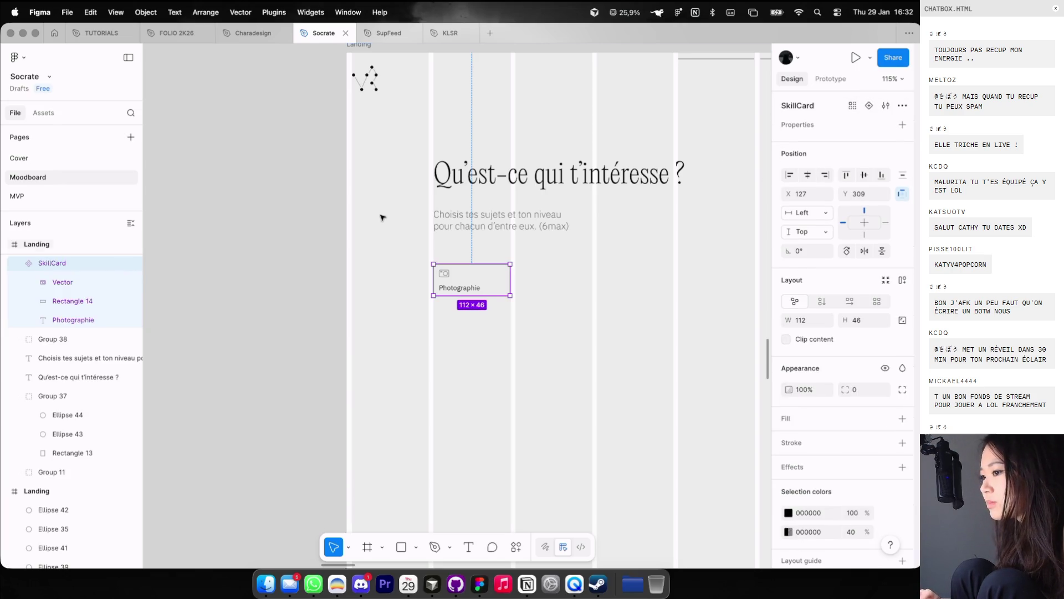
{"action": "key", "text": "ctrl+d"}
{"action": "left_click_drag", "start_coordinate": [380, 290], "coordinate": [302, 304]}
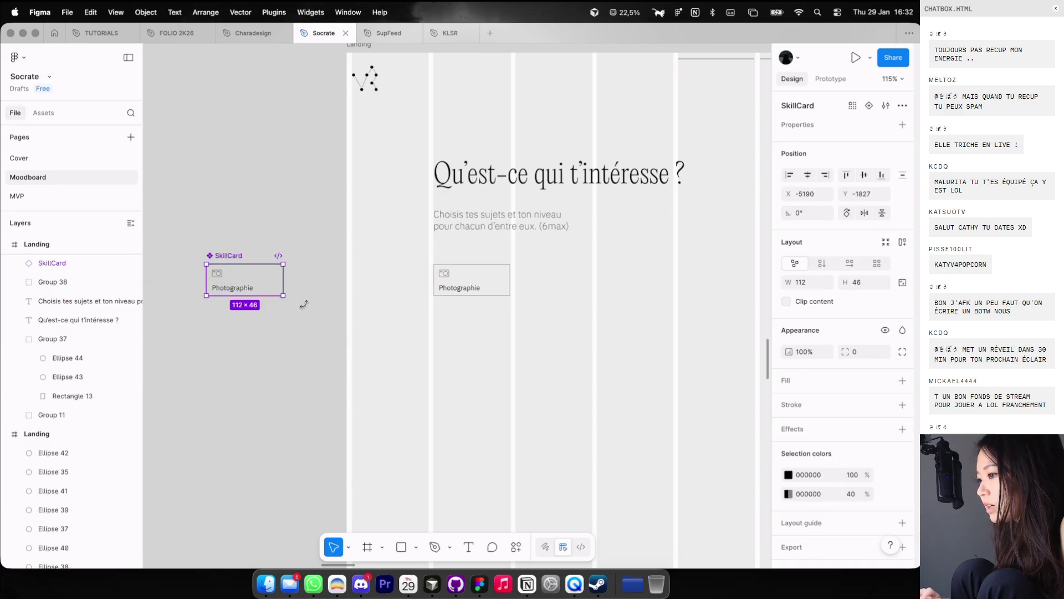
{"action": "left_click", "coordinate": [302, 304]}
Step: Place SkillCard copies in a row to the right inside the Landing frame
{"action": "scroll", "coordinate": [565, 227], "scroll_direction": "up", "scroll_amount": 3}
{"action": "left_click", "coordinate": [430, 311]}
{"action": "scroll", "coordinate": [430, 312], "scroll_direction": "up", "scroll_amount": 2}
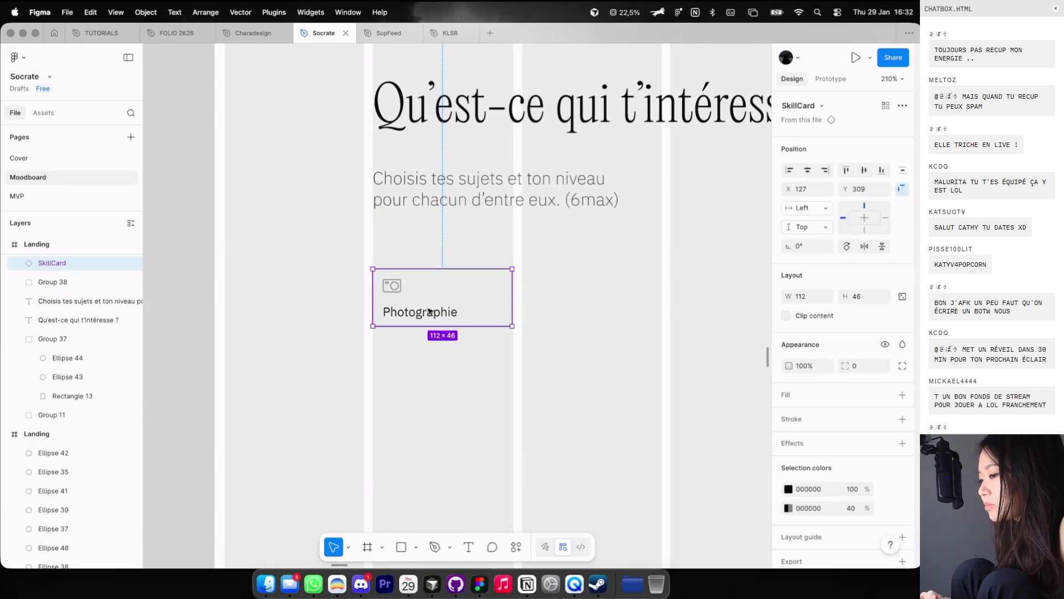
{"action": "left_click_drag", "start_coordinate": [431, 308], "coordinate": [580, 309]}
{"action": "scroll", "coordinate": [581, 309], "scroll_direction": "down", "scroll_amount": 5}
{"action": "key", "text": "ctrl+d"}
{"action": "left_click", "coordinate": [584, 352]}
{"action": "left_click_drag", "start_coordinate": [548, 290], "coordinate": [610, 291]}
Step: Add a fifth SkillCard at the end of the row
{"action": "left_click", "coordinate": [601, 330]}
{"action": "key", "text": "shift+g"}
{"action": "scroll", "coordinate": [599, 331], "scroll_direction": "right", "scroll_amount": 3}
{"action": "scroll", "coordinate": [599, 331], "scroll_direction": "down", "scroll_amount": 3}
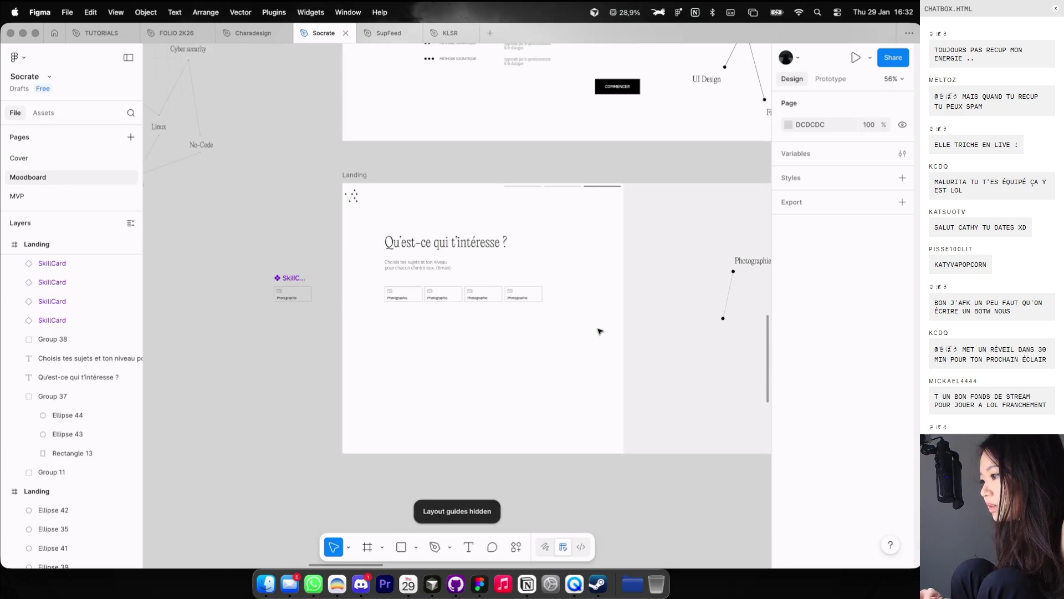
{"action": "key", "text": "shift+g"}
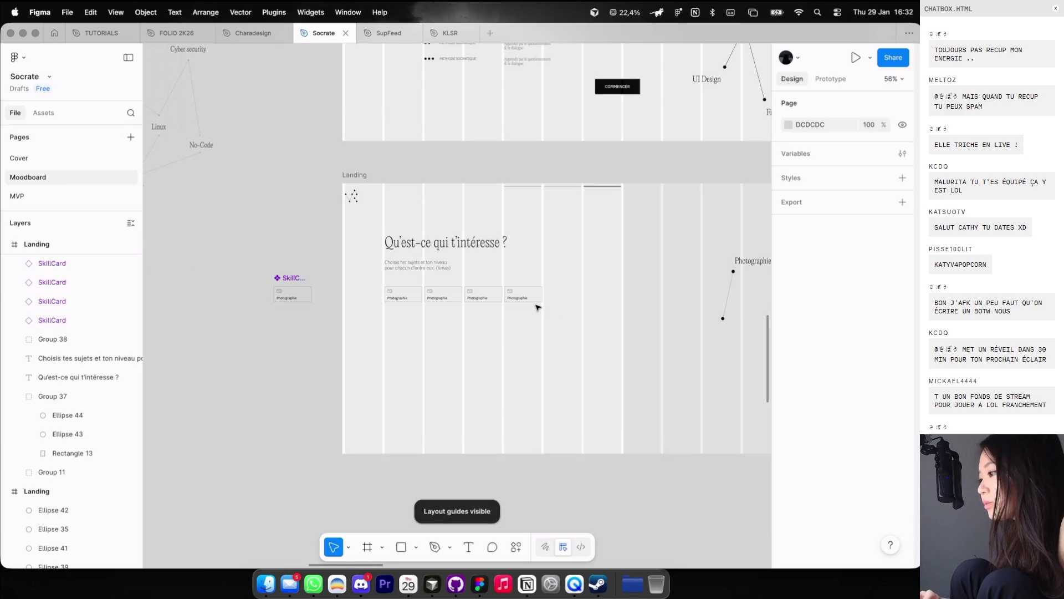
{"action": "scroll", "coordinate": [536, 304], "scroll_direction": "up", "scroll_amount": 3}
{"action": "left_click_drag", "start_coordinate": [522, 294], "coordinate": [573, 293]}
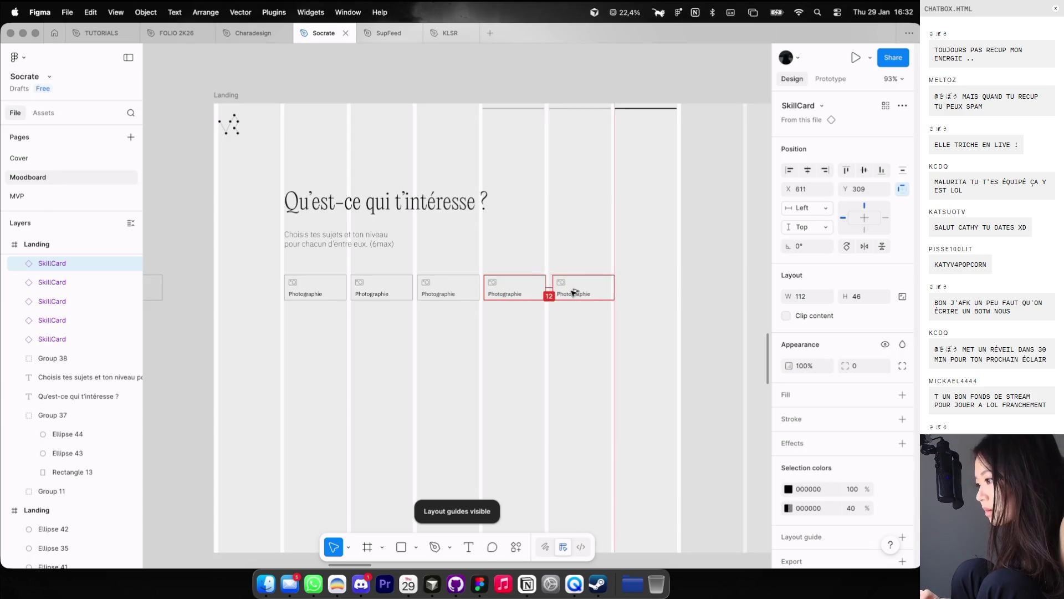
{"action": "left_click_drag", "start_coordinate": [572, 292], "coordinate": [302, 294]}
Step: Group the five cards into an auto-layout frame about 589 px wide
{"action": "key", "text": "super+g"}
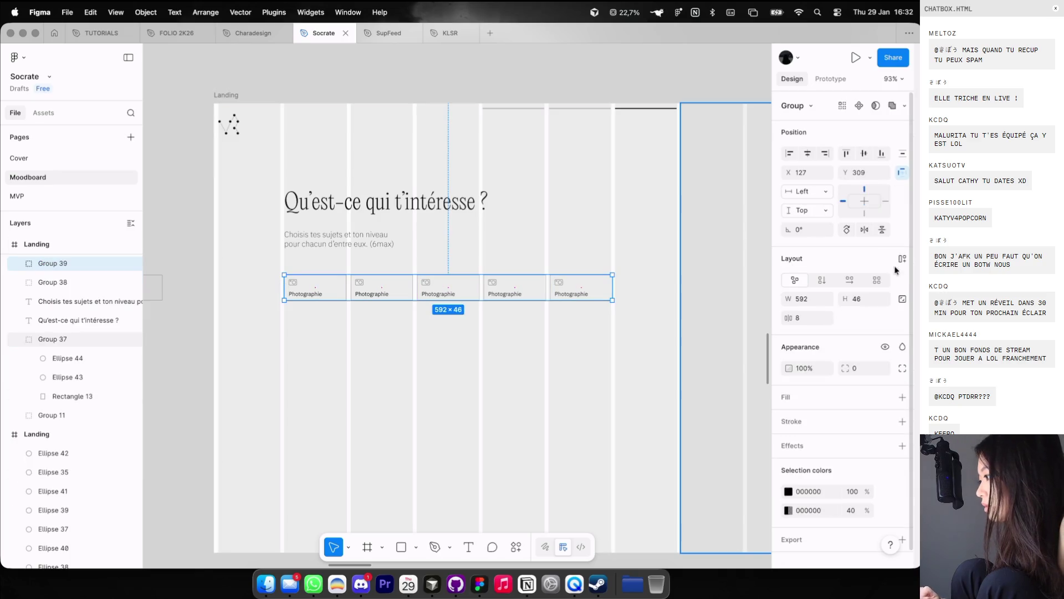
{"action": "left_click", "coordinate": [902, 258]}
{"action": "scroll", "coordinate": [618, 277], "scroll_direction": "up", "scroll_amount": 5}
{"action": "scroll", "coordinate": [619, 277], "scroll_direction": "up", "scroll_amount": 3}
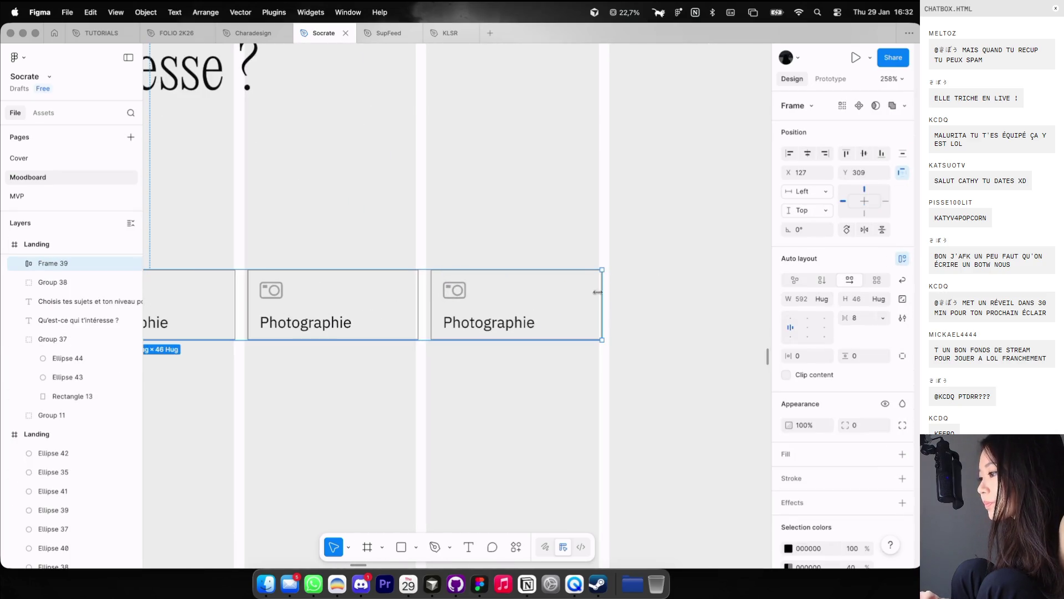
{"action": "left_click_drag", "start_coordinate": [601, 298], "coordinate": [596, 298]}
{"action": "scroll", "coordinate": [596, 297], "scroll_direction": "down", "scroll_amount": 5}
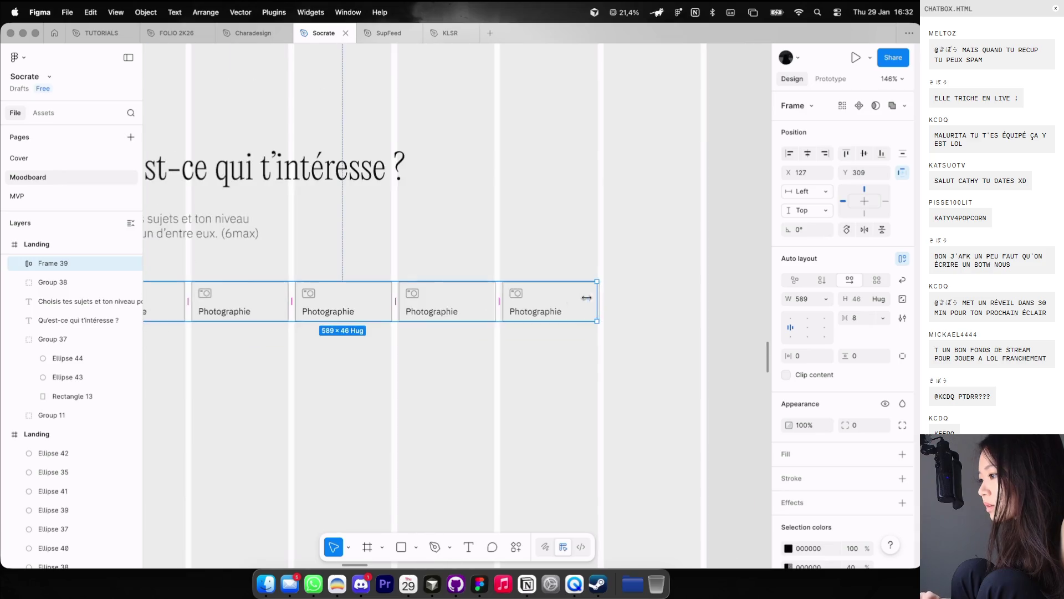
{"action": "scroll", "coordinate": [596, 297], "scroll_direction": "up", "scroll_amount": 2}
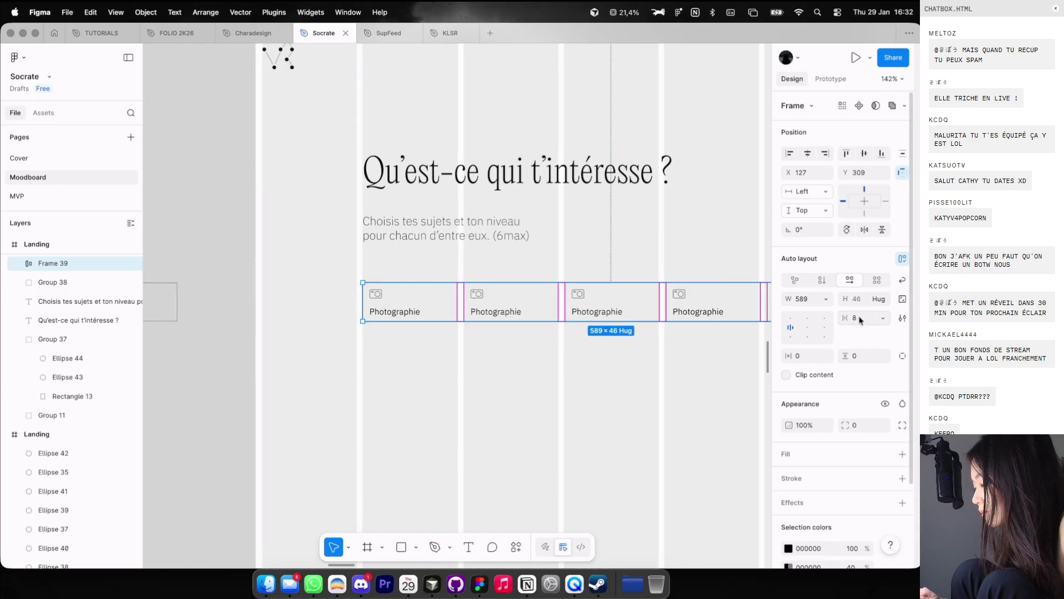
{"action": "left_click", "coordinate": [483, 340]}
{"action": "scroll", "coordinate": [480, 327], "scroll_direction": "up", "scroll_amount": 5}
{"action": "left_click", "coordinate": [480, 327]}
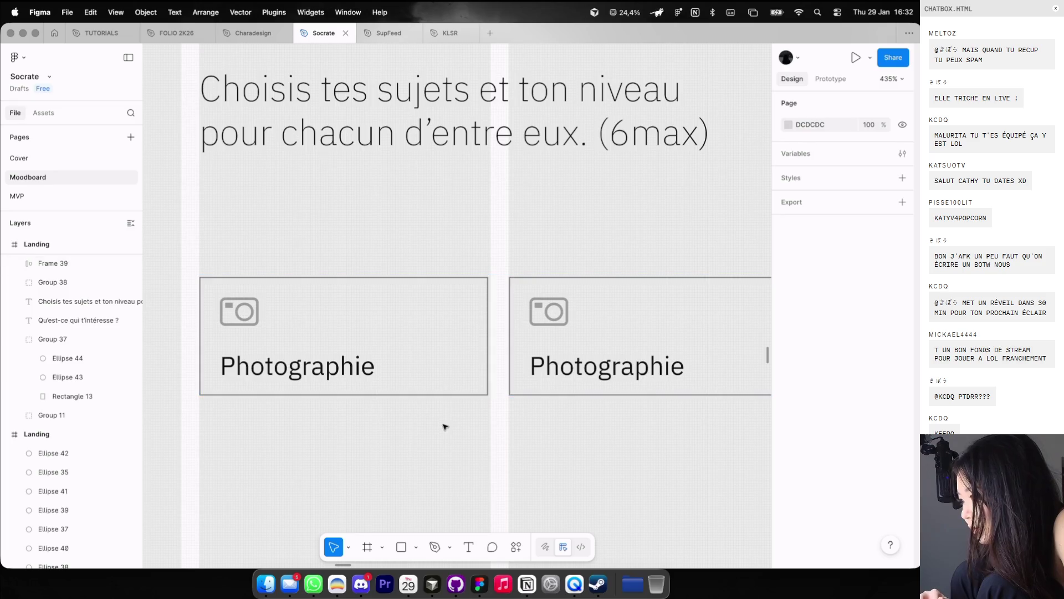
{"action": "scroll", "coordinate": [499, 327], "scroll_direction": "down", "scroll_amount": 8}
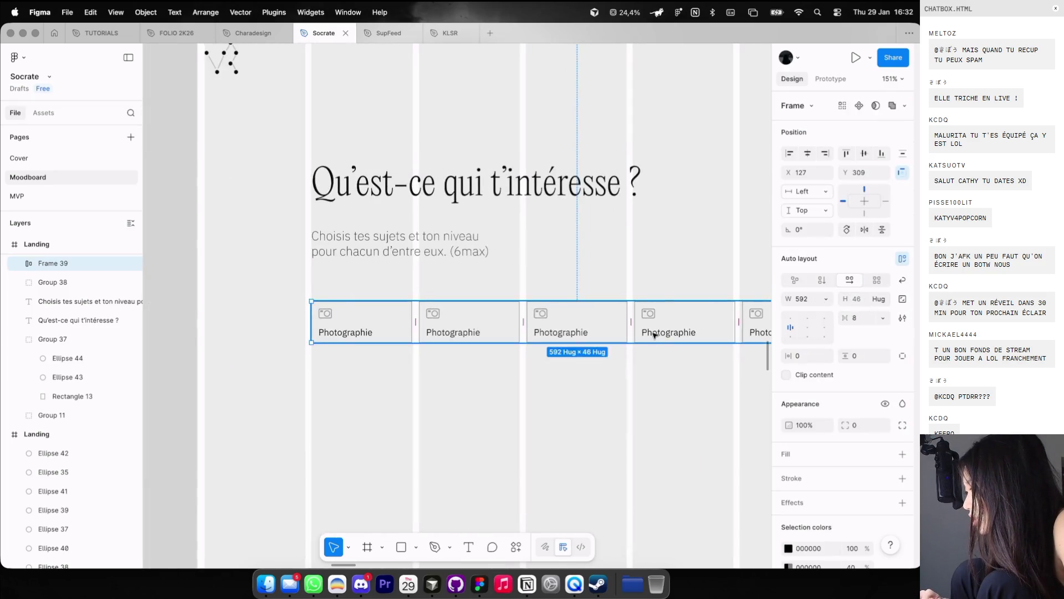
{"action": "scroll", "coordinate": [646, 332], "scroll_direction": "right", "scroll_amount": 2}
{"action": "scroll", "coordinate": [617, 326], "scroll_direction": "up", "scroll_amount": 3}
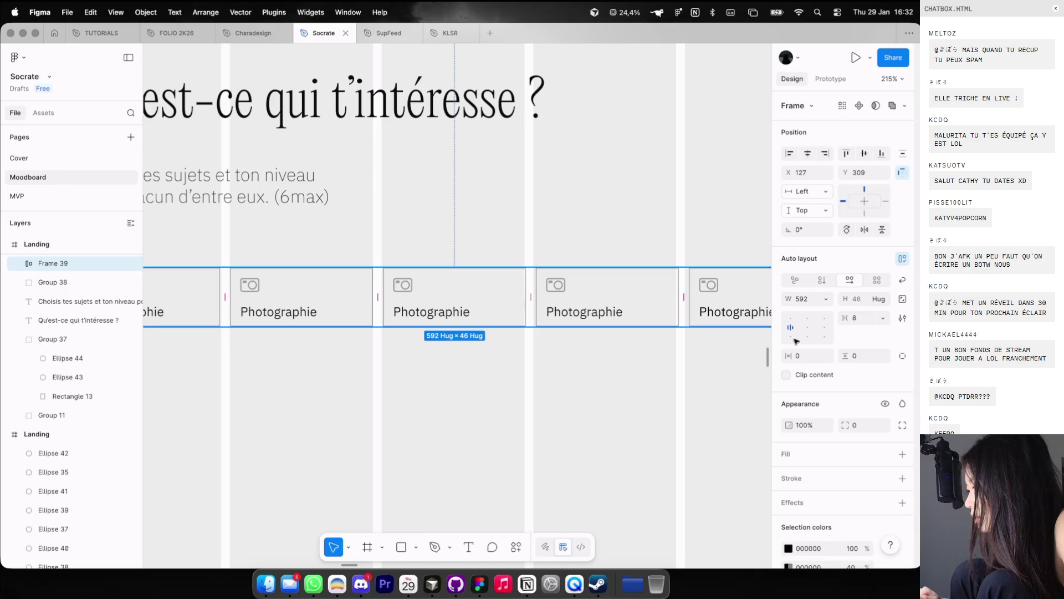
Step: Set a 7 px card gap, make the frame 251 tall, and top-align the cards
{"action": "left_click", "coordinate": [861, 318]}
{"action": "type", "text": "7"}
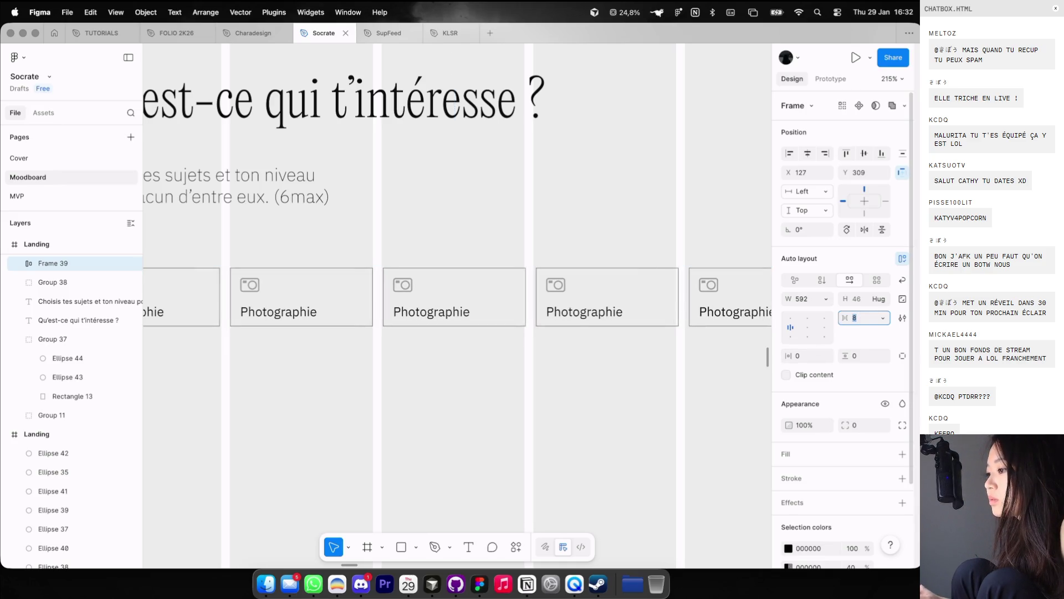
{"action": "scroll", "coordinate": [574, 347], "scroll_direction": "down", "scroll_amount": 3}
{"action": "scroll", "coordinate": [574, 348], "scroll_direction": "right", "scroll_amount": 2}
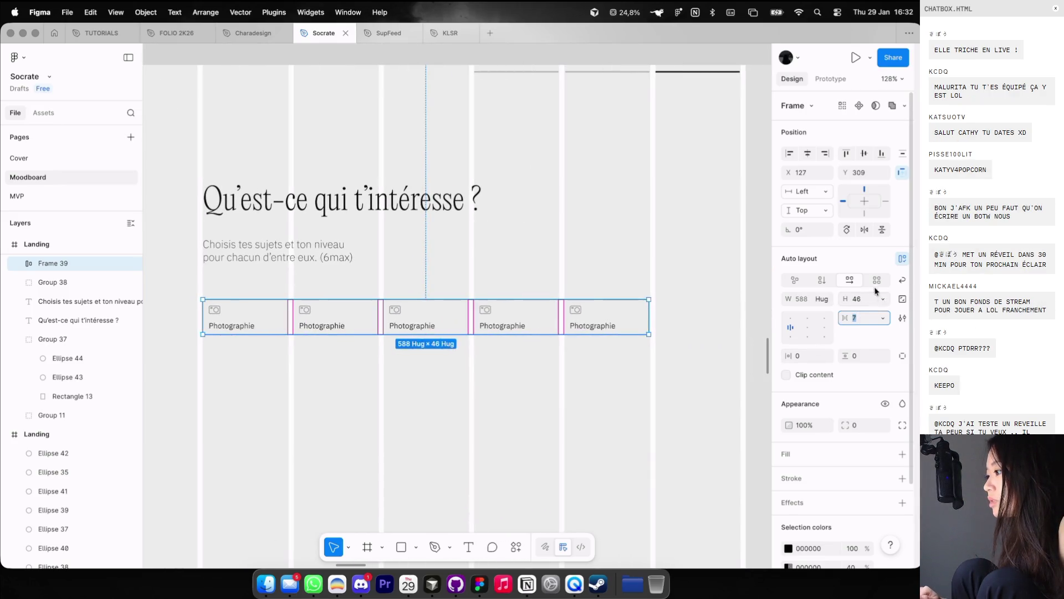
{"action": "left_click_drag", "start_coordinate": [634, 334], "coordinate": [648, 490]}
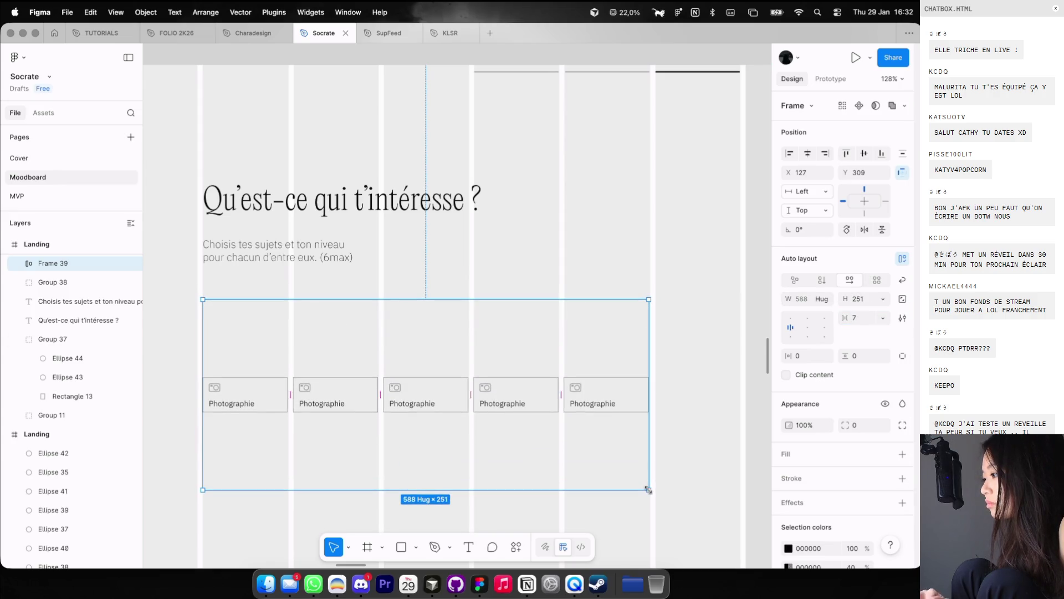
{"action": "left_click", "coordinate": [790, 320]}
Step: Add a sixth card and enable Wrap, narrowing the frame so it wraps
{"action": "left_click", "coordinate": [604, 318]}
{"action": "key", "text": "ctrl+d"}
{"action": "left_click", "coordinate": [629, 344]}
{"action": "left_click", "coordinate": [902, 280]}
{"action": "left_click_drag", "start_coordinate": [739, 321], "coordinate": [650, 323]}
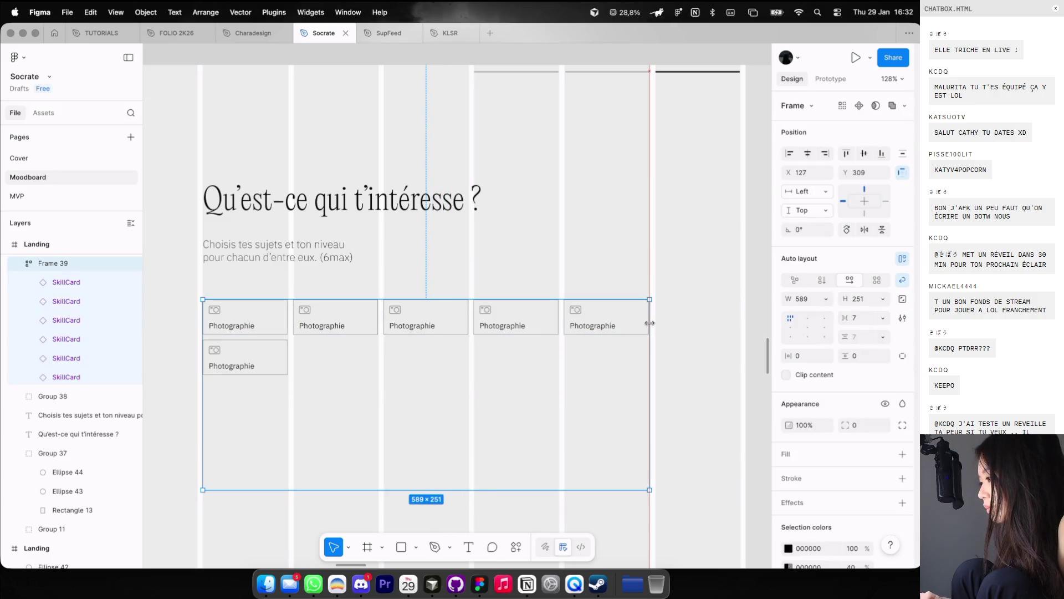
{"action": "key", "text": "ctrl+g"}
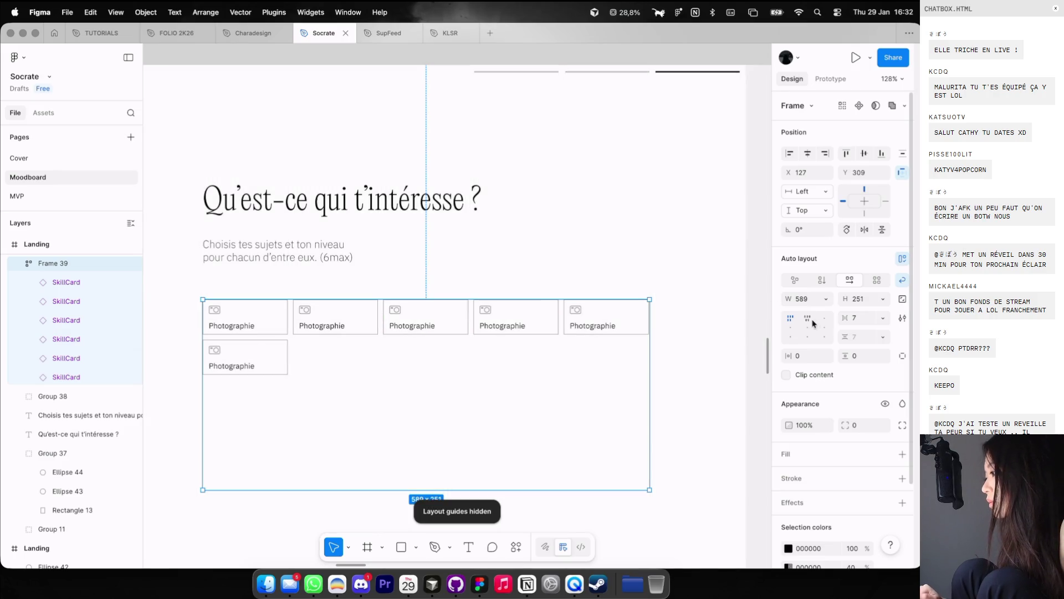
Step: Duplicate the last card three more times to fill out the grid
{"action": "left_click", "coordinate": [257, 361]}
{"action": "key", "text": "ctrl+d"}
{"action": "scroll", "coordinate": [411, 284], "scroll_direction": "down", "scroll_amount": 1}
{"action": "key", "text": "ctrl+d"}
{"action": "key", "text": "ctrl+d"}
{"action": "key", "text": "ctrl+d"}
{"action": "key", "text": "ctrl+d"}
{"action": "scroll", "coordinate": [499, 235], "scroll_direction": "down", "scroll_amount": 4}
{"action": "key", "text": "ctrl+d"}
{"action": "key", "text": "ctrl+d"}
{"action": "key", "text": "ctrl+d"}
{"action": "key", "text": "ctrl+d"}
{"action": "key", "text": "ctrl+d"}
{"action": "key", "text": "ctrl+d"}
{"action": "key", "text": "ctrl+d"}
{"action": "key", "text": "ctrl+d"}
{"action": "key", "text": "ctrl+d"}
{"action": "key", "text": "ctrl+d"}
{"action": "key", "text": "ctrl+d"}
{"action": "key", "text": "ctrl+d"}
{"action": "key", "text": "ctrl+d"}
{"action": "key", "text": "Escape"}
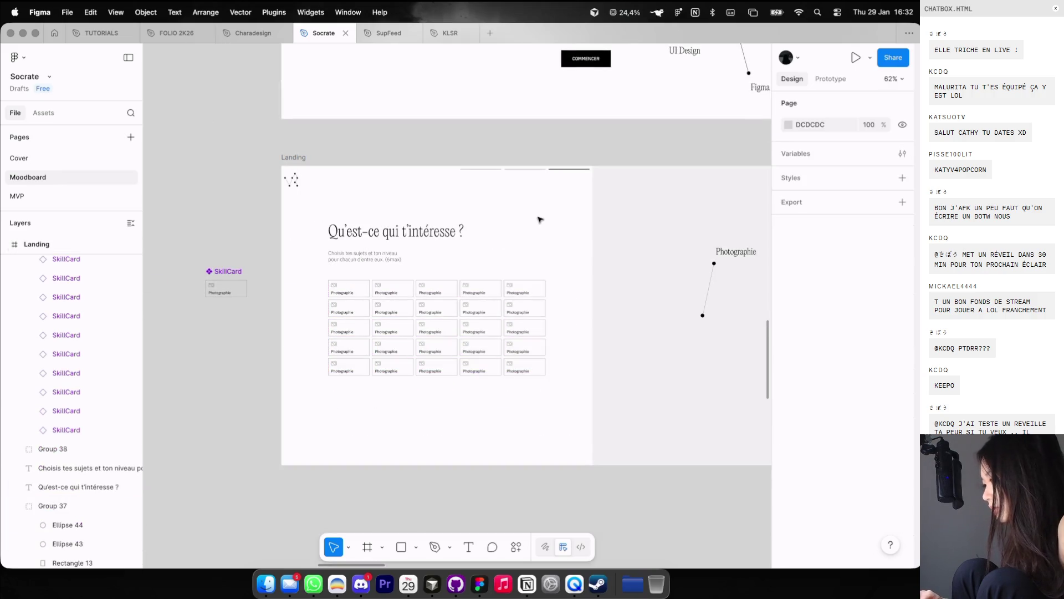
Step: Remove surplus cards so the grid keeps two rows of five
{"action": "key", "text": "shift+g"}
{"action": "key", "text": "shift+g"}
{"action": "scroll", "coordinate": [540, 245], "scroll_direction": "down", "scroll_amount": 2}
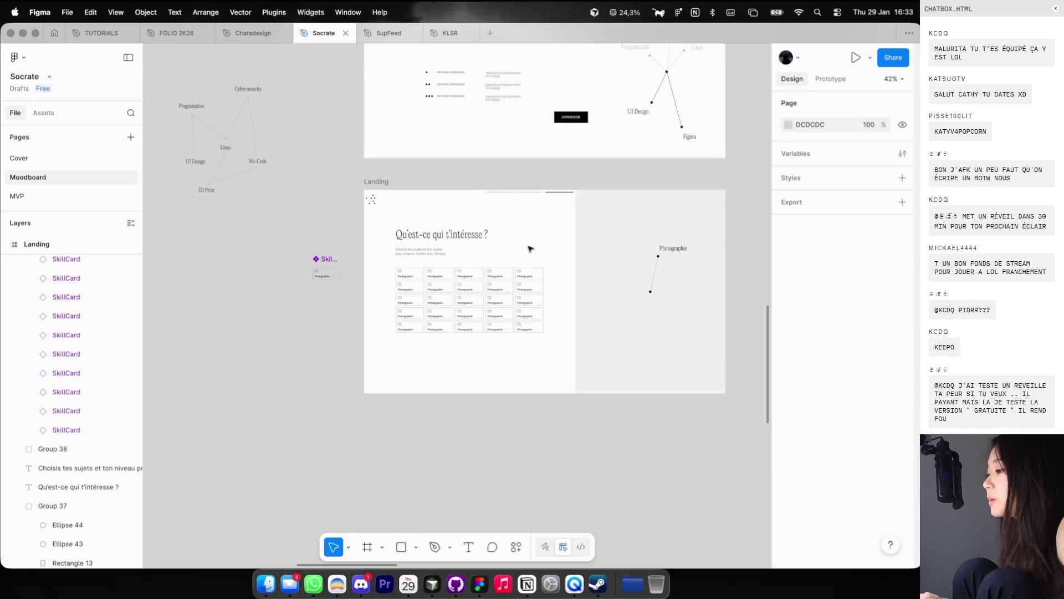
{"action": "scroll", "coordinate": [532, 247], "scroll_direction": "up", "scroll_amount": 3}
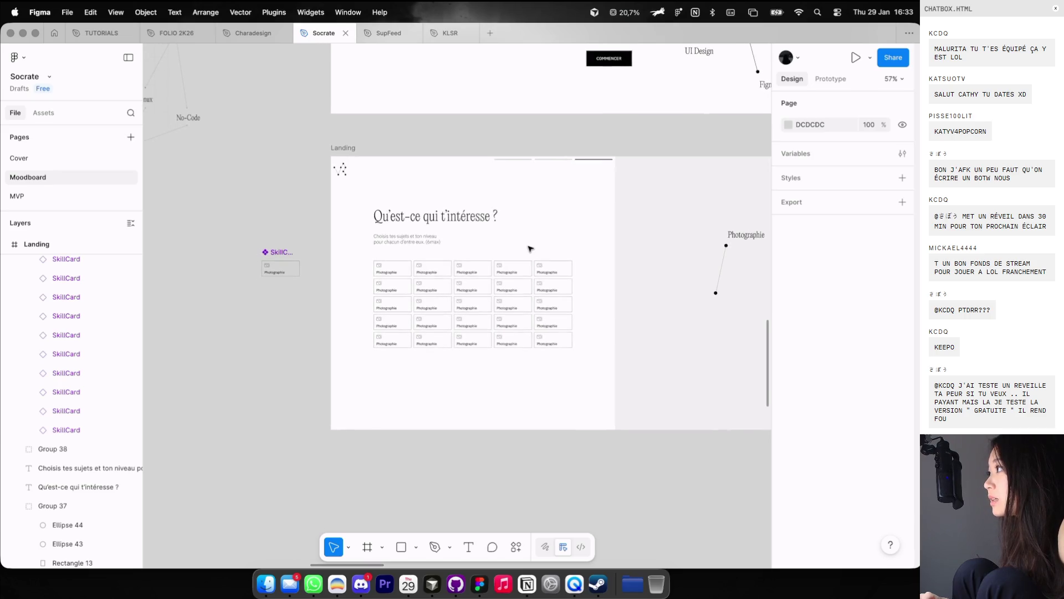
{"action": "key", "text": "ctrl+z"}
{"action": "key", "text": "ctrl+z"}
{"action": "key", "text": "ctrl+z"}
{"action": "key", "text": "ctrl+z"}
{"action": "key", "text": "ctrl+z"}
{"action": "key", "text": "ctrl+z"}
{"action": "key", "text": "ctrl+z"}
{"action": "key", "text": "ctrl+z"}
{"action": "key", "text": "ctrl+z"}
{"action": "key", "text": "ctrl+z"}
{"action": "key", "text": "ctrl+z"}
{"action": "key", "text": "ctrl+z"}
{"action": "key", "text": "ctrl+z"}
{"action": "key", "text": "ctrl+z"}
{"action": "key", "text": "ctrl+z"}
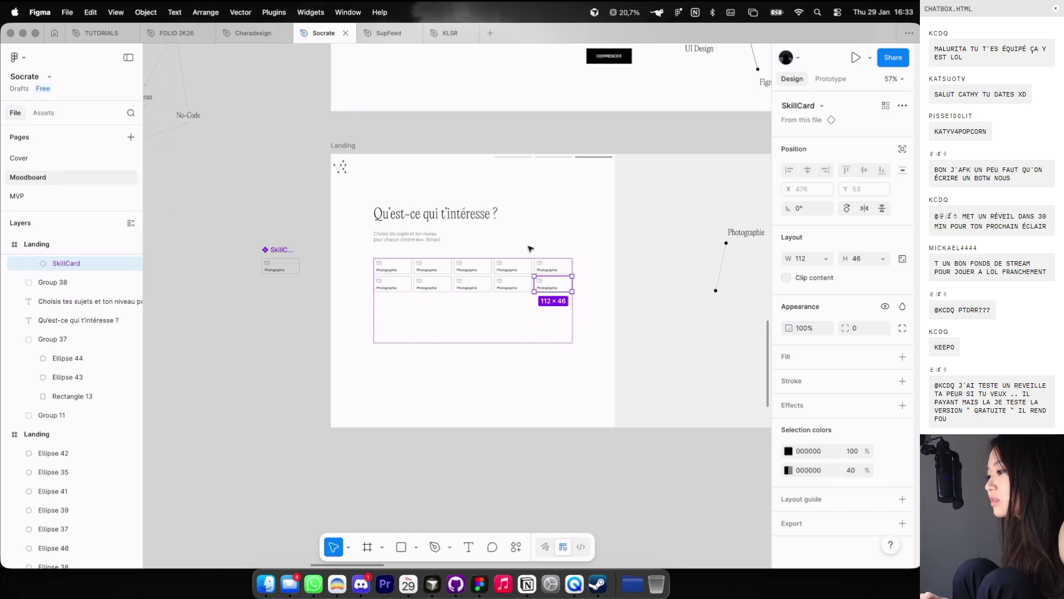
Step: Switch over to the Dia browser and open a new tab
{"action": "left_click", "coordinate": [558, 228]}
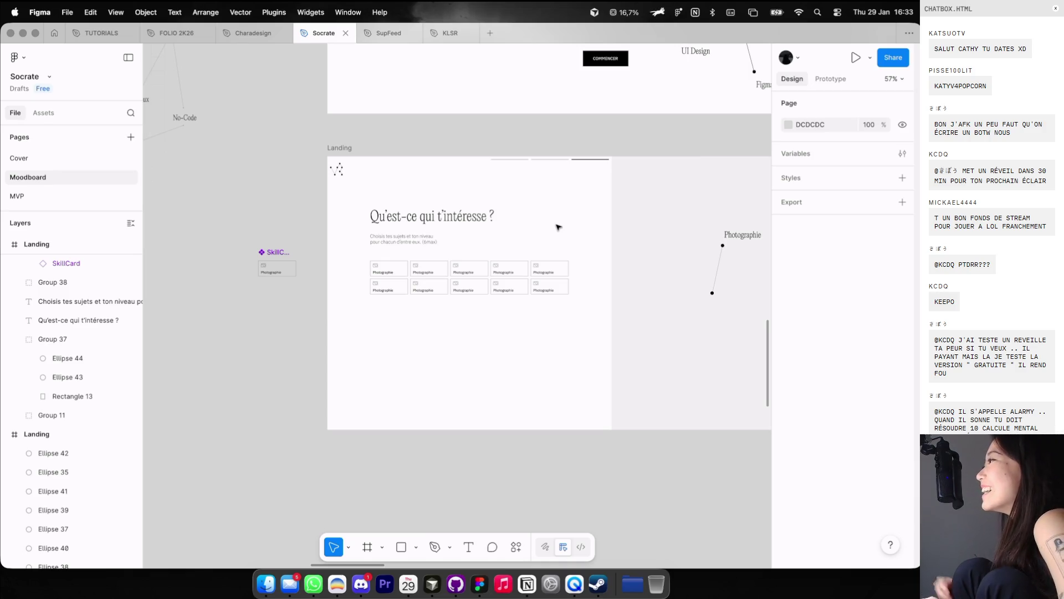
{"action": "key", "text": "ctrl+Left"}
{"action": "left_click", "coordinate": [734, 42]}
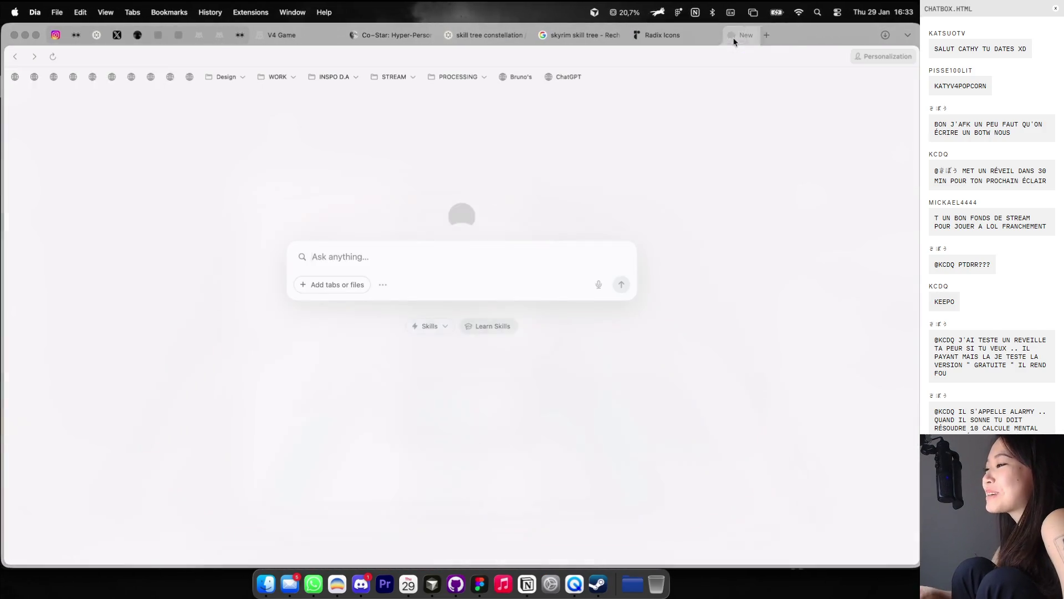
Step: Search Google for 'moufouette', close that tab, and switch back to Figma
{"action": "type", "text": "moufouette"}
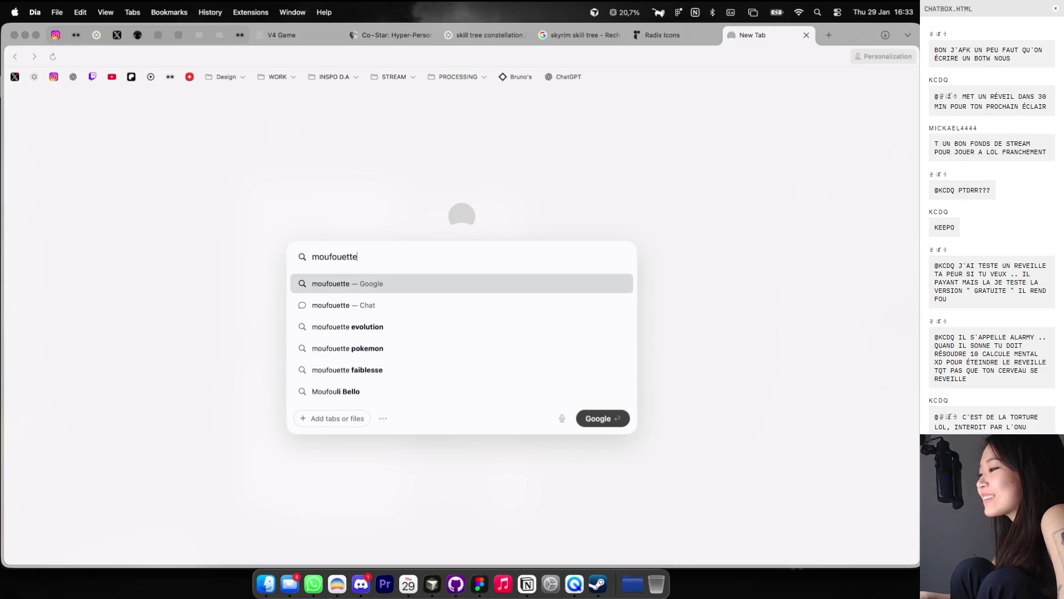
{"action": "key", "text": "Return"}
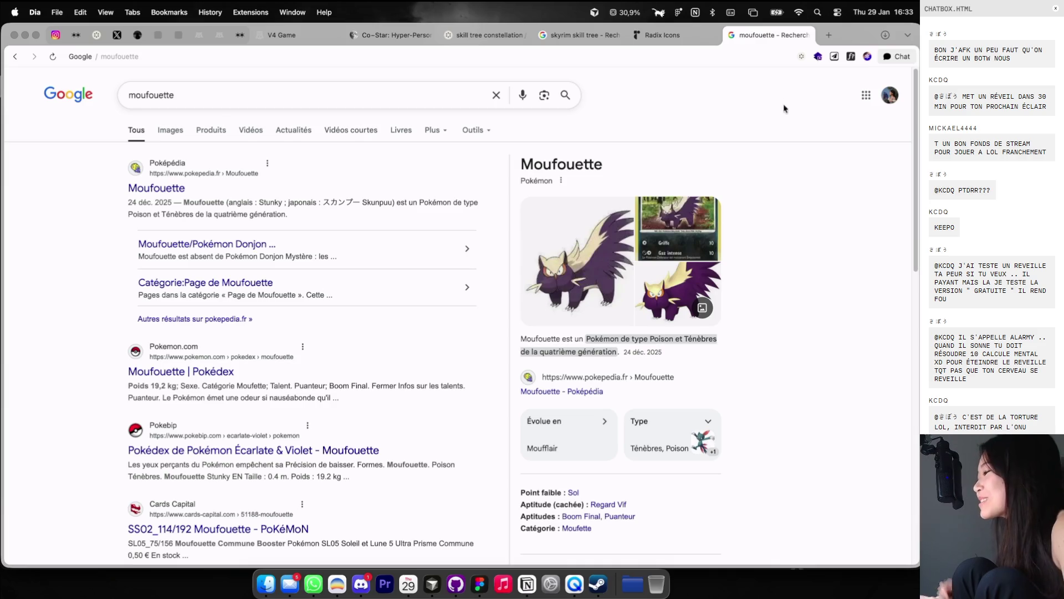
{"action": "left_click", "coordinate": [806, 41]}
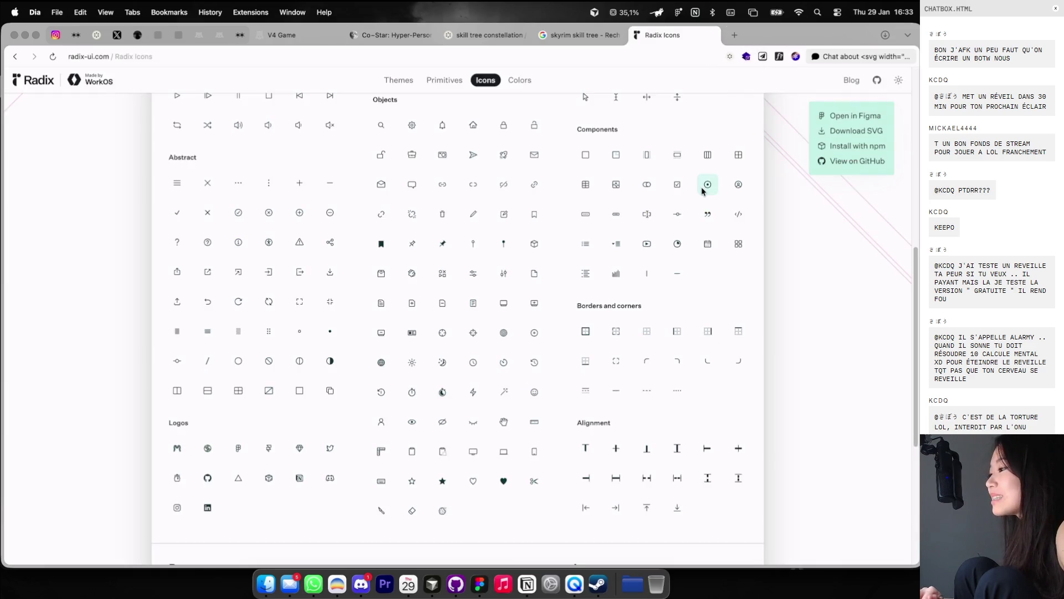
{"action": "key", "text": "ctrl+Right"}
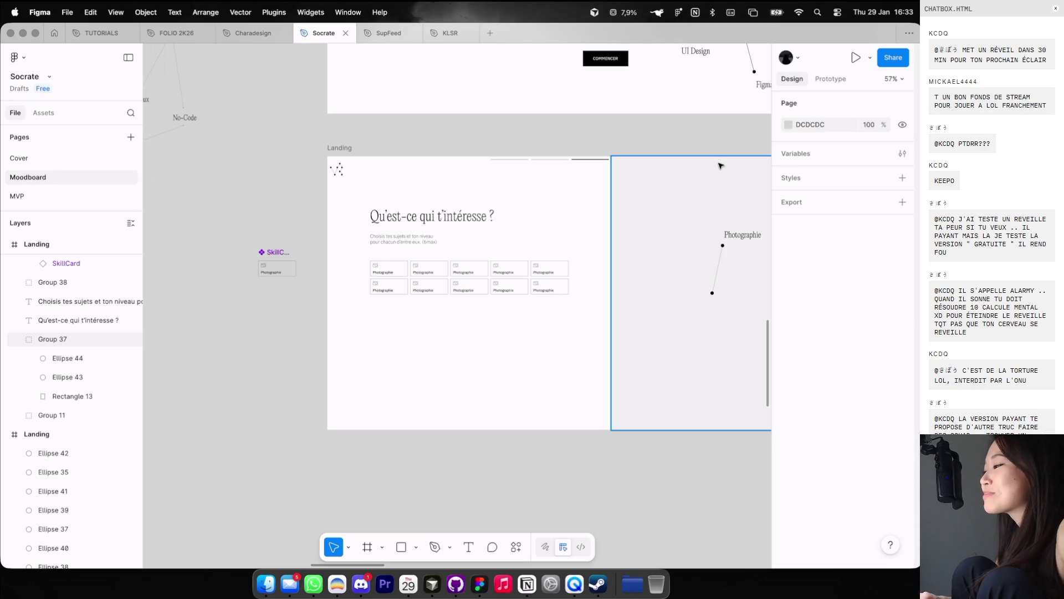
Step: Wrap the SkillCards on the Landing frame in an auto-layout frame
{"action": "scroll", "coordinate": [718, 166], "scroll_direction": "down", "scroll_amount": 2}
{"action": "scroll", "coordinate": [537, 274], "scroll_direction": "up", "scroll_amount": 3}
{"action": "key", "text": "super+z"}
{"action": "scroll", "coordinate": [538, 251], "scroll_direction": "up", "scroll_amount": 2}
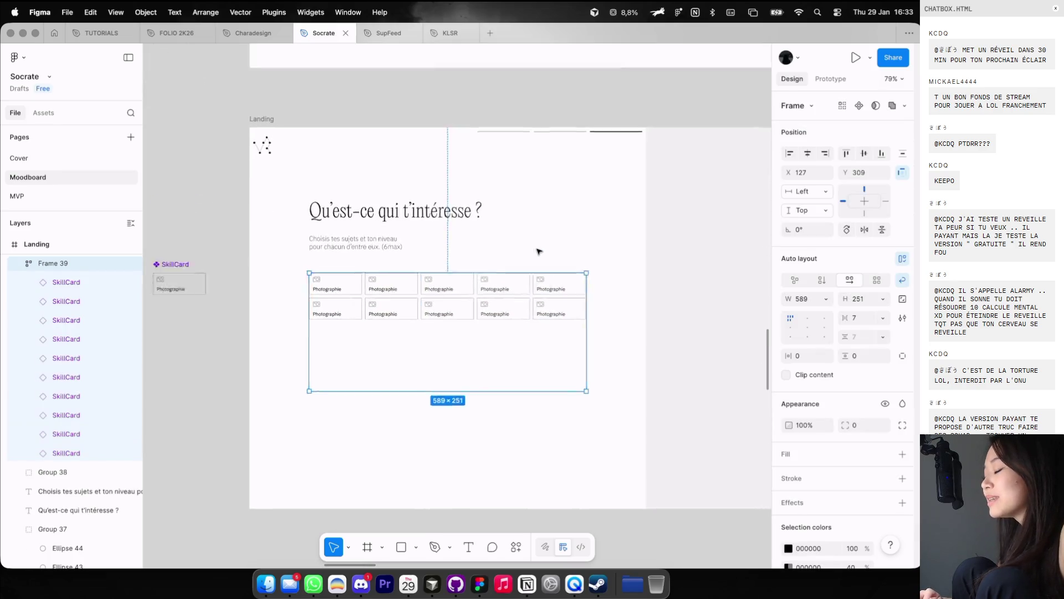
{"action": "scroll", "coordinate": [538, 251], "scroll_direction": "down", "scroll_amount": 3}
{"action": "scroll", "coordinate": [541, 261], "scroll_direction": "down", "scroll_amount": 2}
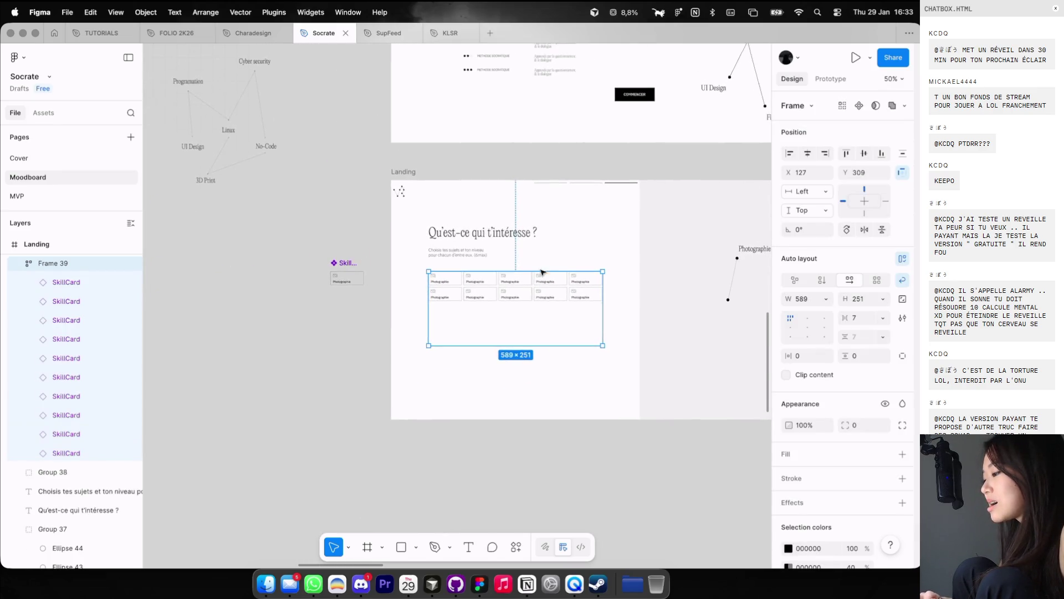
{"action": "scroll", "coordinate": [542, 271], "scroll_direction": "up", "scroll_amount": 2}
Step: Delete the top-right and bottom-right SkillCards, leaving eight cards
{"action": "left_click", "coordinate": [603, 305]}
{"action": "left_click", "coordinate": [598, 287], "text": "shift"}
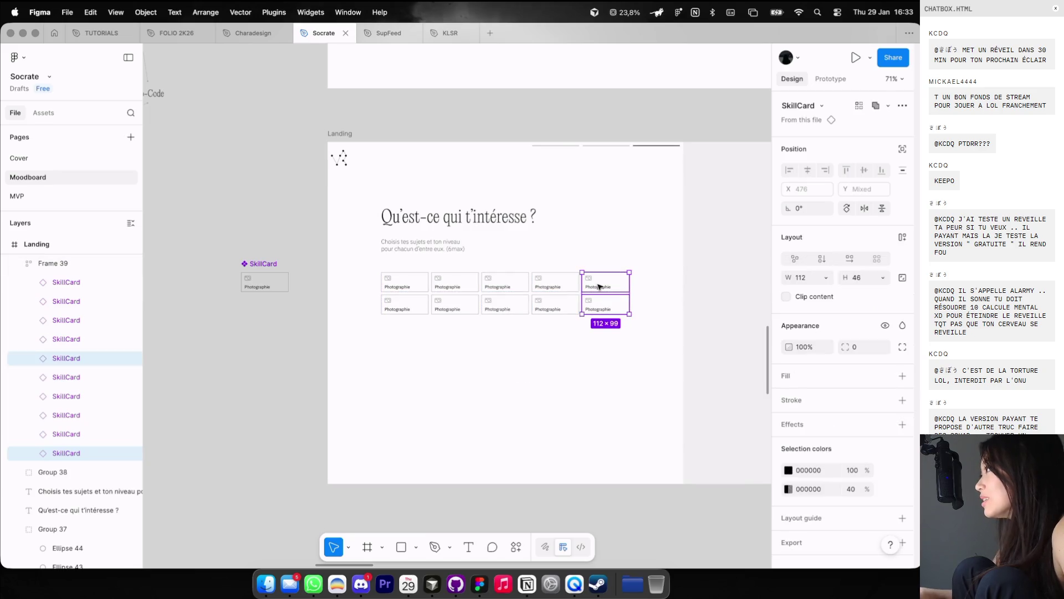
{"action": "key", "text": "Delete"}
{"action": "left_click", "coordinate": [627, 253]}
Step: Try narrowing the grid to four cards per row, then revert to five per row
{"action": "scroll", "coordinate": [609, 271], "scroll_direction": "up", "scroll_amount": 2}
{"action": "key", "text": "shift+g"}
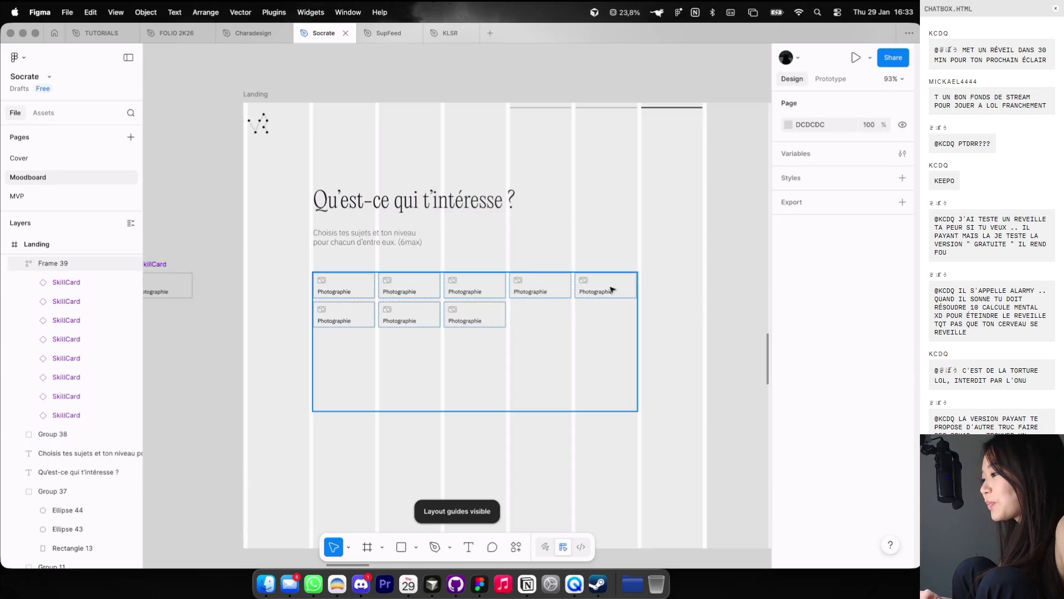
{"action": "left_click", "coordinate": [610, 280]}
{"action": "left_click_drag", "start_coordinate": [635, 282], "coordinate": [589, 282]}
{"action": "left_click", "coordinate": [589, 282]}
{"action": "key", "text": "shift+g"}
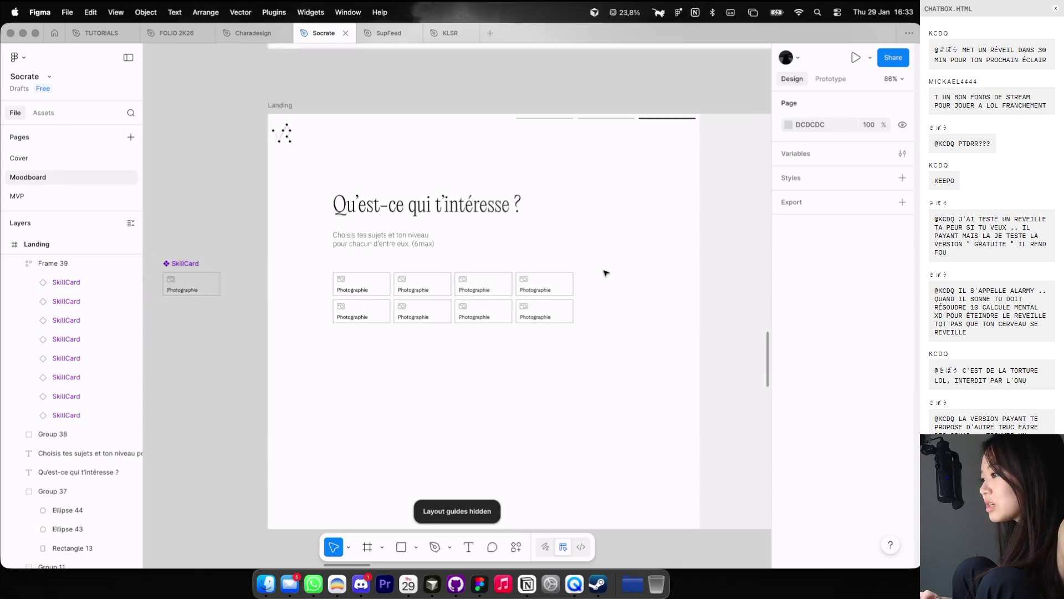
{"action": "scroll", "coordinate": [602, 271], "scroll_direction": "down", "scroll_amount": 2}
{"action": "scroll", "coordinate": [578, 257], "scroll_direction": "up", "scroll_amount": 3}
{"action": "scroll", "coordinate": [577, 256], "scroll_direction": "down", "scroll_amount": 3}
{"action": "key", "text": "ctrl+z"}
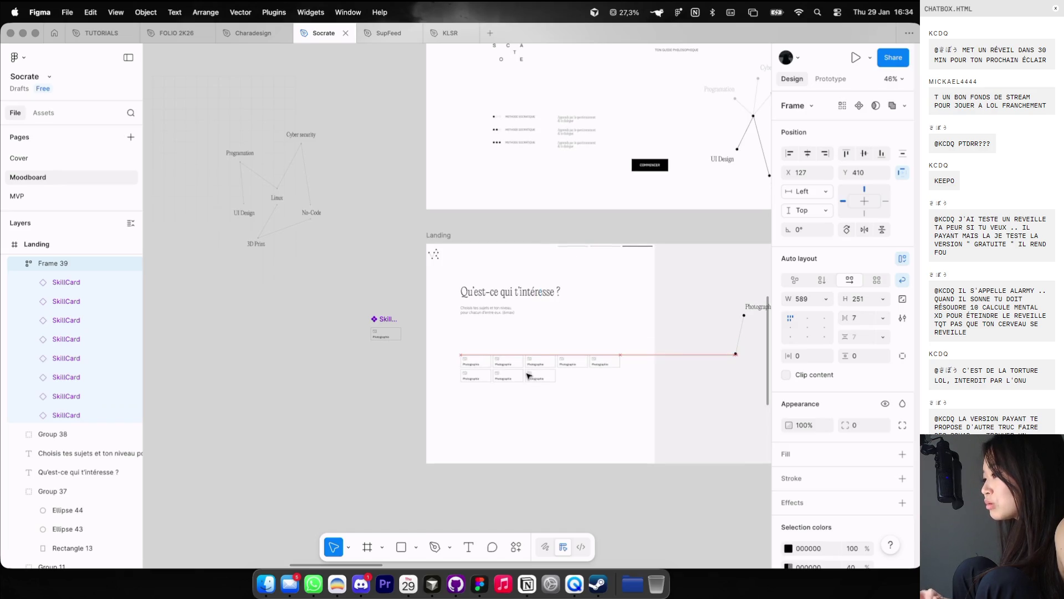
Step: Show the column guides and draw a small grey rectangle above the card grid
{"action": "scroll", "coordinate": [528, 347], "scroll_direction": "up", "scroll_amount": 4}
{"action": "left_click", "coordinate": [468, 308]}
{"action": "key", "text": "shift+g"}
{"action": "scroll", "coordinate": [431, 338], "scroll_direction": "up", "scroll_amount": 2}
{"action": "key", "text": "r"}
{"action": "left_click_drag", "start_coordinate": [409, 337], "coordinate": [458, 353]}
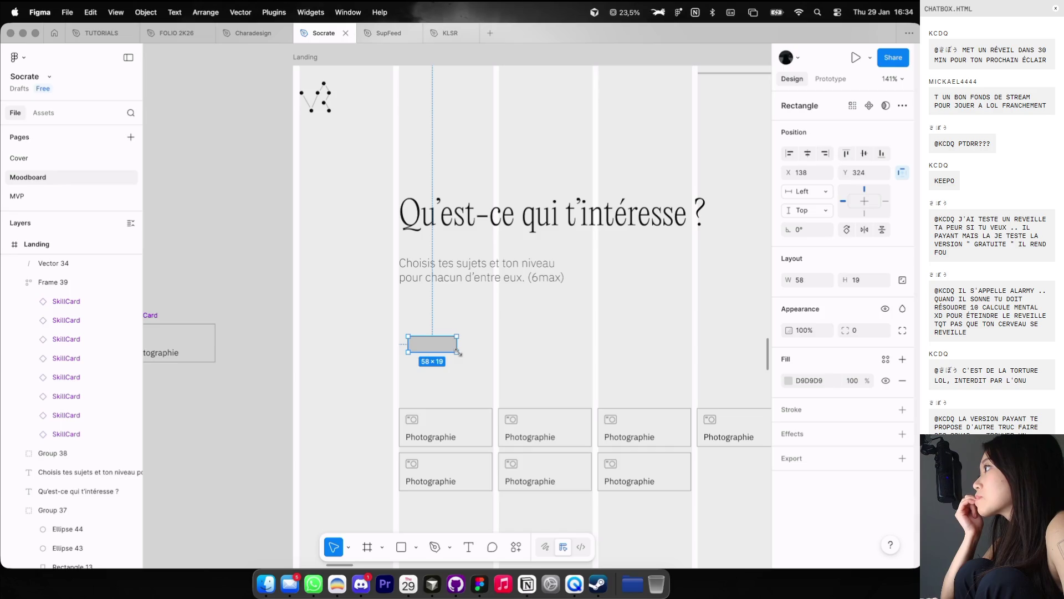
Step: Snap the rectangle to the left column edge, fill it black, and widen it
{"action": "left_click_drag", "start_coordinate": [434, 350], "coordinate": [425, 351]}
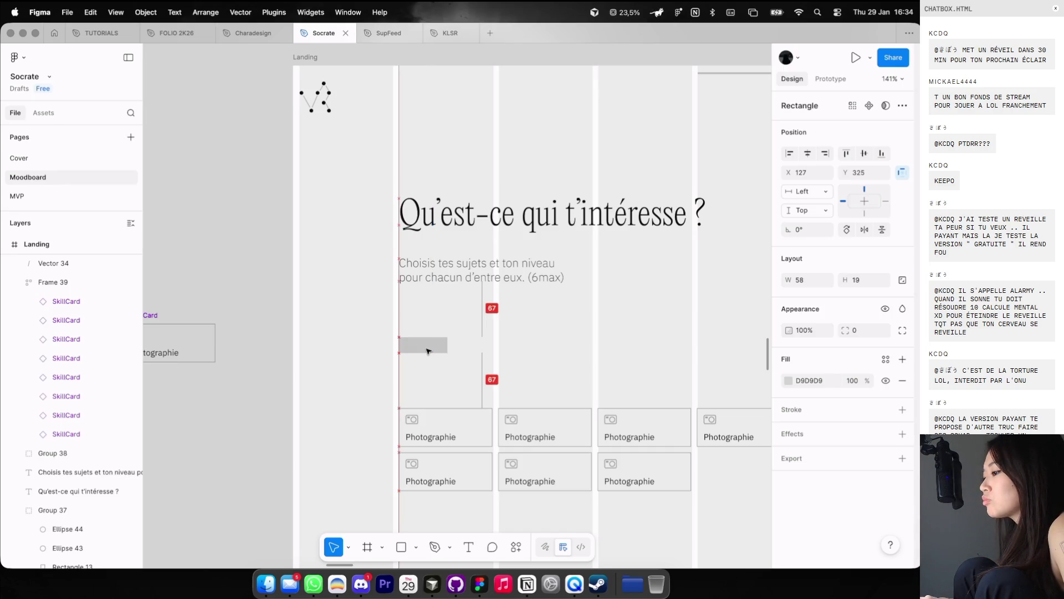
{"action": "left_click", "coordinate": [783, 380]}
{"action": "left_click_drag", "start_coordinate": [735, 379], "coordinate": [550, 489]}
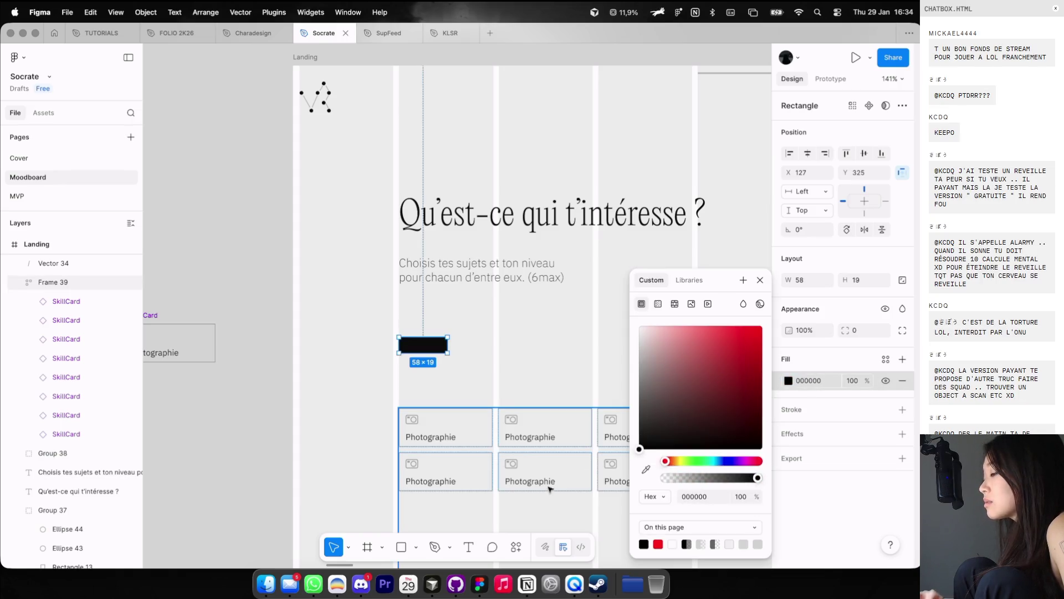
{"action": "left_click", "coordinate": [480, 342]}
{"action": "scroll", "coordinate": [399, 217], "scroll_direction": "down", "scroll_amount": 5}
{"action": "scroll", "coordinate": [442, 304], "scroll_direction": "up", "scroll_amount": 3}
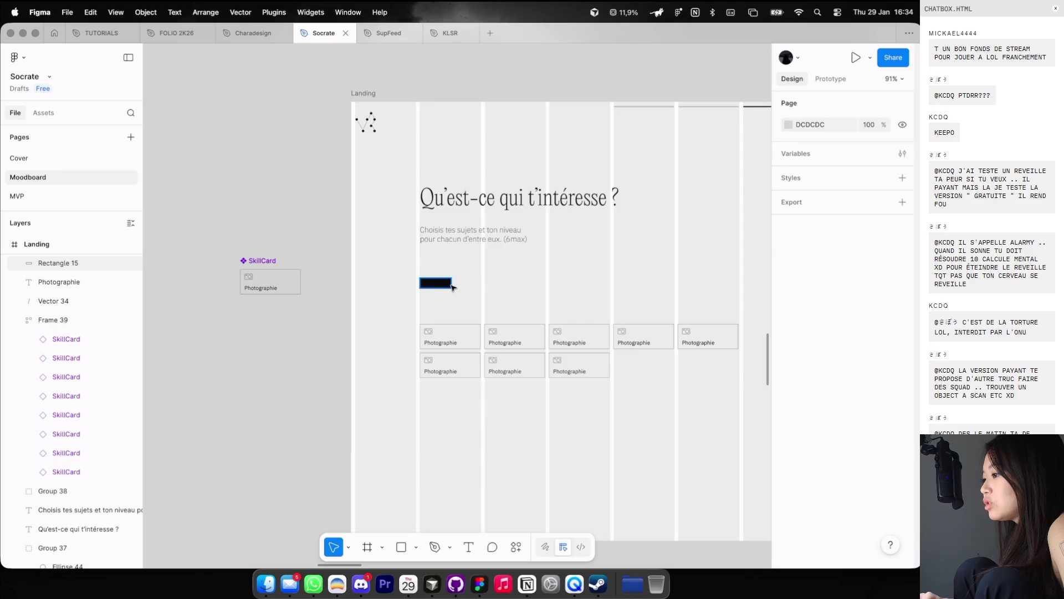
{"action": "left_click", "coordinate": [451, 287]}
{"action": "scroll", "coordinate": [452, 288], "scroll_direction": "up", "scroll_amount": 3}
{"action": "left_click_drag", "start_coordinate": [450, 282], "coordinate": [463, 282]}
Step: Duplicate the subtitle text and change it to 'Tout'
{"action": "mouse_move", "coordinate": [509, 208]}
{"action": "left_mouse_down", "text": "alt"}
{"action": "mouse_move", "coordinate": [626, 208]}
{"action": "mouse_move", "coordinate": [625, 267]}
{"action": "left_mouse_up", "text": "alt"}
{"action": "key", "text": "Return"}
{"action": "type", "text": "Tout"}
{"action": "key", "text": "Escape"}
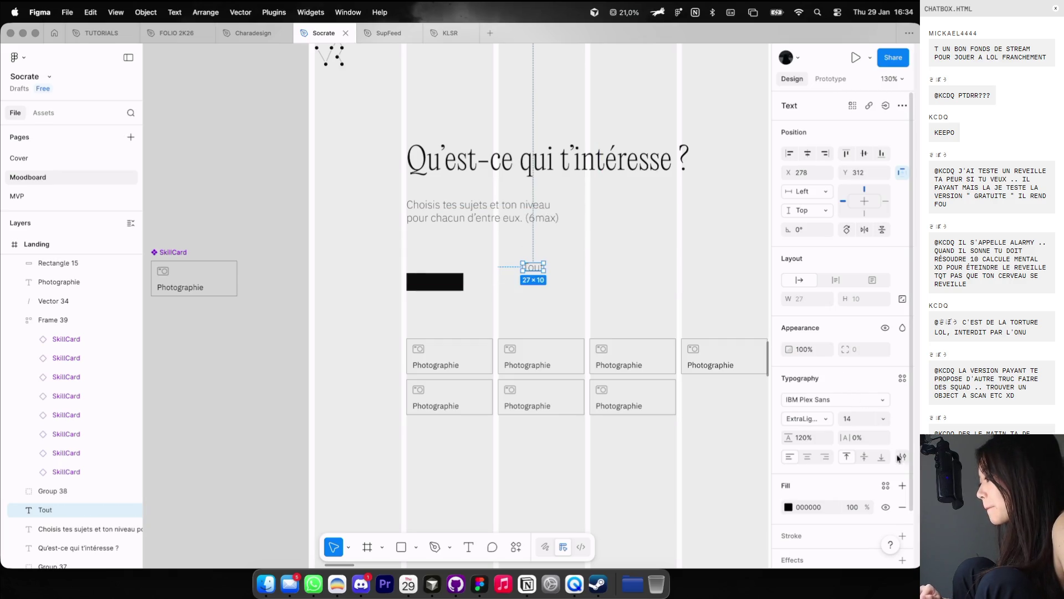
Step: Set the Tout text to Regular weight with a white fill
{"action": "left_click", "coordinate": [899, 457]}
{"action": "left_click", "coordinate": [807, 418]}
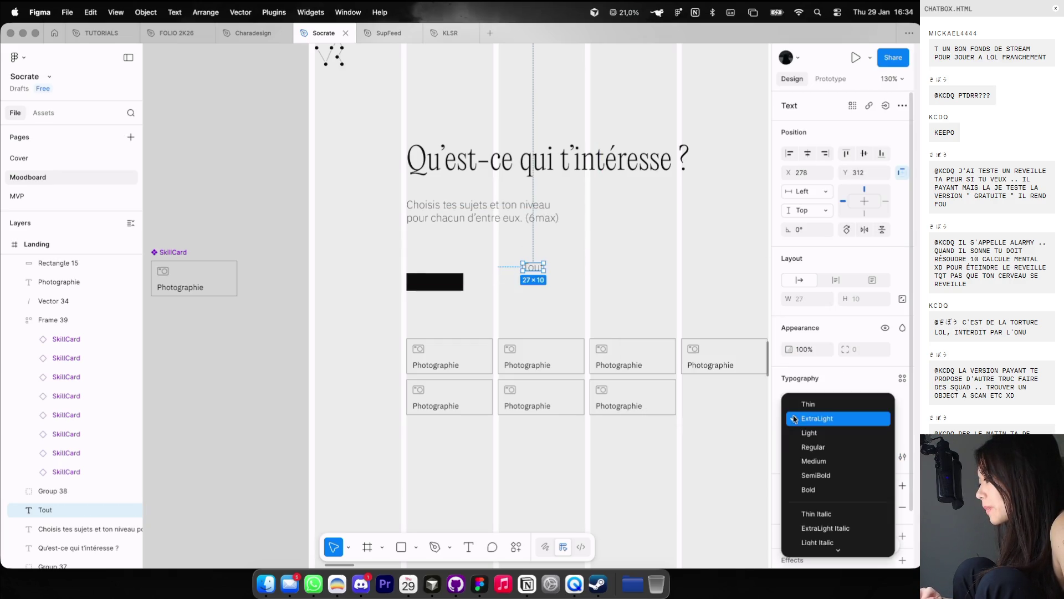
{"action": "left_click", "coordinate": [812, 447]}
{"action": "left_click", "coordinate": [789, 506]}
{"action": "left_click_drag", "start_coordinate": [667, 377], "coordinate": [638, 322]}
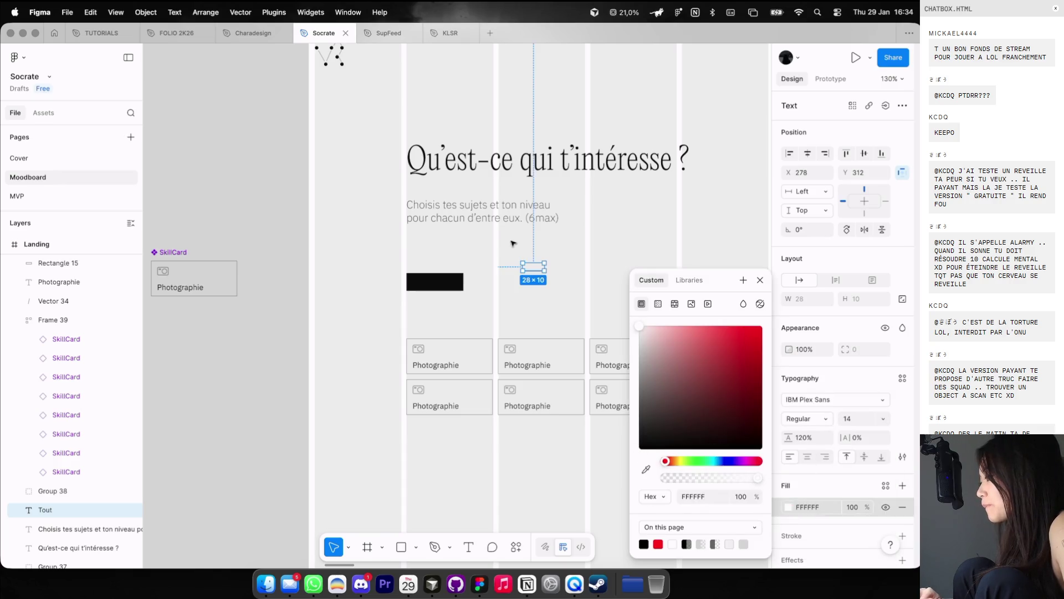
{"action": "key", "text": "Escape"}
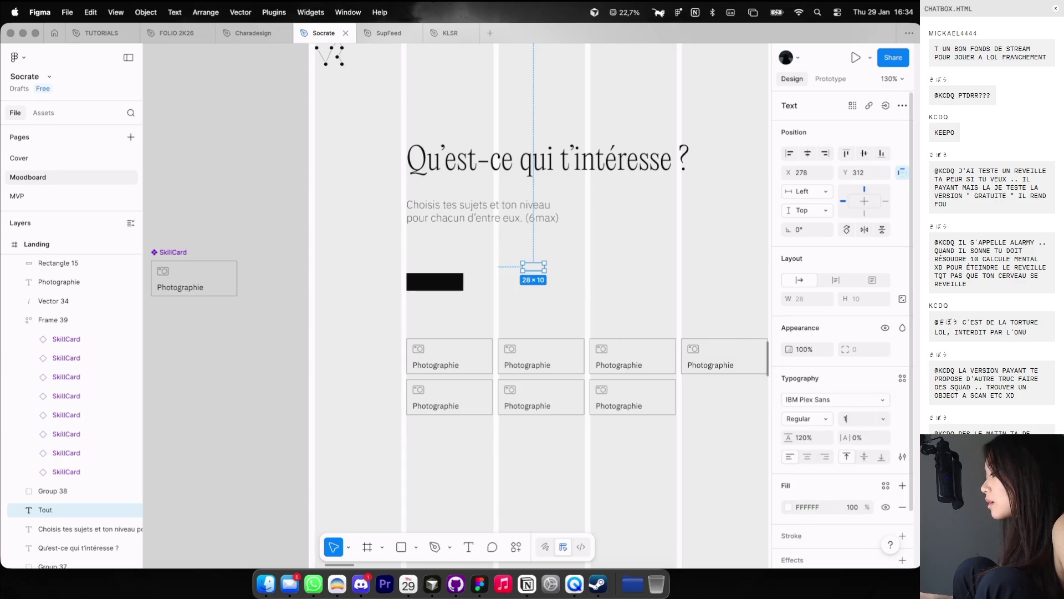
{"action": "left_click", "coordinate": [864, 418]}
{"action": "type", "text": "2"}
Step: Place the Tout label on the black rectangle and group the two
{"action": "scroll", "coordinate": [533, 270], "scroll_direction": "up", "scroll_amount": 3}
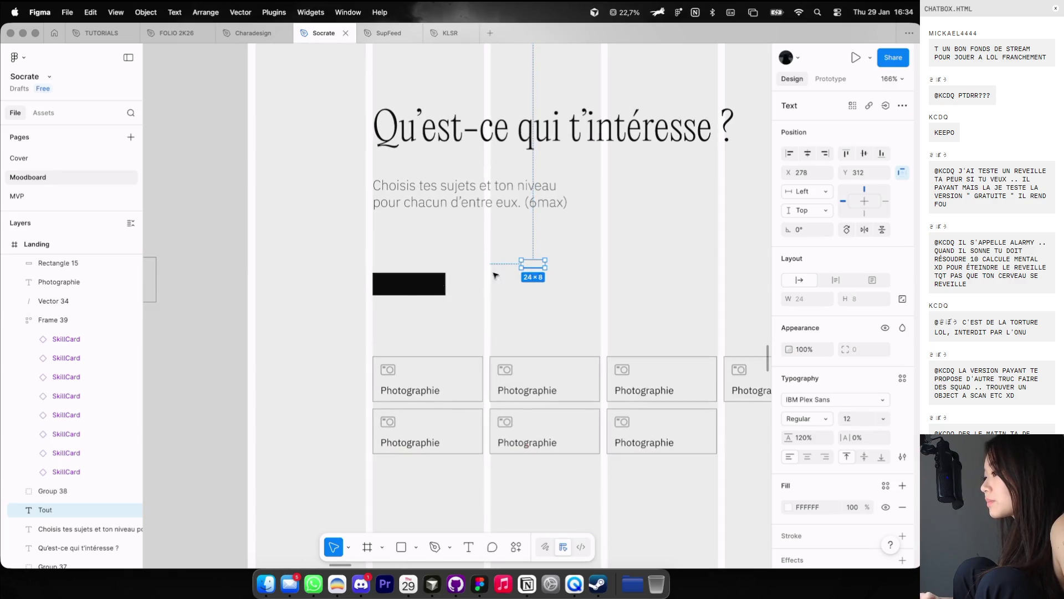
{"action": "left_click_drag", "start_coordinate": [529, 265], "coordinate": [411, 288]}
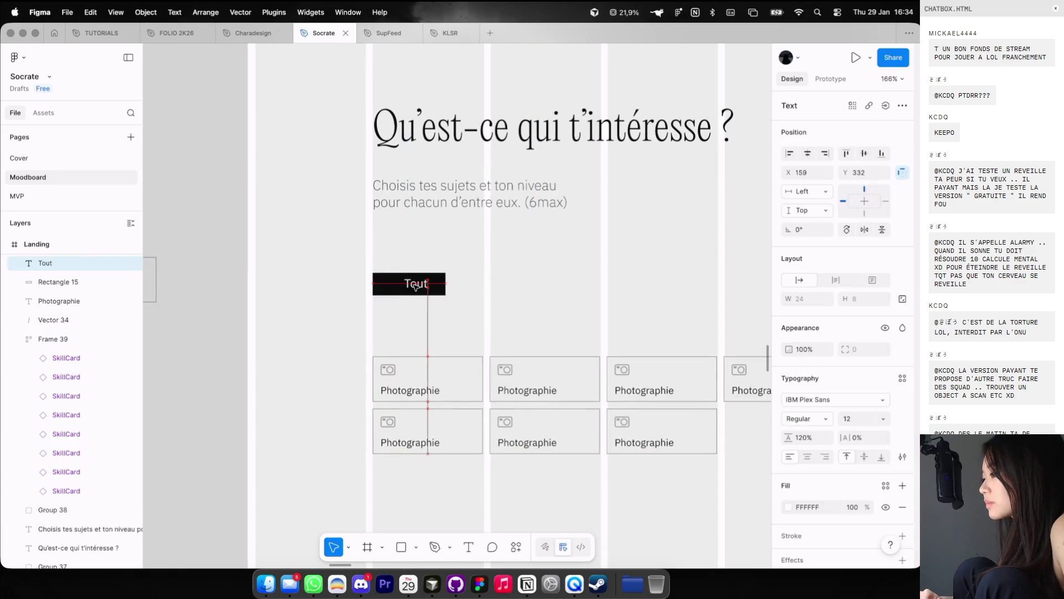
{"action": "left_click", "coordinate": [411, 288], "text": "shift"}
{"action": "key", "text": "super+g"}
{"action": "scroll", "coordinate": [452, 289], "scroll_direction": "down", "scroll_amount": 5}
{"action": "left_click", "coordinate": [453, 291]}
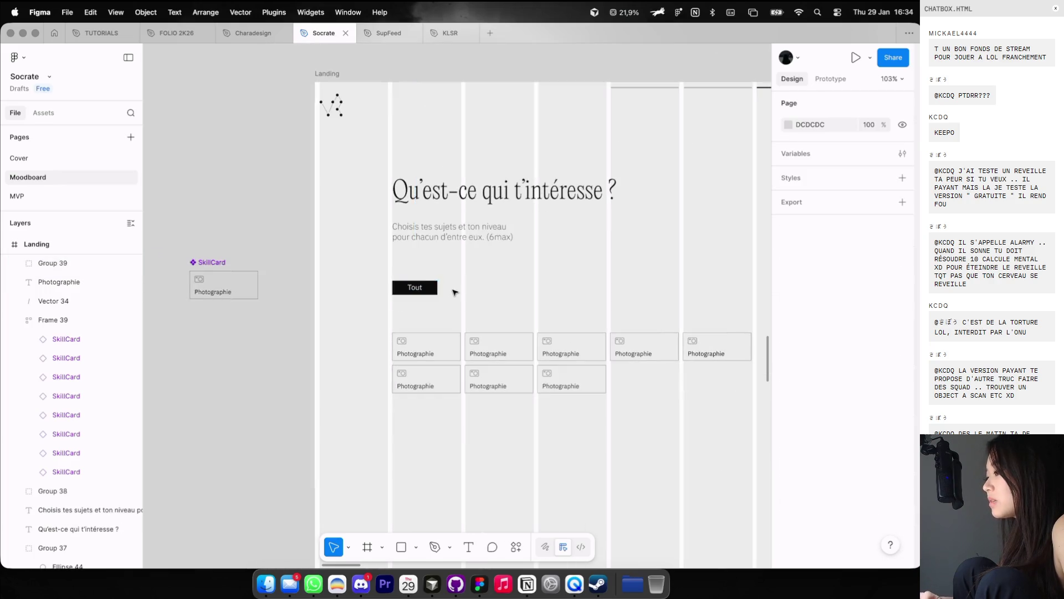
Step: Make the Tout label centred, uppercase and font size 10
{"action": "scroll", "coordinate": [453, 292], "scroll_direction": "down", "scroll_amount": 3}
{"action": "left_click", "coordinate": [435, 289]}
{"action": "scroll", "coordinate": [430, 288], "scroll_direction": "up", "scroll_amount": 5}
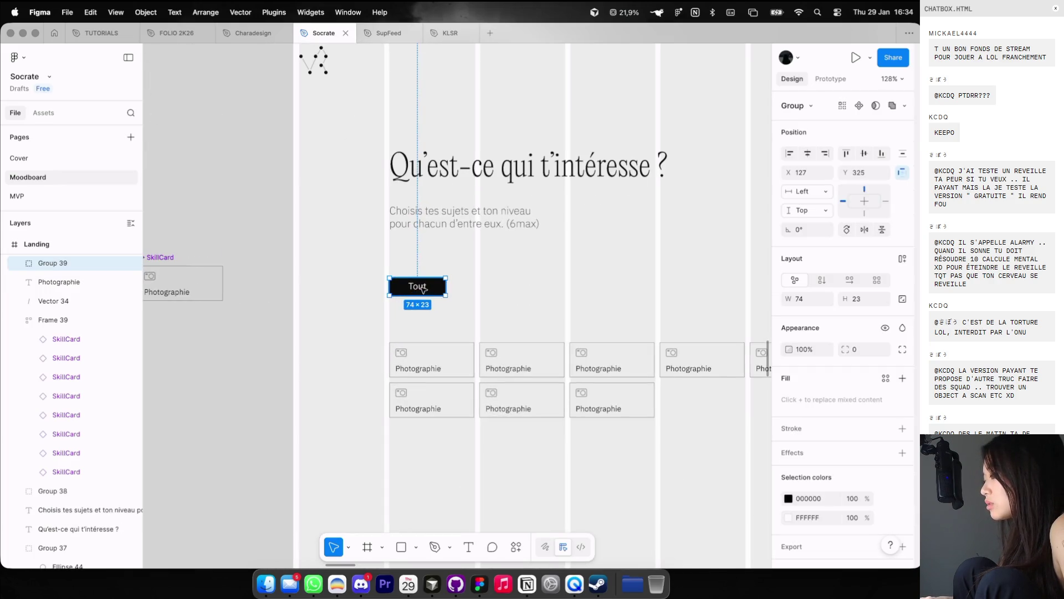
{"action": "double_click", "coordinate": [423, 288]}
{"action": "left_click", "coordinate": [807, 456]}
{"action": "left_click", "coordinate": [902, 456]}
{"action": "left_click", "coordinate": [707, 408]}
{"action": "key", "text": "Escape"}
{"action": "left_click", "coordinate": [852, 419]}
{"action": "type", "text": "10"}
{"action": "key", "text": "Return"}
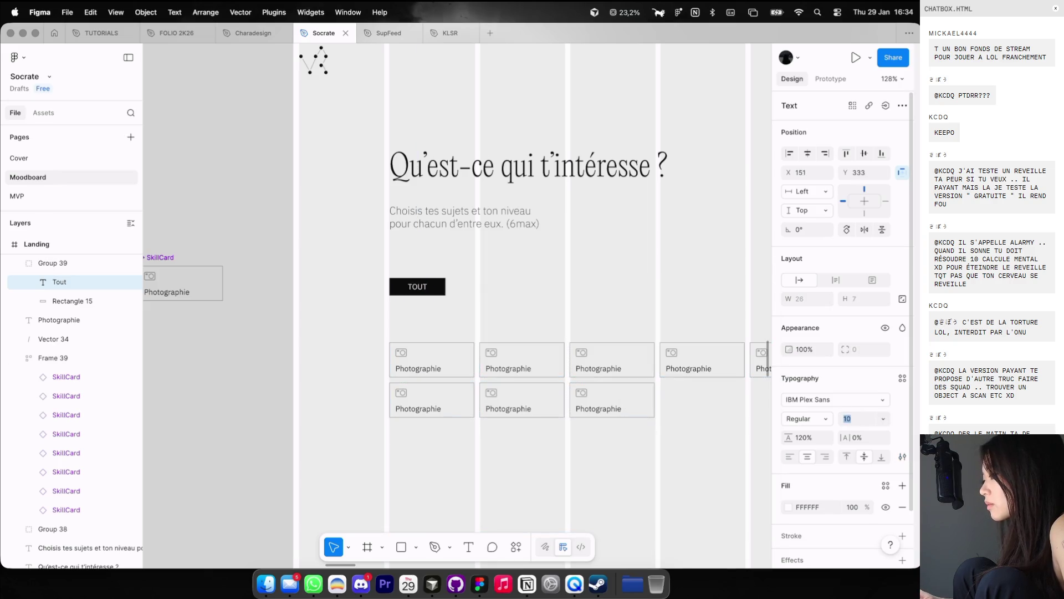
{"action": "left_click", "coordinate": [508, 285]}
Step: Duplicate the TOUT button to its right and start editing the copy's label
{"action": "scroll", "coordinate": [510, 286], "scroll_direction": "down", "scroll_amount": 5}
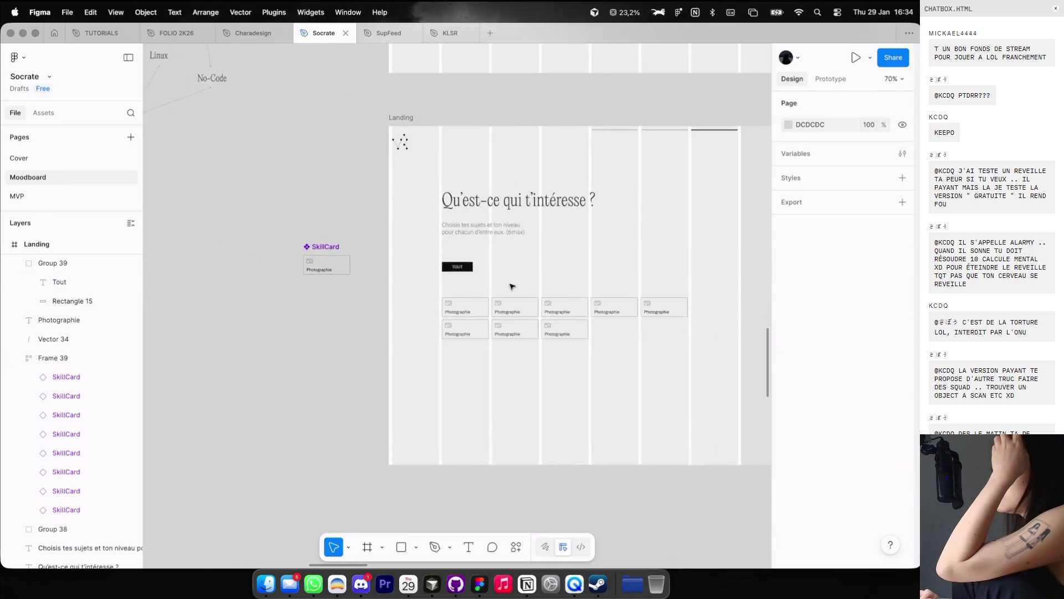
{"action": "scroll", "coordinate": [510, 286], "scroll_direction": "down", "scroll_amount": 2}
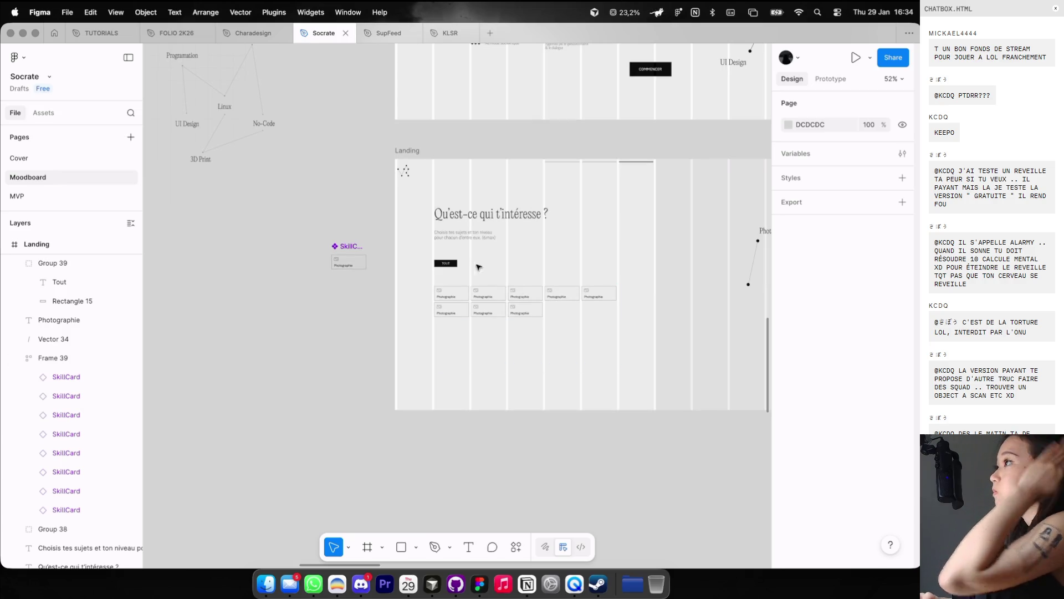
{"action": "scroll", "coordinate": [471, 262], "scroll_direction": "up", "scroll_amount": 3}
{"action": "scroll", "coordinate": [466, 261], "scroll_direction": "up", "scroll_amount": 2}
{"action": "left_click_drag", "start_coordinate": [439, 270], "coordinate": [492, 273], "text": "alt"}
{"action": "double_click", "coordinate": [482, 270]}
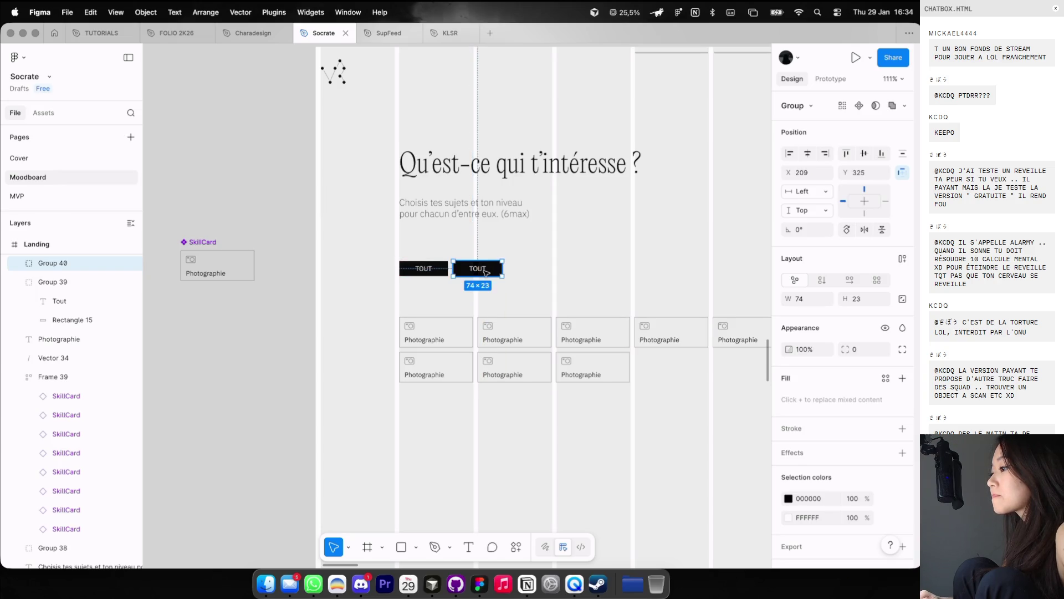
{"action": "type", "text": "TECH"}
Step: Restyle the TECH button as an unfilled, black-outlined box with black label text
{"action": "left_click", "coordinate": [506, 279]}
{"action": "left_click", "coordinate": [472, 276]}
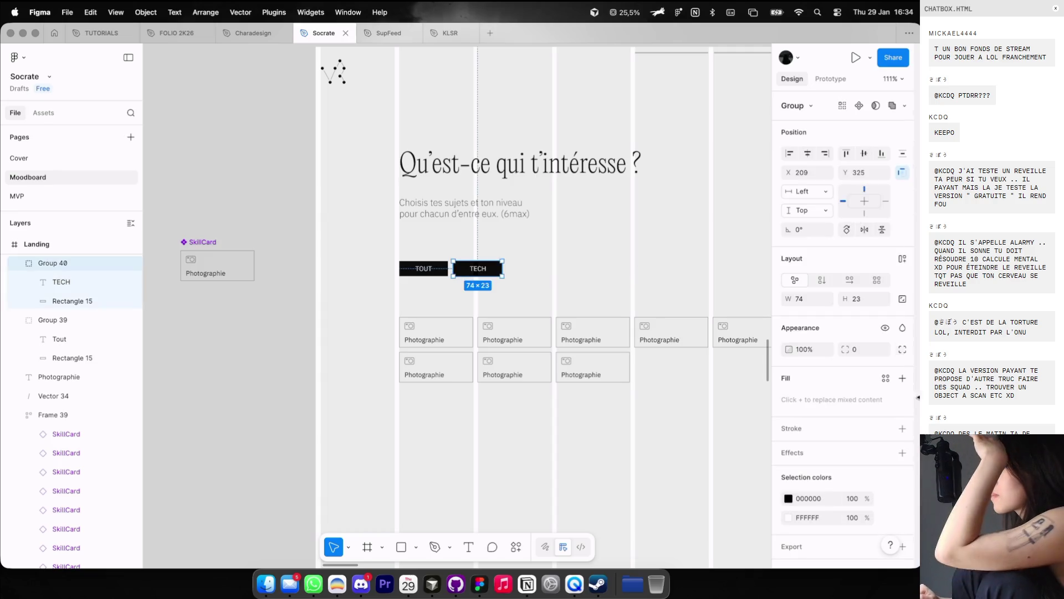
{"action": "double_click", "coordinate": [496, 268]}
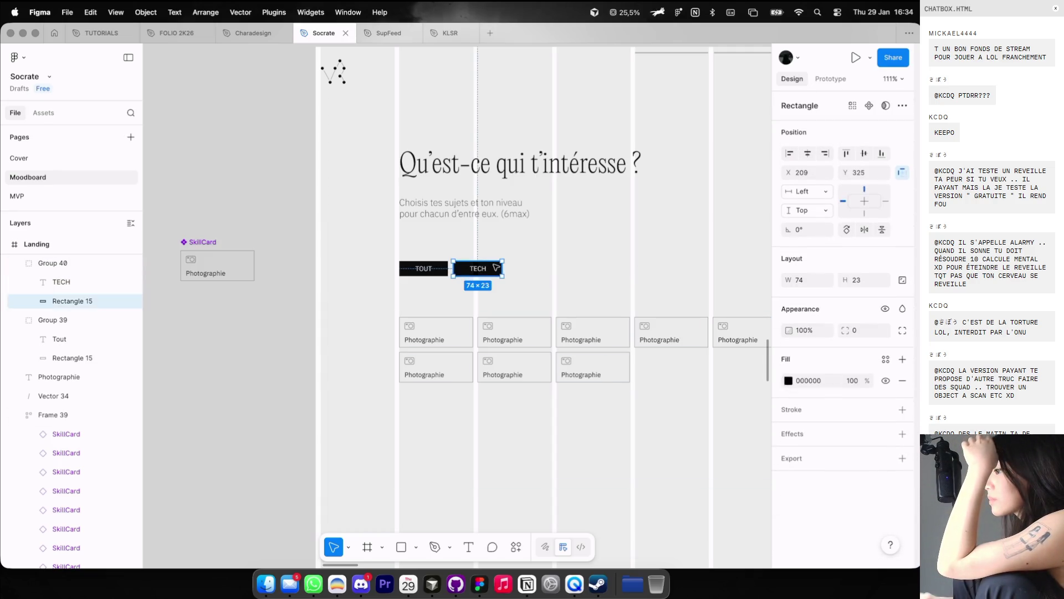
{"action": "left_click", "coordinate": [902, 380]}
{"action": "left_click", "coordinate": [901, 383]}
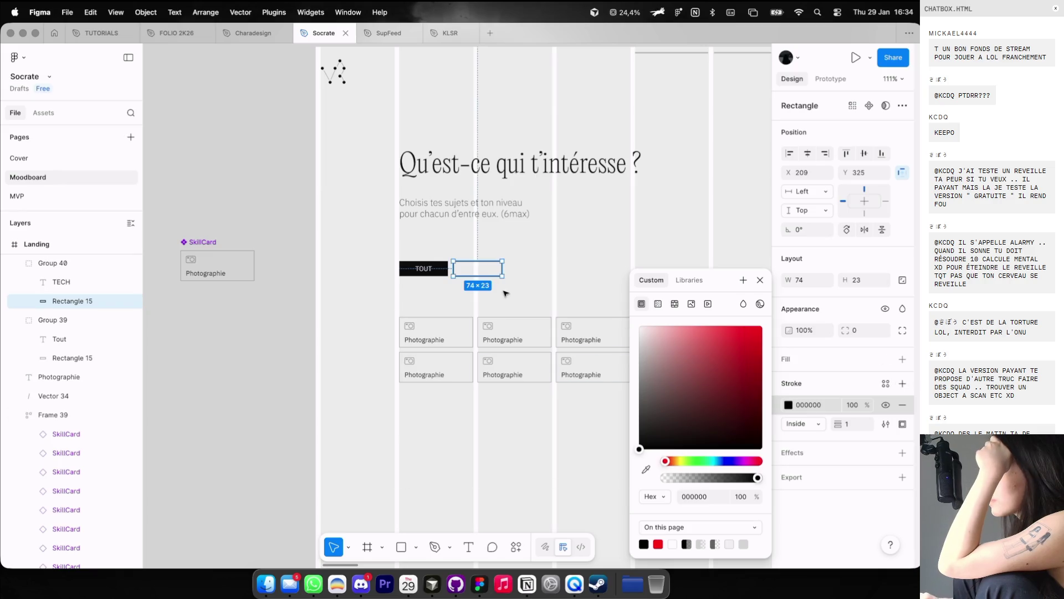
{"action": "left_click", "coordinate": [478, 269]}
{"action": "key", "text": "0"}
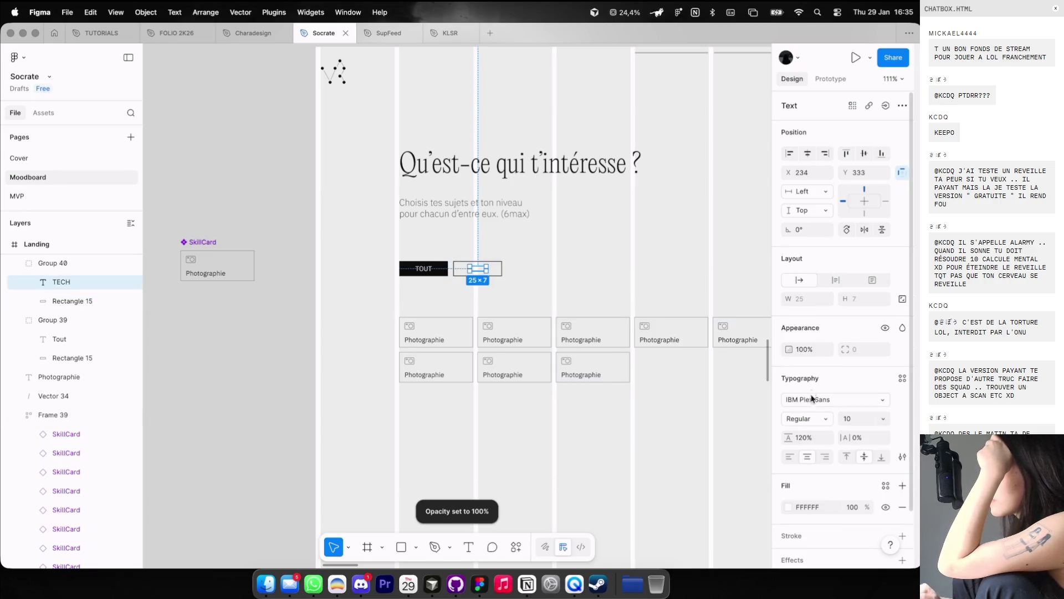
{"action": "left_click", "coordinate": [788, 506]}
{"action": "left_click_drag", "start_coordinate": [725, 410], "coordinate": [557, 518]}
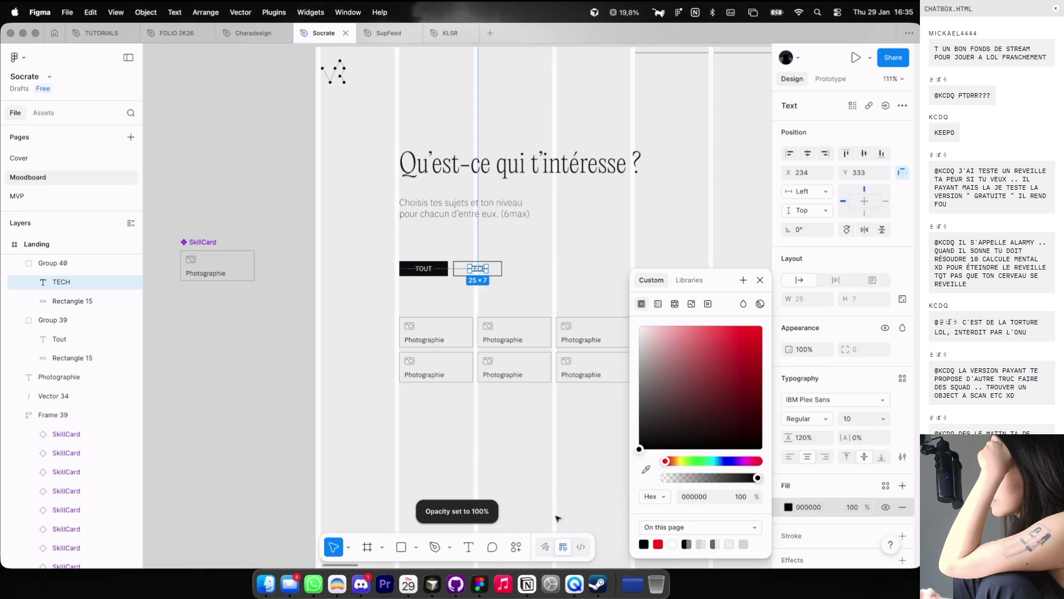
{"action": "left_click", "coordinate": [557, 240]}
Step: Set the TECH button's opacity to 30%
{"action": "left_click", "coordinate": [490, 270]}
{"action": "key", "text": "2"}
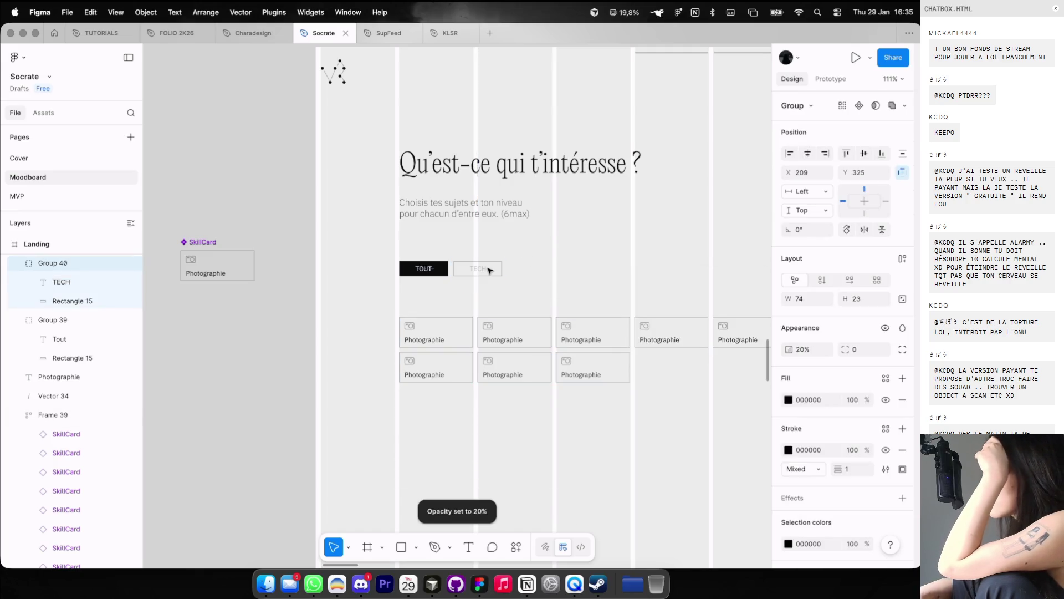
{"action": "left_click", "coordinate": [535, 273]}
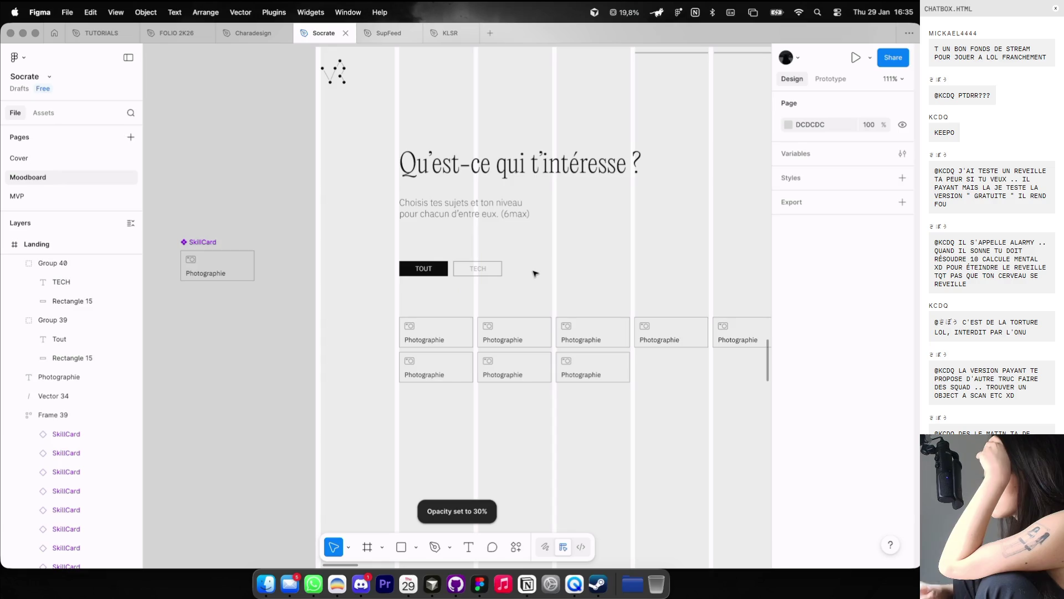
{"action": "scroll", "coordinate": [535, 274], "scroll_direction": "down", "scroll_amount": 5}
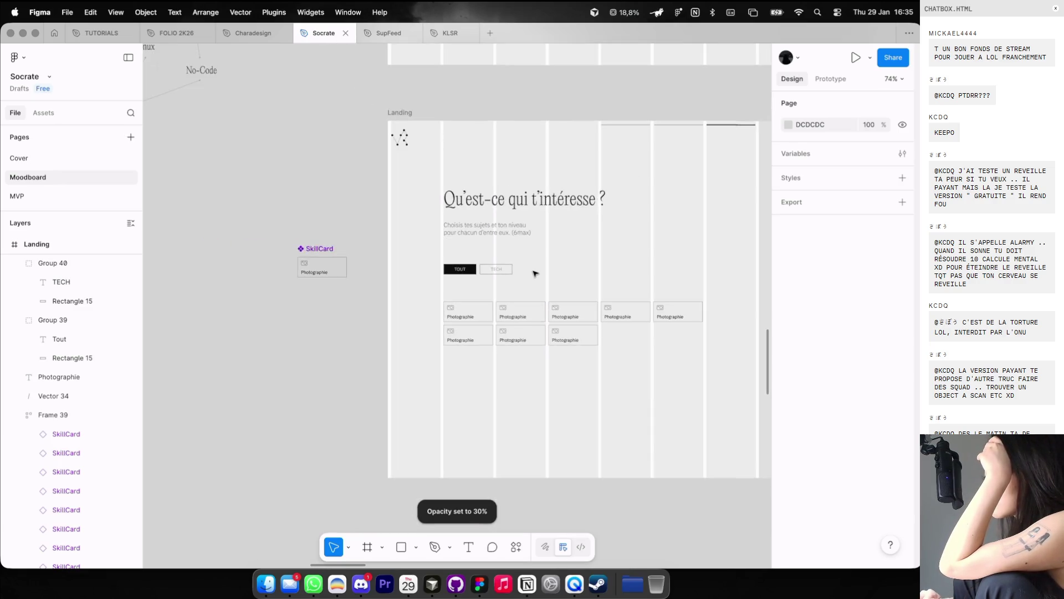
Step: Hide the layout grid columns on the Landing frame
{"action": "scroll", "coordinate": [536, 273], "scroll_direction": "down", "scroll_amount": 3}
{"action": "scroll", "coordinate": [572, 156], "scroll_direction": "right", "scroll_amount": 5}
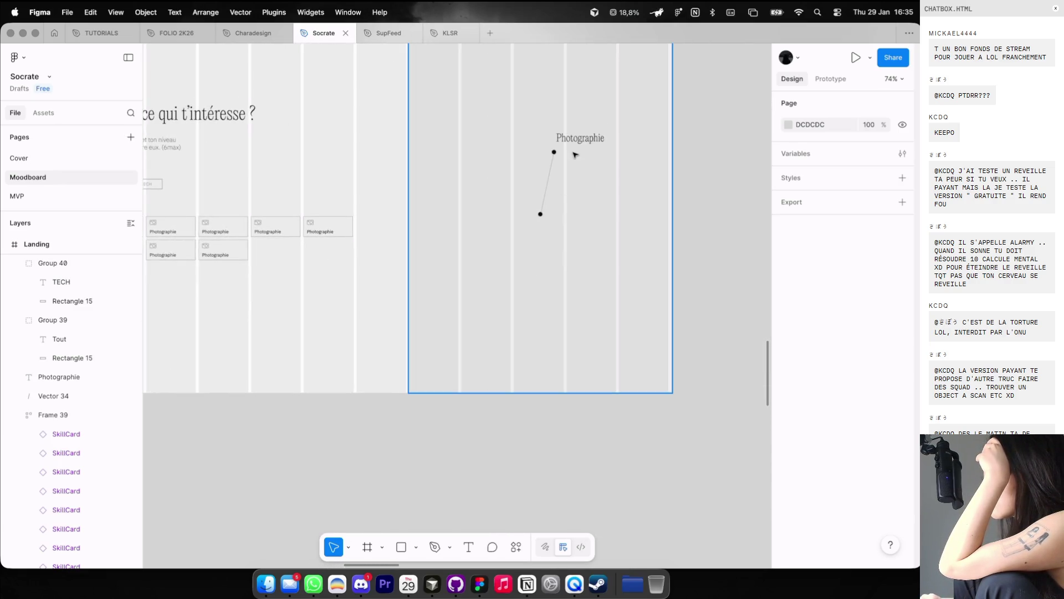
{"action": "scroll", "coordinate": [571, 156], "scroll_direction": "up", "scroll_amount": 3}
{"action": "scroll", "coordinate": [572, 155], "scroll_direction": "down", "scroll_amount": 2}
{"action": "scroll", "coordinate": [572, 155], "scroll_direction": "left", "scroll_amount": 2}
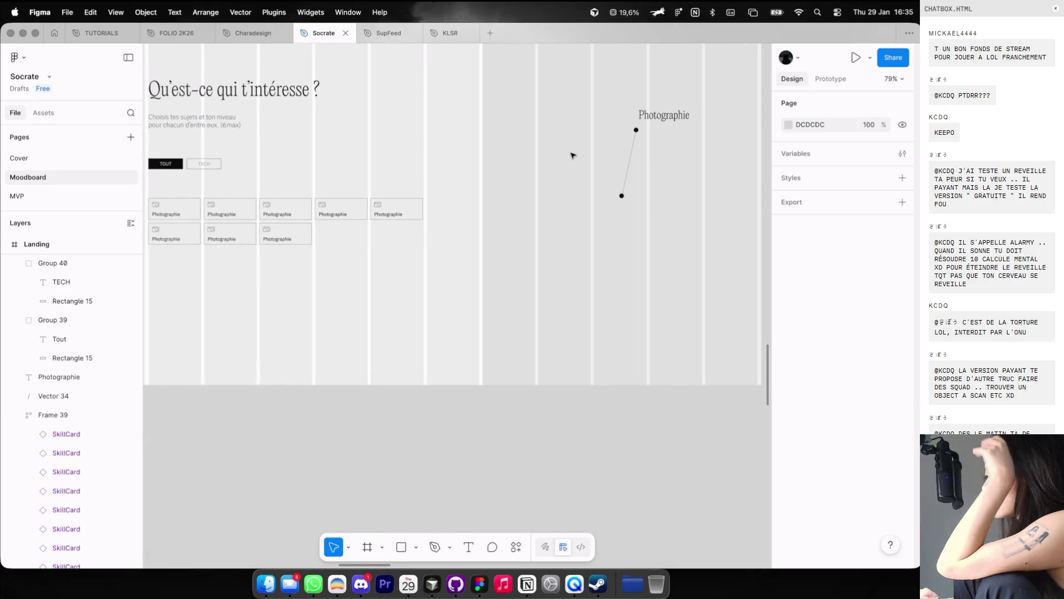
{"action": "scroll", "coordinate": [449, 238], "scroll_direction": "left", "scroll_amount": 3}
{"action": "left_click", "coordinate": [451, 247]}
{"action": "left_click", "coordinate": [425, 322]}
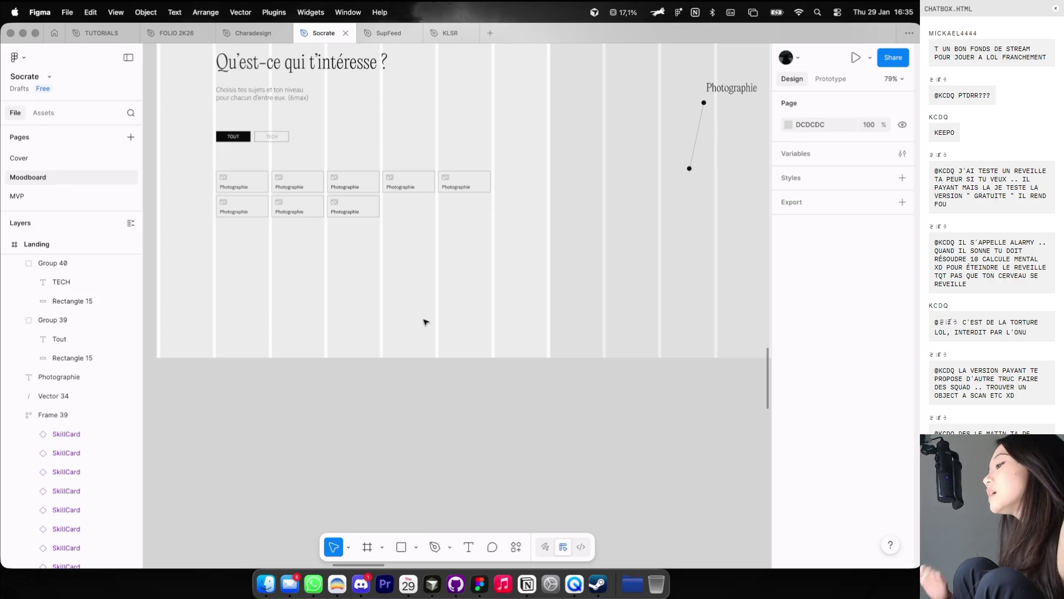
{"action": "key", "text": "ctrl+g"}
Step: Zoom into the SkillCard grid and pan left to the main SkillCard component
{"action": "scroll", "coordinate": [439, 325], "scroll_direction": "left", "scroll_amount": 1}
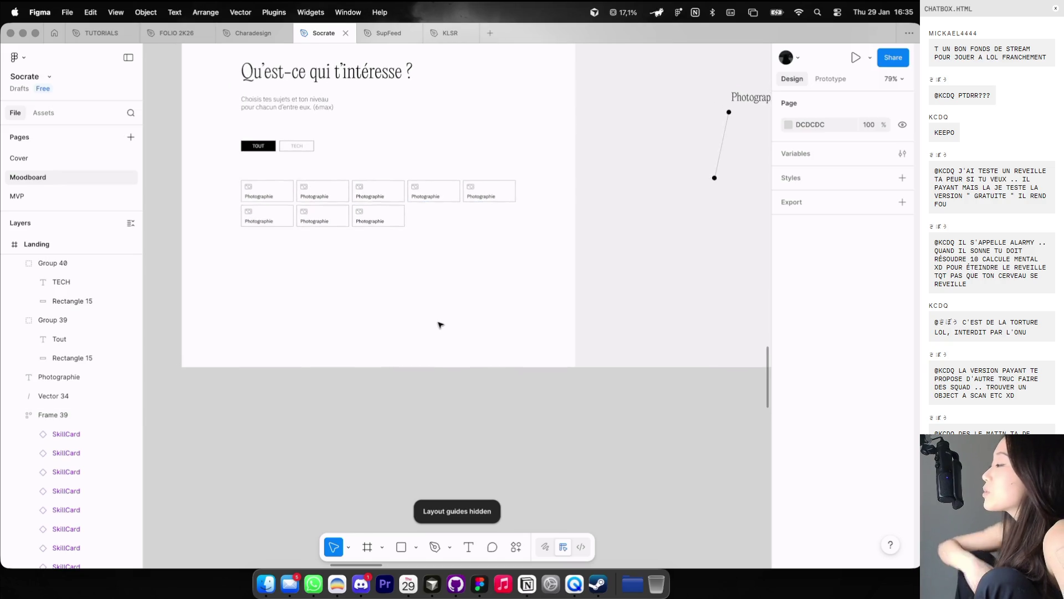
{"action": "scroll", "coordinate": [439, 324], "scroll_direction": "up", "scroll_amount": 1}
{"action": "scroll", "coordinate": [439, 325], "scroll_direction": "up", "scroll_amount": 1}
{"action": "scroll", "coordinate": [439, 324], "scroll_direction": "up", "scroll_amount": 1}
{"action": "scroll", "coordinate": [437, 323], "scroll_direction": "up", "scroll_amount": 1}
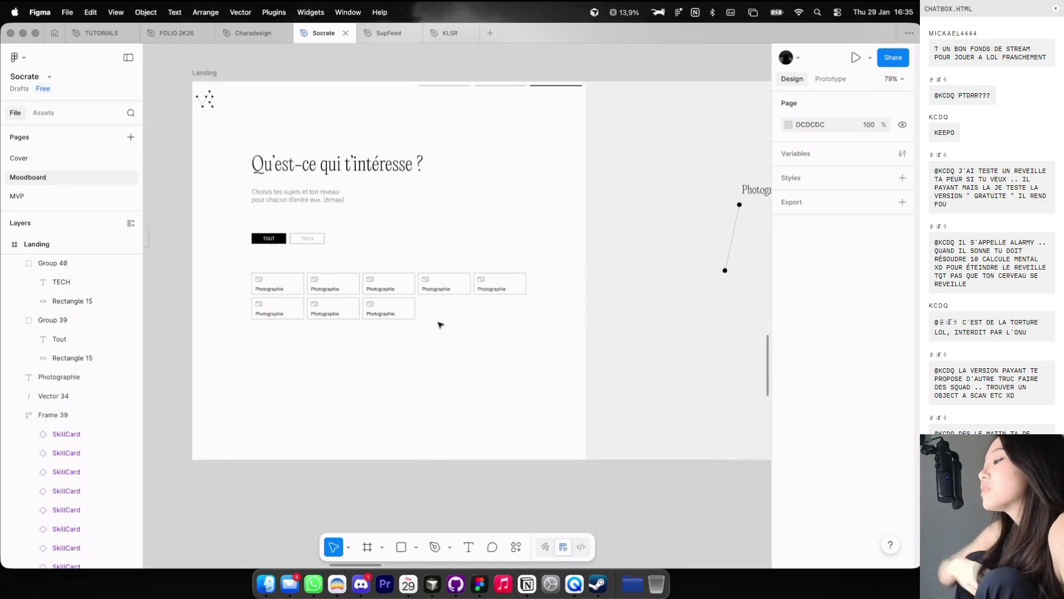
{"action": "left_click", "coordinate": [422, 297]}
{"action": "scroll", "coordinate": [408, 292], "scroll_direction": "up", "scroll_amount": 3}
{"action": "left_click", "coordinate": [403, 287]}
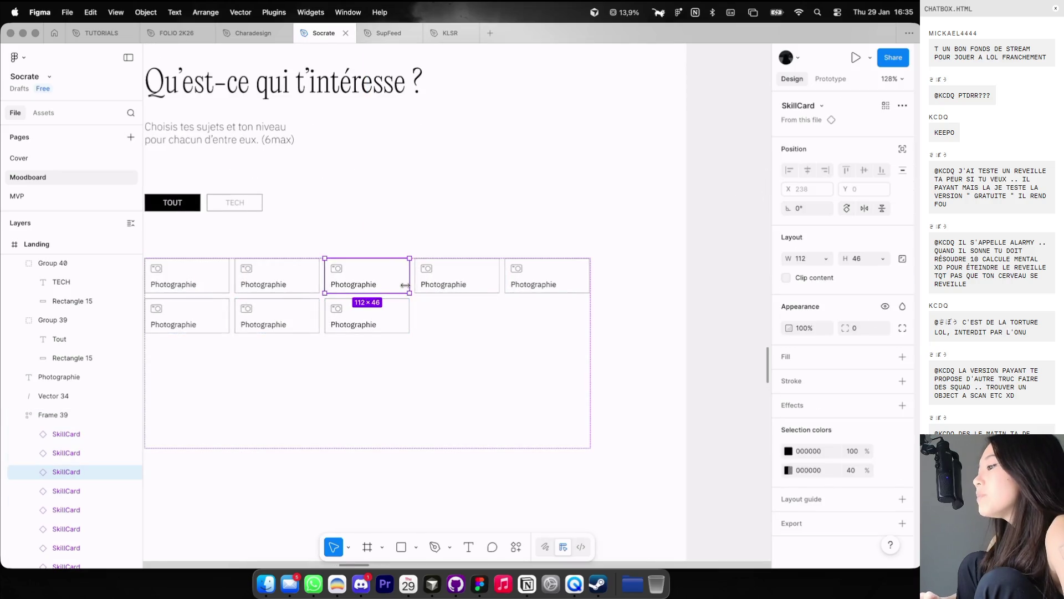
{"action": "scroll", "coordinate": [413, 280], "scroll_direction": "up", "scroll_amount": 2}
{"action": "scroll", "coordinate": [423, 272], "scroll_direction": "up", "scroll_amount": 1}
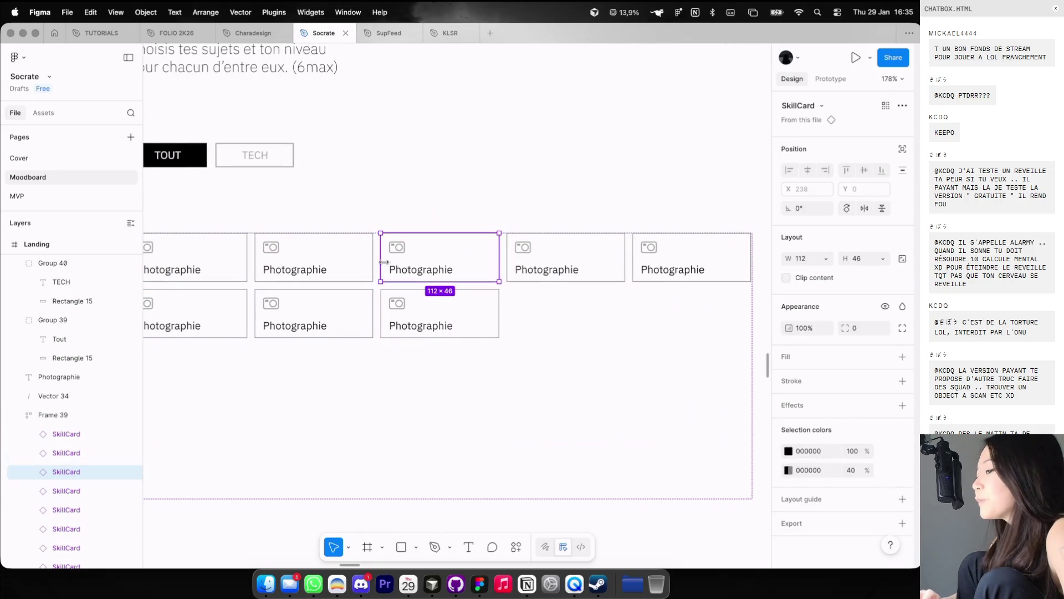
{"action": "scroll", "coordinate": [319, 322], "scroll_direction": "left", "scroll_amount": 10}
{"action": "left_click", "coordinate": [319, 322]}
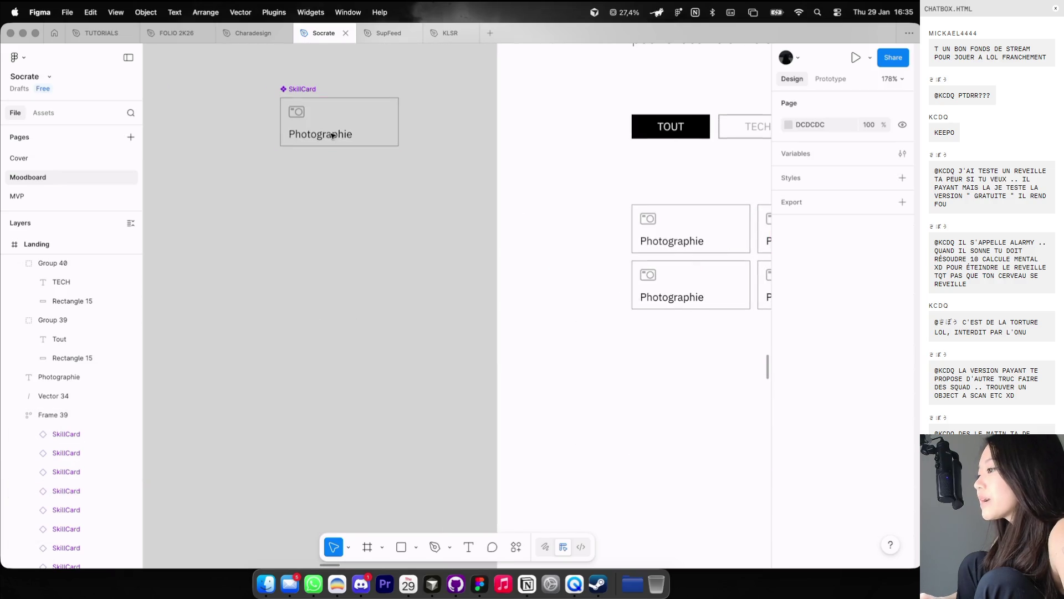
Step: Add a second SkillCard variant named 'active'
{"action": "left_click", "coordinate": [339, 123]}
{"action": "left_click", "coordinate": [869, 104]}
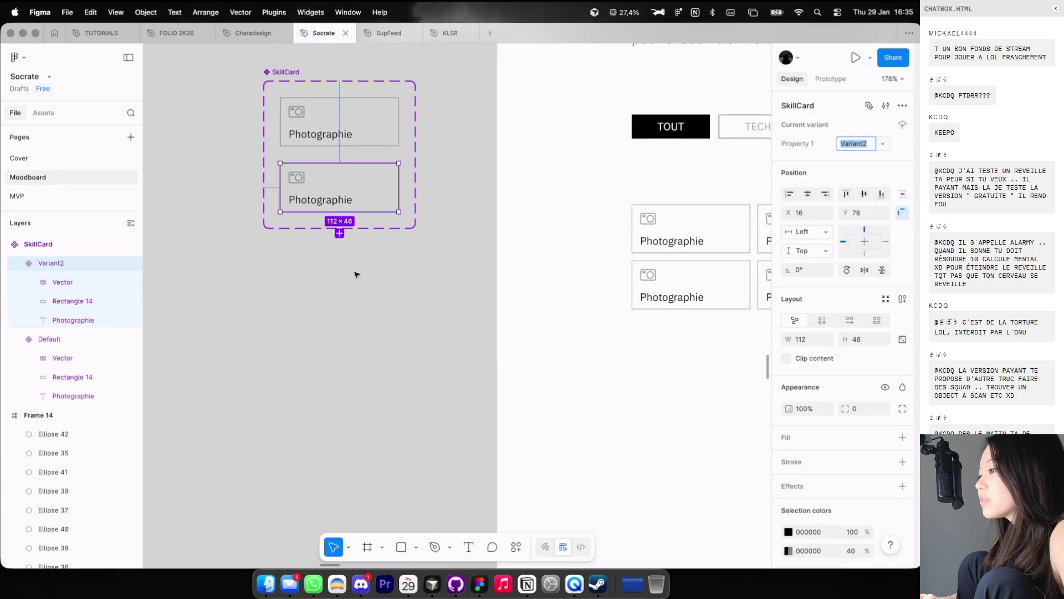
{"action": "type", "text": "acto"}
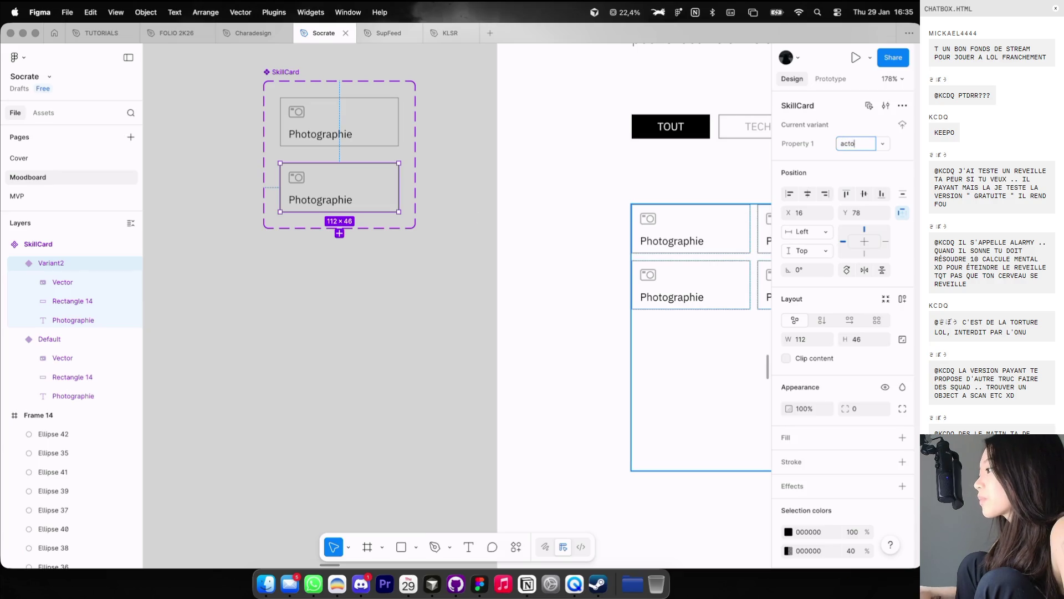
{"action": "type", "text": "ive"}
{"action": "key", "text": "Return"}
Step: Make the active variant's Photographie text and camera icon white
{"action": "scroll", "coordinate": [248, 83], "scroll_direction": "up", "scroll_amount": 2}
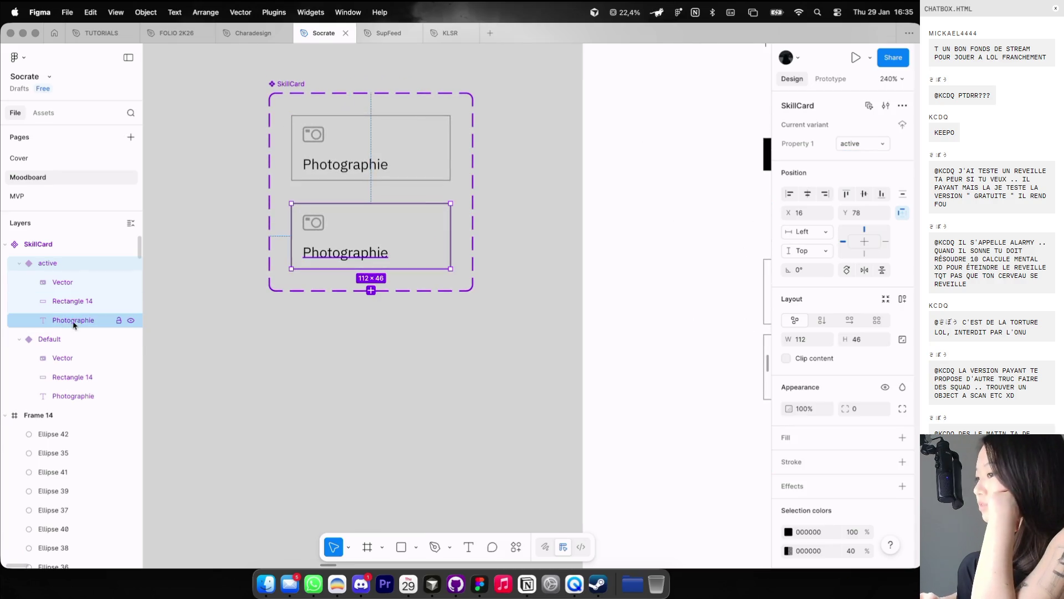
{"action": "left_click", "coordinate": [58, 313]}
{"action": "left_click", "coordinate": [788, 533]}
{"action": "left_click", "coordinate": [728, 544]}
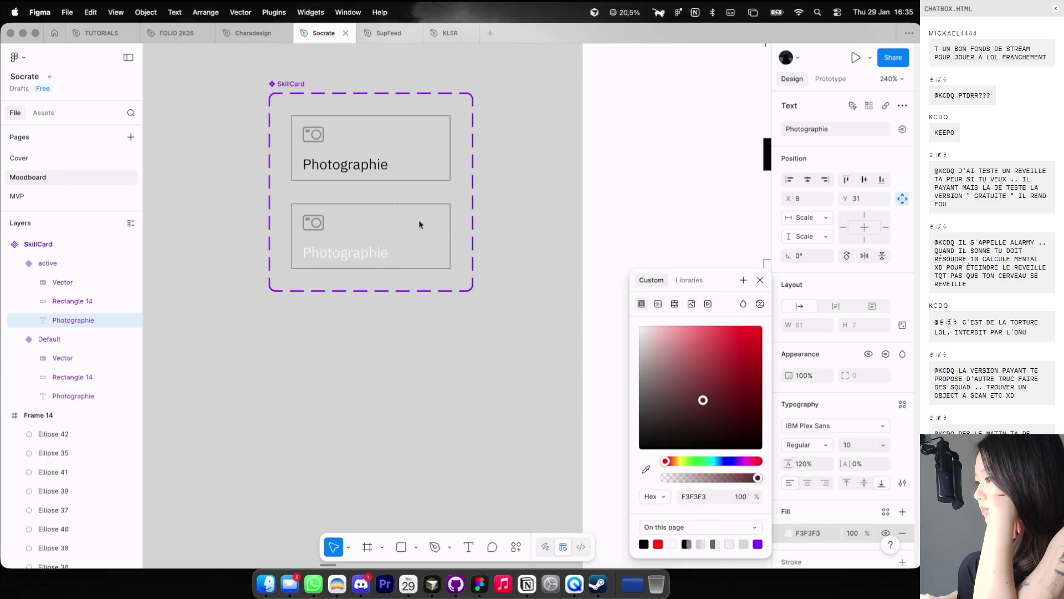
{"action": "left_click", "coordinate": [64, 283]}
{"action": "left_click", "coordinate": [792, 384]}
{"action": "left_click", "coordinate": [639, 326]}
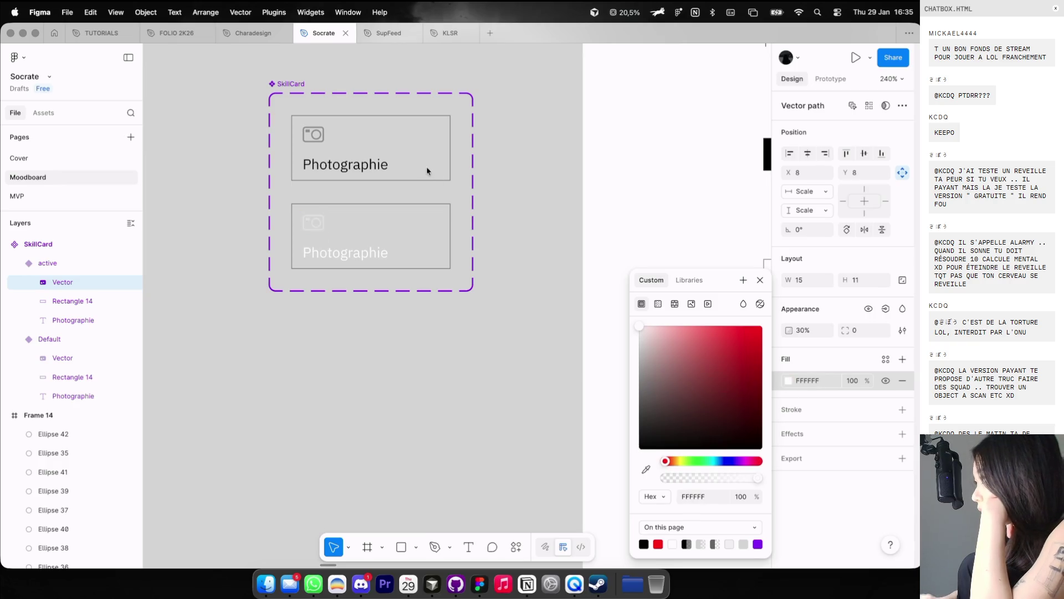
Step: Remove the active card's border, fill it black, and move both Photographie labels above the rectangles
{"action": "left_click", "coordinate": [57, 302]}
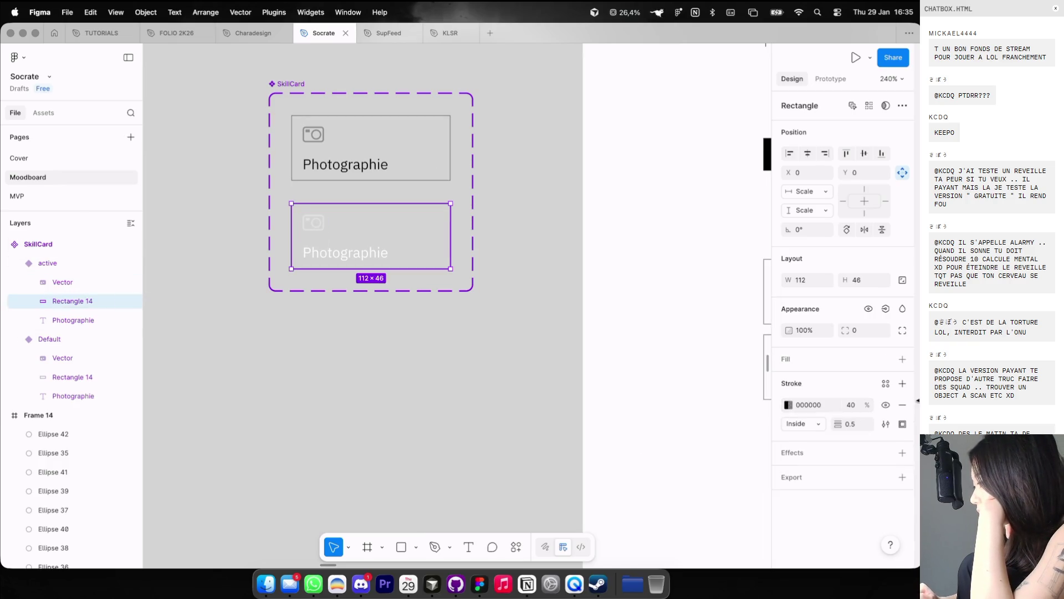
{"action": "left_click", "coordinate": [904, 406]}
{"action": "left_click", "coordinate": [644, 529]}
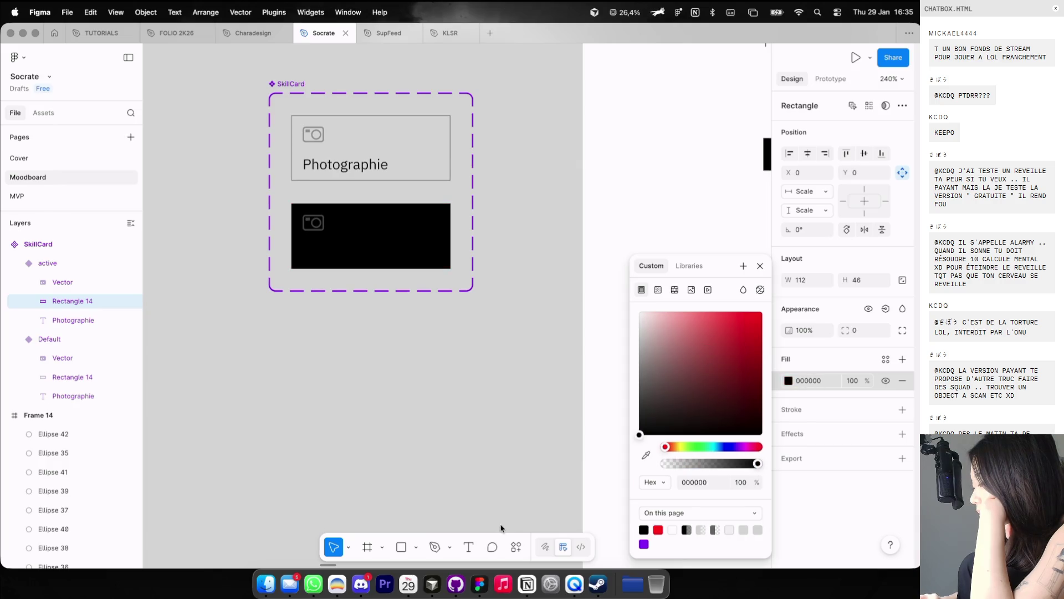
{"action": "left_click_drag", "start_coordinate": [72, 319], "coordinate": [72, 299]}
{"action": "left_click_drag", "start_coordinate": [72, 395], "coordinate": [71, 373]}
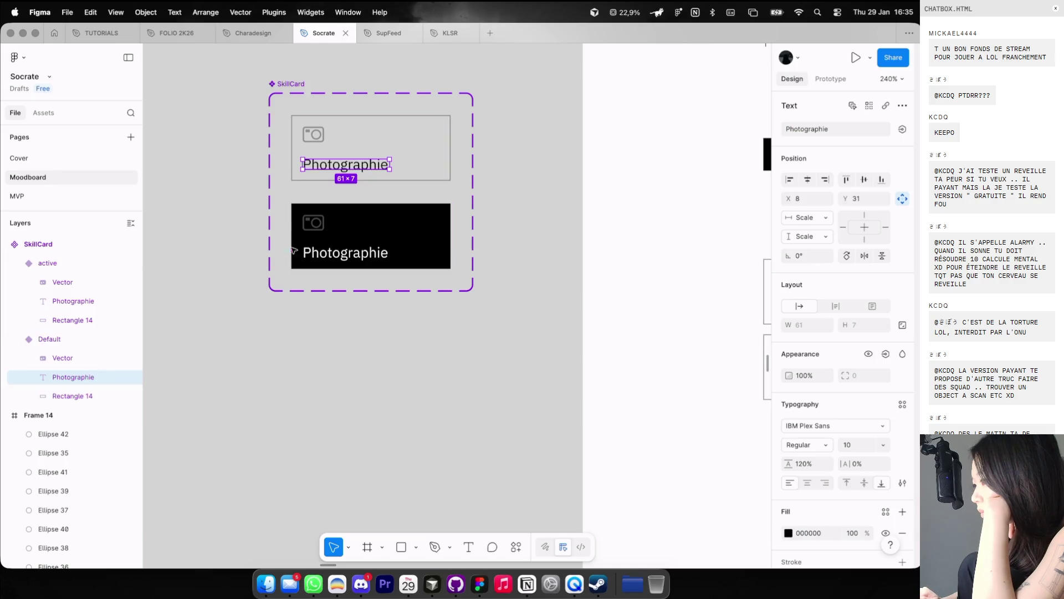
Step: Dim the active variant's camera icon to 60% opacity
{"action": "left_click", "coordinate": [316, 229]}
{"action": "double_click", "coordinate": [316, 230]}
{"action": "key", "text": "0"}
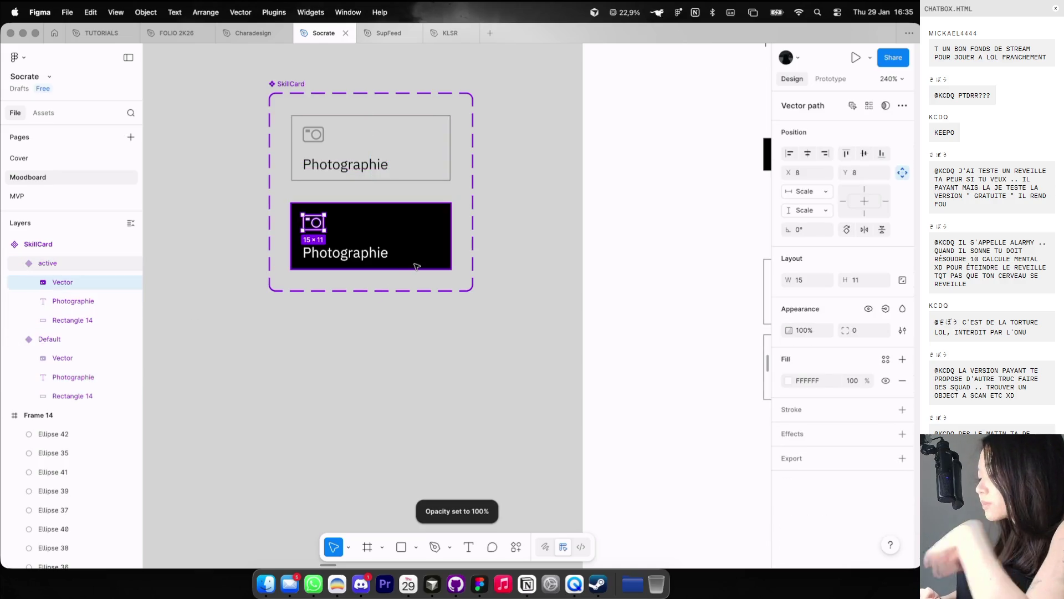
{"action": "key", "text": "6"}
{"action": "key", "text": "0"}
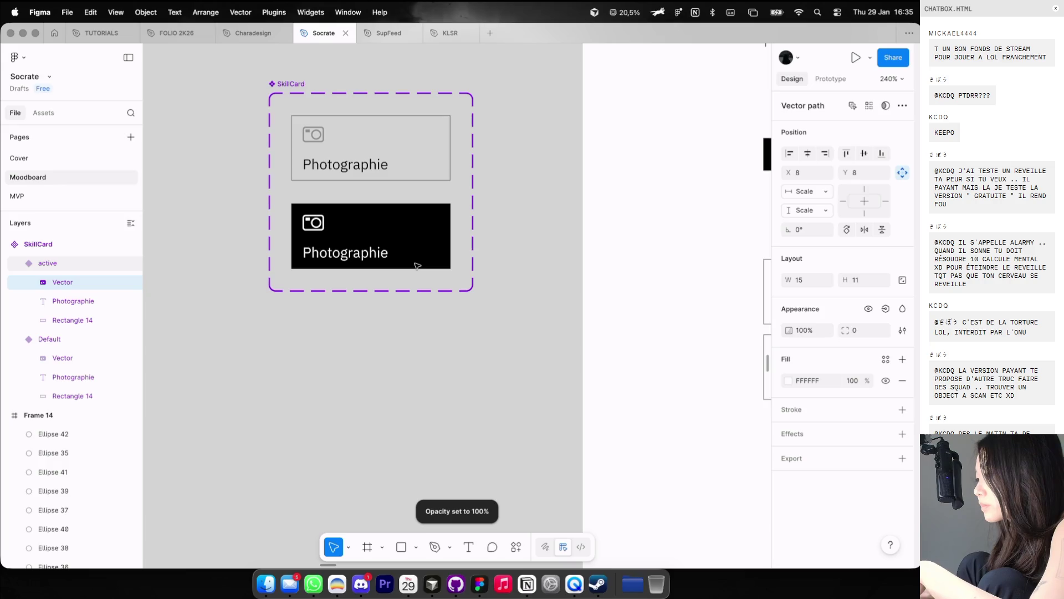
{"action": "key", "text": "6"}
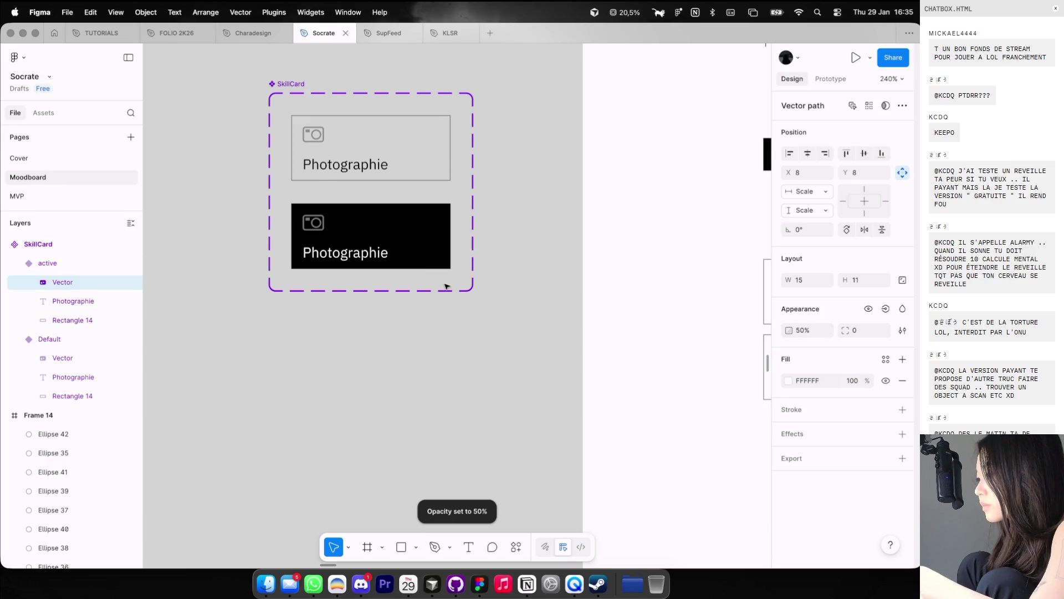
{"action": "left_click", "coordinate": [439, 340]}
{"action": "key", "text": "super+Tab"}
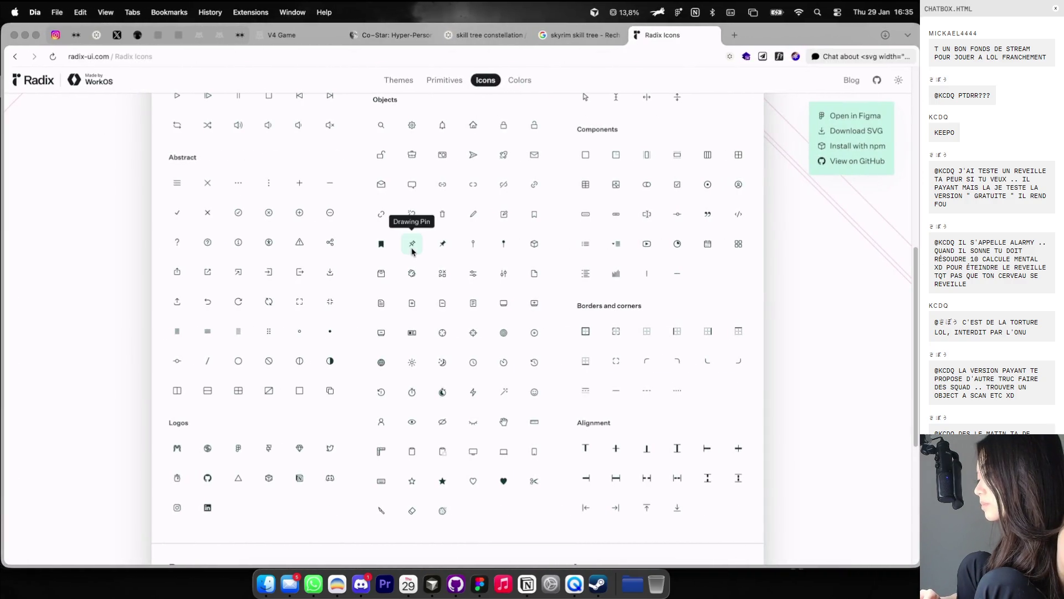
Step: Search Radix Icons for 'check', copy the Check icon, and return to Figma
{"action": "scroll", "coordinate": [412, 251], "scroll_direction": "up", "scroll_amount": 3}
{"action": "scroll", "coordinate": [412, 251], "scroll_direction": "up", "scroll_amount": 5}
{"action": "scroll", "coordinate": [411, 251], "scroll_direction": "down", "scroll_amount": 5}
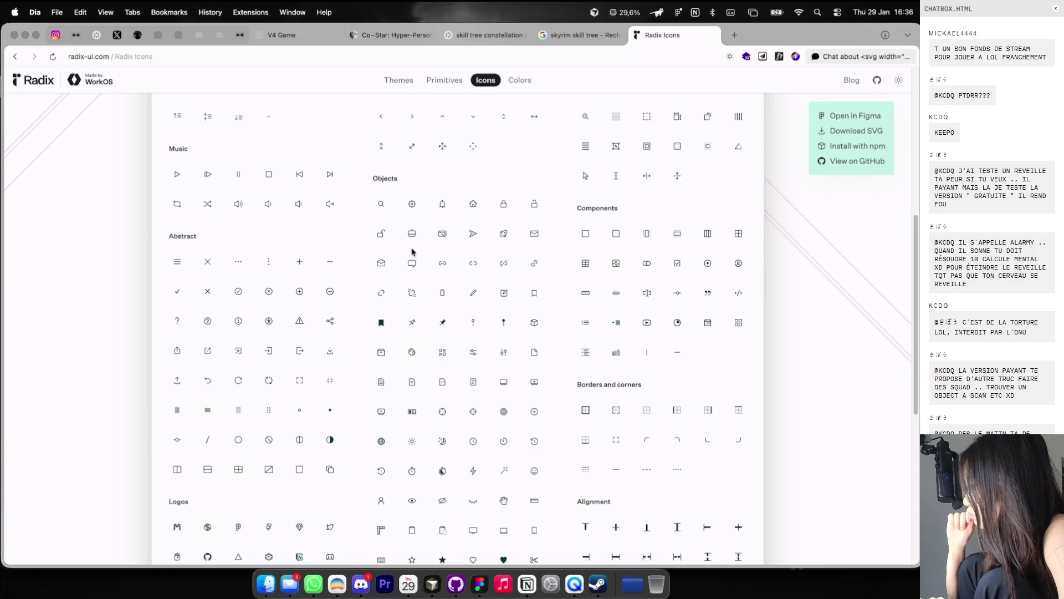
{"action": "scroll", "coordinate": [412, 251], "scroll_direction": "up", "scroll_amount": 10}
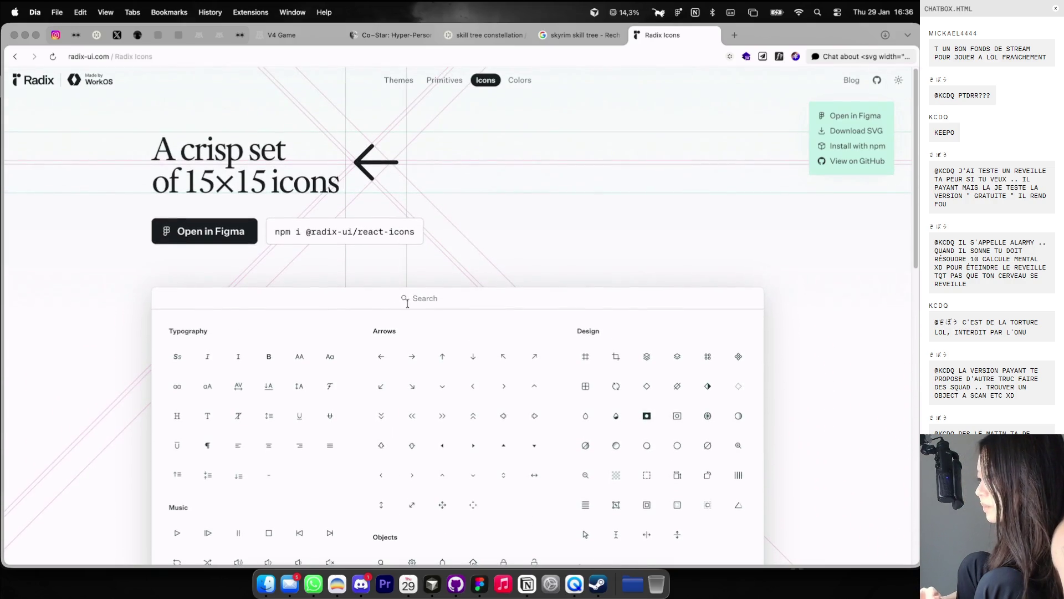
{"action": "left_click", "coordinate": [407, 302]}
{"action": "type", "text": "check"}
{"action": "left_click", "coordinate": [214, 360]}
{"action": "key", "text": "super+Tab"}
{"action": "scroll", "coordinate": [388, 249], "scroll_direction": "up", "scroll_amount": 5}
{"action": "scroll", "coordinate": [411, 191], "scroll_direction": "up", "scroll_amount": 3}
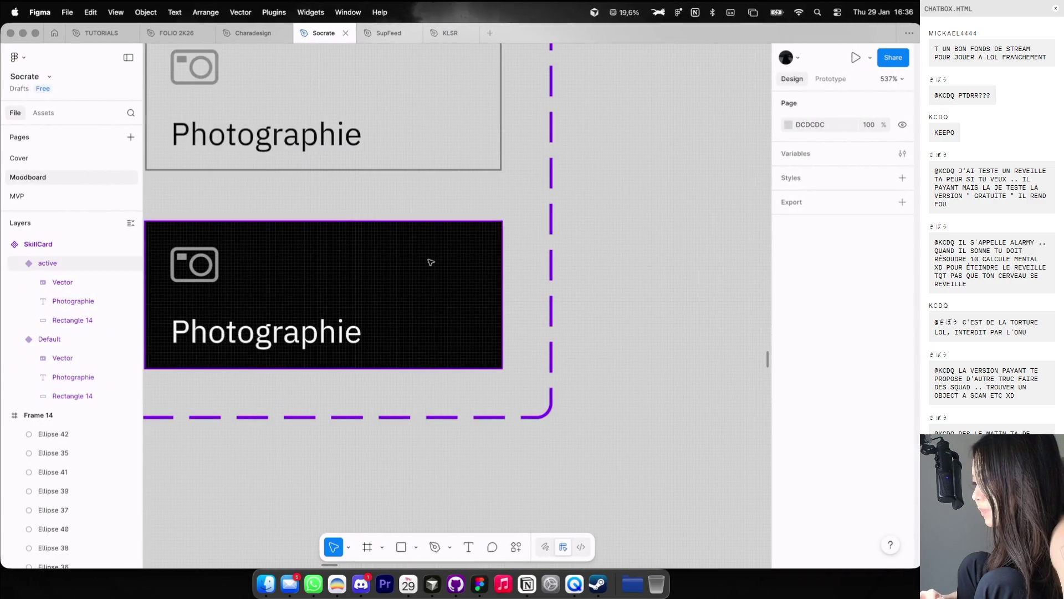
Step: Draw a small white (FFFFFF) circle in the top-right corner of the black active card
{"action": "left_click", "coordinate": [430, 261]}
{"action": "key", "text": "o"}
{"action": "mouse_move", "coordinate": [425, 263]}
{"action": "left_mouse_down"}
{"action": "mouse_move", "coordinate": [458, 296]}
{"action": "mouse_move", "coordinate": [489, 246]}
{"action": "mouse_move", "coordinate": [464, 271]}
{"action": "left_mouse_up"}
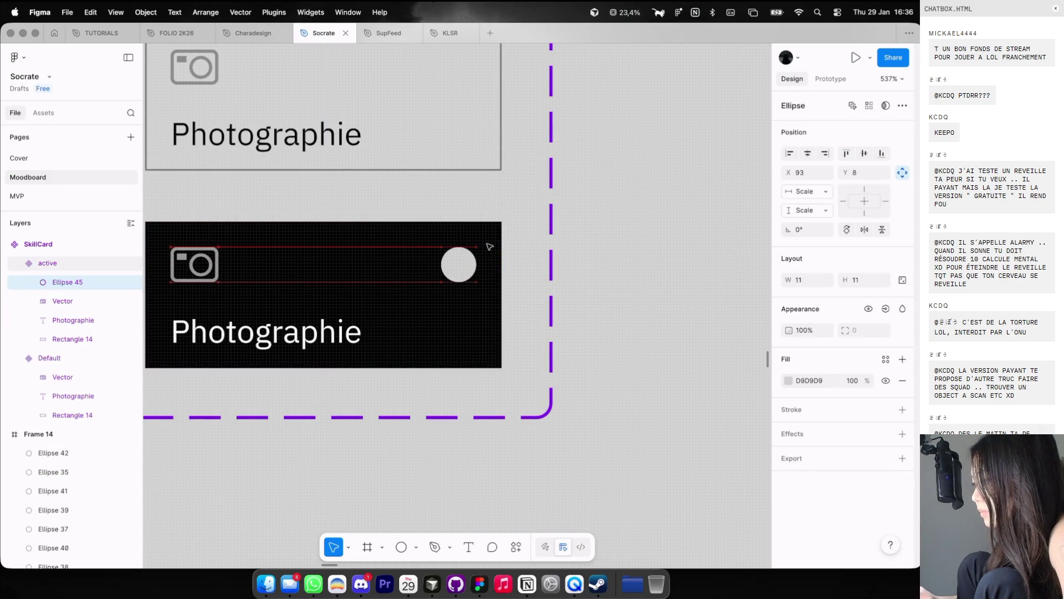
{"action": "left_click", "coordinate": [788, 380]}
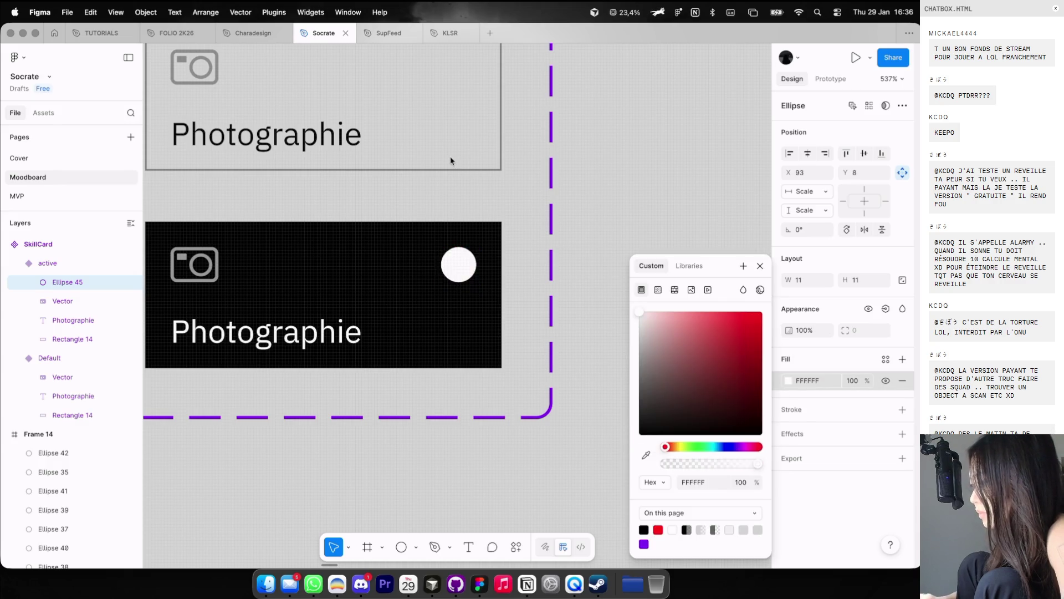
{"action": "left_click", "coordinate": [454, 265]}
Step: Paste the copied Check icon onto the white circle and ungroup its wrapping frame
{"action": "key", "text": "ctrl+v"}
{"action": "scroll", "coordinate": [454, 266], "scroll_direction": "up", "scroll_amount": 2}
{"action": "mouse_move", "coordinate": [280, 304]}
{"action": "left_mouse_down"}
{"action": "mouse_move", "coordinate": [458, 266]}
{"action": "mouse_move", "coordinate": [479, 248]}
{"action": "mouse_move", "coordinate": [462, 257]}
{"action": "left_mouse_up"}
{"action": "key", "text": "shift+super+g"}
{"action": "scroll", "coordinate": [466, 265], "scroll_direction": "up", "scroll_amount": 5}
{"action": "scroll", "coordinate": [461, 258], "scroll_direction": "up", "scroll_amount": 1}
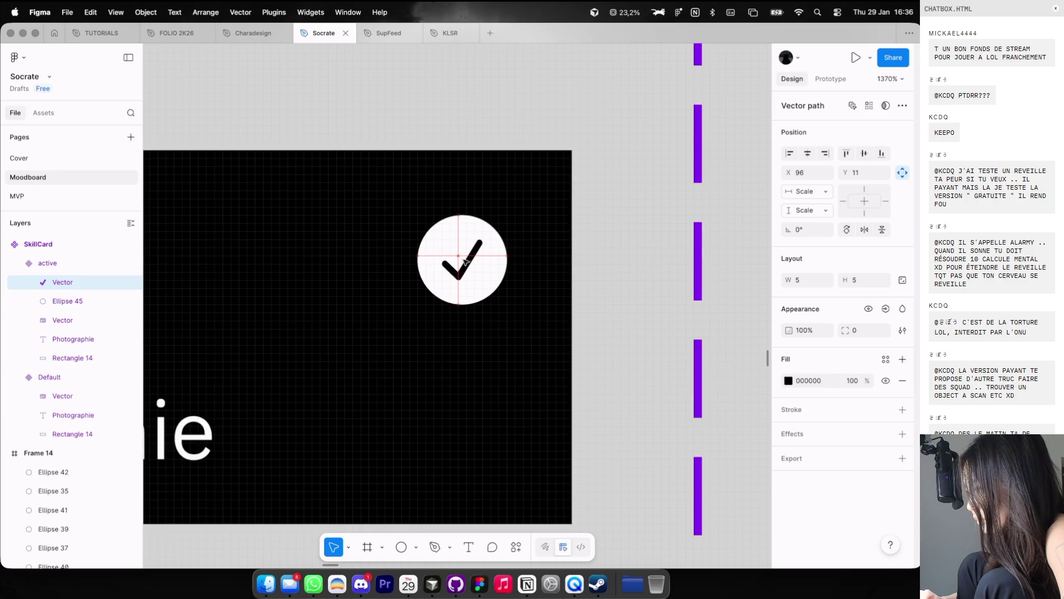
Step: Reselect the active SkillCard variant, then deselect and show the layout guides again
{"action": "left_click", "coordinate": [550, 194]}
{"action": "scroll", "coordinate": [550, 194], "scroll_direction": "down", "scroll_amount": 3}
{"action": "scroll", "coordinate": [610, 177], "scroll_direction": "down", "scroll_amount": 5}
{"action": "left_click", "coordinate": [632, 171]}
{"action": "key", "text": "ctrl+g"}
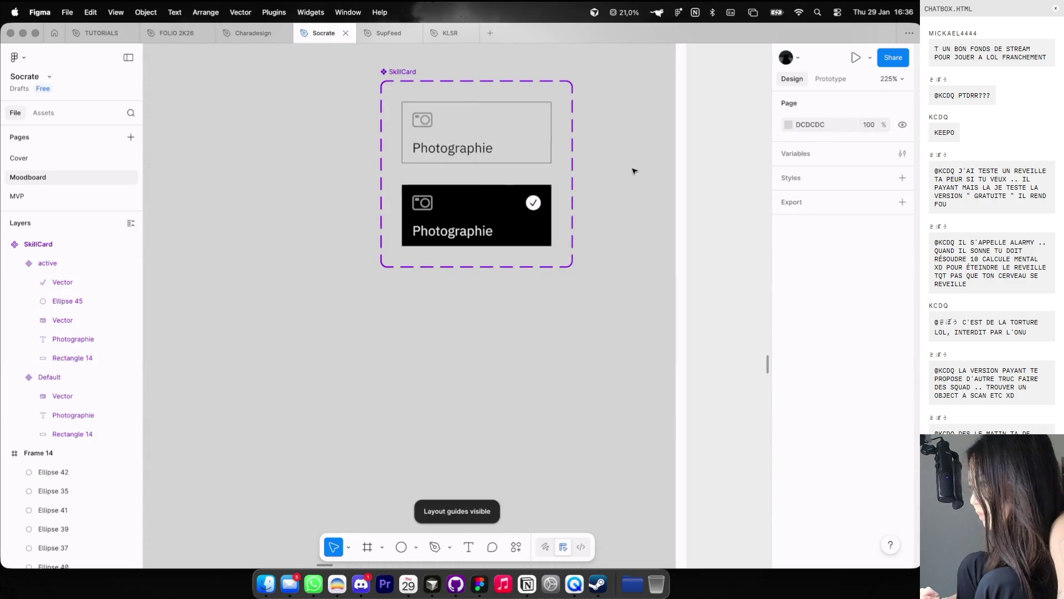
Step: Switch the third card in the Landing grid to the active variant
{"action": "scroll", "coordinate": [578, 174], "scroll_direction": "down", "scroll_amount": 3}
{"action": "scroll", "coordinate": [578, 173], "scroll_direction": "up", "scroll_amount": 3}
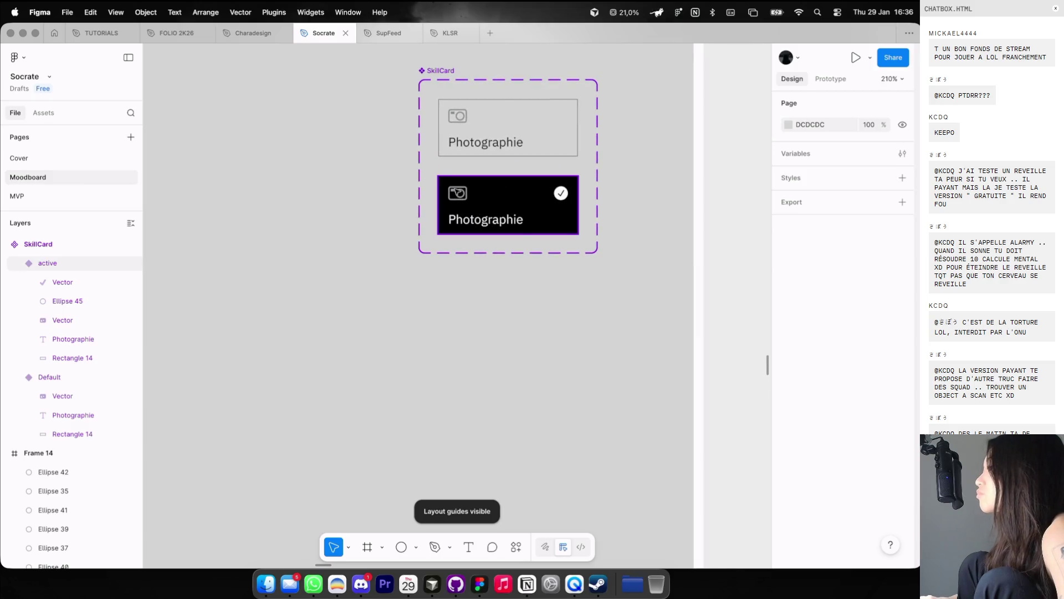
{"action": "left_click", "coordinate": [456, 194], "text": "super"}
{"action": "scroll", "coordinate": [478, 206], "scroll_direction": "right", "scroll_amount": 2}
{"action": "scroll", "coordinate": [501, 252], "scroll_direction": "right", "scroll_amount": 2}
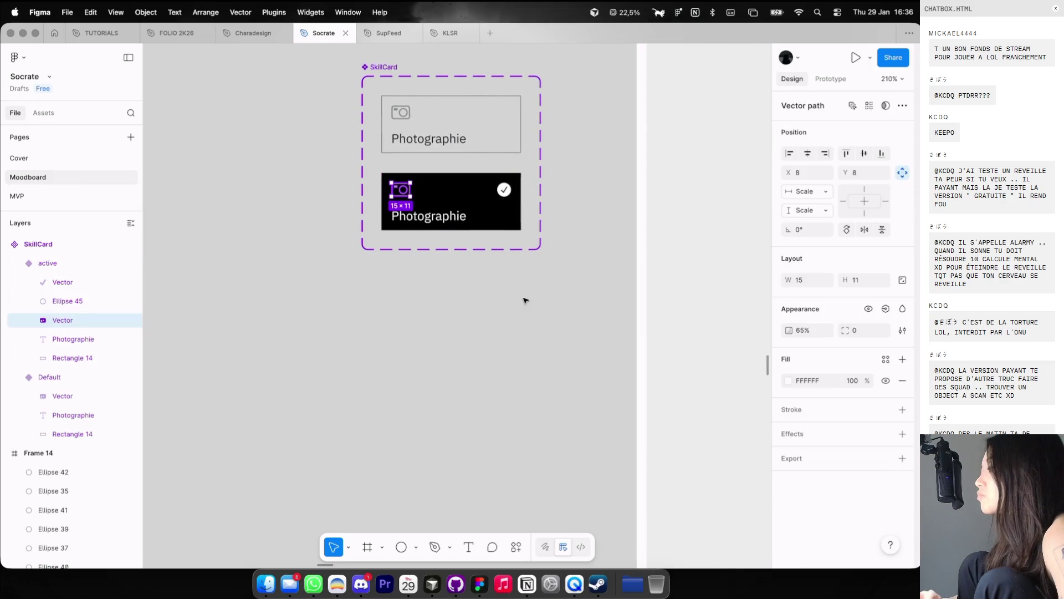
{"action": "scroll", "coordinate": [445, 280], "scroll_direction": "down", "scroll_amount": 5}
{"action": "scroll", "coordinate": [499, 272], "scroll_direction": "down", "scroll_amount": 2}
{"action": "left_click", "coordinate": [606, 261]}
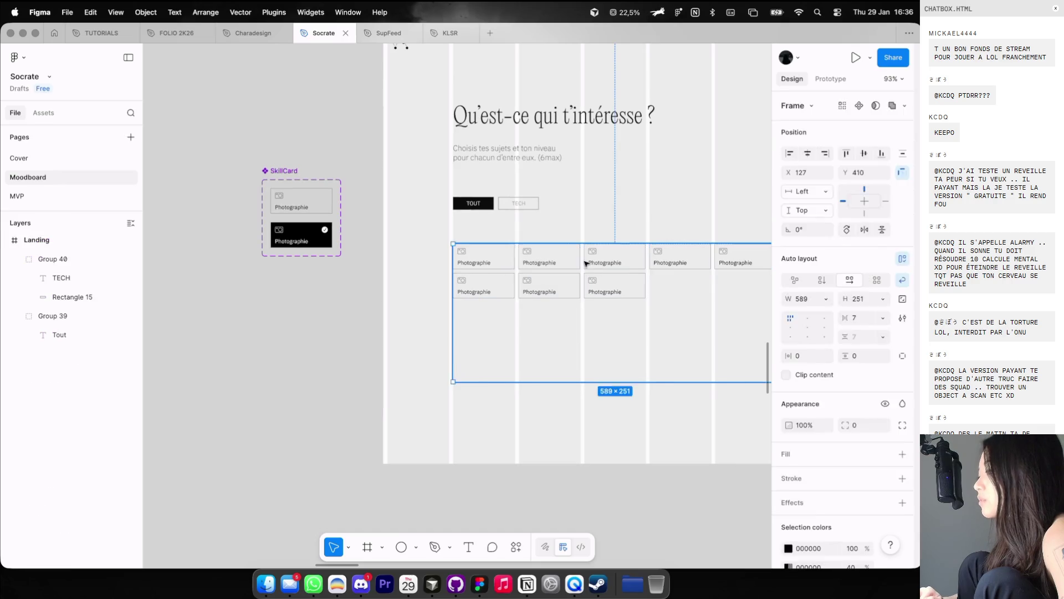
{"action": "left_click", "coordinate": [606, 261]}
{"action": "left_click", "coordinate": [864, 140]}
{"action": "left_click", "coordinate": [847, 152]}
Step: Hide the layout guides, select both SkillCard variants and enter a new corner radius
{"action": "left_click", "coordinate": [643, 172]}
{"action": "key", "text": "ctrl+g"}
{"action": "scroll", "coordinate": [643, 172], "scroll_direction": "right", "scroll_amount": 5}
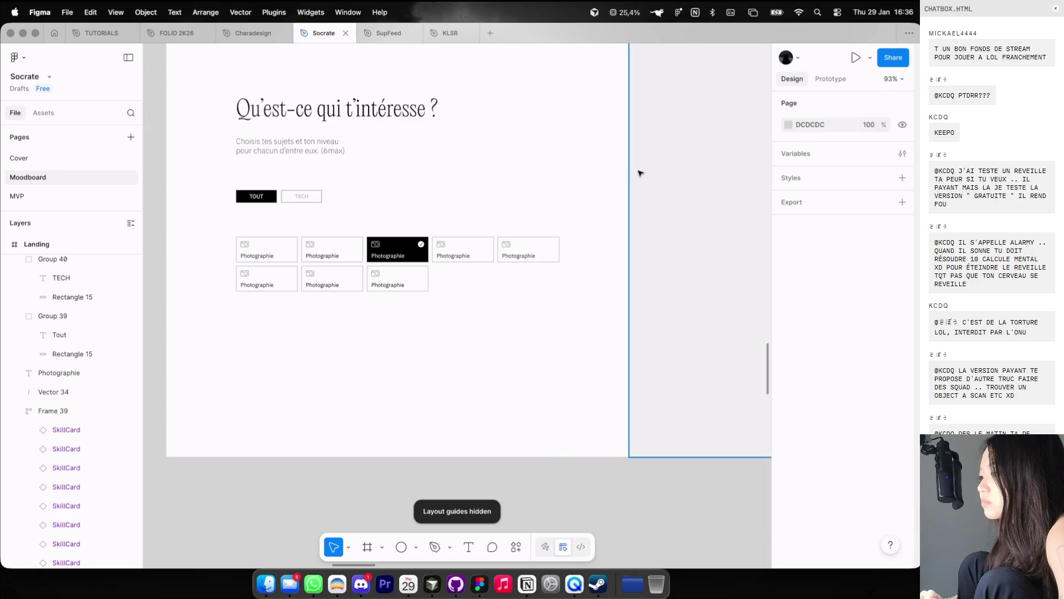
{"action": "scroll", "coordinate": [639, 172], "scroll_direction": "left", "scroll_amount": 5}
{"action": "left_click", "coordinate": [280, 178]}
{"action": "left_click", "coordinate": [270, 222], "text": "shift"}
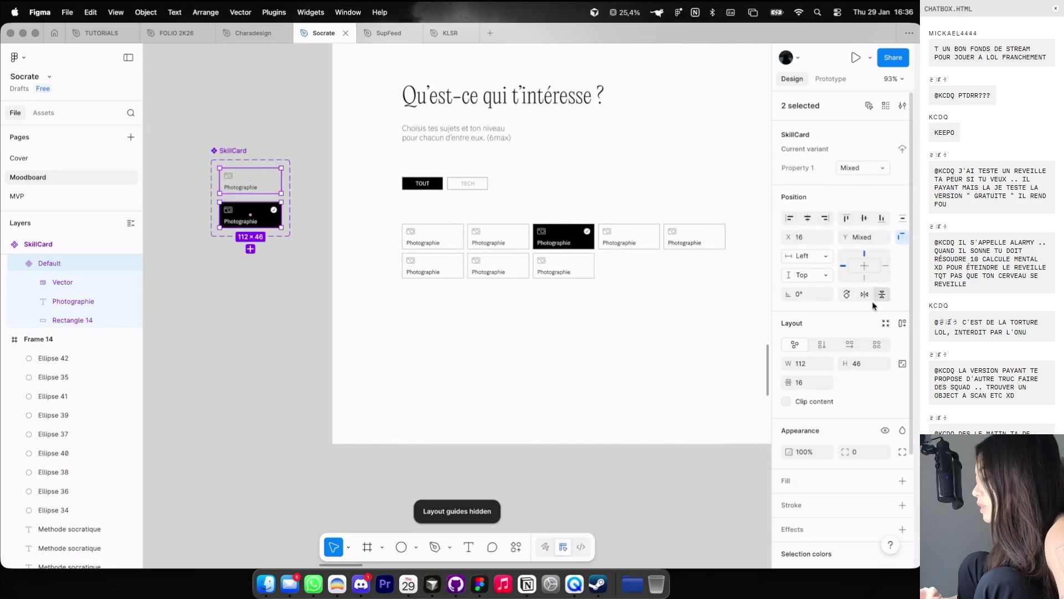
{"action": "type", "text": "8"}
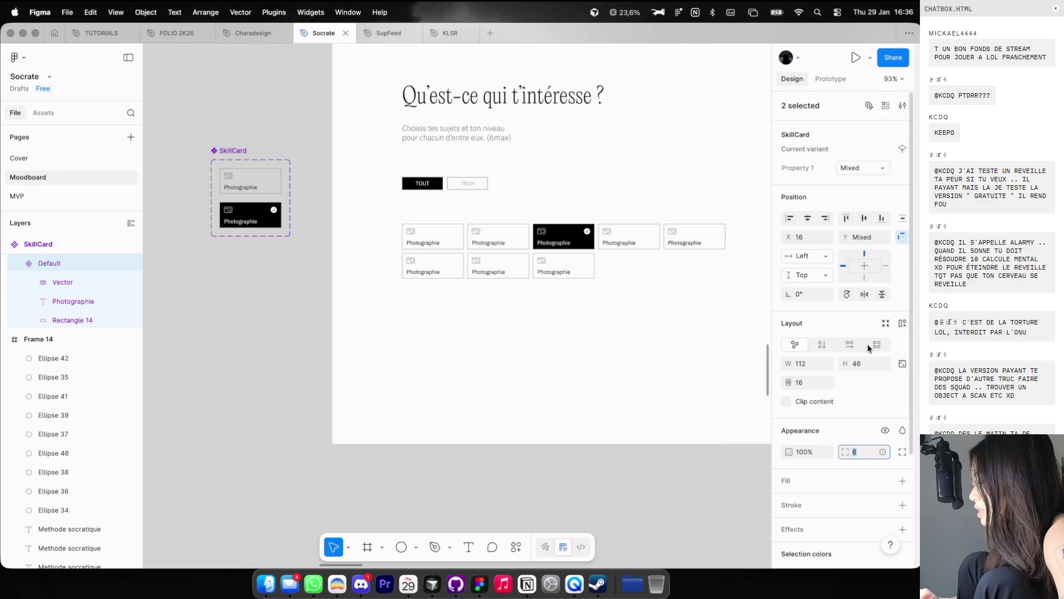
{"action": "scroll", "coordinate": [161, 268], "scroll_direction": "up", "scroll_amount": 5}
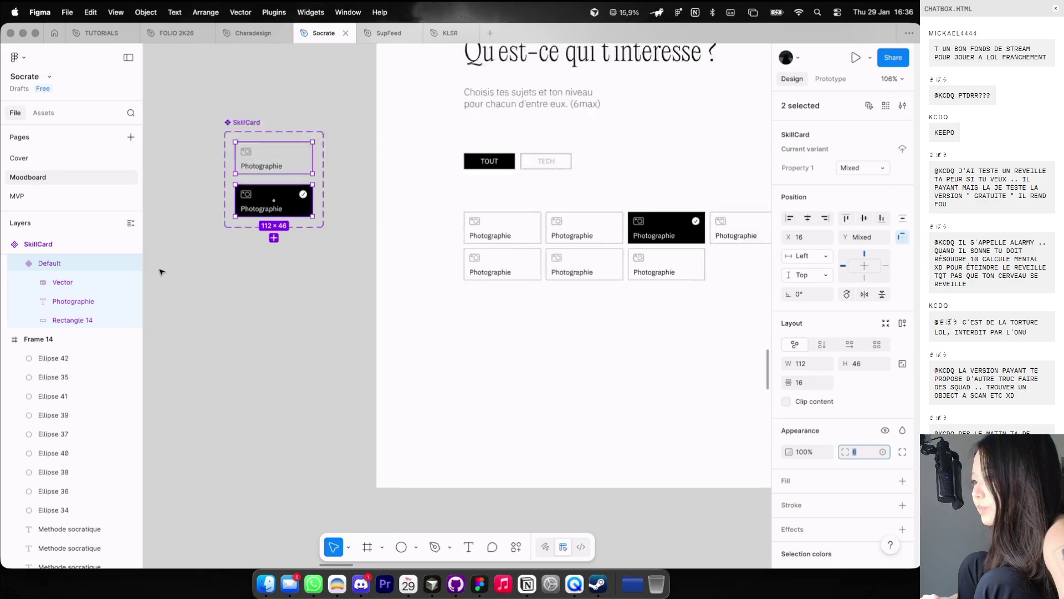
Step: Narrow the selection to the Default variant, then pick the active card's Rectangle 14
{"action": "left_click", "coordinate": [288, 193]}
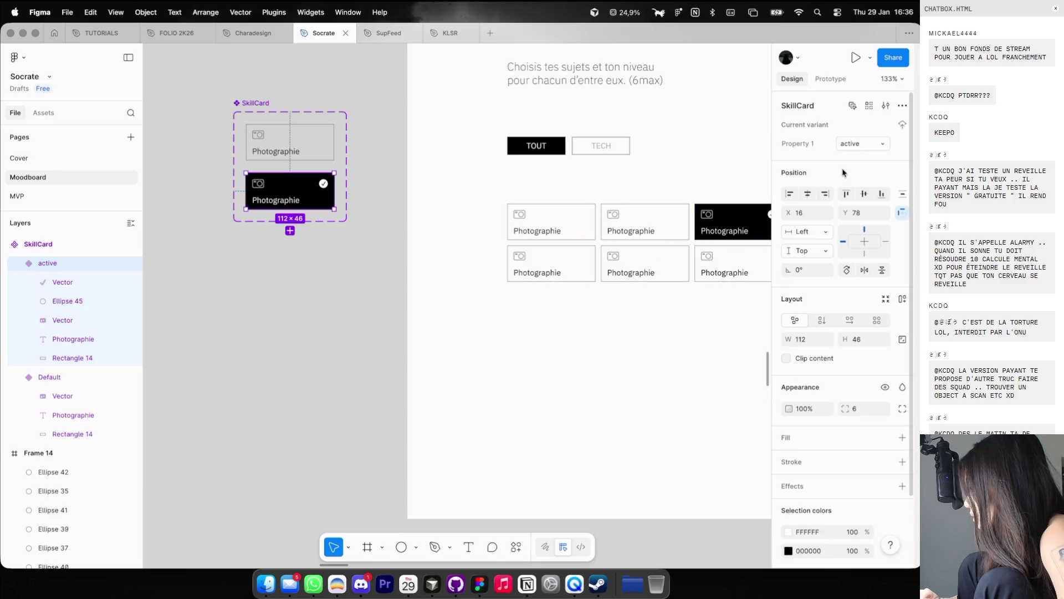
{"action": "left_click", "coordinate": [298, 275]}
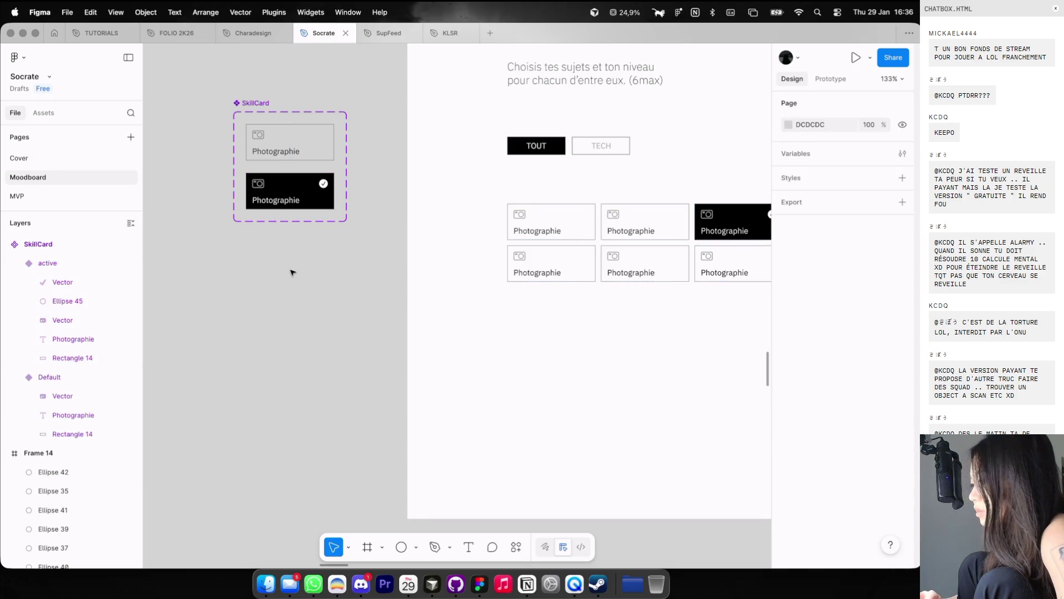
{"action": "left_click", "coordinate": [291, 146]}
{"action": "left_click", "coordinate": [72, 433]}
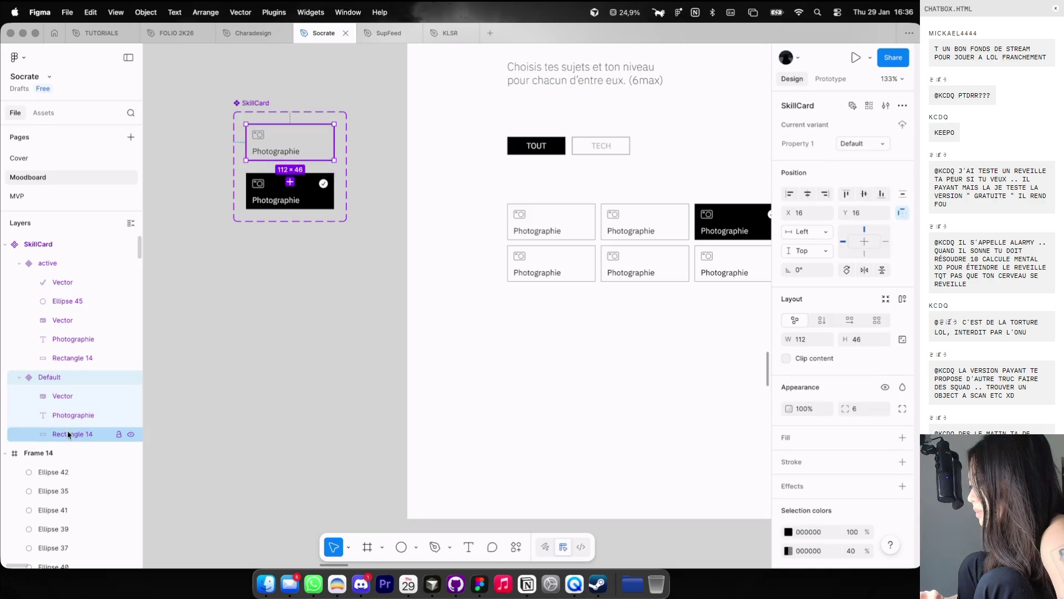
Step: Set the corner radius of both cards' Rectangle 14 layers to 2
{"action": "left_click", "coordinate": [66, 358], "text": "shift"}
{"action": "scroll", "coordinate": [399, 363], "scroll_direction": "right", "scroll_amount": 3}
{"action": "scroll", "coordinate": [399, 363], "scroll_direction": "down", "scroll_amount": 3}
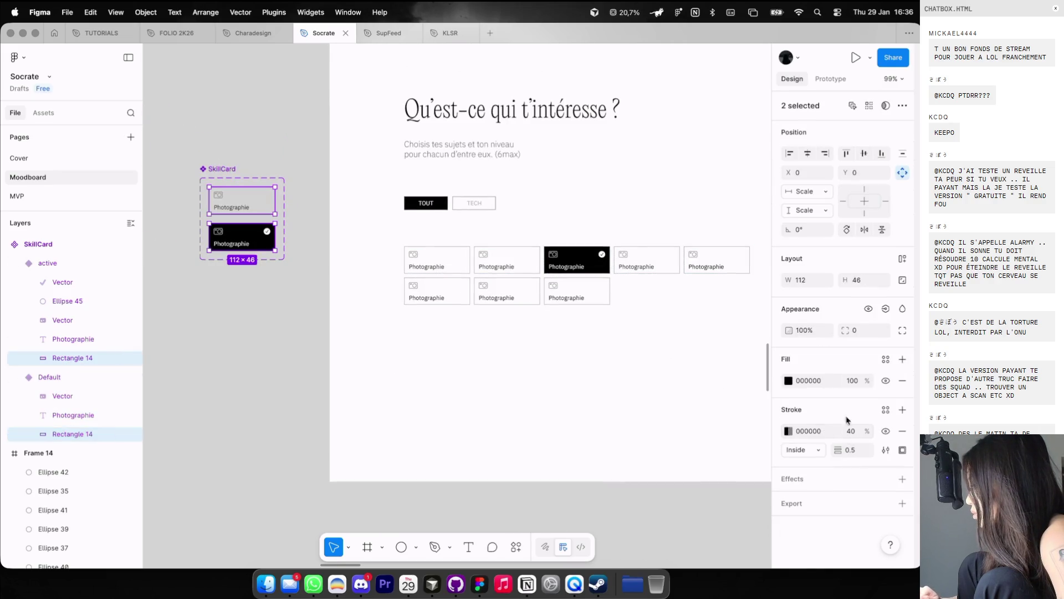
{"action": "type", "text": "8"}
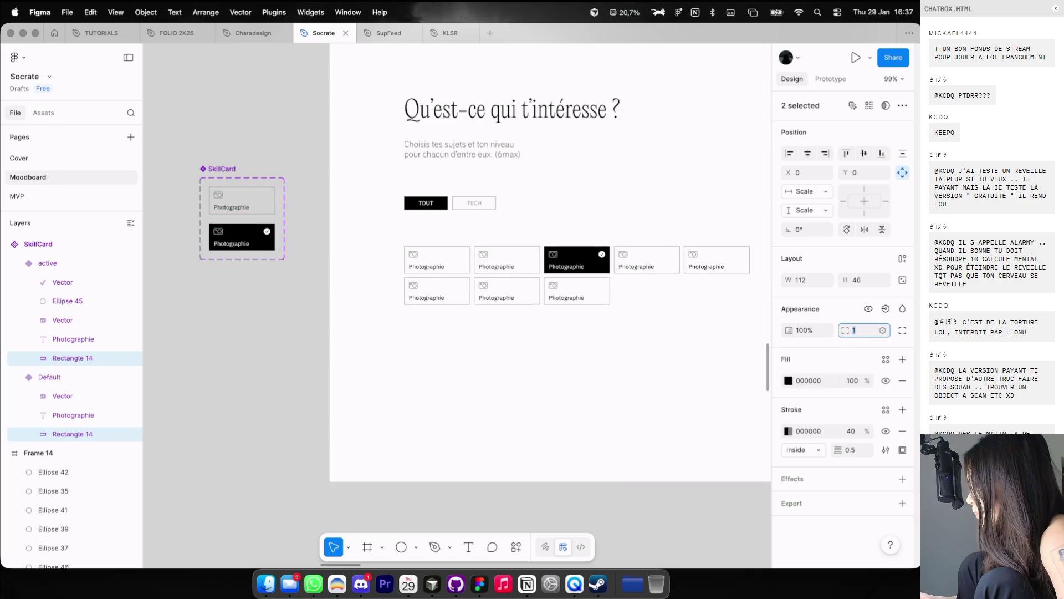
{"action": "scroll", "coordinate": [575, 394], "scroll_direction": "right", "scroll_amount": 3}
{"action": "scroll", "coordinate": [762, 261], "scroll_direction": "down", "scroll_amount": 3}
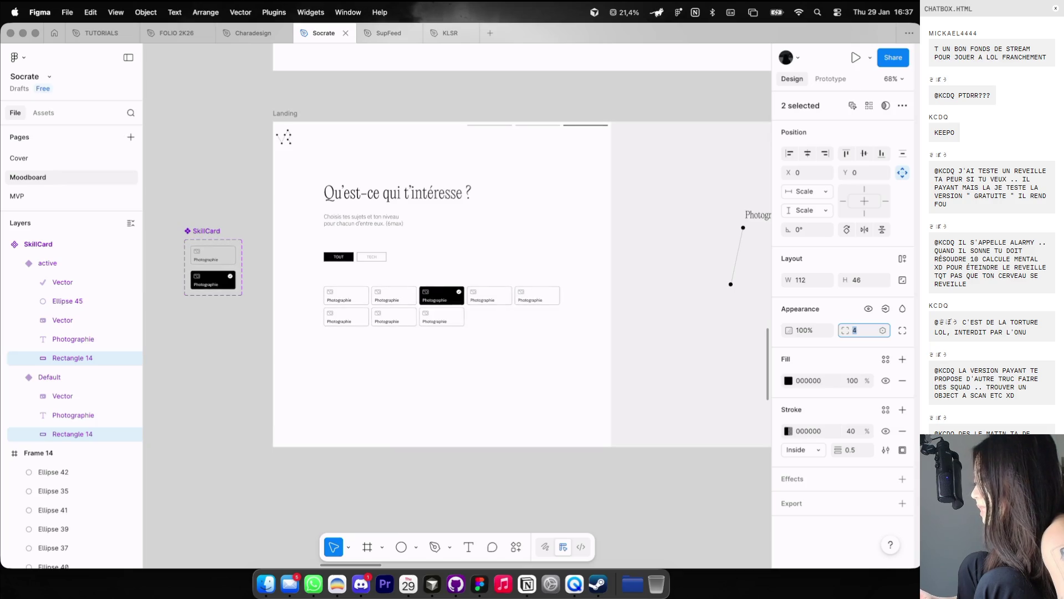
{"action": "scroll", "coordinate": [549, 372], "scroll_direction": "up", "scroll_amount": 2}
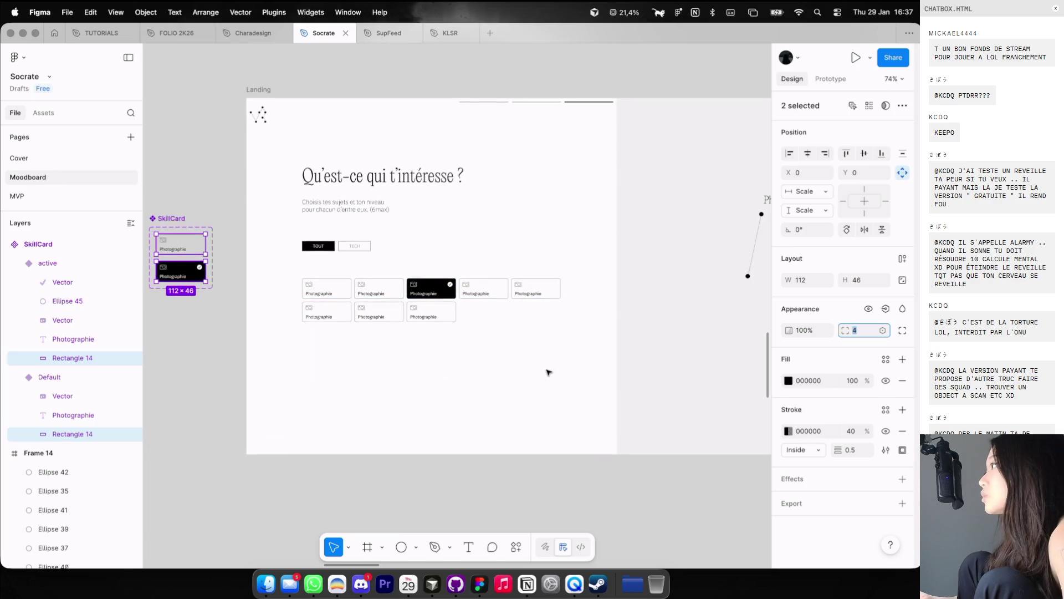
{"action": "key", "text": "Down"}
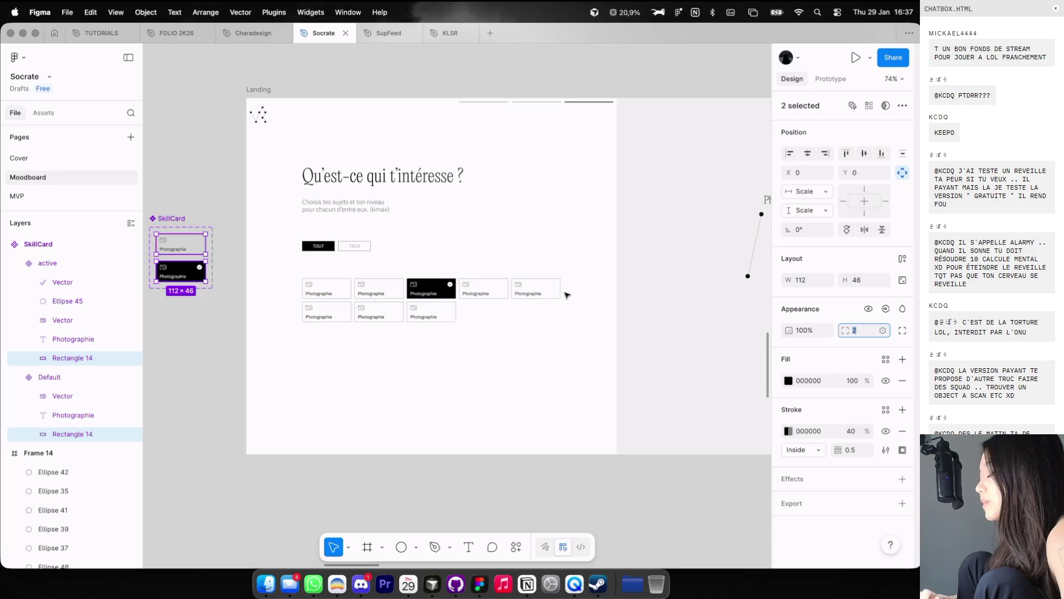
{"action": "scroll", "coordinate": [565, 293], "scroll_direction": "up", "scroll_amount": 10}
{"action": "scroll", "coordinate": [566, 294], "scroll_direction": "up", "scroll_amount": 2}
{"action": "key", "text": "Up"}
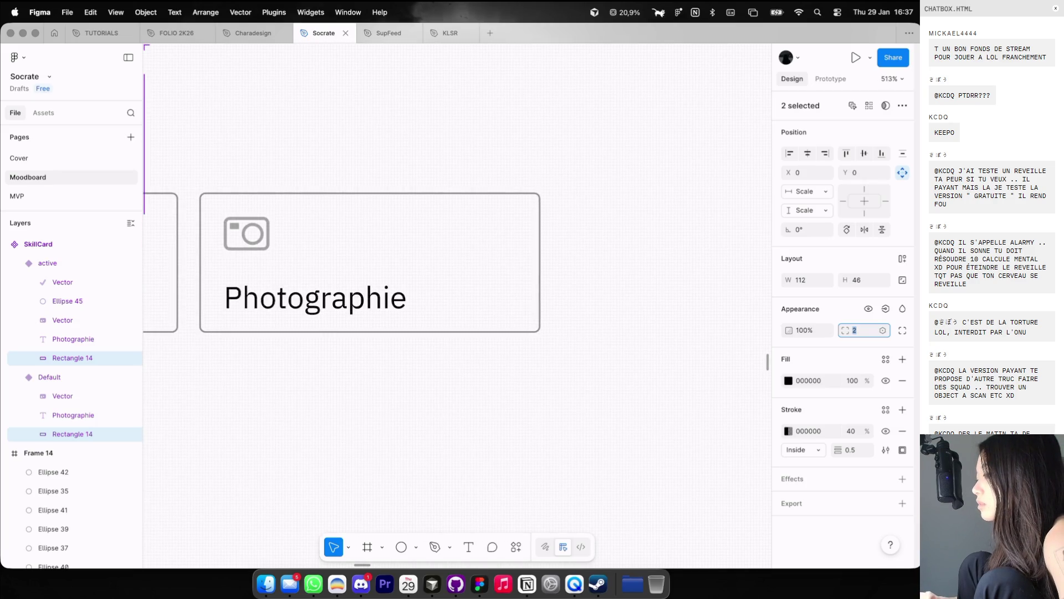
{"action": "scroll", "coordinate": [479, 274], "scroll_direction": "down", "scroll_amount": 3}
{"action": "scroll", "coordinate": [480, 273], "scroll_direction": "down", "scroll_amount": 2}
{"action": "scroll", "coordinate": [479, 273], "scroll_direction": "down", "scroll_amount": 4}
{"action": "scroll", "coordinate": [480, 274], "scroll_direction": "down", "scroll_amount": 3}
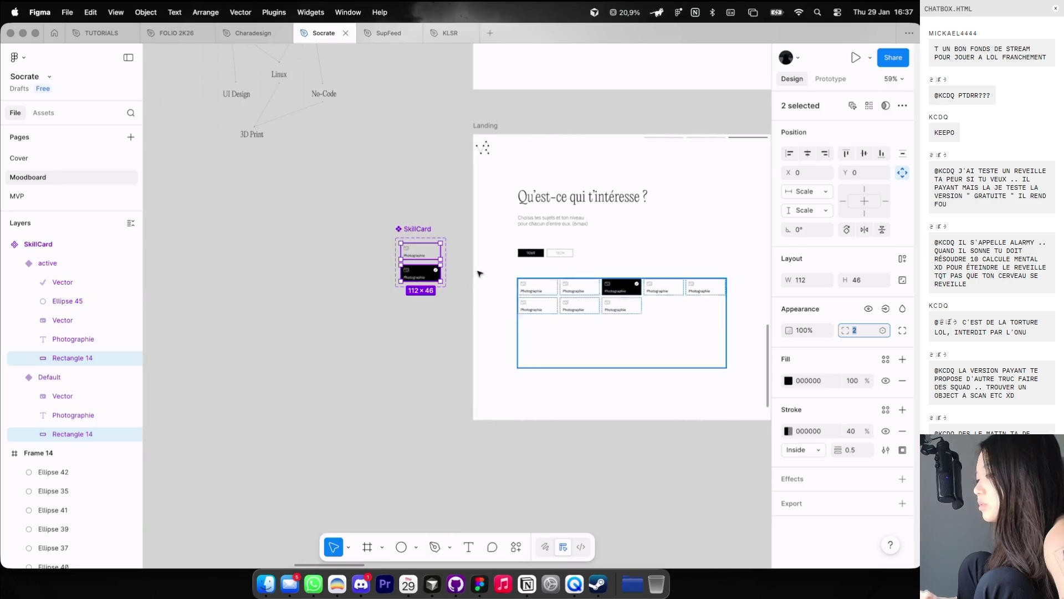
{"action": "scroll", "coordinate": [479, 273], "scroll_direction": "up", "scroll_amount": 2}
Step: Lower the Default card's Rectangle 14 outline opacity to 20%
{"action": "left_click", "coordinate": [54, 359]}
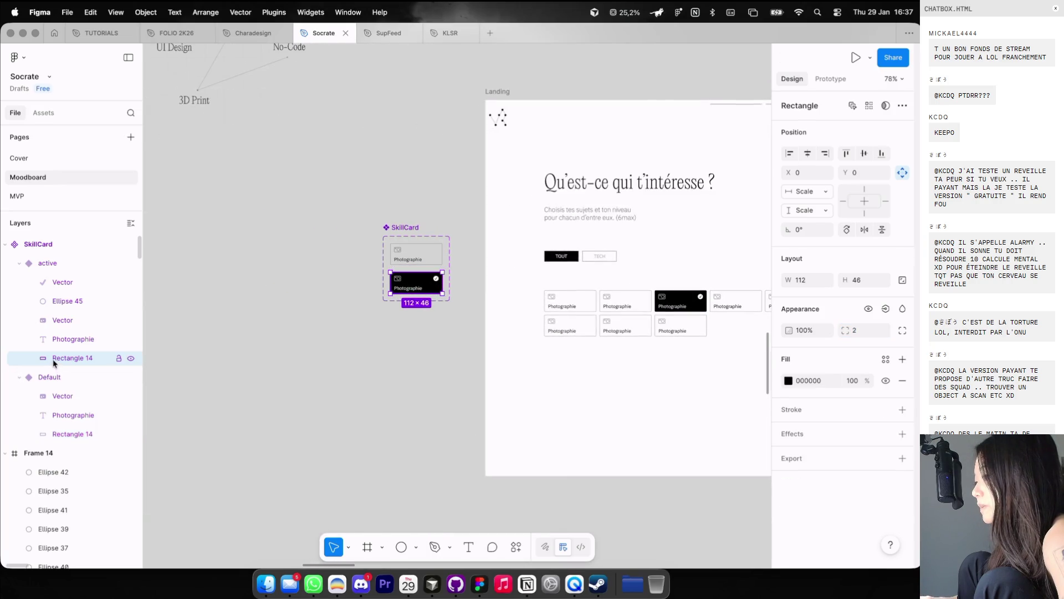
{"action": "left_click", "coordinate": [55, 434]}
{"action": "scroll", "coordinate": [681, 315], "scroll_direction": "right", "scroll_amount": 3}
{"action": "scroll", "coordinate": [682, 315], "scroll_direction": "up", "scroll_amount": 2}
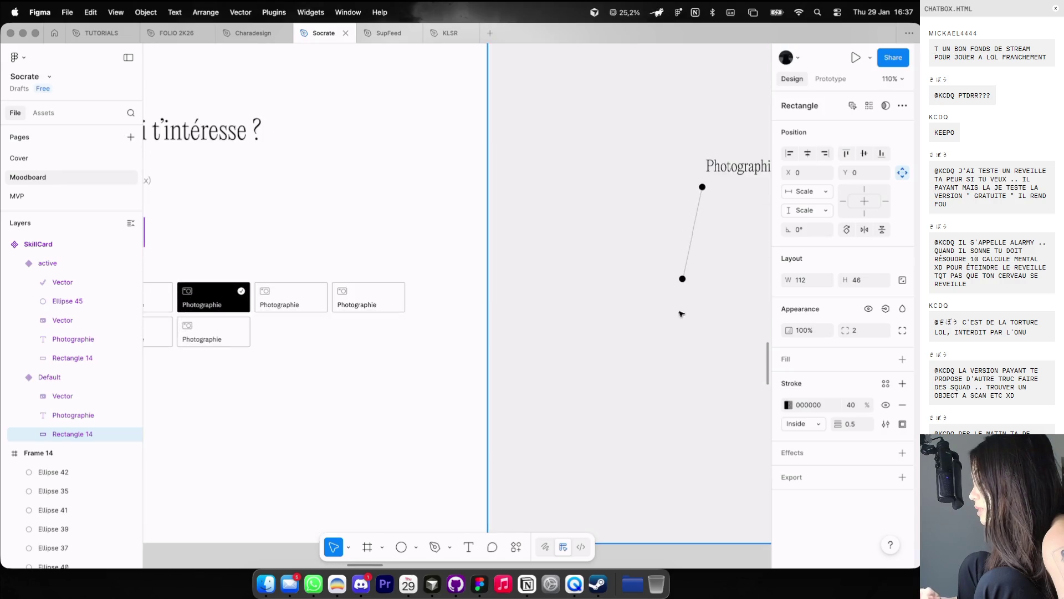
{"action": "scroll", "coordinate": [681, 314], "scroll_direction": "left", "scroll_amount": 3}
{"action": "scroll", "coordinate": [681, 314], "scroll_direction": "down", "scroll_amount": 2}
{"action": "left_click", "coordinate": [859, 409]}
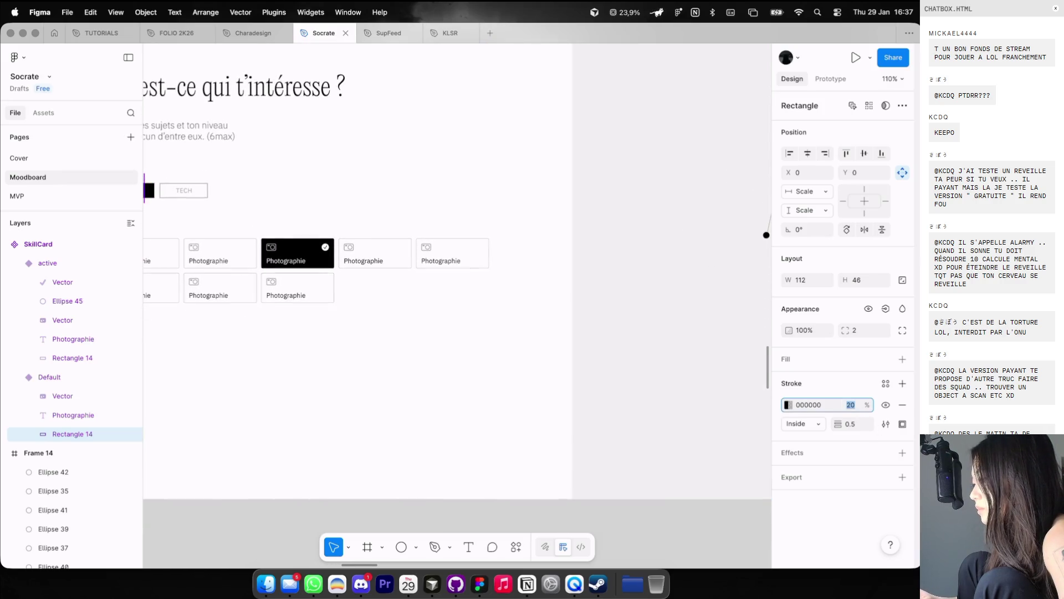
{"action": "key", "text": "shift+Down"}
{"action": "scroll", "coordinate": [589, 360], "scroll_direction": "down", "scroll_amount": 3}
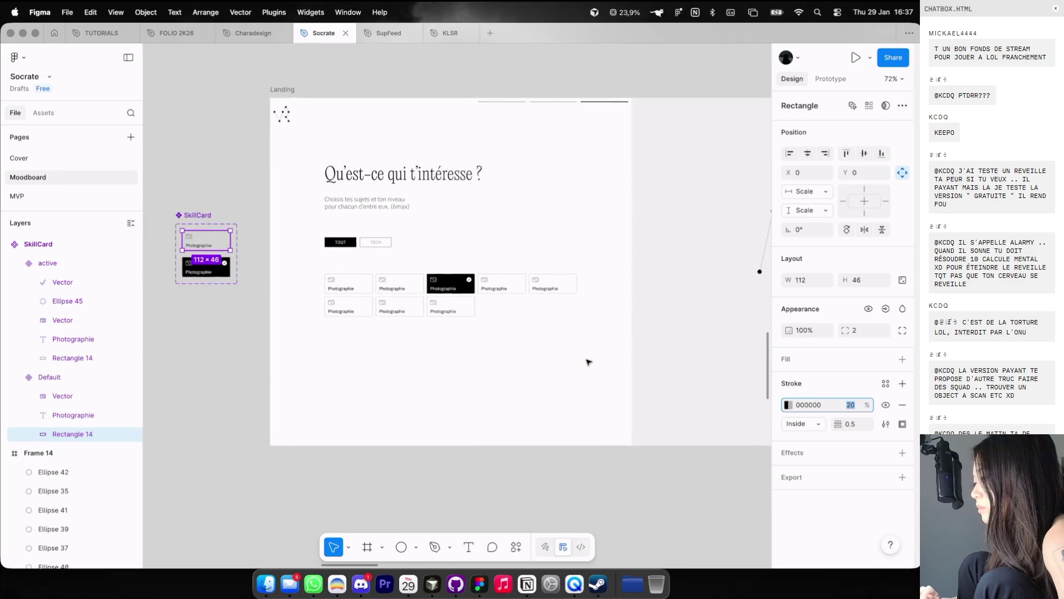
{"action": "left_click", "coordinate": [247, 259]}
{"action": "scroll", "coordinate": [248, 259], "scroll_direction": "up", "scroll_amount": 2}
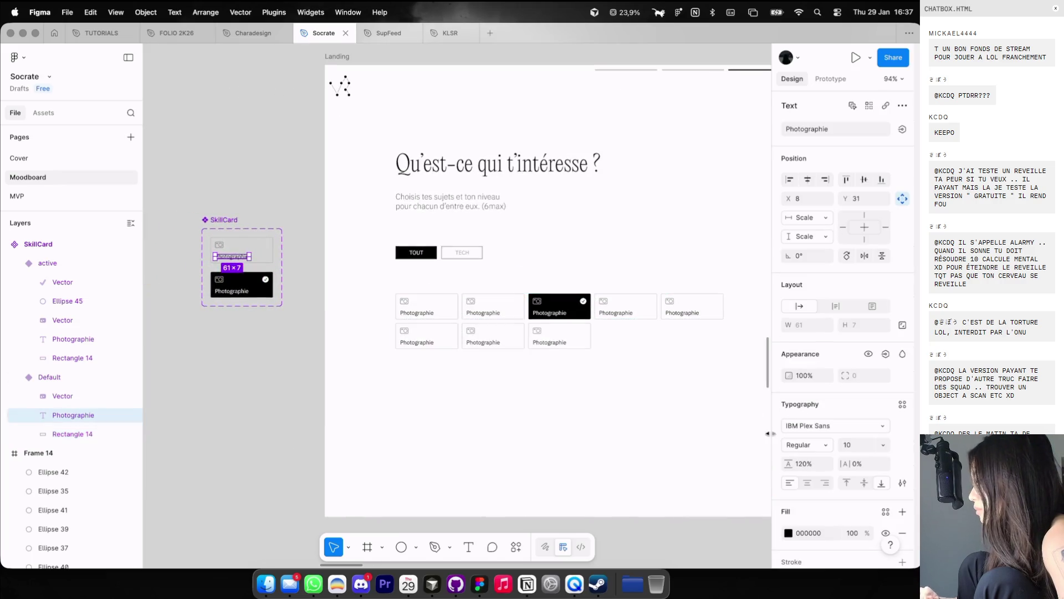
Step: Lower the Default card's Photographie label opacity so it reads lighter
{"action": "scroll", "coordinate": [714, 474], "scroll_direction": "down", "scroll_amount": 3}
{"action": "scroll", "coordinate": [713, 474], "scroll_direction": "right", "scroll_amount": 4}
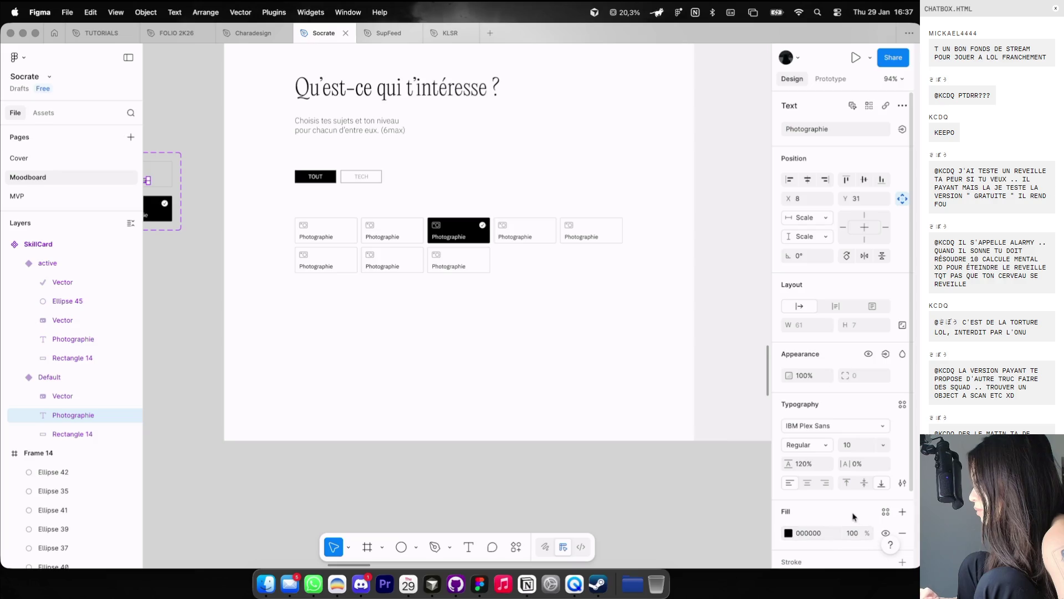
{"action": "key", "text": "shift+Down"}
{"action": "key", "text": "shift+Down"}
{"action": "type", "text": "50"}
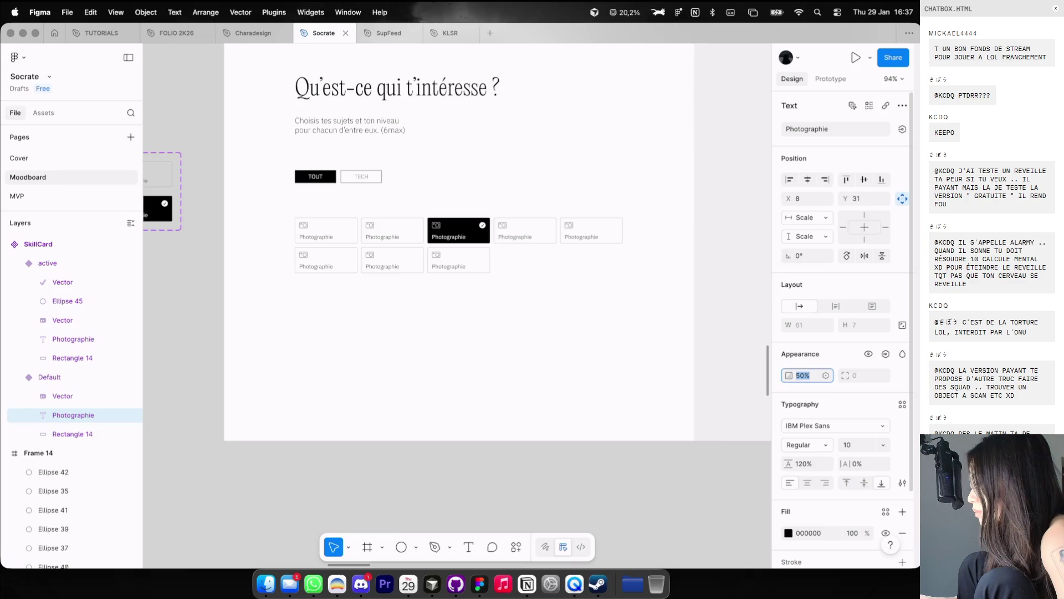
{"action": "left_click", "coordinate": [657, 378]}
Step: Switch to the Dia browser and open the 'skill tree constellation' Cosmos tab
{"action": "scroll", "coordinate": [656, 380], "scroll_direction": "down", "scroll_amount": 5}
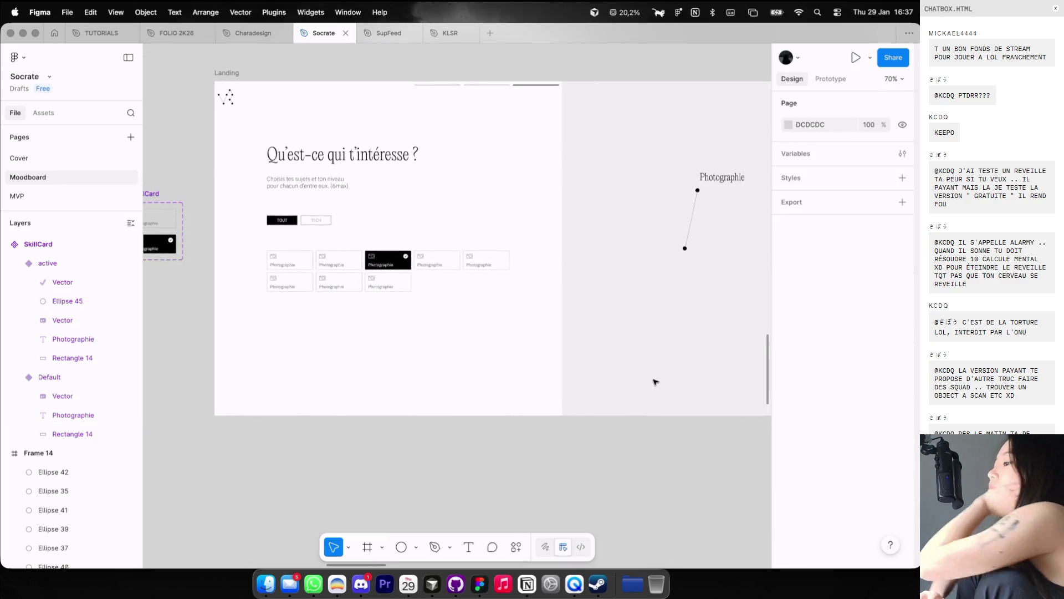
{"action": "scroll", "coordinate": [657, 396], "scroll_direction": "right", "scroll_amount": 5}
{"action": "scroll", "coordinate": [657, 395], "scroll_direction": "up", "scroll_amount": 1}
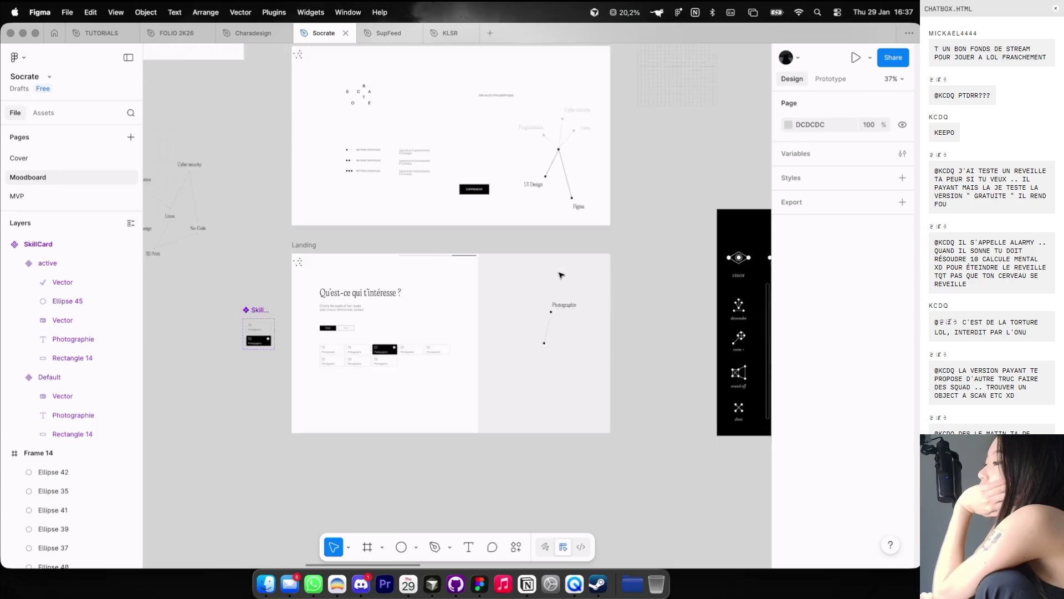
{"action": "scroll", "coordinate": [561, 275], "scroll_direction": "down", "scroll_amount": 5}
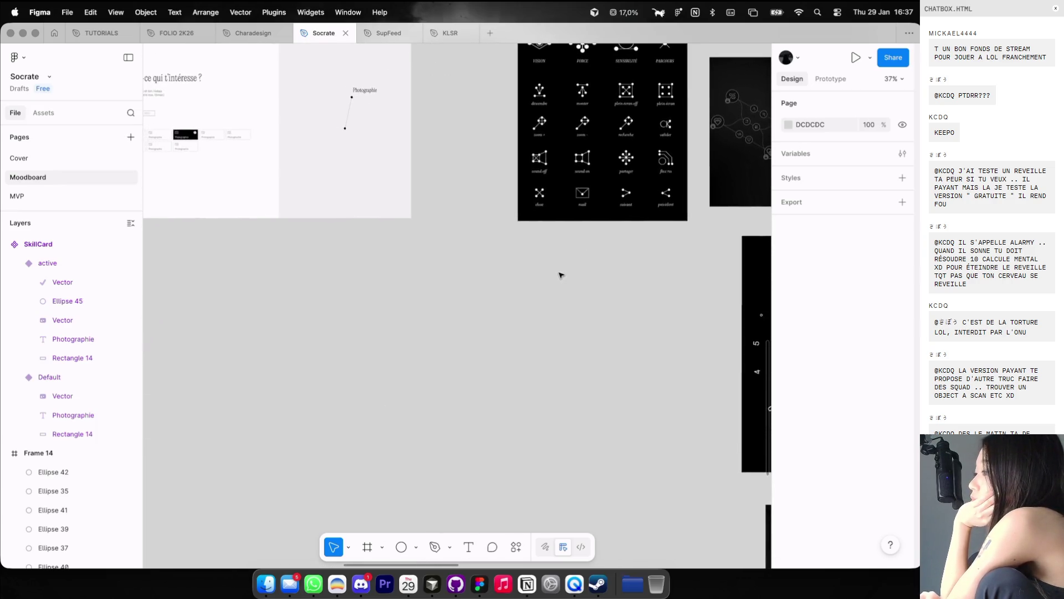
{"action": "key", "text": "ctrl+Left"}
{"action": "left_click", "coordinate": [466, 40]}
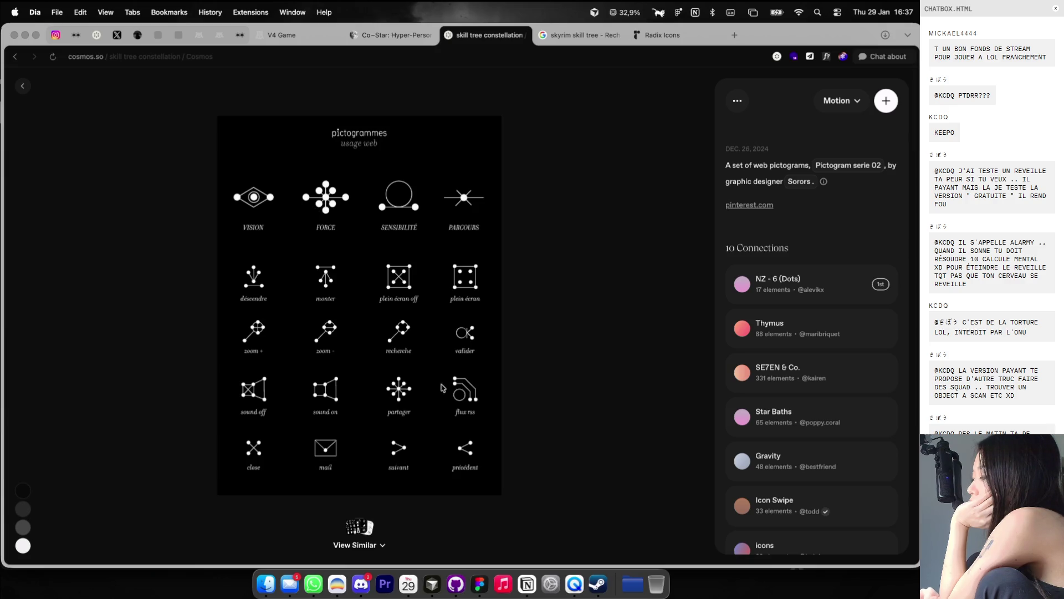
Step: Scroll through the 'Pictogram serie 02' web-pictogram reference sheet on Cosmos
{"action": "scroll", "coordinate": [445, 399], "scroll_direction": "up", "scroll_amount": 3}
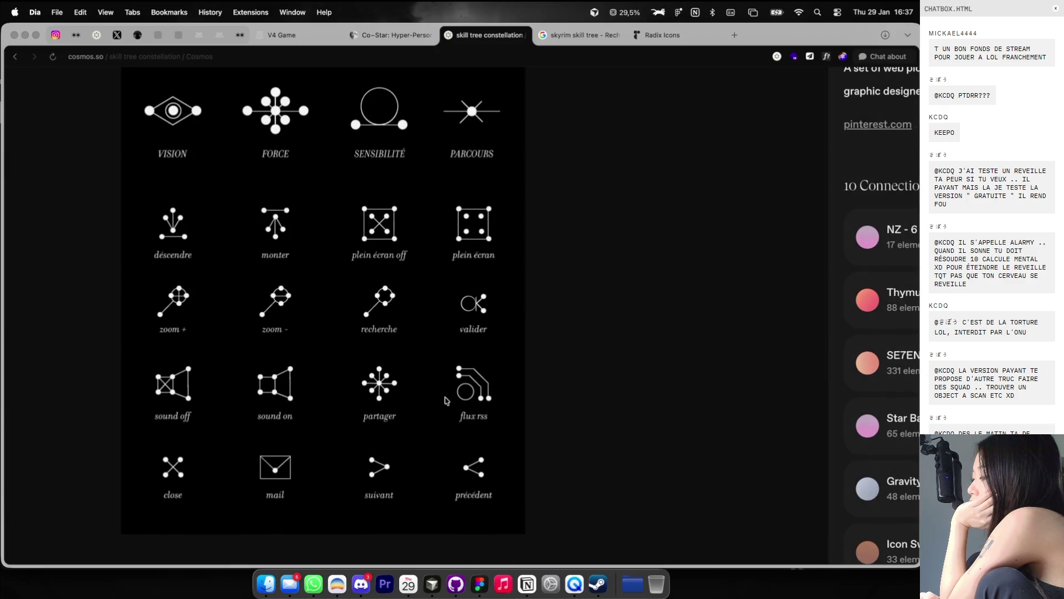
{"action": "scroll", "coordinate": [445, 399], "scroll_direction": "down", "scroll_amount": 3}
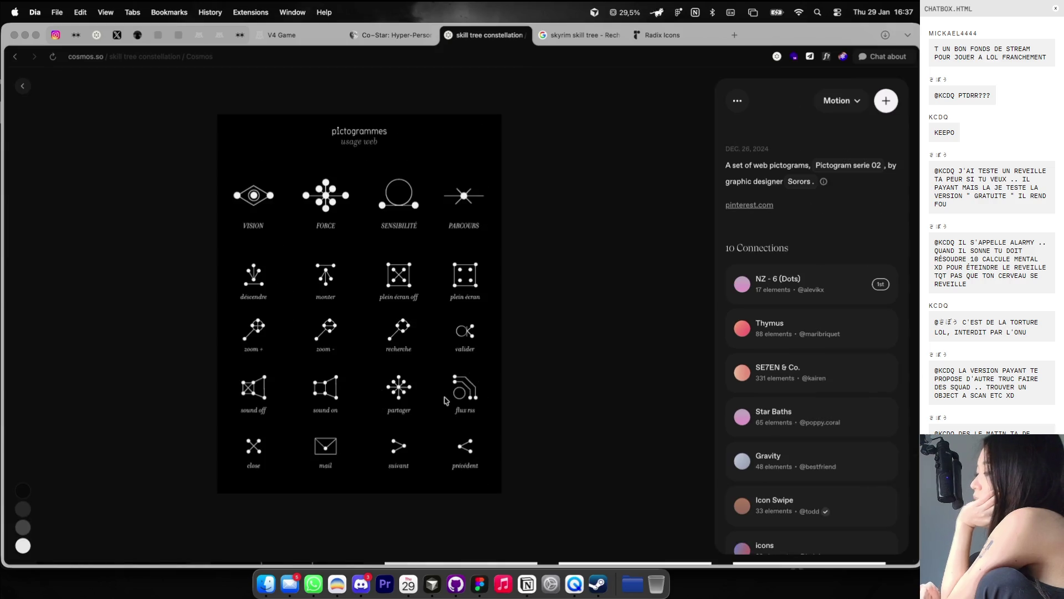
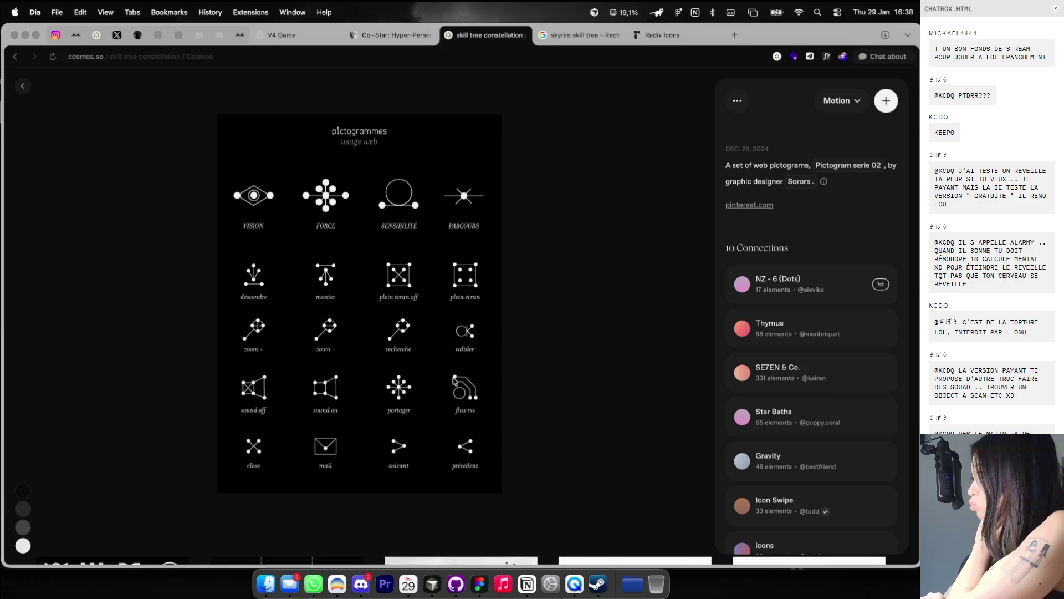
Step: Switch to the V4 Game tab and reload the game page
{"action": "scroll", "coordinate": [454, 381], "scroll_direction": "down", "scroll_amount": 3}
{"action": "scroll", "coordinate": [453, 381], "scroll_direction": "down", "scroll_amount": 2}
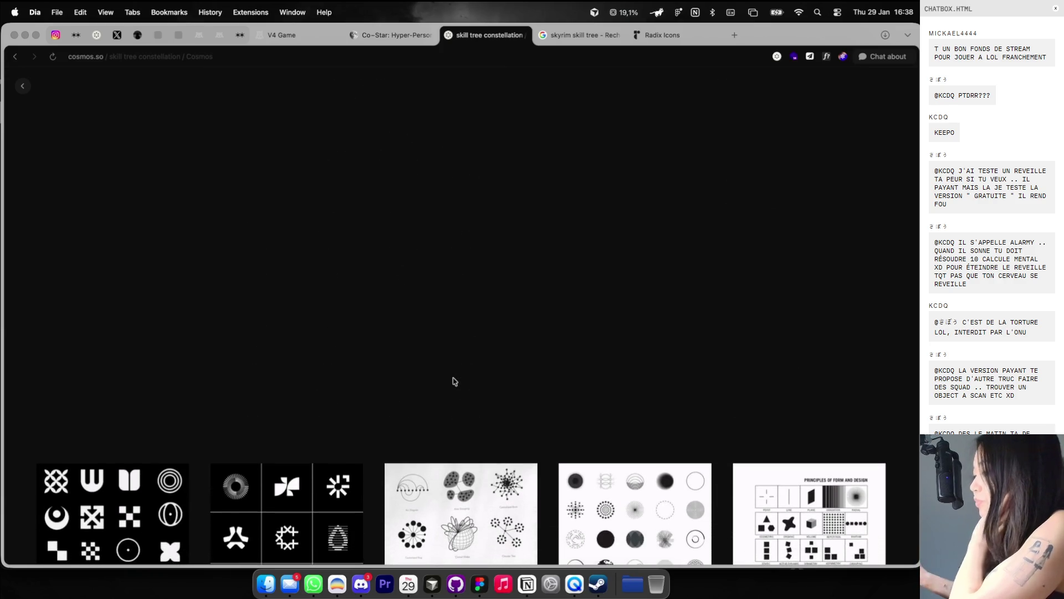
{"action": "scroll", "coordinate": [453, 380], "scroll_direction": "up", "scroll_amount": 4}
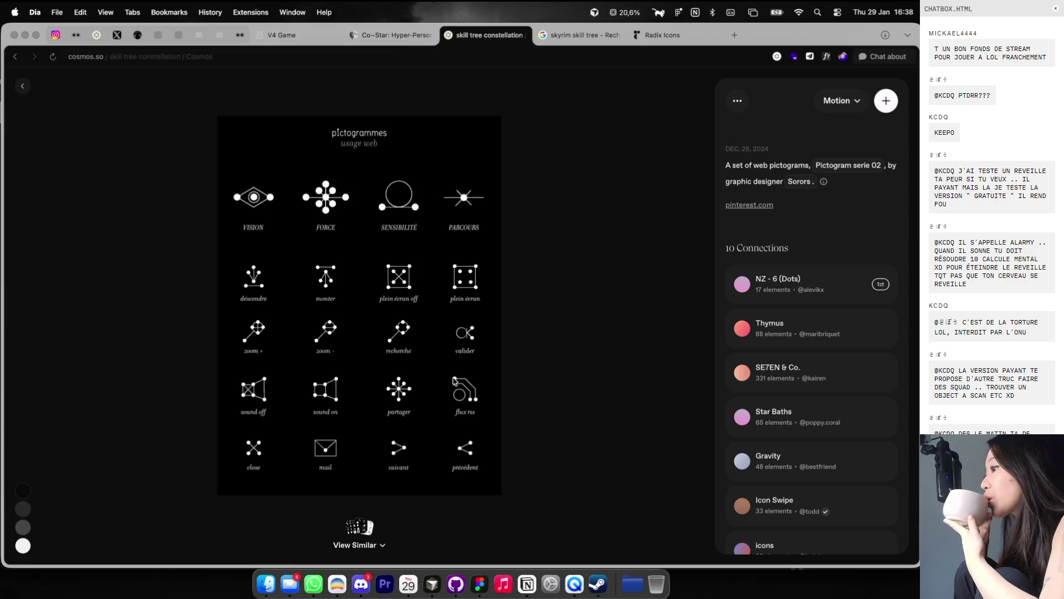
{"action": "left_click", "coordinate": [274, 35]}
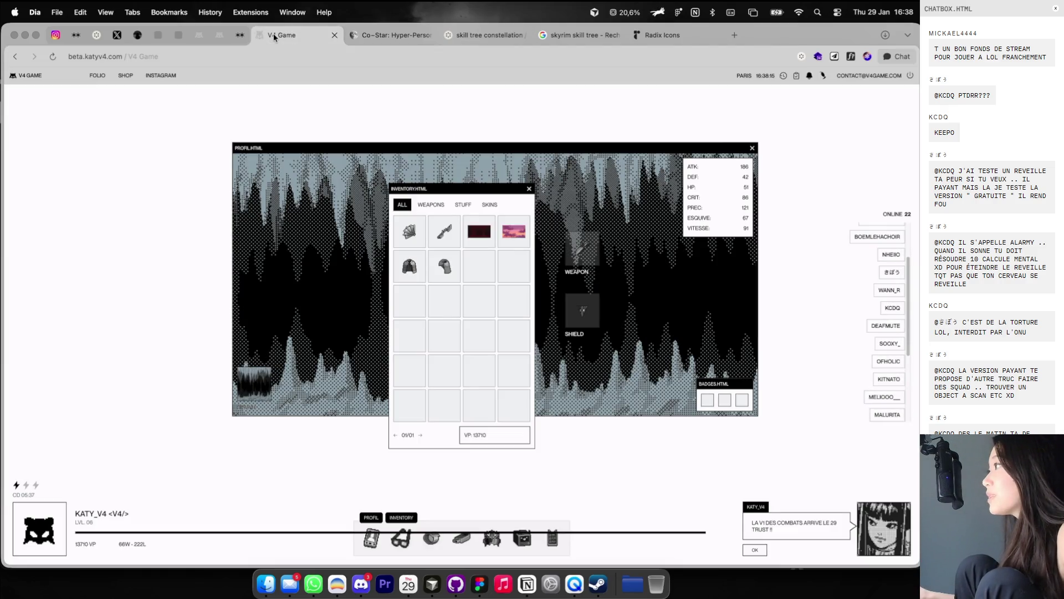
{"action": "key", "text": "super+r"}
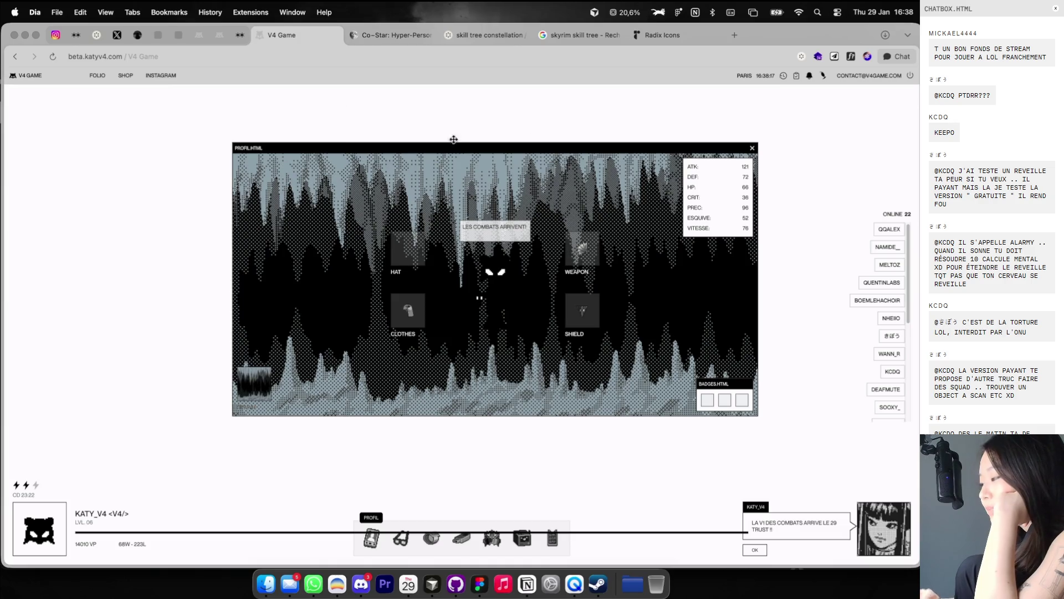
{"action": "left_click_drag", "start_coordinate": [751, 144], "coordinate": [751, 144]}
Step: Replay the most recent fight from COMBATS history to its final round, then close it
{"action": "left_click", "coordinate": [783, 76]}
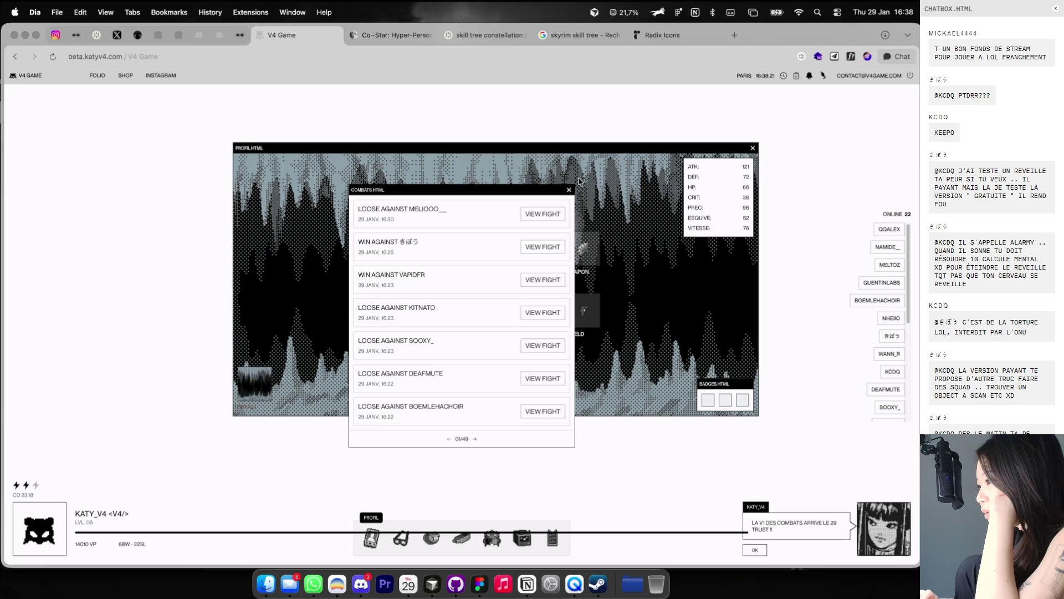
{"action": "left_click", "coordinate": [548, 213]}
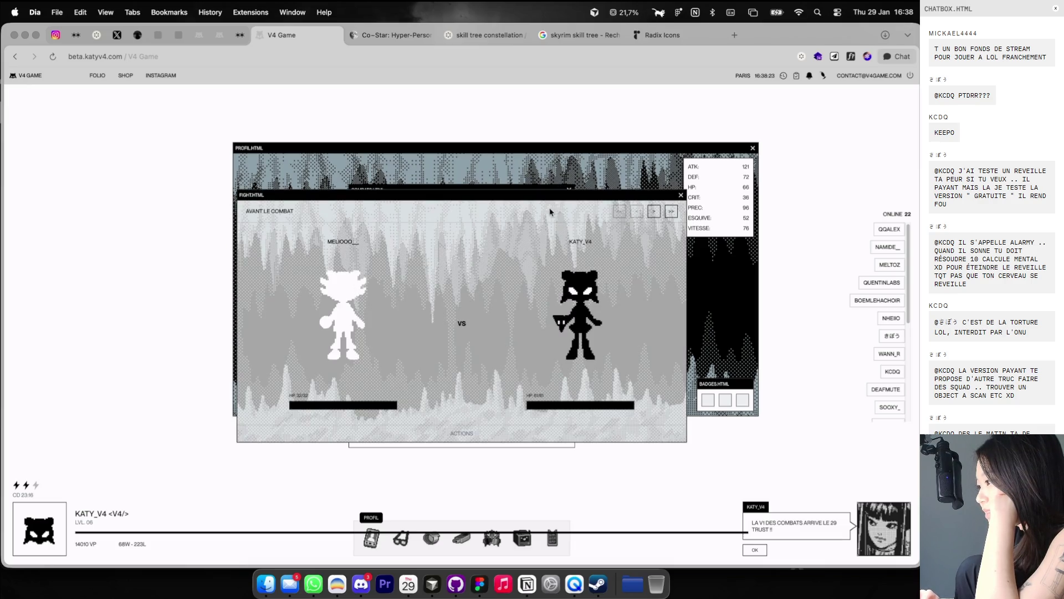
{"action": "left_click", "coordinate": [654, 212]}
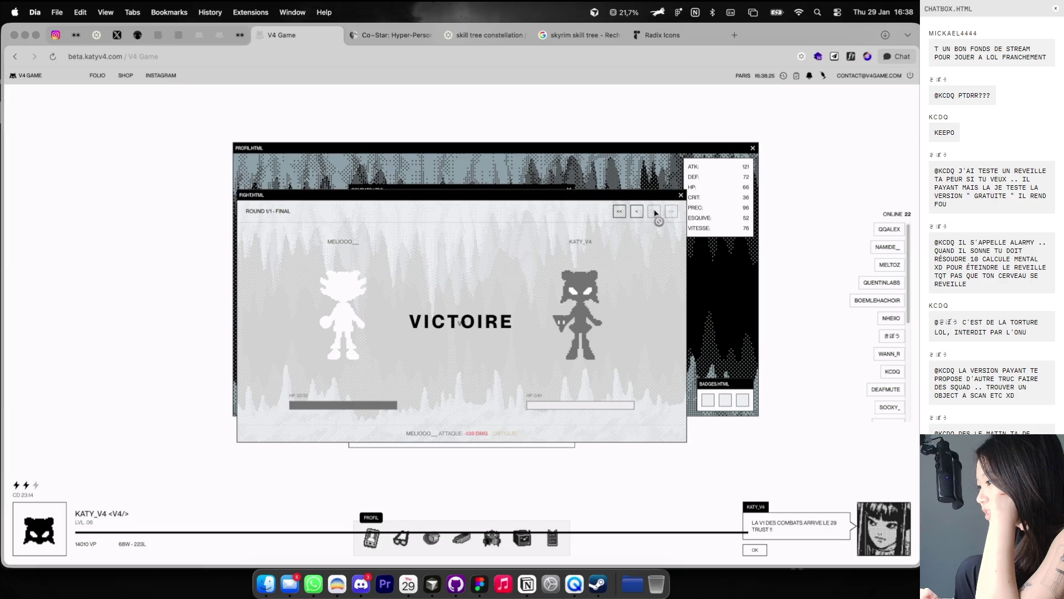
{"action": "left_click", "coordinate": [682, 197]}
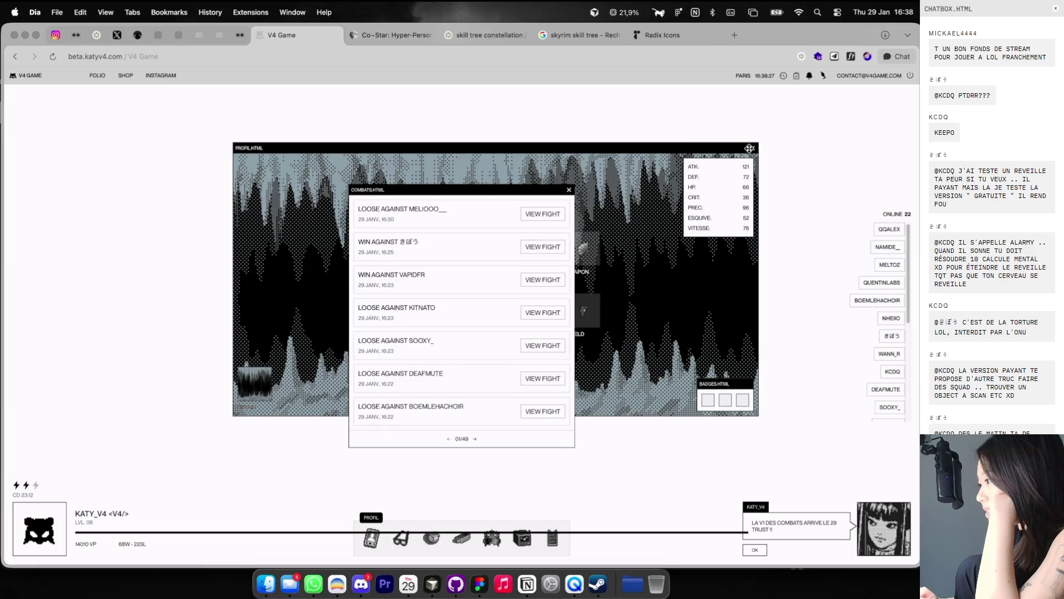
{"action": "left_click", "coordinate": [646, 203]}
{"action": "left_click", "coordinate": [569, 191]}
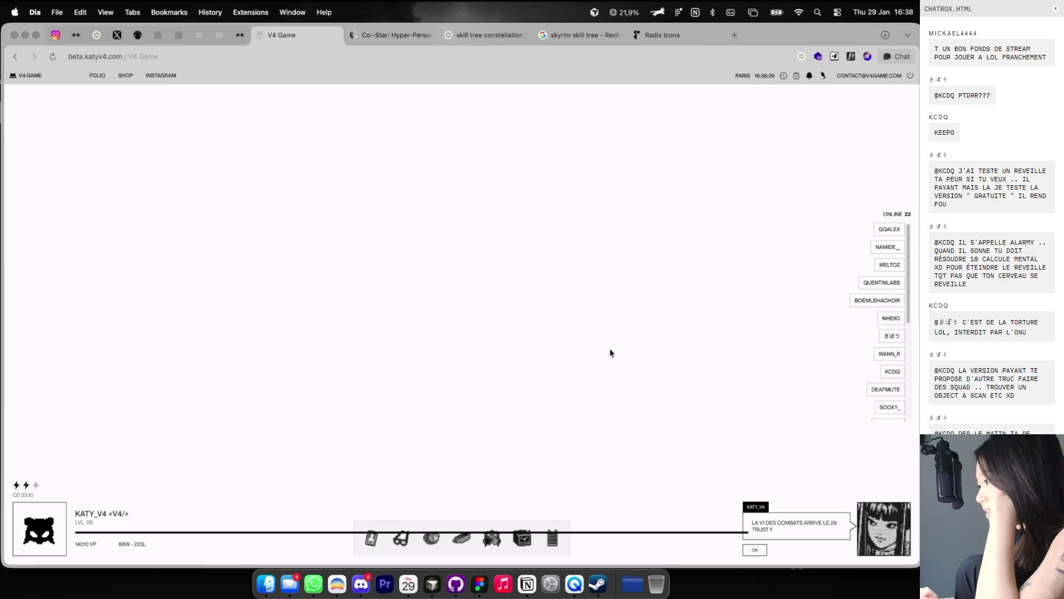
Step: Page forward in the LEADER board, view the first listed player's profile, then close the panels
{"action": "left_click", "coordinate": [491, 540]}
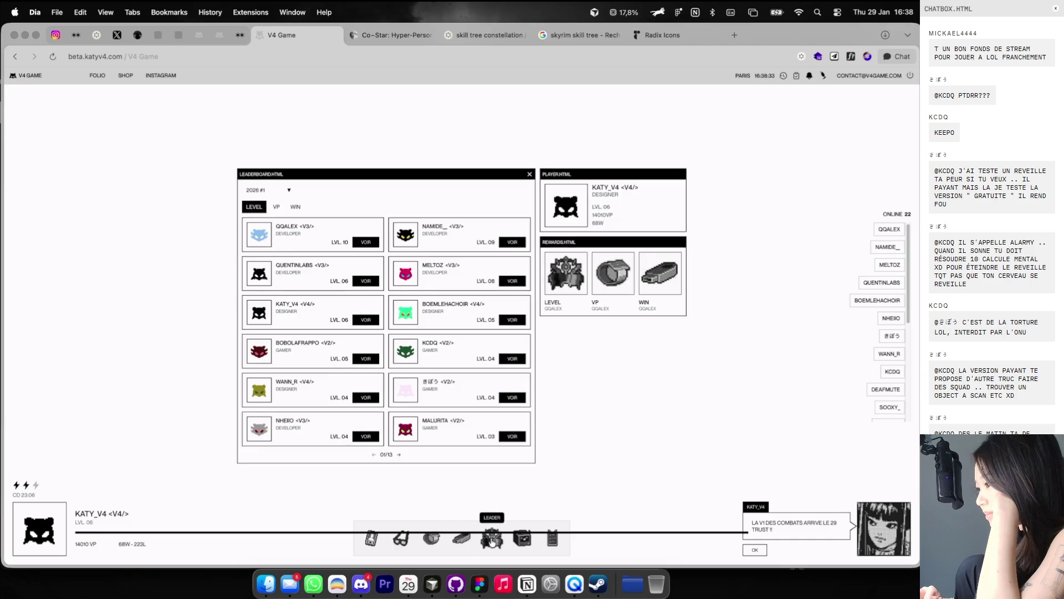
{"action": "left_click", "coordinate": [399, 455]}
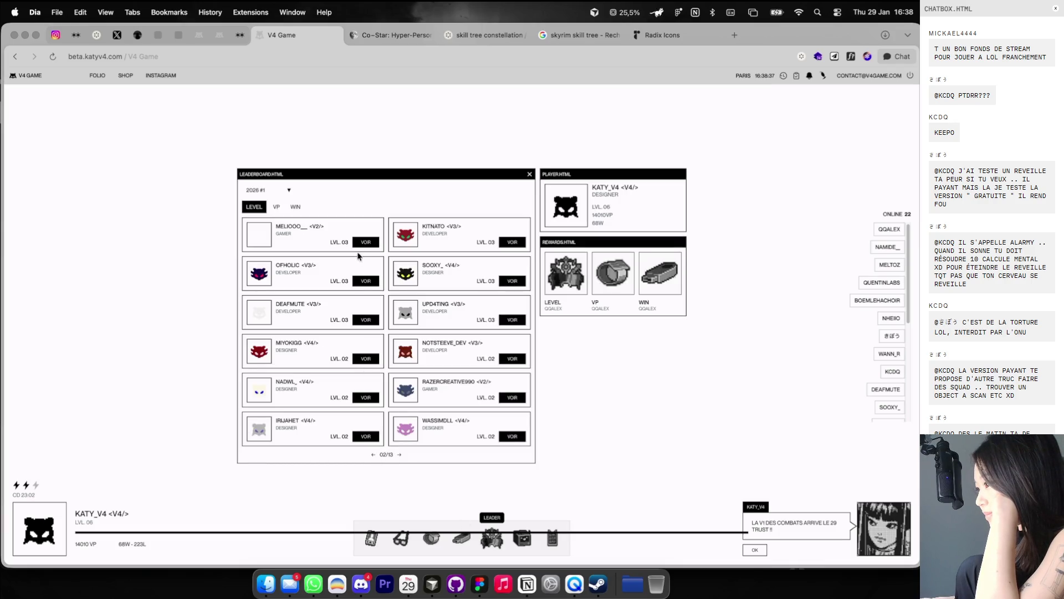
{"action": "left_click", "coordinate": [364, 242]}
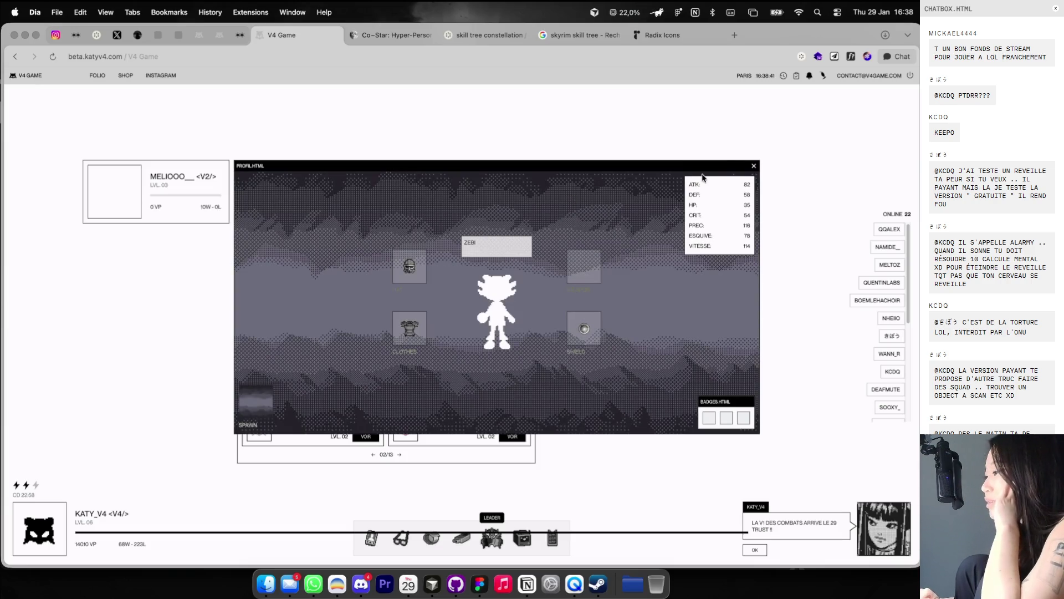
{"action": "left_click", "coordinate": [754, 166]}
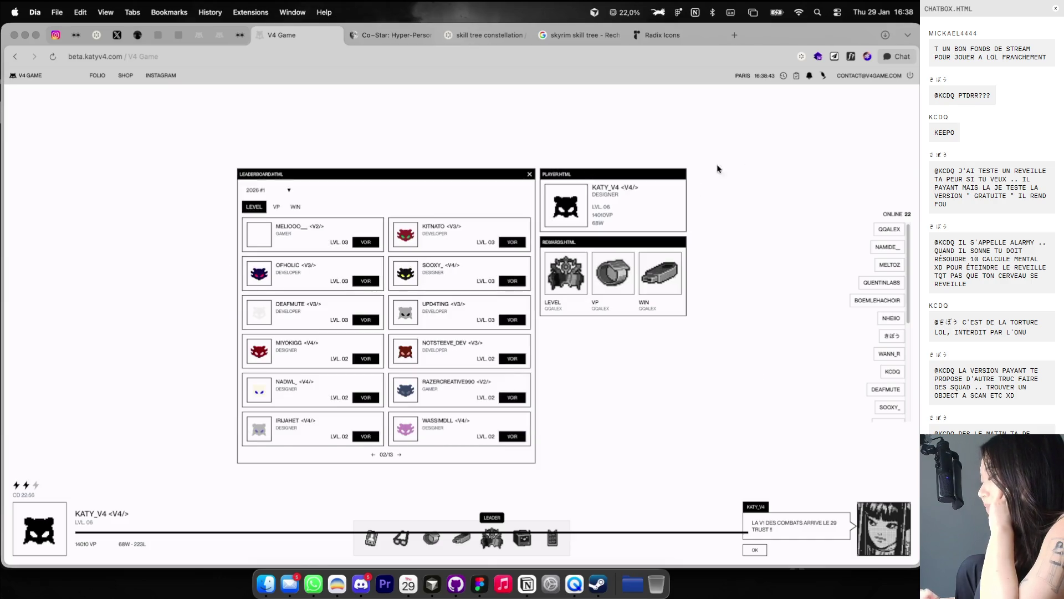
{"action": "left_click", "coordinate": [529, 174]}
Step: Glance over the Figma design file, then return to the game
{"action": "key", "text": "super+Tab"}
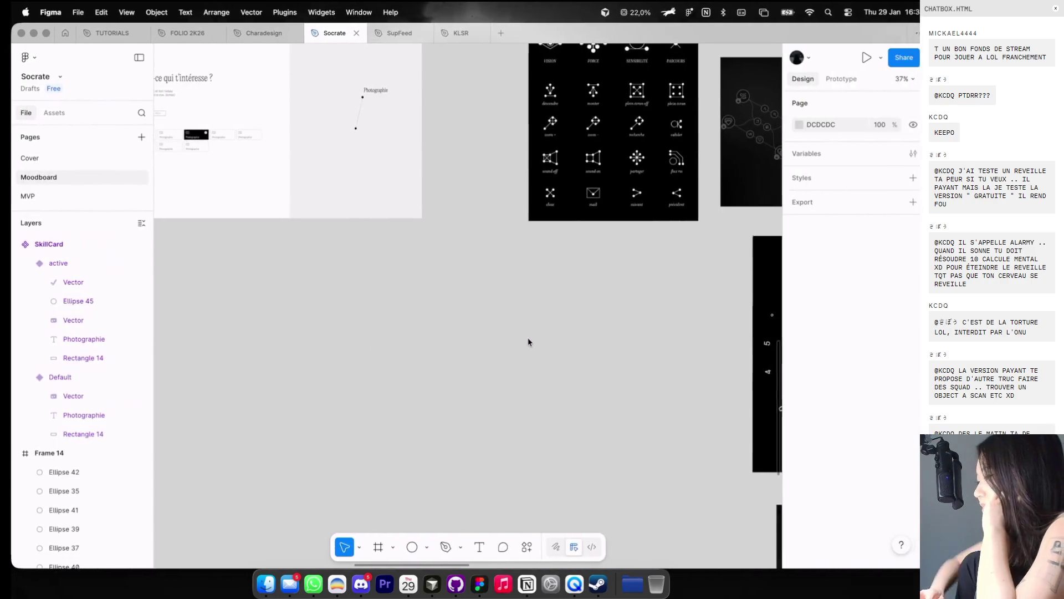
{"action": "scroll", "coordinate": [527, 305], "scroll_direction": "down", "scroll_amount": 3}
{"action": "scroll", "coordinate": [560, 200], "scroll_direction": "up", "scroll_amount": 3}
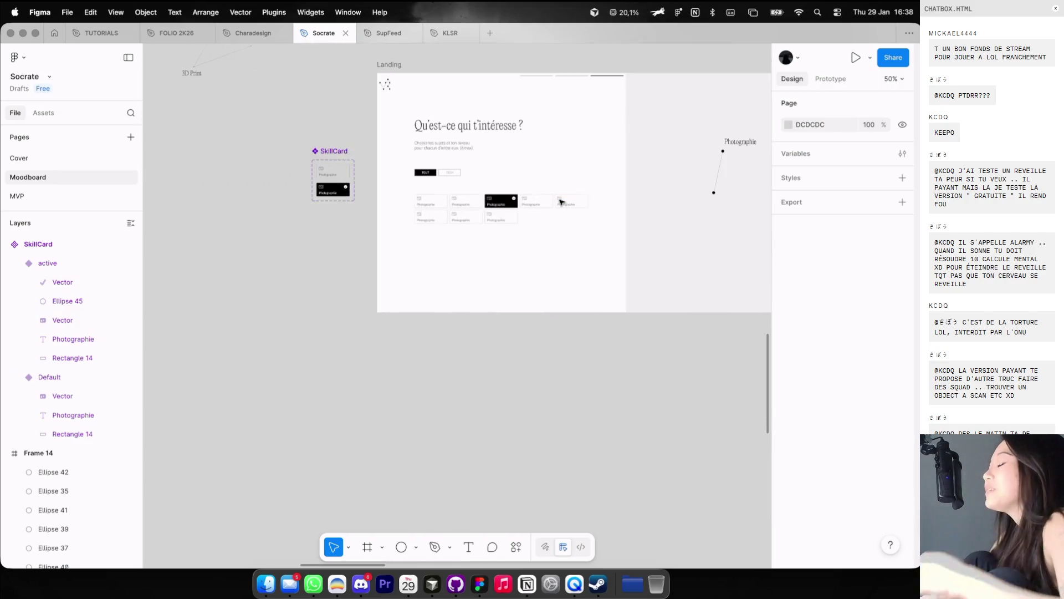
{"action": "scroll", "coordinate": [560, 199], "scroll_direction": "up", "scroll_amount": 2}
{"action": "scroll", "coordinate": [499, 216], "scroll_direction": "up", "scroll_amount": 2}
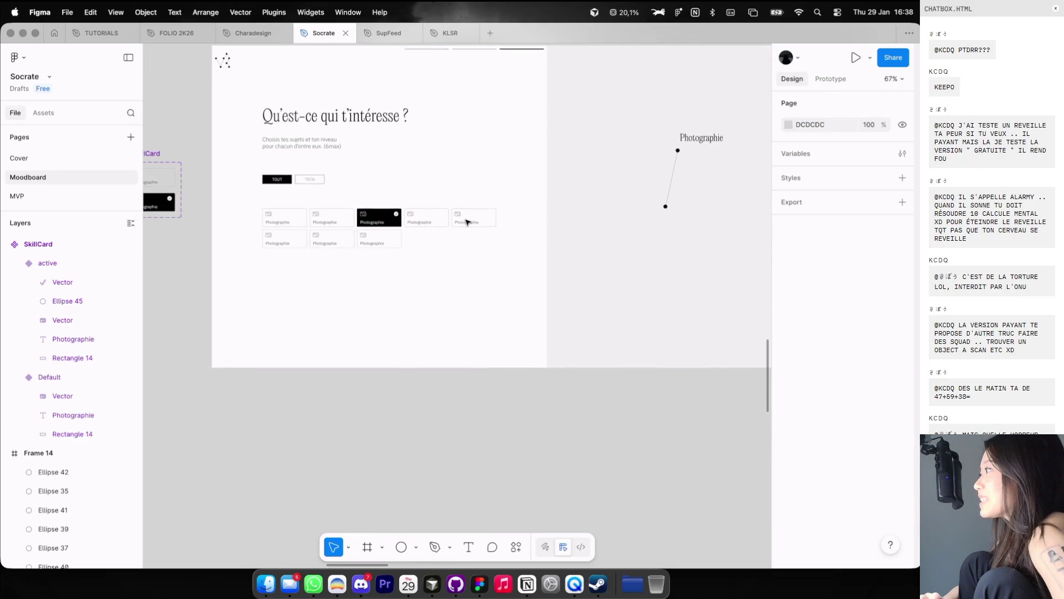
{"action": "key", "text": "super+Tab"}
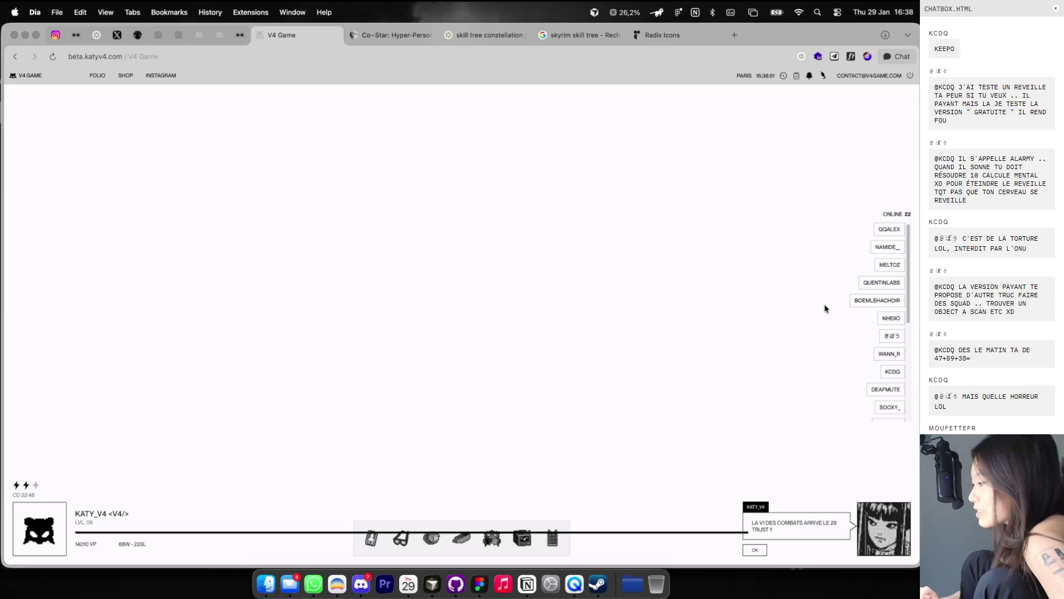
Step: Equip the Undertale skin from the character's inventory
{"action": "scroll", "coordinate": [885, 404], "scroll_direction": "down", "scroll_amount": 3}
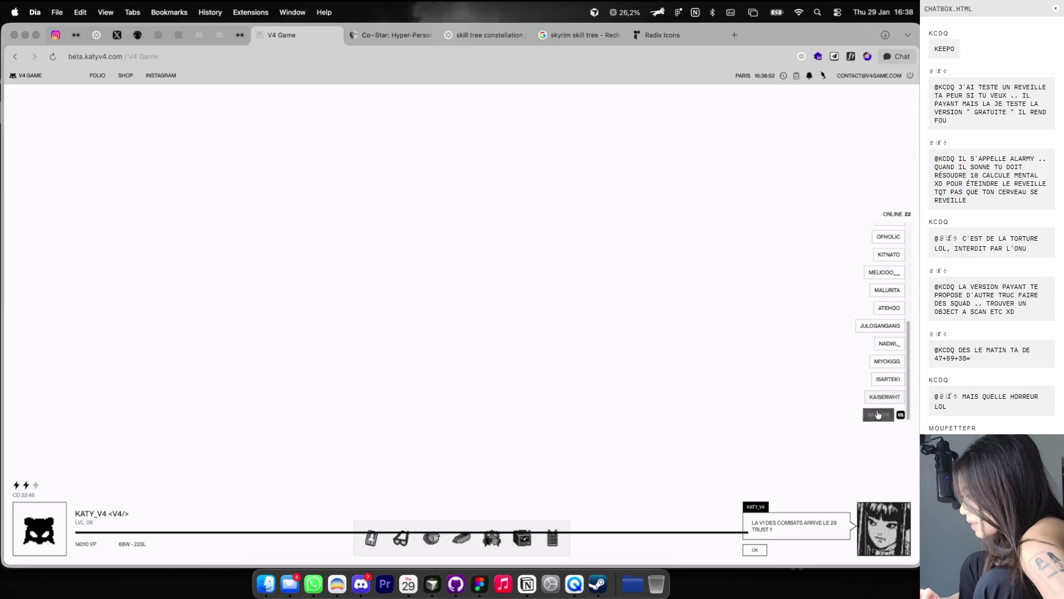
{"action": "left_click", "coordinate": [371, 538]}
{"action": "left_click", "coordinate": [400, 540]}
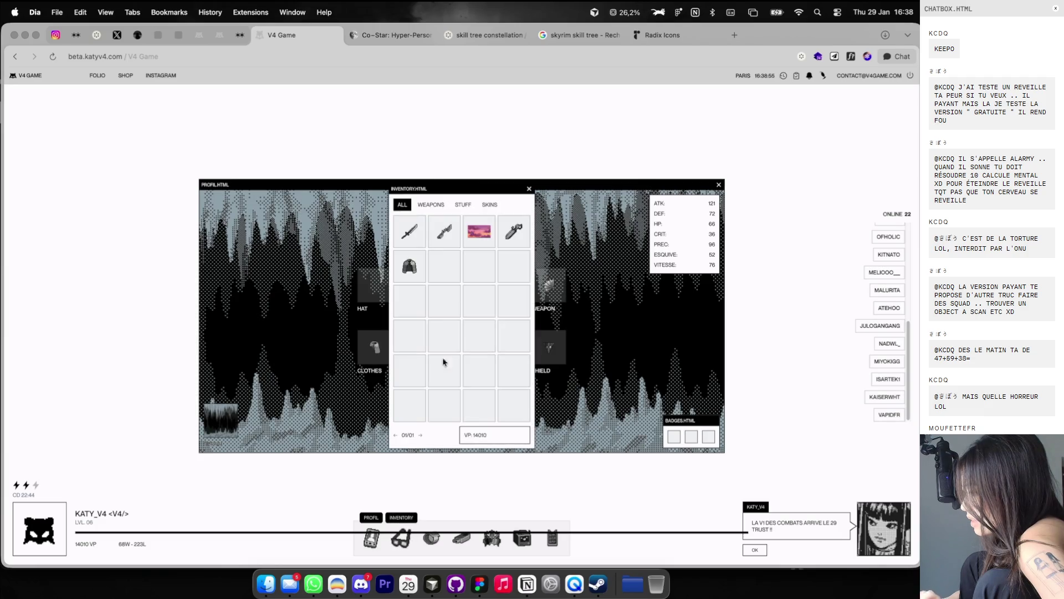
{"action": "left_click_drag", "start_coordinate": [538, 346], "coordinate": [231, 285]}
{"action": "left_click", "coordinate": [219, 421]}
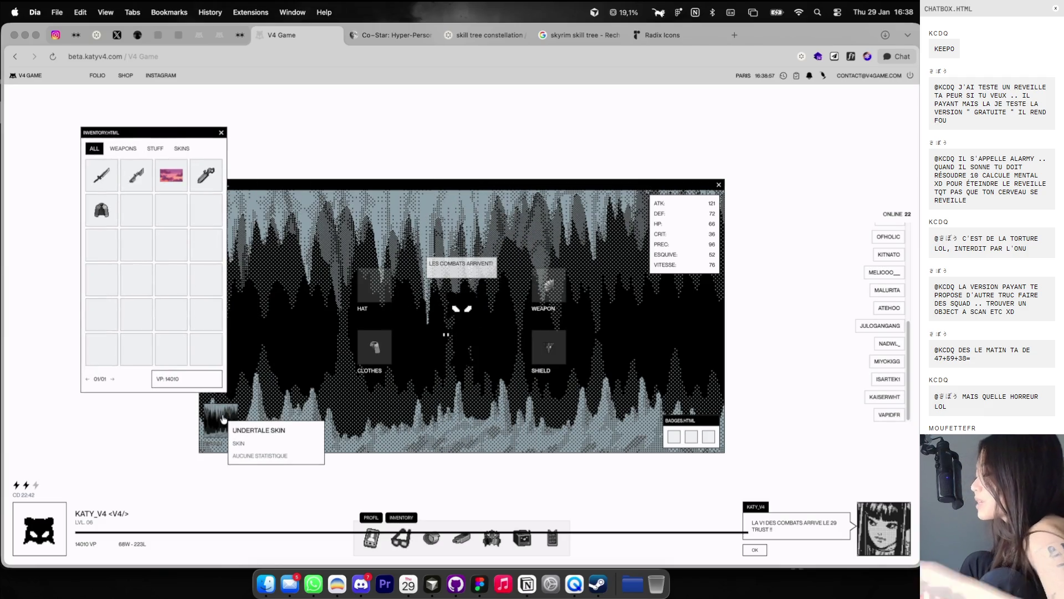
{"action": "left_click", "coordinate": [244, 435]}
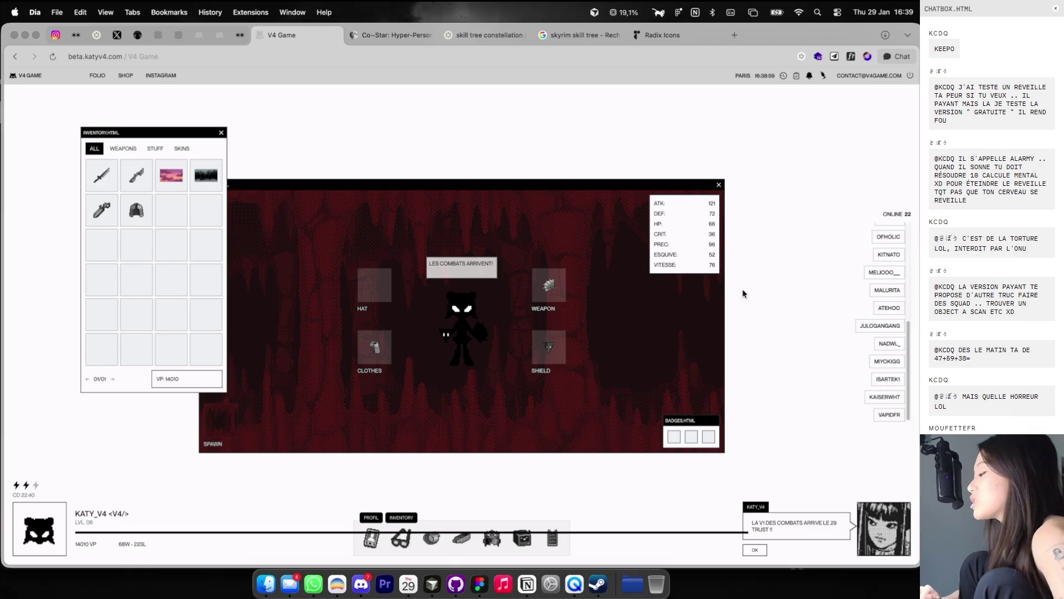
Step: Challenge another online player with VS and play the fight forward
{"action": "left_click", "coordinate": [881, 415]}
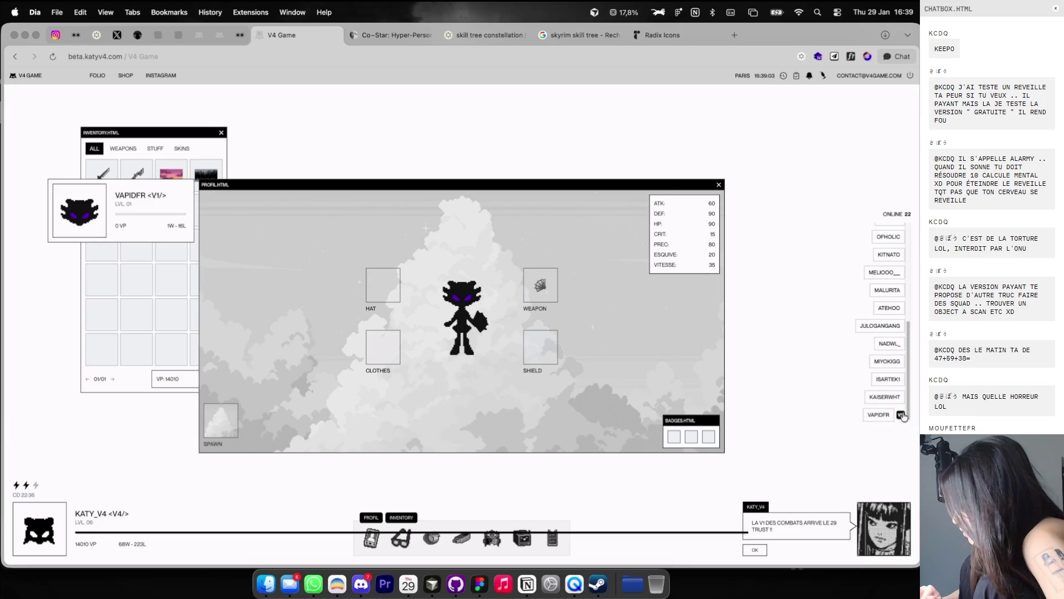
{"action": "left_click", "coordinate": [900, 414]}
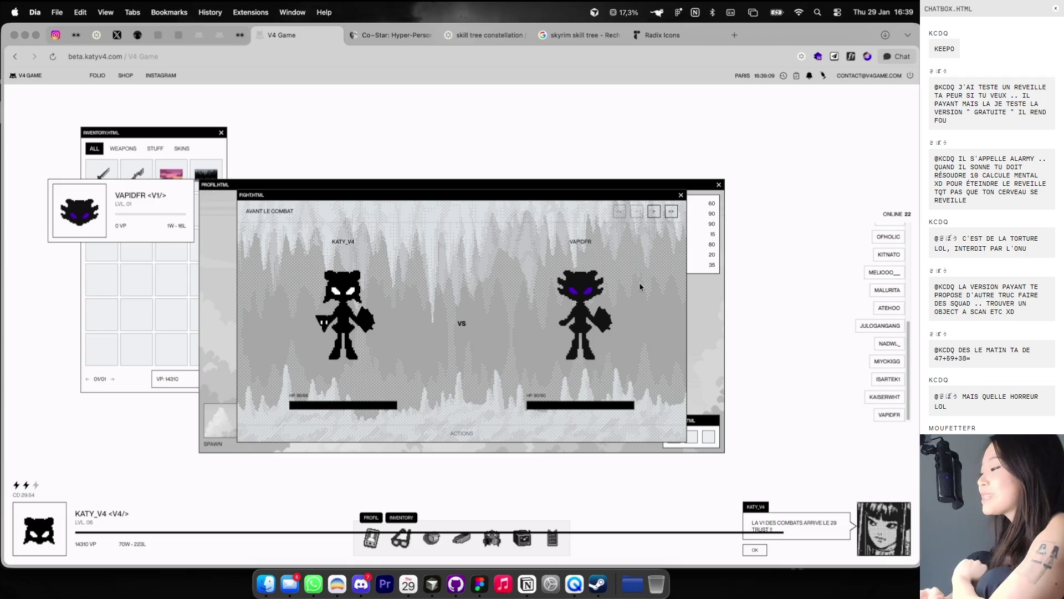
{"action": "left_click", "coordinate": [655, 213]}
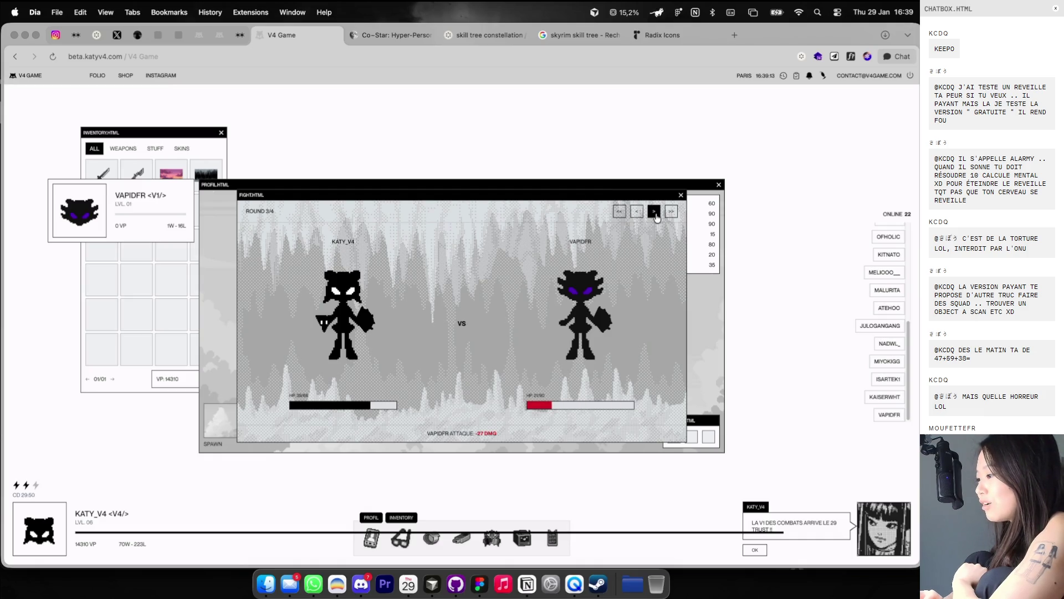
{"action": "key", "text": "super+Tab"}
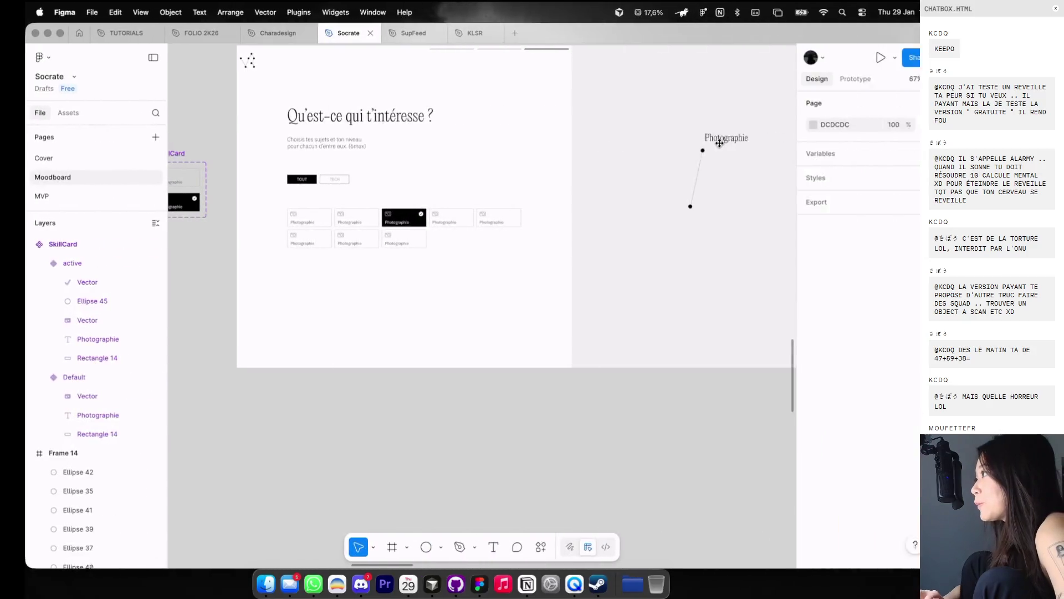
{"action": "key", "text": "super+Tab"}
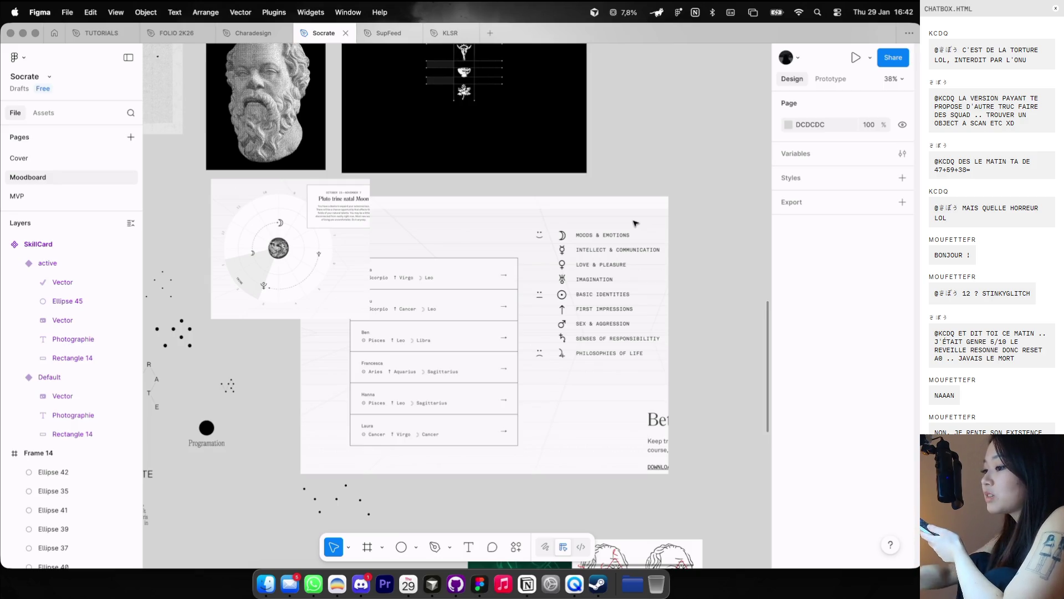
{"action": "scroll", "coordinate": [636, 222], "scroll_direction": "left", "scroll_amount": 10}
{"action": "scroll", "coordinate": [636, 223], "scroll_direction": "down", "scroll_amount": 5}
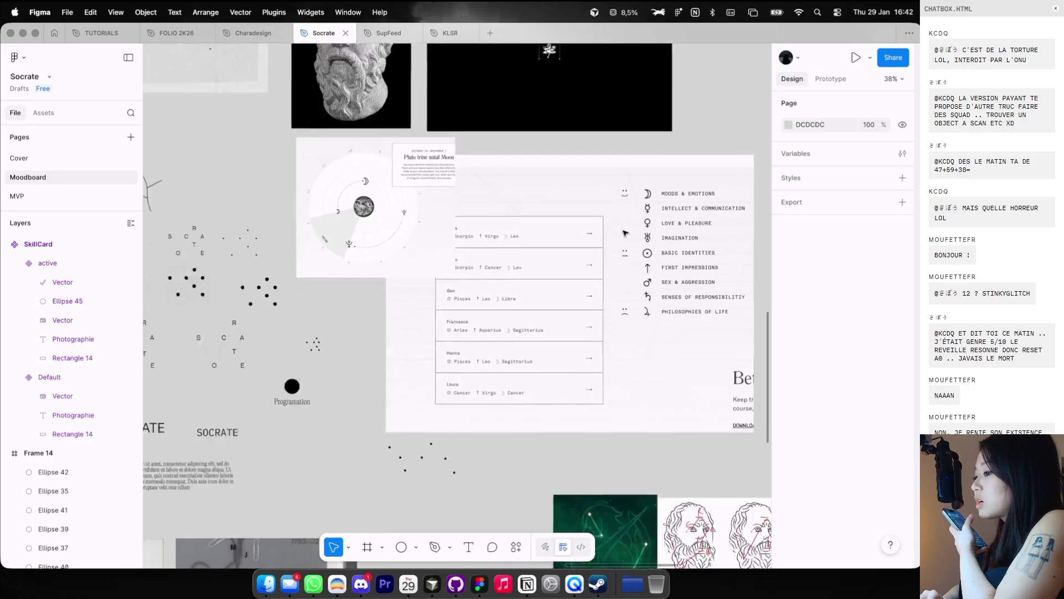
{"action": "scroll", "coordinate": [625, 233], "scroll_direction": "down", "scroll_amount": 3}
{"action": "scroll", "coordinate": [626, 233], "scroll_direction": "left", "scroll_amount": 10}
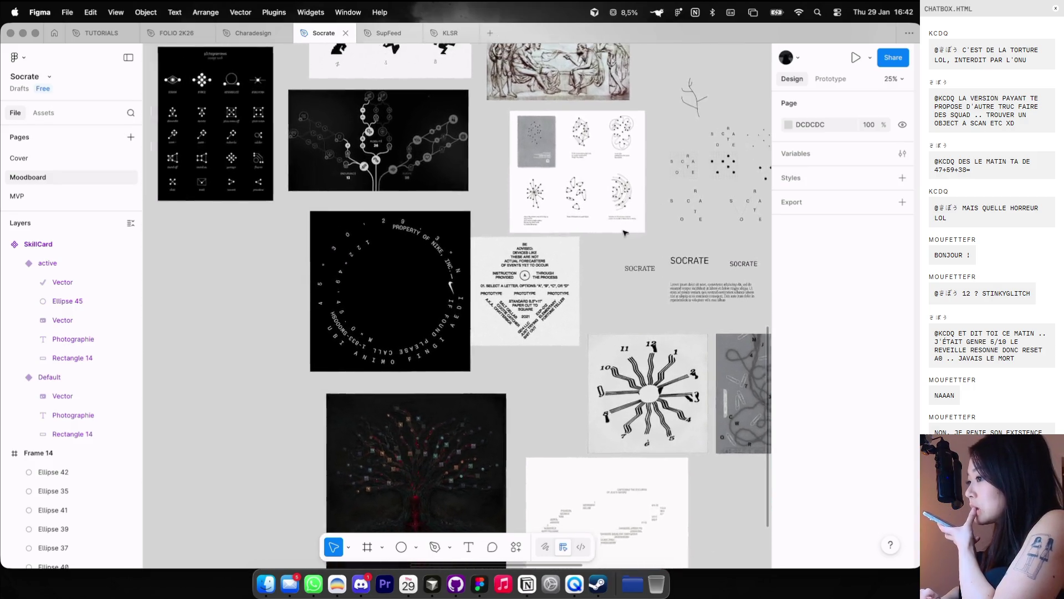
{"action": "scroll", "coordinate": [625, 233], "scroll_direction": "up", "scroll_amount": 3}
{"action": "scroll", "coordinate": [625, 233], "scroll_direction": "left", "scroll_amount": 6}
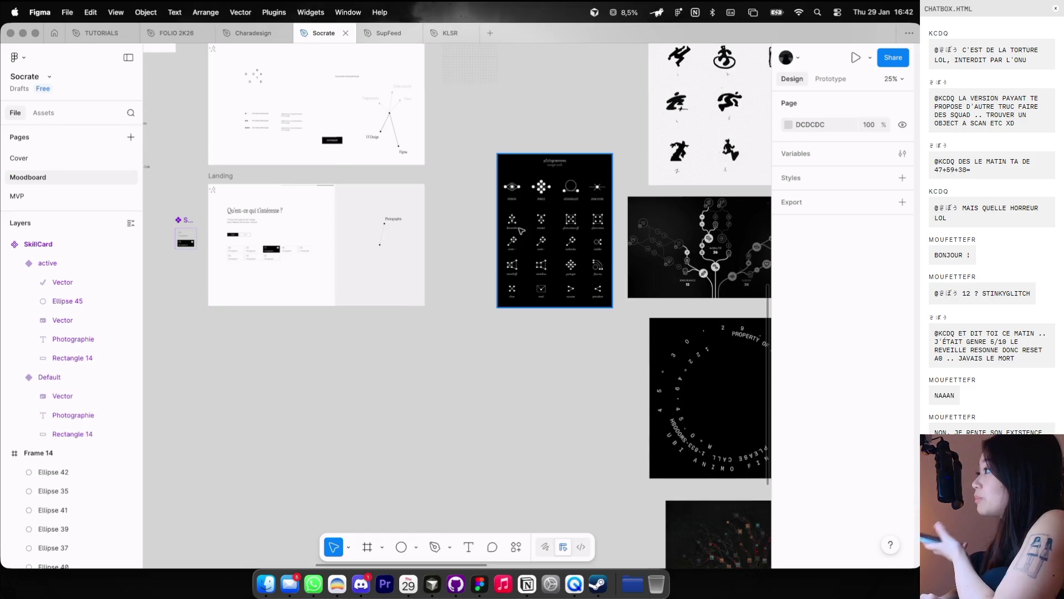
{"action": "scroll", "coordinate": [521, 230], "scroll_direction": "up", "scroll_amount": 3}
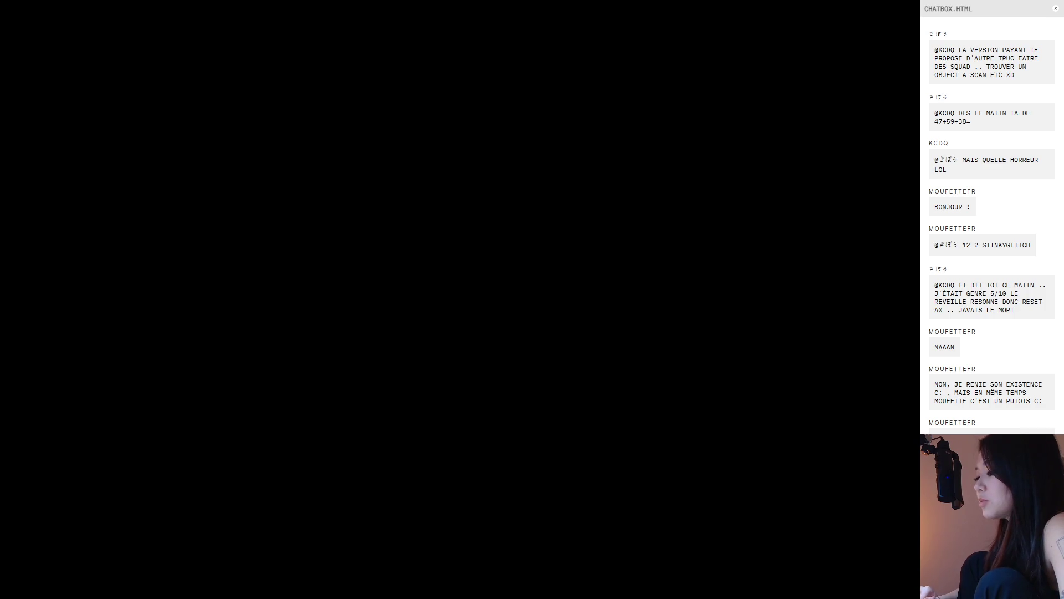
{"action": "key", "text": "ctrl+Right"}
{"action": "scroll", "coordinate": [535, 290], "scroll_direction": "left", "scroll_amount": 5}
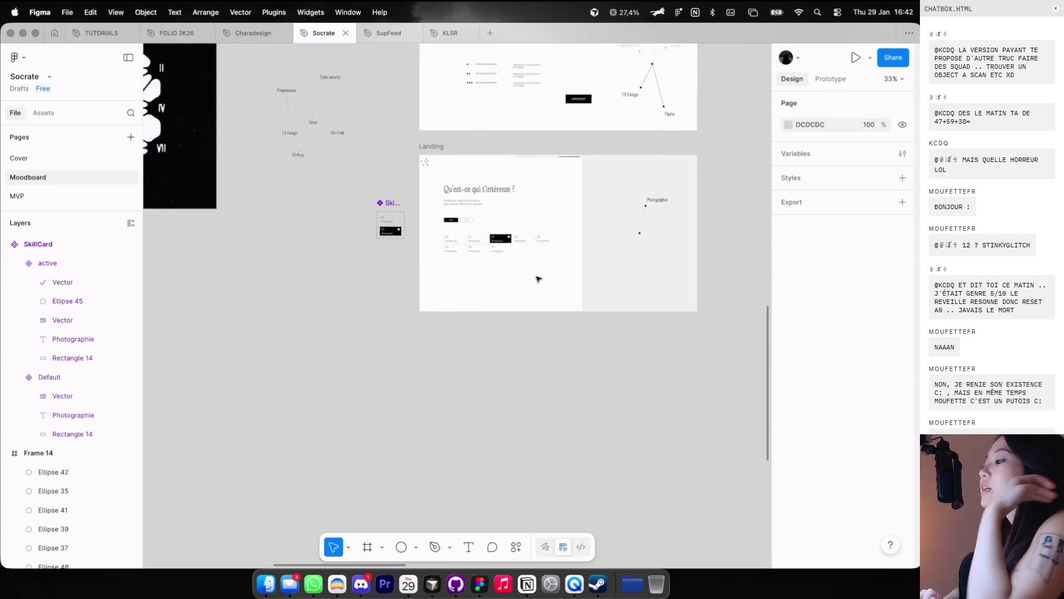
{"action": "scroll", "coordinate": [566, 183], "scroll_direction": "up", "scroll_amount": 2}
{"action": "scroll", "coordinate": [566, 183], "scroll_direction": "up", "scroll_amount": 3}
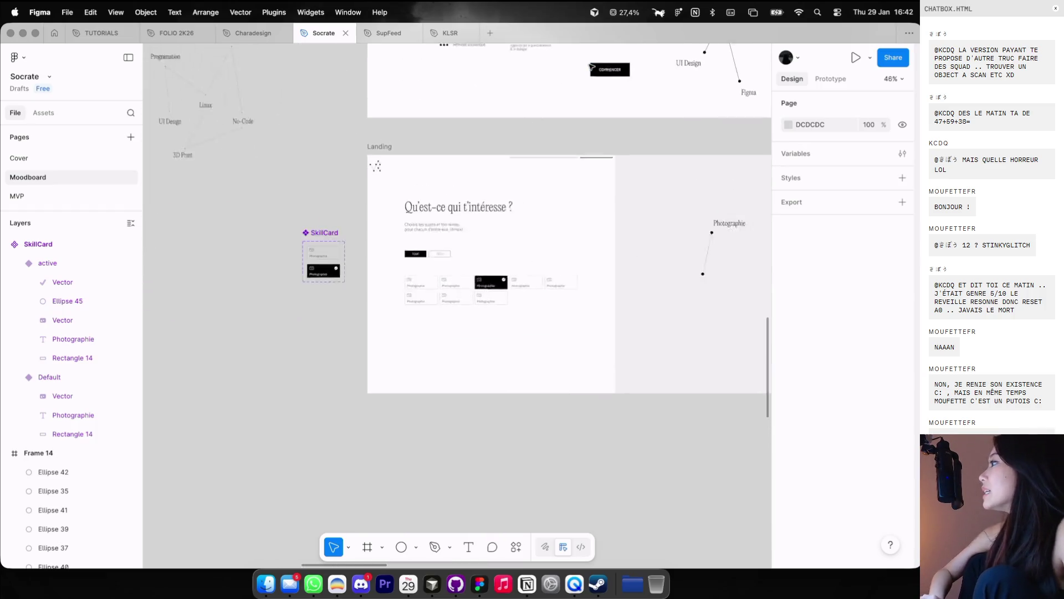
{"action": "scroll", "coordinate": [591, 67], "scroll_direction": "right", "scroll_amount": 3}
{"action": "scroll", "coordinate": [591, 67], "scroll_direction": "up", "scroll_amount": 1}
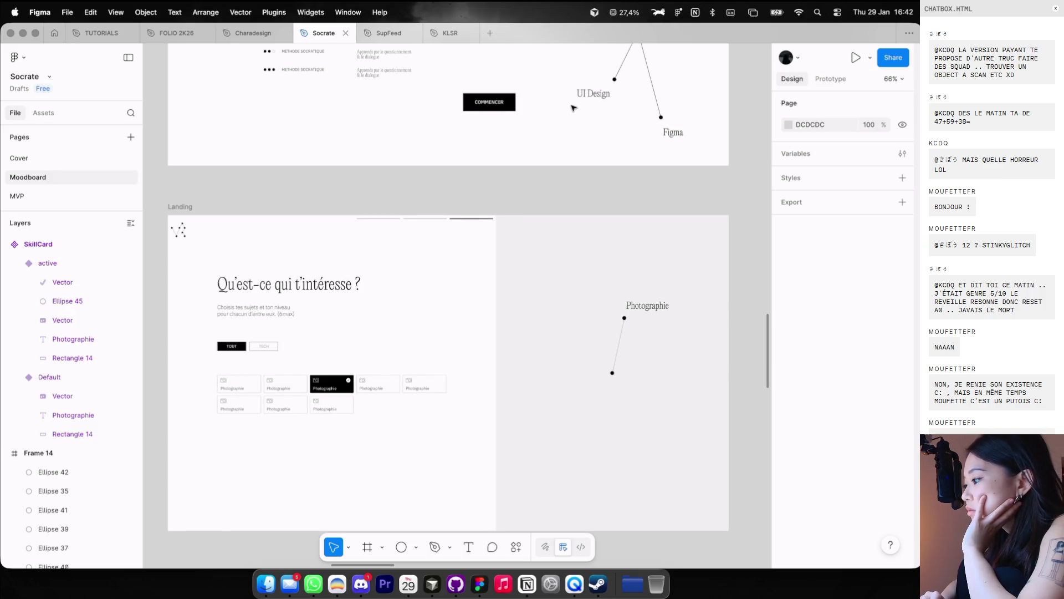
{"action": "key", "text": "ctrl+Left"}
{"action": "left_click", "coordinate": [806, 35]}
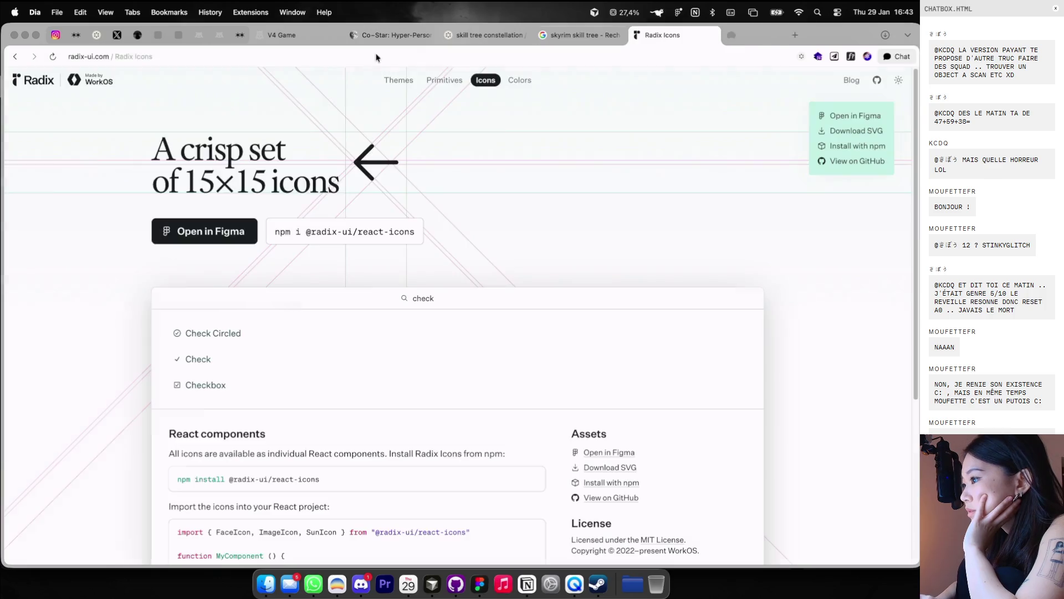
{"action": "left_click", "coordinate": [391, 35]}
{"action": "left_click", "coordinate": [299, 38]}
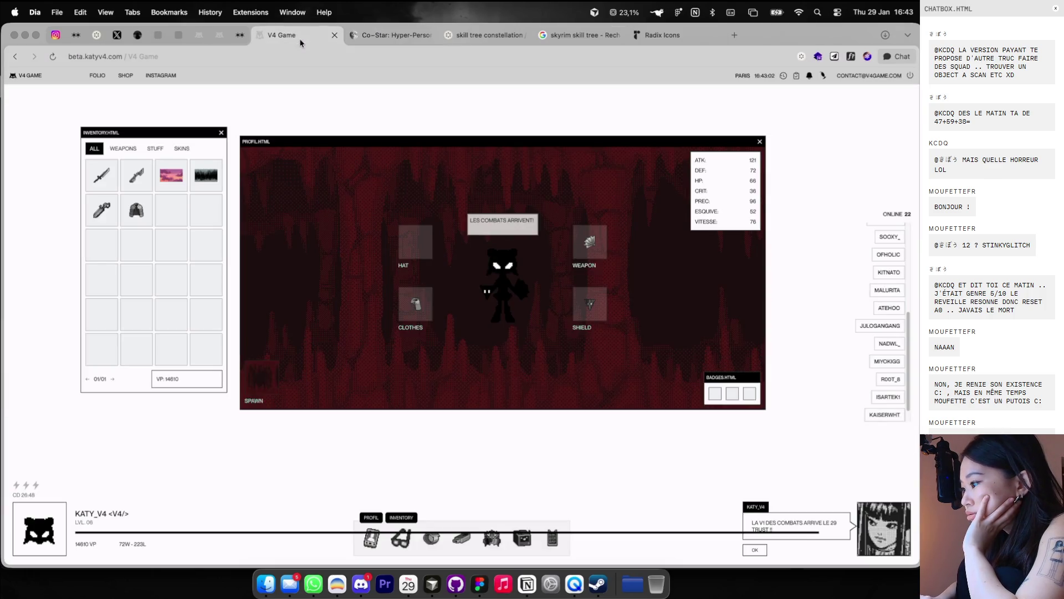
{"action": "left_click", "coordinate": [485, 35]}
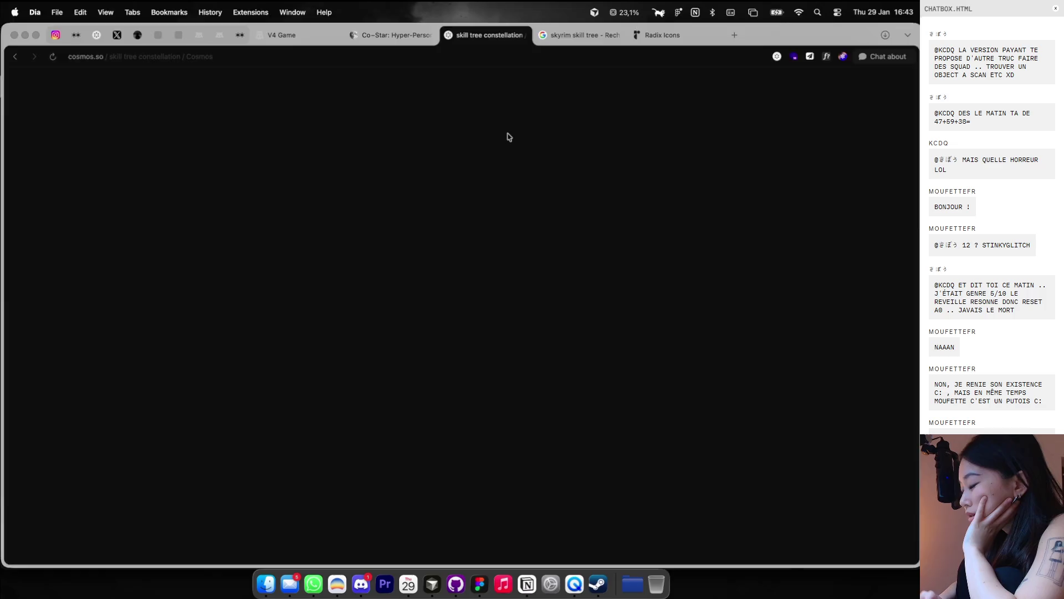
{"action": "key", "text": "ctrl+Right"}
{"action": "scroll", "coordinate": [496, 181], "scroll_direction": "down", "scroll_amount": 5}
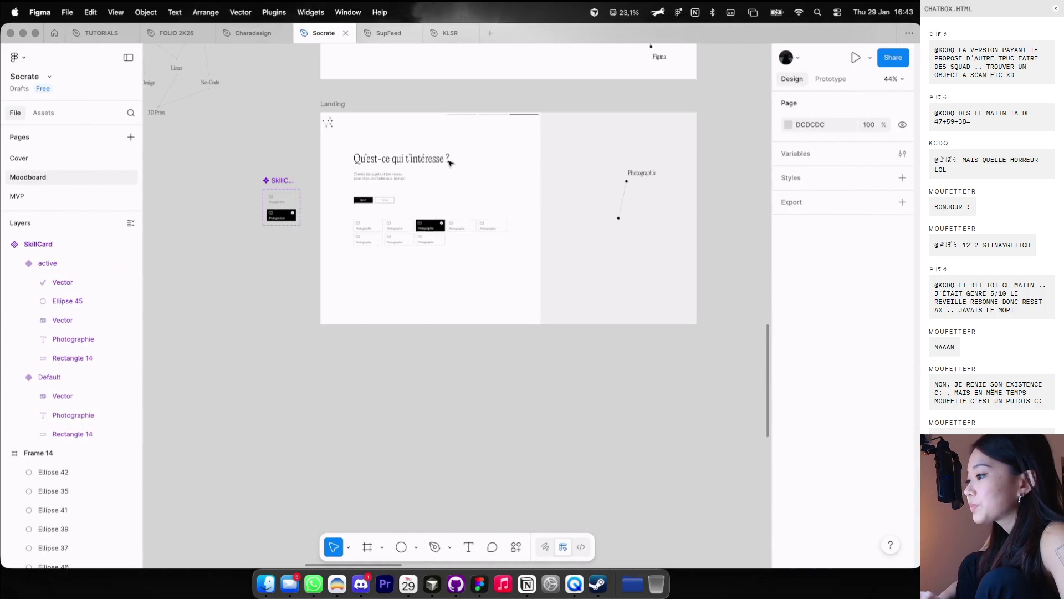
Step: Duplicate the Landing frame with Cmd+D
{"action": "left_click", "coordinate": [328, 104]}
{"action": "key", "text": "super+d"}
{"action": "scroll", "coordinate": [340, 305], "scroll_direction": "up", "scroll_amount": 2}
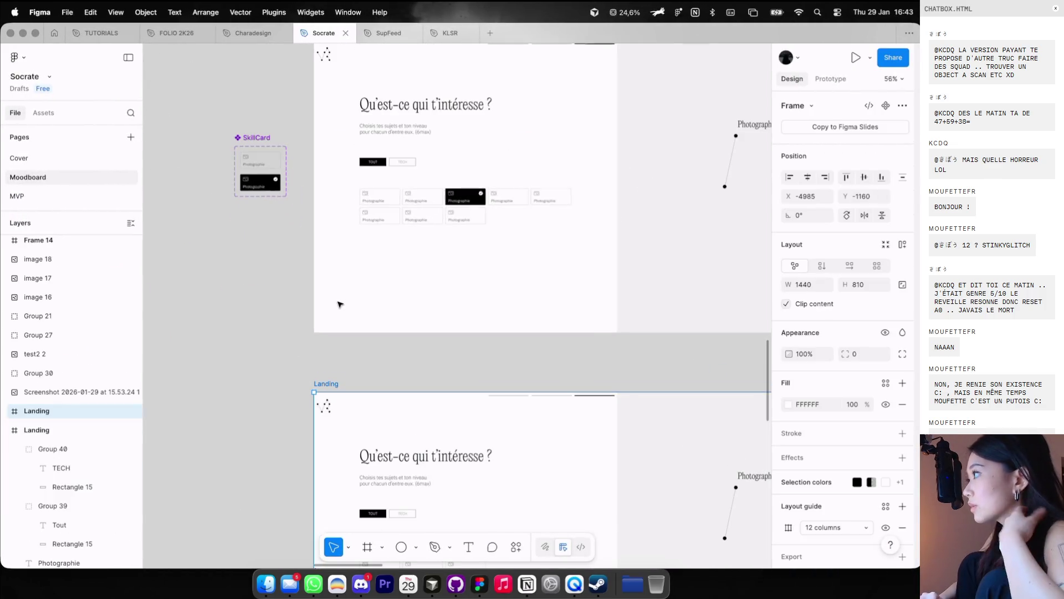
{"action": "left_click", "coordinate": [403, 229]}
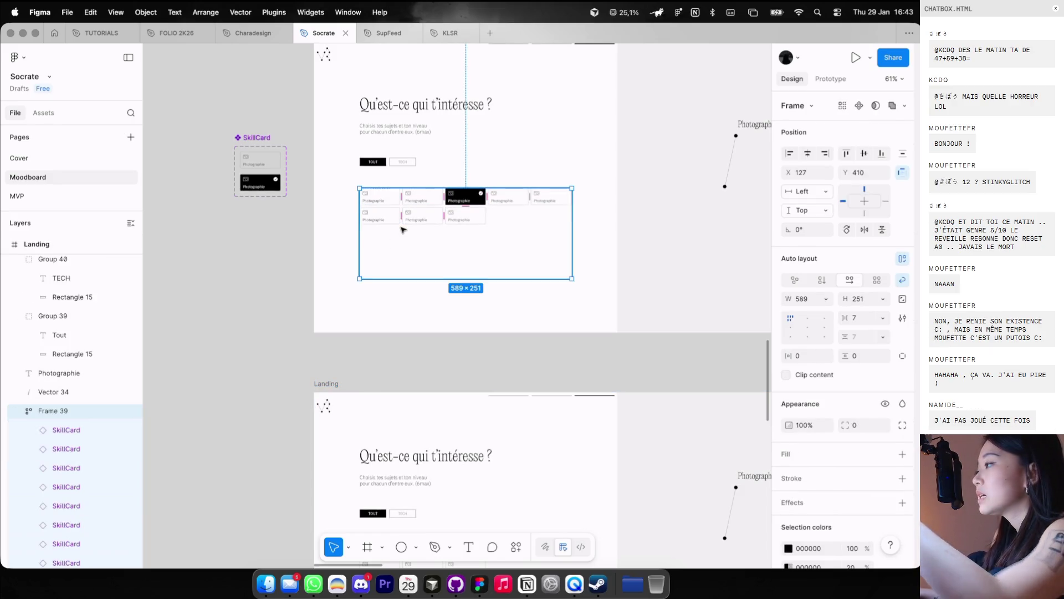
Step: Drag the copied Landing frame below the original
{"action": "scroll", "coordinate": [402, 229], "scroll_direction": "down", "scroll_amount": 5}
{"action": "left_click", "coordinate": [318, 330]}
{"action": "left_click", "coordinate": [355, 347]}
{"action": "mouse_move", "coordinate": [355, 348]}
{"action": "left_mouse_down"}
{"action": "mouse_move", "coordinate": [355, 414]}
{"action": "mouse_move", "coordinate": [359, 284]}
{"action": "left_mouse_up"}
Step: Select the line beneath the Photographie label
{"action": "scroll", "coordinate": [621, 366], "scroll_direction": "down", "scroll_amount": 3}
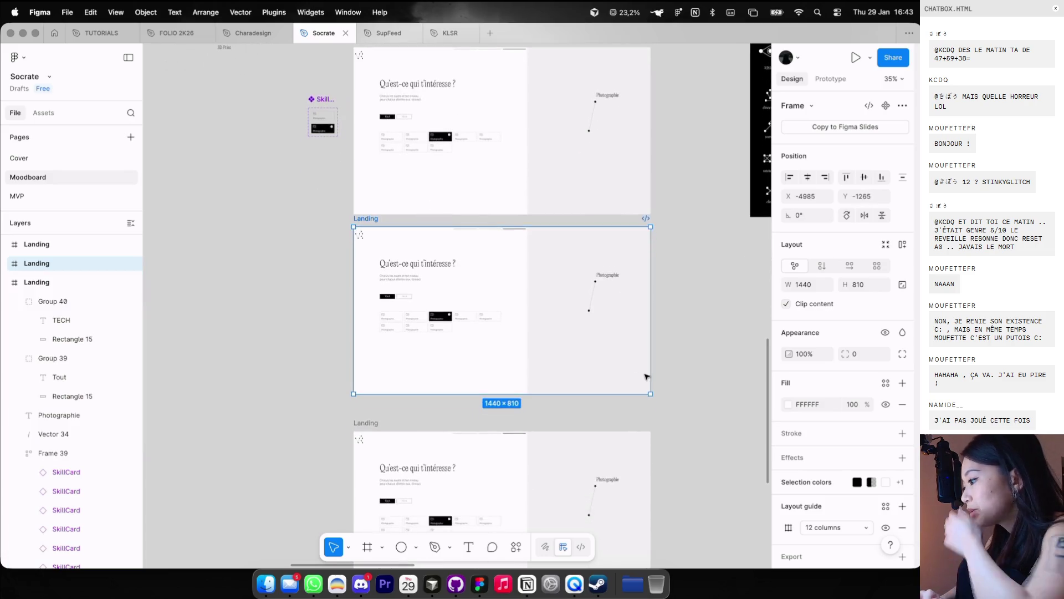
{"action": "scroll", "coordinate": [589, 295], "scroll_direction": "up", "scroll_amount": 3}
{"action": "scroll", "coordinate": [591, 256], "scroll_direction": "up", "scroll_amount": 3}
{"action": "left_click", "coordinate": [591, 255]}
{"action": "scroll", "coordinate": [591, 255], "scroll_direction": "up", "scroll_amount": 3}
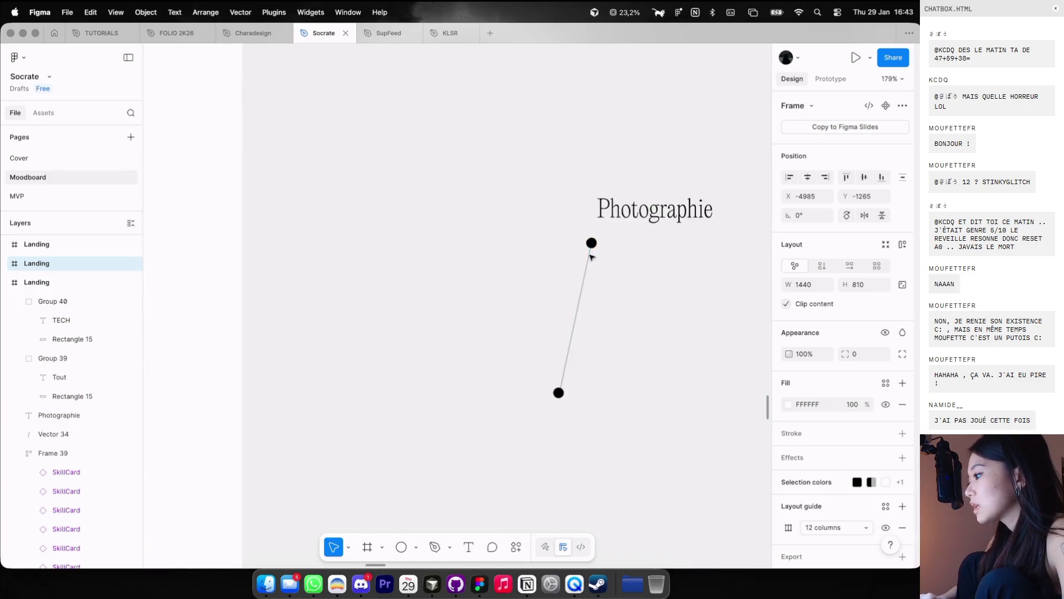
{"action": "scroll", "coordinate": [590, 257], "scroll_direction": "down", "scroll_amount": 5}
{"action": "scroll", "coordinate": [589, 261], "scroll_direction": "down", "scroll_amount": 5}
{"action": "scroll", "coordinate": [589, 262], "scroll_direction": "down", "scroll_amount": 5}
{"action": "left_click", "coordinate": [455, 63]}
{"action": "key", "text": "shift+space"}
{"action": "left_click", "coordinate": [219, 300]}
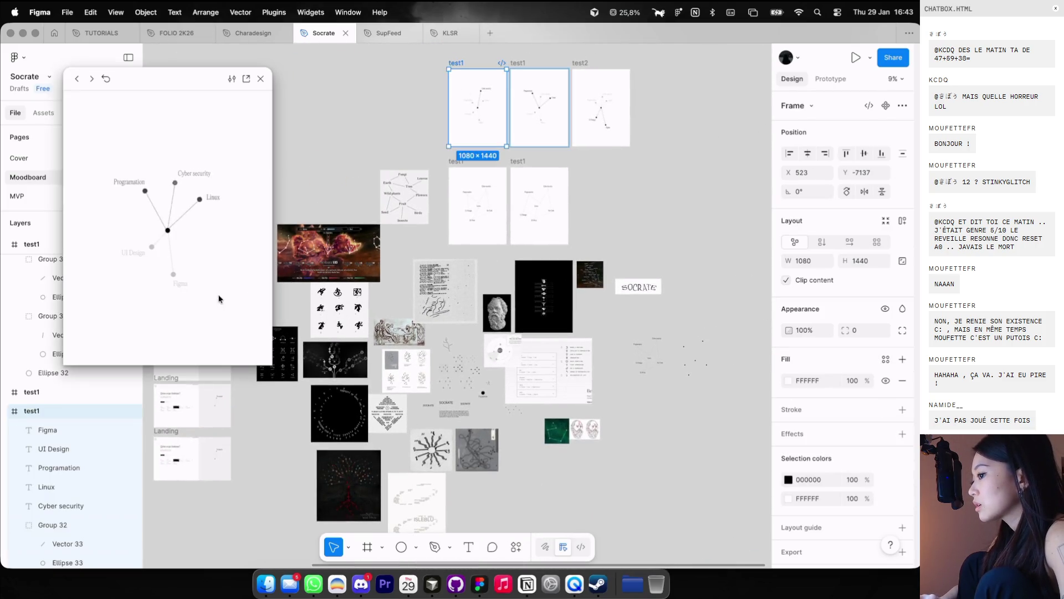
{"action": "left_click", "coordinate": [218, 299]}
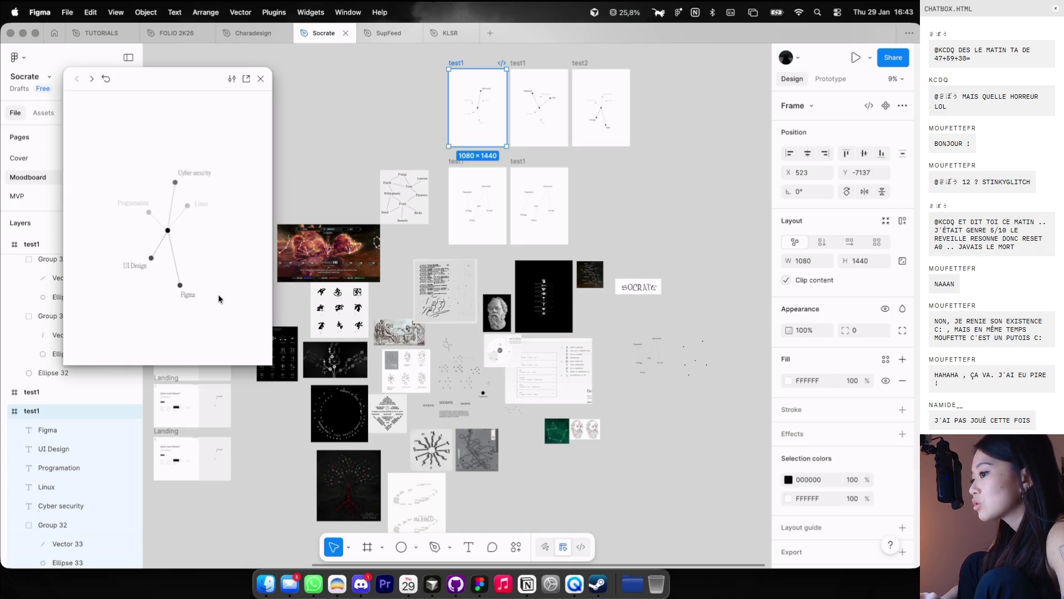
{"action": "left_click", "coordinate": [260, 78]}
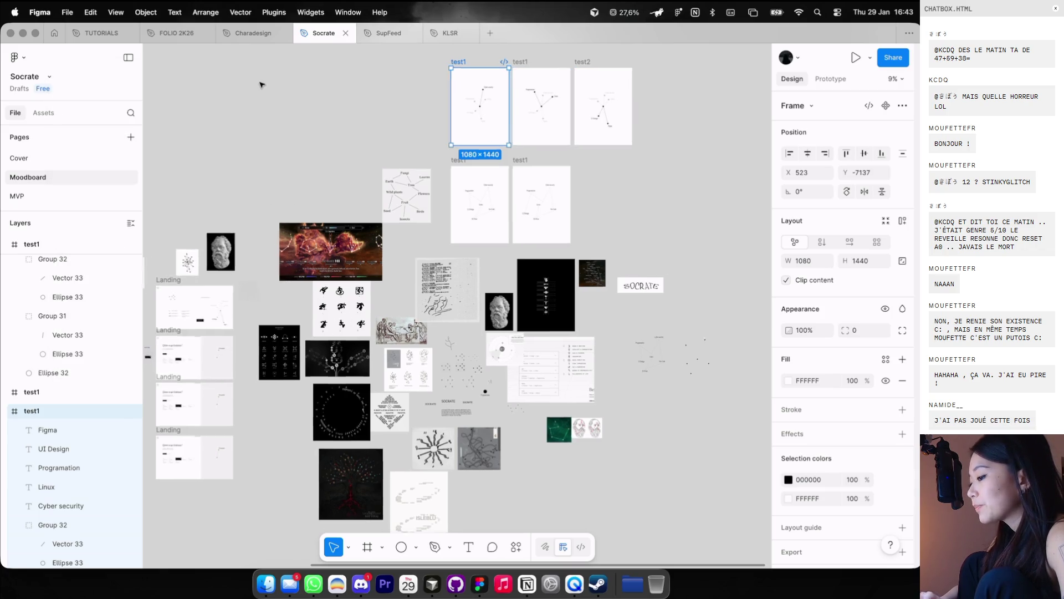
{"action": "scroll", "coordinate": [289, 328], "scroll_direction": "up", "scroll_amount": 5}
{"action": "scroll", "coordinate": [443, 290], "scroll_direction": "left", "scroll_amount": 5}
{"action": "scroll", "coordinate": [444, 289], "scroll_direction": "up", "scroll_amount": 10}
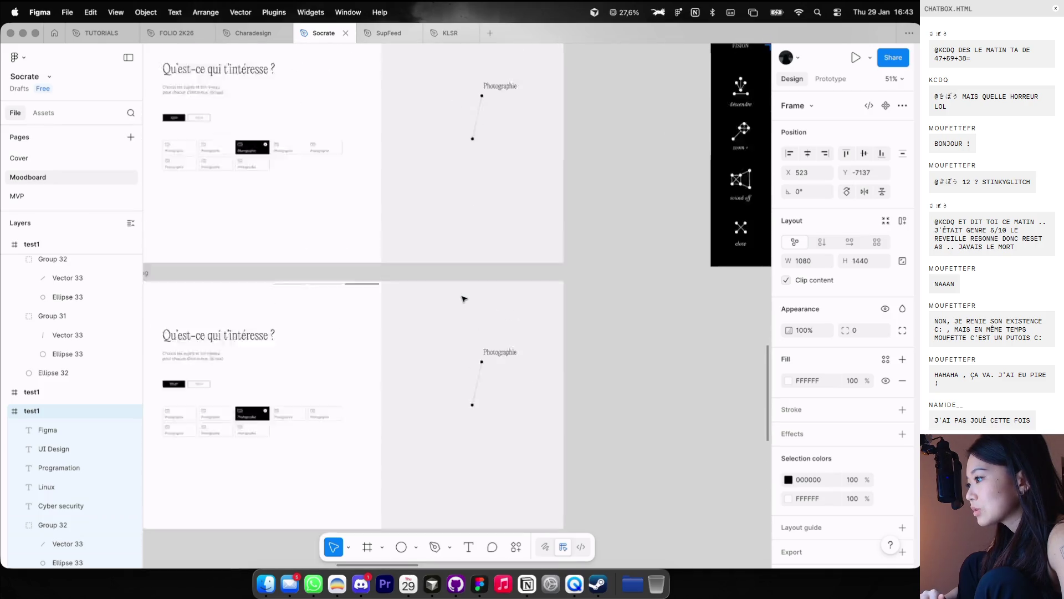
{"action": "scroll", "coordinate": [470, 316], "scroll_direction": "down", "scroll_amount": 2}
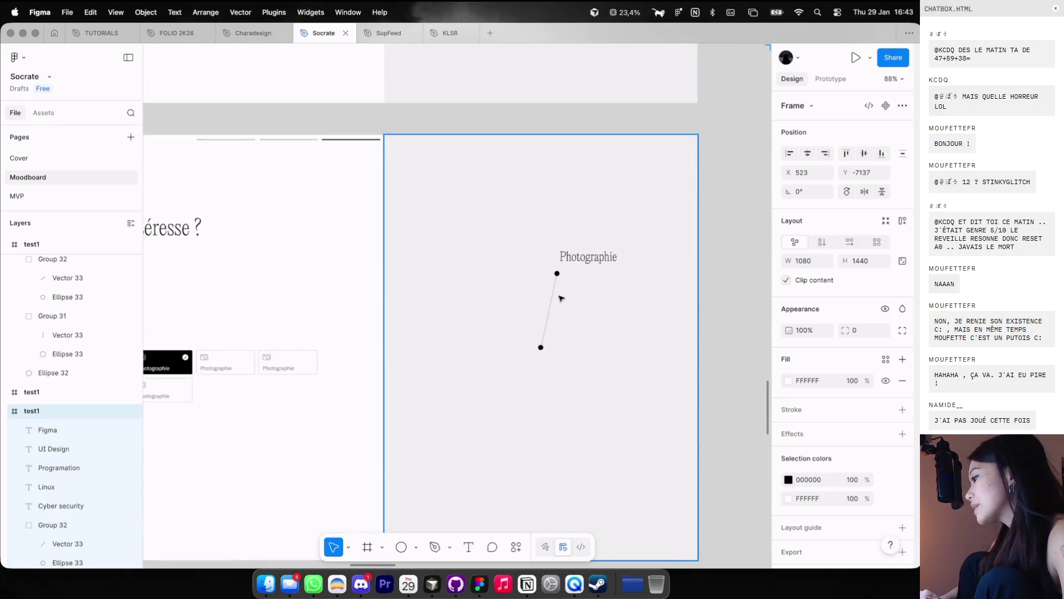
Step: Shorten the line below the Photographie label
{"action": "left_click", "coordinate": [557, 277]}
{"action": "scroll", "coordinate": [559, 272], "scroll_direction": "up", "scroll_amount": 5}
{"action": "left_click_drag", "start_coordinate": [559, 264], "coordinate": [547, 306]}
{"action": "scroll", "coordinate": [548, 307], "scroll_direction": "up", "scroll_amount": 3}
{"action": "left_click_drag", "start_coordinate": [561, 250], "coordinate": [549, 308]}
{"action": "key", "text": "ctrl+z"}
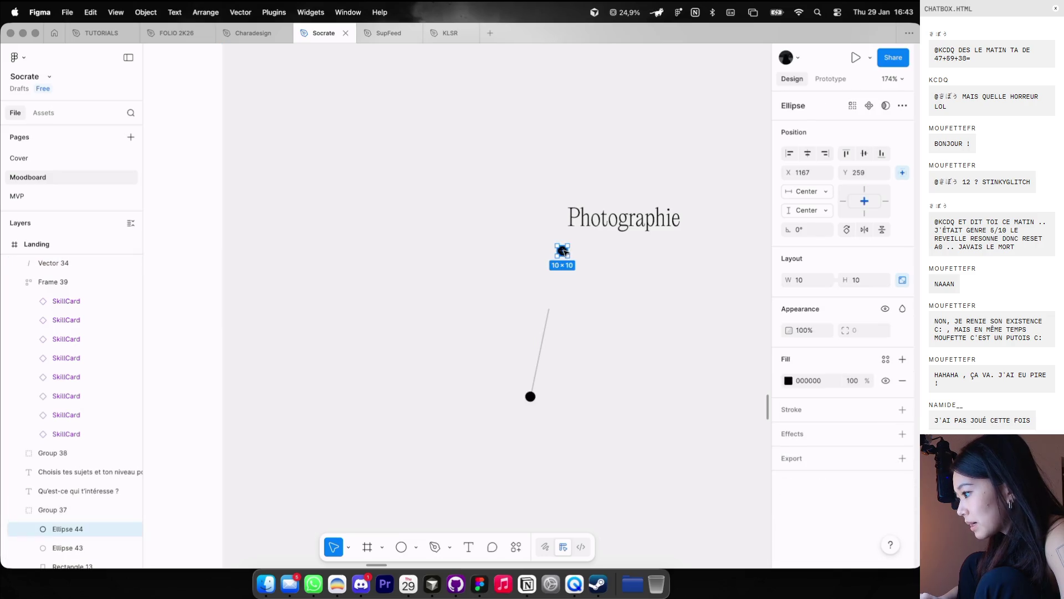
Step: Group the line and dot, and fade them and the Photographie label to 20% opacity
{"action": "key", "text": "2"}
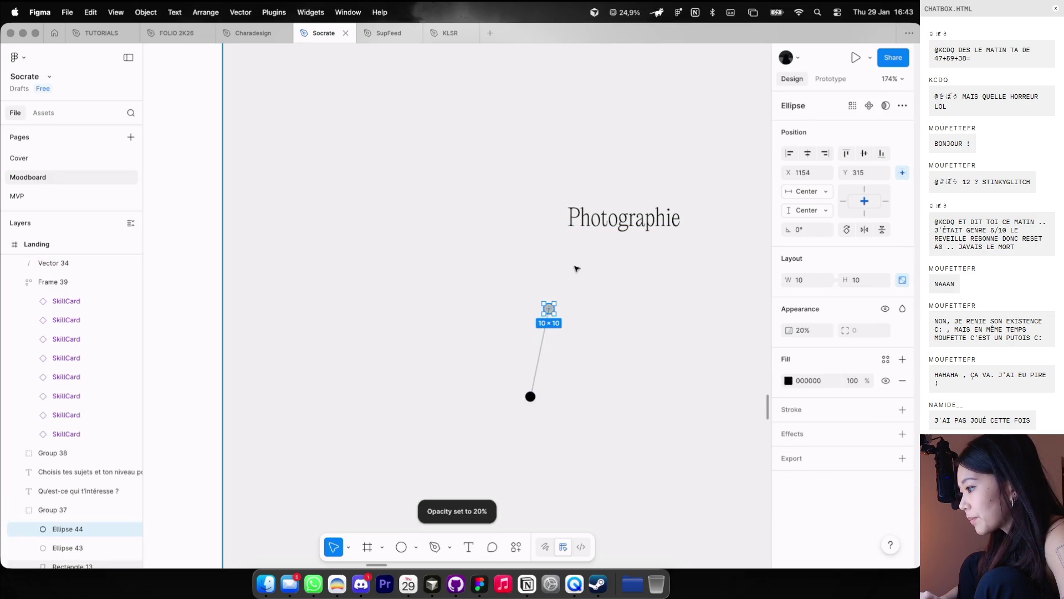
{"action": "left_click", "coordinate": [546, 327], "text": "shift"}
{"action": "key", "text": "ctrl+g"}
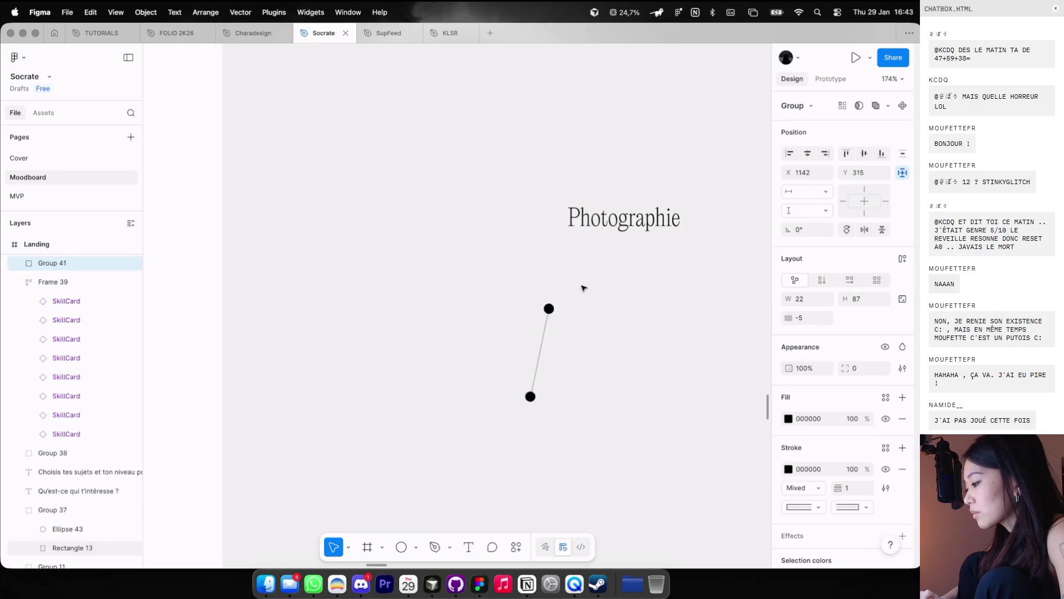
{"action": "key", "text": "2"}
{"action": "left_click", "coordinate": [604, 227]}
{"action": "left_click_drag", "start_coordinate": [608, 224], "coordinate": [618, 289]}
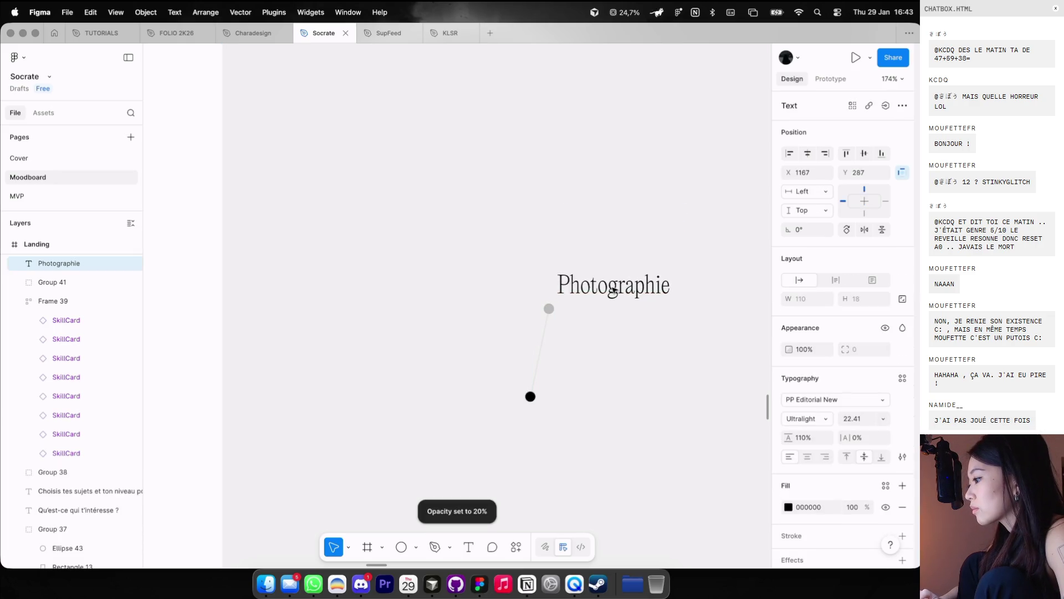
{"action": "key", "text": "2"}
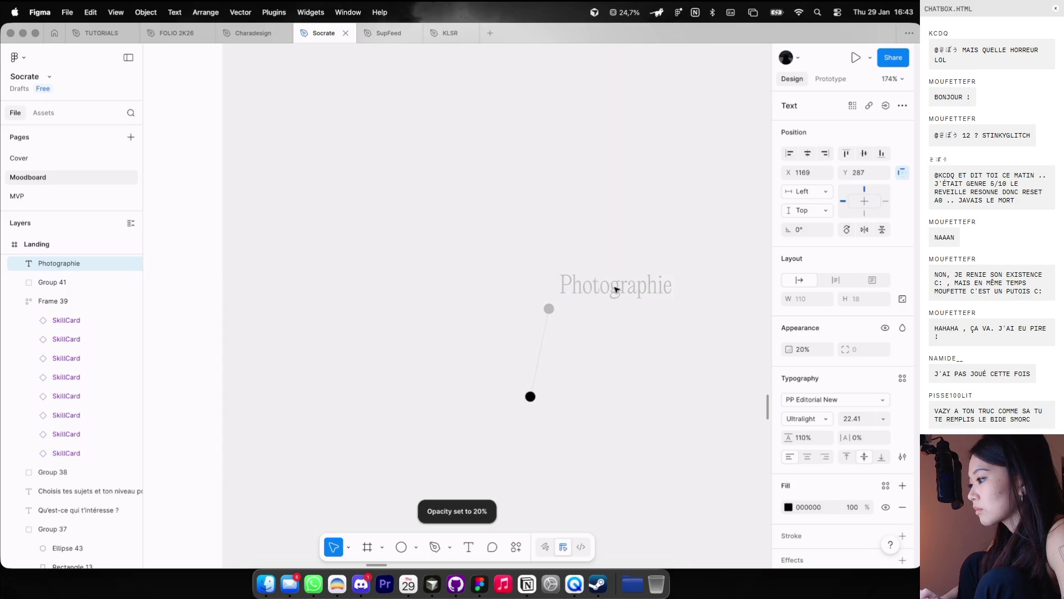
Step: Copy the line into a new branch angled up and to the left
{"action": "left_click", "coordinate": [615, 310]}
{"action": "scroll", "coordinate": [587, 316], "scroll_direction": "down", "scroll_amount": 3}
{"action": "left_click", "coordinate": [545, 312]}
{"action": "double_click", "coordinate": [545, 319]}
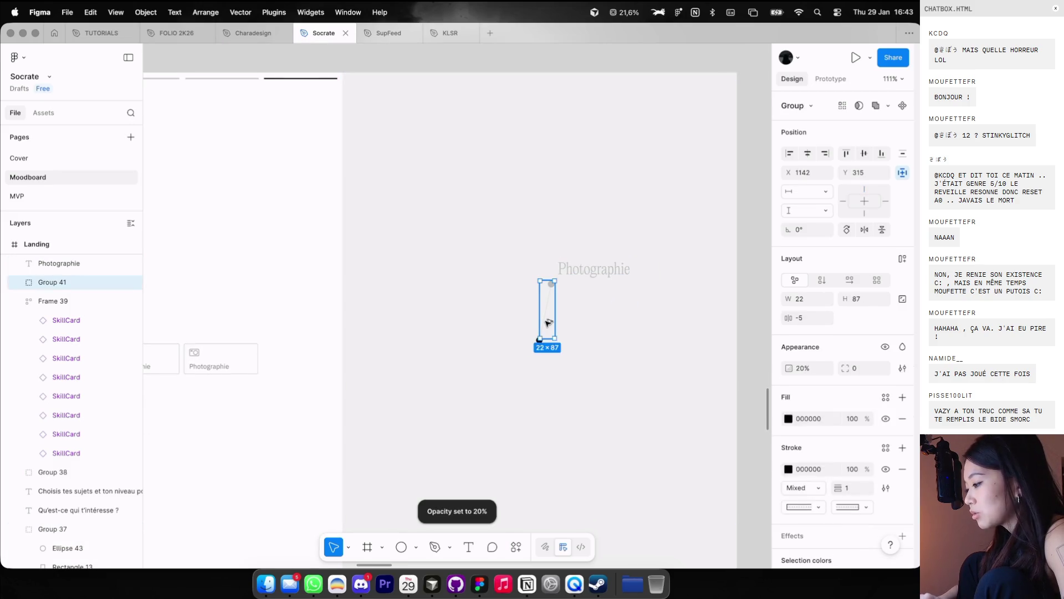
{"action": "scroll", "coordinate": [545, 322], "scroll_direction": "up", "scroll_amount": 2}
{"action": "mouse_move", "coordinate": [546, 321]}
{"action": "left_mouse_down"}
{"action": "mouse_move", "coordinate": [516, 323]}
{"action": "mouse_move", "coordinate": [557, 354]}
{"action": "left_mouse_up"}
{"action": "double_click", "coordinate": [516, 323]}
{"action": "scroll", "coordinate": [516, 323], "scroll_direction": "up", "scroll_amount": 2}
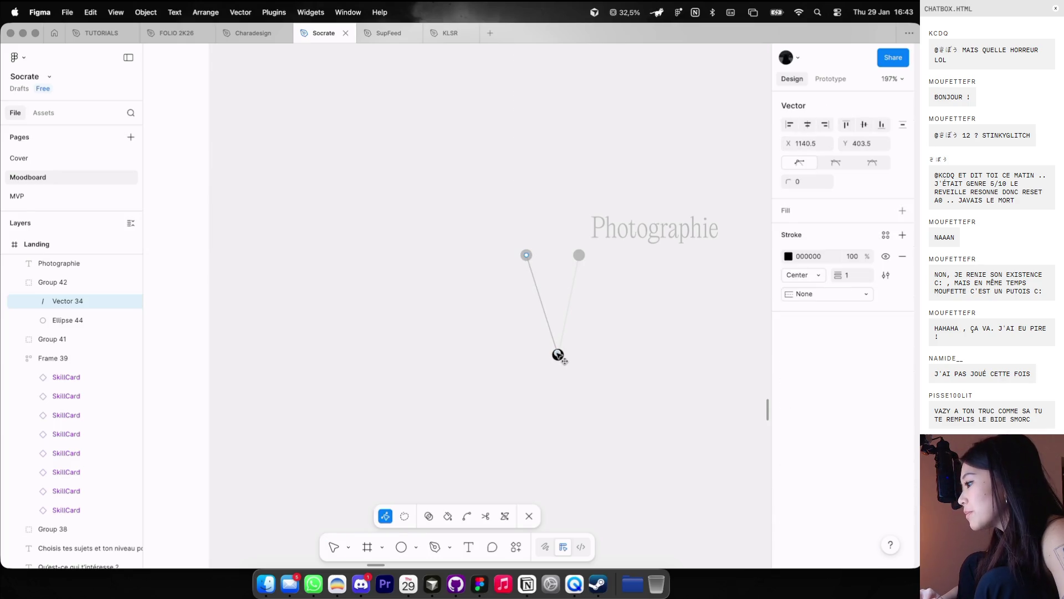
{"action": "left_click_drag", "start_coordinate": [527, 255], "coordinate": [493, 184]}
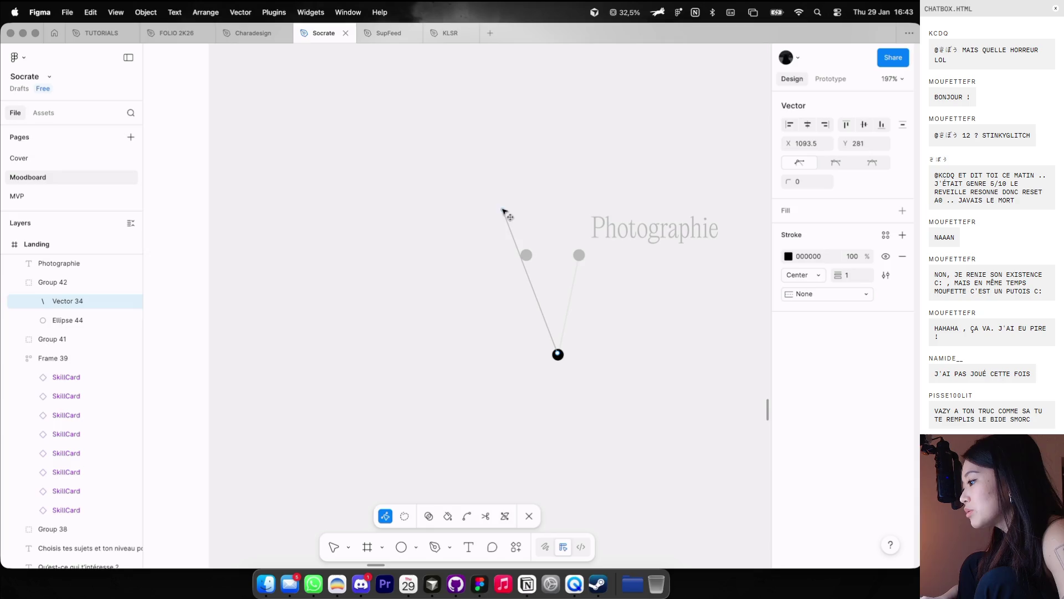
{"action": "key", "text": "Escape"}
Step: Place a full-opacity dot at the top end of the new branch
{"action": "left_click", "coordinate": [527, 256]}
{"action": "left_click_drag", "start_coordinate": [526, 256], "coordinate": [494, 181]}
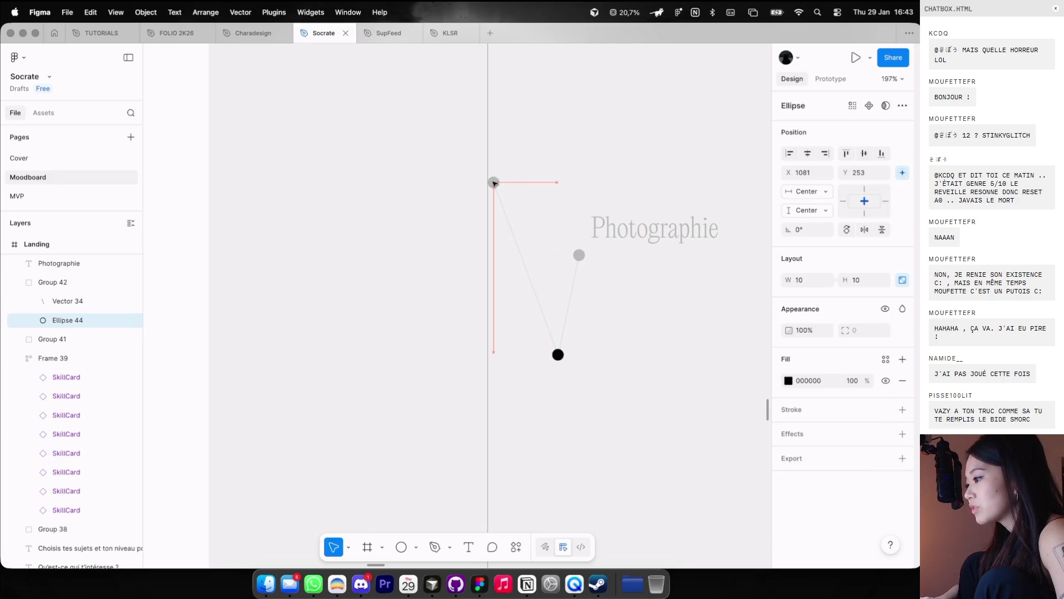
{"action": "key", "text": "0"}
{"action": "left_click", "coordinate": [518, 254]}
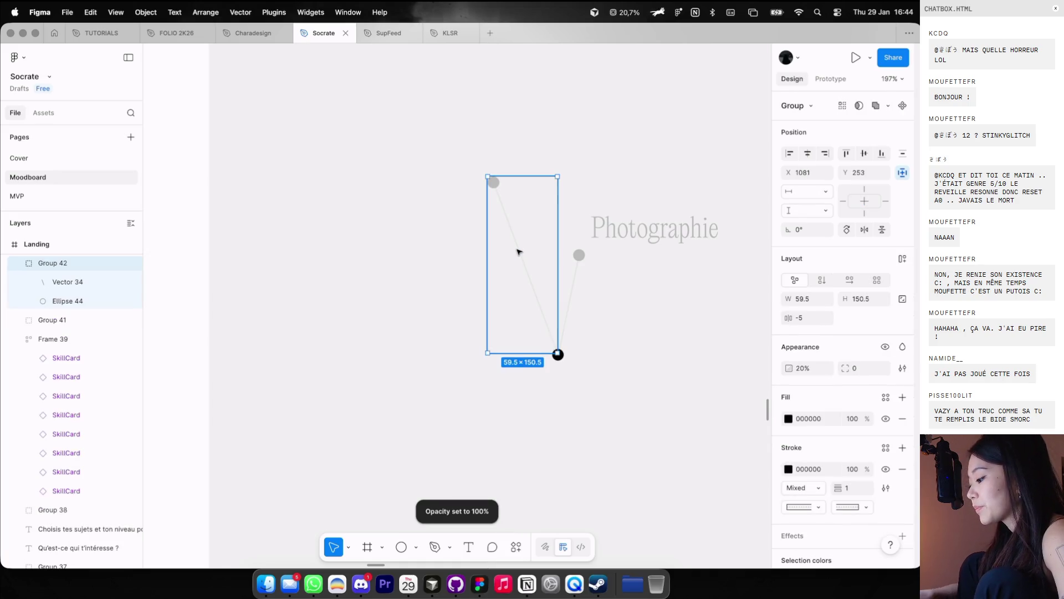
Step: Add a full-opacity 'Coding' label beside the new dot, copied from Photographie
{"action": "left_click", "coordinate": [642, 238]}
{"action": "scroll", "coordinate": [642, 233], "scroll_direction": "down", "scroll_amount": 3}
{"action": "mouse_move", "coordinate": [645, 232]}
{"action": "left_mouse_down"}
{"action": "mouse_move", "coordinate": [646, 177]}
{"action": "mouse_move", "coordinate": [522, 180]}
{"action": "left_mouse_up"}
{"action": "double_click", "coordinate": [507, 174]}
{"action": "type", "text": "Coding"}
{"action": "key", "text": "Escape"}
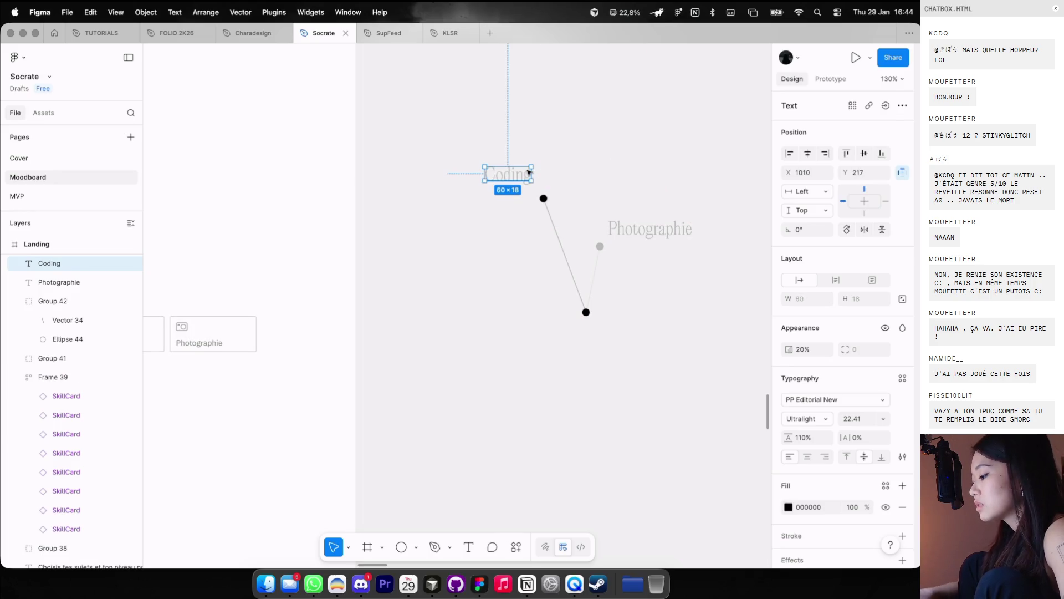
{"action": "key", "text": "0"}
{"action": "left_click_drag", "start_coordinate": [513, 186], "coordinate": [521, 190]}
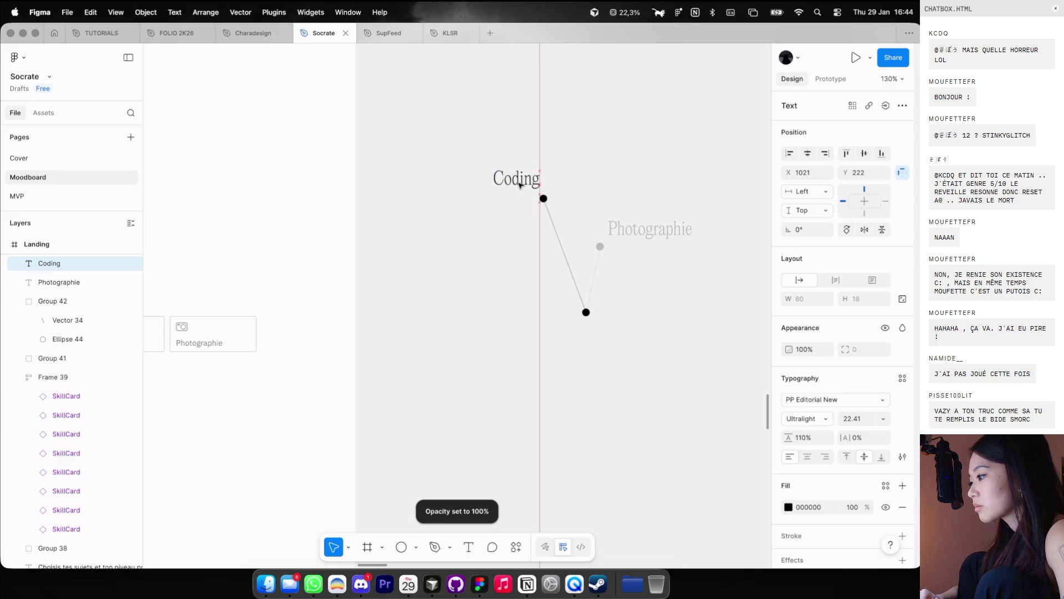
Step: Rename a second-row skill card's label to 'Coding'
{"action": "scroll", "coordinate": [521, 190], "scroll_direction": "down", "scroll_amount": 3}
{"action": "left_click", "coordinate": [294, 317]}
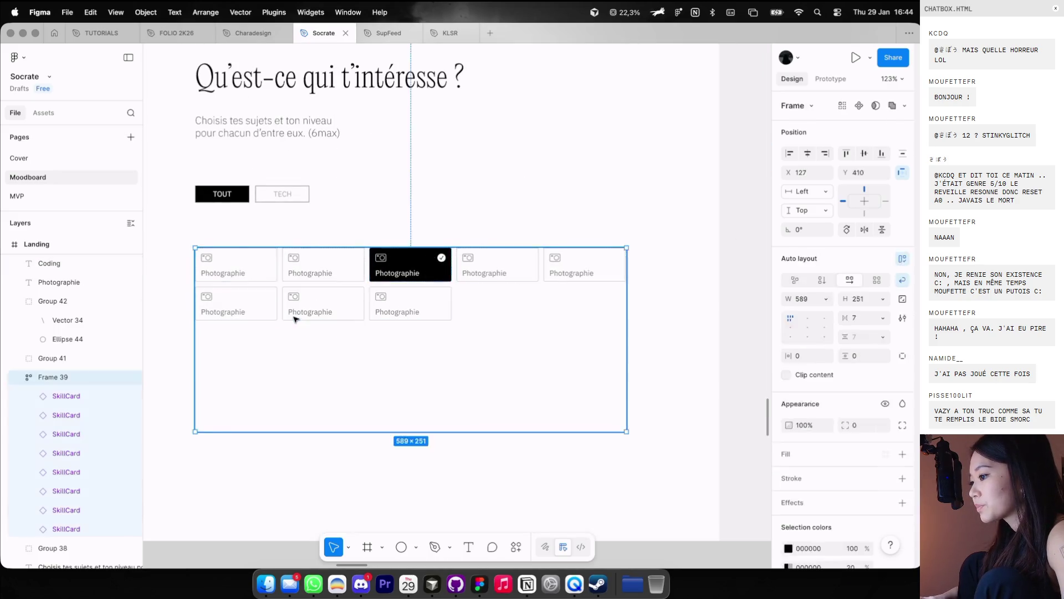
{"action": "scroll", "coordinate": [297, 314], "scroll_direction": "up", "scroll_amount": 5}
{"action": "double_click", "coordinate": [300, 312]}
{"action": "key", "text": "Return"}
{"action": "type", "text": "Coding"}
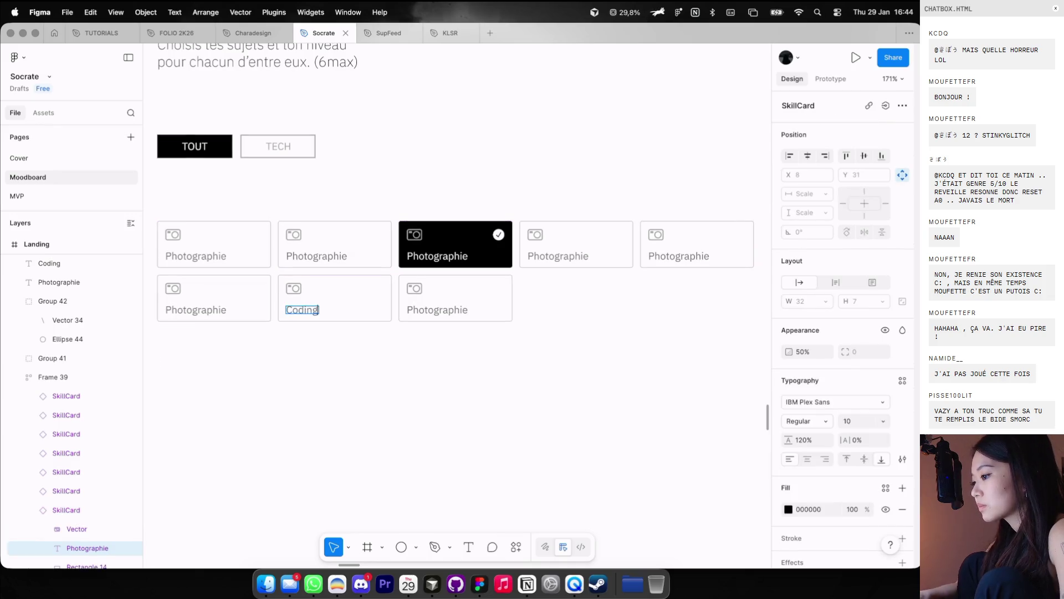
{"action": "left_click", "coordinate": [327, 296]}
Step: Select the Coding skill card and bring up its variant choices
{"action": "left_click", "coordinate": [296, 292]}
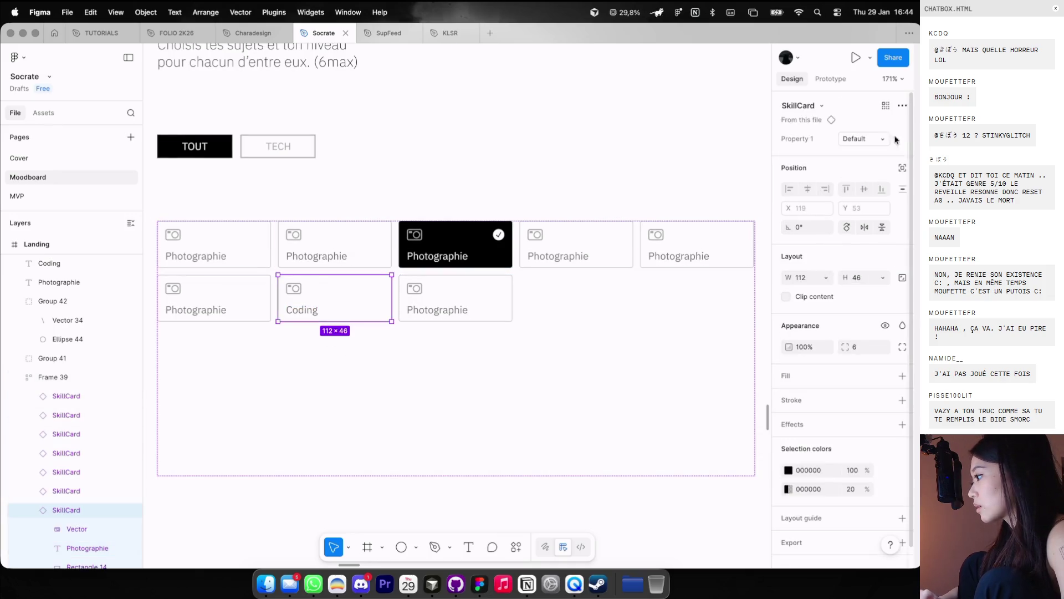
{"action": "left_click", "coordinate": [862, 138]}
{"action": "key", "text": "ctrl+Left"}
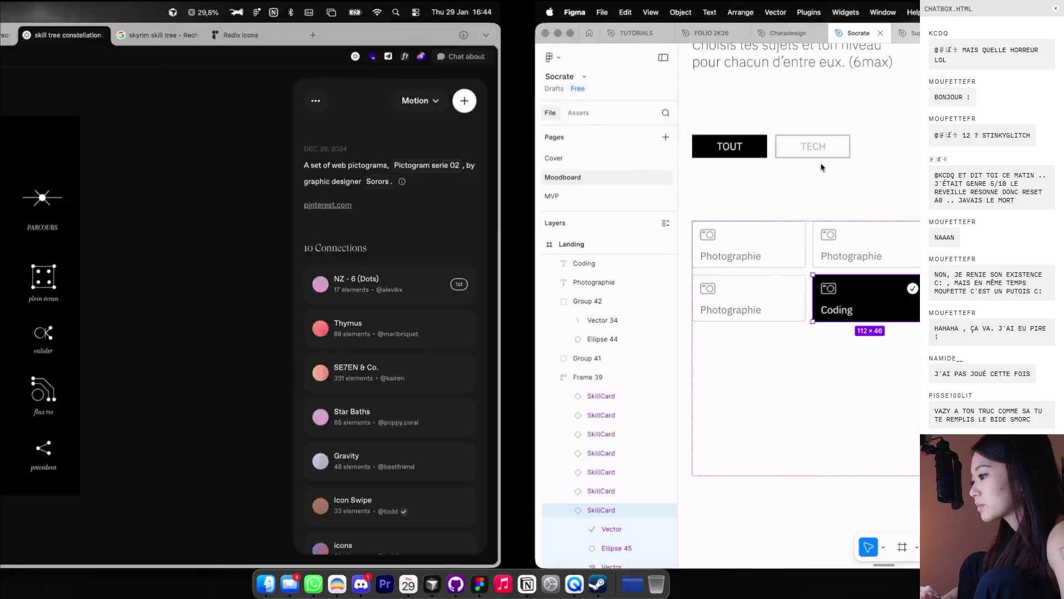
Step: Clear 'check' from the Radix Icons search and copy the </> code icon
{"action": "left_click", "coordinate": [662, 35]}
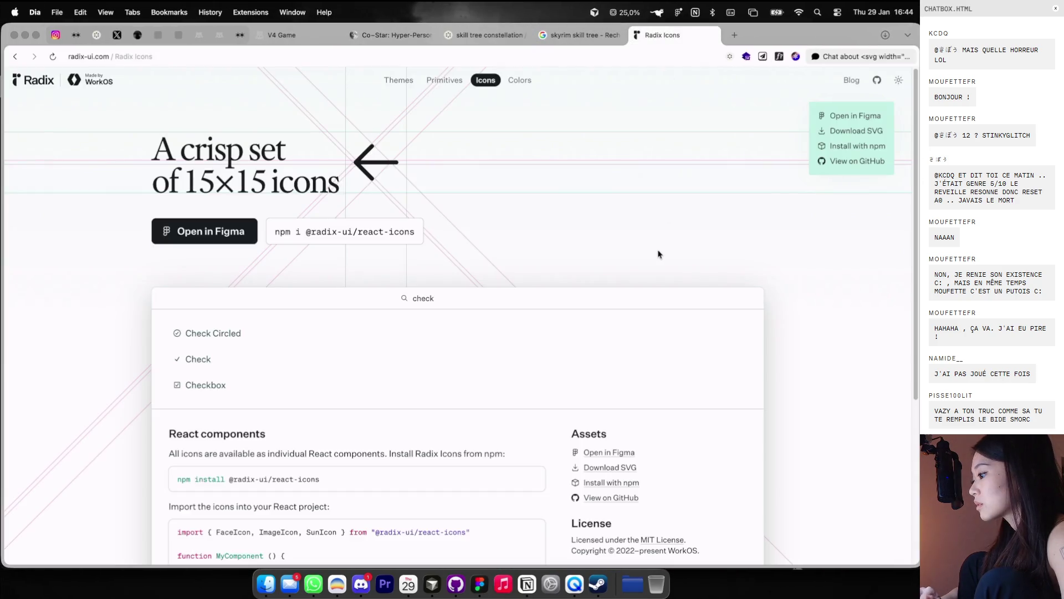
{"action": "scroll", "coordinate": [332, 313], "scroll_direction": "down", "scroll_amount": 3}
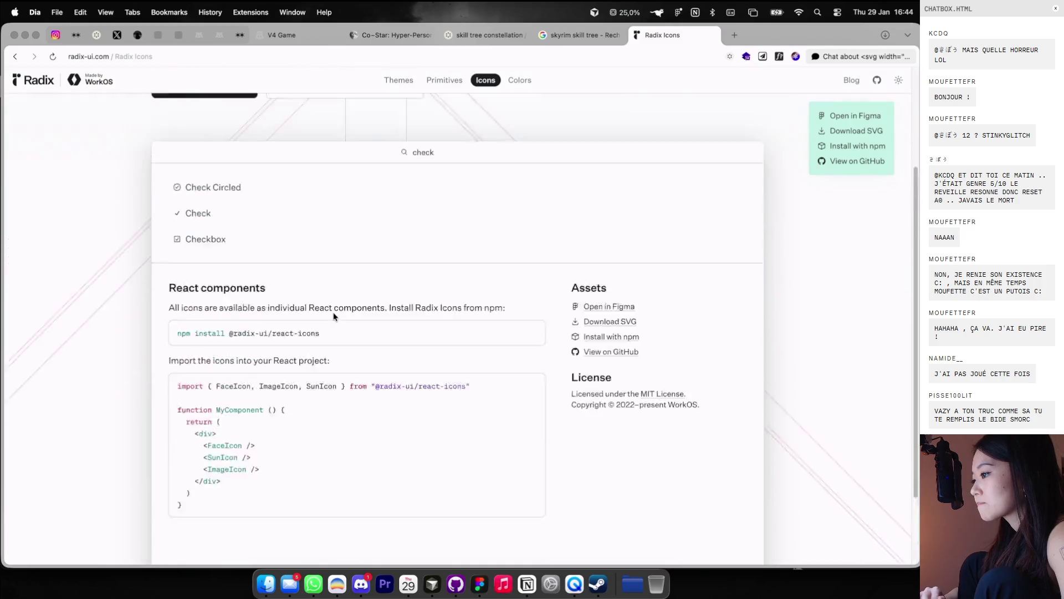
{"action": "scroll", "coordinate": [428, 319], "scroll_direction": "up", "scroll_amount": 3}
{"action": "left_click", "coordinate": [439, 302]}
{"action": "key", "text": "BackSpace"}
{"action": "key", "text": "BackSpace"}
{"action": "key", "text": "BackSpace"}
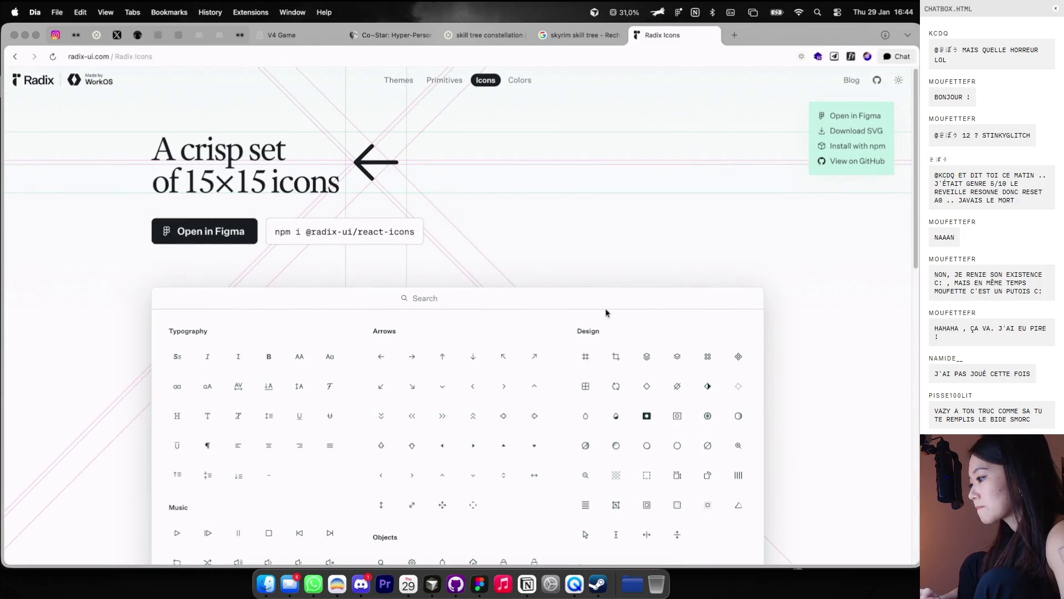
{"action": "scroll", "coordinate": [606, 312], "scroll_direction": "down", "scroll_amount": 3}
{"action": "scroll", "coordinate": [585, 363], "scroll_direction": "down", "scroll_amount": 1}
{"action": "scroll", "coordinate": [645, 442], "scroll_direction": "down", "scroll_amount": 1}
{"action": "scroll", "coordinate": [643, 440], "scroll_direction": "down", "scroll_amount": 3}
{"action": "left_click", "coordinate": [739, 438]}
{"action": "key", "text": "super+Tab"}
Step: Enter the Coding skill card and select its camera icon
{"action": "scroll", "coordinate": [423, 171], "scroll_direction": "right", "scroll_amount": 2}
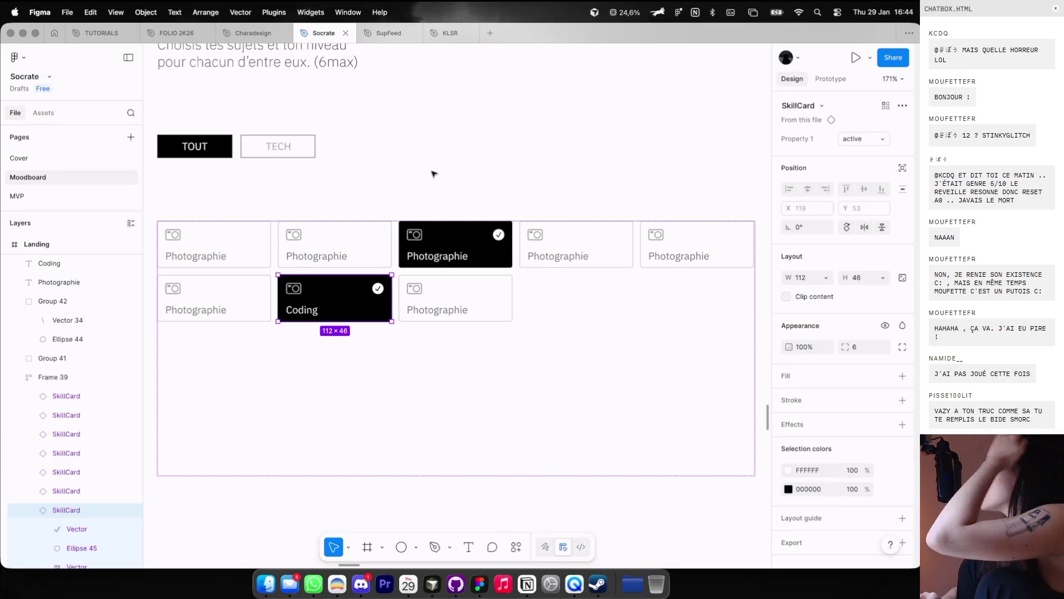
{"action": "scroll", "coordinate": [434, 174], "scroll_direction": "down", "scroll_amount": 5}
{"action": "scroll", "coordinate": [434, 173], "scroll_direction": "left", "scroll_amount": 5}
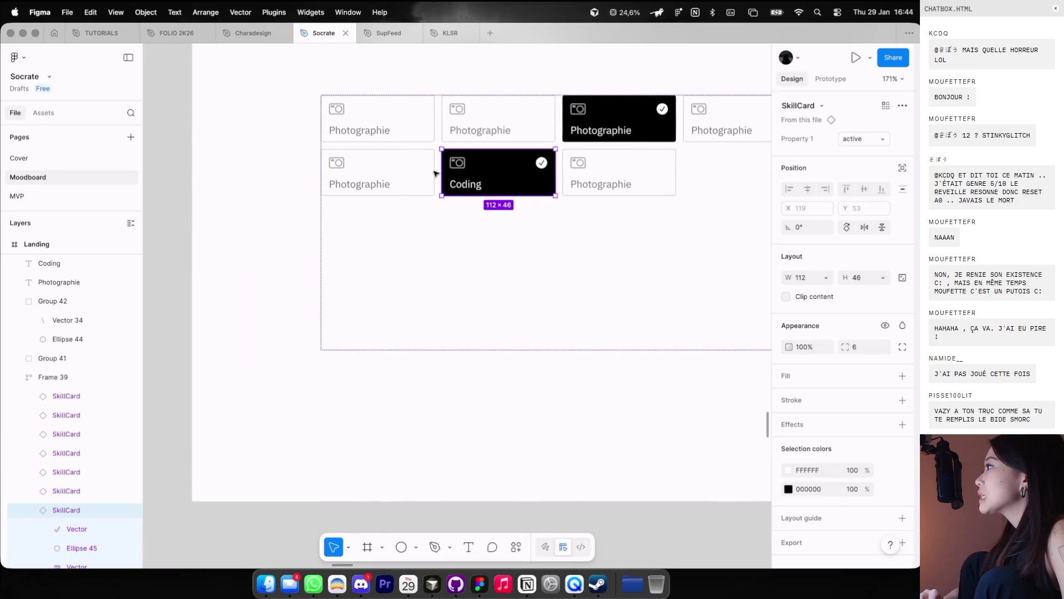
{"action": "scroll", "coordinate": [436, 165], "scroll_direction": "up", "scroll_amount": 5}
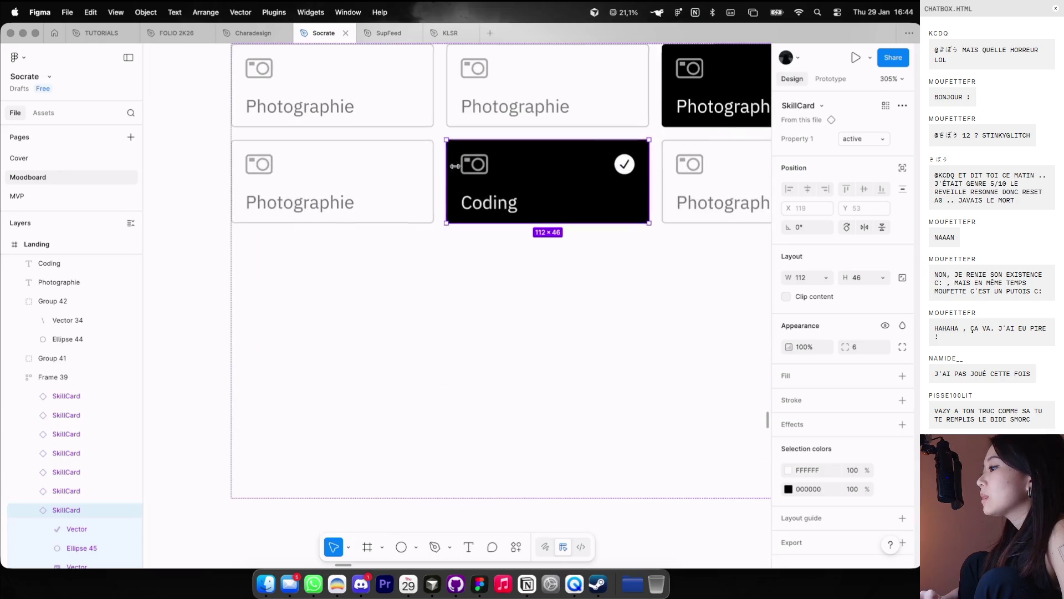
{"action": "double_click", "coordinate": [456, 166]}
{"action": "scroll", "coordinate": [465, 167], "scroll_direction": "up", "scroll_amount": 3}
{"action": "left_click", "coordinate": [485, 171]}
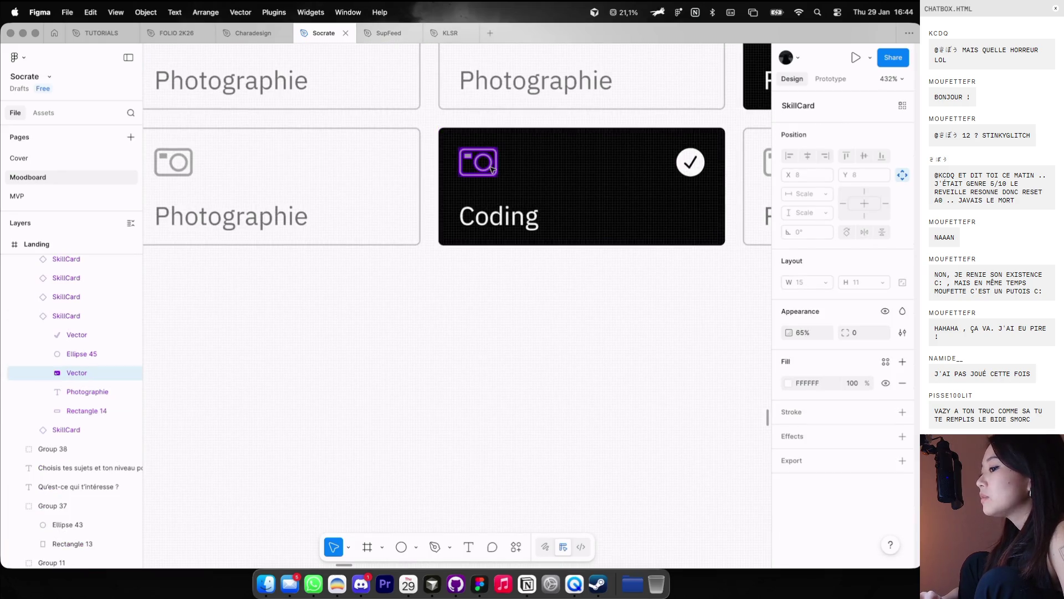
Step: Select the camera icon in the SkillCard component's Default variant
{"action": "scroll", "coordinate": [670, 171], "scroll_direction": "down", "scroll_amount": 5}
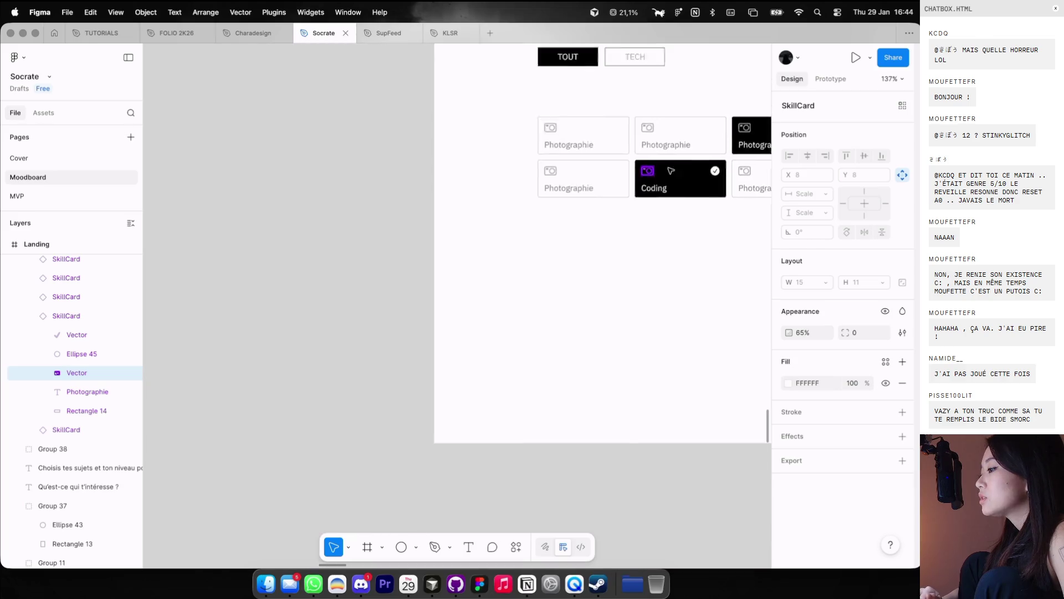
{"action": "scroll", "coordinate": [671, 171], "scroll_direction": "down", "scroll_amount": 3}
{"action": "scroll", "coordinate": [668, 176], "scroll_direction": "up", "scroll_amount": 3}
{"action": "scroll", "coordinate": [626, 218], "scroll_direction": "up", "scroll_amount": 5}
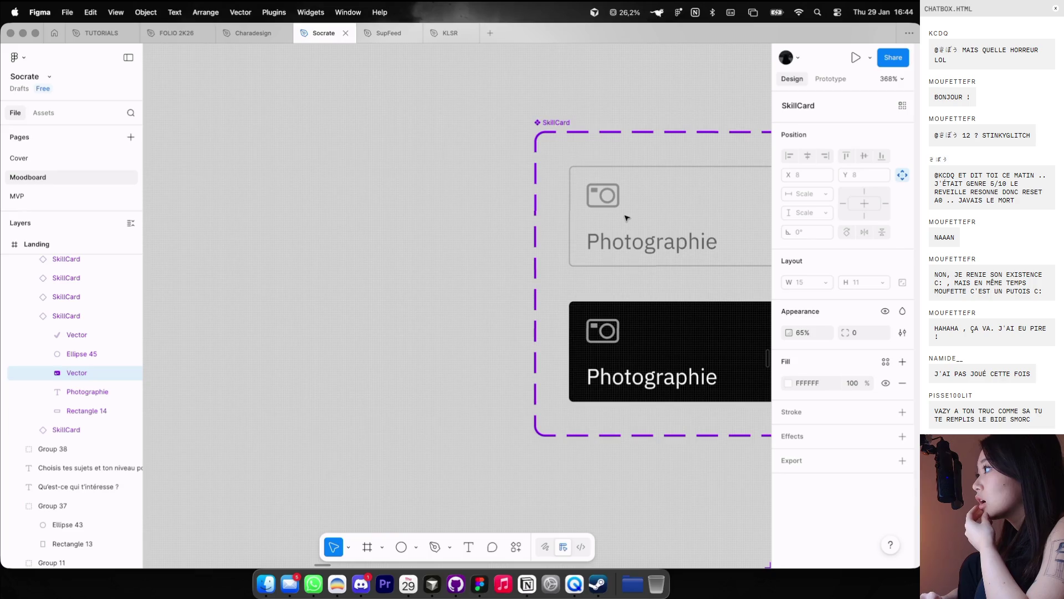
{"action": "left_click", "coordinate": [626, 217]}
{"action": "left_click", "coordinate": [614, 206]}
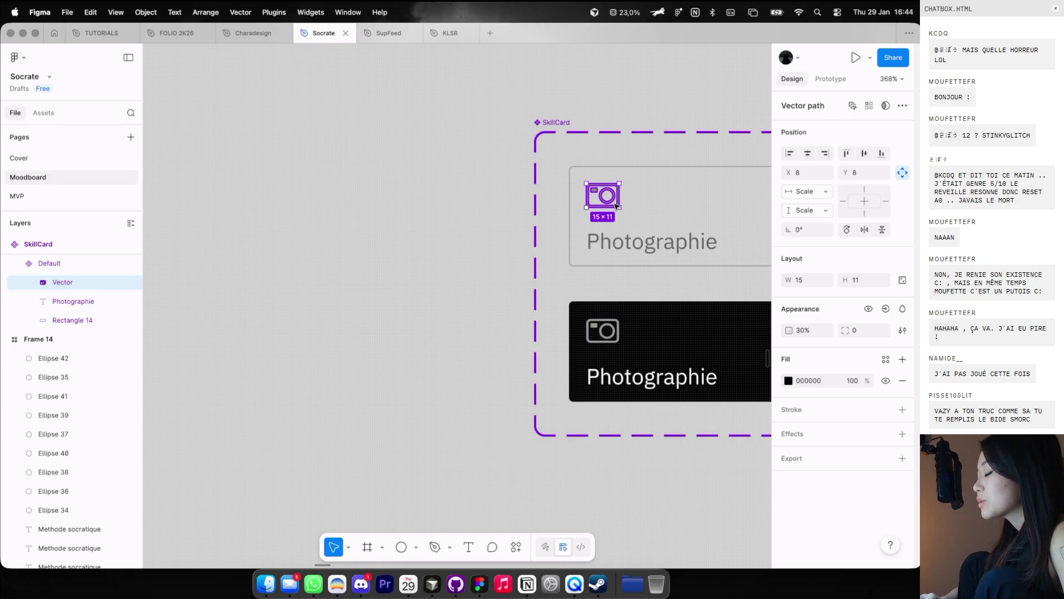
Step: Try pasting the camera icon as a rectangle's image fill, then undo it
{"action": "scroll", "coordinate": [617, 202], "scroll_direction": "up", "scroll_amount": 3}
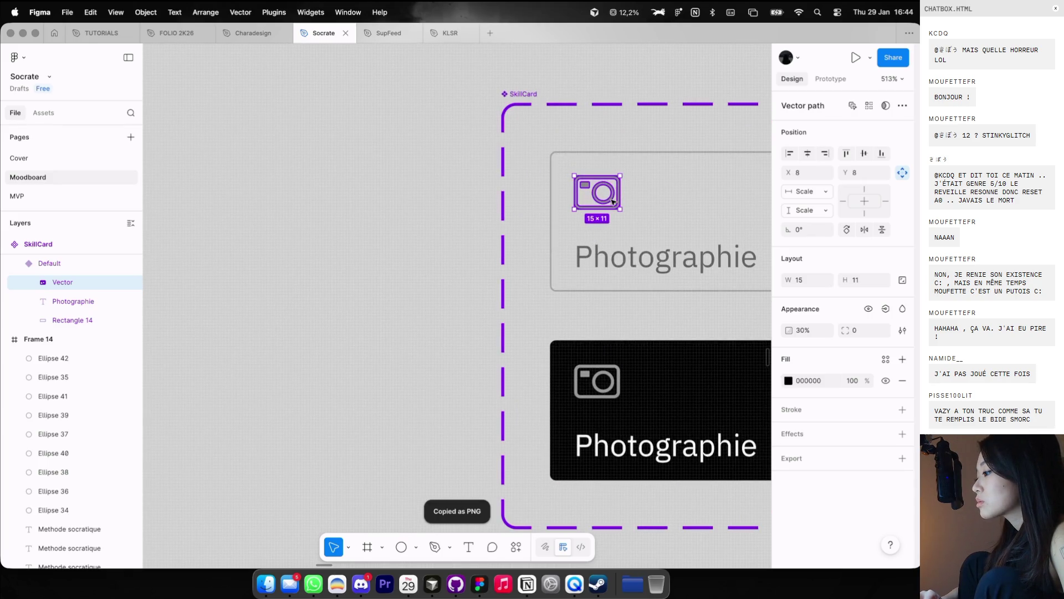
{"action": "key", "text": "r"}
{"action": "left_click_drag", "start_coordinate": [619, 206], "coordinate": [574, 175]}
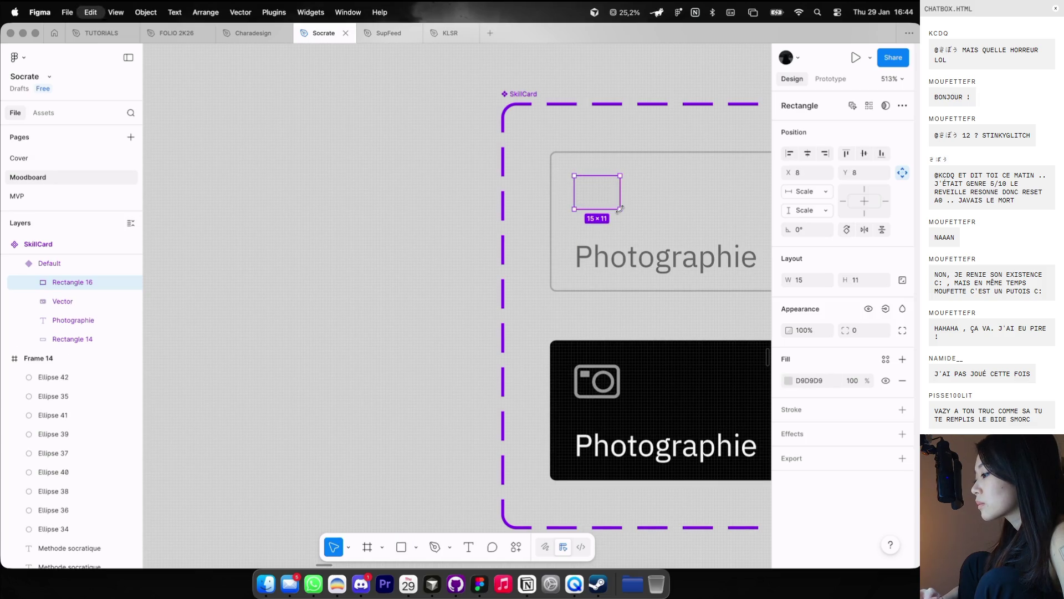
{"action": "key", "text": "super+v"}
{"action": "scroll", "coordinate": [622, 212], "scroll_direction": "down", "scroll_amount": 3}
{"action": "scroll", "coordinate": [622, 211], "scroll_direction": "right", "scroll_amount": 2}
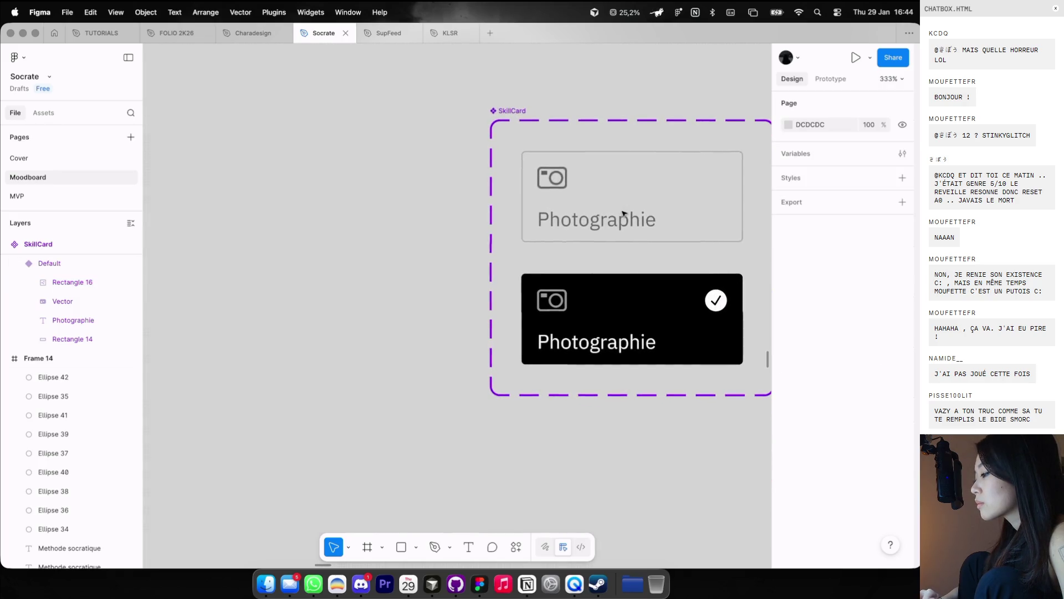
{"action": "left_click", "coordinate": [563, 292]}
{"action": "scroll", "coordinate": [565, 289], "scroll_direction": "down", "scroll_amount": 3}
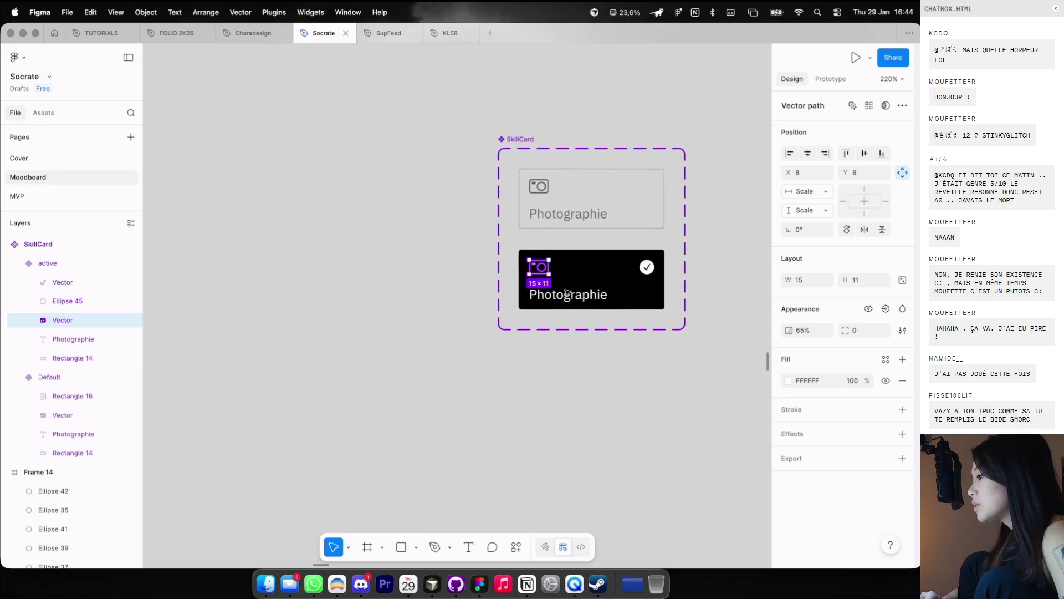
{"action": "left_click", "coordinate": [580, 161]}
{"action": "key", "text": "Escape"}
{"action": "scroll", "coordinate": [579, 161], "scroll_direction": "up", "scroll_amount": 3}
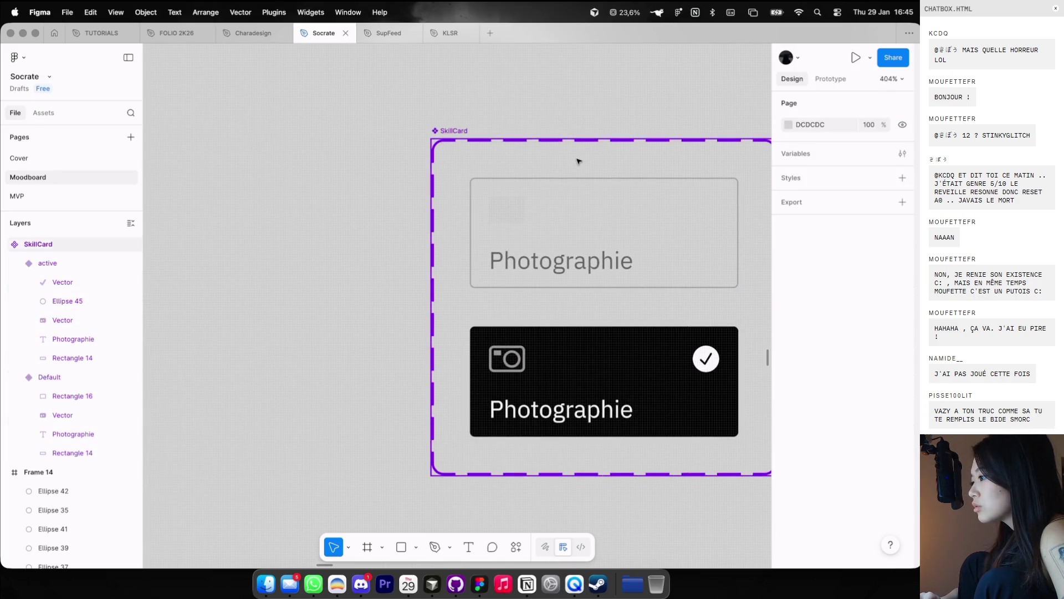
{"action": "key", "text": "ctrl+z"}
{"action": "key", "text": "Escape"}
{"action": "key", "text": "Escape"}
{"action": "key", "text": "Escape"}
{"action": "scroll", "coordinate": [561, 119], "scroll_direction": "down", "scroll_amount": 4}
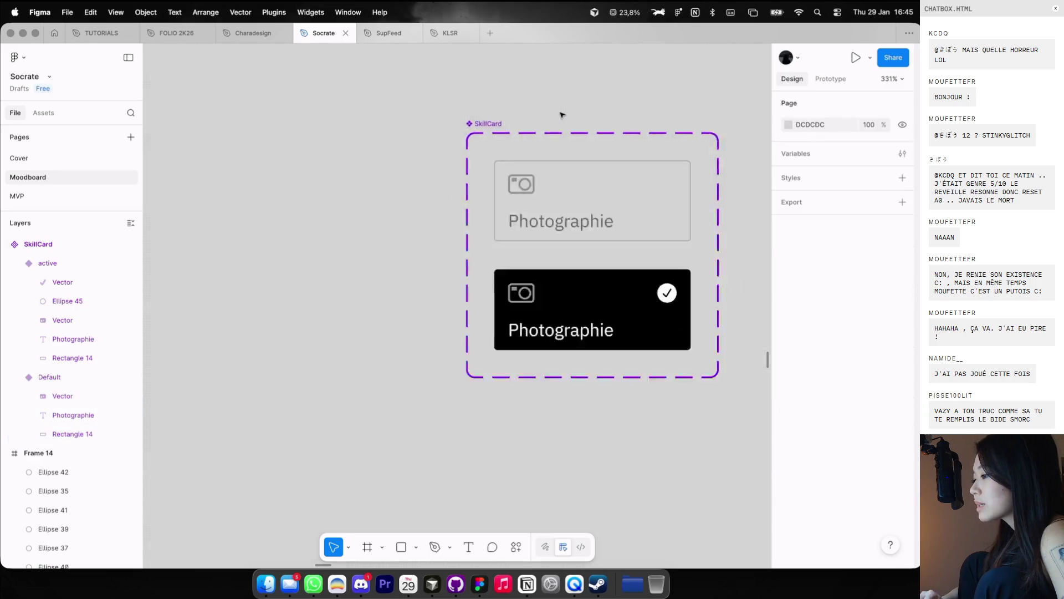
{"action": "scroll", "coordinate": [561, 115], "scroll_direction": "left", "scroll_amount": 3}
Step: Draw a fill-less 16×16 Icon1 frame and paste the Default card's camera icon into it
{"action": "key", "text": "f"}
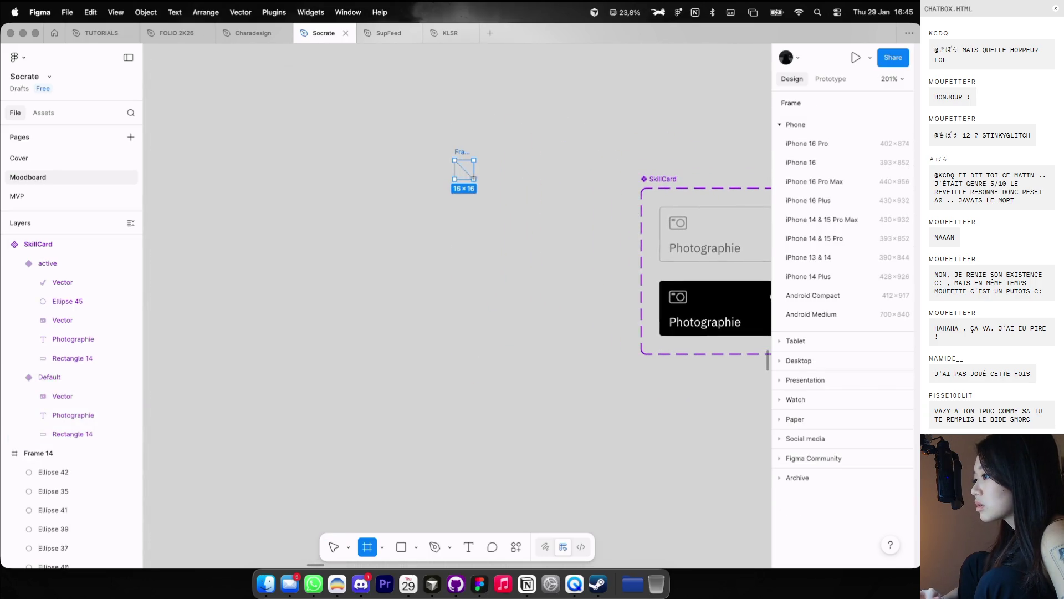
{"action": "left_click_drag", "start_coordinate": [454, 160], "coordinate": [474, 179]}
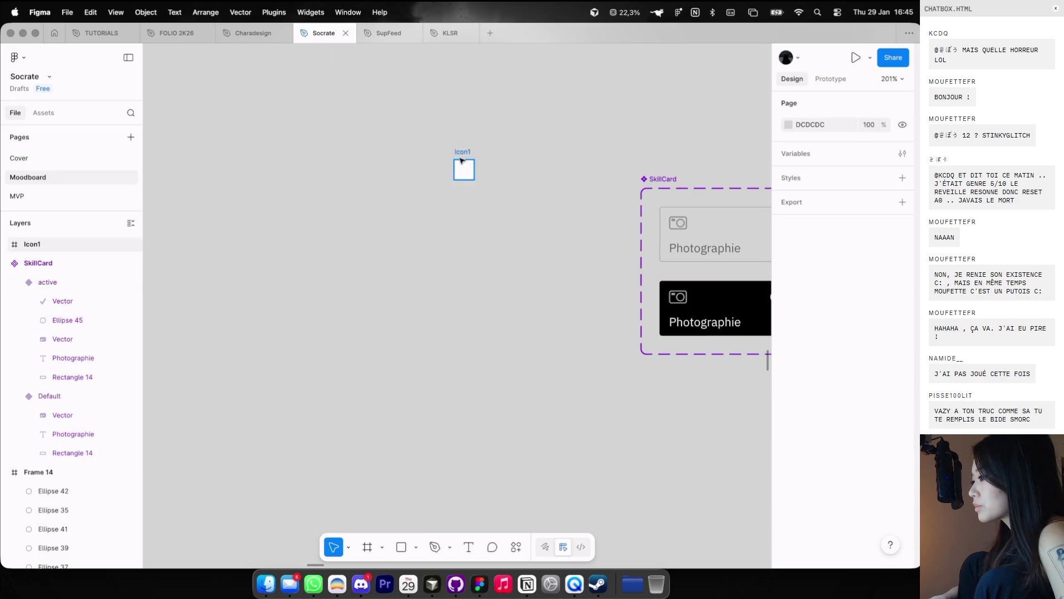
{"action": "left_click", "coordinate": [903, 380]}
{"action": "left_click", "coordinate": [677, 227], "text": "super"}
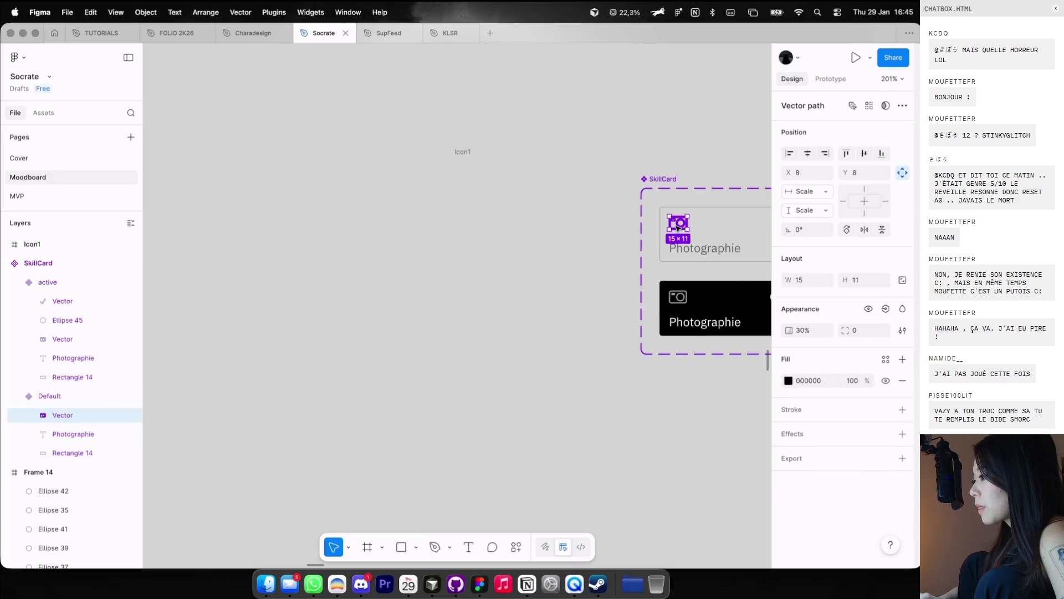
{"action": "key", "text": "super+c"}
{"action": "scroll", "coordinate": [469, 114], "scroll_direction": "up", "scroll_amount": 3}
{"action": "left_click", "coordinate": [459, 212]}
{"action": "key", "text": "super+v"}
{"action": "scroll", "coordinate": [473, 244], "scroll_direction": "up", "scroll_amount": 3}
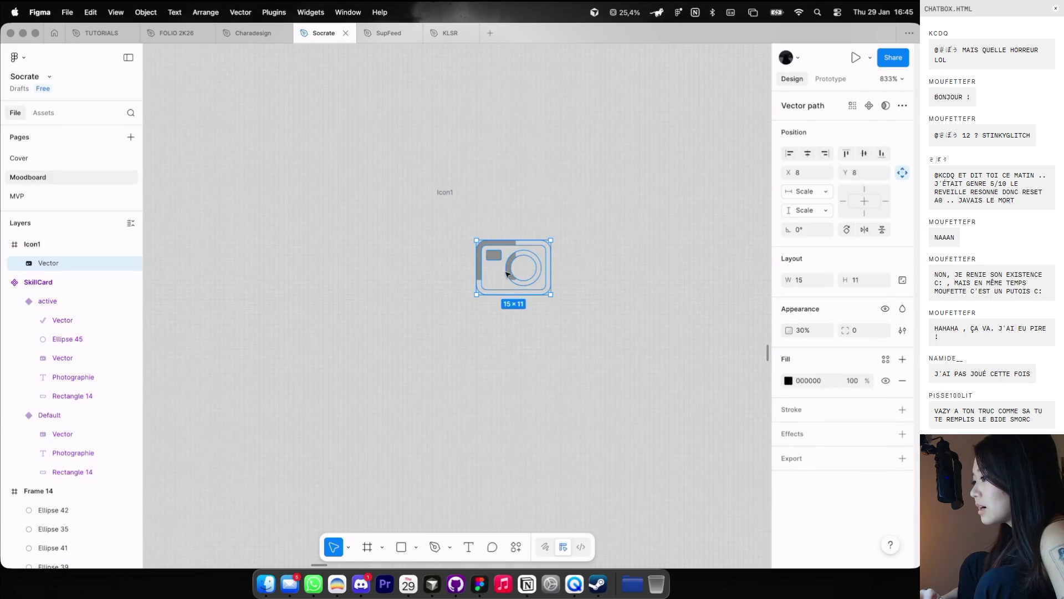
Step: Align the camera icon left and vertically centred in Icon1, enlarging it to 16×12
{"action": "left_click", "coordinate": [445, 192]}
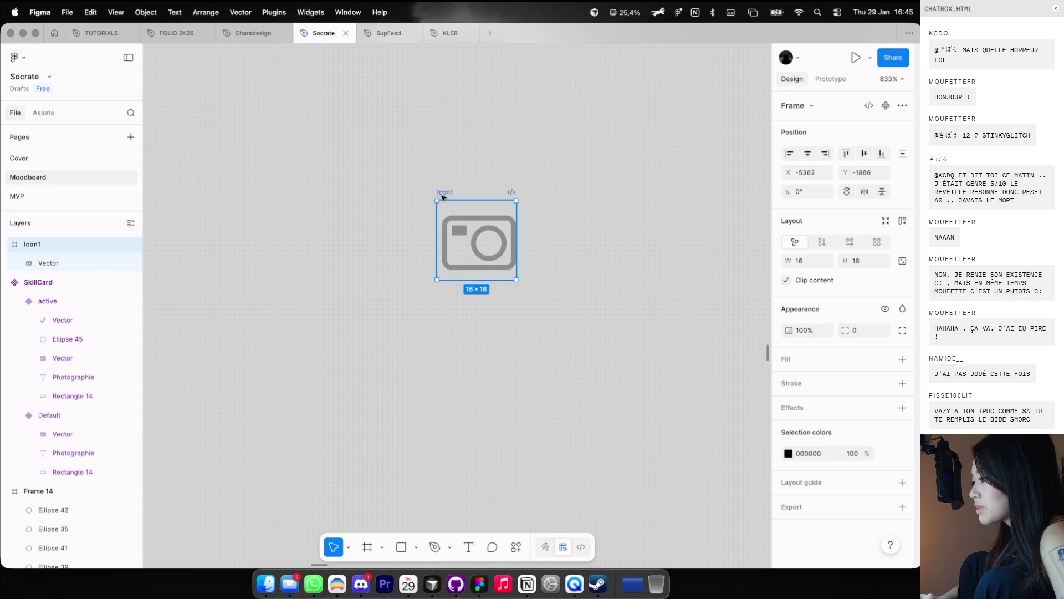
{"action": "left_click", "coordinate": [475, 235]}
{"action": "left_click", "coordinate": [789, 153]}
{"action": "left_click", "coordinate": [863, 152]}
{"action": "left_click", "coordinate": [447, 191]}
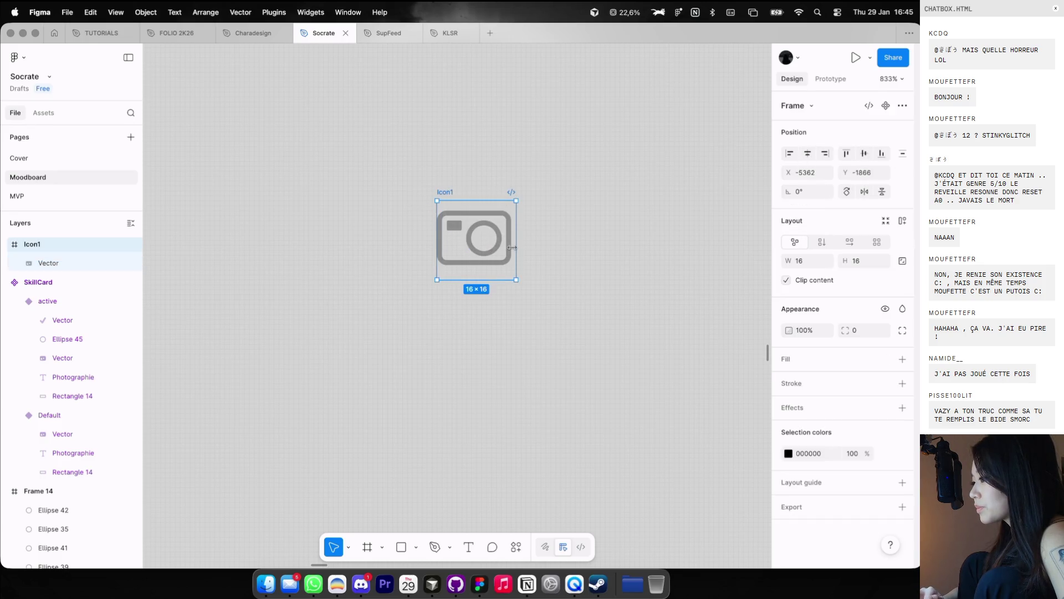
{"action": "left_click", "coordinate": [509, 247]}
{"action": "left_click_drag", "start_coordinate": [514, 265], "coordinate": [517, 271]}
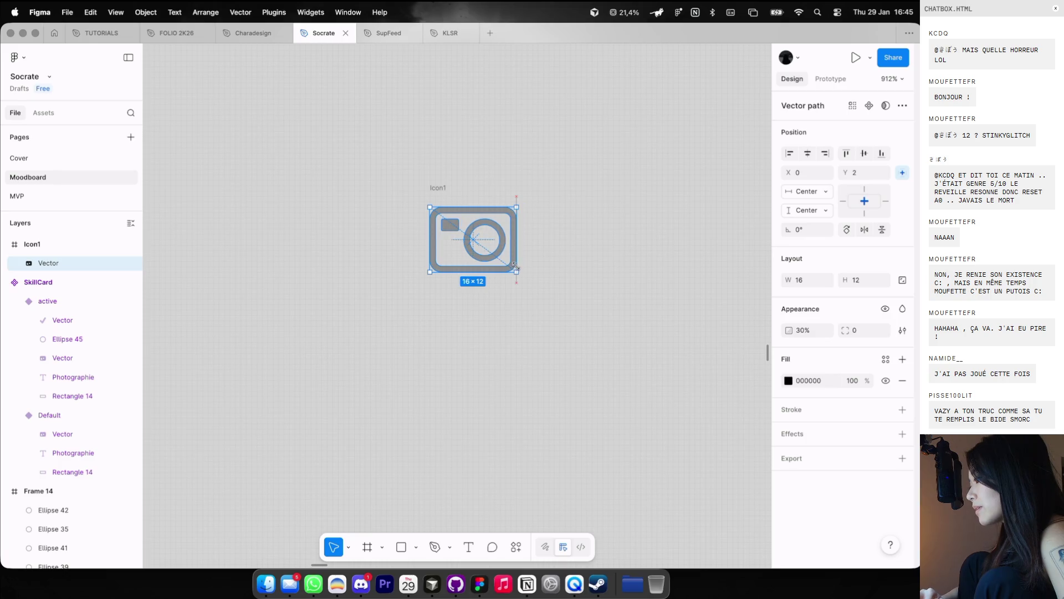
{"action": "left_click", "coordinate": [464, 190]}
{"action": "left_click", "coordinate": [438, 189]}
{"action": "key", "text": "Return"}
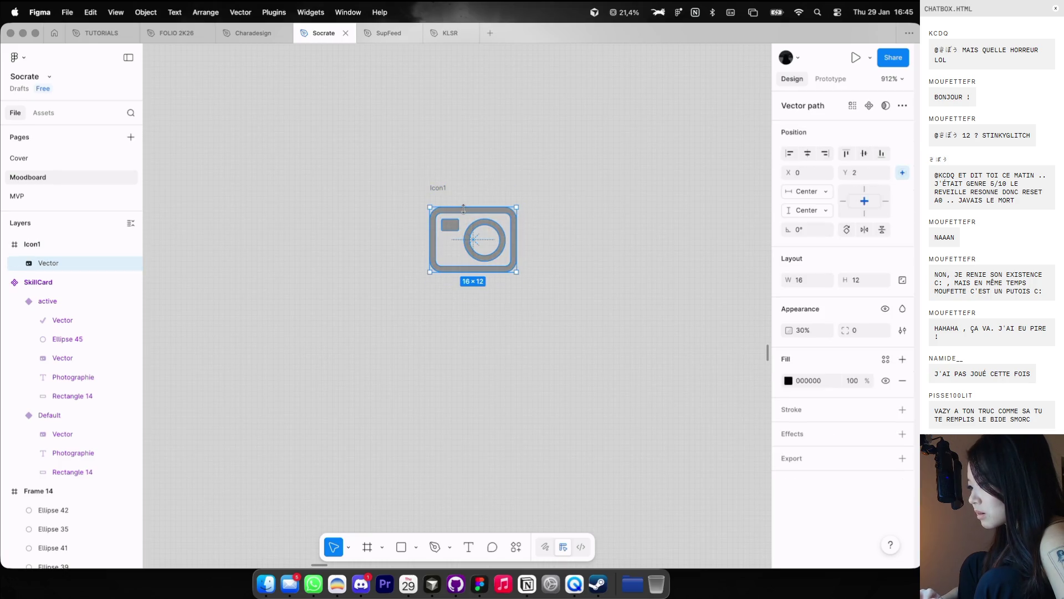
Step: Convert the Icon1 frame into a component
{"action": "left_click", "coordinate": [443, 190]}
{"action": "left_click_drag", "start_coordinate": [442, 190], "coordinate": [533, 190]}
{"action": "key", "text": "ctrl+z"}
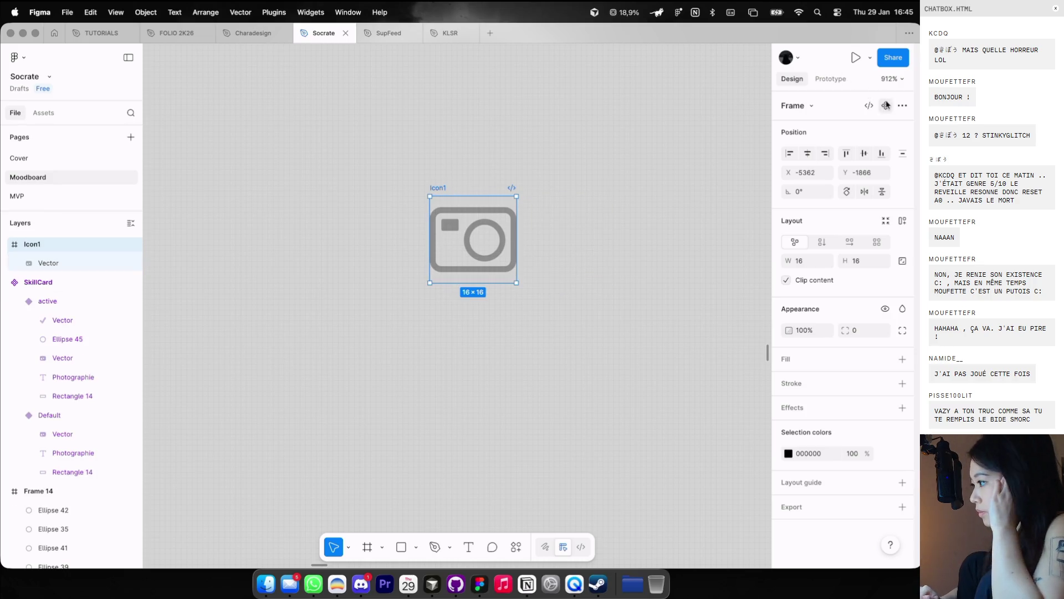
{"action": "left_click", "coordinate": [885, 106]}
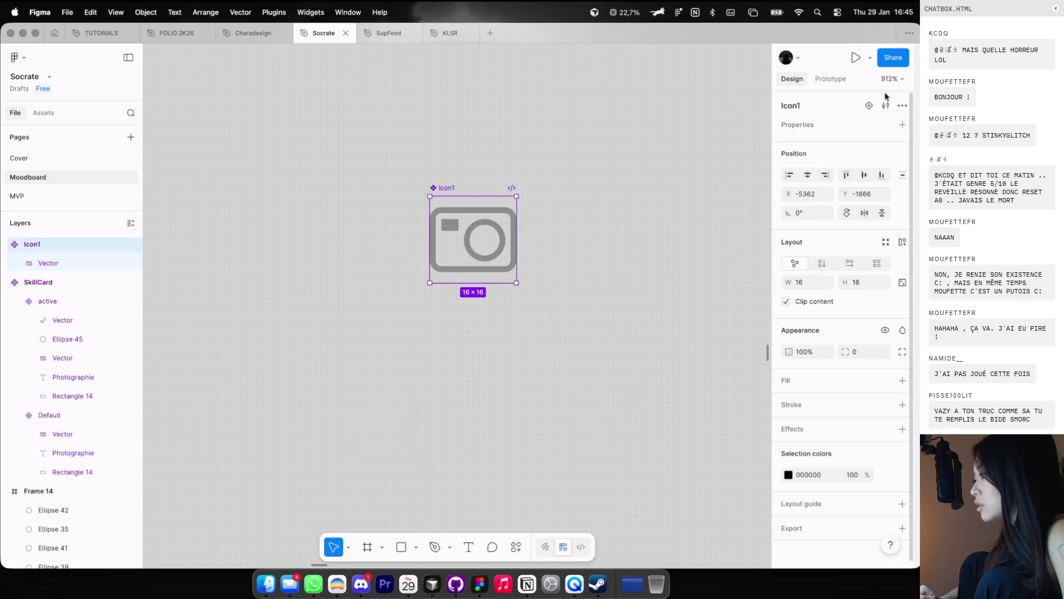
Step: Add a Dev variant beside Photo and swap its camera for the Radix code icon
{"action": "left_click", "coordinate": [45, 302]}
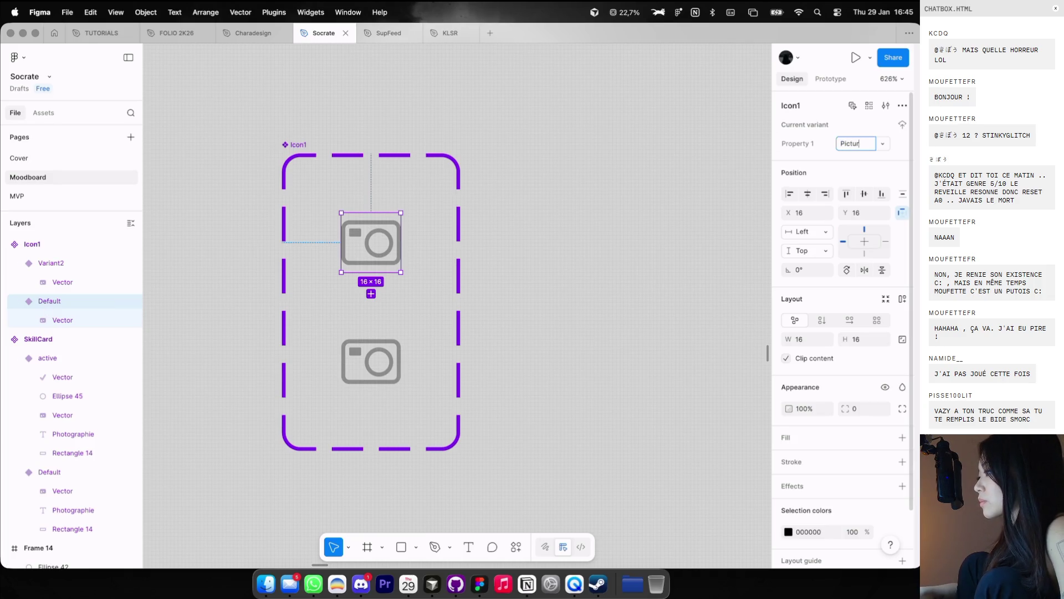
{"action": "key", "text": "shift+Tab"}
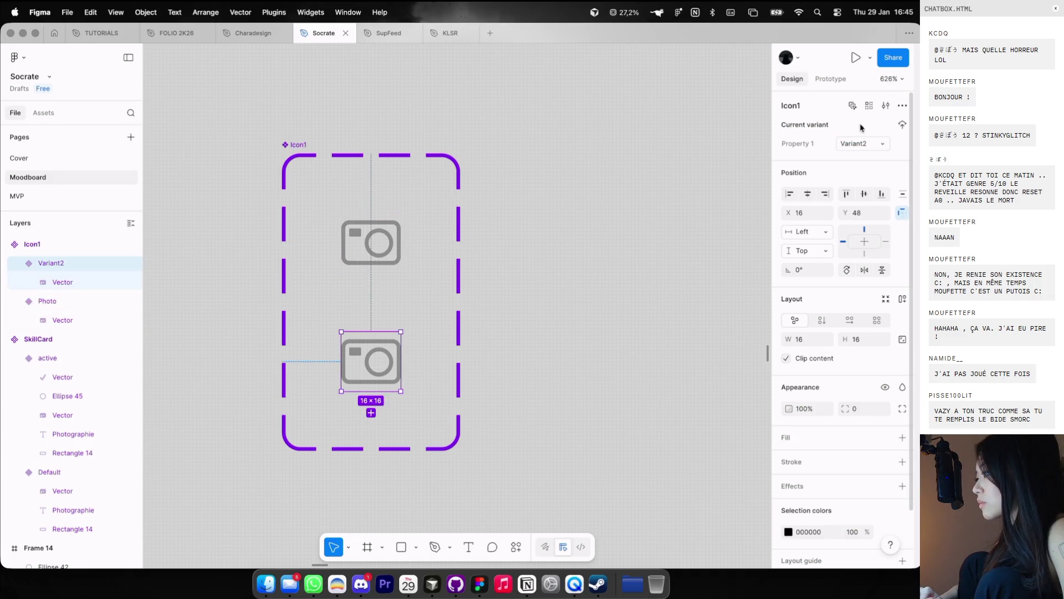
{"action": "key", "text": "super+Tab"}
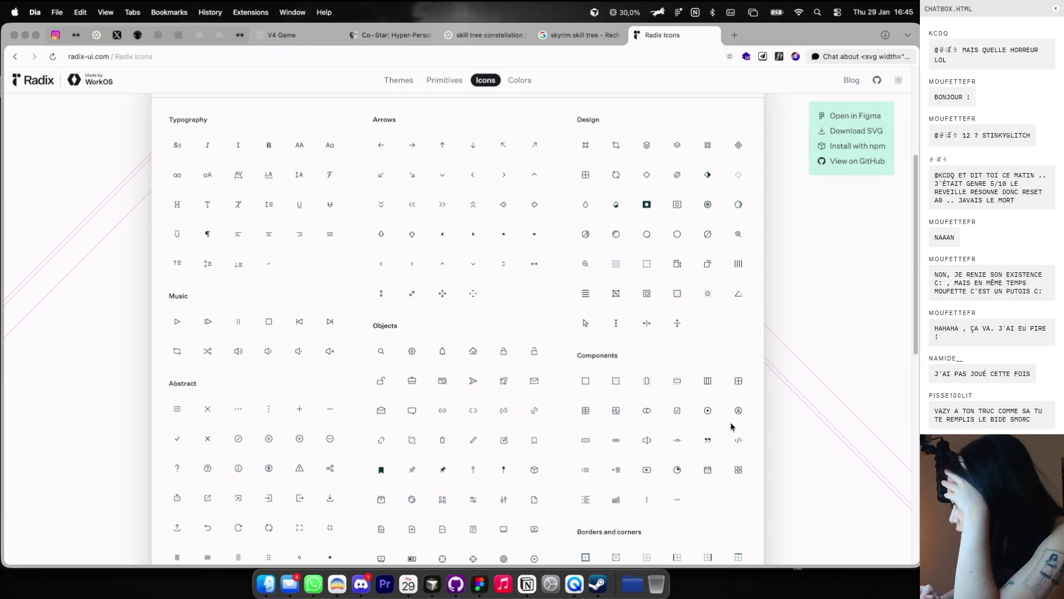
{"action": "left_click", "coordinate": [738, 440]}
{"action": "key", "text": "super+Tab"}
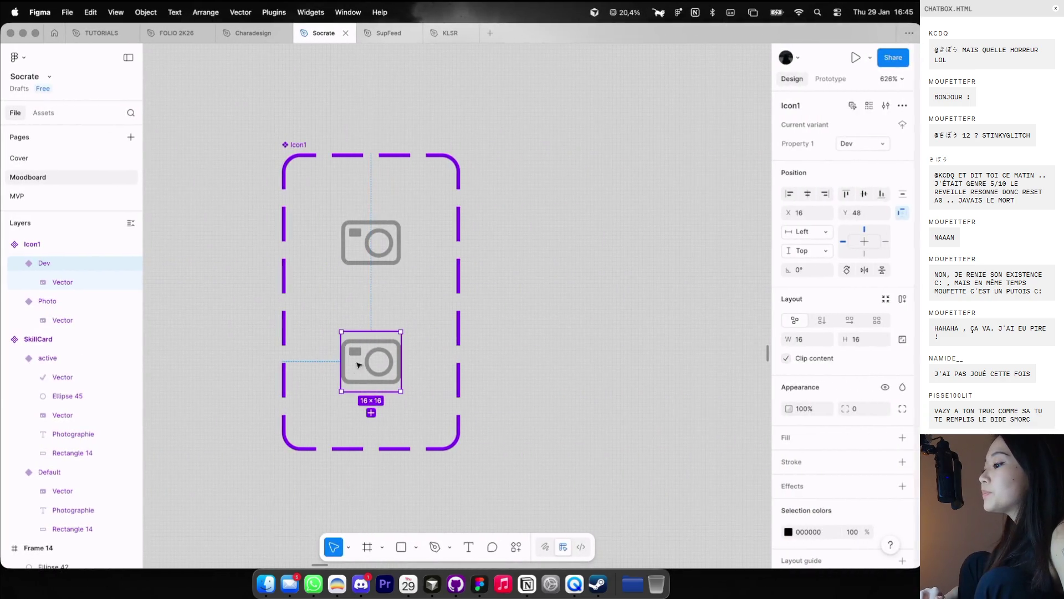
{"action": "double_click", "coordinate": [359, 363]}
{"action": "key", "text": "Delete"}
{"action": "left_click", "coordinate": [377, 345]}
{"action": "key", "text": "cmd+v"}
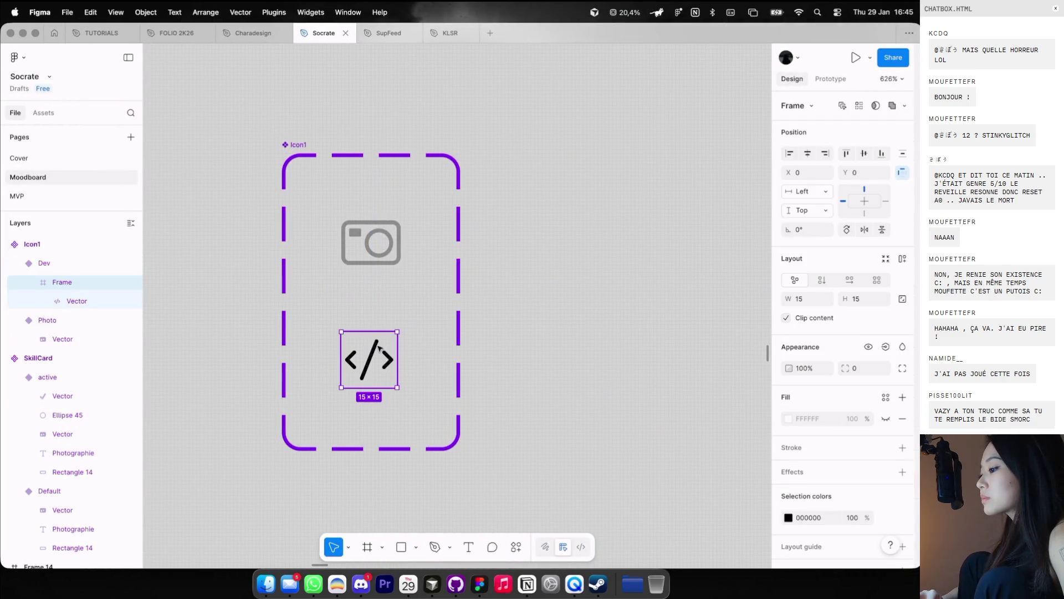
Step: Set the Photo variant's camera glyph to 100% opacity
{"action": "left_click", "coordinate": [382, 240]}
{"action": "key", "text": "0"}
{"action": "key", "text": "shift+Tab"}
Step: Replace the Default SkillCard's camera glyph with an Icon1 instance at 20% opacity
{"action": "left_click", "coordinate": [365, 259]}
{"action": "scroll", "coordinate": [365, 259], "scroll_direction": "down", "scroll_amount": 3}
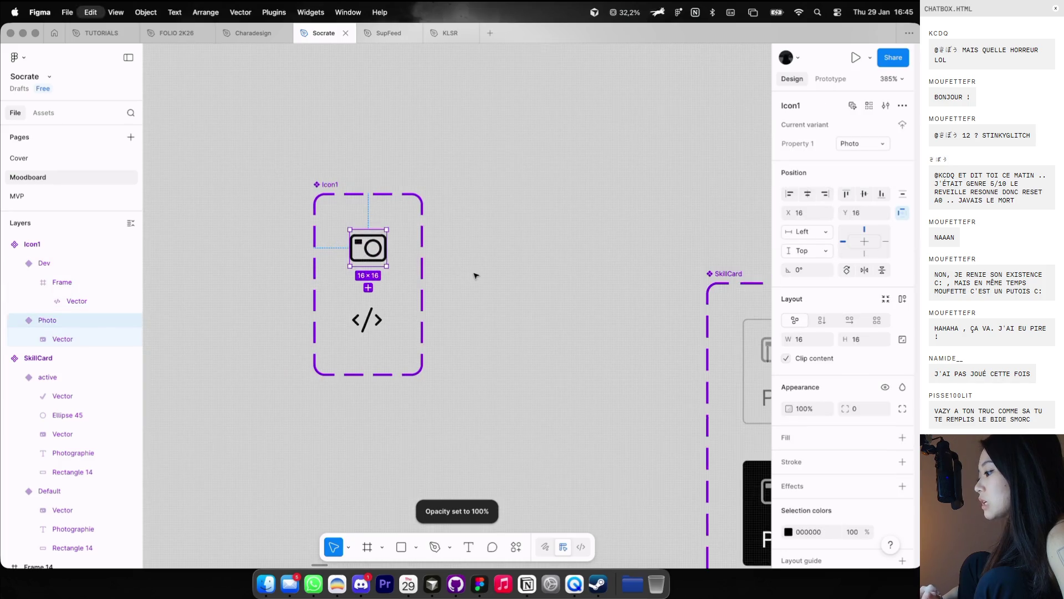
{"action": "scroll", "coordinate": [475, 273], "scroll_direction": "right", "scroll_amount": 5}
{"action": "left_click", "coordinate": [469, 216]}
{"action": "scroll", "coordinate": [468, 216], "scroll_direction": "up", "scroll_amount": 5}
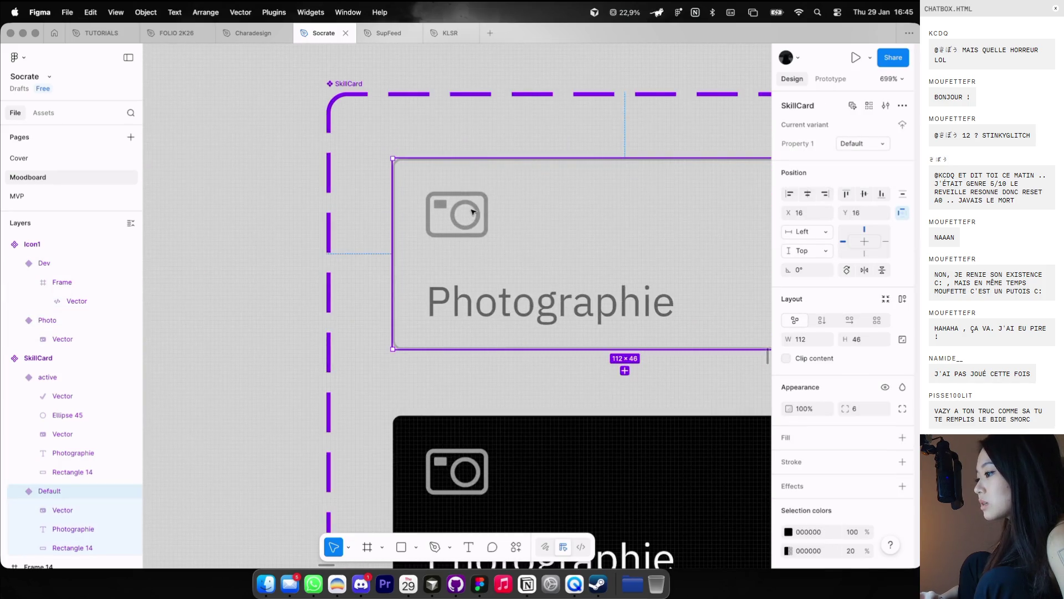
{"action": "double_click", "coordinate": [473, 208]}
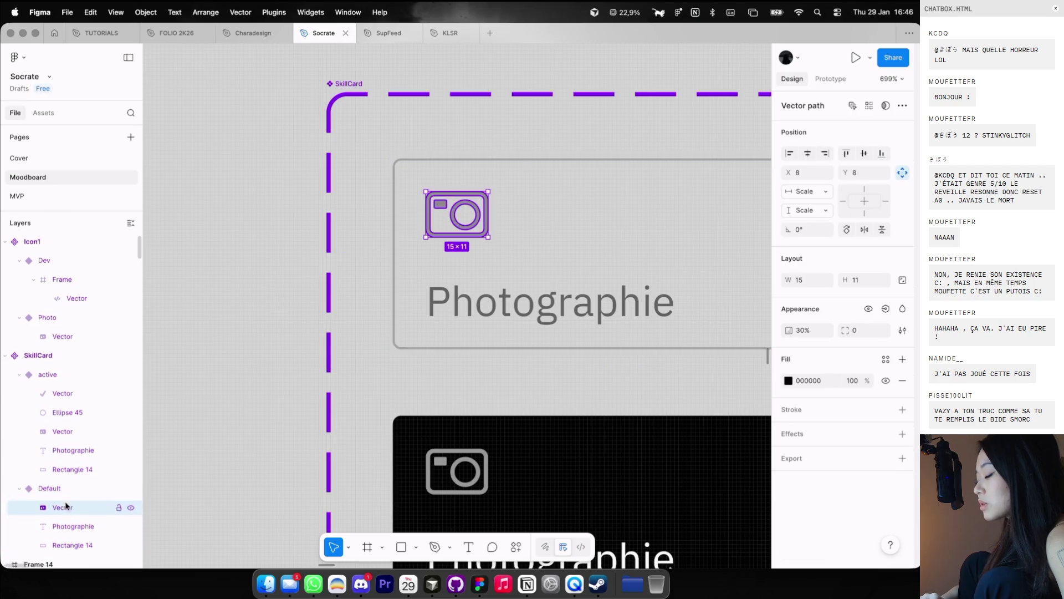
{"action": "key", "text": "ctrl+v"}
{"action": "left_click_drag", "start_coordinate": [484, 257], "coordinate": [450, 215]}
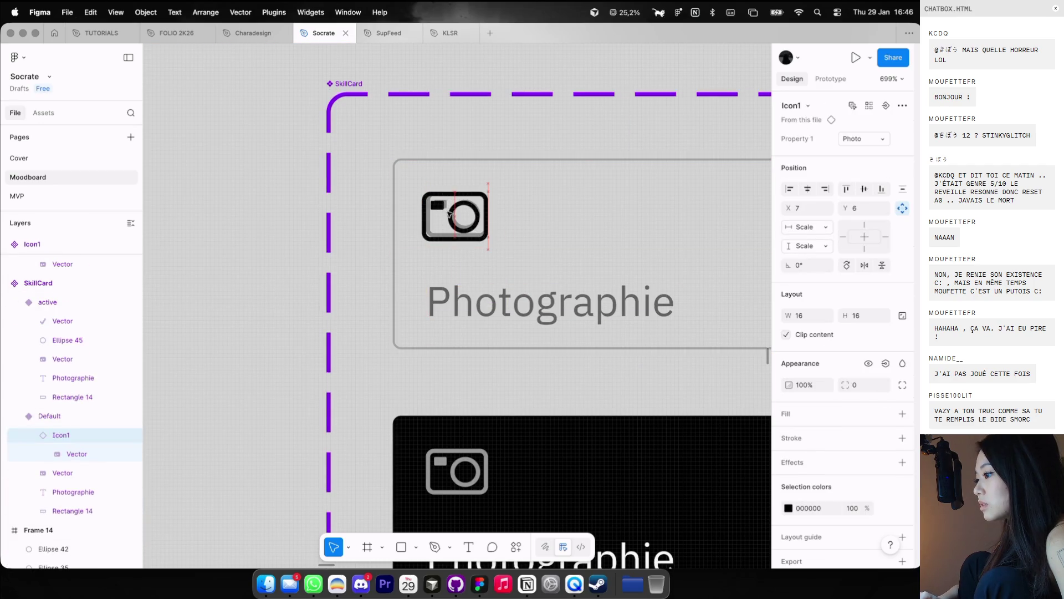
{"action": "left_click", "coordinate": [65, 472]}
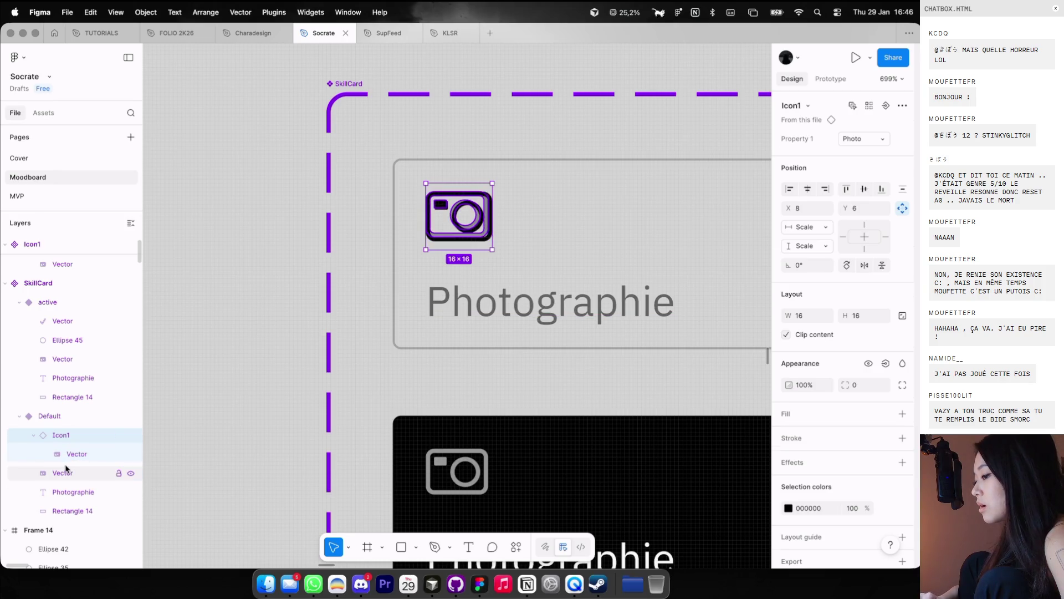
{"action": "key", "text": "Delete"}
{"action": "left_click", "coordinate": [435, 207]}
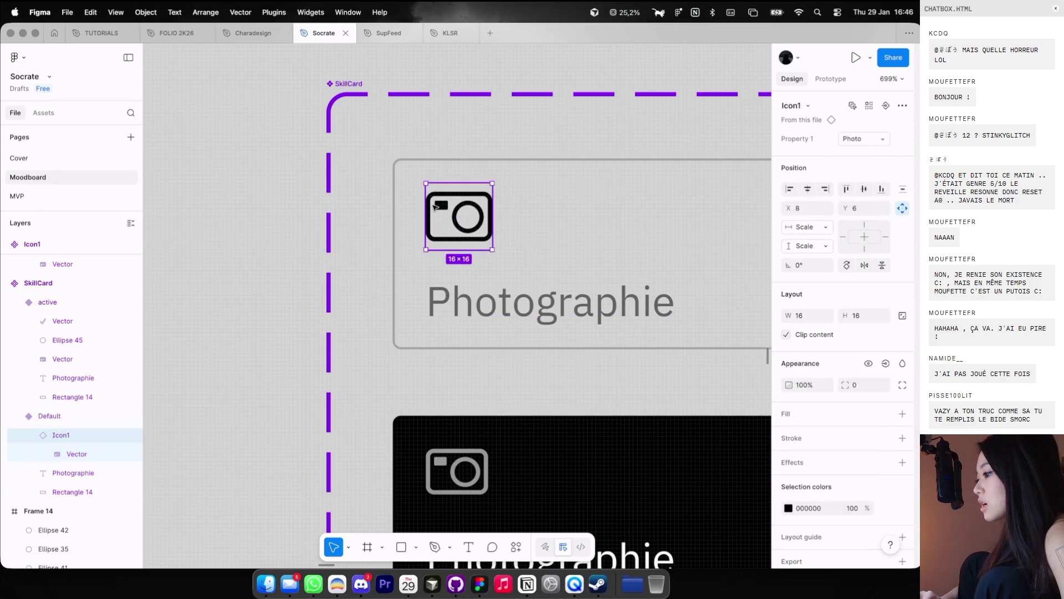
{"action": "key", "text": "2"}
{"action": "scroll", "coordinate": [507, 220], "scroll_direction": "down", "scroll_amount": 5}
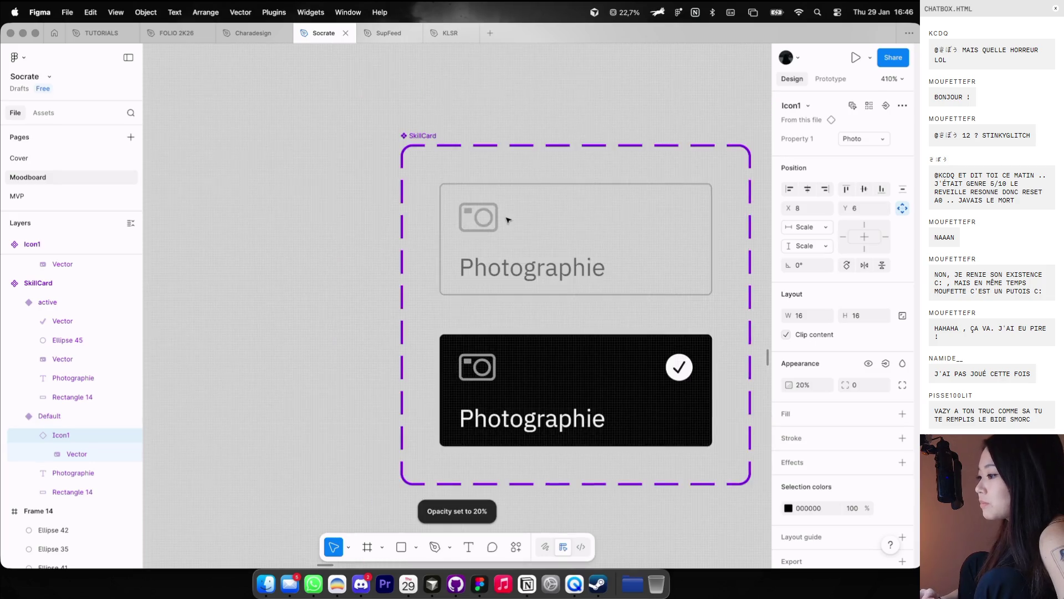
Step: Swap the active card's camera for an Icon1 instance coloured FFFFFF at 40% opacity
{"action": "left_click", "coordinate": [493, 335]}
{"action": "left_click", "coordinate": [492, 335]}
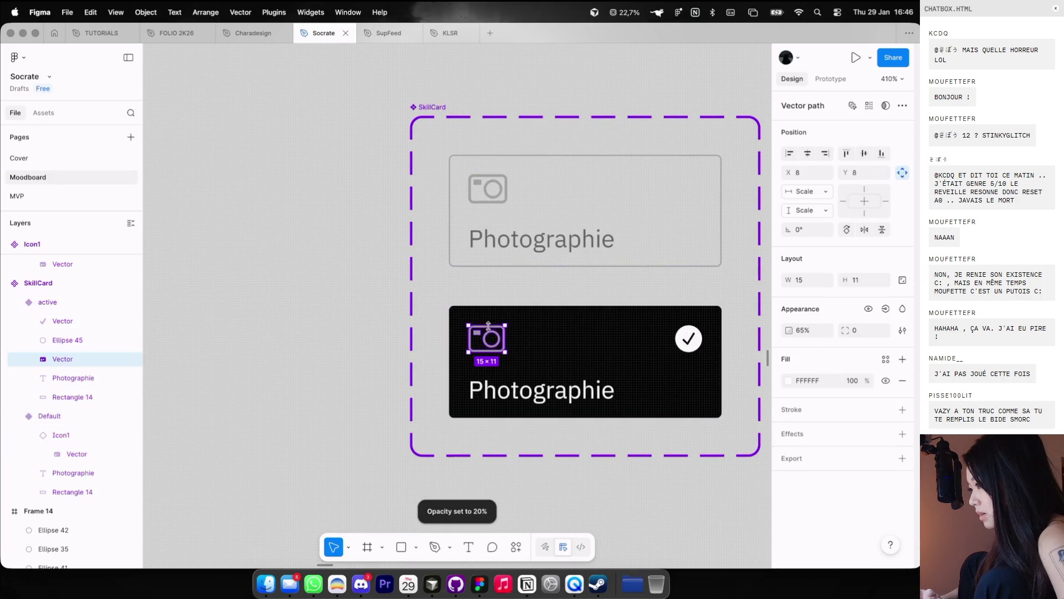
{"action": "key", "text": "Delete"}
{"action": "left_click", "coordinate": [491, 328]}
{"action": "key", "text": "ctrl+v"}
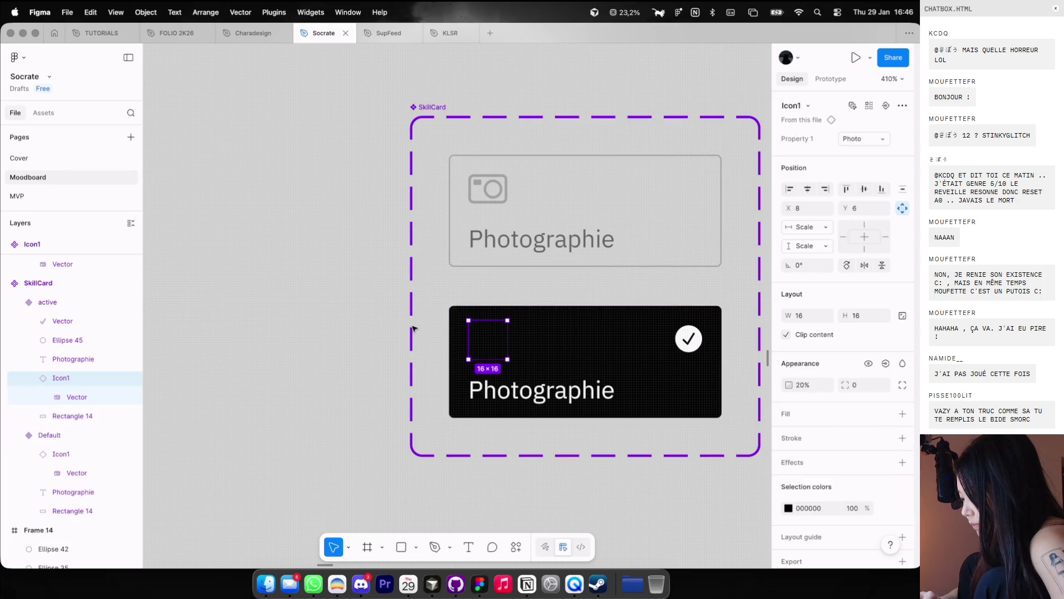
{"action": "key", "text": "0"}
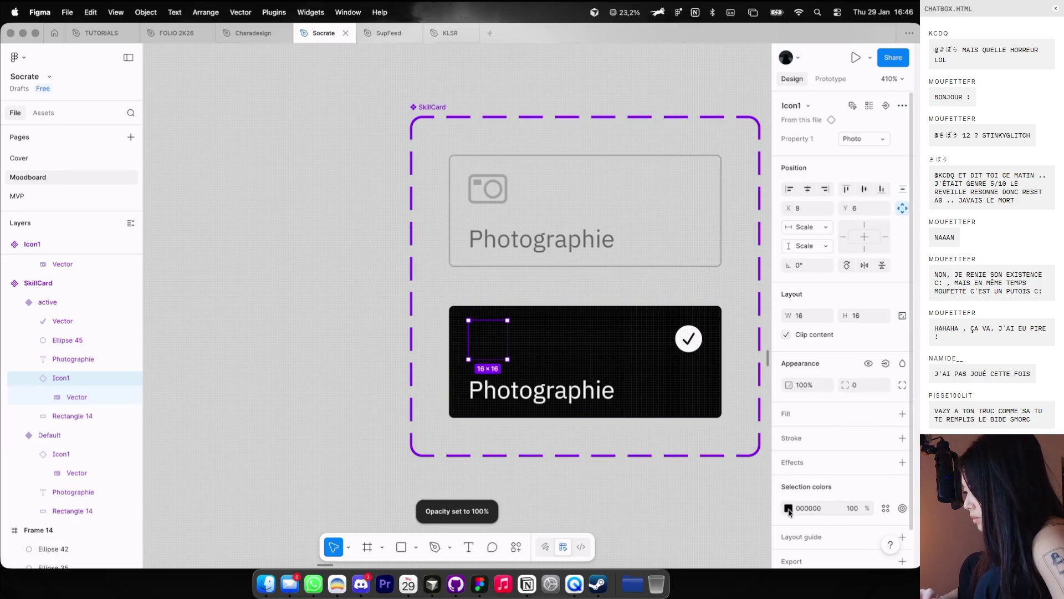
{"action": "left_click", "coordinate": [789, 507]}
{"action": "left_click_drag", "start_coordinate": [710, 411], "coordinate": [558, 225]}
{"action": "key", "text": "Escape"}
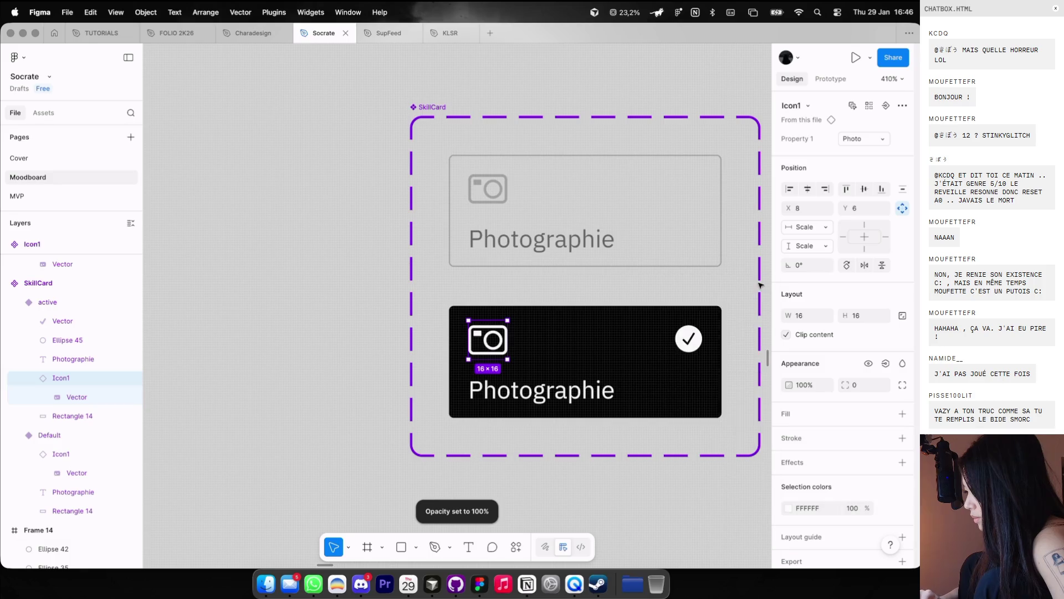
{"action": "key", "text": "2"}
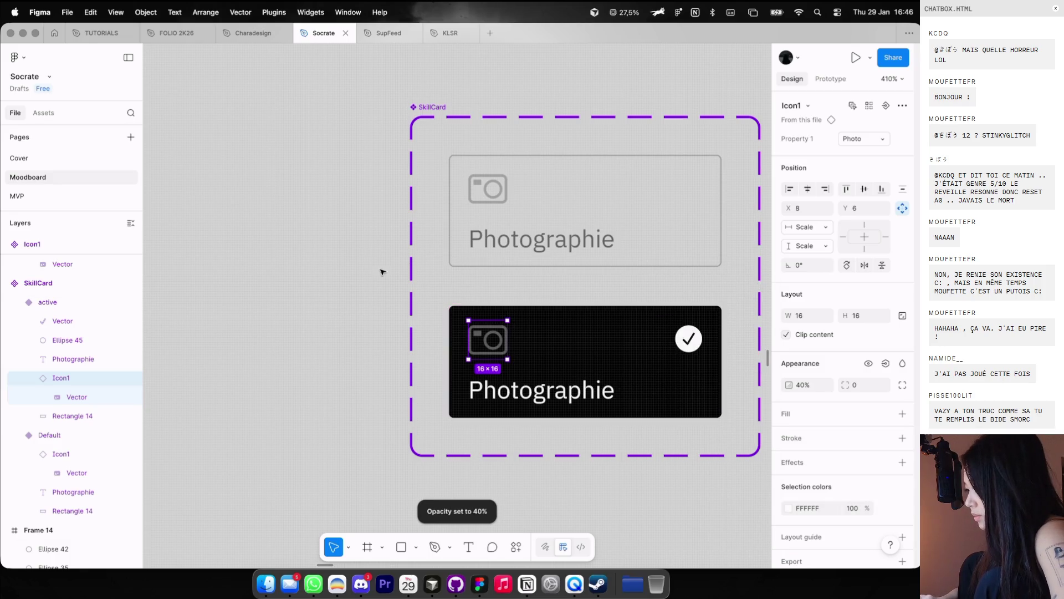
Step: Check the new icons in both SkillCard variants
{"action": "left_click", "coordinate": [487, 189]}
{"action": "left_click", "coordinate": [350, 242]}
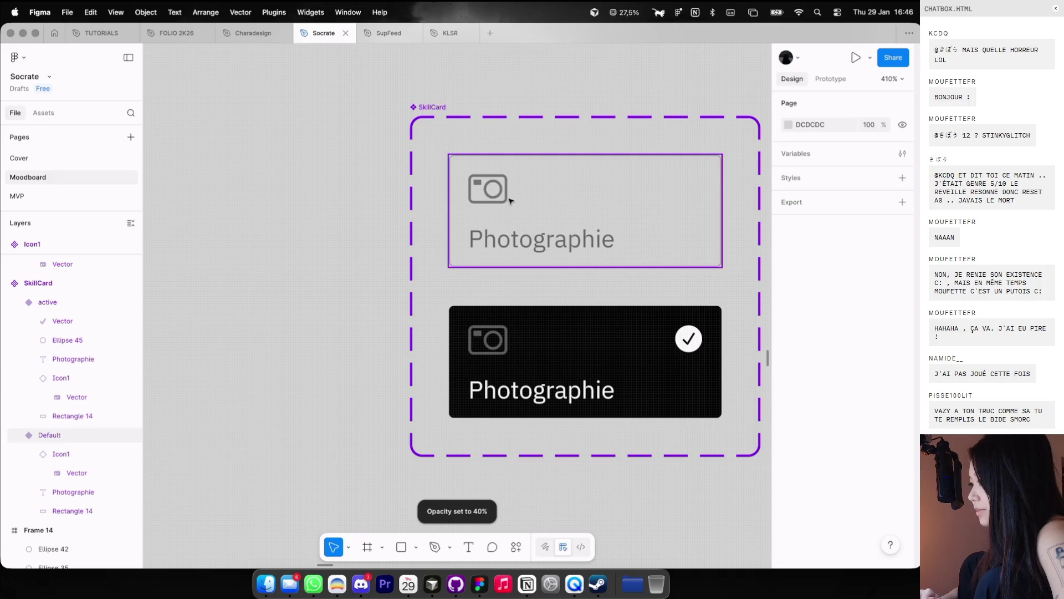
{"action": "left_click", "coordinate": [510, 200]}
{"action": "left_click", "coordinate": [351, 257]}
{"action": "scroll", "coordinate": [351, 257], "scroll_direction": "down", "scroll_amount": 10}
{"action": "scroll", "coordinate": [352, 258], "scroll_direction": "down", "scroll_amount": 5}
{"action": "scroll", "coordinate": [352, 260], "scroll_direction": "right", "scroll_amount": 4}
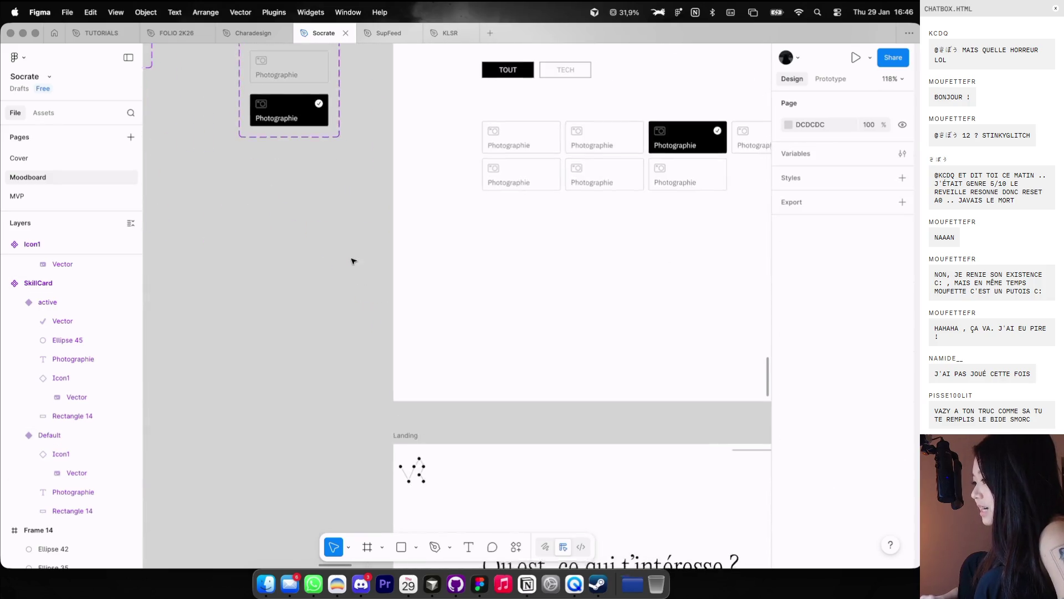
Step: Switch the Coding card's Icon1 Property 1 from Photo to Dev
{"action": "scroll", "coordinate": [352, 263], "scroll_direction": "down", "scroll_amount": 10}
{"action": "scroll", "coordinate": [355, 261], "scroll_direction": "down", "scroll_amount": 5}
{"action": "scroll", "coordinate": [444, 350], "scroll_direction": "up", "scroll_amount": 5}
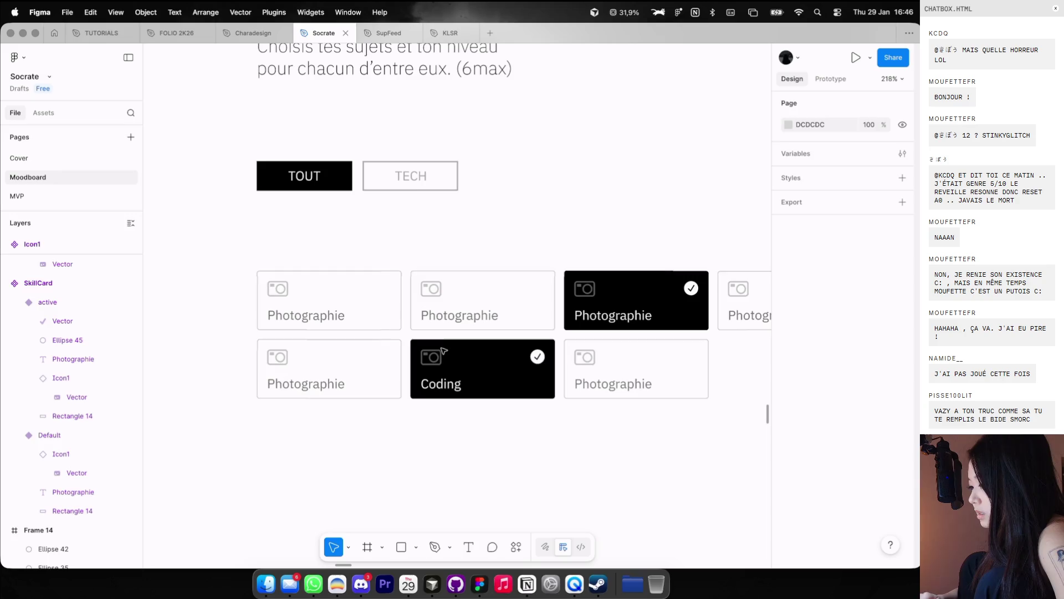
{"action": "left_click", "coordinate": [443, 350]}
{"action": "scroll", "coordinate": [441, 354], "scroll_direction": "up", "scroll_amount": 3}
{"action": "left_click", "coordinate": [436, 362]}
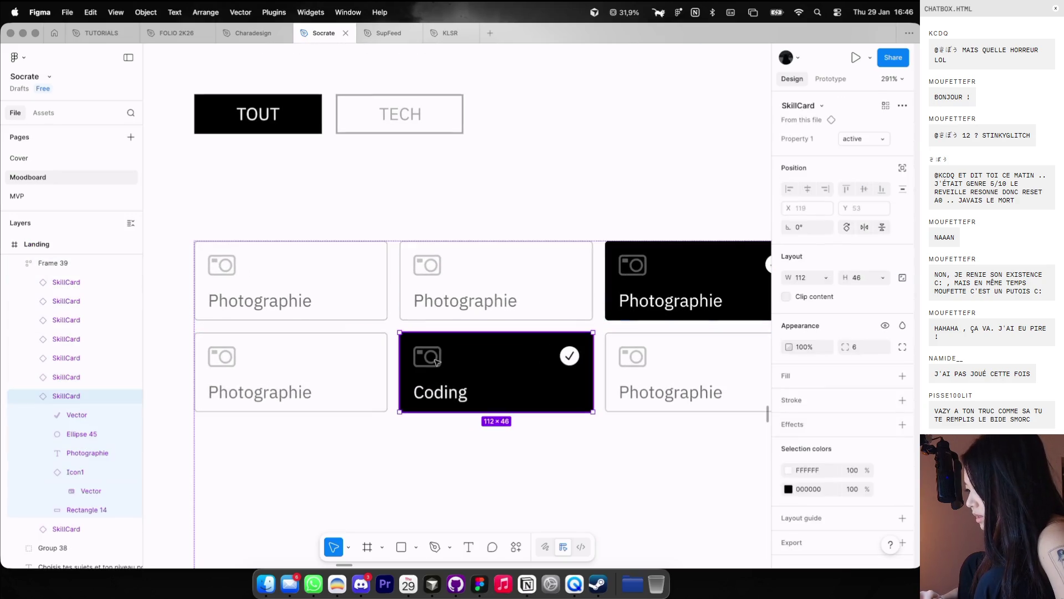
{"action": "left_click", "coordinate": [436, 362]}
{"action": "left_click", "coordinate": [861, 141]}
{"action": "left_click", "coordinate": [851, 153]}
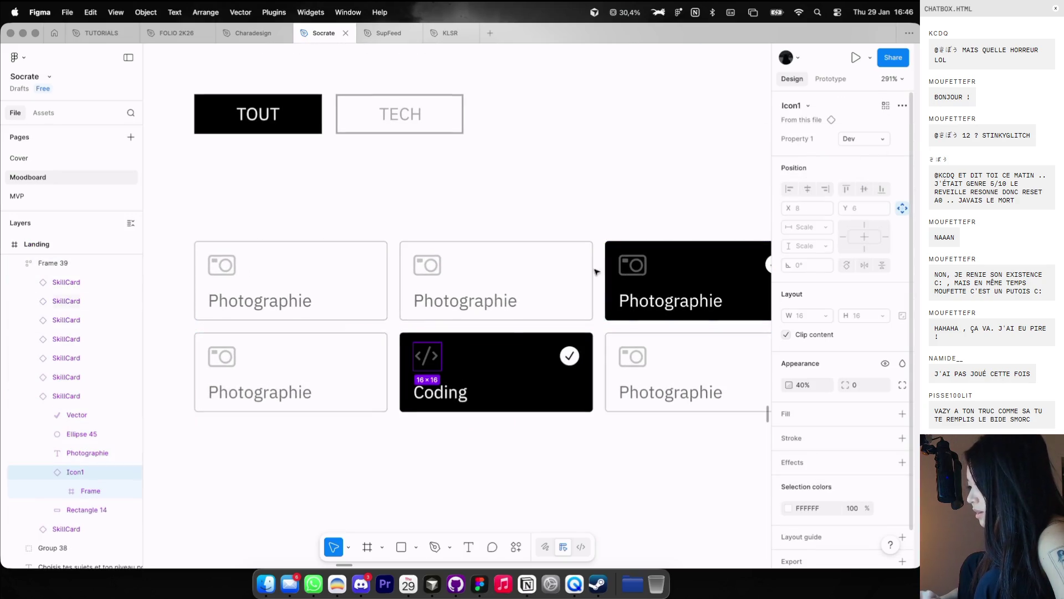
{"action": "left_click", "coordinate": [513, 393]}
Step: Select the skill card grid, then return to the Default SkillCard variant's icon
{"action": "scroll", "coordinate": [513, 393], "scroll_direction": "up", "scroll_amount": 2}
{"action": "scroll", "coordinate": [519, 409], "scroll_direction": "down", "scroll_amount": 3}
{"action": "left_click", "coordinate": [518, 407]}
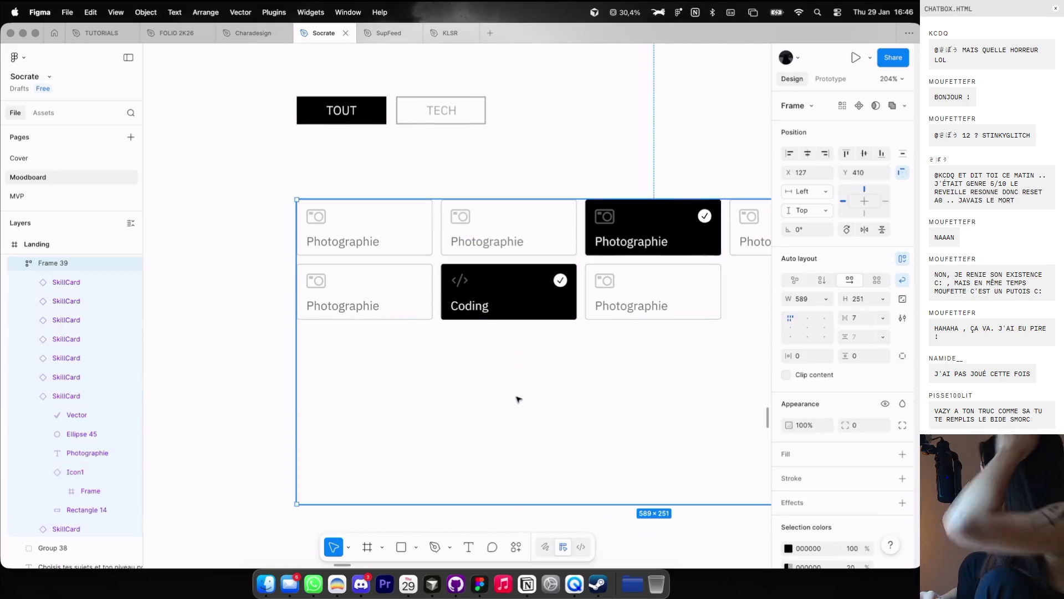
{"action": "scroll", "coordinate": [518, 402], "scroll_direction": "down", "scroll_amount": 4}
{"action": "scroll", "coordinate": [518, 399], "scroll_direction": "down", "scroll_amount": 2}
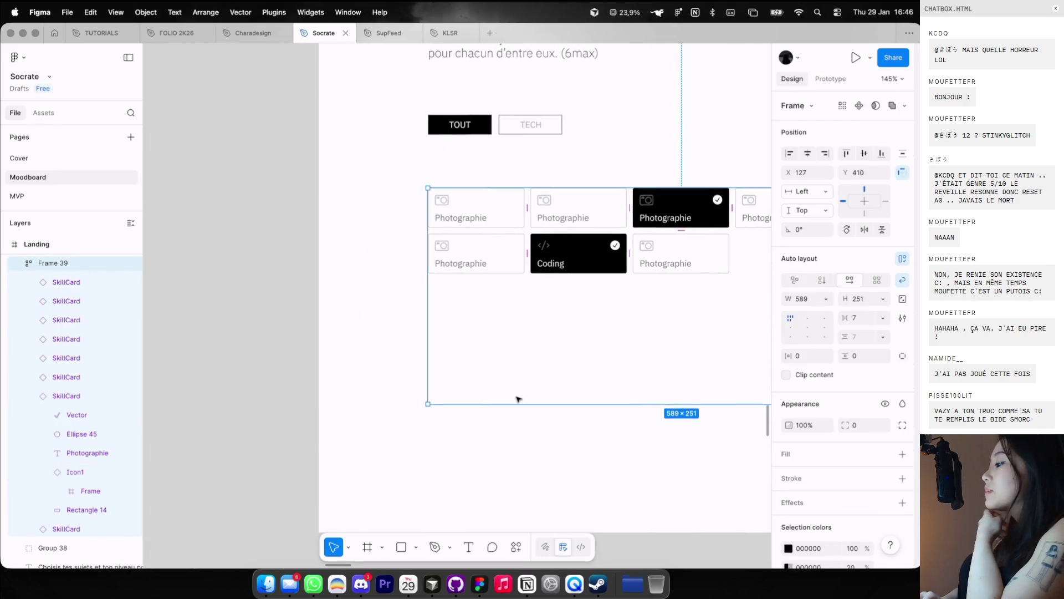
{"action": "scroll", "coordinate": [518, 399], "scroll_direction": "left", "scroll_amount": 2}
{"action": "scroll", "coordinate": [518, 293], "scroll_direction": "down", "scroll_amount": 2}
{"action": "scroll", "coordinate": [449, 282], "scroll_direction": "down", "scroll_amount": 1}
{"action": "scroll", "coordinate": [449, 282], "scroll_direction": "left", "scroll_amount": 5}
{"action": "scroll", "coordinate": [449, 282], "scroll_direction": "left", "scroll_amount": 3}
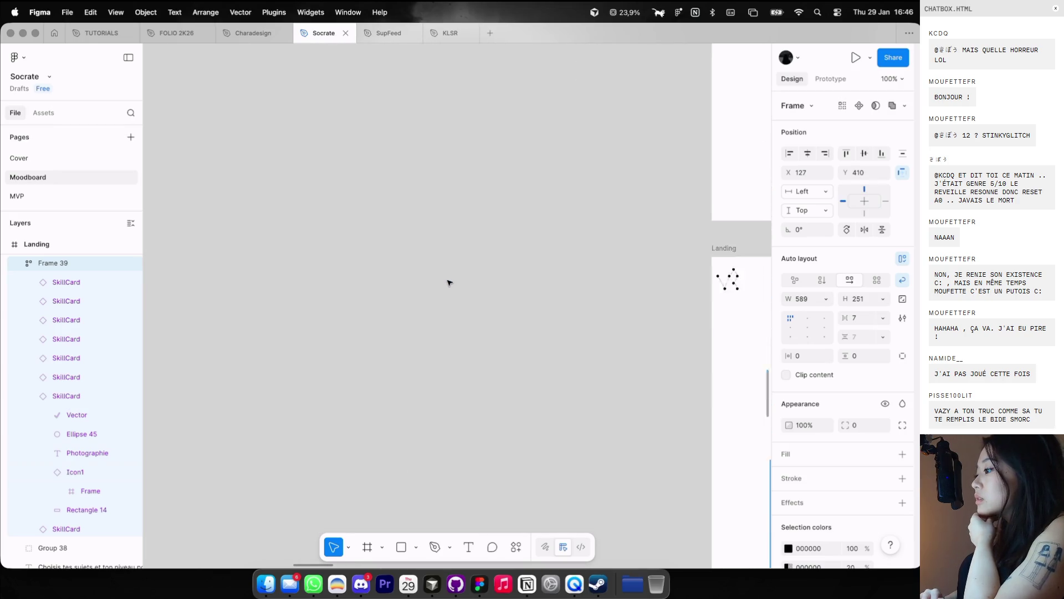
{"action": "scroll", "coordinate": [449, 283], "scroll_direction": "up", "scroll_amount": 10}
{"action": "scroll", "coordinate": [565, 111], "scroll_direction": "up", "scroll_amount": 4}
{"action": "scroll", "coordinate": [541, 163], "scroll_direction": "up", "scroll_amount": 5}
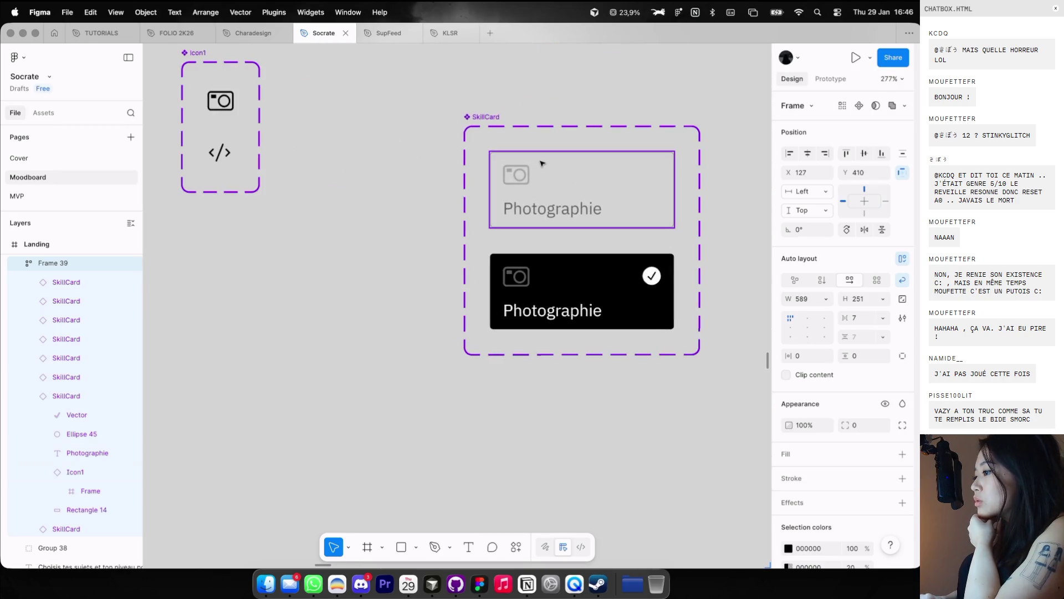
{"action": "left_click", "coordinate": [531, 168], "text": "super"}
{"action": "scroll", "coordinate": [605, 238], "scroll_direction": "up", "scroll_amount": 4}
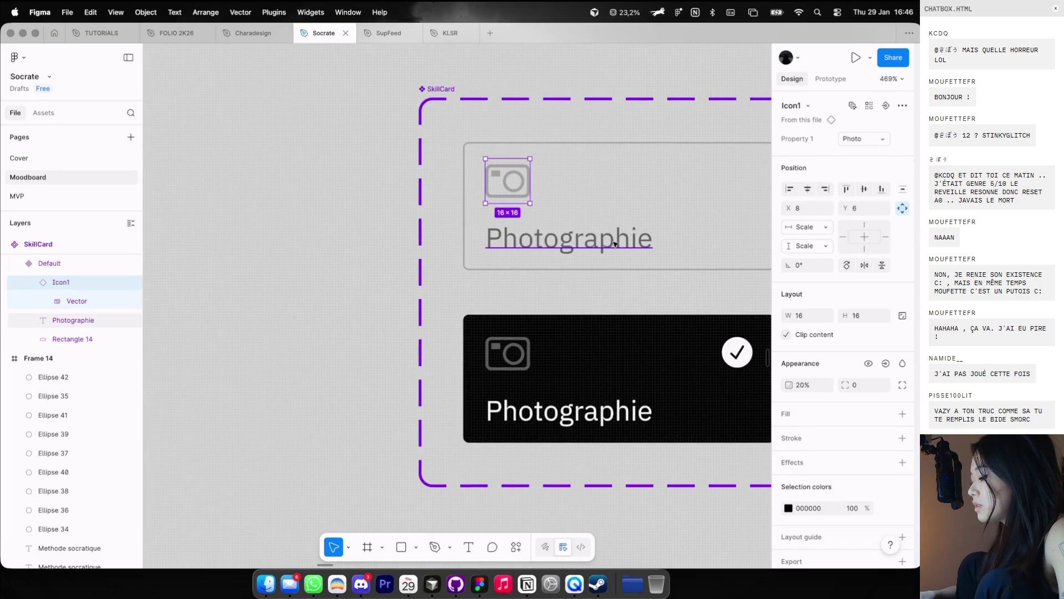
Step: Shrink the default and active card icons proportionally with the Scale tool (K)
{"action": "key", "text": "k"}
{"action": "scroll", "coordinate": [581, 266], "scroll_direction": "up", "scroll_amount": 2}
{"action": "left_click_drag", "start_coordinate": [517, 188], "coordinate": [502, 171]}
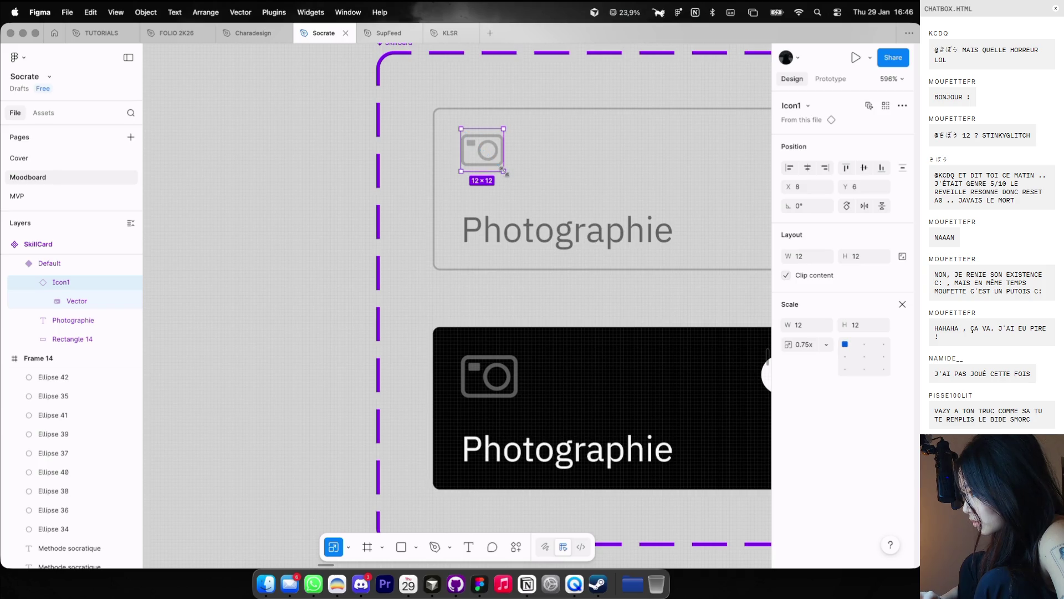
{"action": "left_click", "coordinate": [499, 363]}
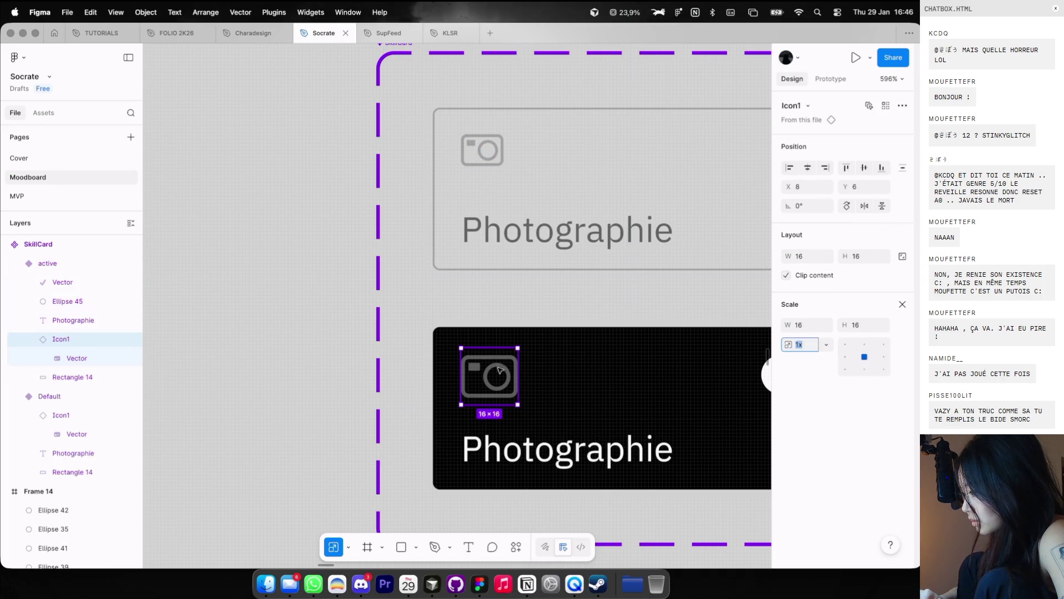
{"action": "left_click_drag", "start_coordinate": [518, 404], "coordinate": [508, 390]}
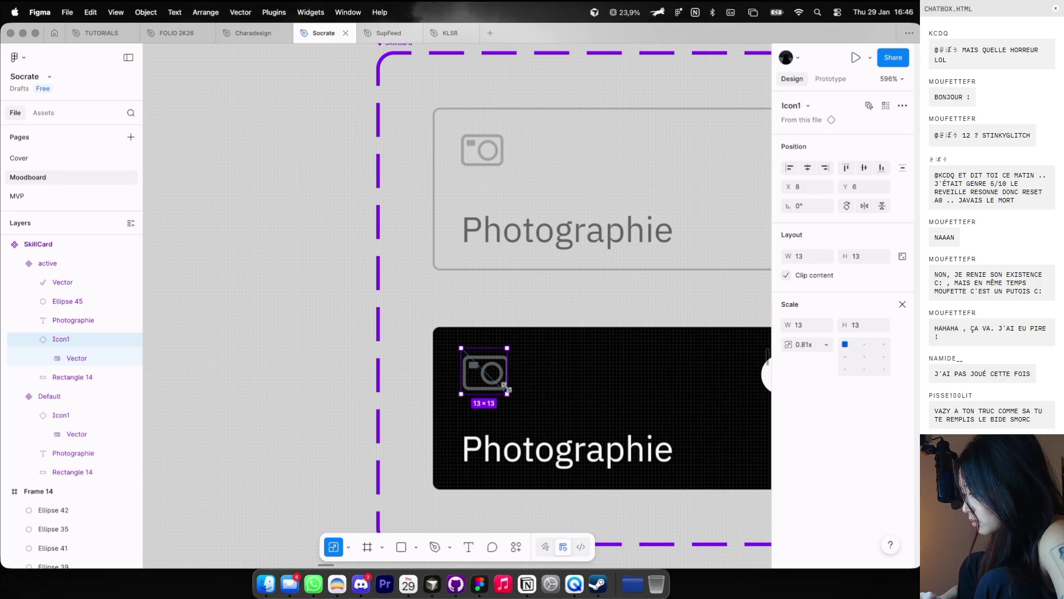
{"action": "left_click", "coordinate": [409, 383]}
Step: Undo both resizes to keep icons at 16×16, then switch to the Radix Icons browser
{"action": "scroll", "coordinate": [409, 383], "scroll_direction": "down", "scroll_amount": 5}
{"action": "scroll", "coordinate": [409, 383], "scroll_direction": "up", "scroll_amount": 5}
{"action": "scroll", "coordinate": [409, 383], "scroll_direction": "up", "scroll_amount": 5}
{"action": "scroll", "coordinate": [410, 383], "scroll_direction": "down", "scroll_amount": 3}
{"action": "scroll", "coordinate": [409, 383], "scroll_direction": "up", "scroll_amount": 5}
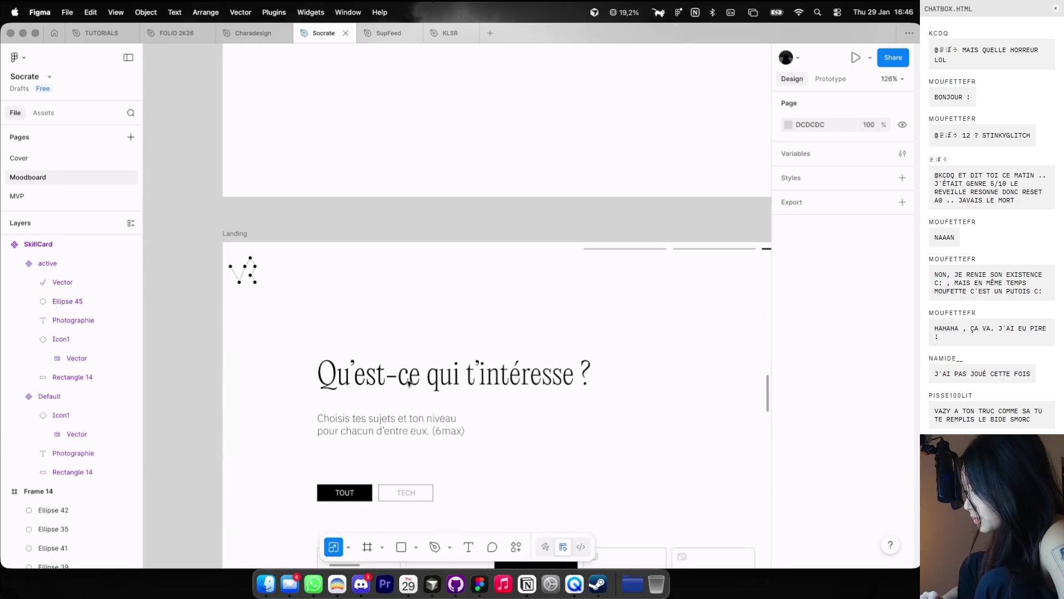
{"action": "scroll", "coordinate": [409, 383], "scroll_direction": "down", "scroll_amount": 3}
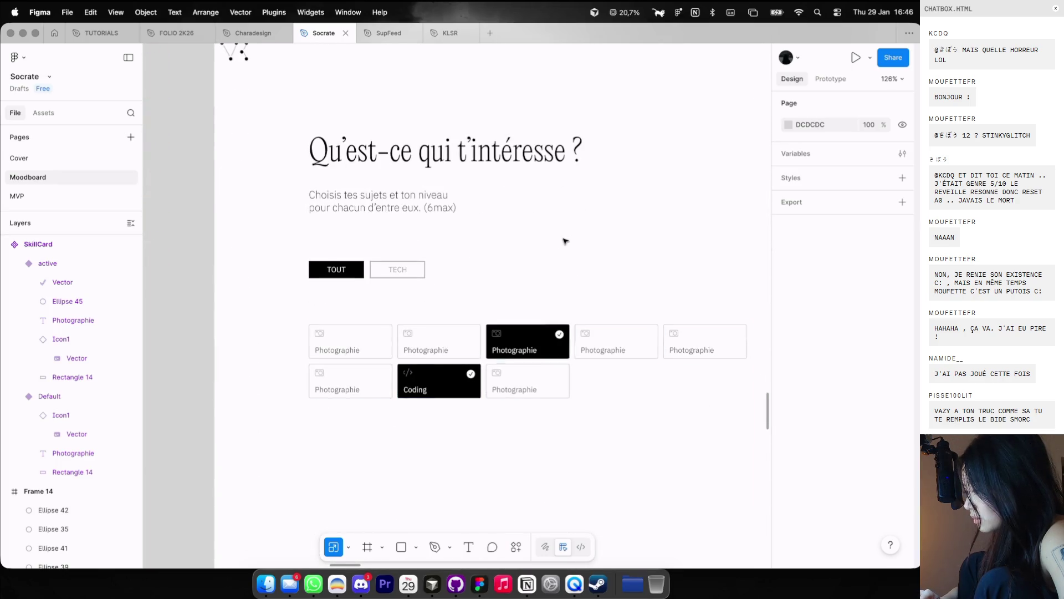
{"action": "key", "text": "super+z"}
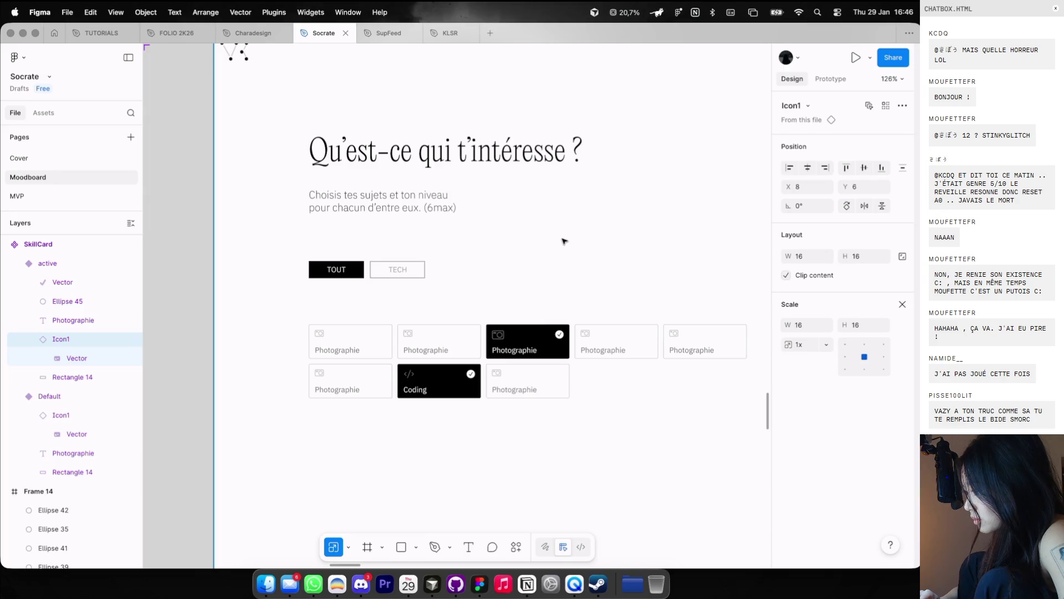
{"action": "key", "text": "super+z"}
{"action": "key", "text": "super+z"}
{"action": "key", "text": "super+z"}
{"action": "key", "text": "super+z"}
{"action": "key", "text": "super+z"}
{"action": "key", "text": "super+z"}
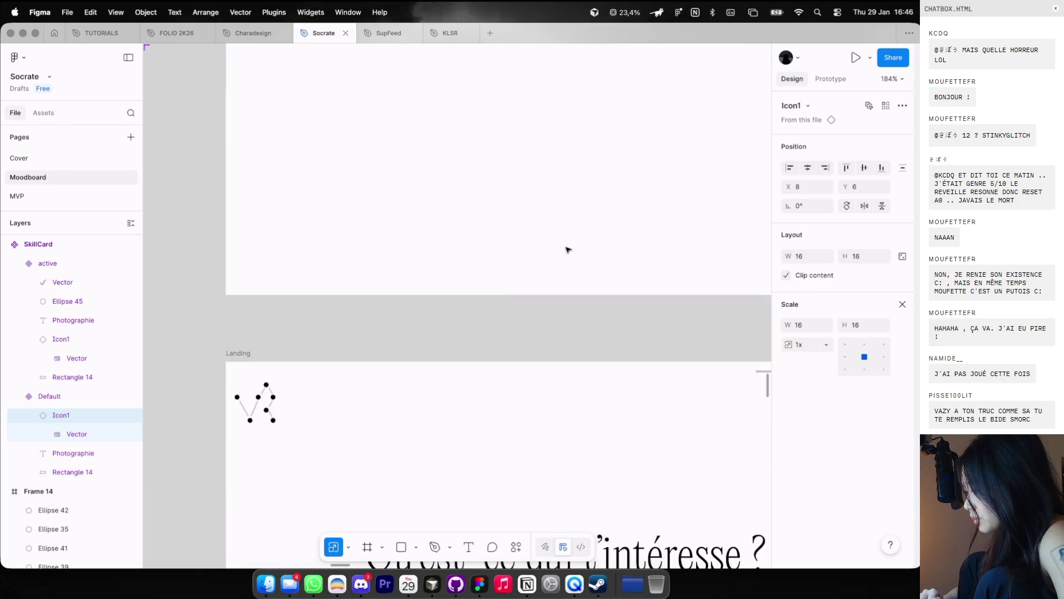
{"action": "key", "text": "ctrl+Left"}
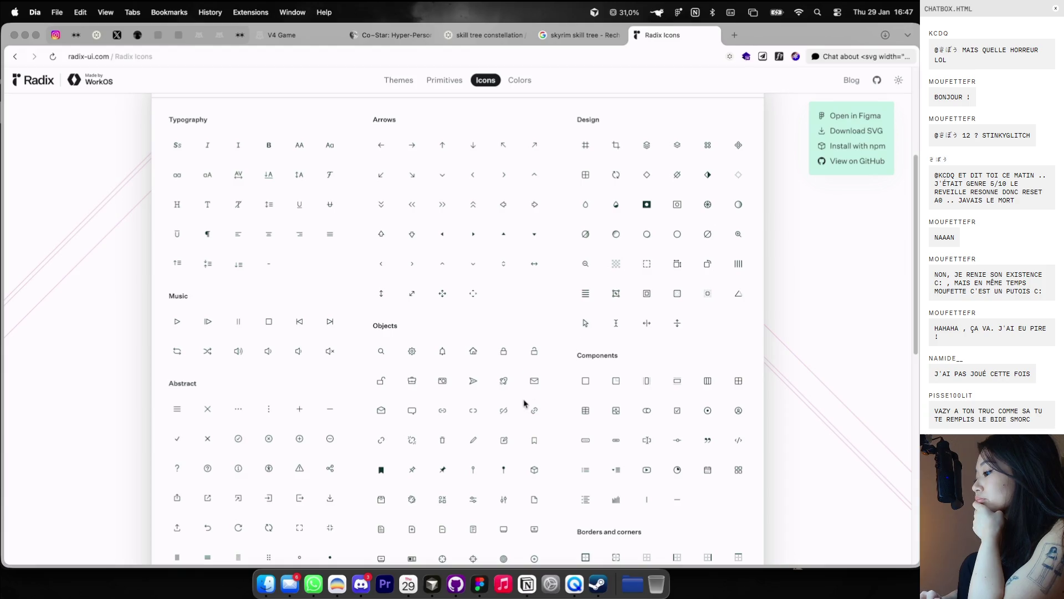
Step: Copy the Radix video play icon's SVG and go back to Figma's Icon1 set
{"action": "scroll", "coordinate": [525, 403], "scroll_direction": "down", "scroll_amount": 1}
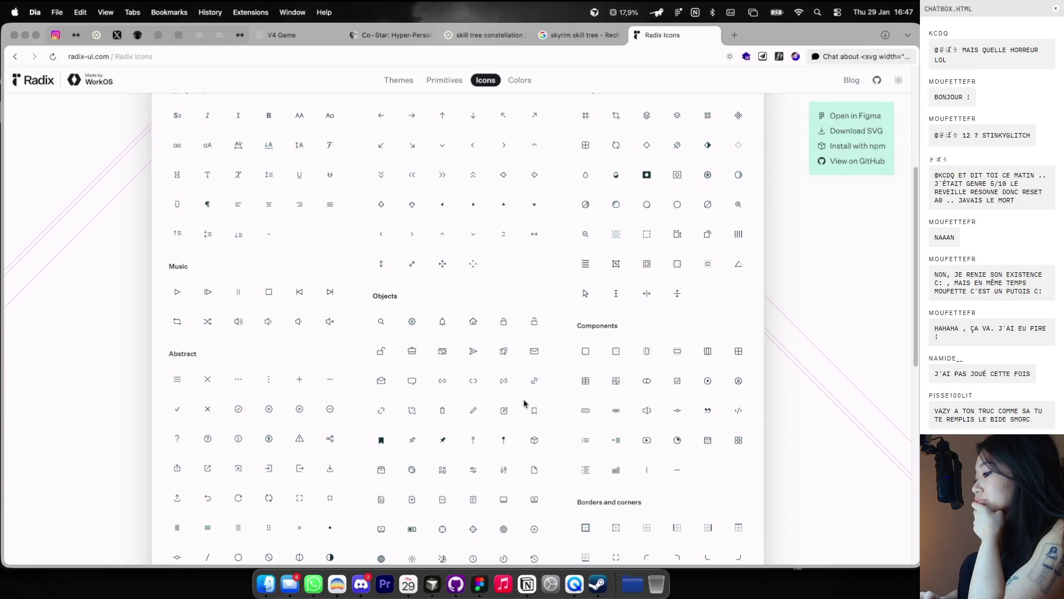
{"action": "scroll", "coordinate": [524, 403], "scroll_direction": "down", "scroll_amount": 1}
{"action": "scroll", "coordinate": [524, 403], "scroll_direction": "down", "scroll_amount": 1}
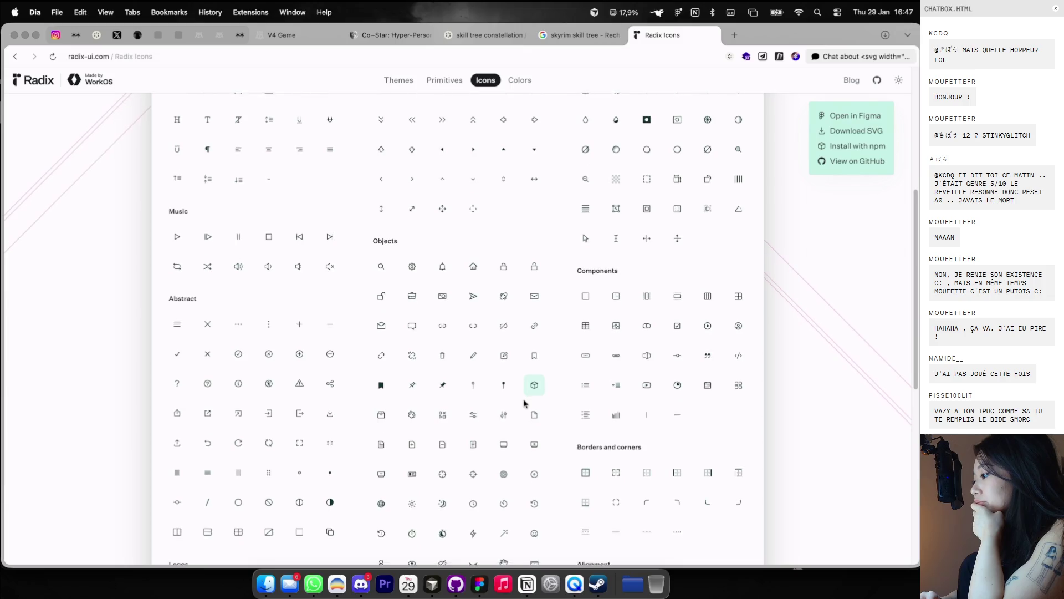
{"action": "left_click", "coordinate": [647, 377]}
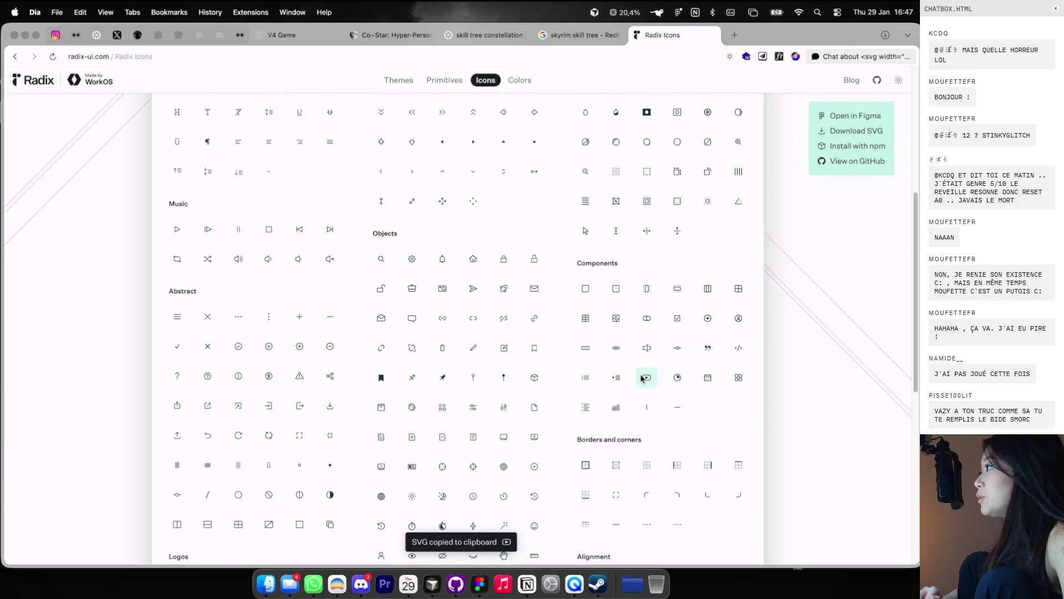
{"action": "key", "text": "super+Tab"}
{"action": "key", "text": "shift+2"}
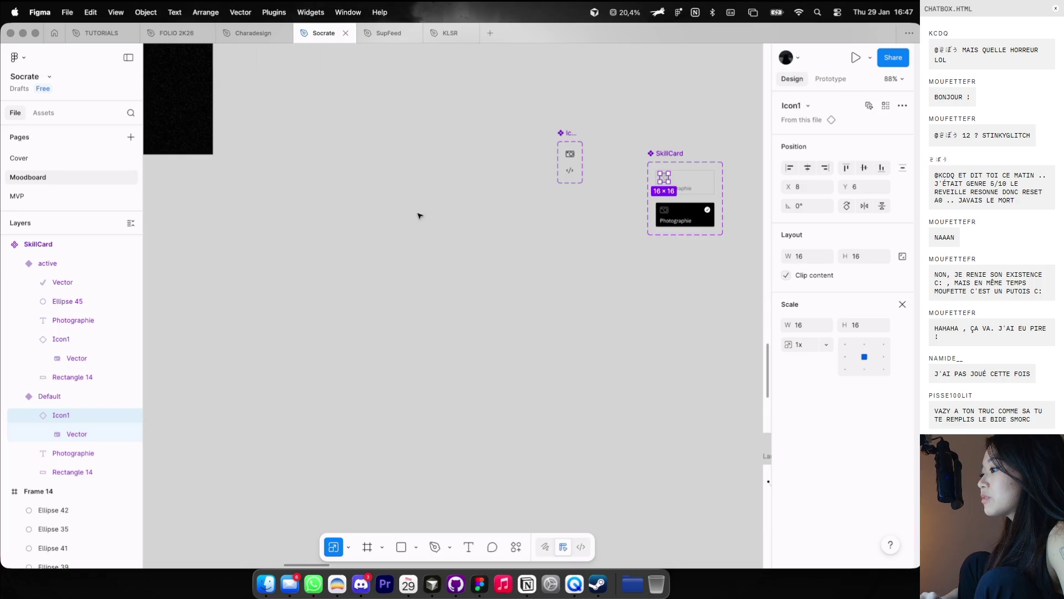
Step: Add Variant3 to the Icon1 set, a camera glyph copy below Photo and Dev
{"action": "scroll", "coordinate": [596, 189], "scroll_direction": "up", "scroll_amount": 5}
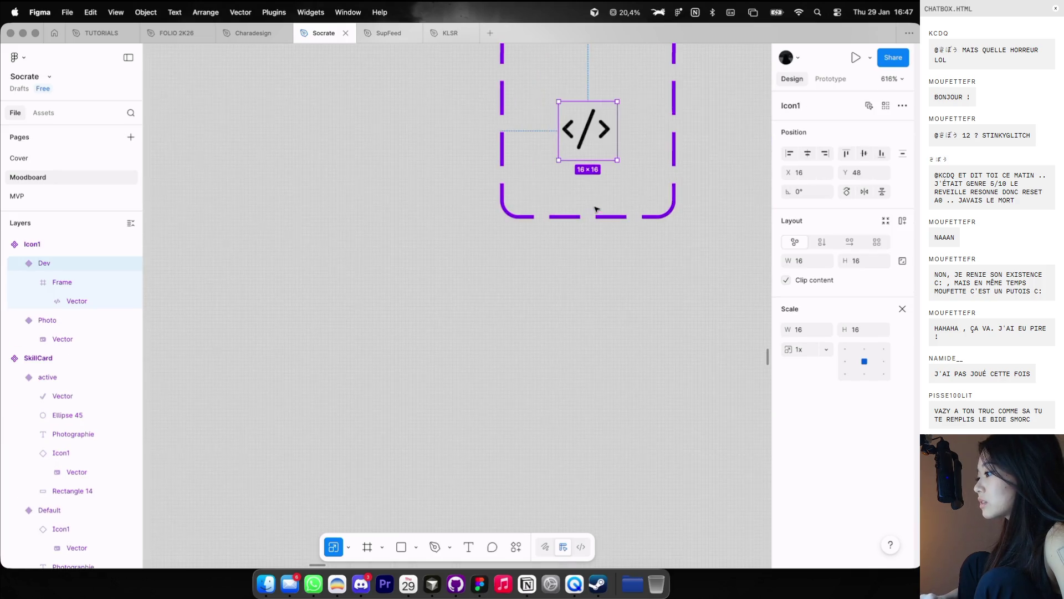
{"action": "scroll", "coordinate": [544, 201], "scroll_direction": "up", "scroll_amount": 5}
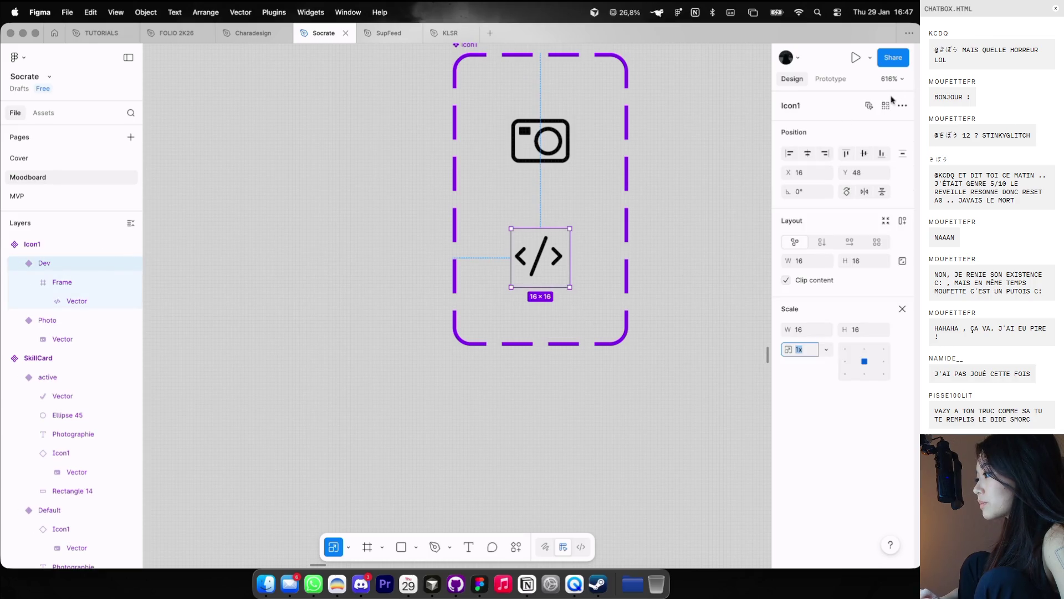
{"action": "left_click", "coordinate": [521, 139]}
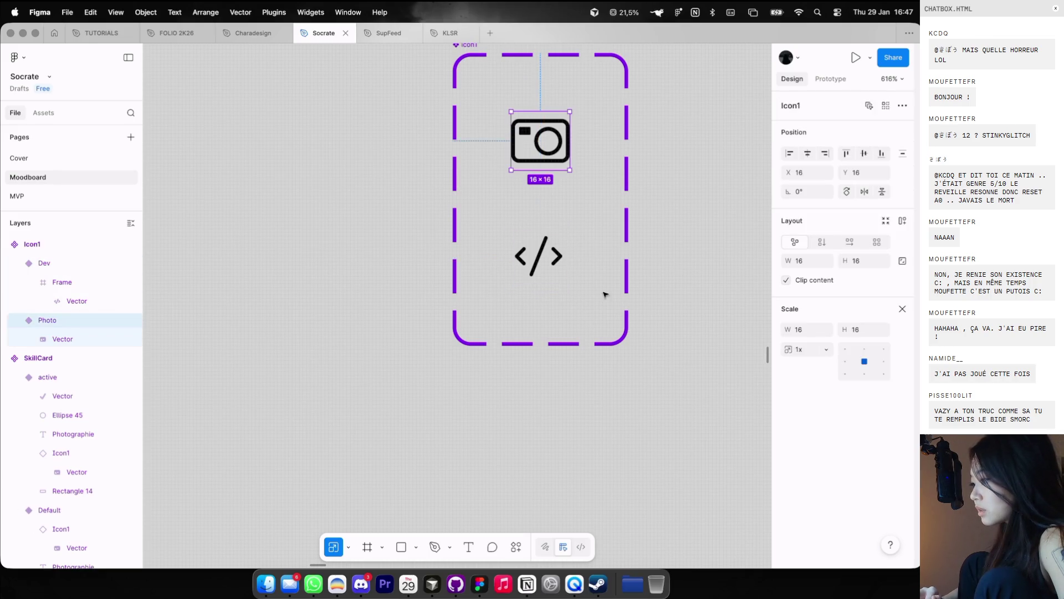
{"action": "left_click", "coordinate": [486, 226]}
{"action": "left_click", "coordinate": [470, 62]}
{"action": "left_click", "coordinate": [560, 161]}
{"action": "left_click", "coordinate": [44, 264]}
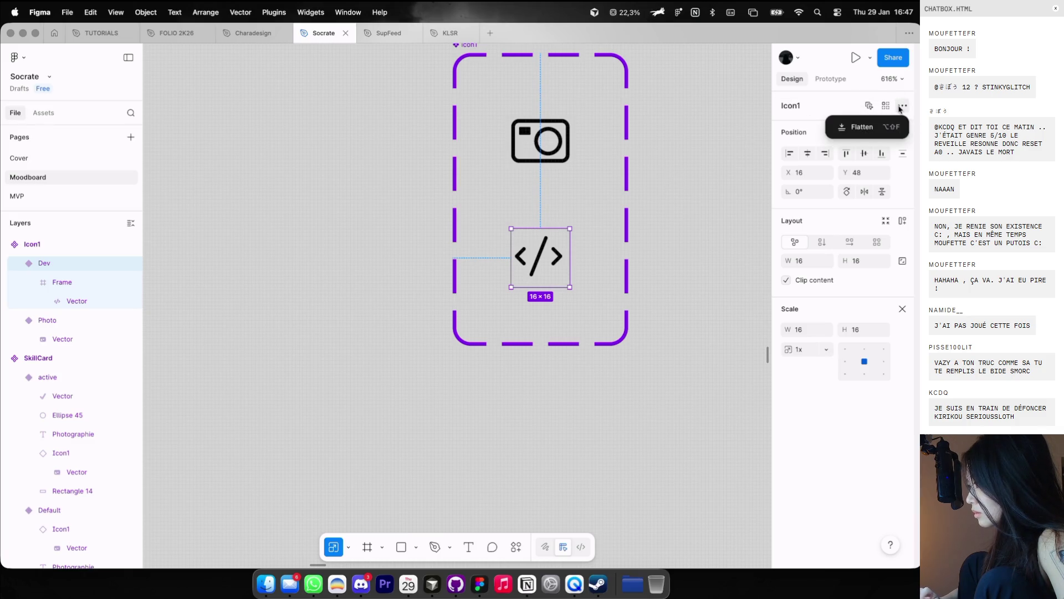
{"action": "key", "text": "Escape"}
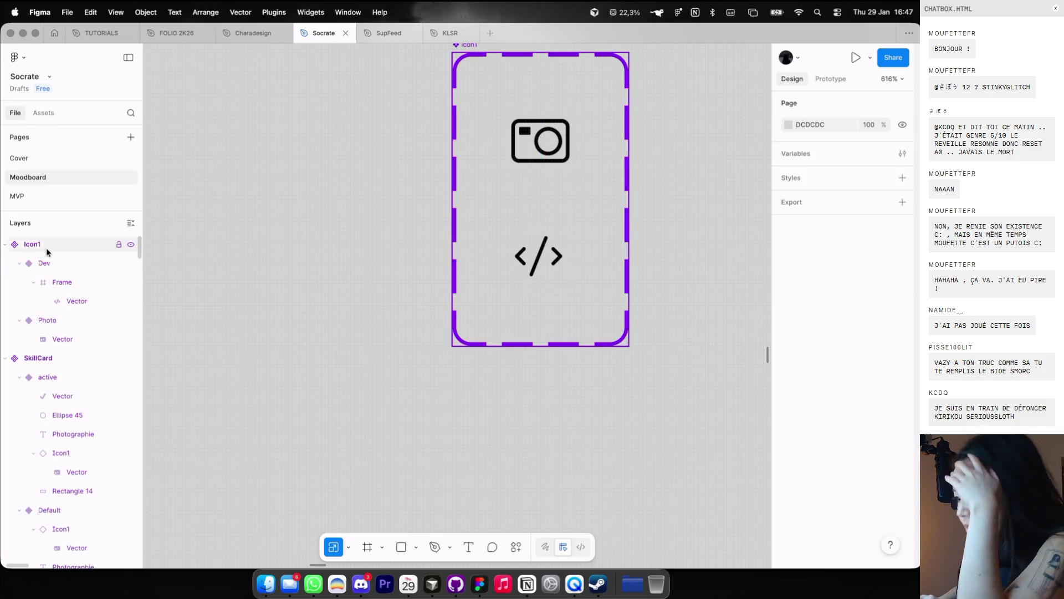
{"action": "left_click", "coordinate": [46, 246]}
{"action": "left_click", "coordinate": [885, 106]}
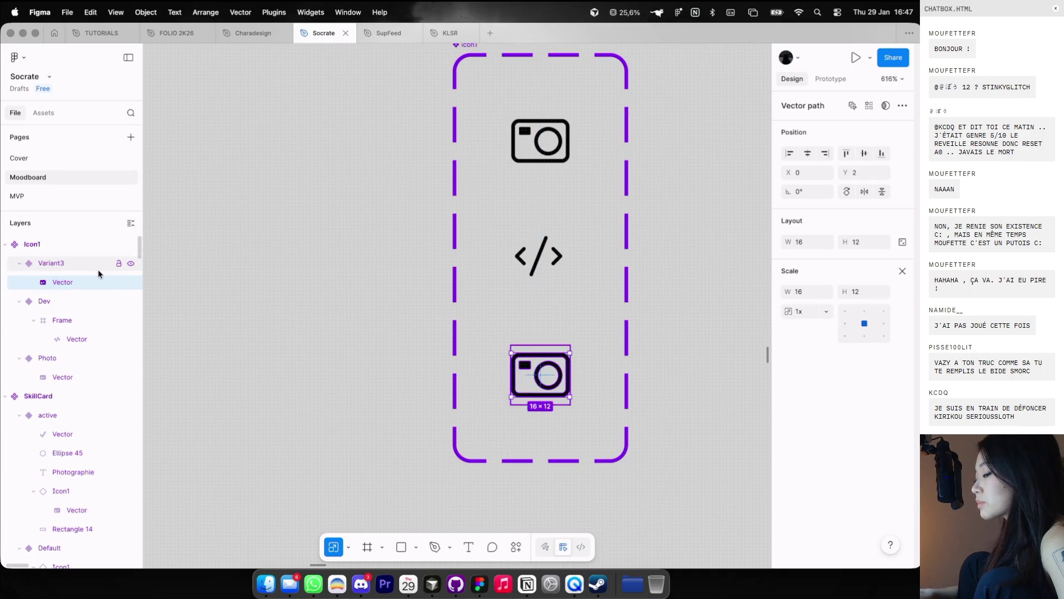
Step: Replace the duplicate camera in Variant3 with the pasted play icon SVG
{"action": "key", "text": "BackSpace"}
{"action": "left_click", "coordinate": [64, 263]}
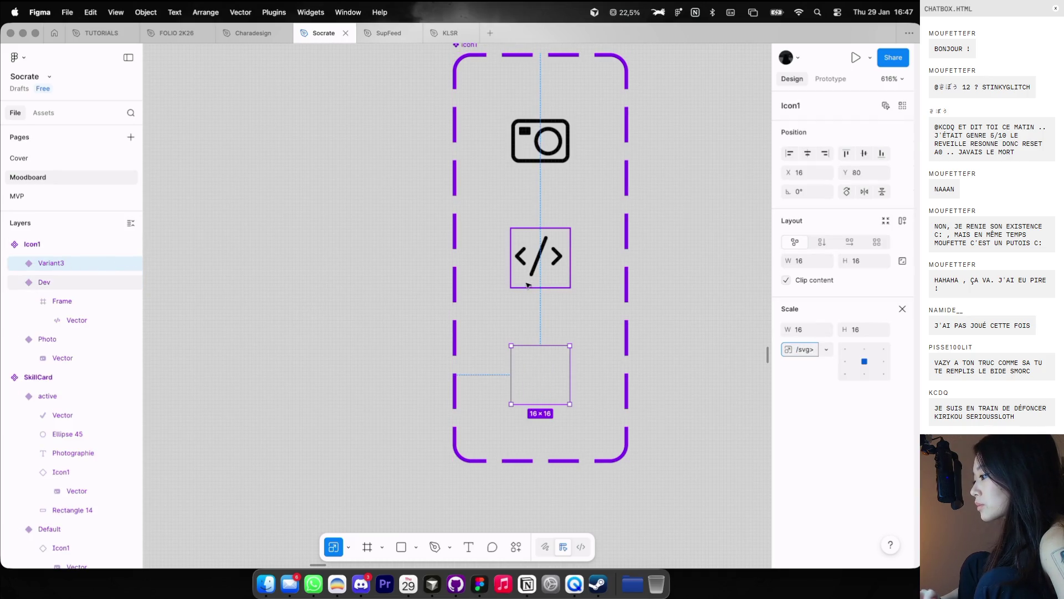
{"action": "key", "text": "ctrl+v"}
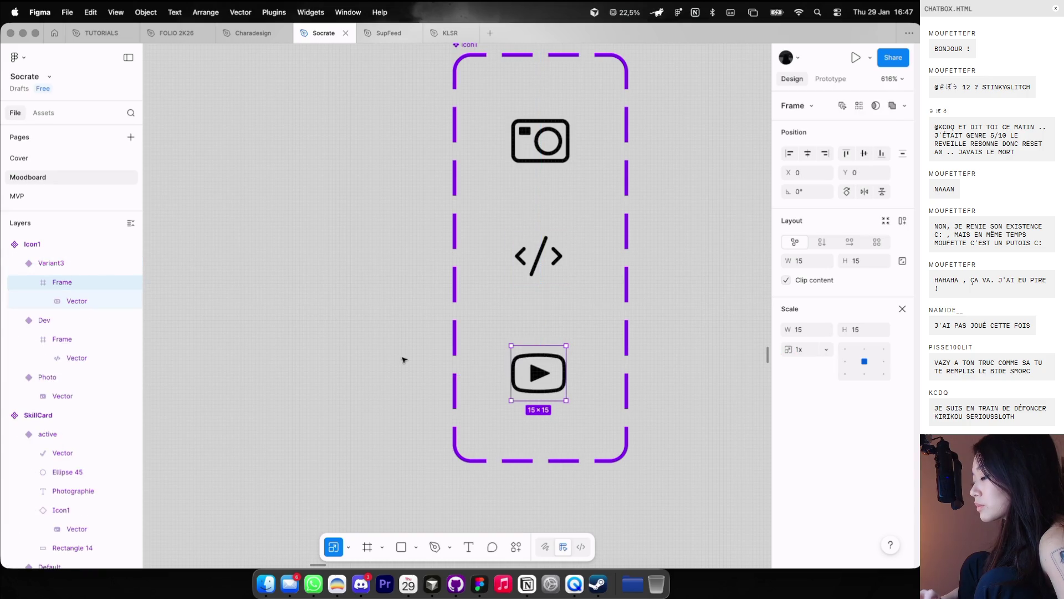
{"action": "left_click", "coordinate": [517, 335]}
{"action": "left_click", "coordinate": [106, 264]}
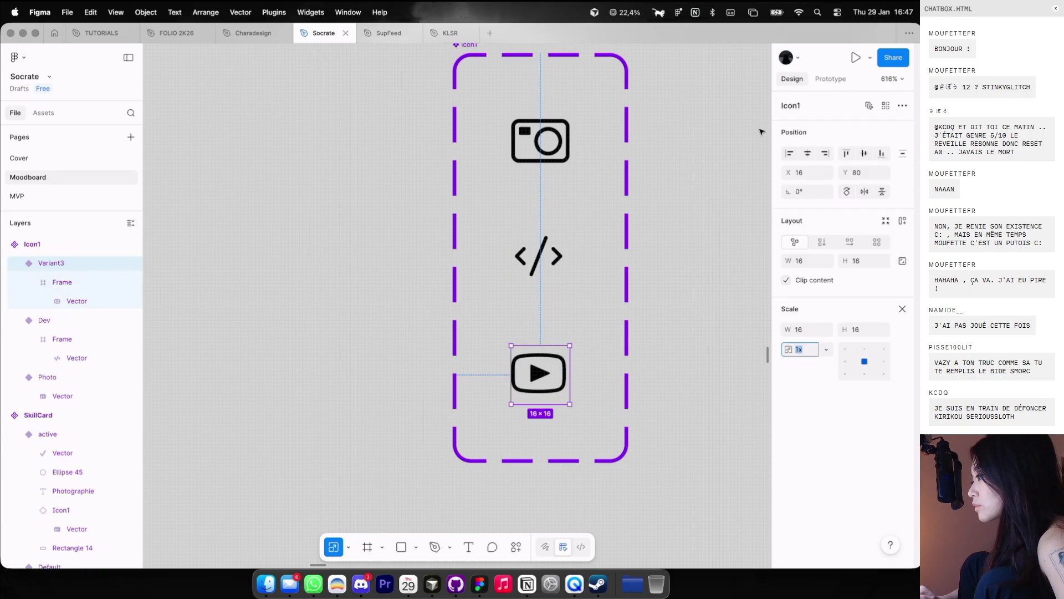
{"action": "left_click", "coordinate": [55, 270]}
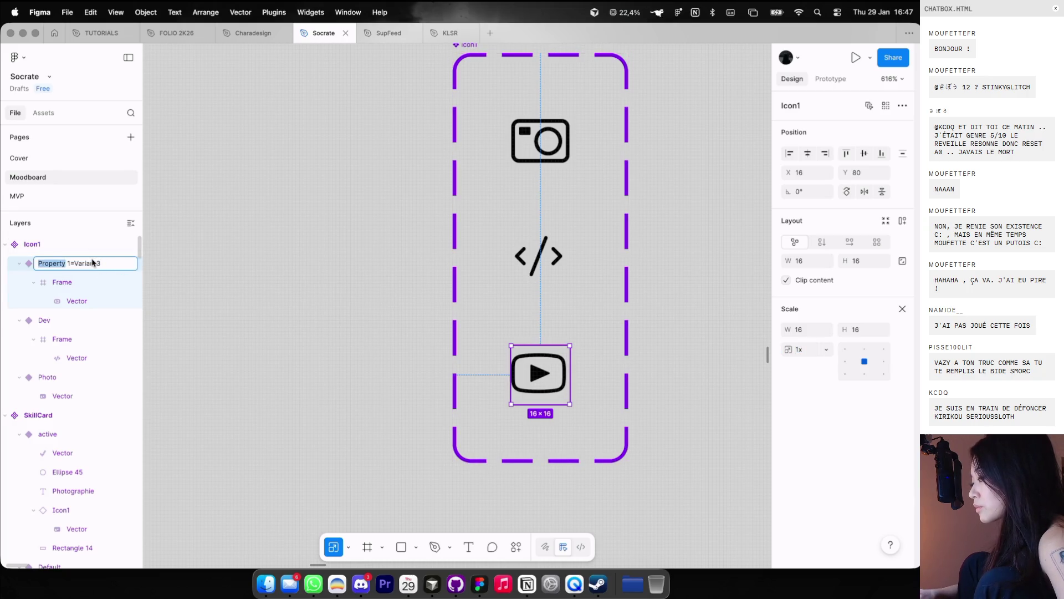
Step: Move the play icon vector out of its wrapper Frame and delete the empty Frame
{"action": "double_click", "coordinate": [543, 370]}
{"action": "scroll", "coordinate": [561, 367], "scroll_direction": "up", "scroll_amount": 2}
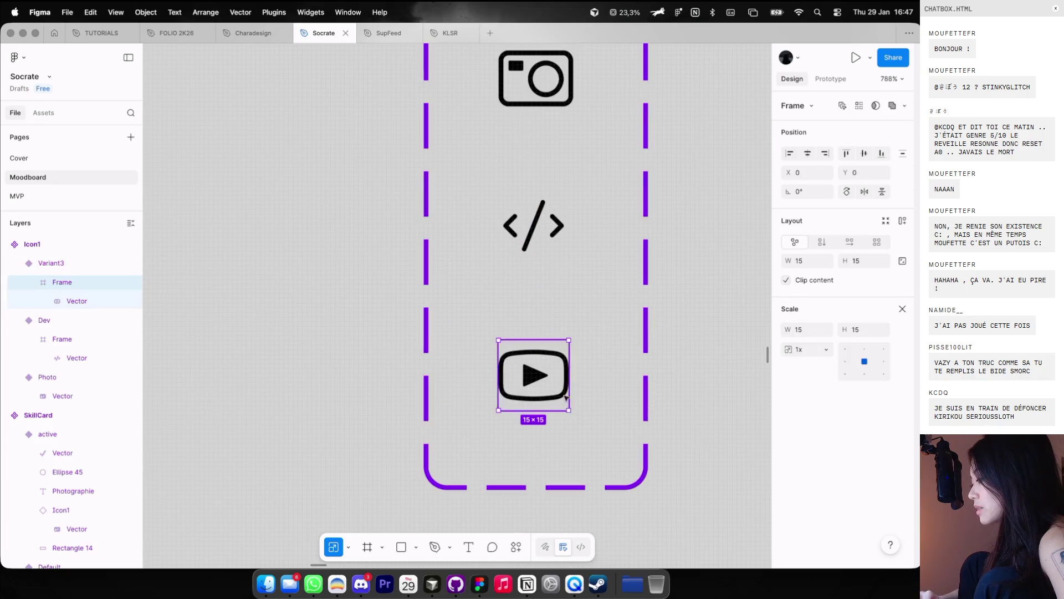
{"action": "key", "text": "shift+g"}
{"action": "key", "text": "Escape"}
{"action": "left_click", "coordinate": [547, 379]}
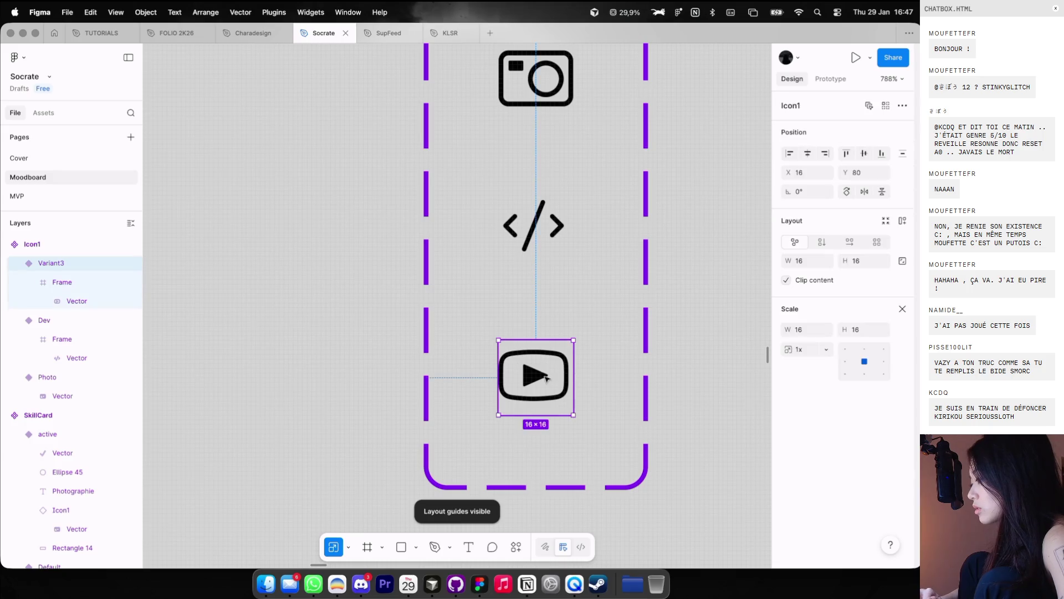
{"action": "double_click", "coordinate": [564, 380]}
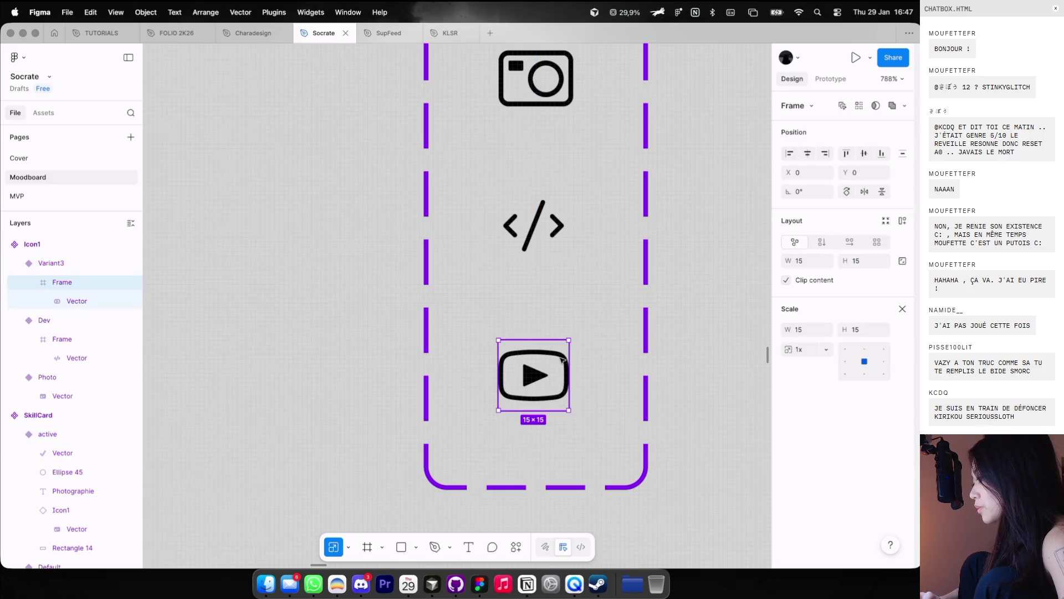
{"action": "left_click_drag", "start_coordinate": [83, 301], "coordinate": [77, 278]}
{"action": "left_click", "coordinate": [75, 299]}
{"action": "key", "text": "Delete"}
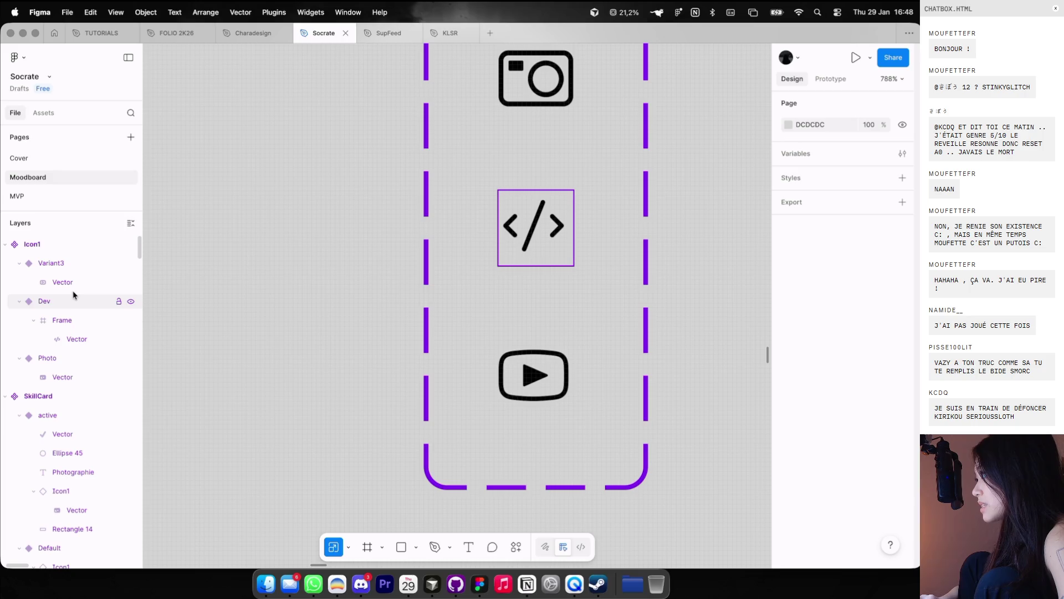
{"action": "left_click", "coordinate": [73, 291]}
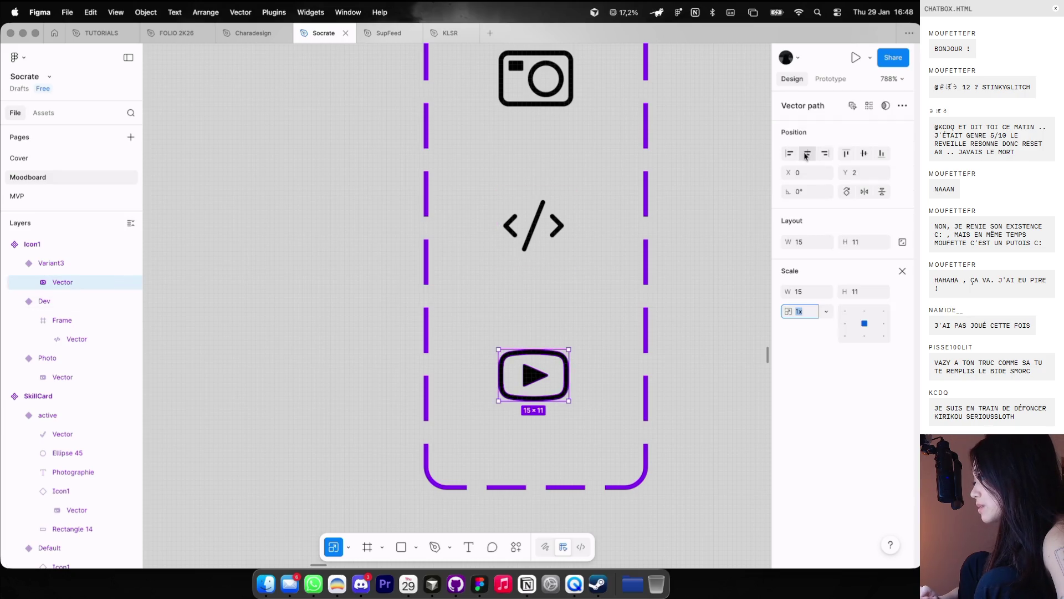
Step: Scale the play icon vector up to 16 px wide inside Variant3
{"action": "left_click", "coordinate": [506, 325]}
{"action": "left_click", "coordinate": [513, 355]}
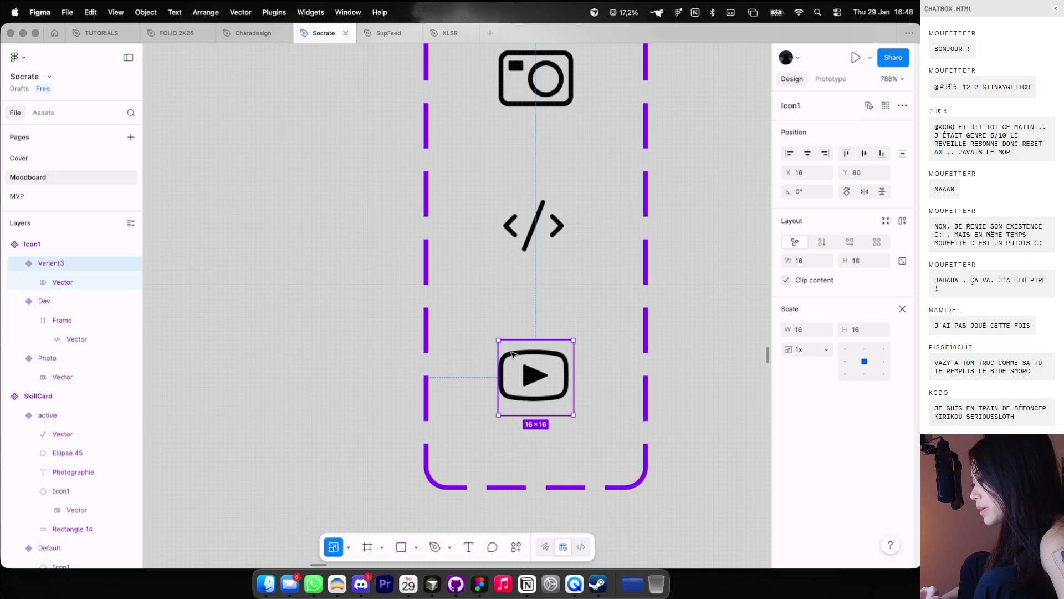
{"action": "double_click", "coordinate": [528, 357]}
{"action": "scroll", "coordinate": [527, 357], "scroll_direction": "up", "scroll_amount": 1}
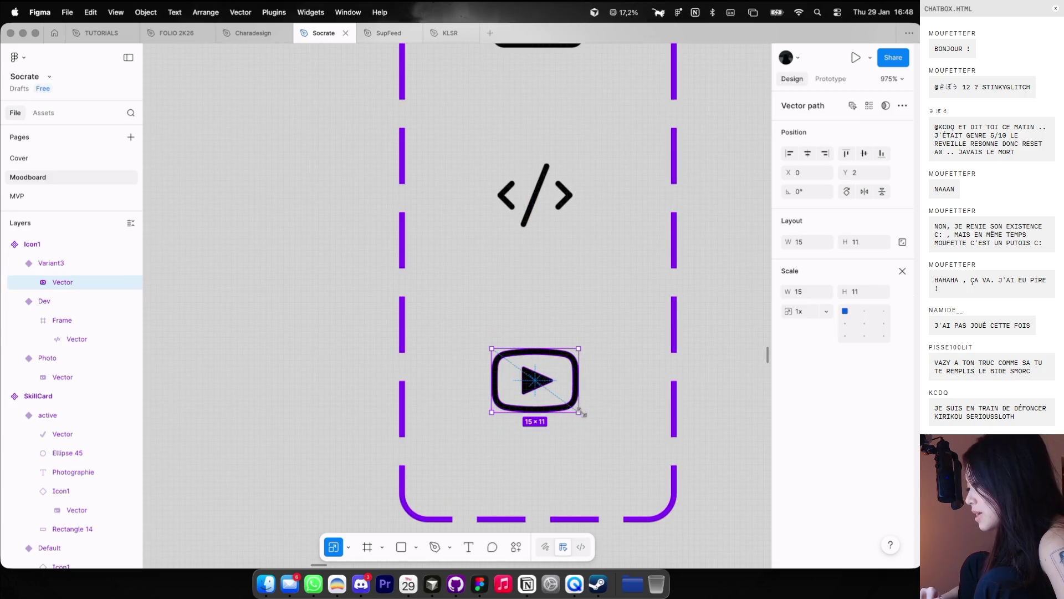
{"action": "left_click_drag", "start_coordinate": [581, 413], "coordinate": [584, 415]}
{"action": "left_click", "coordinate": [505, 337]}
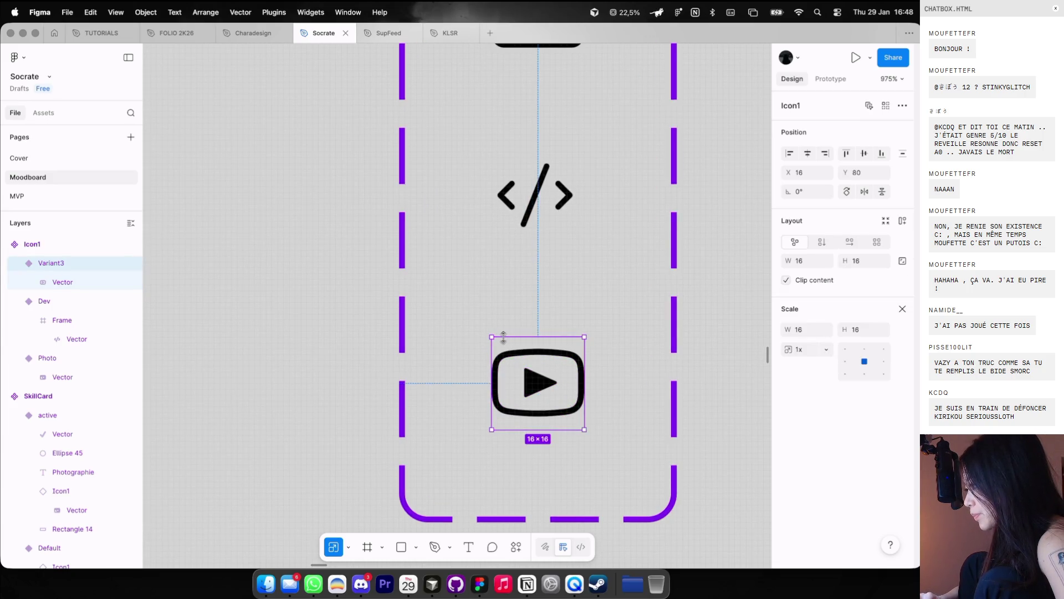
{"action": "scroll", "coordinate": [503, 338], "scroll_direction": "down", "scroll_amount": 2}
{"action": "scroll", "coordinate": [183, 274], "scroll_direction": "down", "scroll_amount": 3}
Step: Move the bottom Landing frame aside and place a copy of the middle Landing frame below it
{"action": "scroll", "coordinate": [541, 361], "scroll_direction": "down", "scroll_amount": 5}
{"action": "scroll", "coordinate": [541, 361], "scroll_direction": "right", "scroll_amount": 10}
{"action": "scroll", "coordinate": [541, 361], "scroll_direction": "up", "scroll_amount": 3}
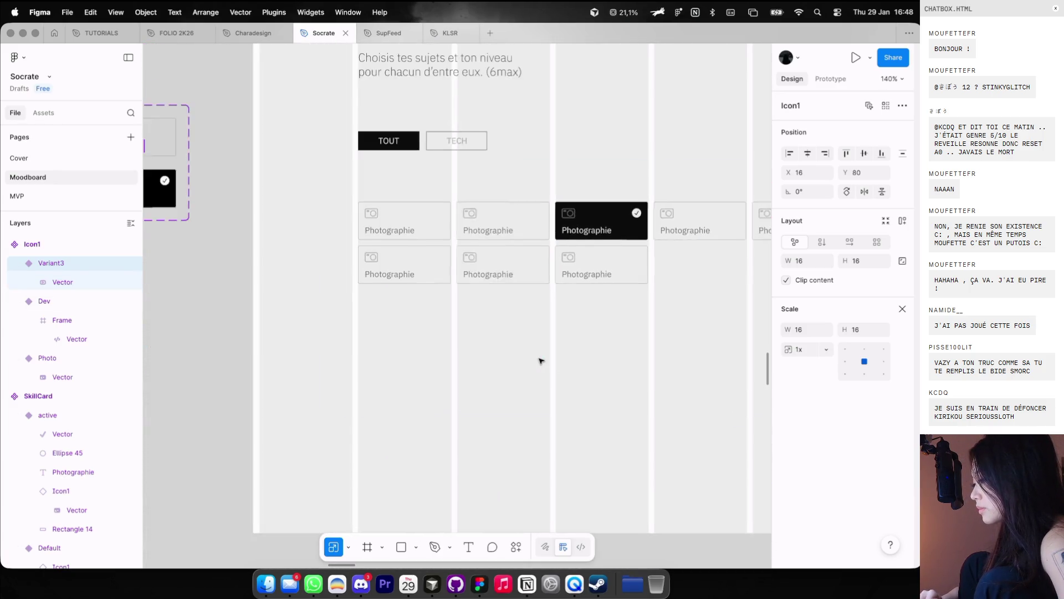
{"action": "scroll", "coordinate": [540, 360], "scroll_direction": "down", "scroll_amount": 5}
{"action": "scroll", "coordinate": [665, 302], "scroll_direction": "down", "scroll_amount": 3}
{"action": "key", "text": "ctrl+g"}
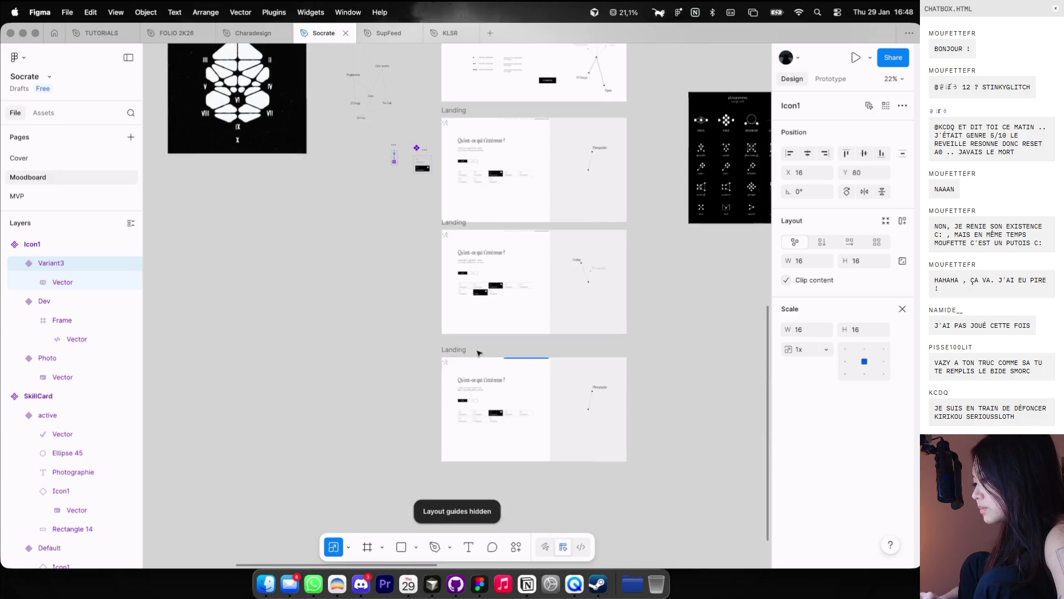
{"action": "left_click_drag", "start_coordinate": [477, 353], "coordinate": [478, 436]}
{"action": "left_click_drag", "start_coordinate": [454, 230], "coordinate": [454, 334]}
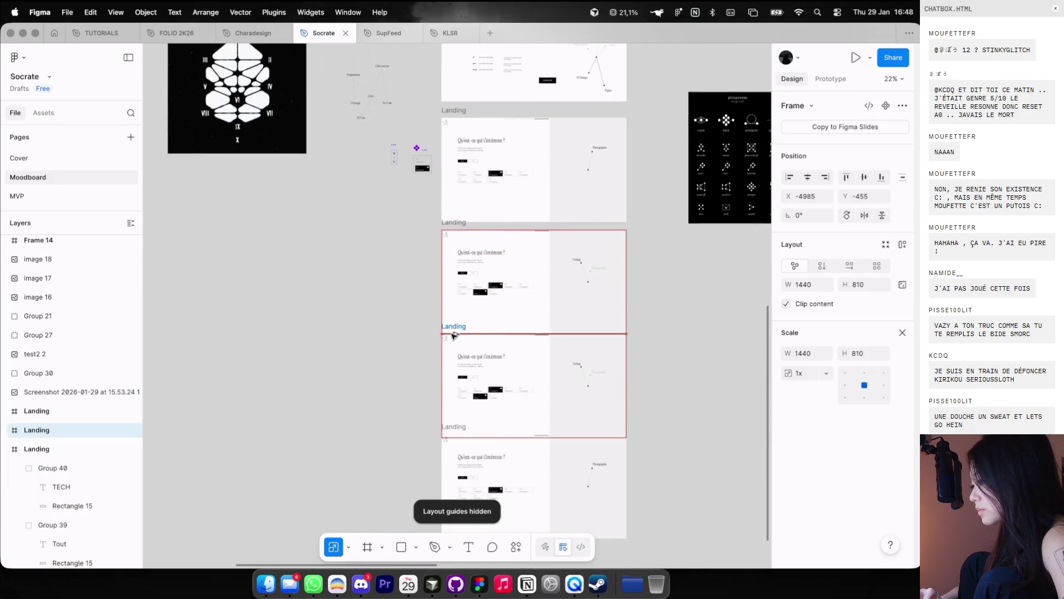
{"action": "key", "text": "super+z"}
{"action": "left_click_drag", "start_coordinate": [454, 422], "coordinate": [189, 422]}
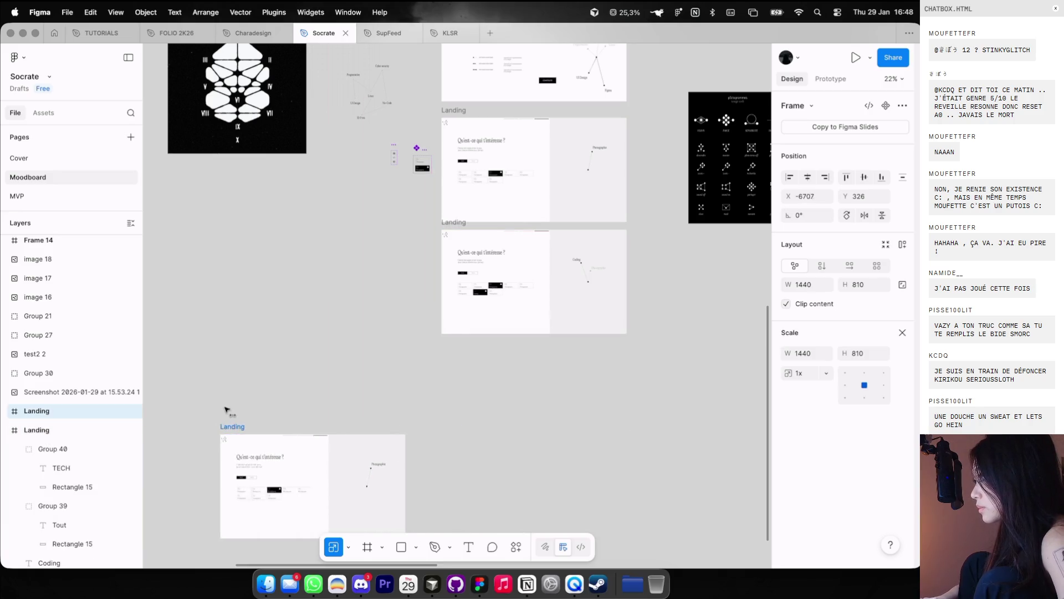
{"action": "left_click_drag", "start_coordinate": [461, 226], "coordinate": [461, 337]}
Step: Open the SkillCard main component from the top-right card in the Landing grid
{"action": "scroll", "coordinate": [518, 403], "scroll_direction": "up", "scroll_amount": 10}
{"action": "left_click", "coordinate": [526, 399]}
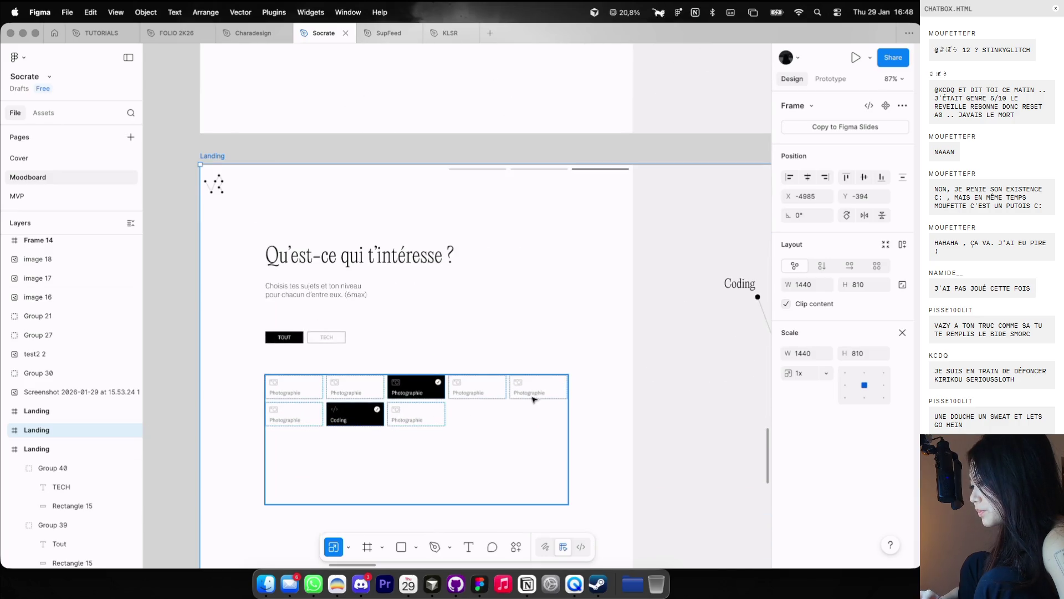
{"action": "left_click", "coordinate": [539, 388]}
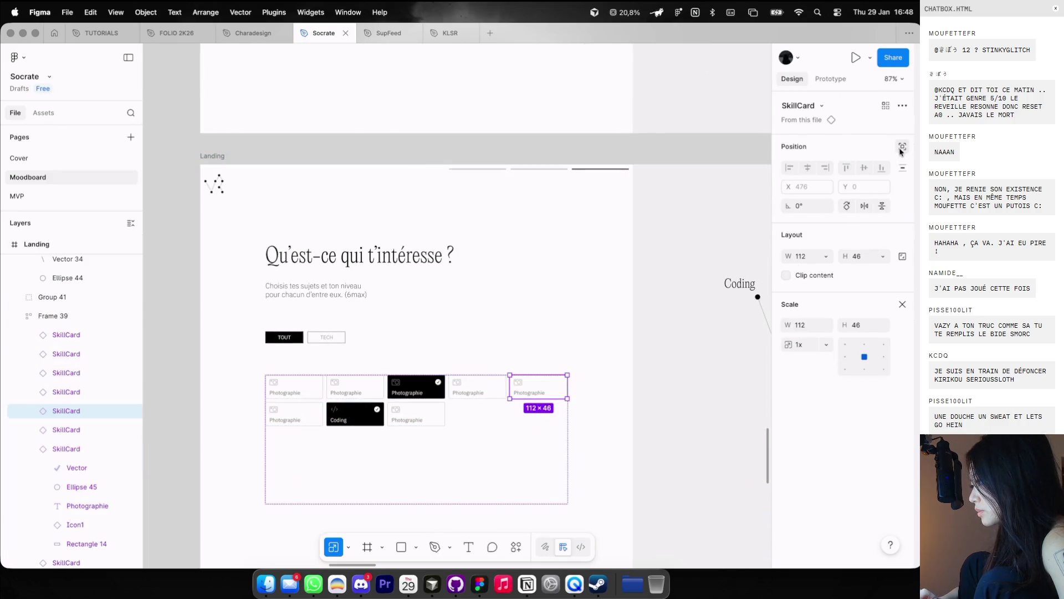
{"action": "scroll", "coordinate": [539, 417], "scroll_direction": "up", "scroll_amount": 5}
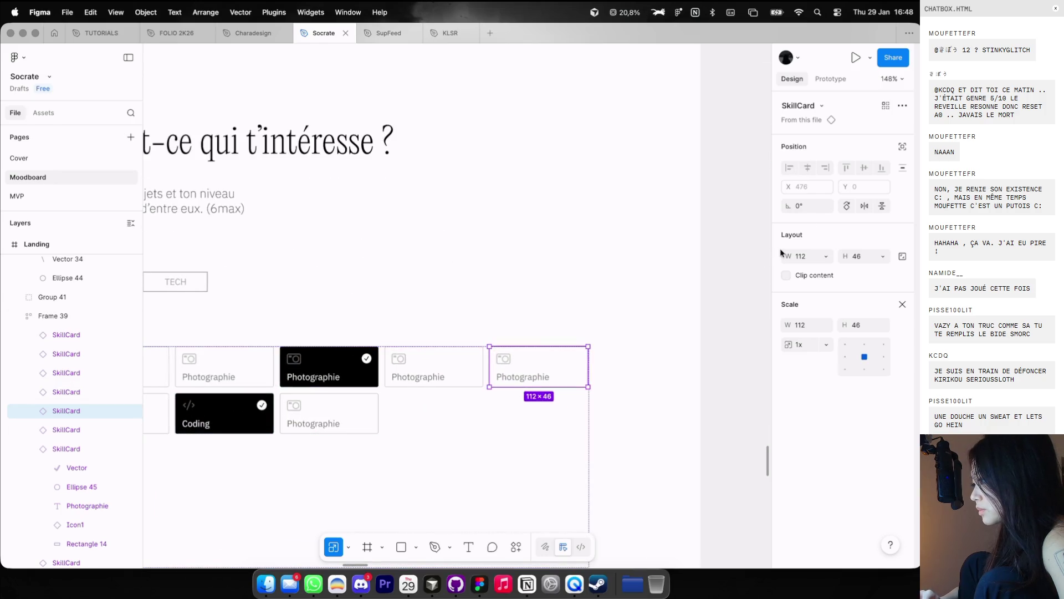
{"action": "left_click", "coordinate": [832, 120]}
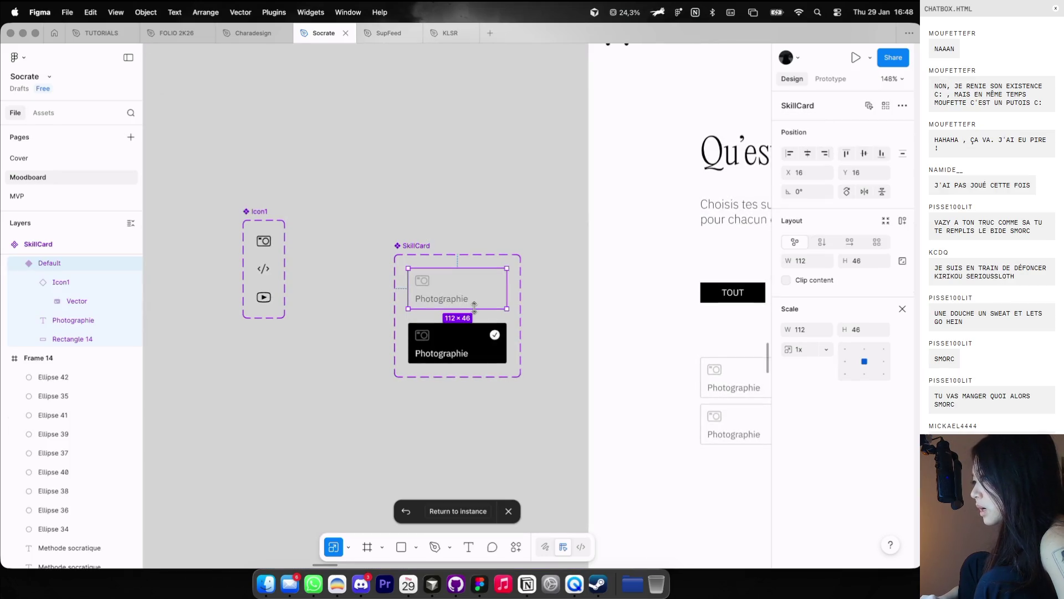
{"action": "scroll", "coordinate": [474, 307], "scroll_direction": "down", "scroll_amount": 5}
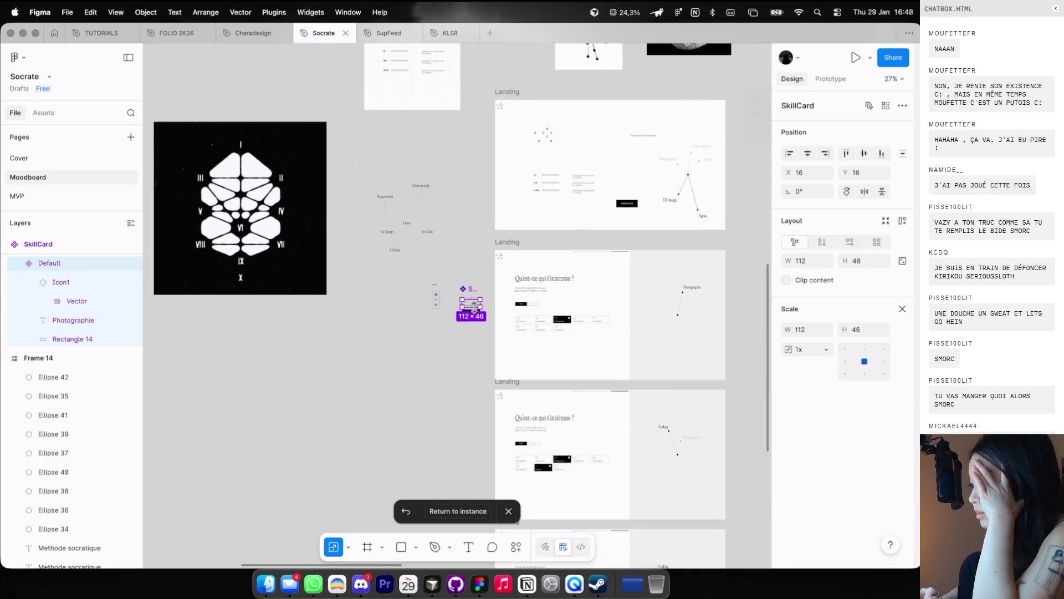
{"action": "left_click", "coordinate": [181, 34]}
{"action": "left_click", "coordinate": [254, 34]}
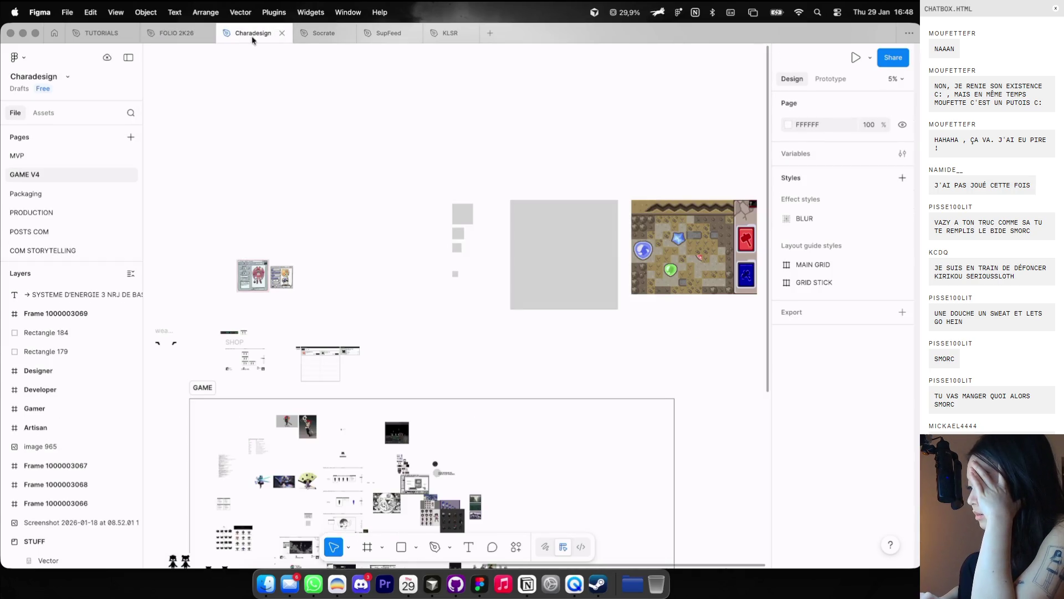
{"action": "left_click", "coordinate": [305, 37]}
{"action": "left_click", "coordinate": [388, 34]}
{"action": "left_click", "coordinate": [324, 36]}
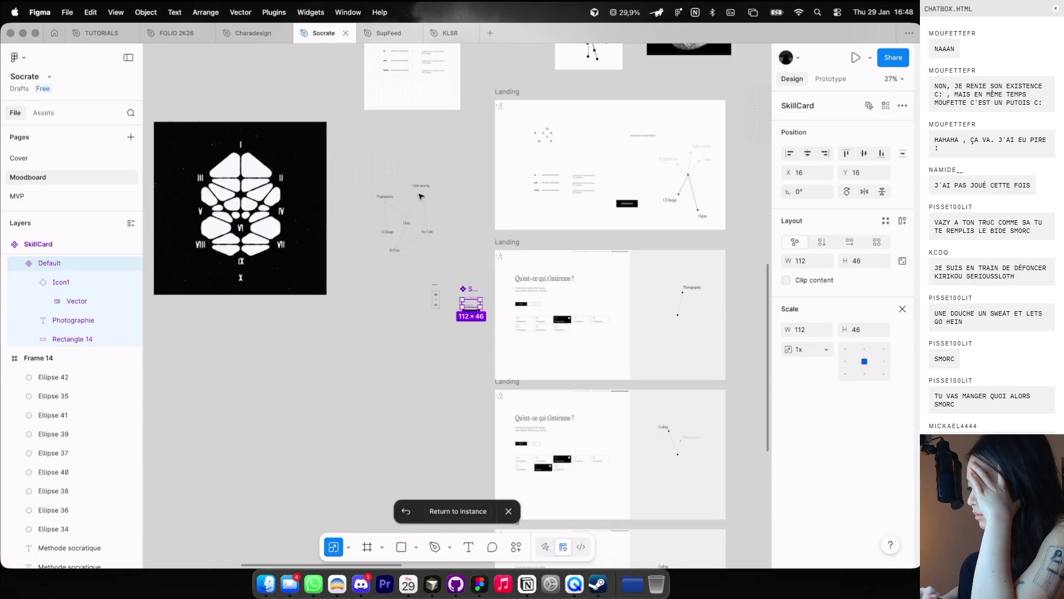
{"action": "scroll", "coordinate": [510, 322], "scroll_direction": "up", "scroll_amount": 5}
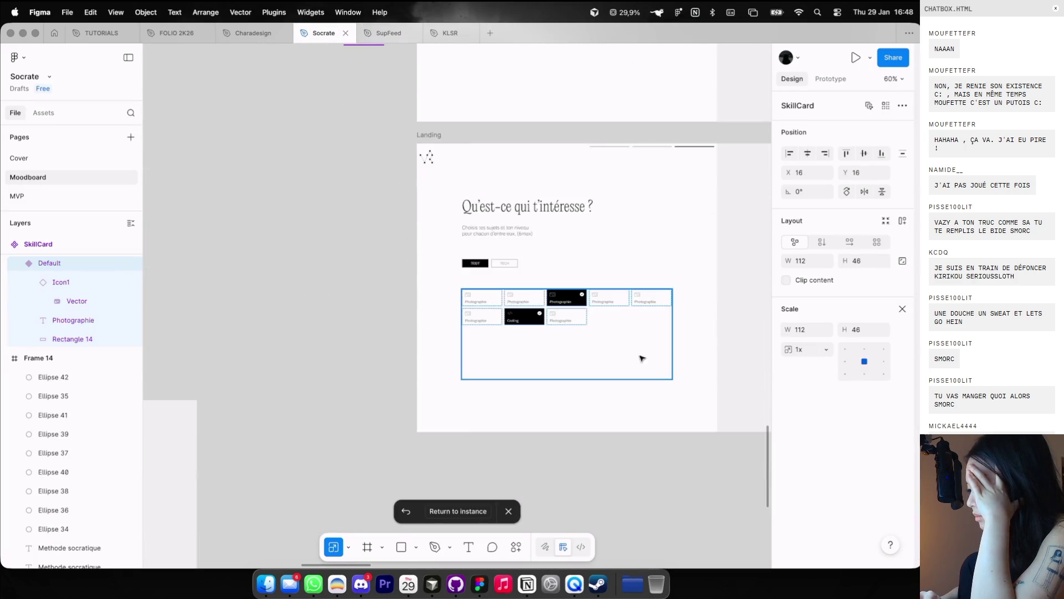
{"action": "left_click", "coordinate": [638, 304]}
{"action": "double_click", "coordinate": [639, 303]}
{"action": "double_click", "coordinate": [645, 302]}
{"action": "left_click", "coordinate": [643, 328]}
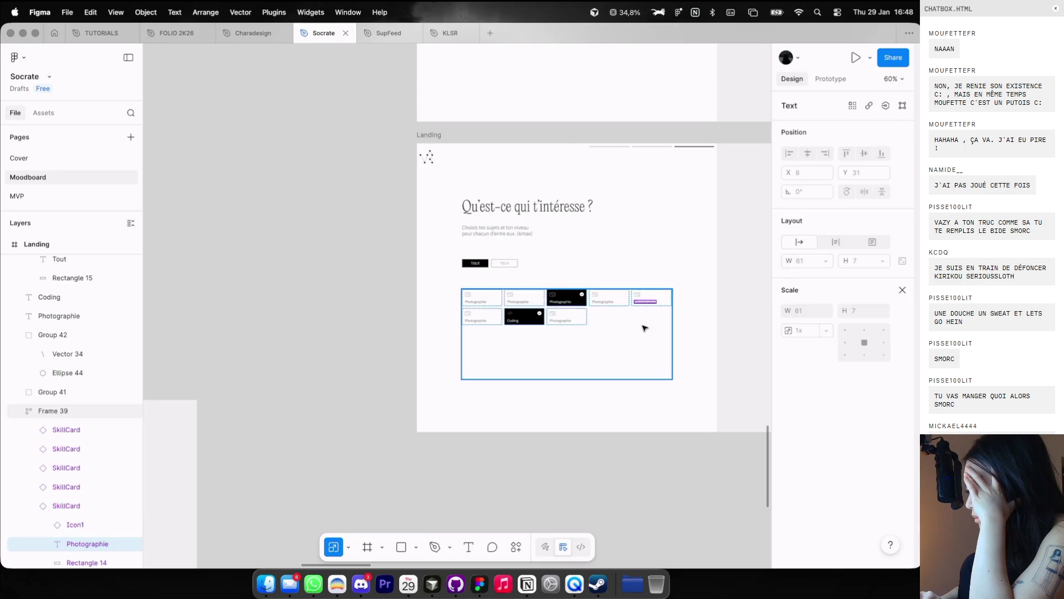
{"action": "left_click", "coordinate": [644, 305]}
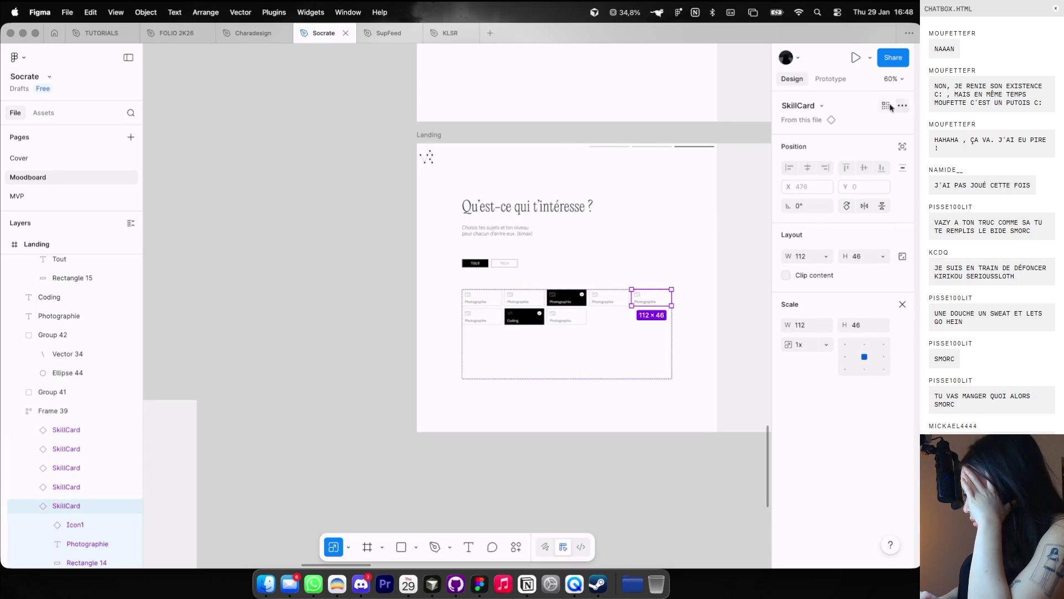
{"action": "left_click", "coordinate": [822, 106]}
{"action": "left_click", "coordinate": [822, 106]}
{"action": "left_click", "coordinate": [902, 105]}
{"action": "key", "text": "Escape"}
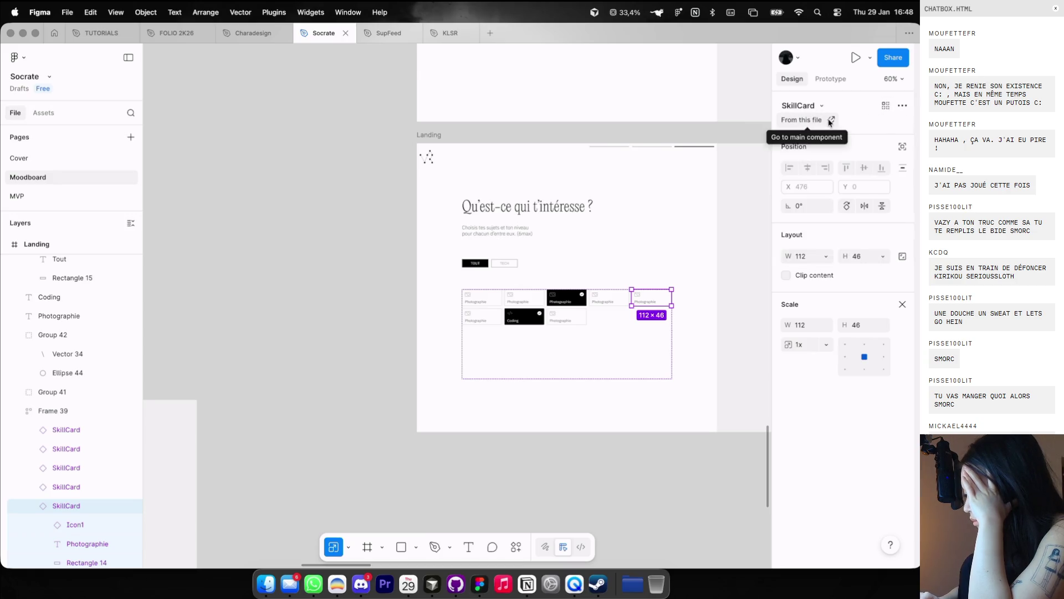
{"action": "left_click", "coordinate": [832, 120]}
{"action": "scroll", "coordinate": [708, 247], "scroll_direction": "down", "scroll_amount": 3}
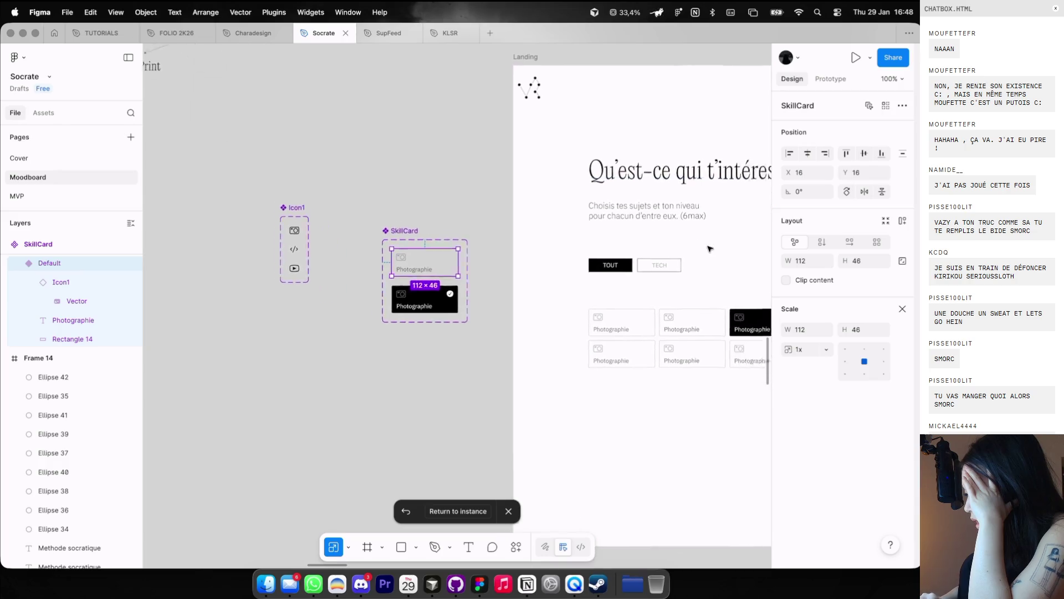
{"action": "scroll", "coordinate": [708, 247], "scroll_direction": "right", "scroll_amount": 3}
{"action": "left_click", "coordinate": [647, 298]}
{"action": "scroll", "coordinate": [648, 298], "scroll_direction": "down", "scroll_amount": 2}
{"action": "scroll", "coordinate": [647, 298], "scroll_direction": "right", "scroll_amount": 4}
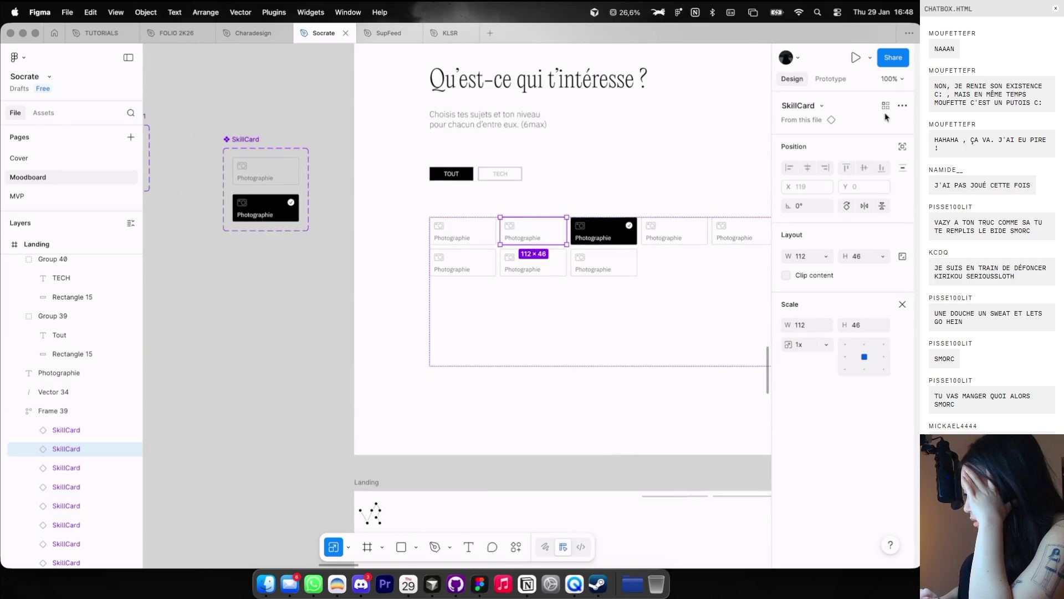
{"action": "left_click", "coordinate": [904, 105]}
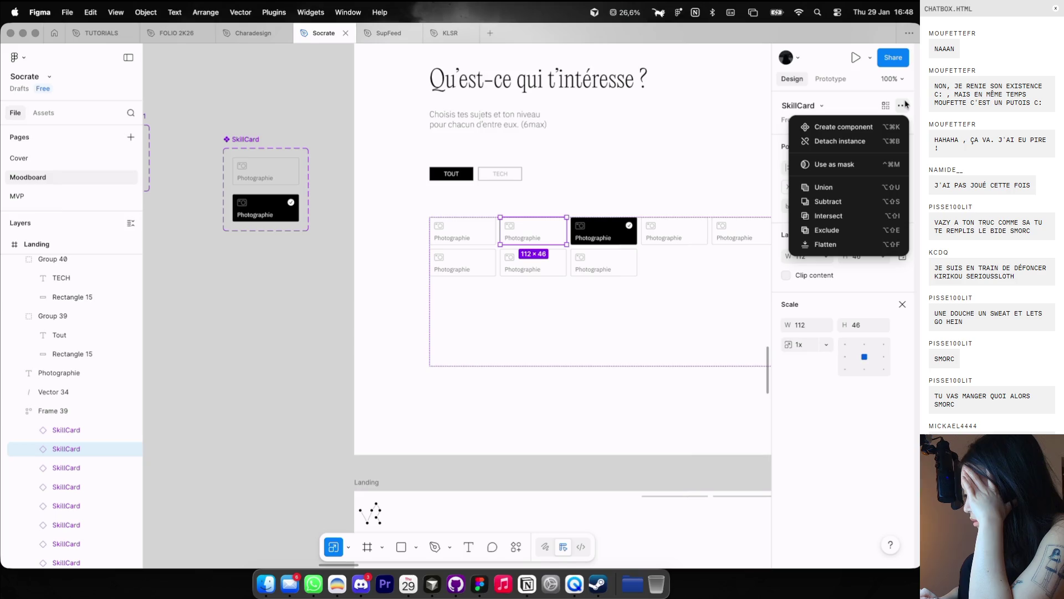
{"action": "scroll", "coordinate": [521, 287], "scroll_direction": "down", "scroll_amount": 10}
{"action": "scroll", "coordinate": [521, 287], "scroll_direction": "right", "scroll_amount": 5}
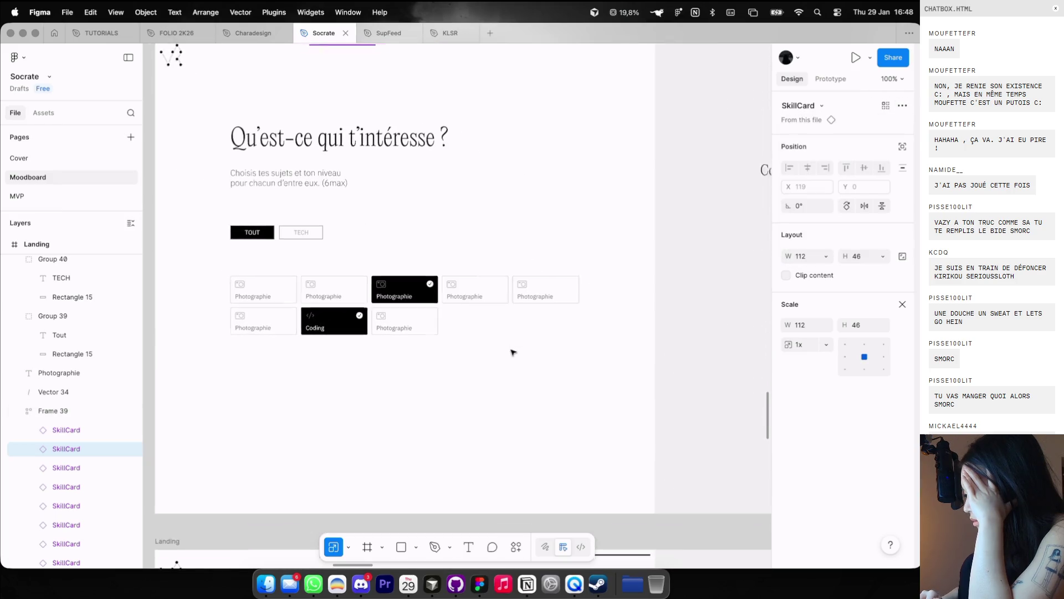
Step: Set the last top-row skill card's Property 1 to active
{"action": "left_click", "coordinate": [521, 287]}
{"action": "scroll", "coordinate": [517, 283], "scroll_direction": "up", "scroll_amount": 5}
{"action": "double_click", "coordinate": [517, 273]}
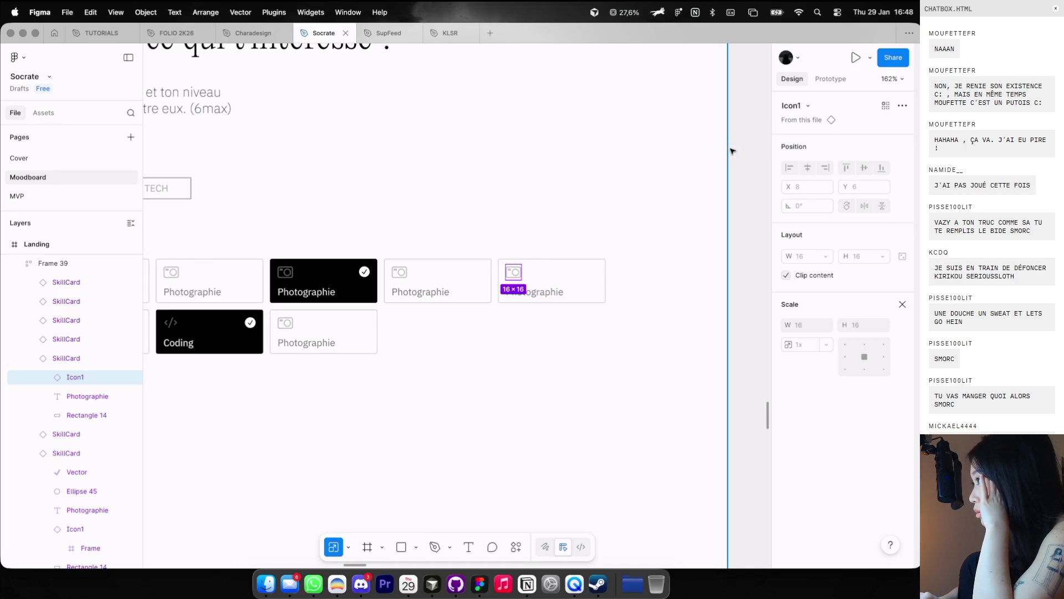
{"action": "left_click", "coordinate": [903, 305]}
{"action": "left_click", "coordinate": [438, 280]}
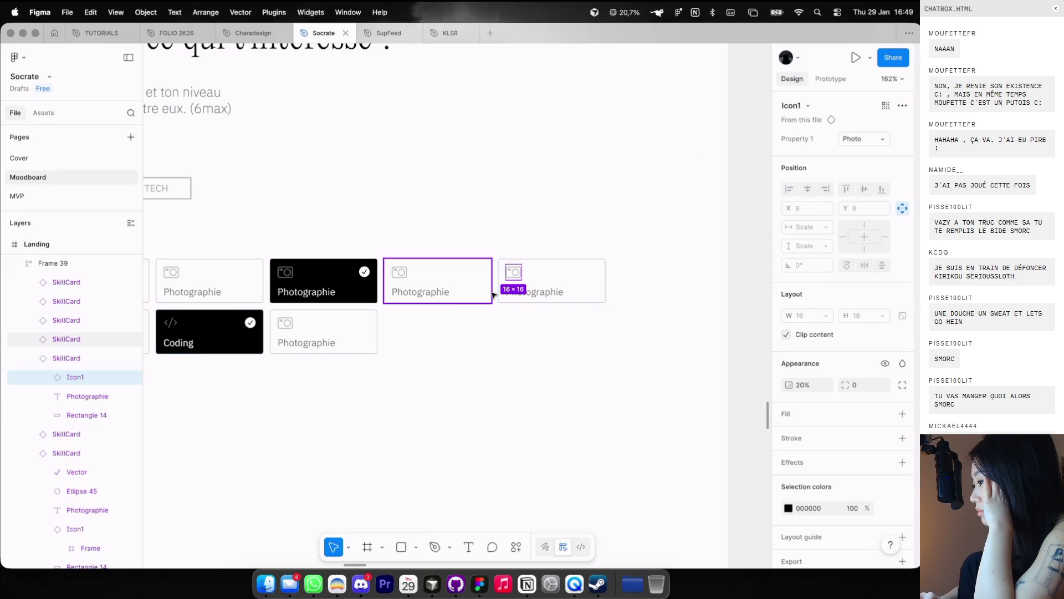
{"action": "left_click", "coordinate": [532, 287]}
{"action": "left_click", "coordinate": [865, 138]}
{"action": "left_click", "coordinate": [865, 153]}
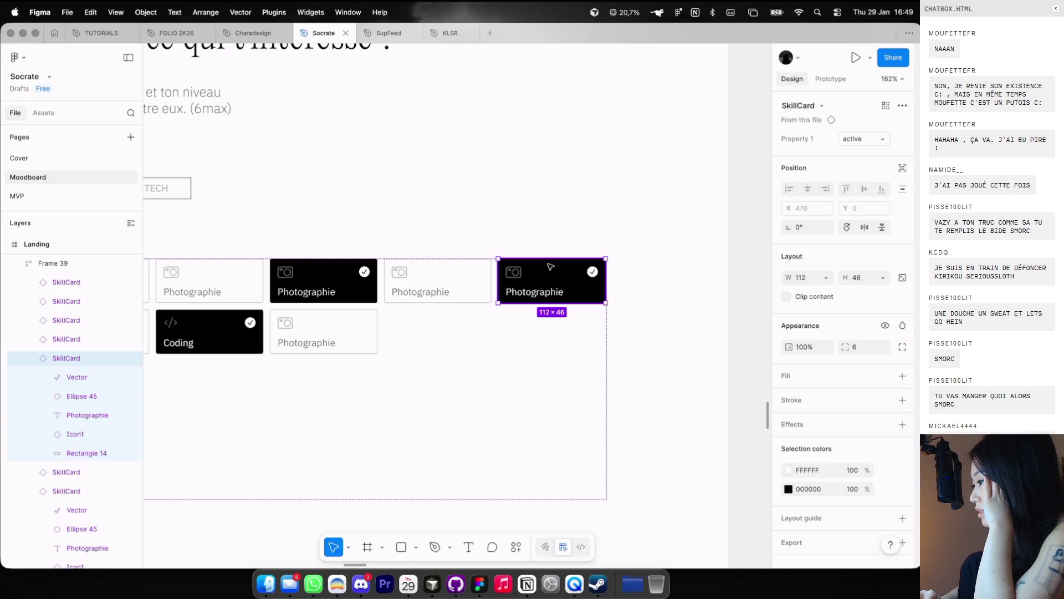
Step: Switch the card's icon to the play variant and change its label to Video
{"action": "double_click", "coordinate": [514, 272]}
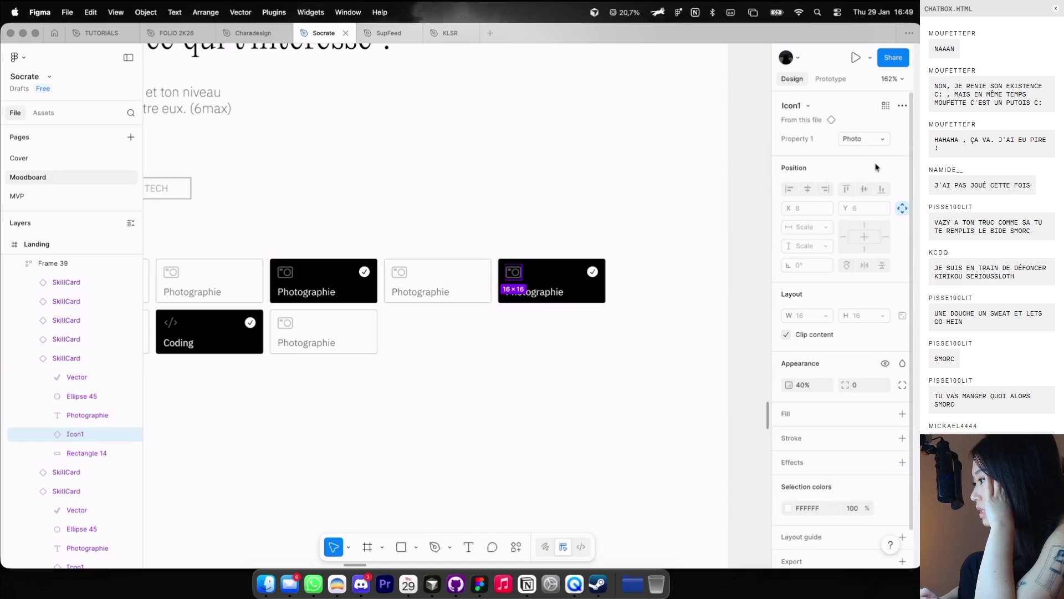
{"action": "left_click", "coordinate": [863, 139]}
{"action": "left_click", "coordinate": [831, 166]}
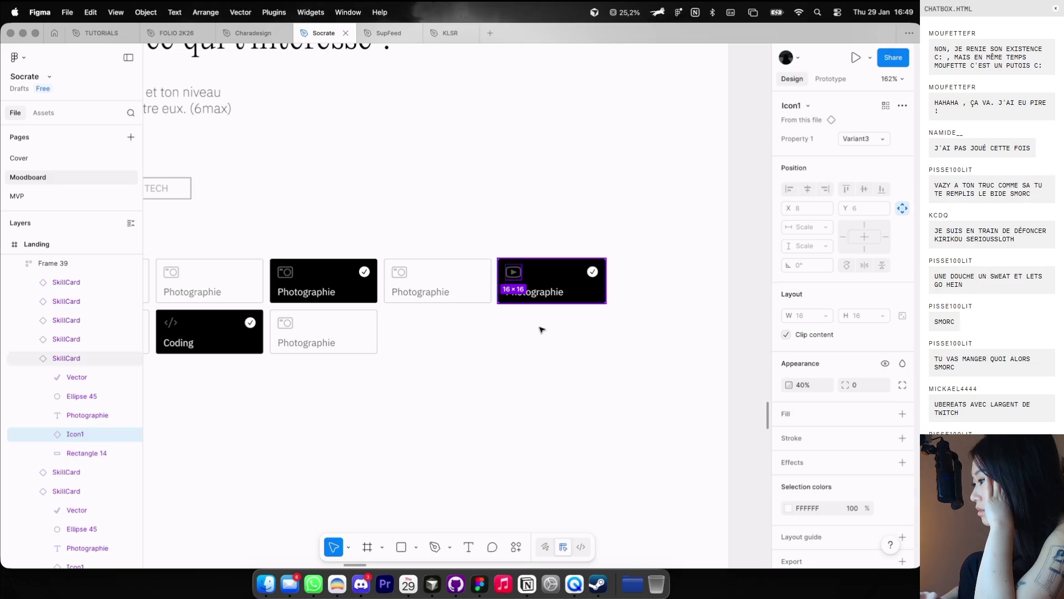
{"action": "left_click", "coordinate": [551, 293]}
{"action": "double_click", "coordinate": [551, 293]}
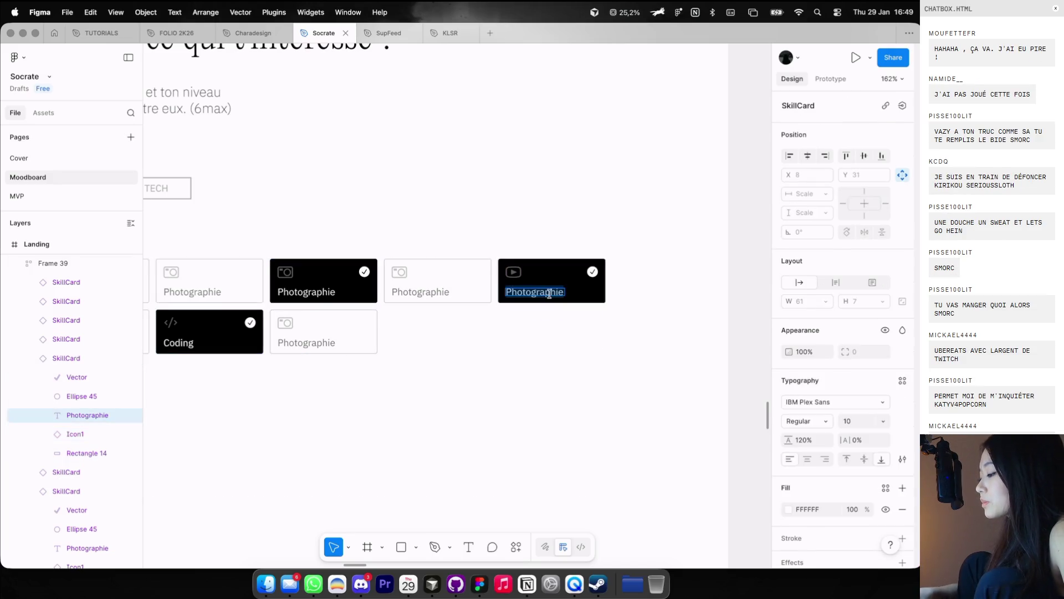
{"action": "type", "text": "Video"}
{"action": "left_click", "coordinate": [522, 344]}
Step: Rename Variant3 to Video in the Icon1 component set
{"action": "scroll", "coordinate": [523, 344], "scroll_direction": "down", "scroll_amount": 5}
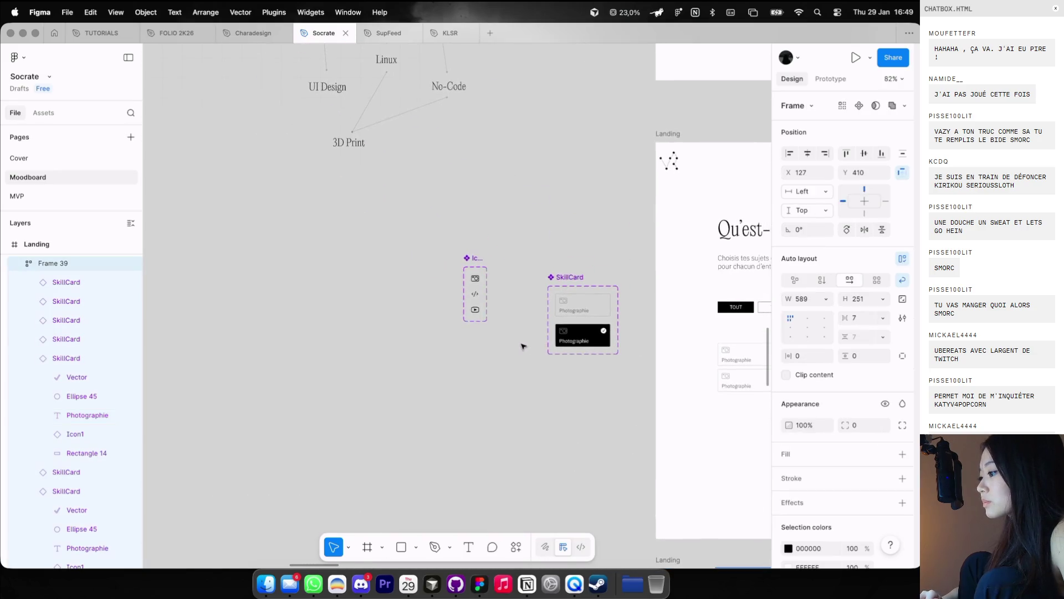
{"action": "scroll", "coordinate": [523, 346], "scroll_direction": "up", "scroll_amount": 3}
{"action": "scroll", "coordinate": [522, 346], "scroll_direction": "down", "scroll_amount": 1}
{"action": "scroll", "coordinate": [522, 346], "scroll_direction": "right", "scroll_amount": 1}
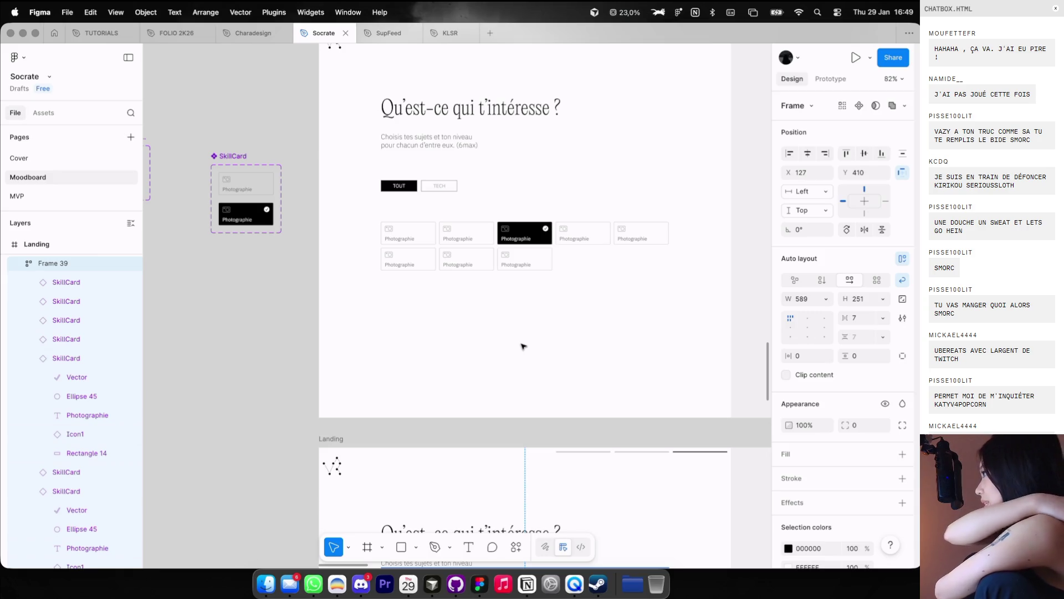
{"action": "scroll", "coordinate": [401, 209], "scroll_direction": "left", "scroll_amount": 4}
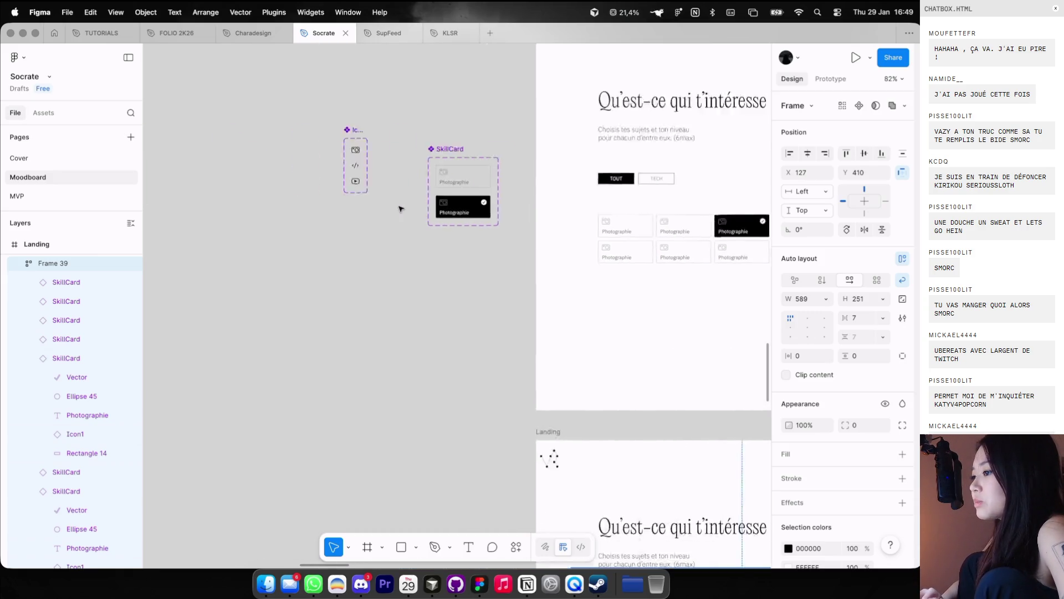
{"action": "scroll", "coordinate": [401, 209], "scroll_direction": "up", "scroll_amount": 2}
{"action": "scroll", "coordinate": [499, 145], "scroll_direction": "left", "scroll_amount": 2}
{"action": "left_click", "coordinate": [515, 146]}
{"action": "left_click", "coordinate": [519, 211]}
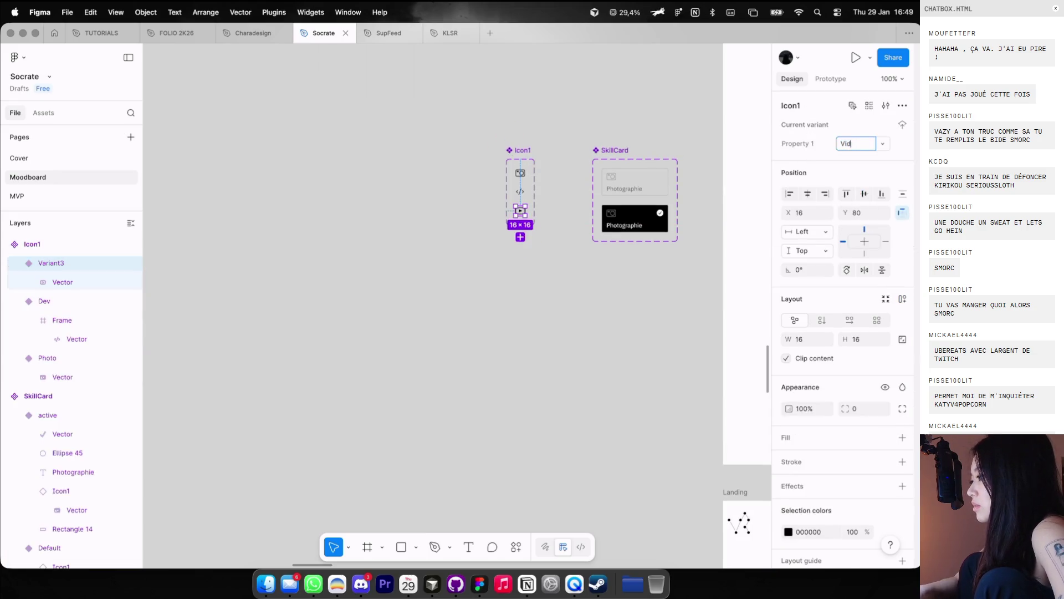
{"action": "left_click", "coordinate": [732, 105]}
{"action": "scroll", "coordinate": [499, 222], "scroll_direction": "down", "scroll_amount": 5}
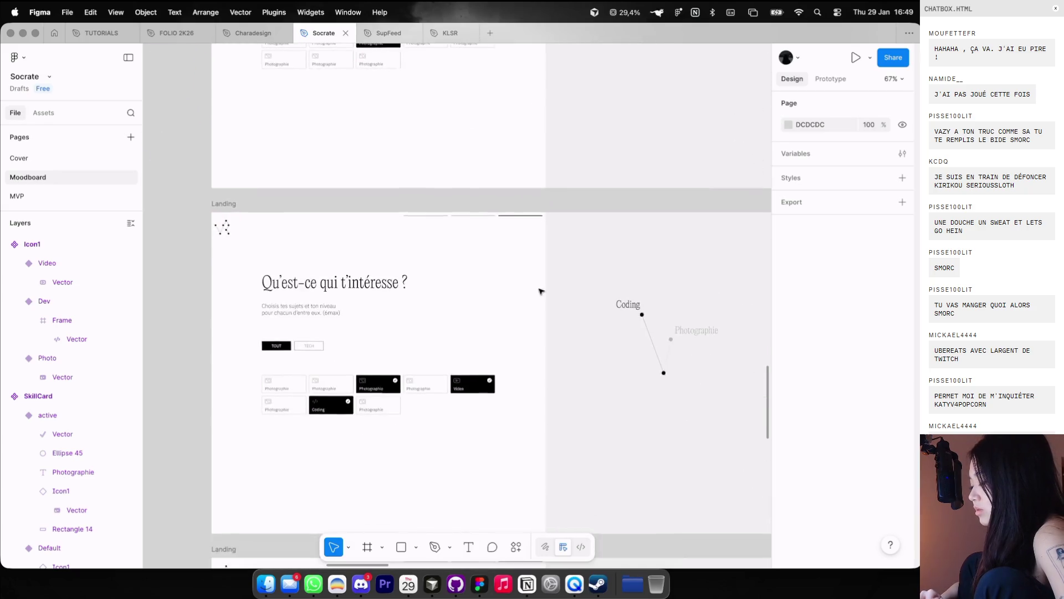
{"action": "scroll", "coordinate": [578, 291], "scroll_direction": "up", "scroll_amount": 5}
Step: Shorten the Coding line and move its dot and label down onto the line's end
{"action": "double_click", "coordinate": [543, 181]}
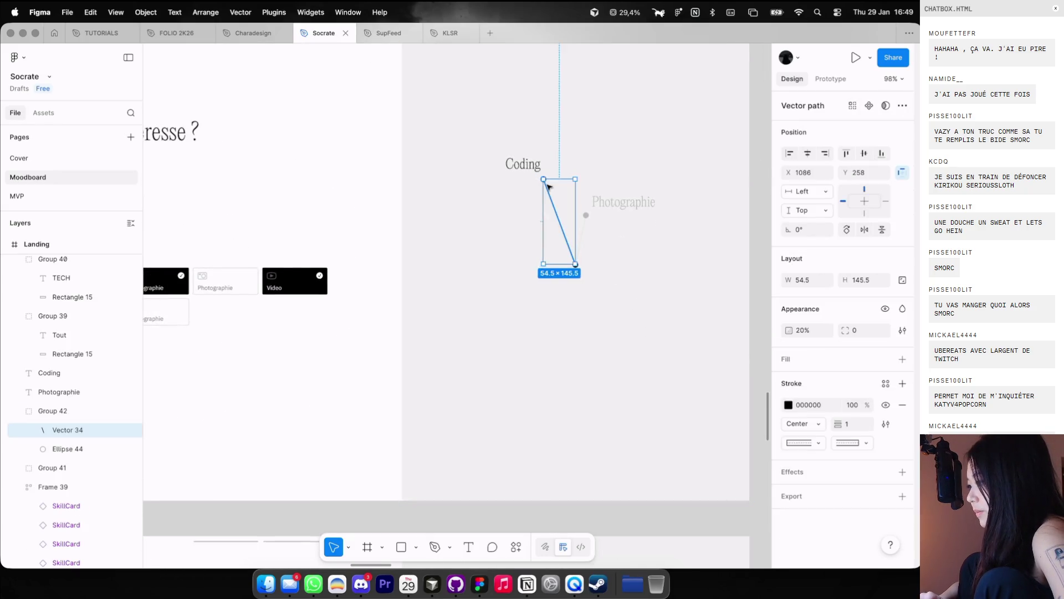
{"action": "scroll", "coordinate": [543, 180], "scroll_direction": "up", "scroll_amount": 2}
{"action": "left_click_drag", "start_coordinate": [542, 176], "coordinate": [560, 238]}
{"action": "scroll", "coordinate": [535, 183], "scroll_direction": "up", "scroll_amount": 1}
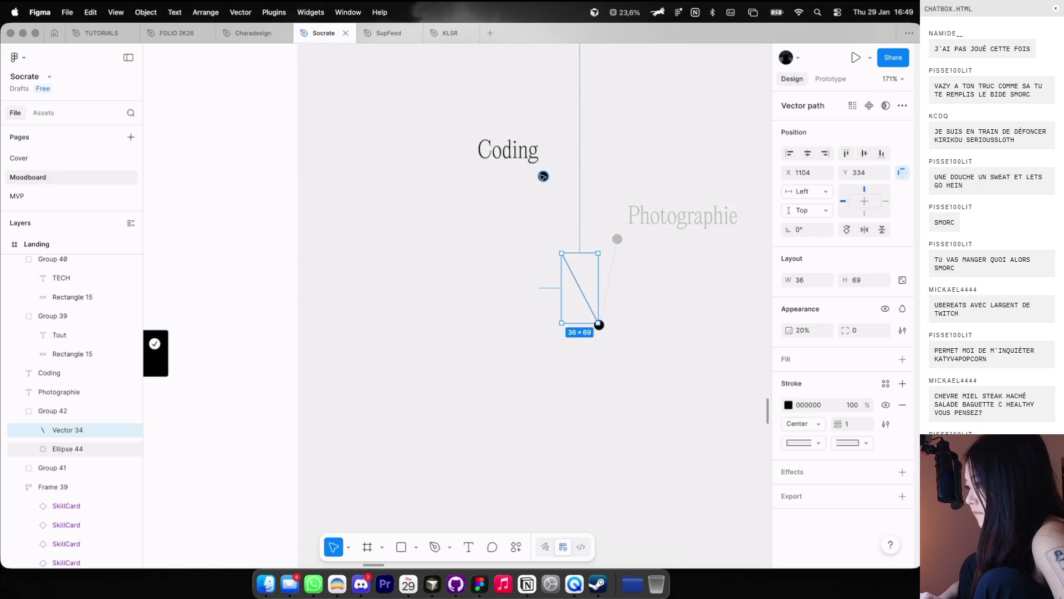
{"action": "left_click_drag", "start_coordinate": [544, 174], "coordinate": [557, 254]}
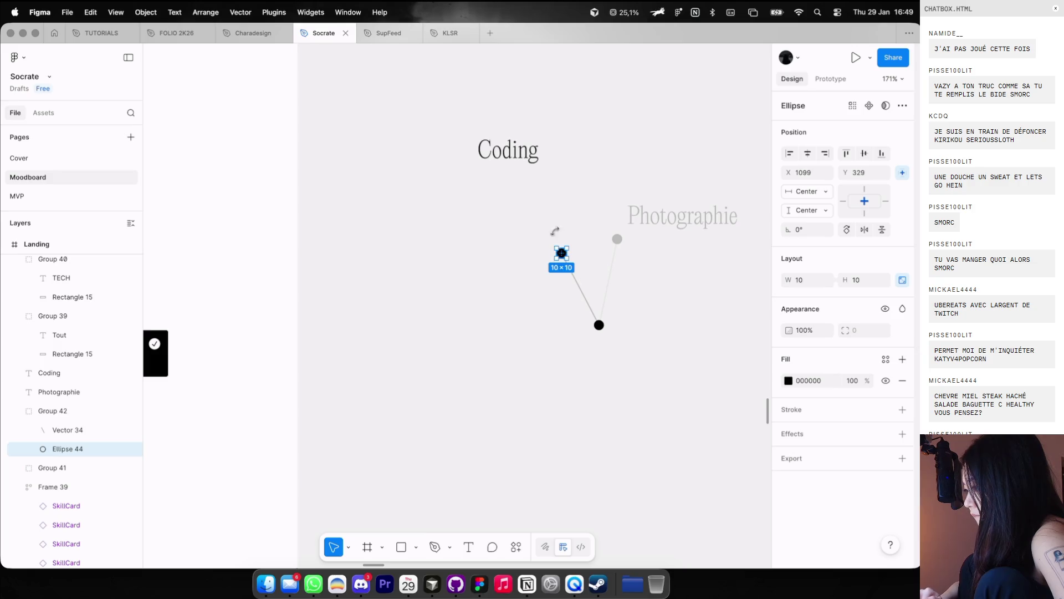
{"action": "left_click_drag", "start_coordinate": [523, 148], "coordinate": [537, 225]}
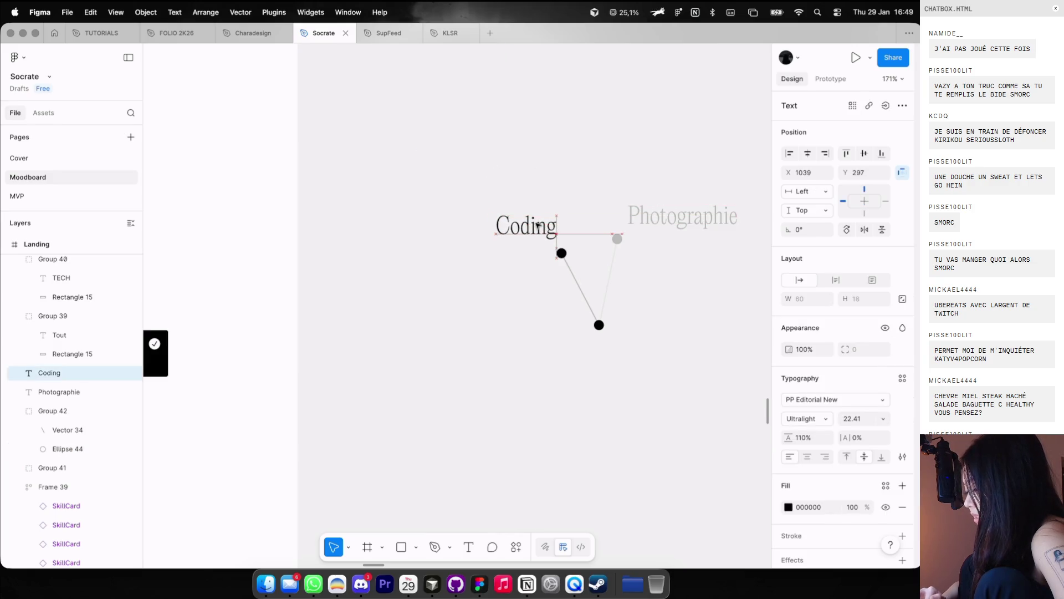
{"action": "double_click", "coordinate": [571, 273]}
{"action": "key", "text": "0"}
{"action": "left_click", "coordinate": [575, 276]}
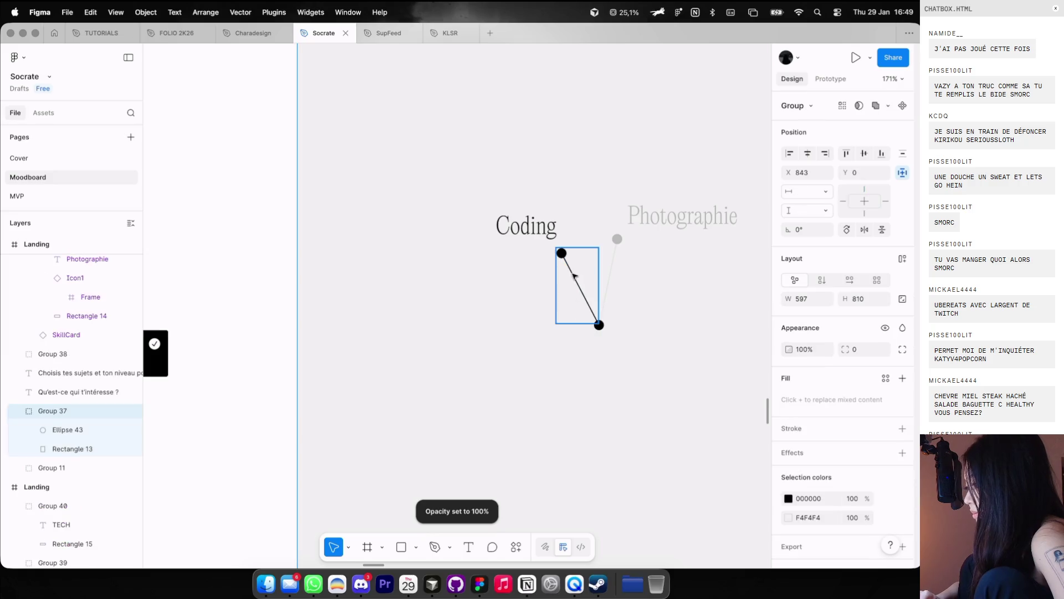
Step: Fade the Coding label to 20% and the Coding branch to 10% opacity
{"action": "left_click", "coordinate": [526, 224]}
{"action": "key", "text": "2"}
{"action": "scroll", "coordinate": [532, 238], "scroll_direction": "down", "scroll_amount": 3}
{"action": "right_click", "coordinate": [541, 252]}
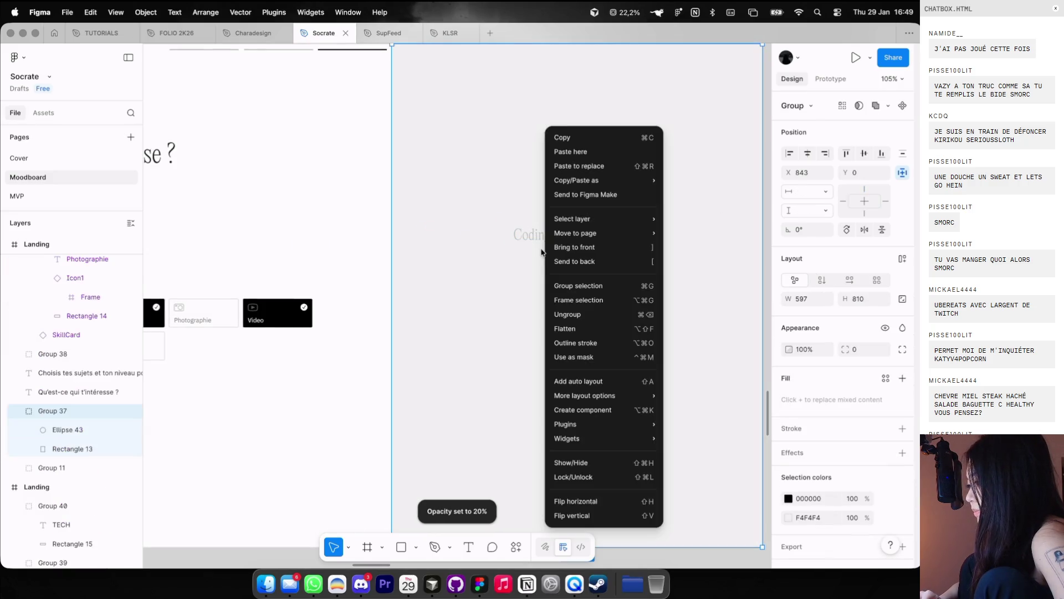
{"action": "scroll", "coordinate": [516, 230], "scroll_direction": "up", "scroll_amount": 3}
{"action": "left_click", "coordinate": [616, 247]}
{"action": "left_click", "coordinate": [569, 265]}
{"action": "key", "text": "1"}
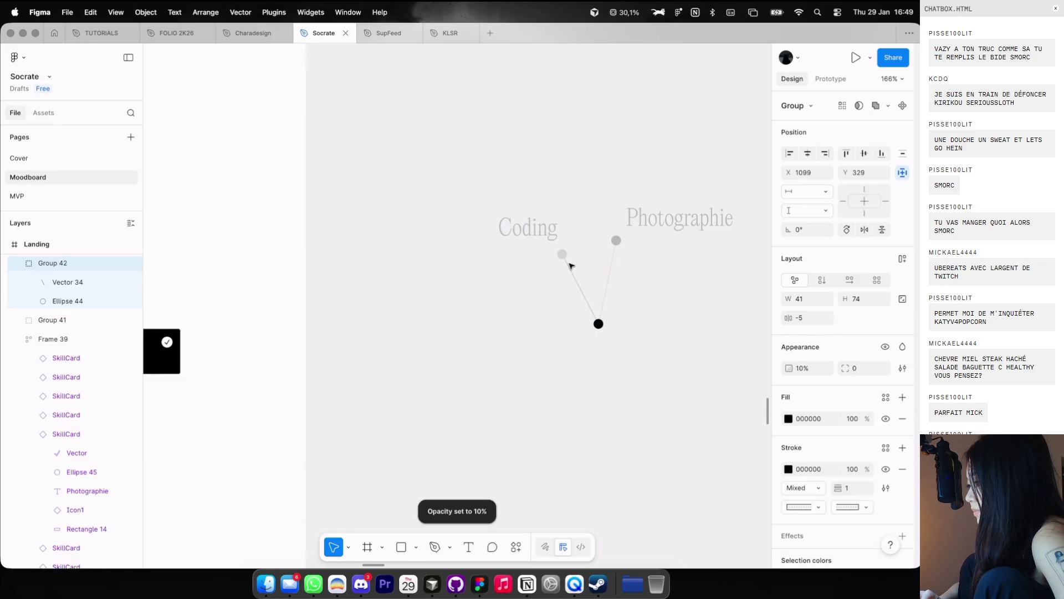
Step: Duplicate the branch down-right, extend its line to a new end node, at 100% opacity
{"action": "left_click_drag", "start_coordinate": [569, 265], "coordinate": [616, 374]}
{"action": "double_click", "coordinate": [620, 381]}
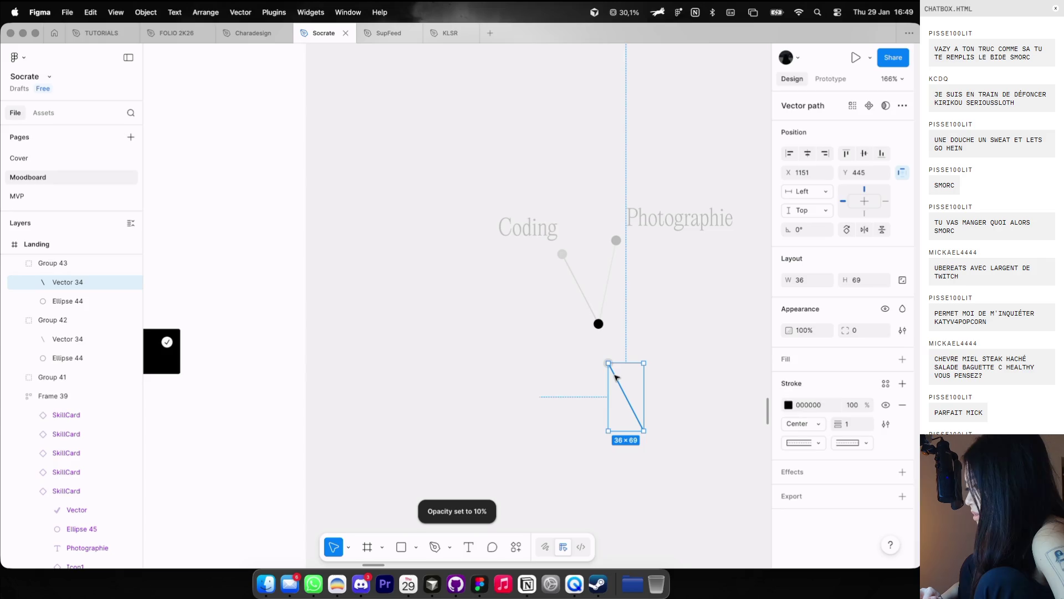
{"action": "left_click_drag", "start_coordinate": [644, 430], "coordinate": [599, 324]}
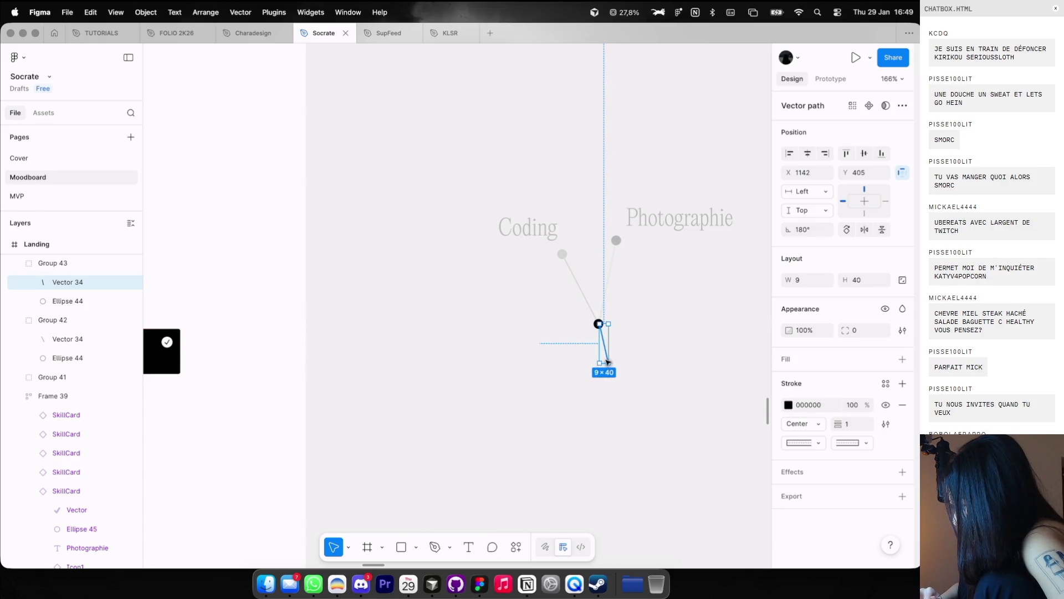
{"action": "left_click_drag", "start_coordinate": [630, 369], "coordinate": [647, 437]}
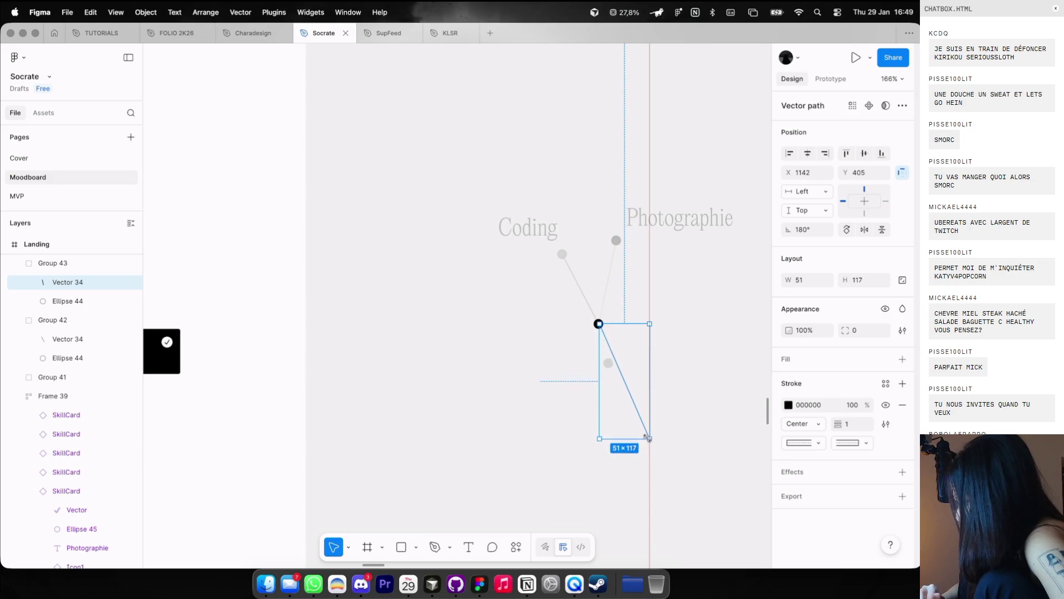
{"action": "left_click", "coordinate": [608, 362]}
{"action": "scroll", "coordinate": [608, 363], "scroll_direction": "up", "scroll_amount": 3}
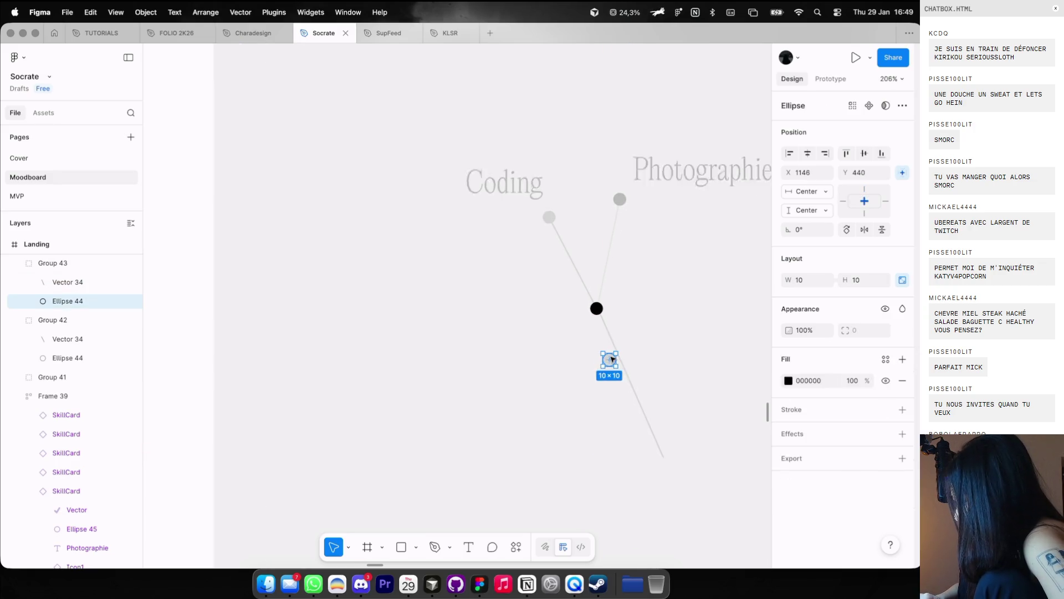
{"action": "left_click_drag", "start_coordinate": [608, 361], "coordinate": [671, 475]}
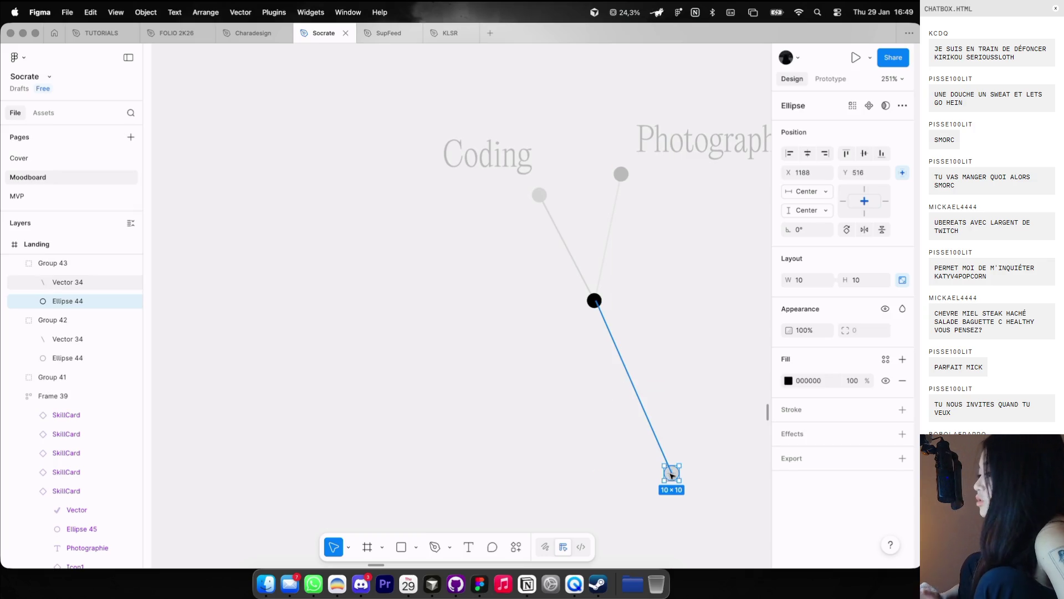
{"action": "left_click", "coordinate": [639, 380]}
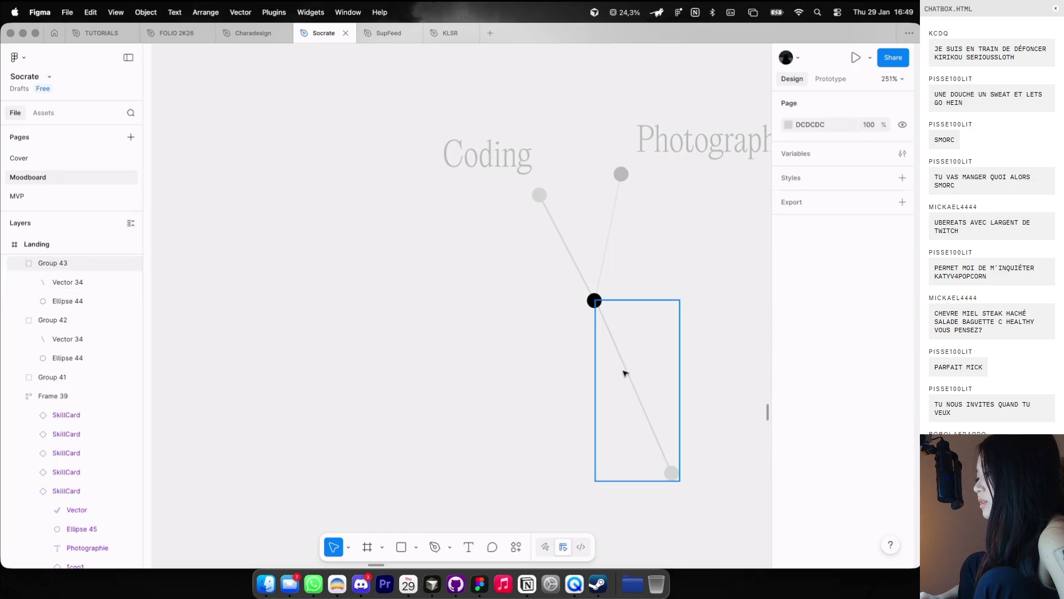
{"action": "left_click", "coordinate": [626, 373]}
{"action": "key", "text": "0"}
Step: Copy the Photographie label down to the new branch end at 100% opacity
{"action": "scroll", "coordinate": [624, 373], "scroll_direction": "down", "scroll_amount": 3}
{"action": "scroll", "coordinate": [625, 373], "scroll_direction": "down", "scroll_amount": 5}
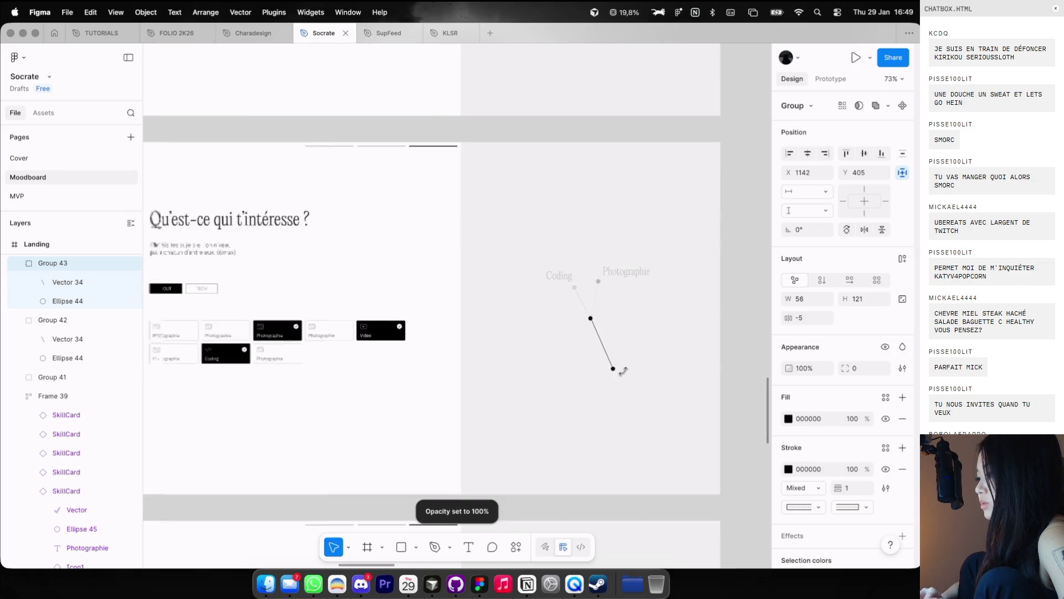
{"action": "left_click", "coordinate": [623, 274]}
{"action": "scroll", "coordinate": [624, 271], "scroll_direction": "up", "scroll_amount": 2}
{"action": "mouse_move", "coordinate": [623, 270]}
{"action": "left_mouse_down"}
{"action": "mouse_move", "coordinate": [640, 419]}
{"action": "mouse_move", "coordinate": [629, 413]}
{"action": "left_mouse_up"}
{"action": "key", "text": "0"}
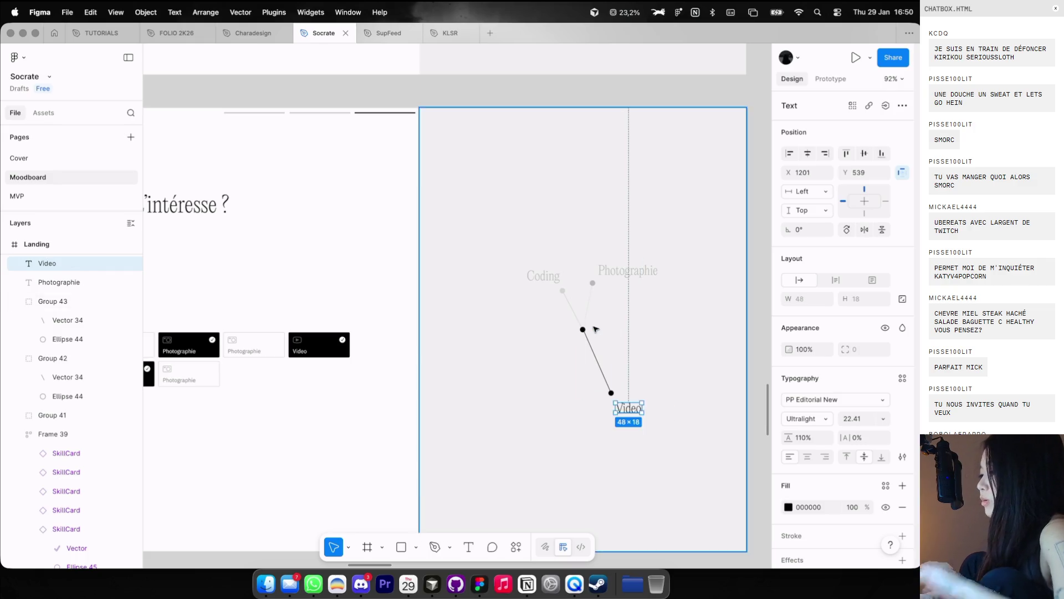
{"action": "scroll", "coordinate": [560, 364], "scroll_direction": "down", "scroll_amount": 5}
{"action": "key", "text": "Escape"}
{"action": "scroll", "coordinate": [604, 262], "scroll_direction": "up", "scroll_amount": 3}
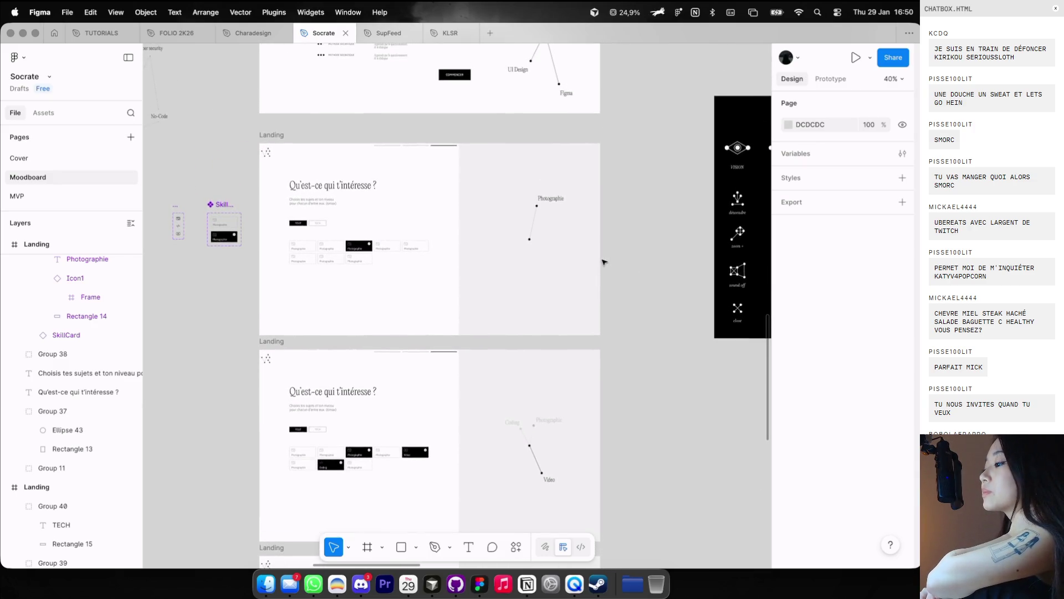
Step: Copy the top Landing frame to a new position above the stack
{"action": "scroll", "coordinate": [603, 262], "scroll_direction": "up", "scroll_amount": 5}
{"action": "scroll", "coordinate": [486, 174], "scroll_direction": "up", "scroll_amount": 5}
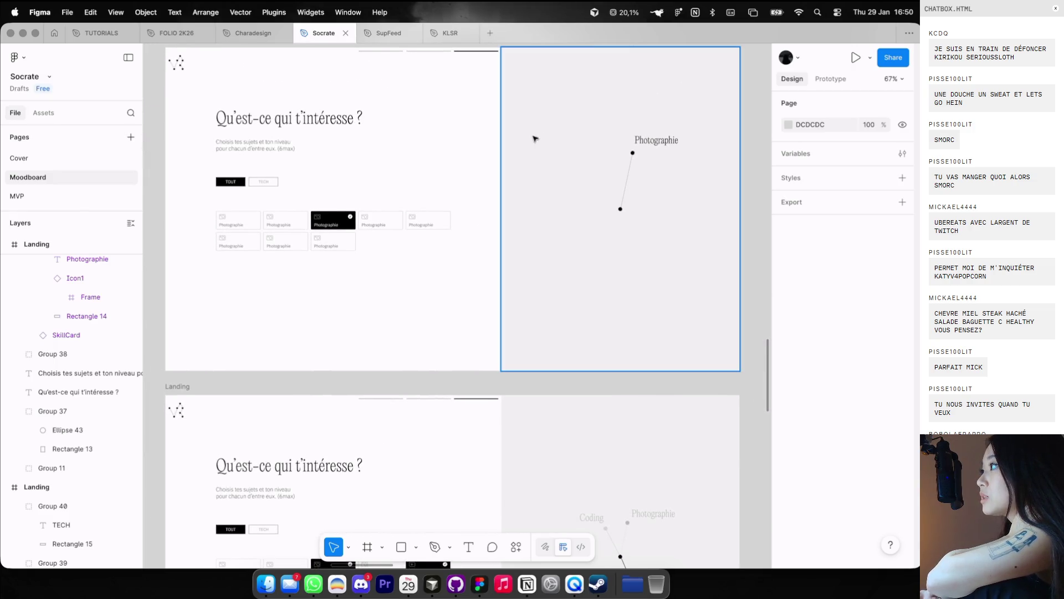
{"action": "scroll", "coordinate": [552, 142], "scroll_direction": "down", "scroll_amount": 5}
{"action": "scroll", "coordinate": [570, 228], "scroll_direction": "down", "scroll_amount": 3}
{"action": "scroll", "coordinate": [430, 167], "scroll_direction": "down", "scroll_amount": 2}
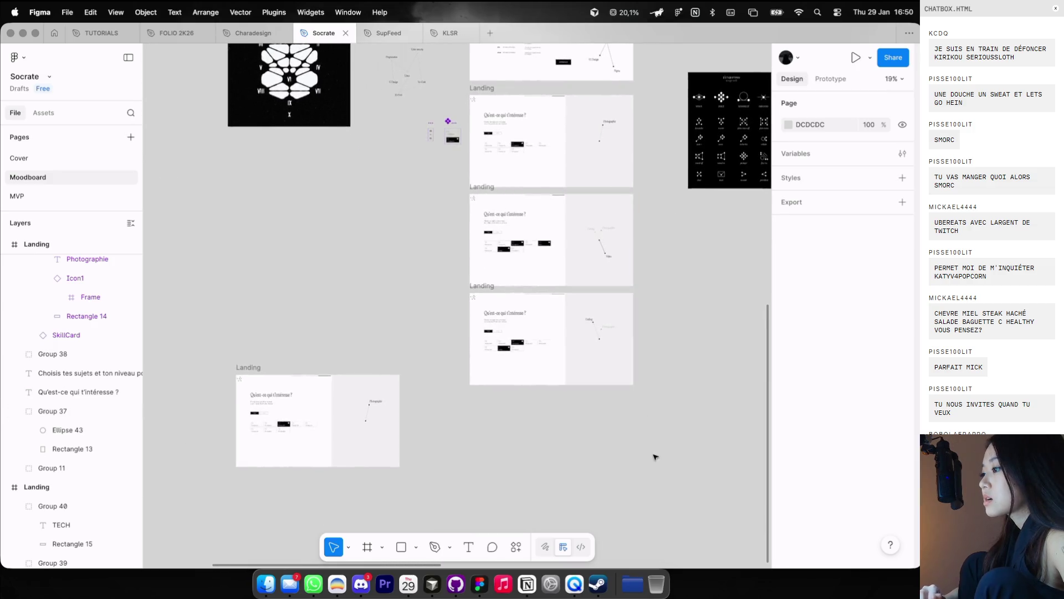
{"action": "left_click_drag", "start_coordinate": [653, 456], "coordinate": [432, 129]}
{"action": "key", "text": "super+z"}
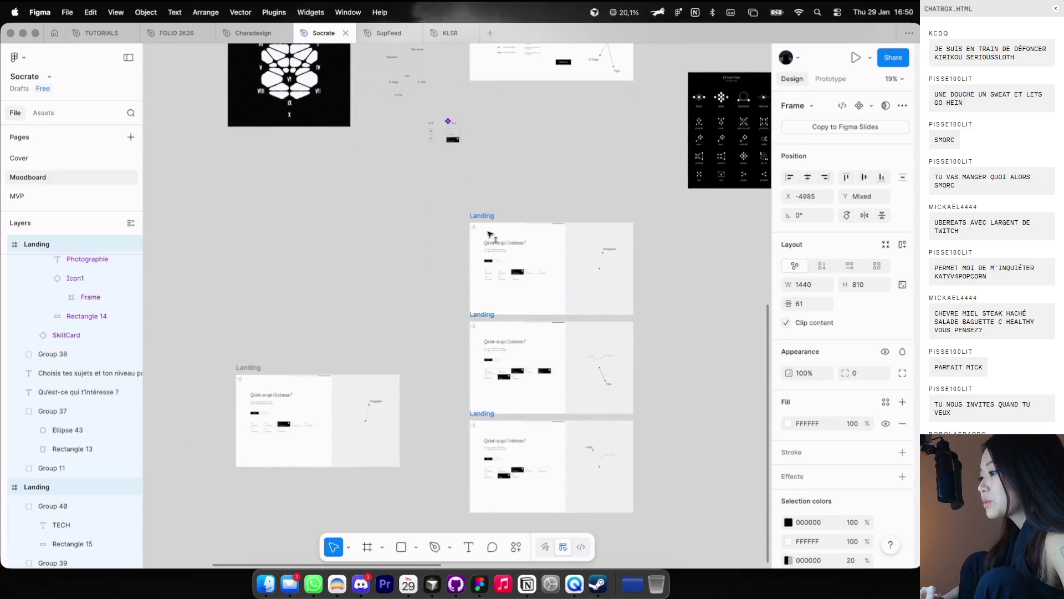
{"action": "left_click", "coordinate": [617, 259]}
{"action": "left_click_drag", "start_coordinate": [617, 260], "coordinate": [617, 160]}
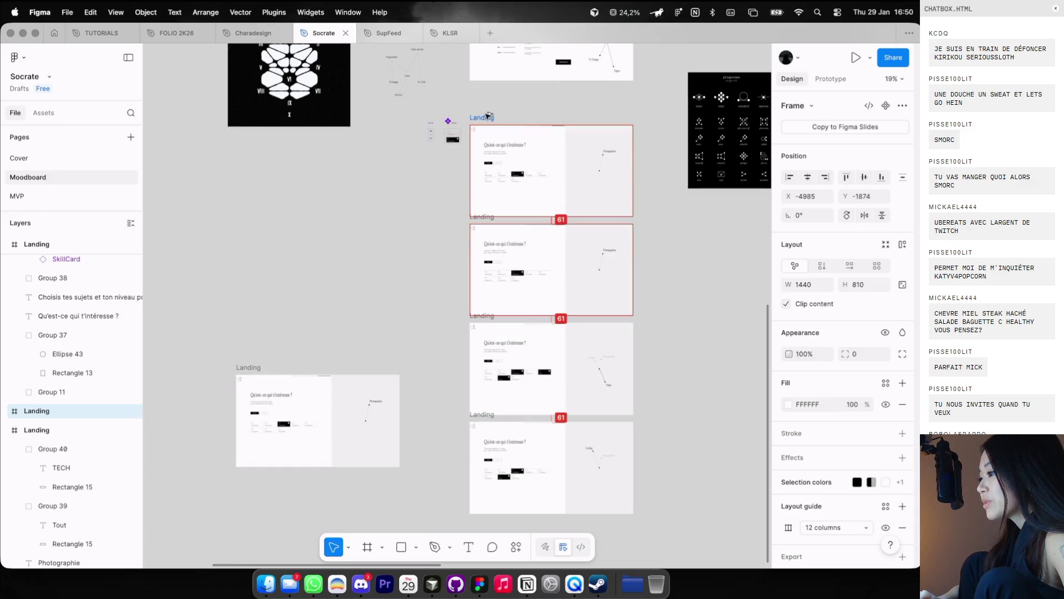
Step: Delete Vector 34 and the Photographie label from the new frame's constellation
{"action": "scroll", "coordinate": [617, 160], "scroll_direction": "up", "scroll_amount": 5}
{"action": "scroll", "coordinate": [617, 160], "scroll_direction": "up", "scroll_amount": 5}
{"action": "left_click", "coordinate": [593, 174]}
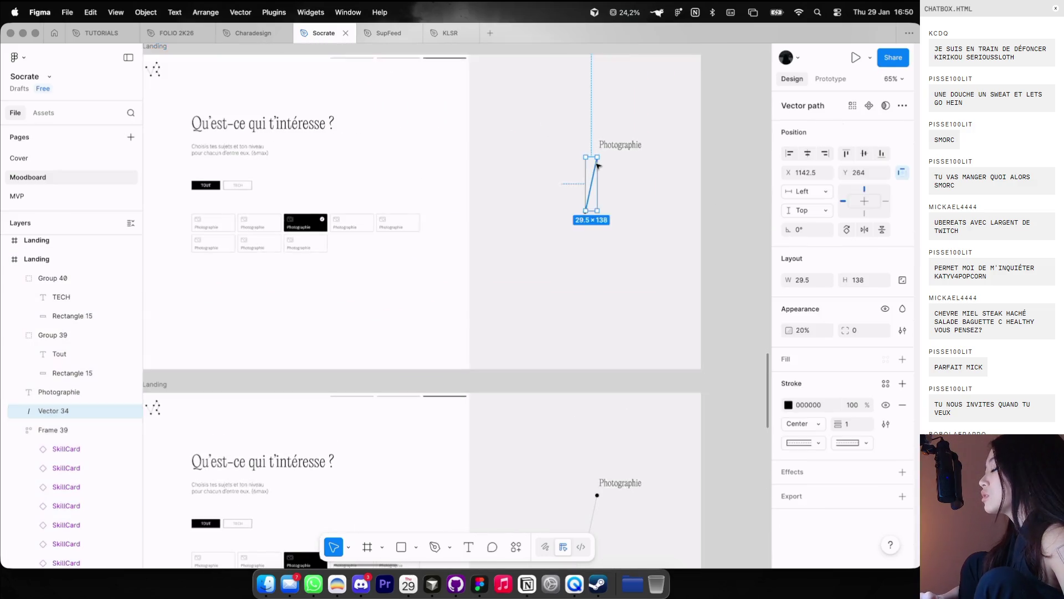
{"action": "left_click", "coordinate": [628, 135], "text": "shift"}
{"action": "key", "text": "Delete"}
{"action": "left_click", "coordinate": [598, 157]}
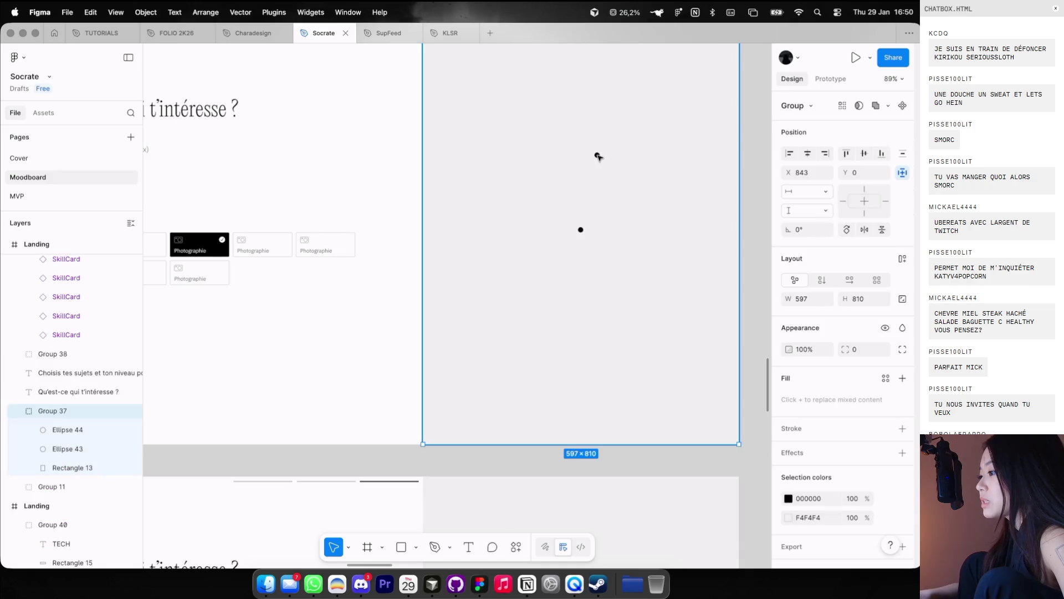
{"action": "key", "text": "Escape"}
Step: Set the black Photographie SkillCard's Property 1 to Default
{"action": "scroll", "coordinate": [598, 157], "scroll_direction": "left", "scroll_amount": 3}
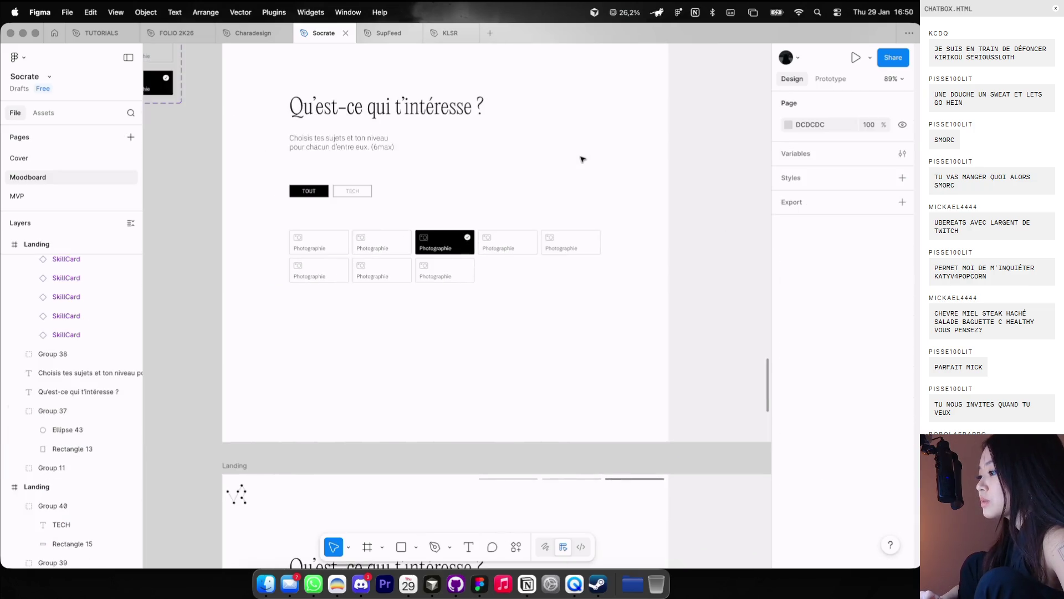
{"action": "double_click", "coordinate": [459, 244]}
{"action": "scroll", "coordinate": [459, 245], "scroll_direction": "down", "scroll_amount": 2}
{"action": "left_click", "coordinate": [881, 139]}
{"action": "left_click", "coordinate": [804, 123]}
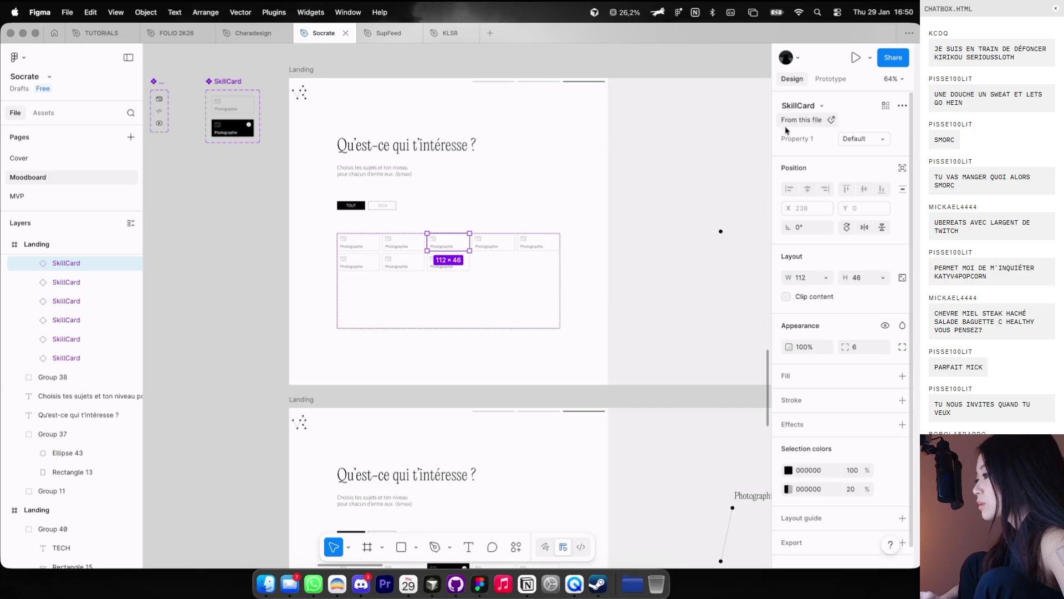
{"action": "left_click", "coordinate": [523, 195]}
Step: Navigate to the test1 and test2 constellation frames and select the first test1 frame
{"action": "scroll", "coordinate": [523, 196], "scroll_direction": "right", "scroll_amount": 2}
{"action": "scroll", "coordinate": [523, 195], "scroll_direction": "down", "scroll_amount": 3}
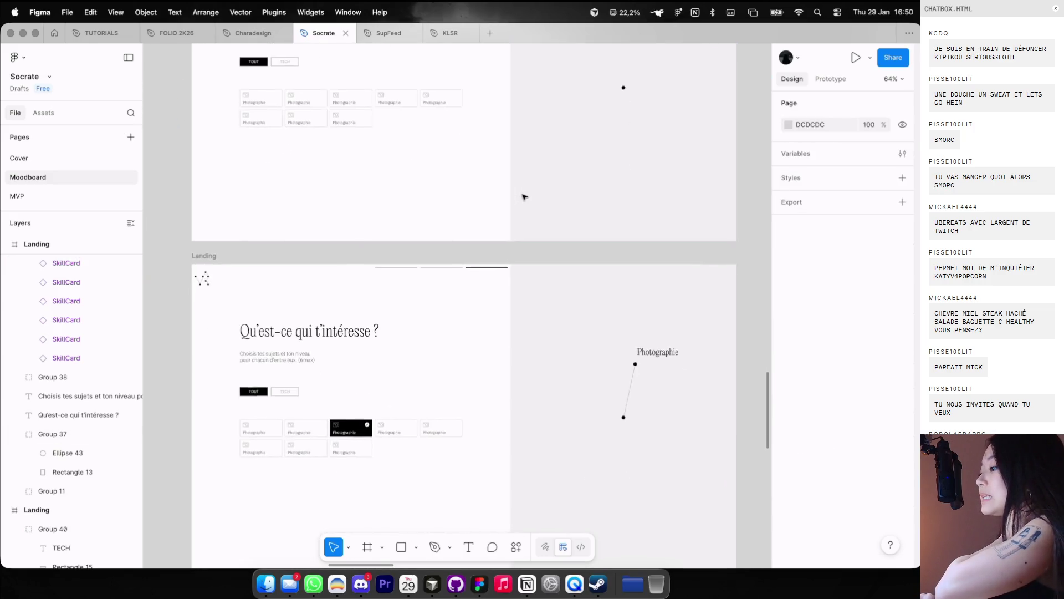
{"action": "scroll", "coordinate": [532, 187], "scroll_direction": "down", "scroll_amount": 2}
{"action": "scroll", "coordinate": [532, 187], "scroll_direction": "down", "scroll_amount": 2}
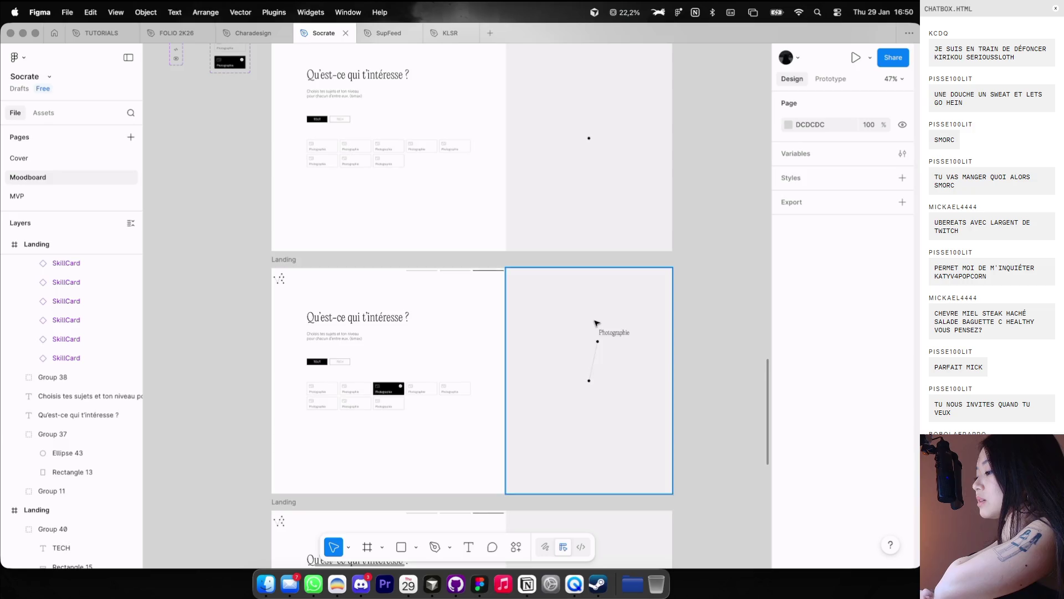
{"action": "scroll", "coordinate": [595, 323], "scroll_direction": "down", "scroll_amount": 2}
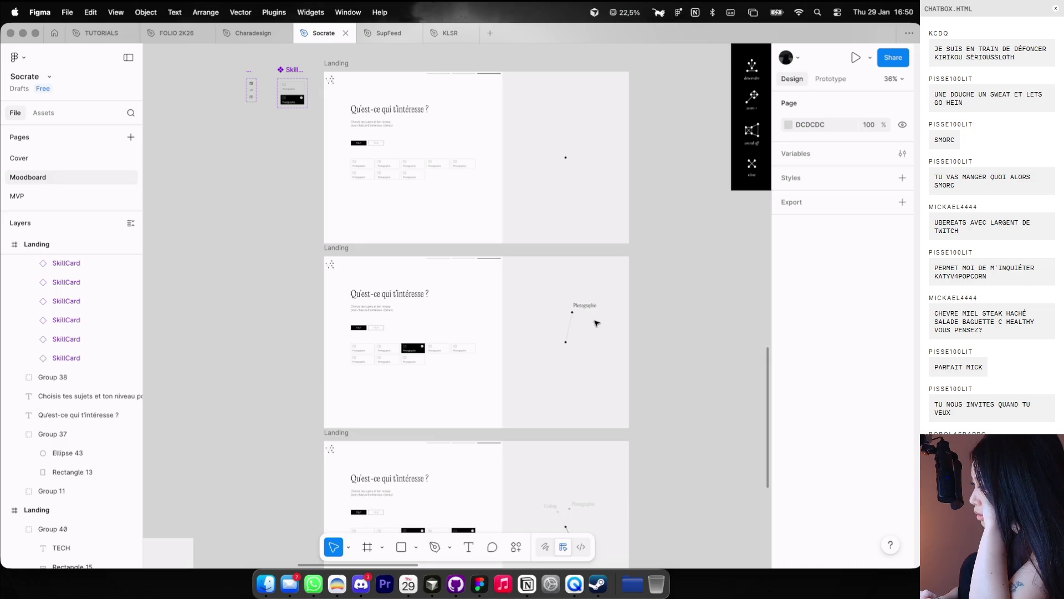
{"action": "scroll", "coordinate": [595, 323], "scroll_direction": "down", "scroll_amount": 3}
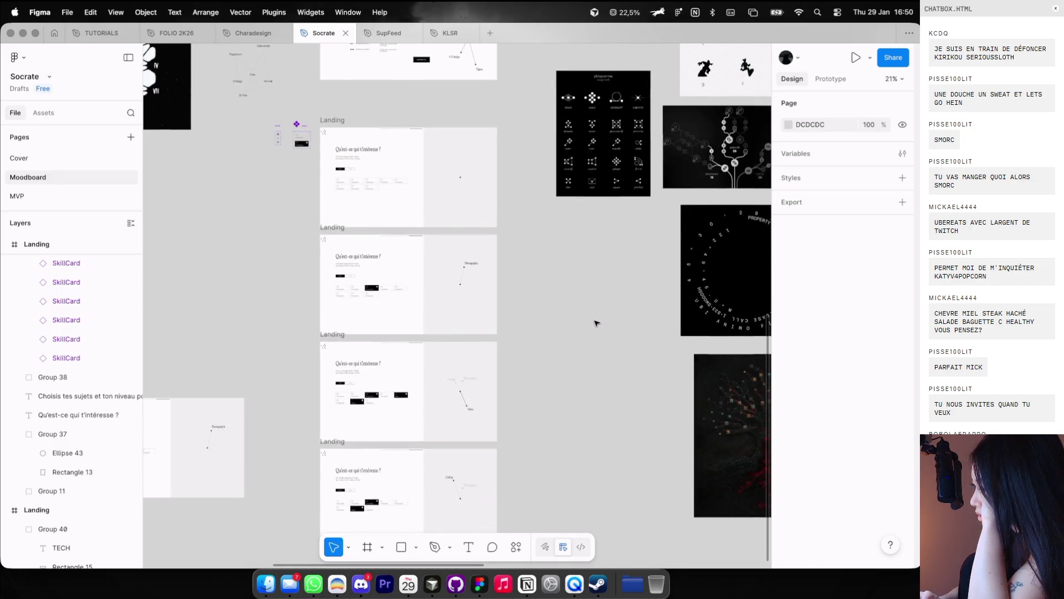
{"action": "scroll", "coordinate": [434, 205], "scroll_direction": "up", "scroll_amount": 10}
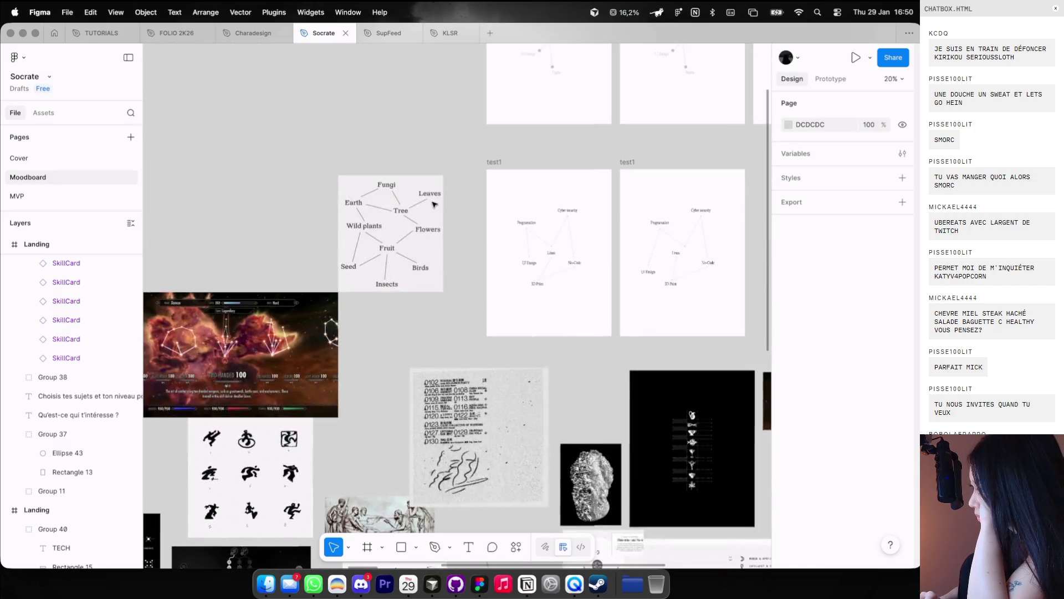
{"action": "scroll", "coordinate": [434, 205], "scroll_direction": "up", "scroll_amount": 5}
{"action": "scroll", "coordinate": [434, 205], "scroll_direction": "right", "scroll_amount": 4}
{"action": "left_click", "coordinate": [299, 185]}
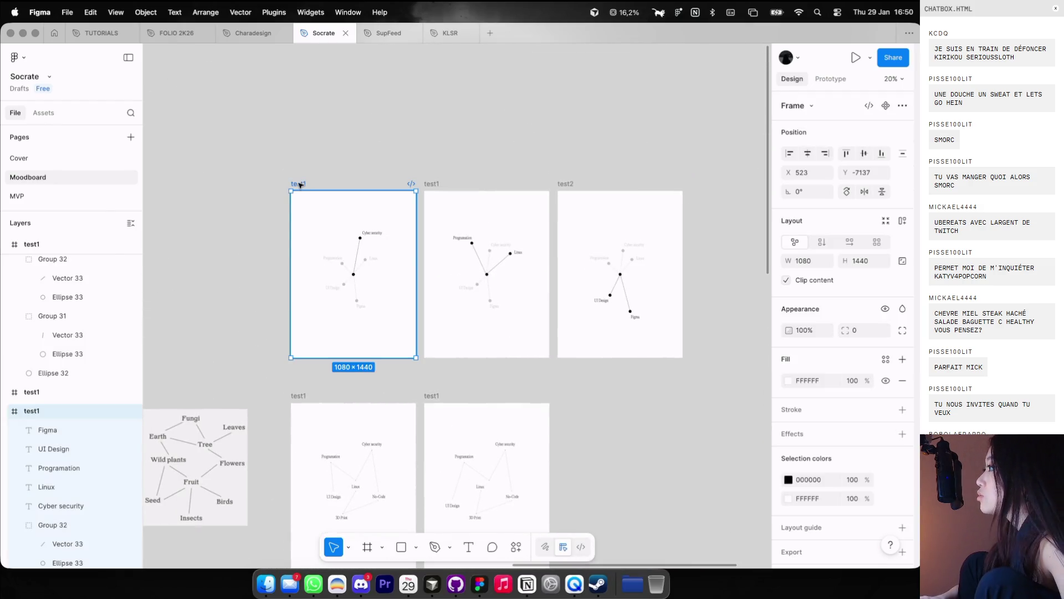
Step: Open an enlarged, centred Shift+Space preview of test1 and advance it to the next state
{"action": "key", "text": "shift+space"}
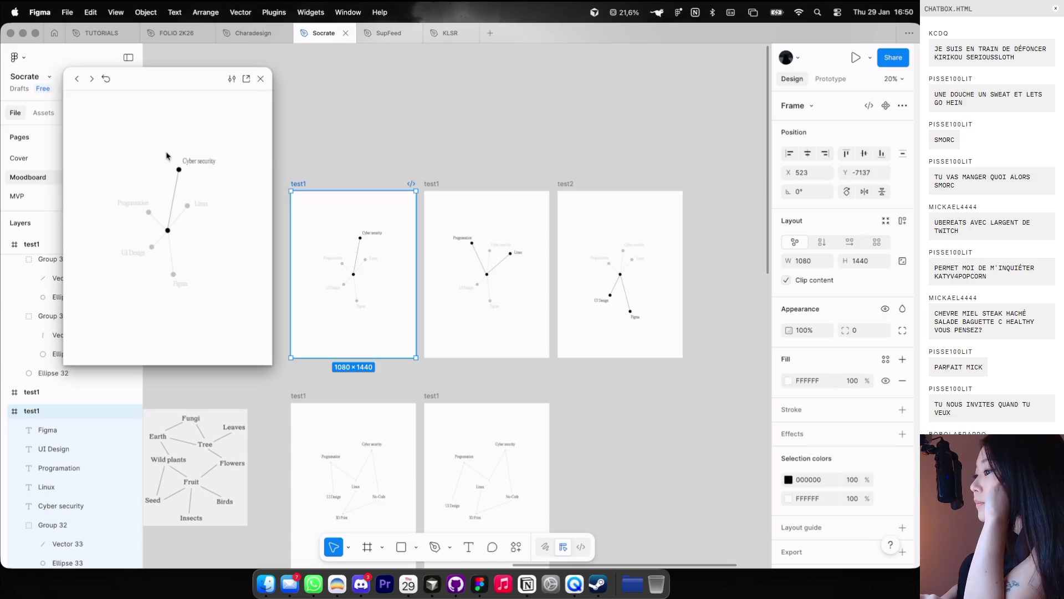
{"action": "left_click_drag", "start_coordinate": [178, 90], "coordinate": [481, 138]}
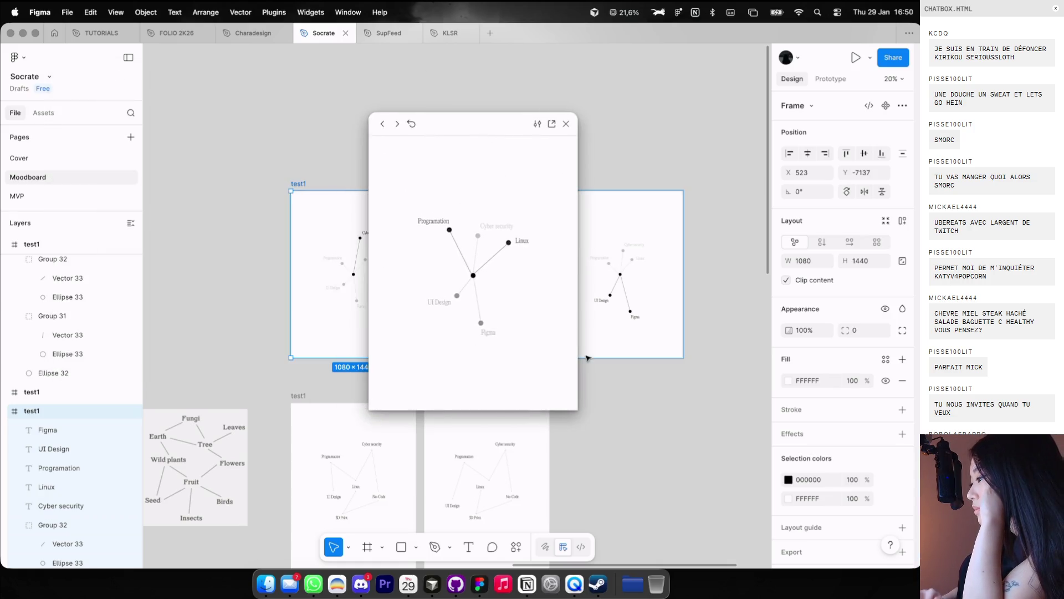
{"action": "left_click_drag", "start_coordinate": [578, 410], "coordinate": [687, 548]}
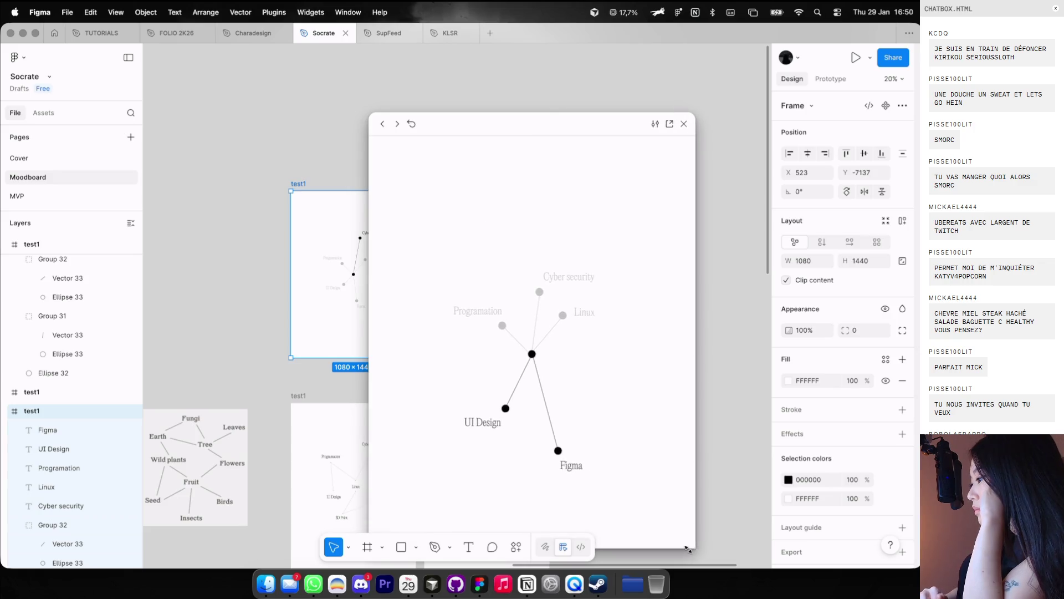
{"action": "left_click_drag", "start_coordinate": [532, 123], "coordinate": [484, 64]}
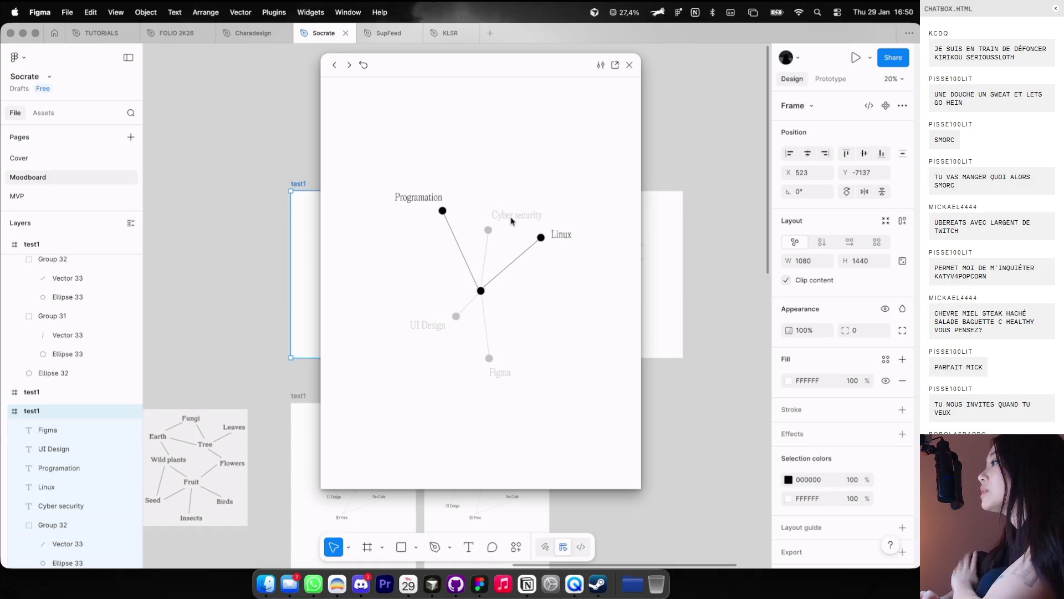
{"action": "left_click", "coordinate": [514, 205]}
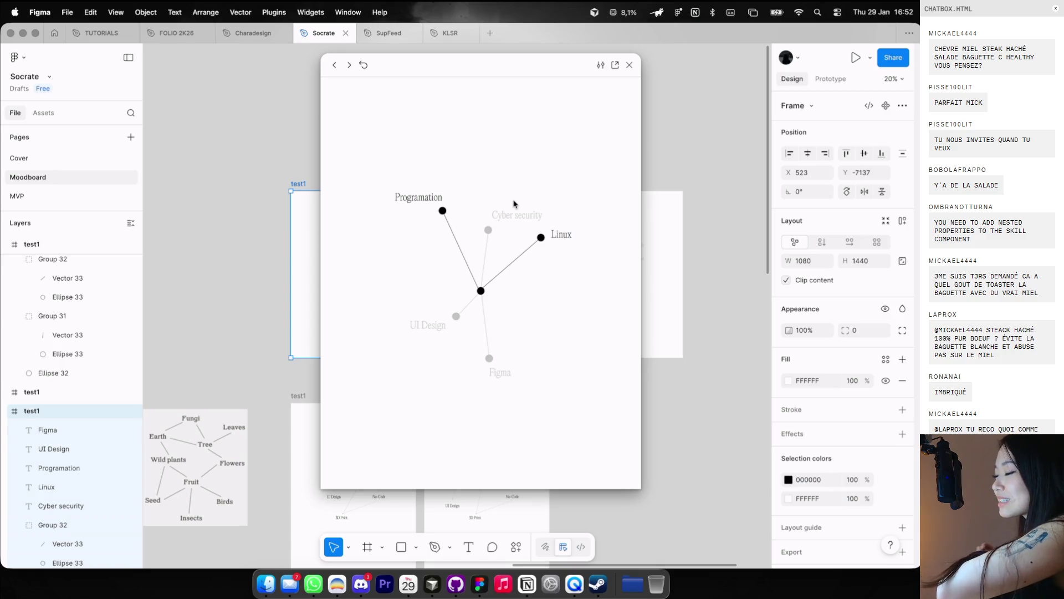
{"action": "left_click", "coordinate": [683, 168]}
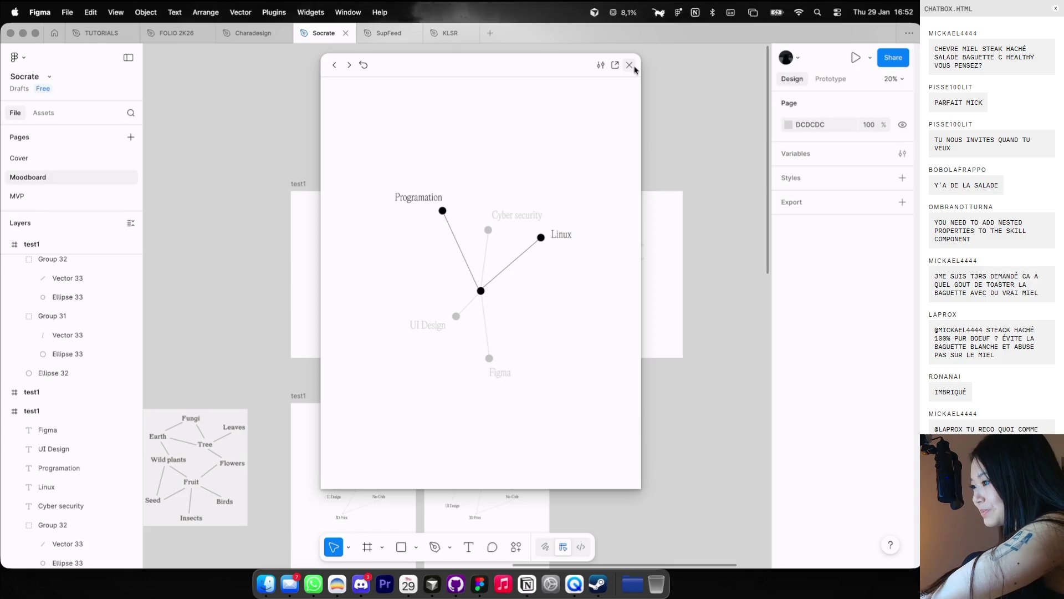
Step: Close the test1 prototype, check Charadesign, then return to Socrate's stacked Landing frames on the Moodboard canvas
{"action": "left_click", "coordinate": [634, 67]}
{"action": "scroll", "coordinate": [495, 202], "scroll_direction": "down", "scroll_amount": 5}
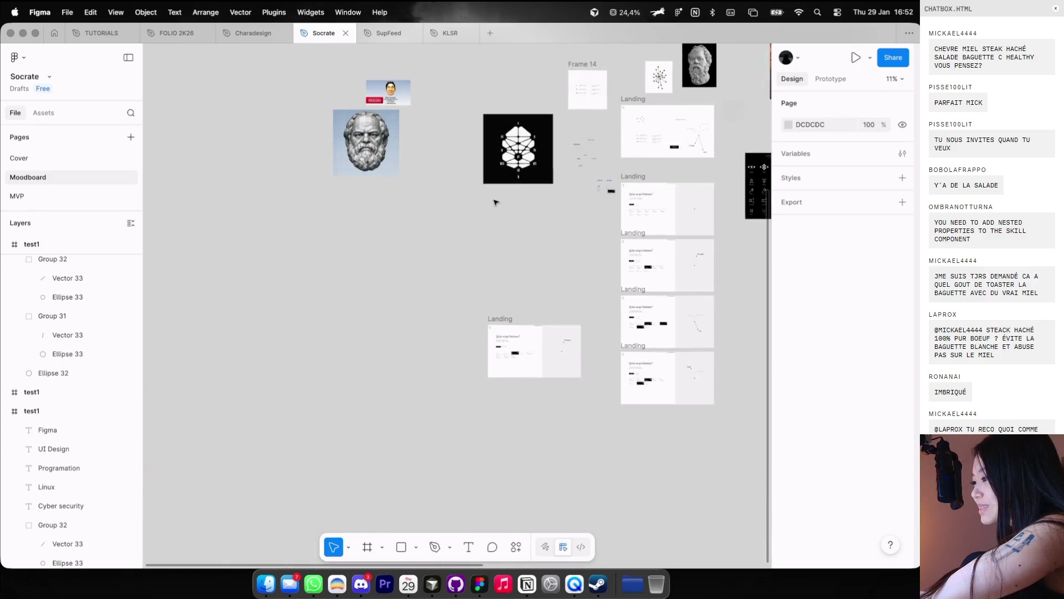
{"action": "scroll", "coordinate": [593, 222], "scroll_direction": "up", "scroll_amount": 5}
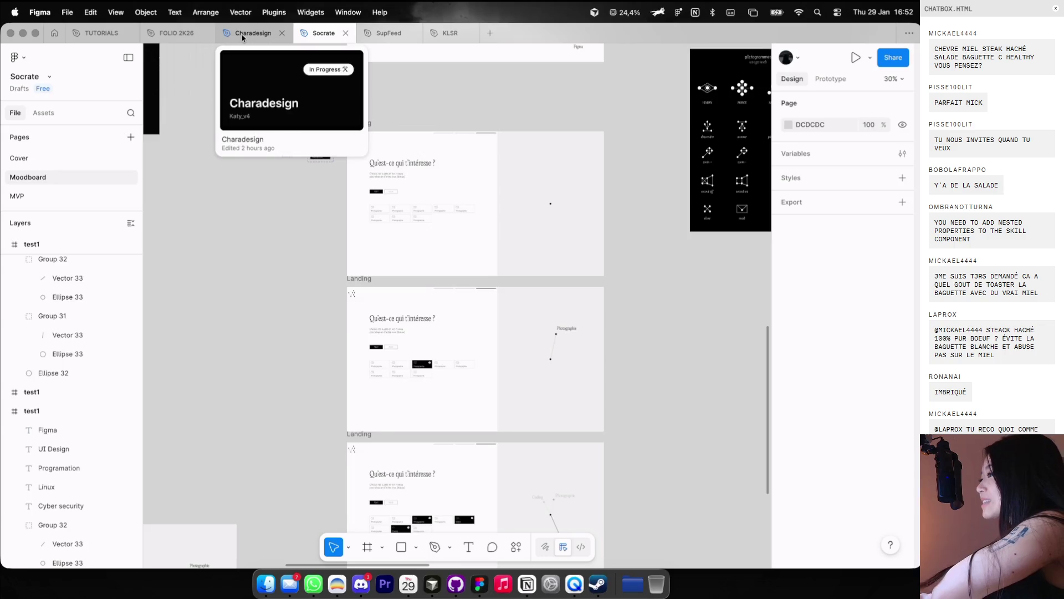
{"action": "left_click", "coordinate": [242, 34]}
{"action": "scroll", "coordinate": [392, 221], "scroll_direction": "down", "scroll_amount": 5}
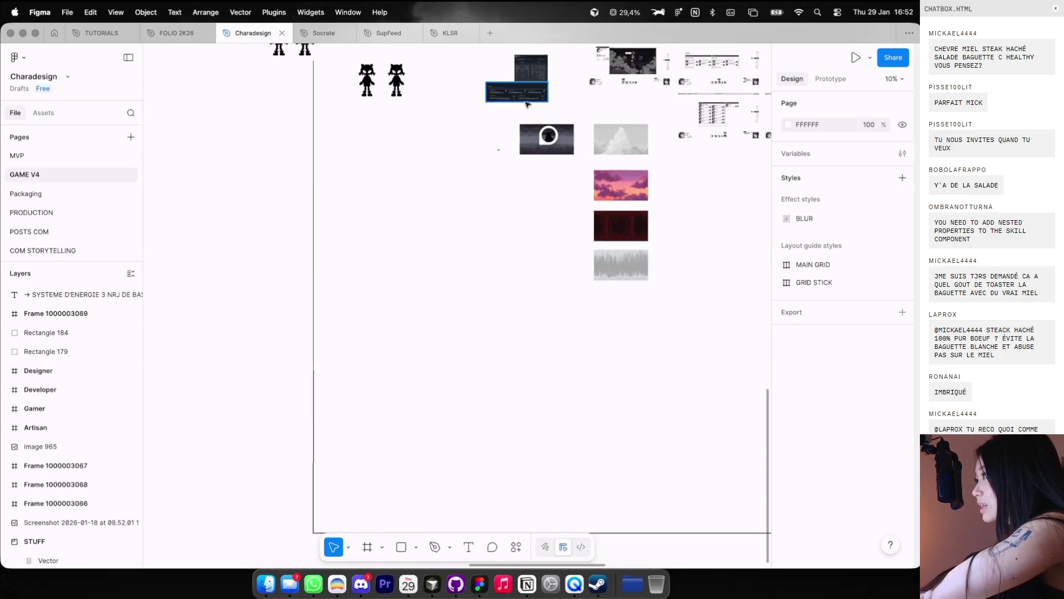
{"action": "scroll", "coordinate": [527, 104], "scroll_direction": "down", "scroll_amount": 5}
{"action": "left_click", "coordinate": [323, 33]}
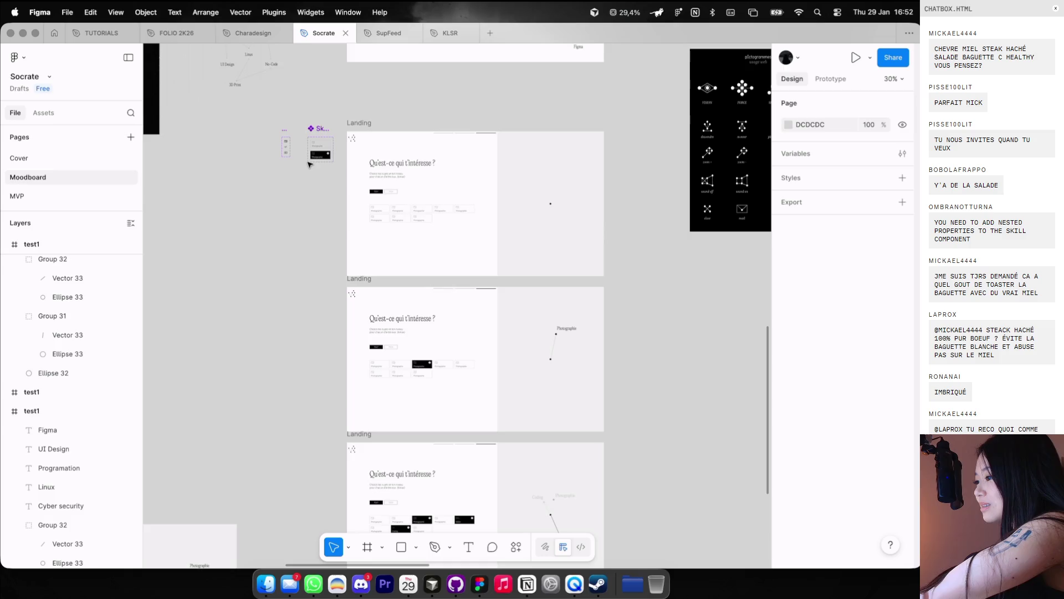
{"action": "scroll", "coordinate": [308, 164], "scroll_direction": "up", "scroll_amount": 2}
{"action": "scroll", "coordinate": [309, 164], "scroll_direction": "down", "scroll_amount": 3}
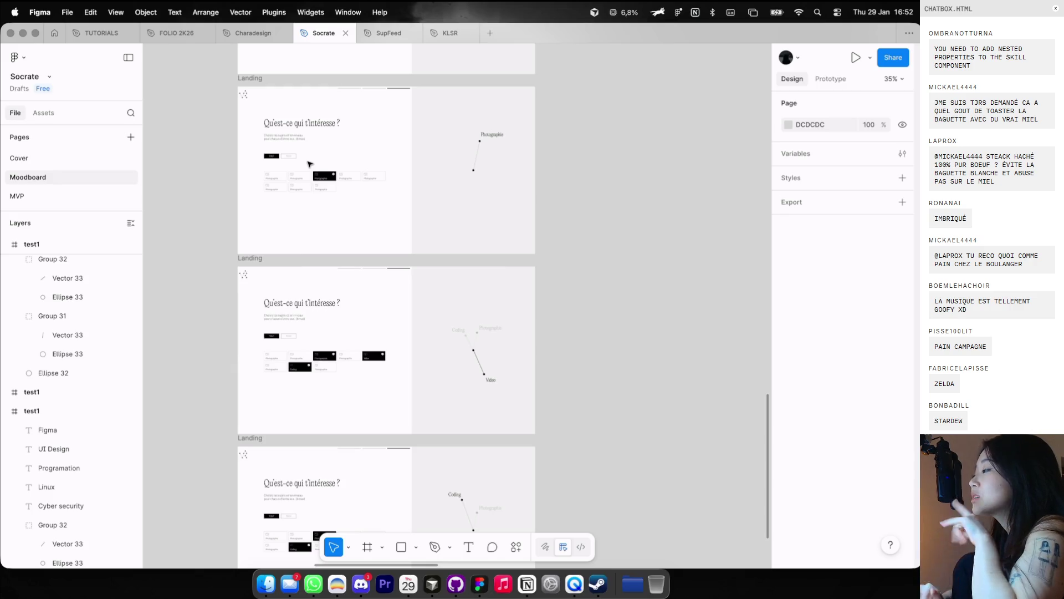
{"action": "scroll", "coordinate": [235, 137], "scroll_direction": "right", "scroll_amount": 5}
{"action": "scroll", "coordinate": [235, 136], "scroll_direction": "down", "scroll_amount": 5}
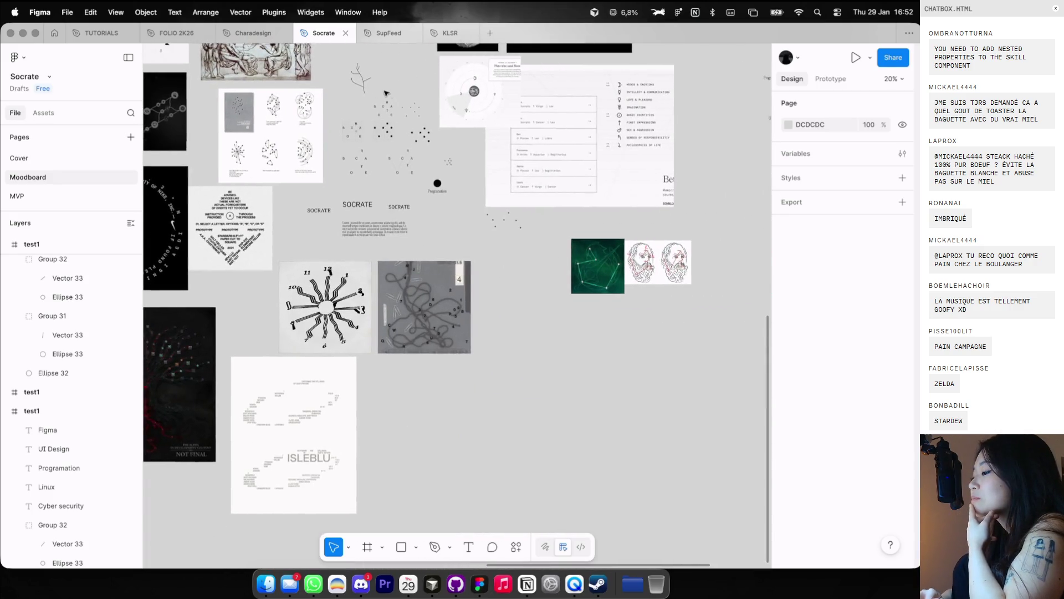
{"action": "scroll", "coordinate": [395, 96], "scroll_direction": "up", "scroll_amount": 4}
{"action": "scroll", "coordinate": [394, 95], "scroll_direction": "down", "scroll_amount": 2}
{"action": "scroll", "coordinate": [480, 173], "scroll_direction": "up", "scroll_amount": 5}
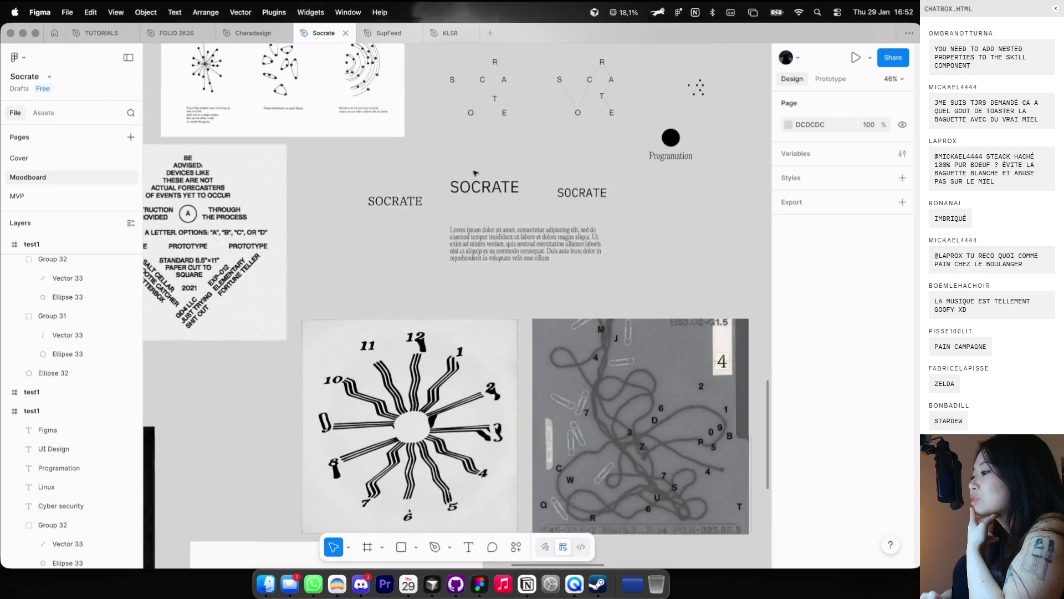
{"action": "scroll", "coordinate": [480, 173], "scroll_direction": "down", "scroll_amount": 1}
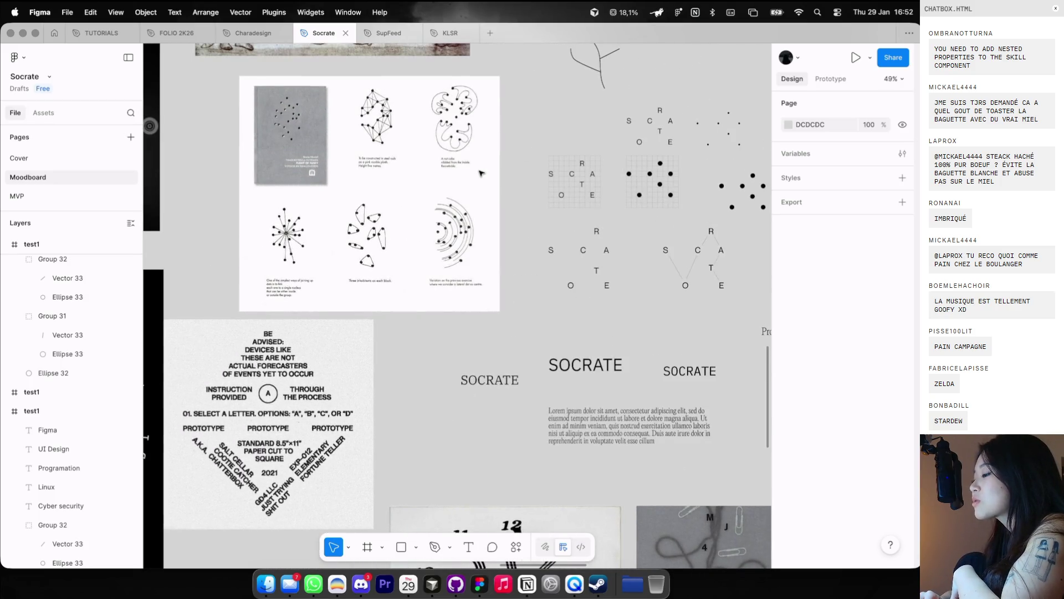
{"action": "scroll", "coordinate": [480, 173], "scroll_direction": "left", "scroll_amount": 3}
{"action": "scroll", "coordinate": [480, 173], "scroll_direction": "up", "scroll_amount": 2}
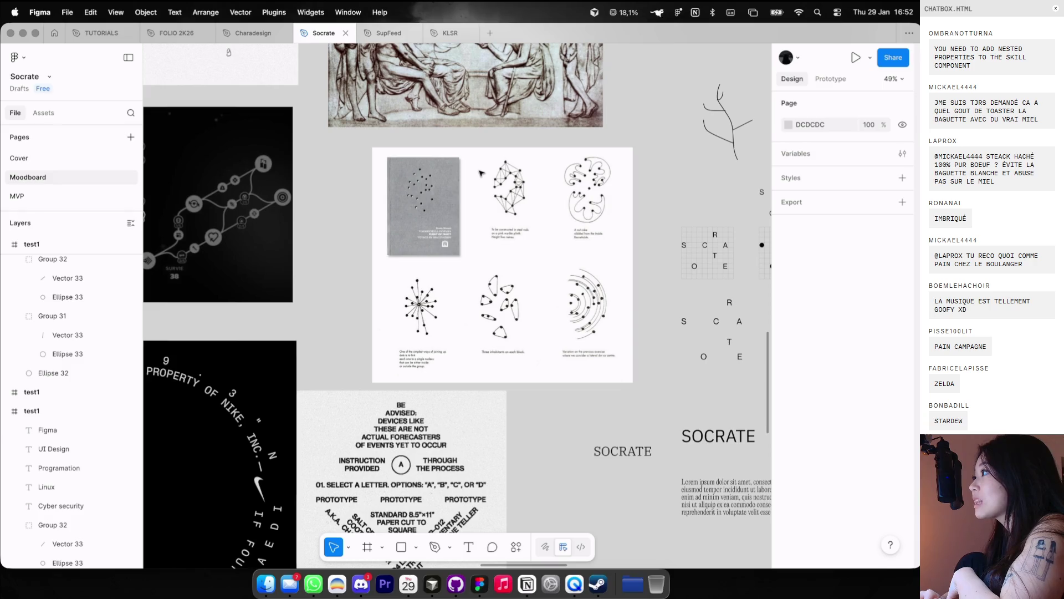
{"action": "scroll", "coordinate": [480, 173], "scroll_direction": "up", "scroll_amount": 3}
{"action": "scroll", "coordinate": [480, 173], "scroll_direction": "up", "scroll_amount": 2}
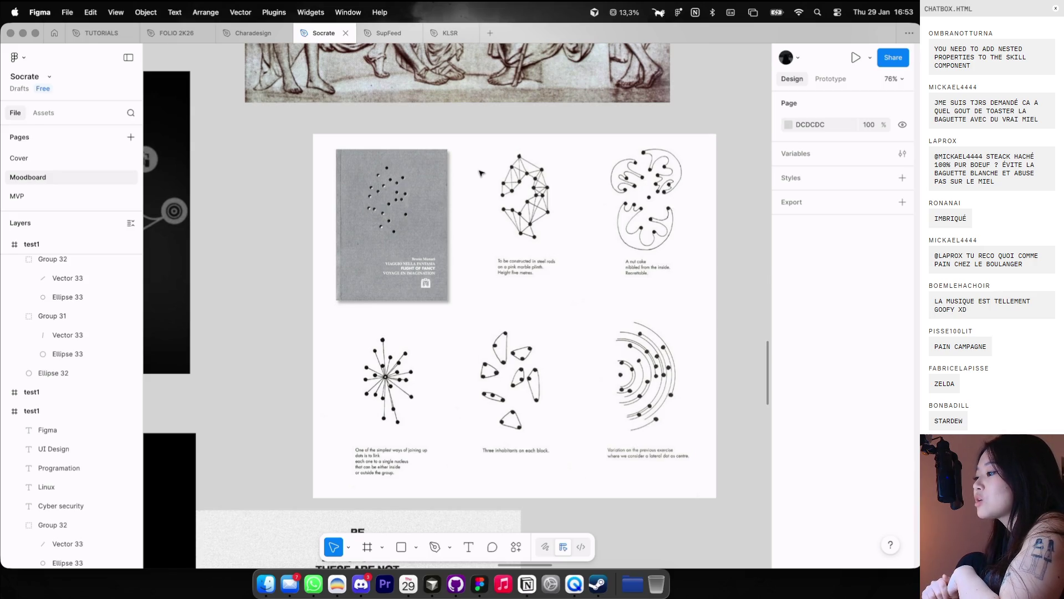
{"action": "scroll", "coordinate": [480, 173], "scroll_direction": "down", "scroll_amount": 2}
{"action": "scroll", "coordinate": [480, 173], "scroll_direction": "right", "scroll_amount": 2}
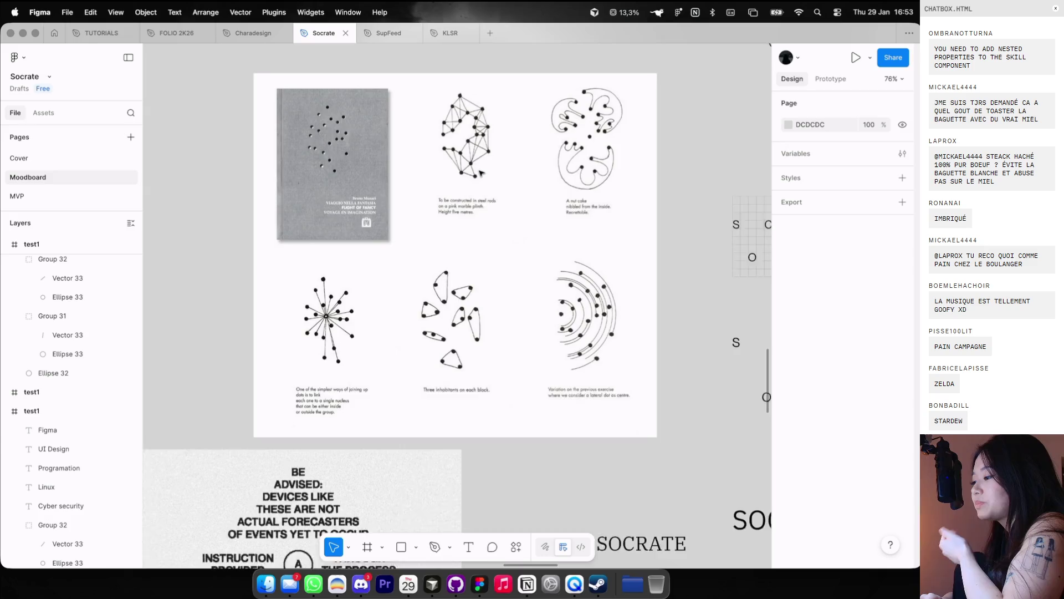
{"action": "scroll", "coordinate": [480, 172], "scroll_direction": "down", "scroll_amount": 1}
{"action": "scroll", "coordinate": [476, 183], "scroll_direction": "right", "scroll_amount": 5}
{"action": "scroll", "coordinate": [474, 189], "scroll_direction": "down", "scroll_amount": 2}
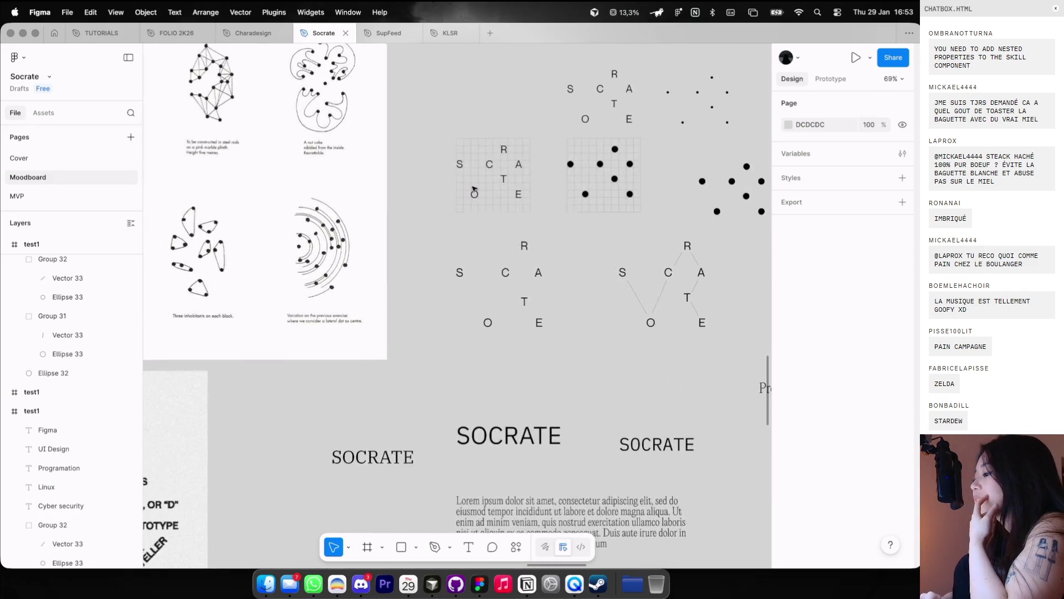
{"action": "scroll", "coordinate": [474, 190], "scroll_direction": "down", "scroll_amount": 2}
{"action": "scroll", "coordinate": [474, 190], "scroll_direction": "down", "scroll_amount": 3}
{"action": "scroll", "coordinate": [474, 189], "scroll_direction": "left", "scroll_amount": 5}
{"action": "scroll", "coordinate": [474, 190], "scroll_direction": "down", "scroll_amount": 3}
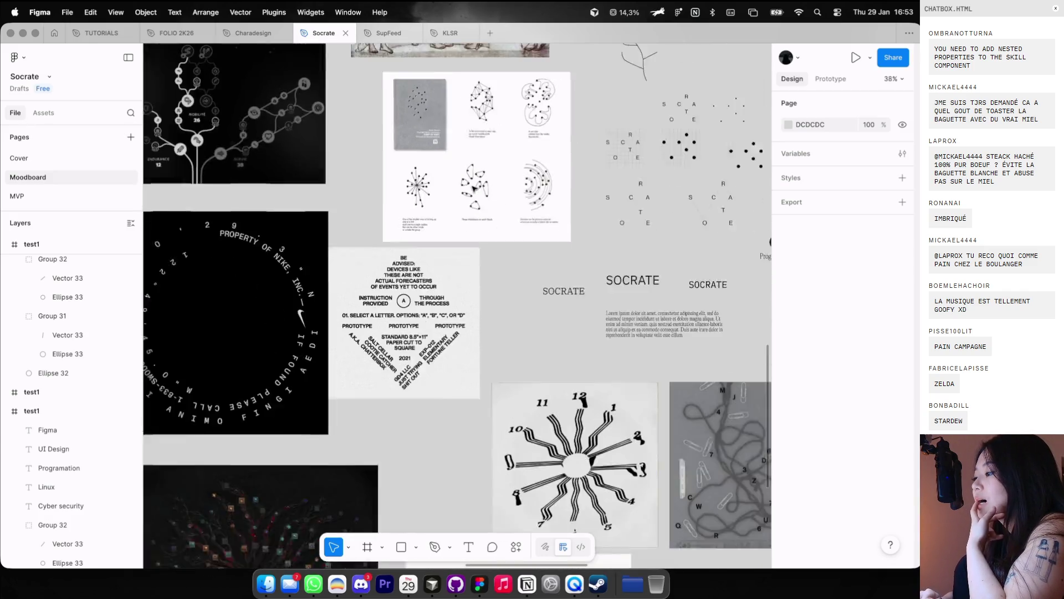
{"action": "scroll", "coordinate": [474, 190], "scroll_direction": "right", "scroll_amount": 5}
{"action": "scroll", "coordinate": [474, 189], "scroll_direction": "left", "scroll_amount": 5}
{"action": "scroll", "coordinate": [474, 190], "scroll_direction": "down", "scroll_amount": 1}
{"action": "scroll", "coordinate": [473, 190], "scroll_direction": "up", "scroll_amount": 3}
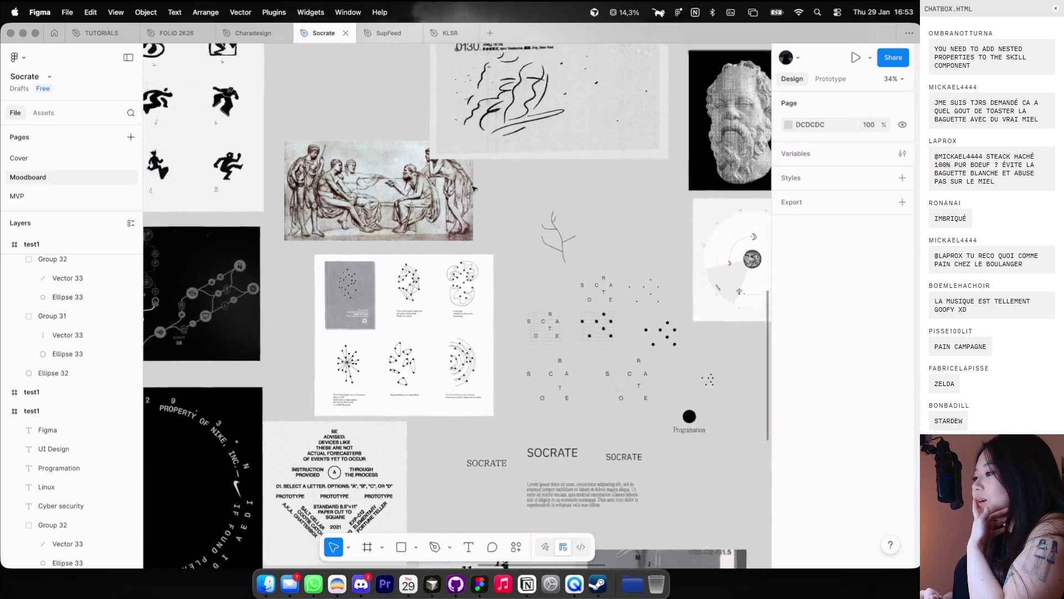
{"action": "scroll", "coordinate": [474, 189], "scroll_direction": "up", "scroll_amount": 3}
{"action": "scroll", "coordinate": [474, 190], "scroll_direction": "left", "scroll_amount": 3}
{"action": "scroll", "coordinate": [474, 190], "scroll_direction": "left", "scroll_amount": 3}
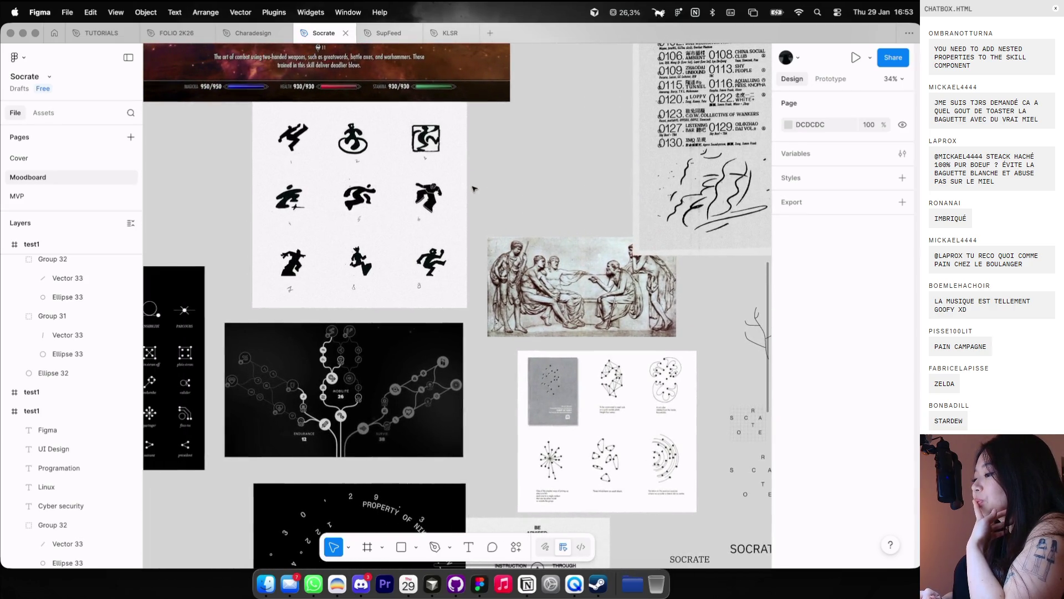
{"action": "scroll", "coordinate": [474, 190], "scroll_direction": "up", "scroll_amount": 3}
{"action": "scroll", "coordinate": [474, 189], "scroll_direction": "left", "scroll_amount": 3}
{"action": "scroll", "coordinate": [473, 190], "scroll_direction": "up", "scroll_amount": 5}
{"action": "scroll", "coordinate": [491, 118], "scroll_direction": "down", "scroll_amount": 5}
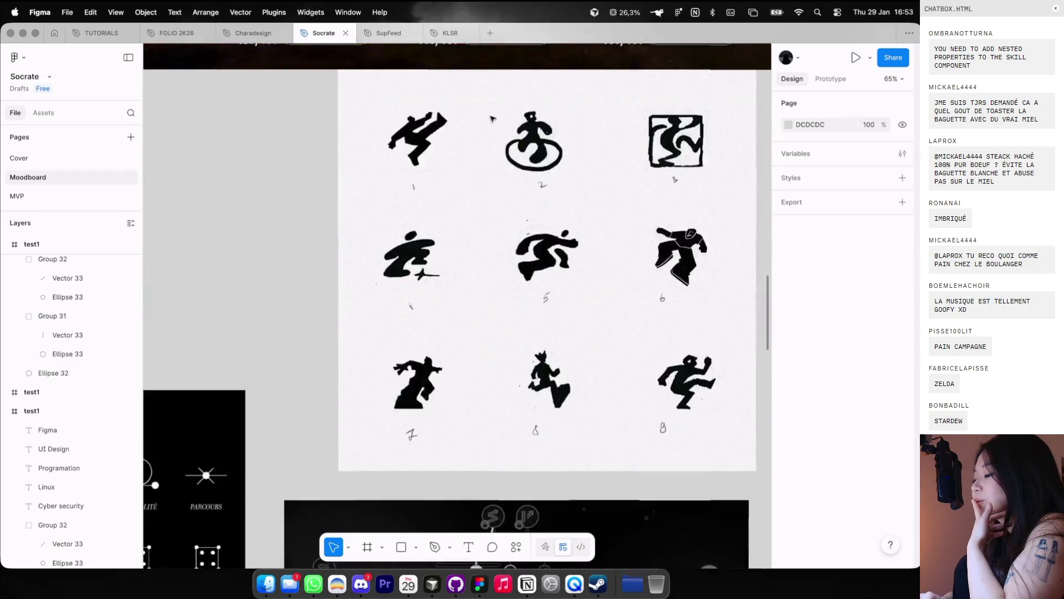
{"action": "scroll", "coordinate": [492, 118], "scroll_direction": "down", "scroll_amount": 5}
{"action": "scroll", "coordinate": [492, 118], "scroll_direction": "up", "scroll_amount": 3}
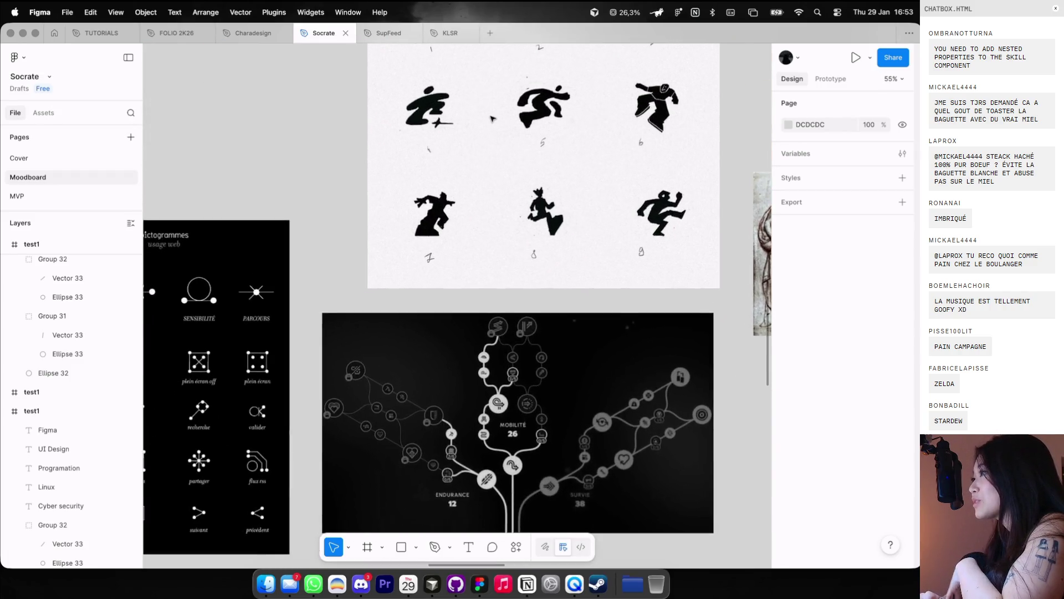
{"action": "scroll", "coordinate": [491, 118], "scroll_direction": "down", "scroll_amount": 3}
{"action": "scroll", "coordinate": [492, 118], "scroll_direction": "down", "scroll_amount": 3}
{"action": "scroll", "coordinate": [492, 118], "scroll_direction": "down", "scroll_amount": 3}
{"action": "scroll", "coordinate": [492, 118], "scroll_direction": "down", "scroll_amount": 3}
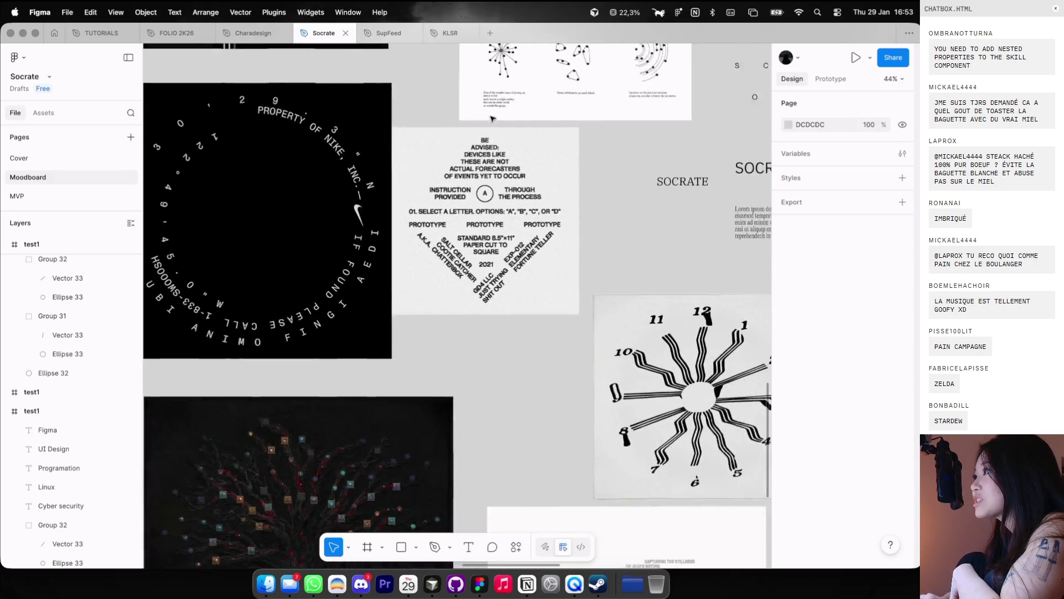
{"action": "scroll", "coordinate": [492, 118], "scroll_direction": "right", "scroll_amount": 5}
{"action": "scroll", "coordinate": [492, 118], "scroll_direction": "right", "scroll_amount": 3}
{"action": "right_click", "coordinate": [493, 116]}
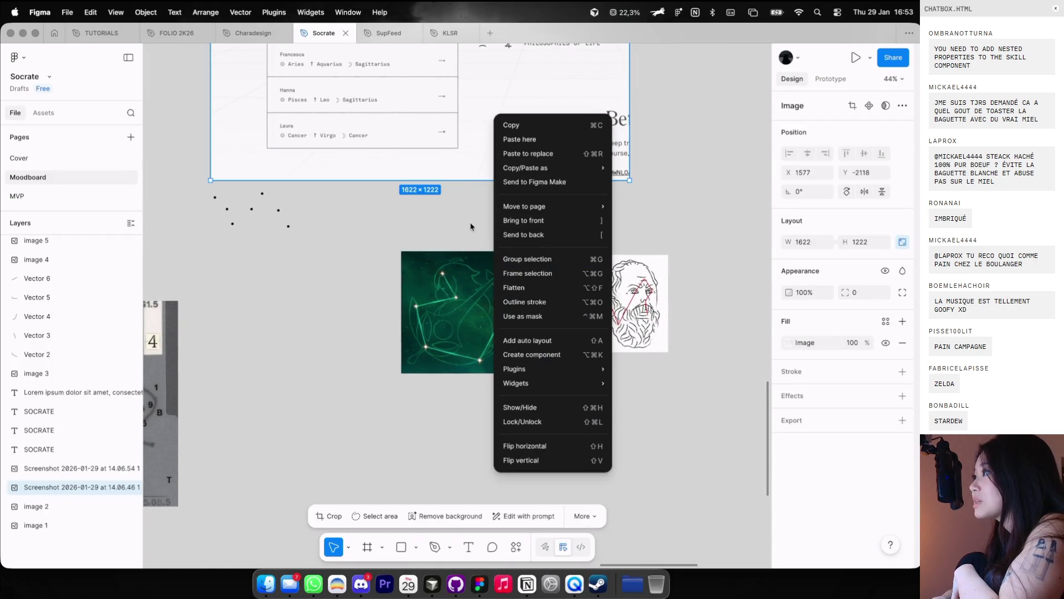
{"action": "scroll", "coordinate": [466, 218], "scroll_direction": "down", "scroll_amount": 5}
{"action": "scroll", "coordinate": [466, 218], "scroll_direction": "up", "scroll_amount": 5}
{"action": "scroll", "coordinate": [465, 218], "scroll_direction": "down", "scroll_amount": 3}
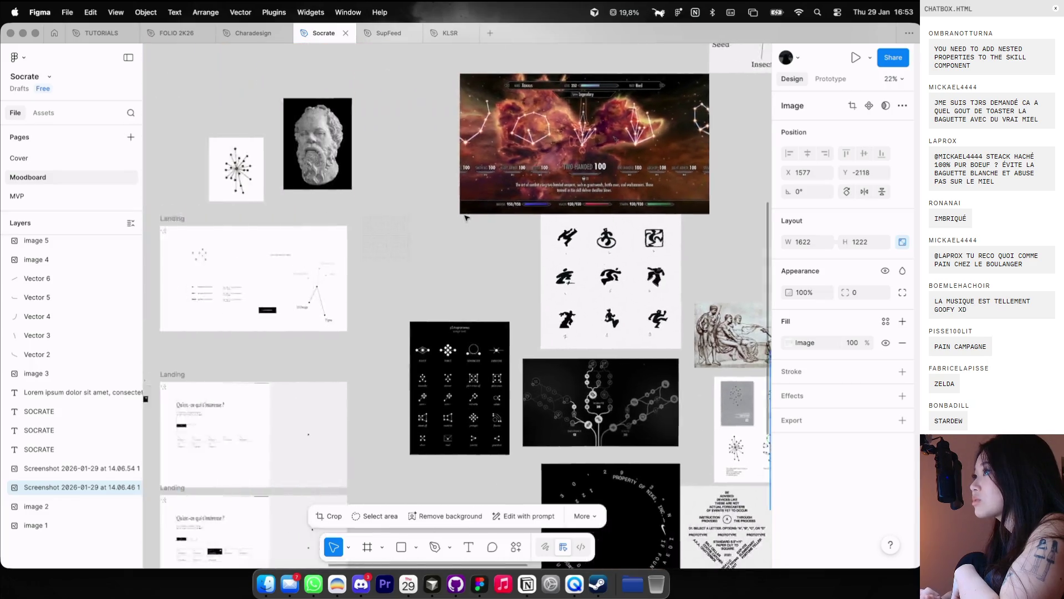
{"action": "scroll", "coordinate": [465, 217], "scroll_direction": "left", "scroll_amount": 5}
{"action": "scroll", "coordinate": [466, 218], "scroll_direction": "down", "scroll_amount": 5}
{"action": "scroll", "coordinate": [466, 218], "scroll_direction": "left", "scroll_amount": 3}
{"action": "scroll", "coordinate": [465, 218], "scroll_direction": "right", "scroll_amount": 3}
{"action": "scroll", "coordinate": [465, 218], "scroll_direction": "up", "scroll_amount": 3}
{"action": "scroll", "coordinate": [466, 218], "scroll_direction": "right", "scroll_amount": 3}
{"action": "scroll", "coordinate": [466, 218], "scroll_direction": "right", "scroll_amount": 5}
{"action": "scroll", "coordinate": [465, 218], "scroll_direction": "right", "scroll_amount": 3}
{"action": "scroll", "coordinate": [465, 217], "scroll_direction": "right", "scroll_amount": 3}
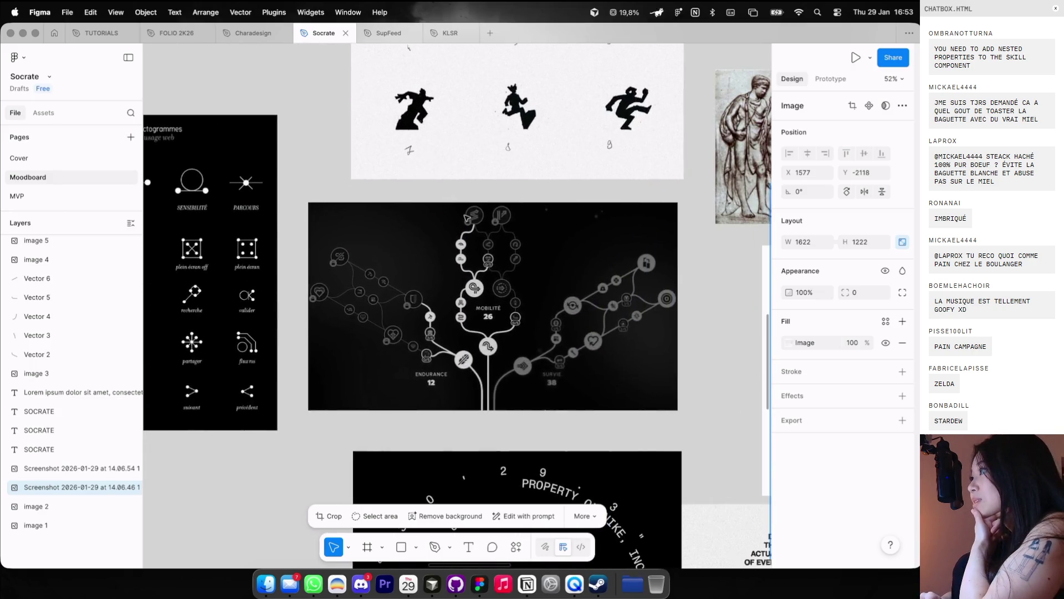
{"action": "scroll", "coordinate": [466, 217], "scroll_direction": "left", "scroll_amount": 5}
{"action": "scroll", "coordinate": [465, 218], "scroll_direction": "up", "scroll_amount": 3}
{"action": "scroll", "coordinate": [466, 218], "scroll_direction": "left", "scroll_amount": 5}
{"action": "scroll", "coordinate": [466, 218], "scroll_direction": "down", "scroll_amount": 2}
{"action": "scroll", "coordinate": [466, 218], "scroll_direction": "down", "scroll_amount": 1}
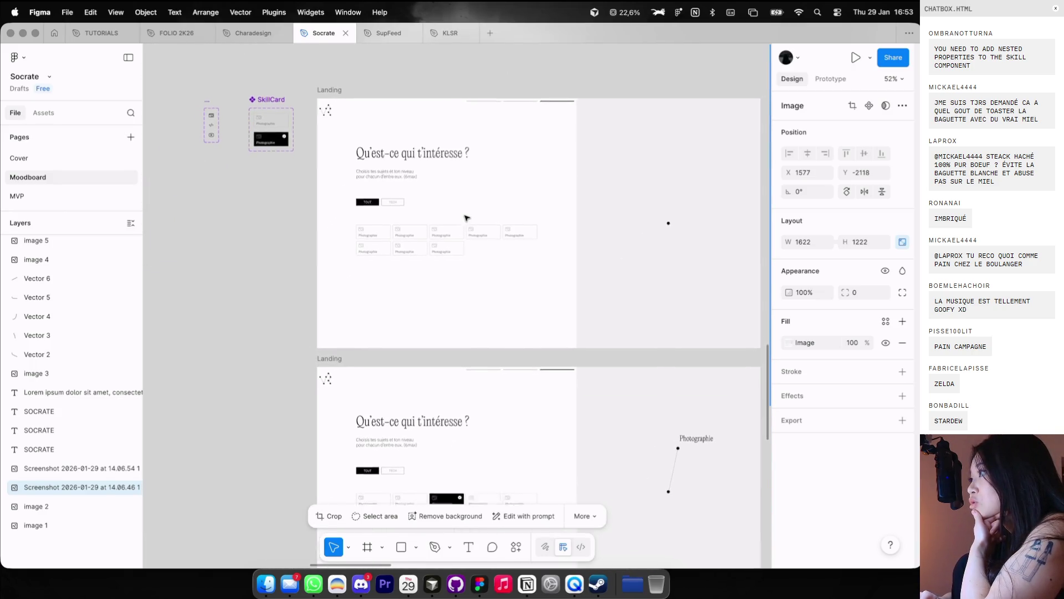
{"action": "scroll", "coordinate": [465, 218], "scroll_direction": "down", "scroll_amount": 3}
{"action": "scroll", "coordinate": [465, 218], "scroll_direction": "left", "scroll_amount": 2}
{"action": "scroll", "coordinate": [465, 217], "scroll_direction": "up", "scroll_amount": 3}
{"action": "scroll", "coordinate": [466, 218], "scroll_direction": "left", "scroll_amount": 2}
{"action": "scroll", "coordinate": [465, 218], "scroll_direction": "down", "scroll_amount": 2}
{"action": "scroll", "coordinate": [466, 218], "scroll_direction": "down", "scroll_amount": 3}
{"action": "scroll", "coordinate": [466, 218], "scroll_direction": "right", "scroll_amount": 3}
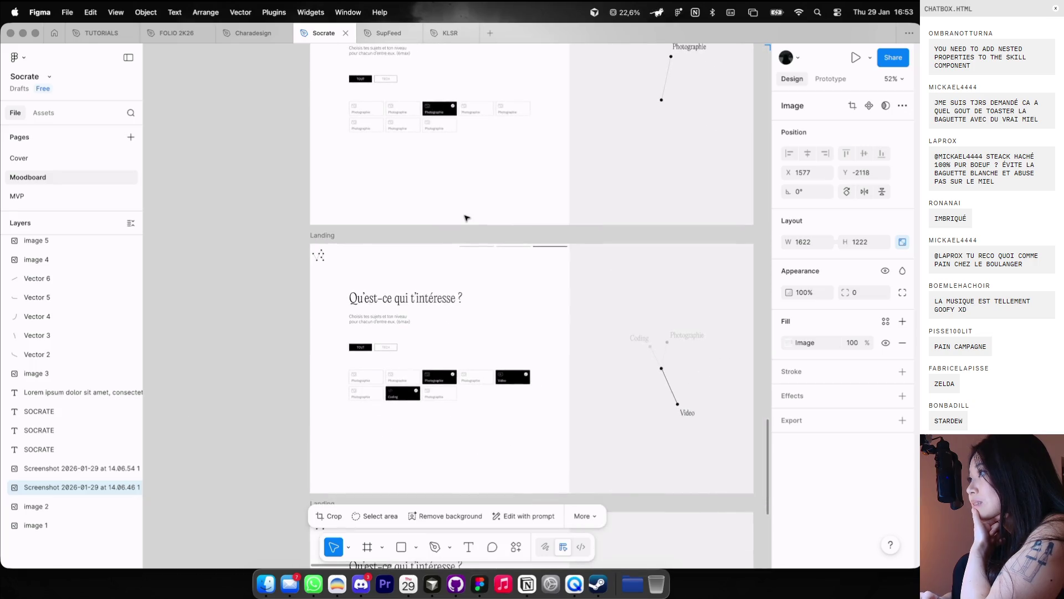
{"action": "scroll", "coordinate": [465, 218], "scroll_direction": "down", "scroll_amount": 3}
{"action": "scroll", "coordinate": [466, 218], "scroll_direction": "down", "scroll_amount": 3}
{"action": "scroll", "coordinate": [466, 218], "scroll_direction": "right", "scroll_amount": 5}
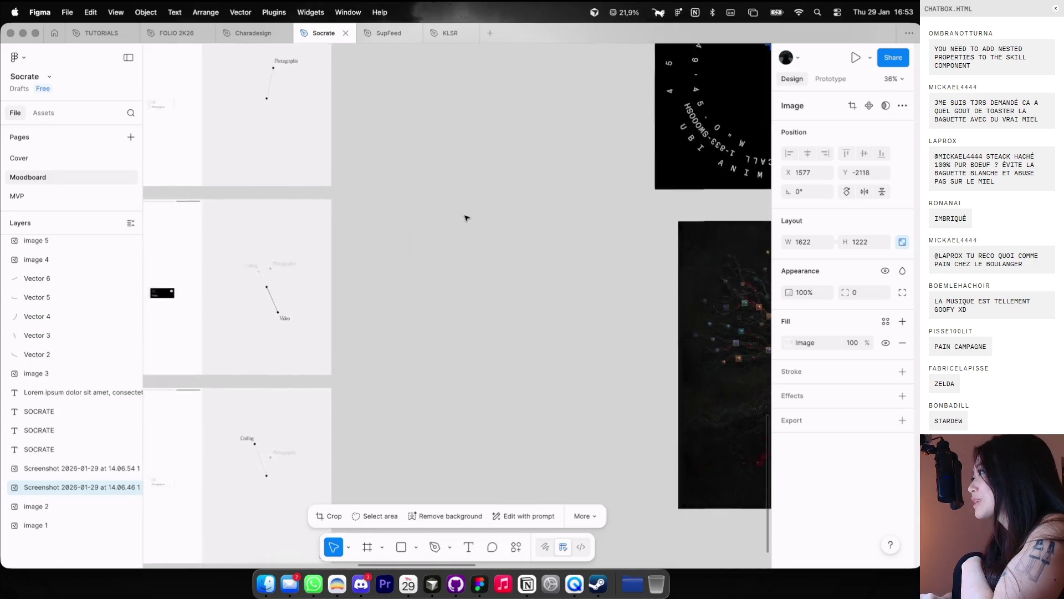
{"action": "scroll", "coordinate": [465, 217], "scroll_direction": "right", "scroll_amount": 3}
{"action": "scroll", "coordinate": [466, 218], "scroll_direction": "down", "scroll_amount": 2}
{"action": "scroll", "coordinate": [466, 218], "scroll_direction": "up", "scroll_amount": 3}
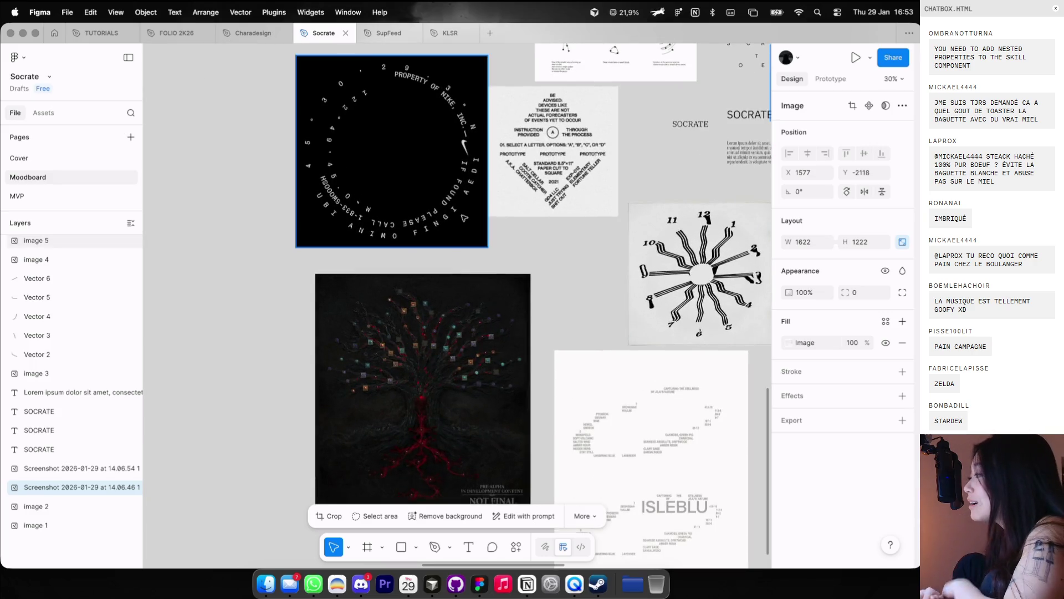
{"action": "scroll", "coordinate": [466, 218], "scroll_direction": "up", "scroll_amount": 2}
{"action": "key", "text": "ctrl+Left"}
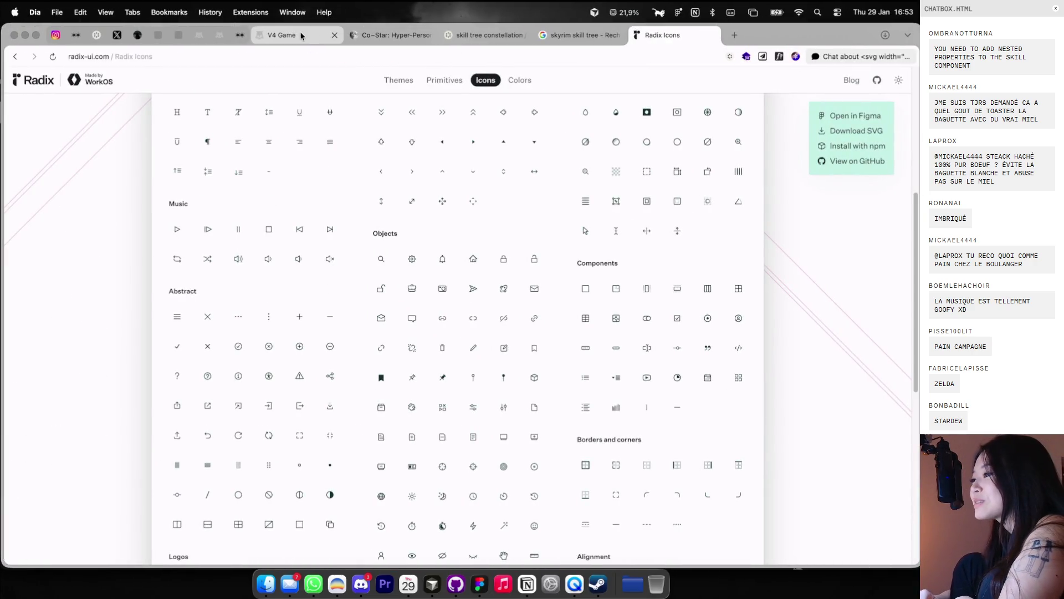
{"action": "left_click", "coordinate": [301, 39]}
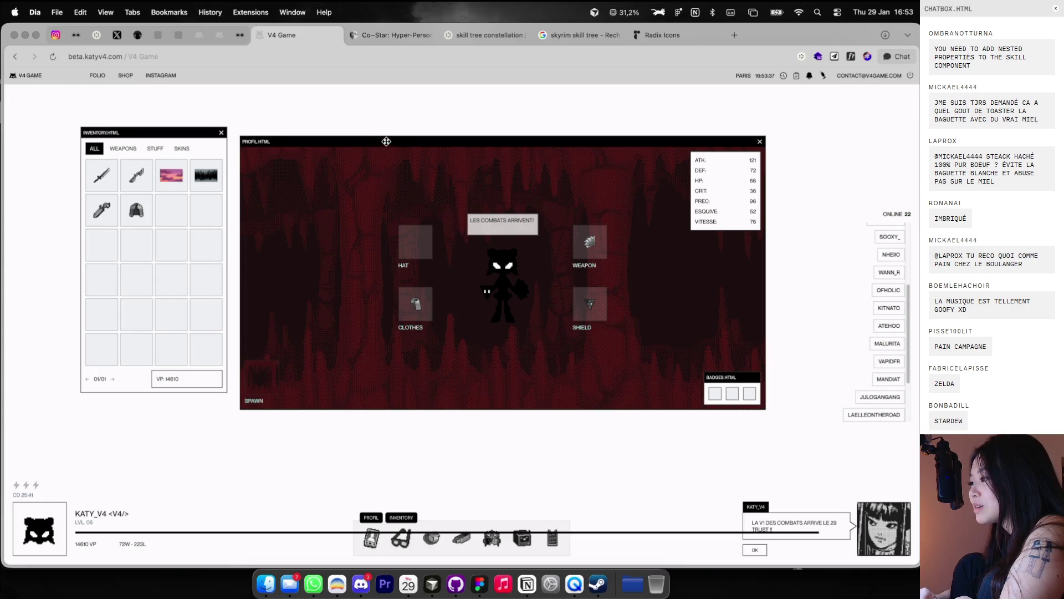
{"action": "left_click_drag", "start_coordinate": [387, 141], "coordinate": [310, 168]}
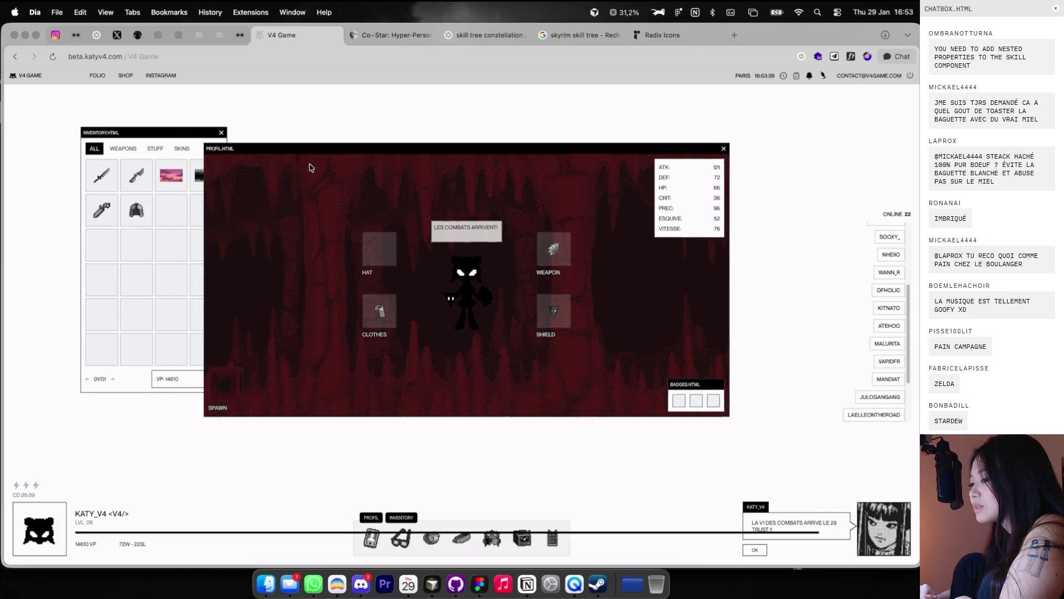
{"action": "left_click_drag", "start_coordinate": [191, 133], "coordinate": [209, 133]}
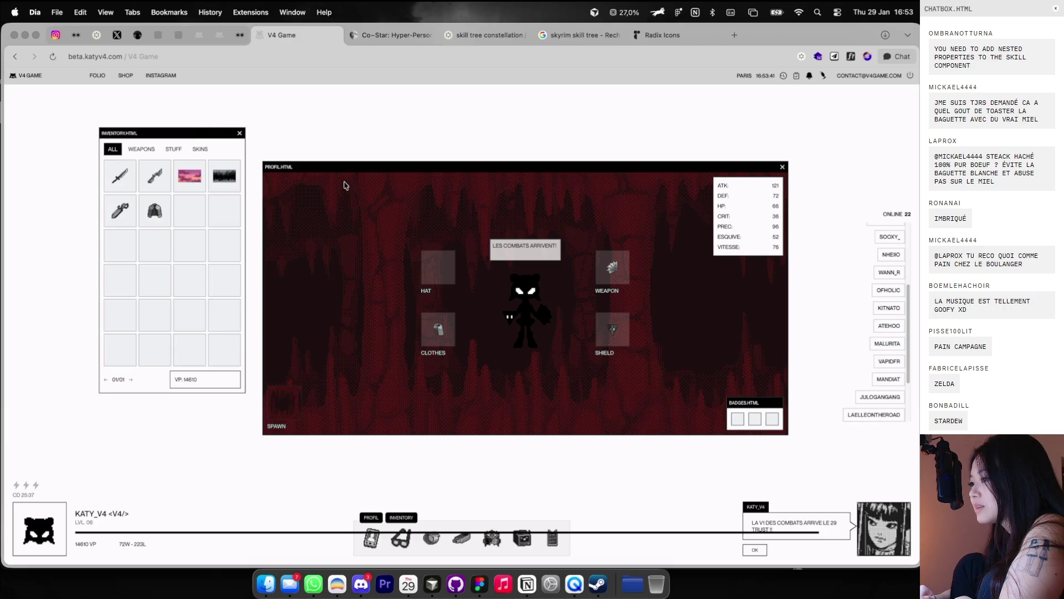
{"action": "left_click_drag", "start_coordinate": [349, 168], "coordinate": [372, 154]}
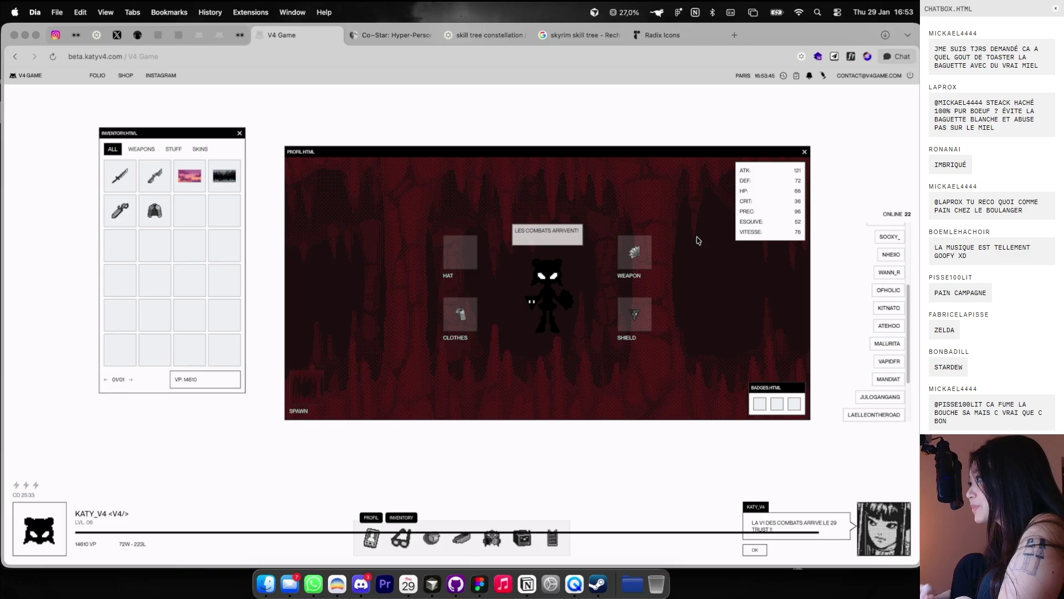
{"action": "key", "text": "super+Tab"}
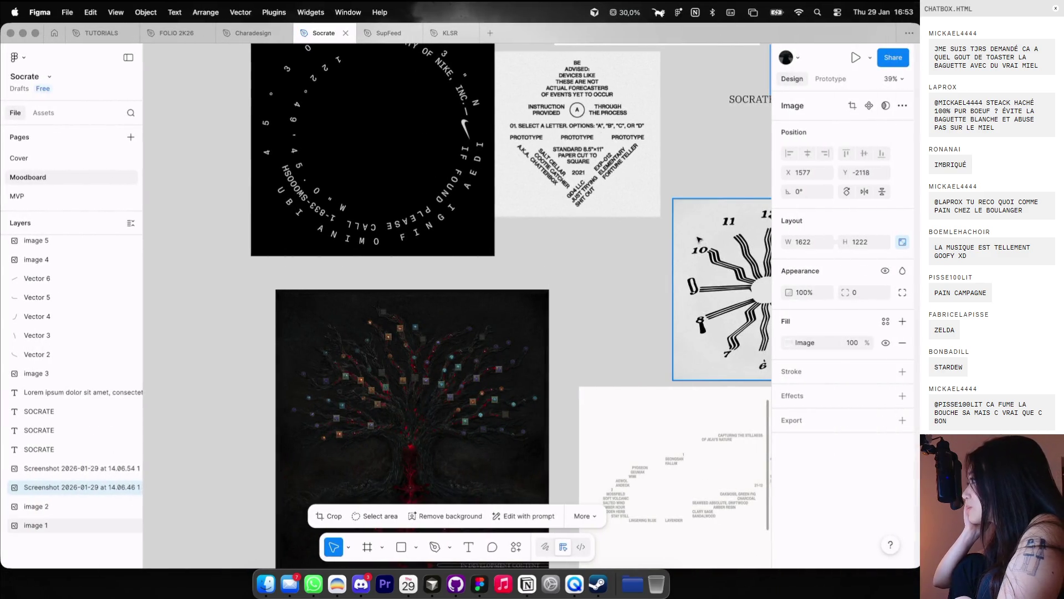
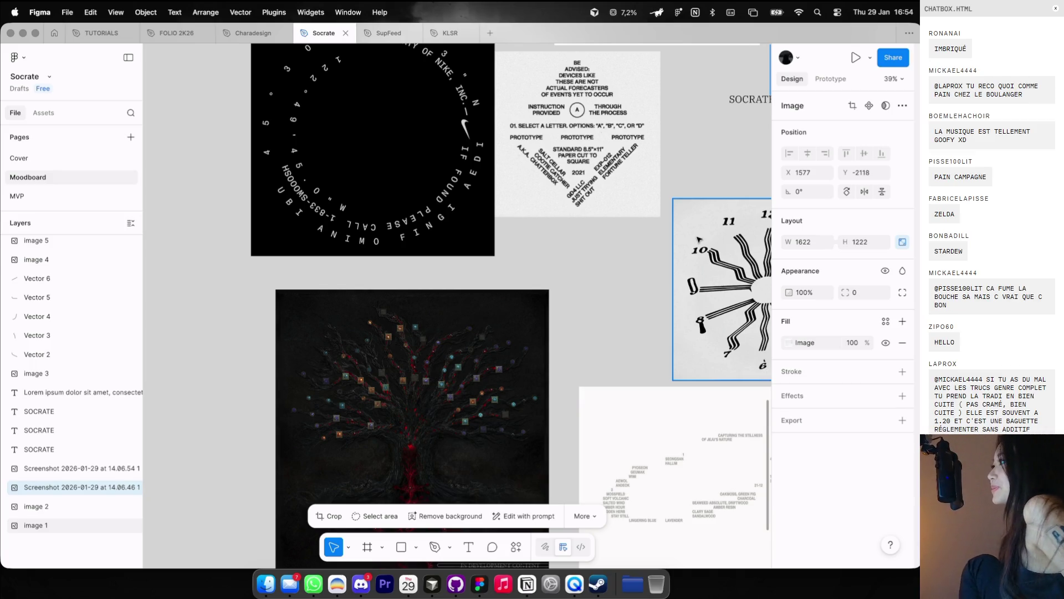
Step: Copy the COMMENCER button group from the hero Landing frame to the clipboard
{"action": "scroll", "coordinate": [625, 249], "scroll_direction": "right", "scroll_amount": 10}
{"action": "scroll", "coordinate": [625, 249], "scroll_direction": "up", "scroll_amount": 5}
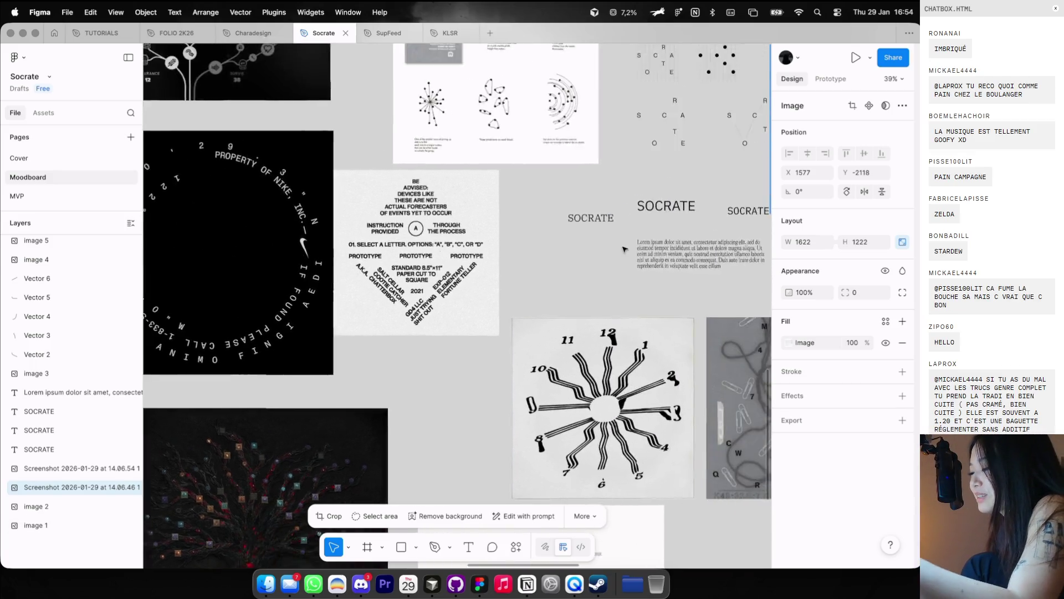
{"action": "scroll", "coordinate": [624, 250], "scroll_direction": "down", "scroll_amount": 2, "text": "ctrl"}
{"action": "scroll", "coordinate": [582, 233], "scroll_direction": "up", "scroll_amount": 5}
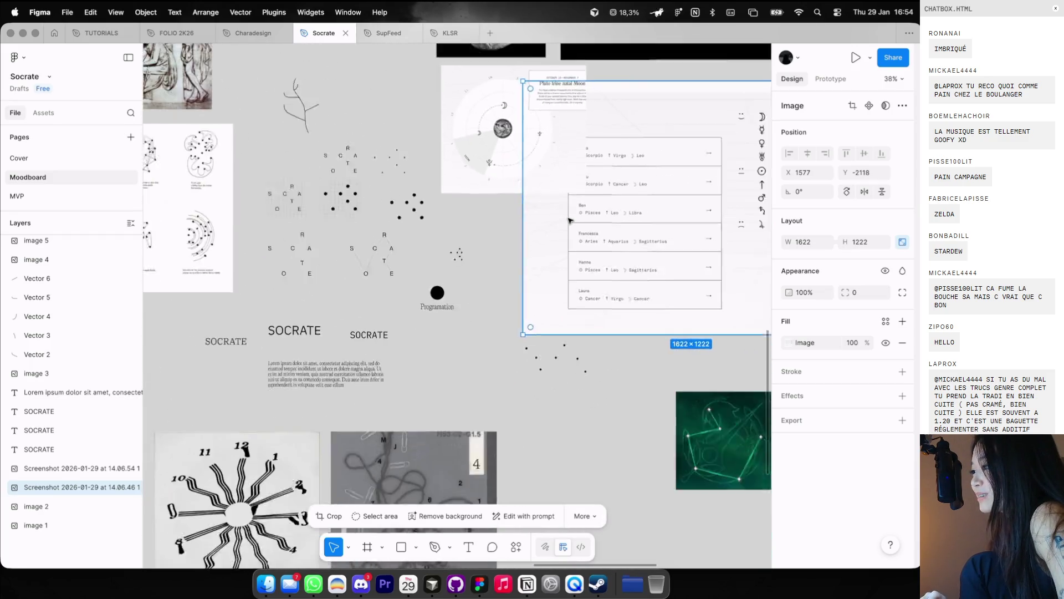
{"action": "scroll", "coordinate": [560, 220], "scroll_direction": "right", "scroll_amount": 4}
{"action": "scroll", "coordinate": [559, 220], "scroll_direction": "right", "scroll_amount": 8}
{"action": "scroll", "coordinate": [532, 200], "scroll_direction": "up", "scroll_amount": 3, "text": "ctrl"}
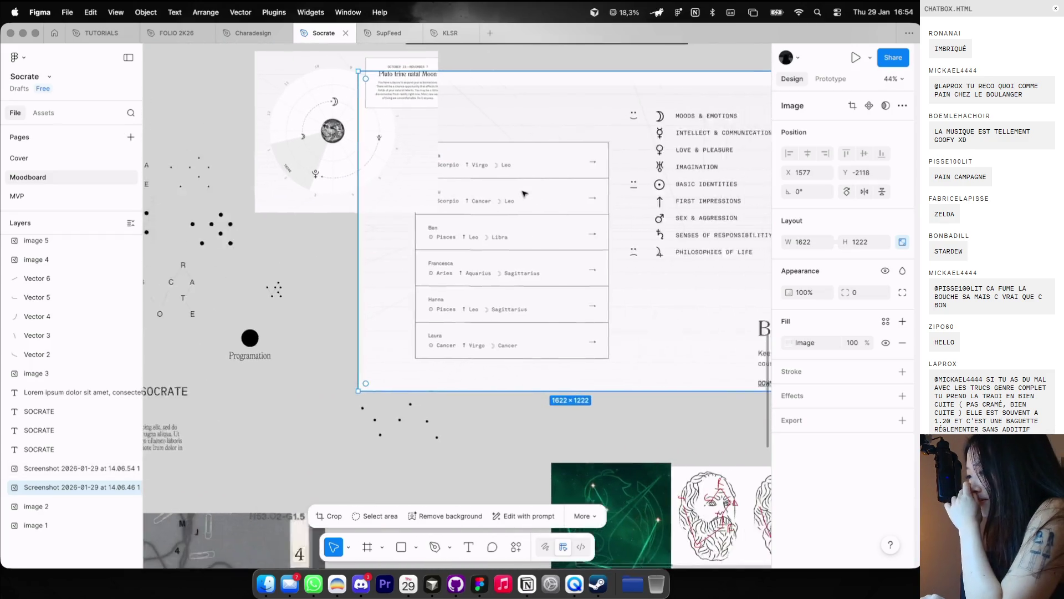
{"action": "scroll", "coordinate": [525, 191], "scroll_direction": "down", "scroll_amount": 3}
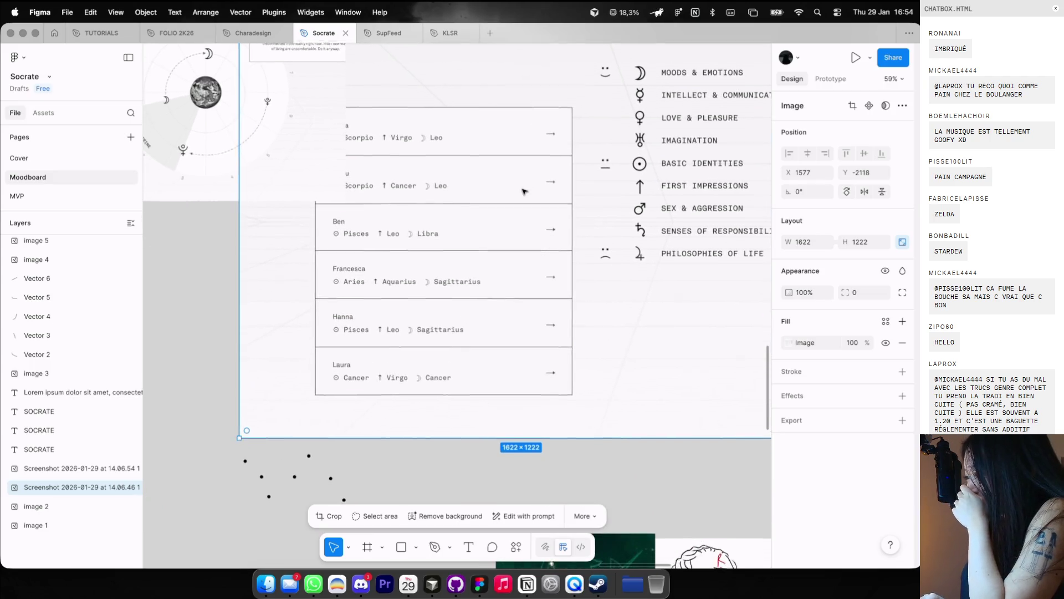
{"action": "scroll", "coordinate": [524, 192], "scroll_direction": "down", "scroll_amount": 2}
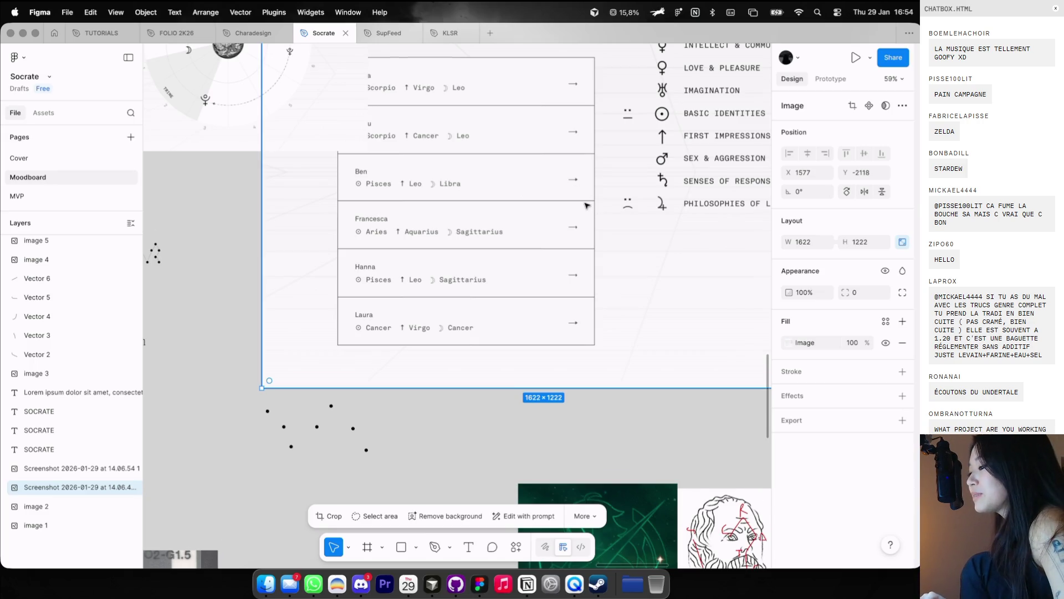
{"action": "scroll", "coordinate": [587, 206], "scroll_direction": "down", "scroll_amount": 5}
{"action": "scroll", "coordinate": [586, 205], "scroll_direction": "down", "scroll_amount": 10}
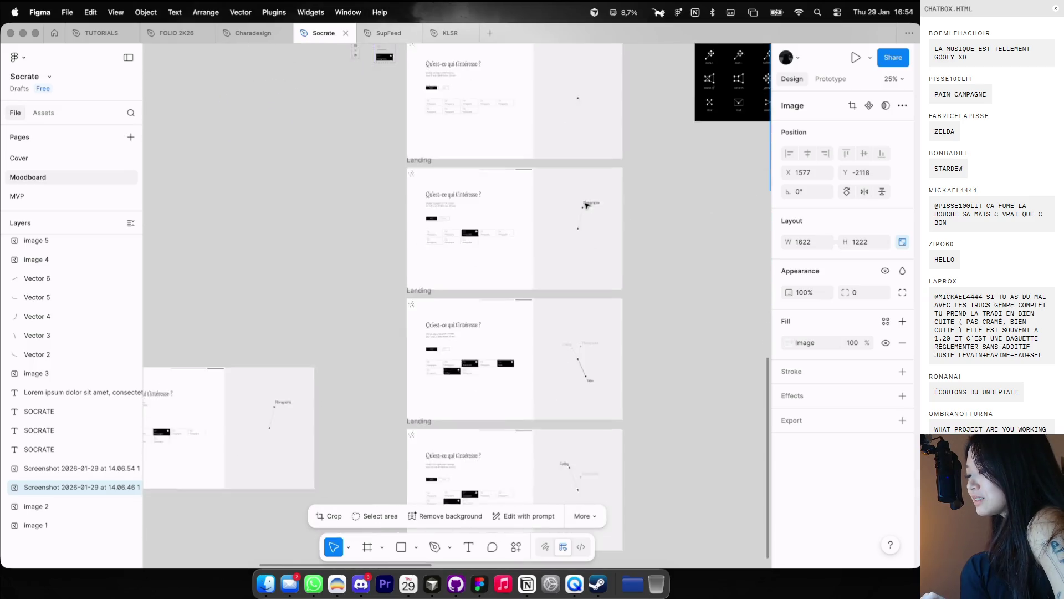
{"action": "scroll", "coordinate": [586, 206], "scroll_direction": "up", "scroll_amount": 5}
{"action": "scroll", "coordinate": [536, 221], "scroll_direction": "up", "scroll_amount": 3}
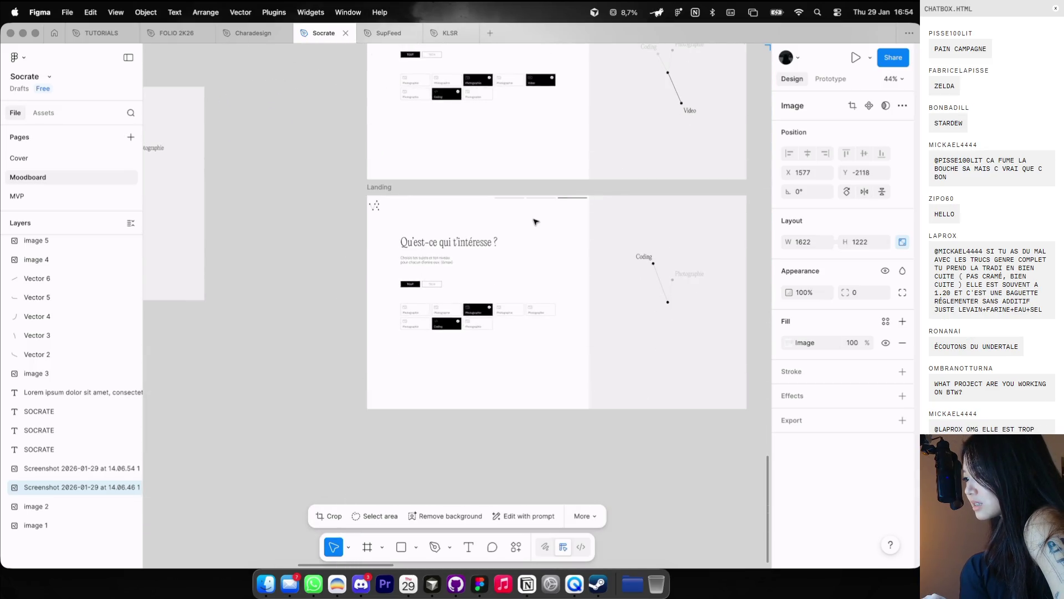
{"action": "scroll", "coordinate": [536, 222], "scroll_direction": "up", "scroll_amount": 3}
{"action": "scroll", "coordinate": [515, 227], "scroll_direction": "up", "scroll_amount": 3}
{"action": "scroll", "coordinate": [496, 235], "scroll_direction": "up", "scroll_amount": 2}
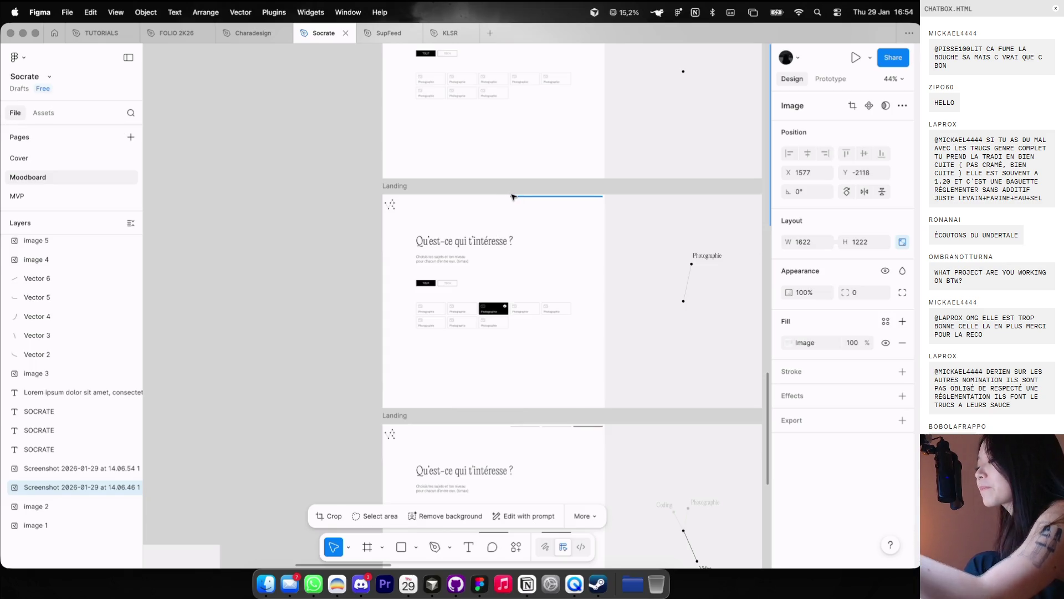
{"action": "scroll", "coordinate": [489, 233], "scroll_direction": "down", "scroll_amount": 3}
{"action": "scroll", "coordinate": [489, 233], "scroll_direction": "up", "scroll_amount": 5}
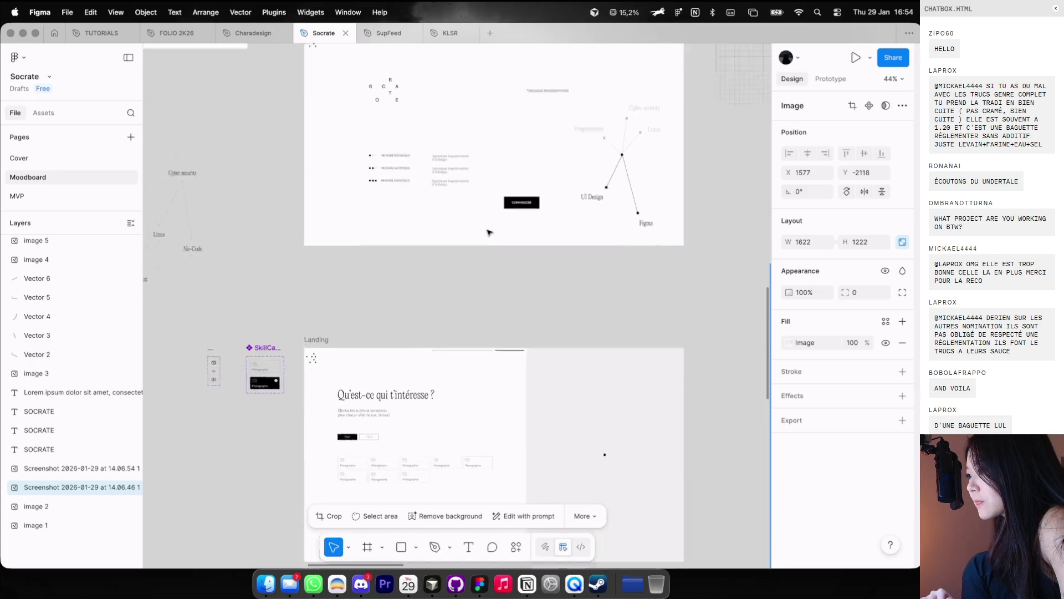
{"action": "left_click", "coordinate": [524, 262]}
{"action": "key", "text": "super+c"}
{"action": "scroll", "coordinate": [524, 262], "scroll_direction": "down", "scroll_amount": 5}
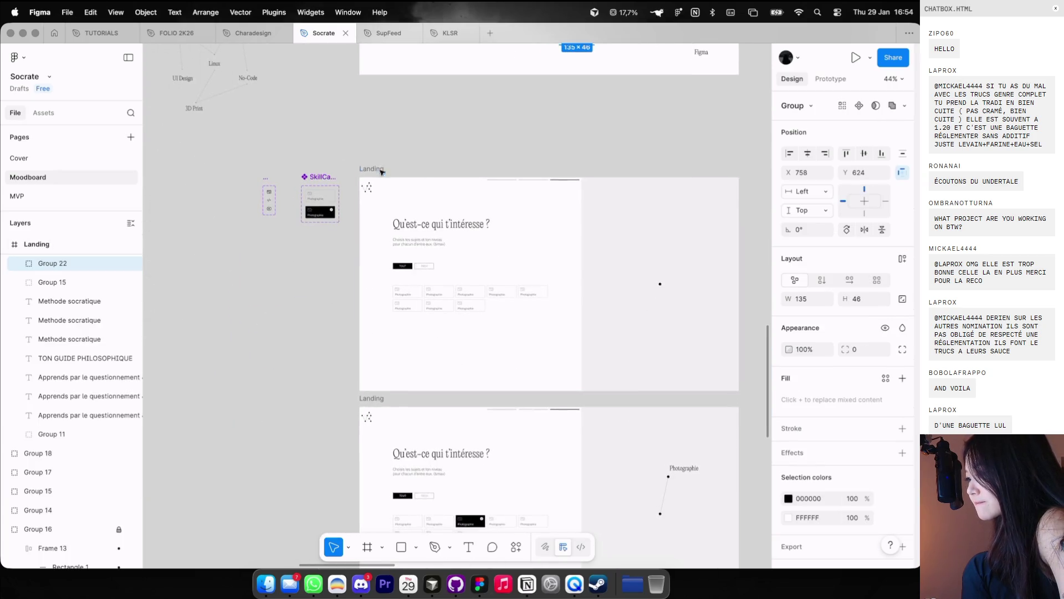
Step: Paste the COMMENCER button into the second Landing frame and align it lower right on the column grid
{"action": "left_click", "coordinate": [421, 294]}
{"action": "key", "text": "super+v"}
{"action": "key", "text": "ctrl+g"}
{"action": "scroll", "coordinate": [506, 355], "scroll_direction": "up", "scroll_amount": 5}
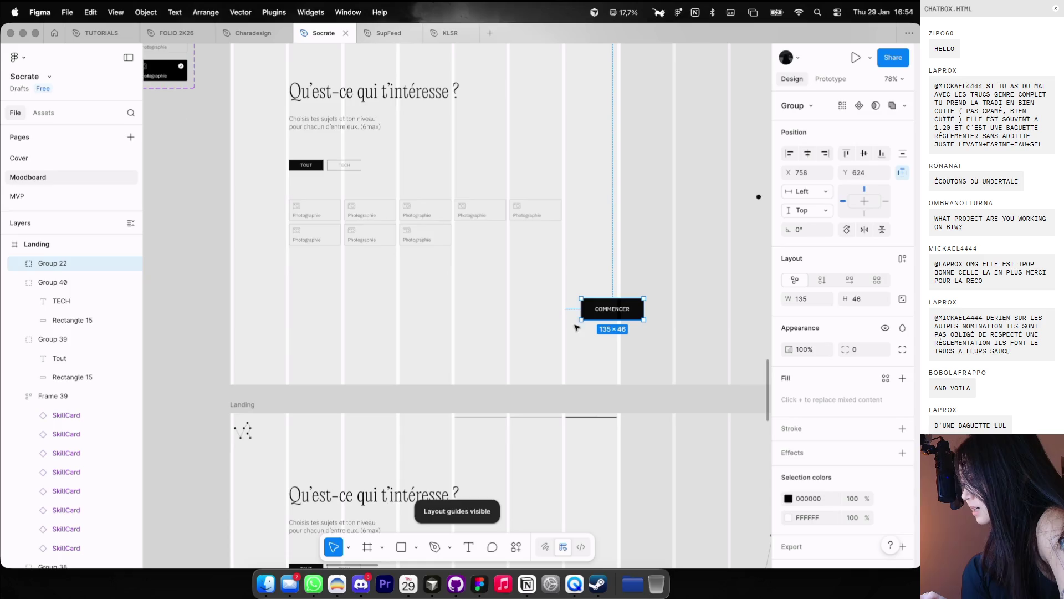
{"action": "mouse_move", "coordinate": [610, 311]}
{"action": "left_mouse_down"}
{"action": "mouse_move", "coordinate": [546, 331]}
{"action": "mouse_move", "coordinate": [592, 363]}
{"action": "mouse_move", "coordinate": [547, 341]}
{"action": "left_mouse_up"}
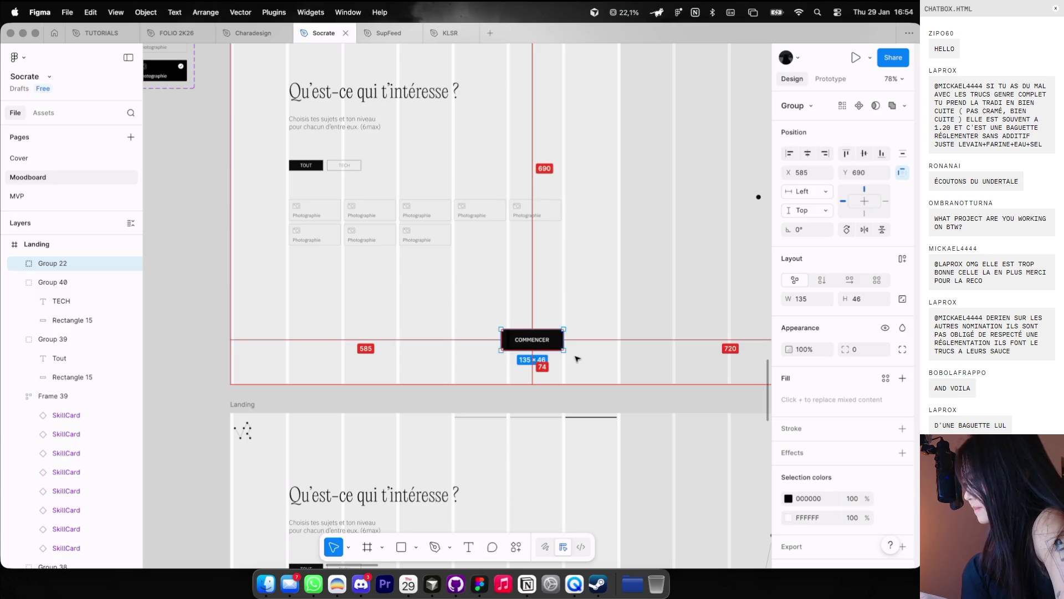
{"action": "key", "text": "shift+Up"}
{"action": "key", "text": "Up"}
{"action": "key", "text": "Up"}
{"action": "key", "text": "Up"}
{"action": "key", "text": "Down"}
{"action": "key", "text": "Down"}
{"action": "key", "text": "Down"}
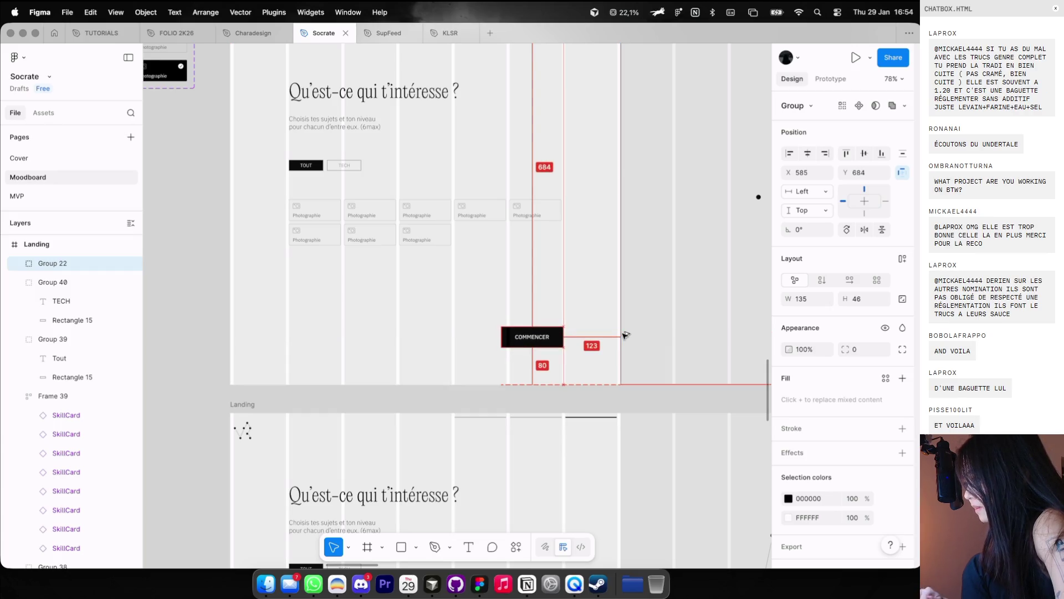
{"action": "key", "text": "Escape"}
{"action": "key", "text": "ctrl+g"}
{"action": "scroll", "coordinate": [587, 283], "scroll_direction": "down", "scroll_amount": 5}
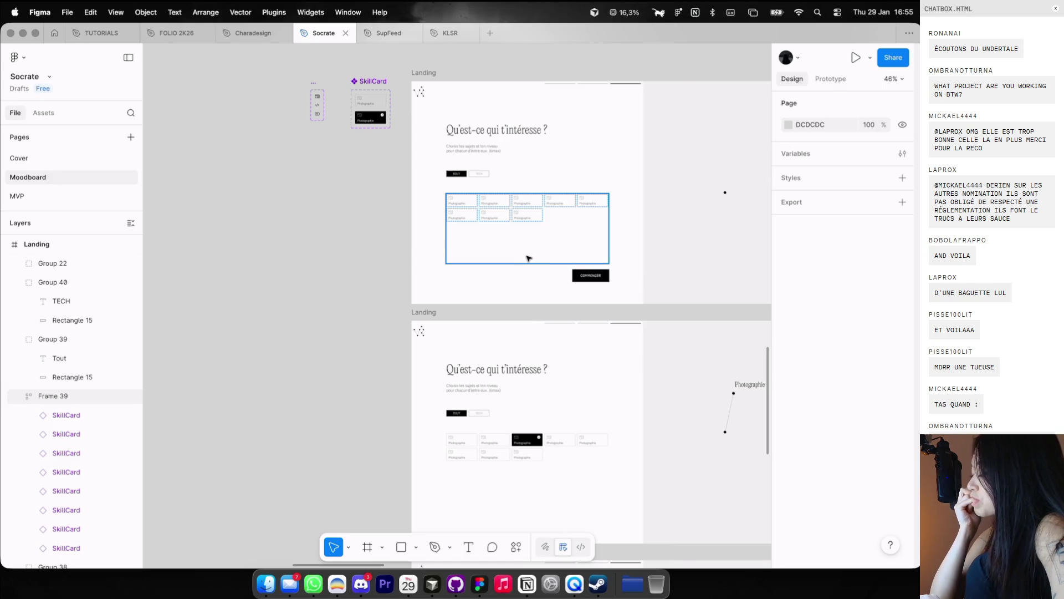
Step: Select the 'Qu'est-ce qui t'intéresse ?' heading with its subtitle and nudge them upward
{"action": "scroll", "coordinate": [527, 253], "scroll_direction": "down", "scroll_amount": 5}
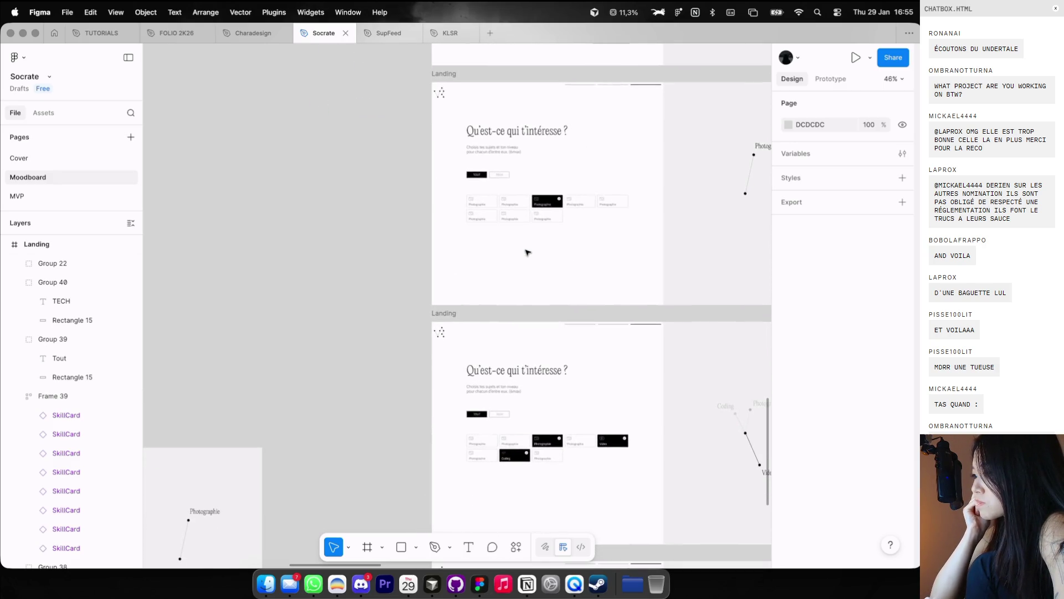
{"action": "scroll", "coordinate": [527, 253], "scroll_direction": "up", "scroll_amount": 8}
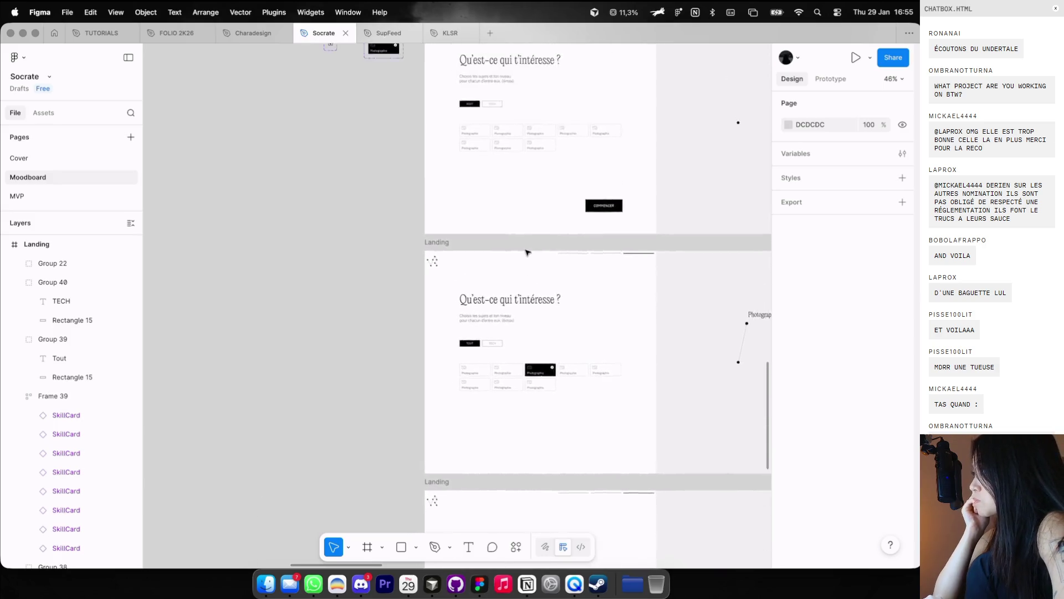
{"action": "scroll", "coordinate": [525, 247], "scroll_direction": "up", "scroll_amount": 3}
{"action": "scroll", "coordinate": [525, 247], "scroll_direction": "down", "scroll_amount": 2}
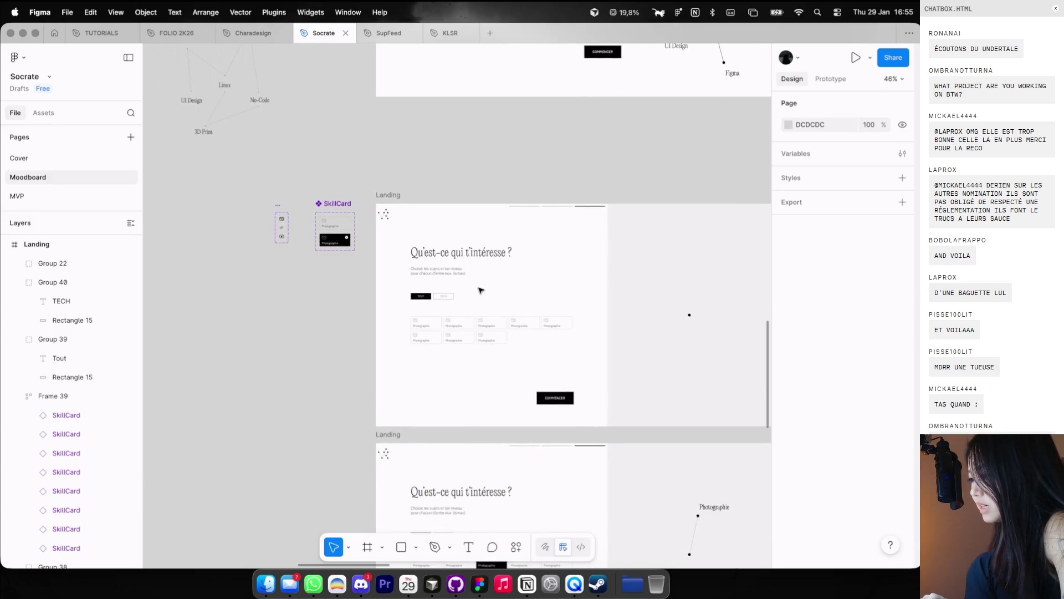
{"action": "scroll", "coordinate": [454, 283], "scroll_direction": "up", "scroll_amount": 5}
{"action": "scroll", "coordinate": [454, 283], "scroll_direction": "up", "scroll_amount": 2}
{"action": "left_click_drag", "start_coordinate": [355, 190], "coordinate": [444, 260]}
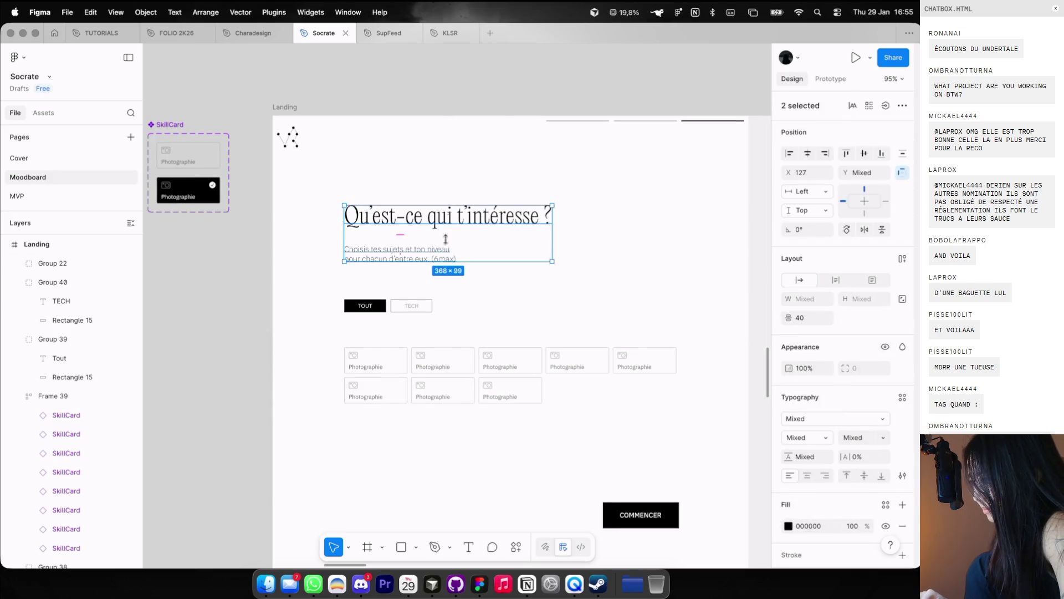
{"action": "key", "text": "shift+Up"}
{"action": "key", "text": "shift+Up"}
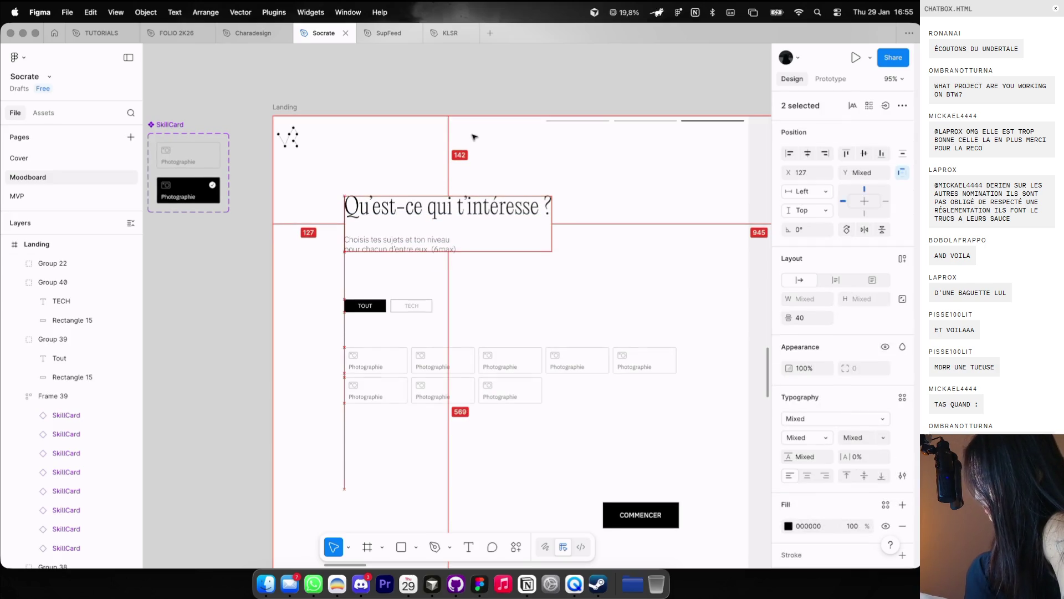
Step: Undo, nudge the heading and subtitle further up, then select the TOUT and TECH tabs
{"action": "left_click", "coordinate": [474, 137]}
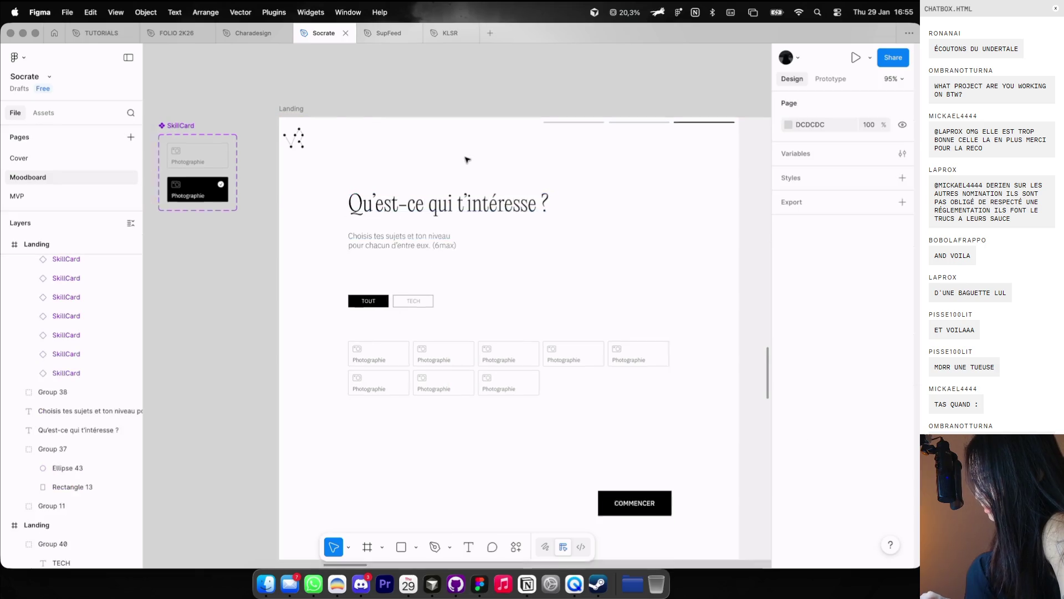
{"action": "scroll", "coordinate": [474, 137], "scroll_direction": "down", "scroll_amount": 5}
{"action": "key", "text": "ctrl+z"}
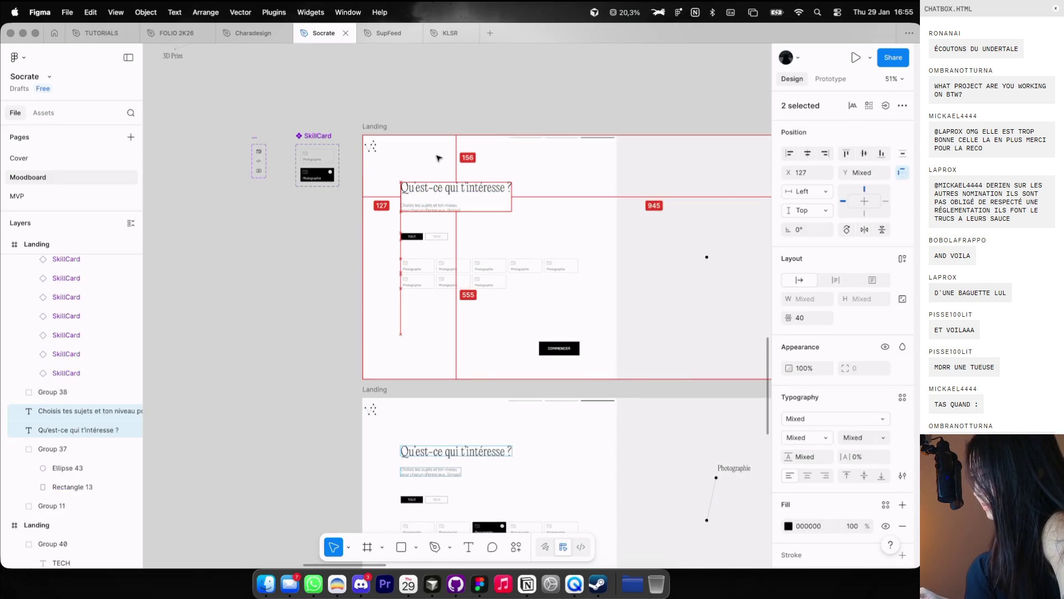
{"action": "scroll", "coordinate": [439, 158], "scroll_direction": "up", "scroll_amount": 5}
{"action": "key", "text": "shift+Up"}
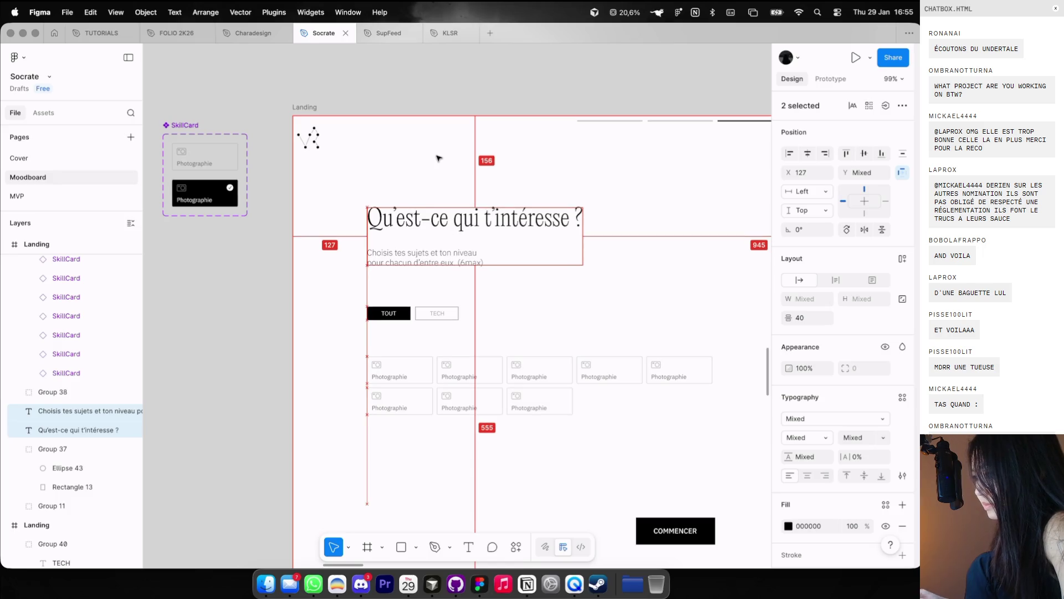
{"action": "left_click", "coordinate": [384, 257]}
{"action": "mouse_move", "coordinate": [347, 284]}
{"action": "left_mouse_down"}
{"action": "mouse_move", "coordinate": [480, 332]}
{"action": "mouse_move", "coordinate": [444, 300]}
{"action": "left_mouse_up"}
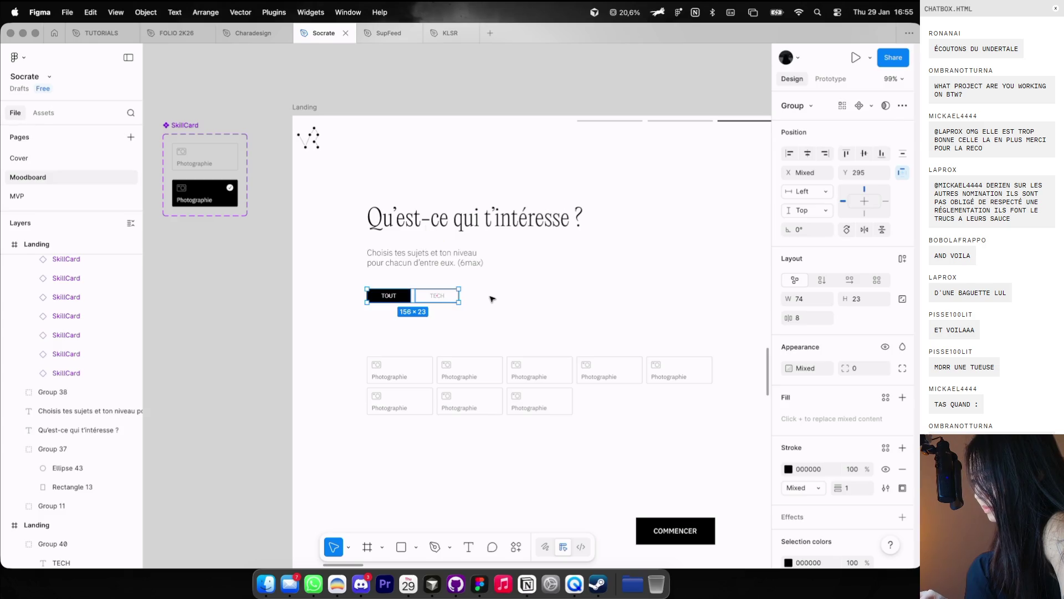
Step: Duplicate the TECH filter tab twice to create more tabs to its right
{"action": "scroll", "coordinate": [490, 299], "scroll_direction": "down", "scroll_amount": 3}
{"action": "scroll", "coordinate": [490, 299], "scroll_direction": "up", "scroll_amount": 5}
{"action": "key", "text": "ctrl+g"}
{"action": "left_click", "coordinate": [466, 293]}
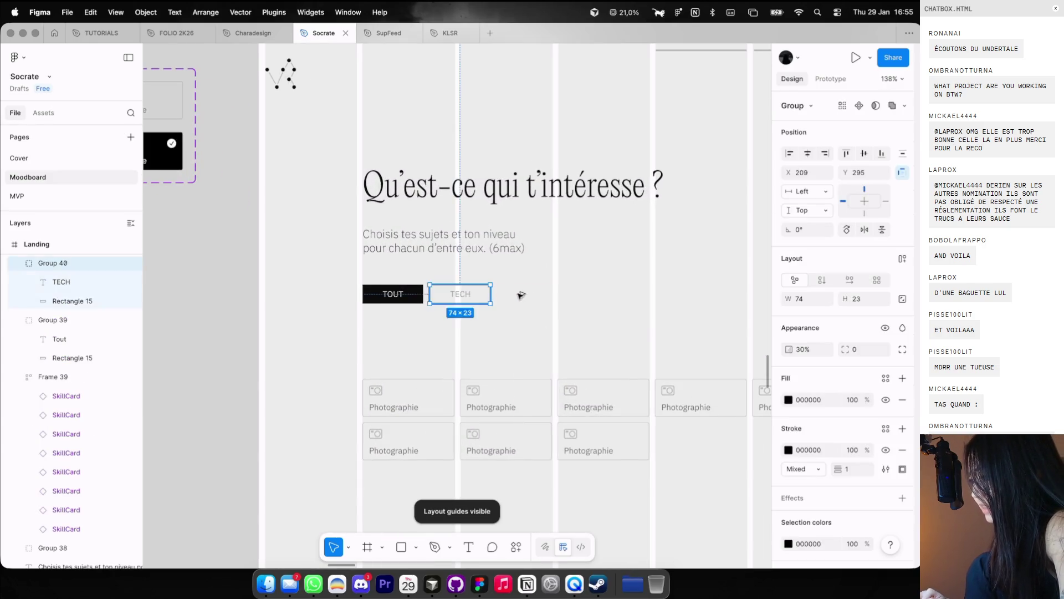
{"action": "left_click_drag", "start_coordinate": [521, 295], "coordinate": [533, 295]}
{"action": "key", "text": "ctrl+d"}
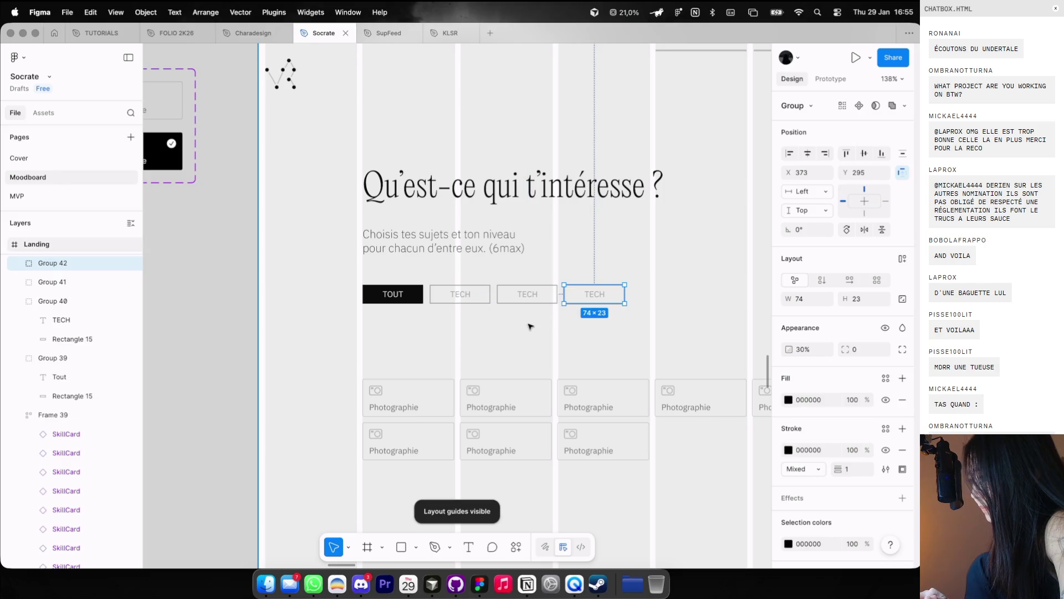
{"action": "left_click", "coordinate": [529, 325]}
{"action": "key", "text": "ctrl+shift+4"}
{"action": "scroll", "coordinate": [529, 323], "scroll_direction": "down", "scroll_amount": 5}
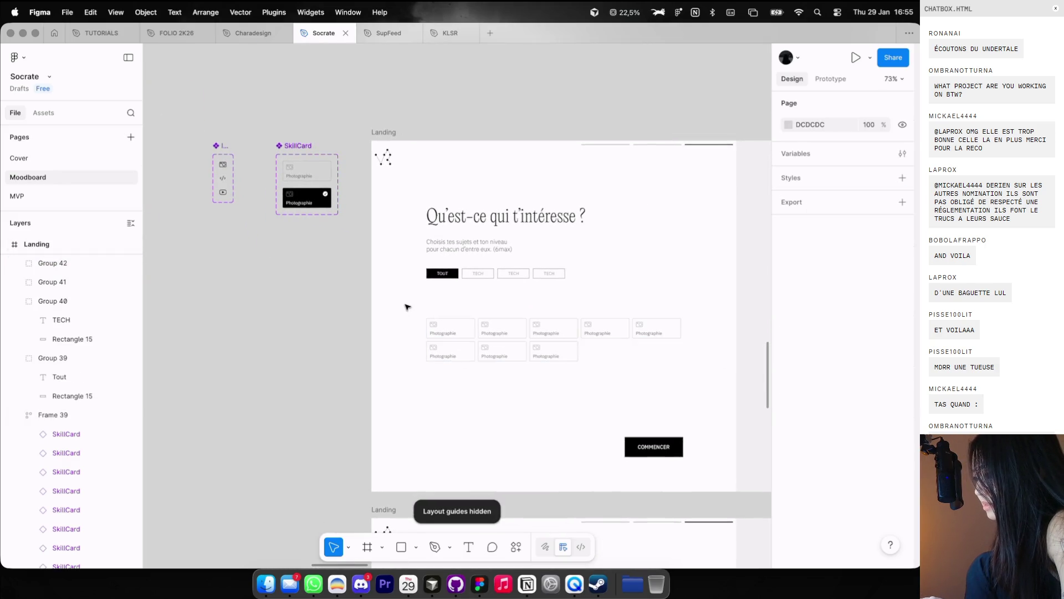
{"action": "scroll", "coordinate": [420, 300], "scroll_direction": "up", "scroll_amount": 5}
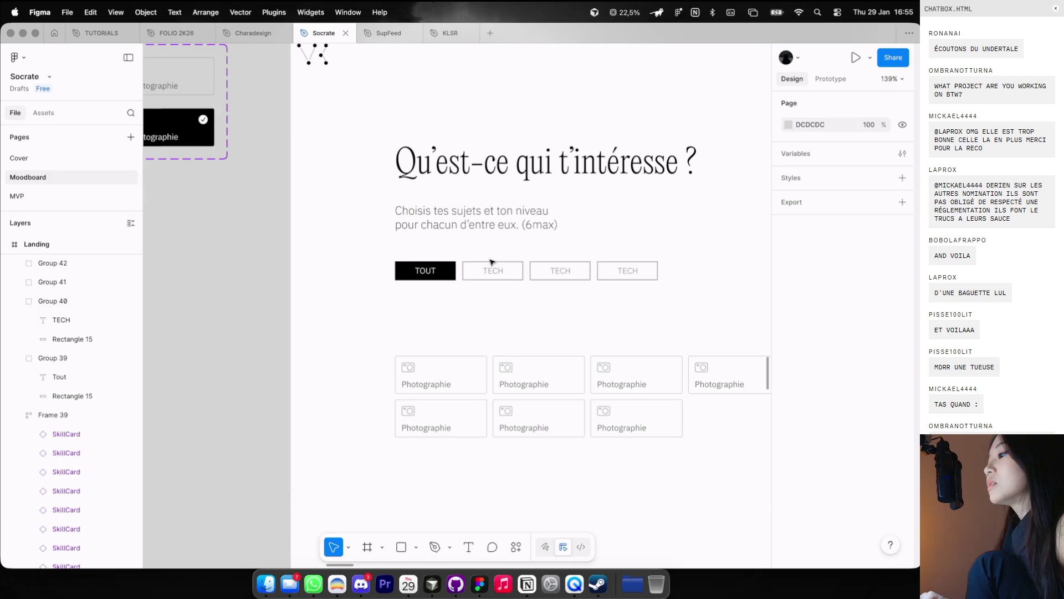
Step: Relabel the fourth filter tab as GAMING
{"action": "left_click", "coordinate": [493, 270]}
{"action": "left_click", "coordinate": [496, 274]}
{"action": "double_click", "coordinate": [495, 271]}
{"action": "type", "text": "ART"}
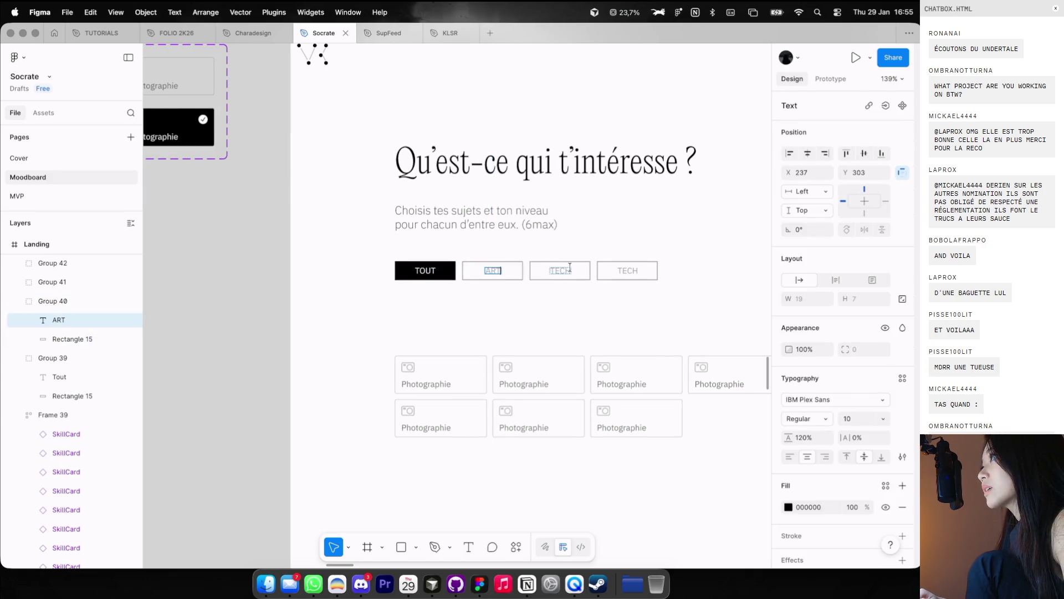
{"action": "double_click", "coordinate": [630, 270]}
{"action": "type", "text": "GAMI?G"}
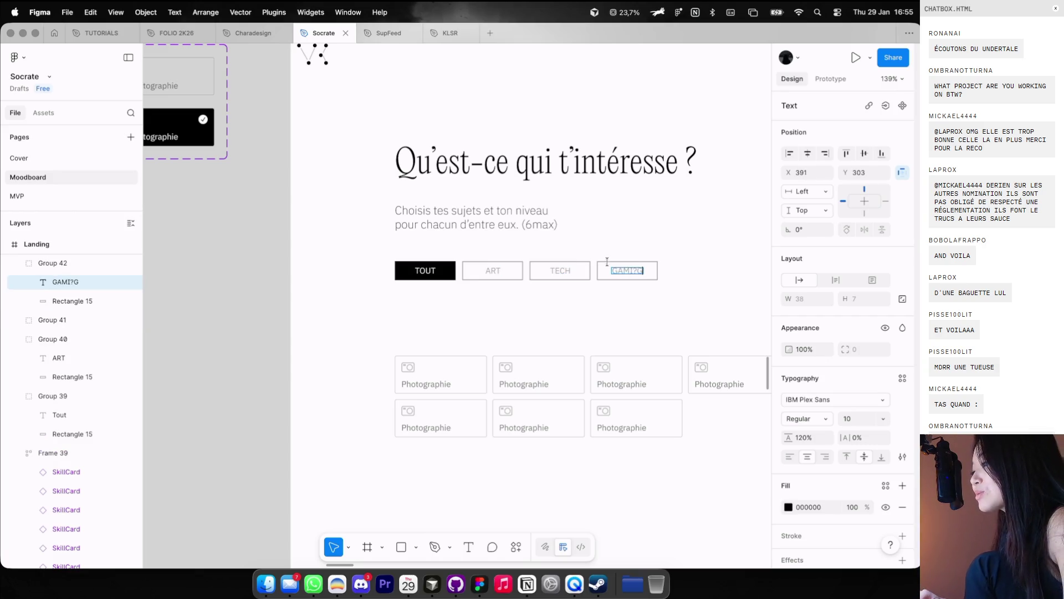
{"action": "key", "text": "Escape"}
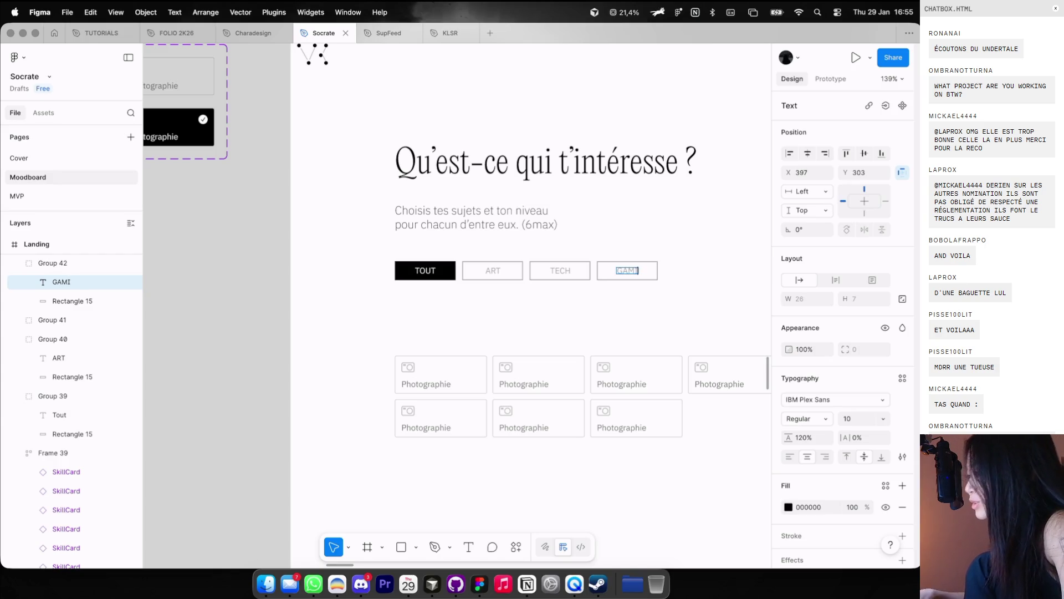
Step: Set the Tout, ART, TECH and GAMING tab labels to font size 8
{"action": "left_click", "coordinate": [561, 269]}
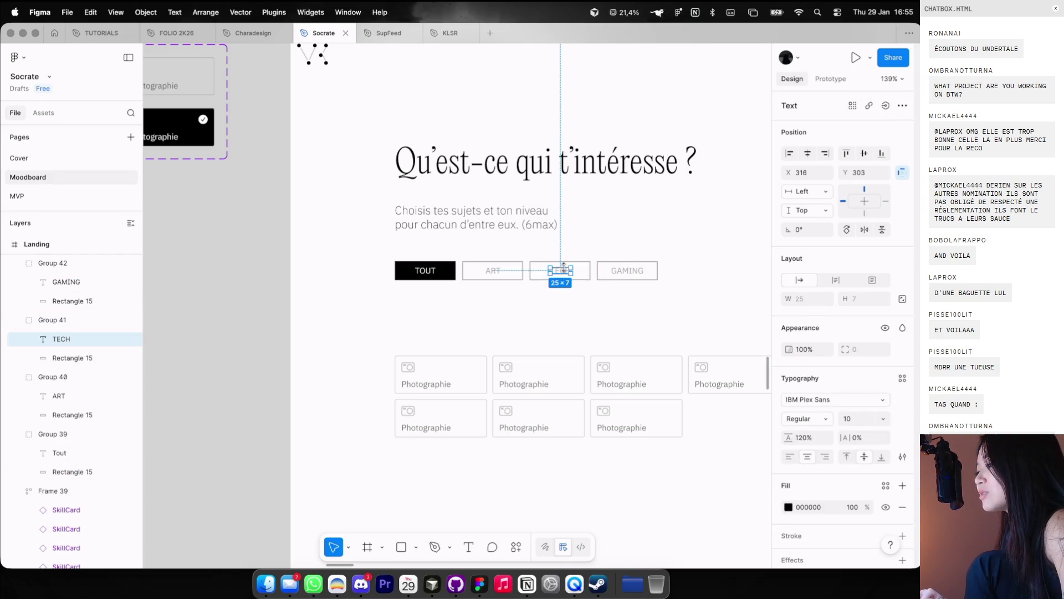
{"action": "left_click", "coordinate": [495, 270], "text": "shift"}
{"action": "left_click", "coordinate": [424, 271], "text": "shift"}
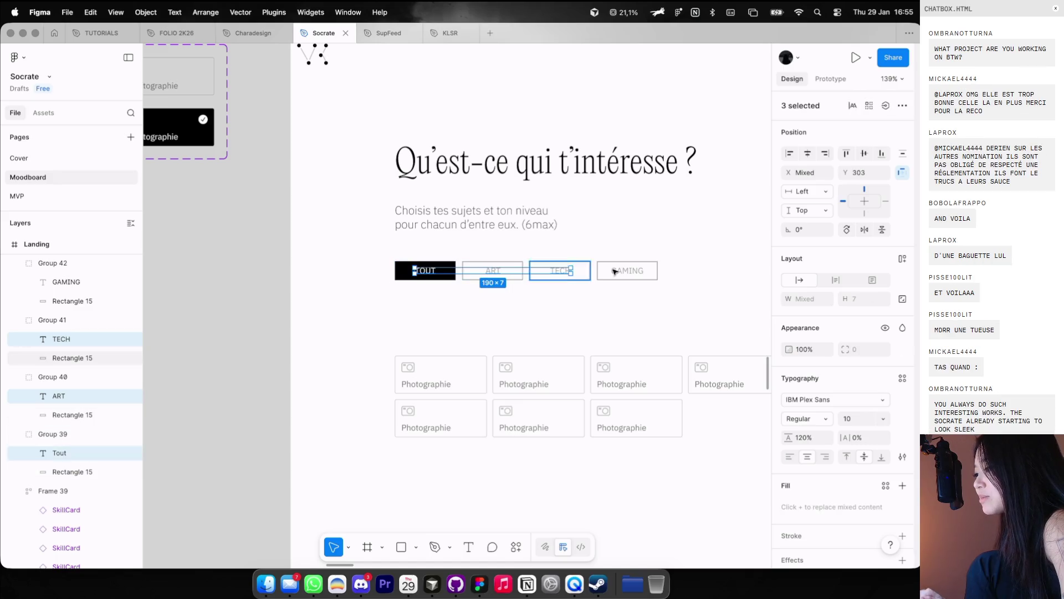
{"action": "left_click", "coordinate": [641, 272], "text": "shift"}
{"action": "type", "text": "8"}
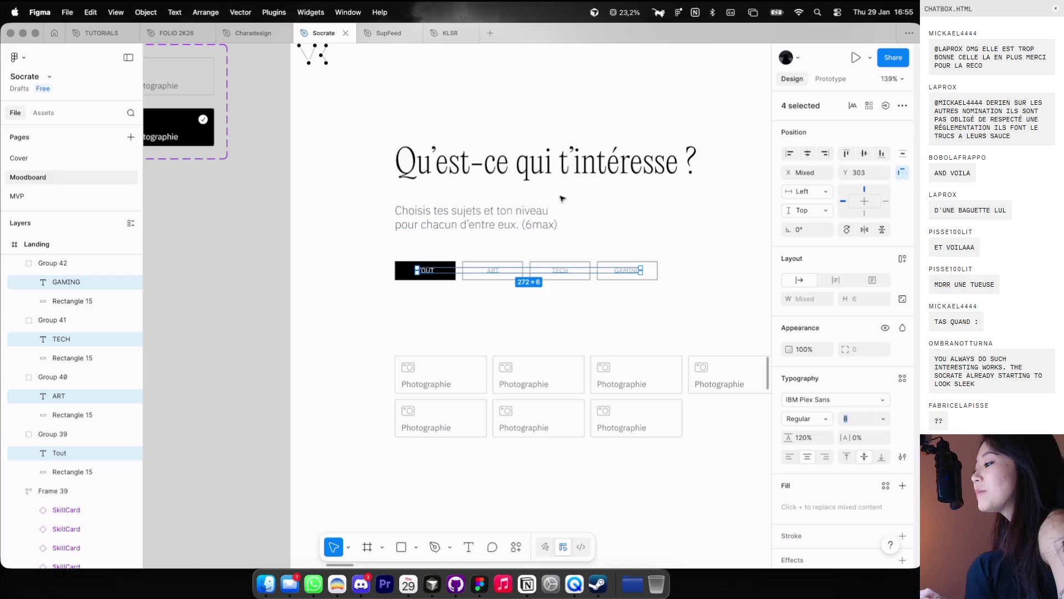
{"action": "left_click", "coordinate": [582, 230]}
{"action": "scroll", "coordinate": [631, 217], "scroll_direction": "up", "scroll_amount": 5}
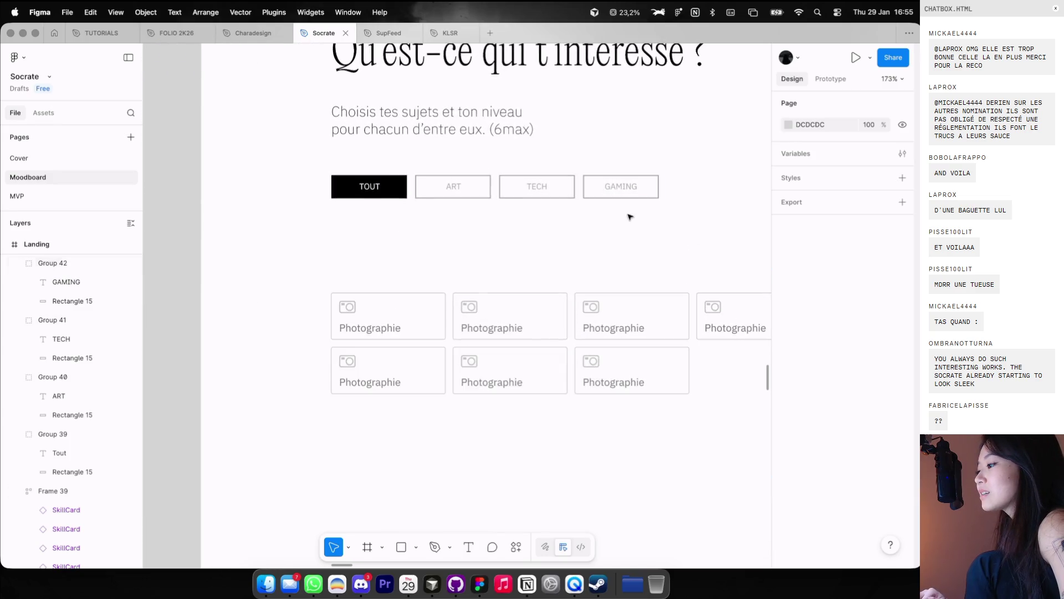
Step: Select the four filter tabs, then just ART, TECH and GAMING, to check their layout
{"action": "left_click_drag", "start_coordinate": [630, 217], "coordinate": [340, 194]}
{"action": "left_click", "coordinate": [426, 213]}
{"action": "left_click_drag", "start_coordinate": [442, 165], "coordinate": [583, 198]}
{"action": "scroll", "coordinate": [840, 452], "scroll_direction": "down", "scroll_amount": 1}
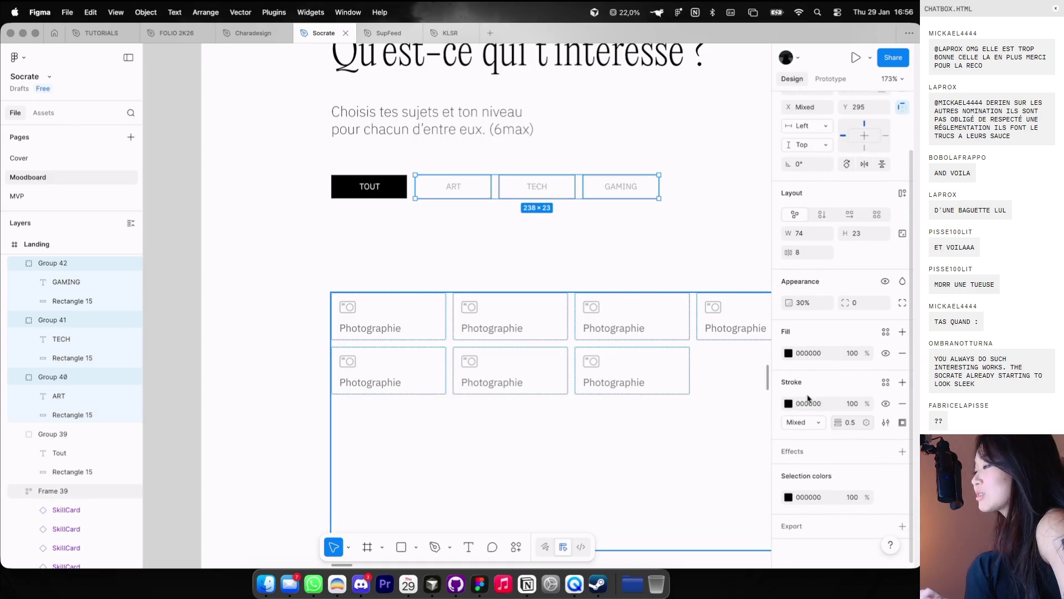
{"action": "left_click", "coordinate": [662, 227]}
Step: Move the Photographie card grid up to Y 358, 40 px below the tabs
{"action": "scroll", "coordinate": [662, 217], "scroll_direction": "down", "scroll_amount": 1}
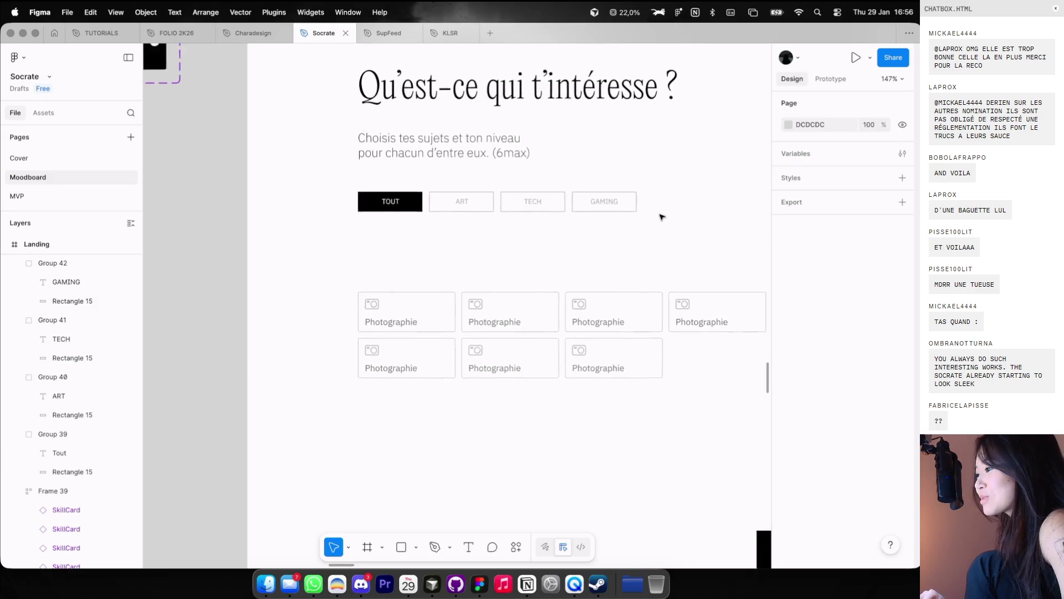
{"action": "scroll", "coordinate": [661, 216], "scroll_direction": "down", "scroll_amount": 3}
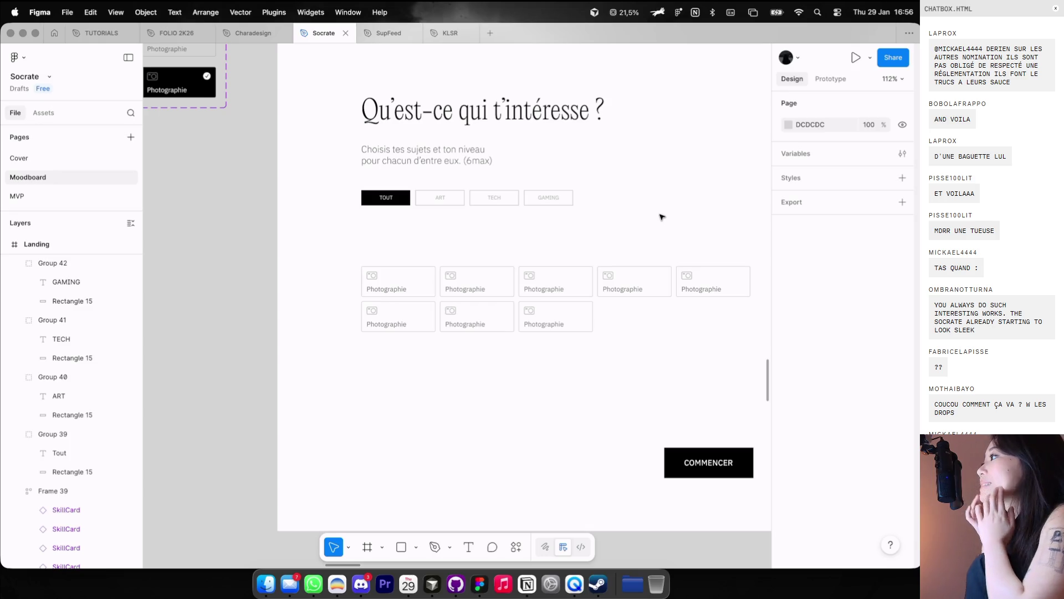
{"action": "scroll", "coordinate": [661, 217], "scroll_direction": "down", "scroll_amount": 3}
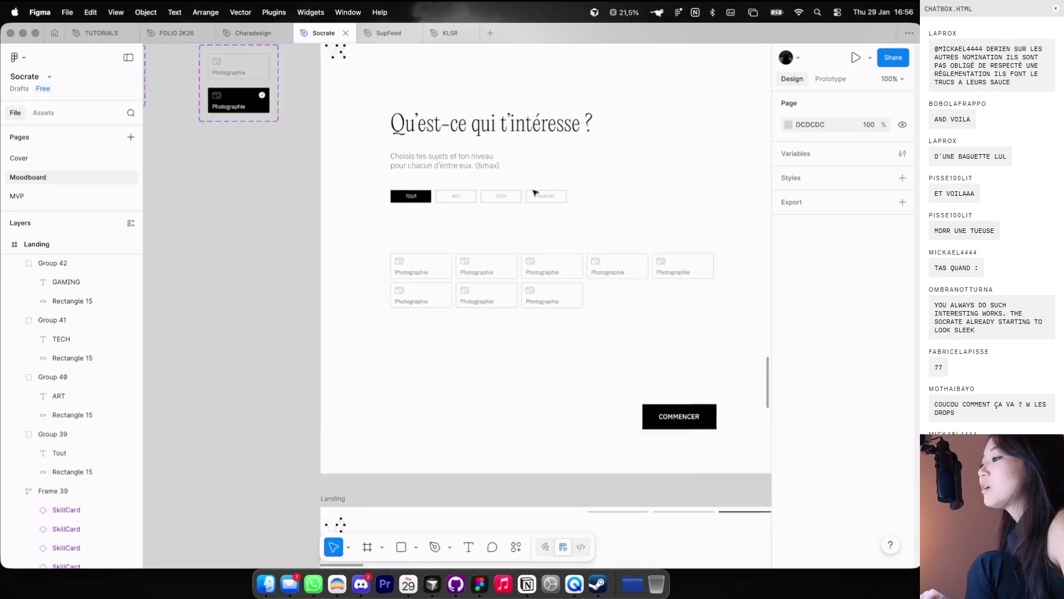
{"action": "left_click", "coordinate": [556, 283]}
{"action": "scroll", "coordinate": [530, 274], "scroll_direction": "up", "scroll_amount": 2}
{"action": "left_click_drag", "start_coordinate": [491, 331], "coordinate": [492, 308]}
{"action": "left_click", "coordinate": [570, 254]}
{"action": "scroll", "coordinate": [569, 255], "scroll_direction": "down", "scroll_amount": 1}
{"action": "scroll", "coordinate": [569, 255], "scroll_direction": "right", "scroll_amount": 1}
{"action": "scroll", "coordinate": [570, 255], "scroll_direction": "down", "scroll_amount": 1}
{"action": "scroll", "coordinate": [569, 255], "scroll_direction": "right", "scroll_amount": 1}
{"action": "key", "text": "ctrl+g"}
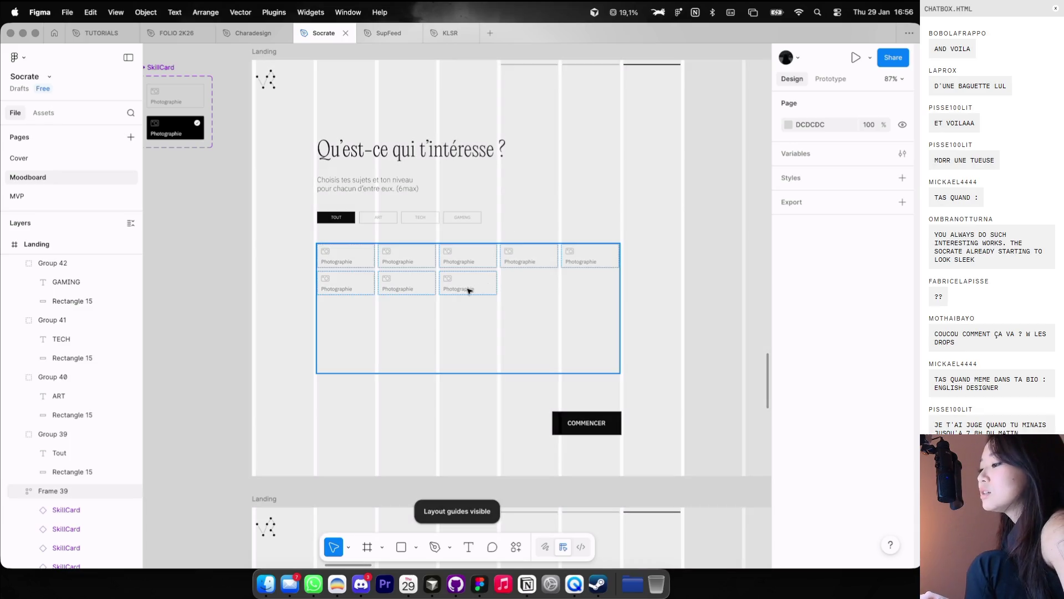
Step: Duplicate a SkillCard to fill the grid to four rows of five cards
{"action": "double_click", "coordinate": [467, 286]}
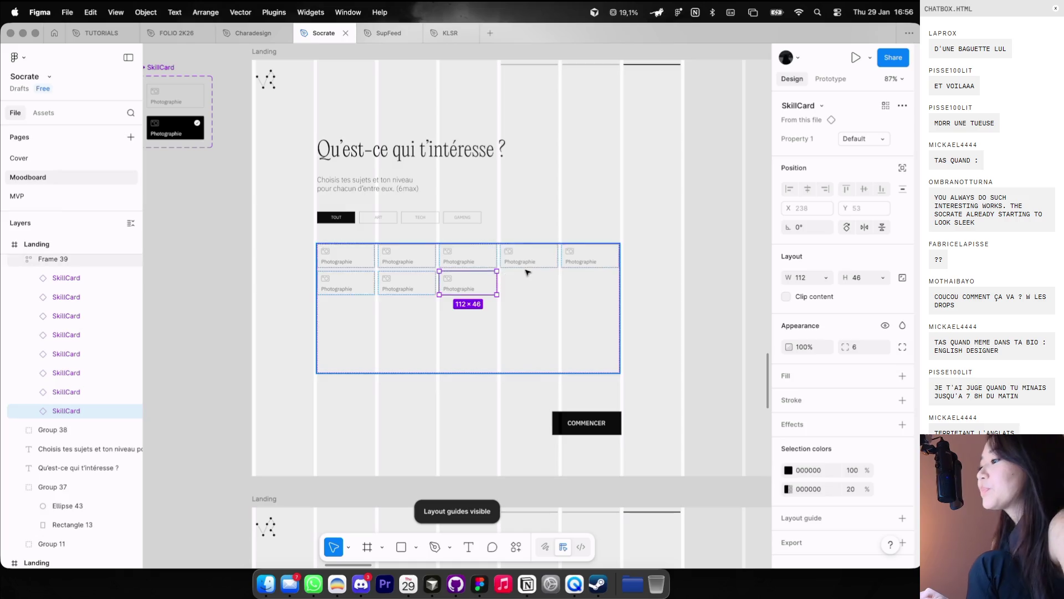
{"action": "key", "text": "super+d"}
{"action": "key", "text": "super+d"}
{"action": "key", "text": "super+d"}
{"action": "key", "text": "super+d"}
{"action": "key", "text": "super+d"}
{"action": "key", "text": "super+d"}
{"action": "key", "text": "super+d"}
{"action": "key", "text": "super+d"}
{"action": "key", "text": "super+d"}
{"action": "key", "text": "super+d"}
{"action": "key", "text": "super+d"}
{"action": "key", "text": "super+d"}
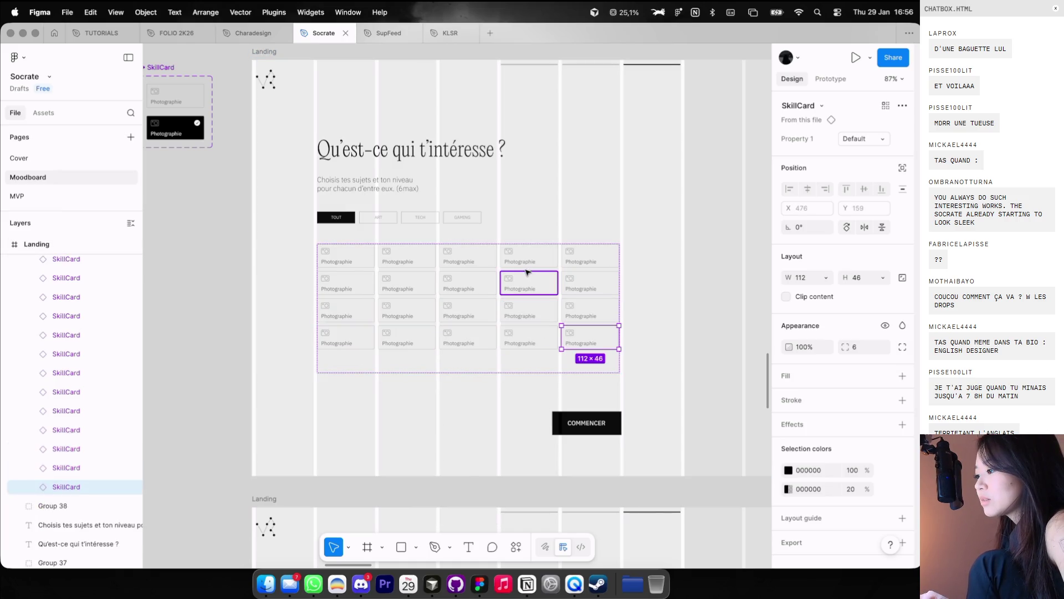
{"action": "left_click", "coordinate": [609, 158]}
{"action": "key", "text": "ctrl+shift+4"}
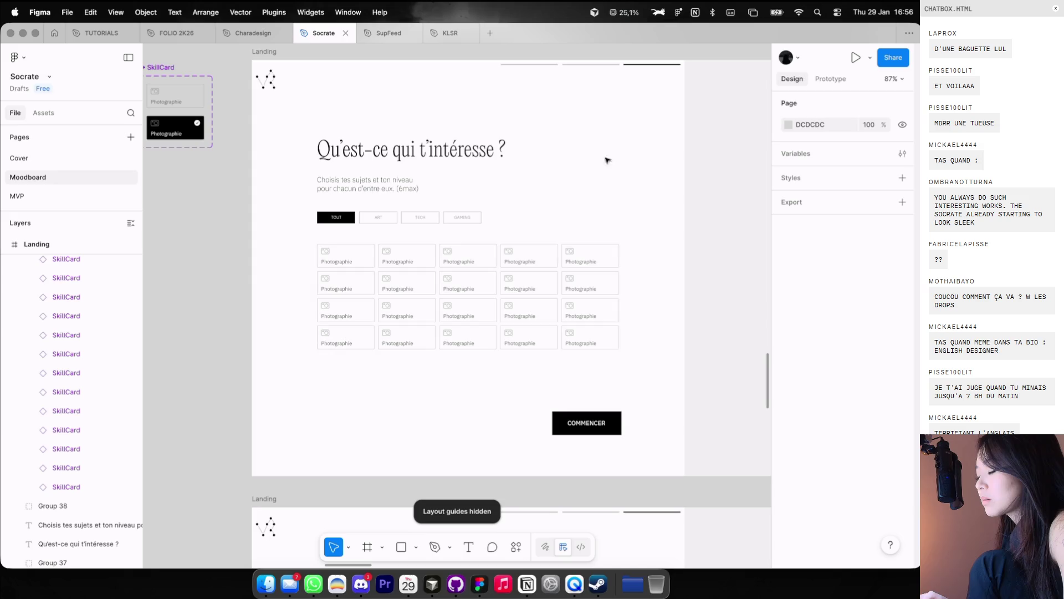
Step: Trim the card grid frame's bottom edge up to the cards
{"action": "scroll", "coordinate": [316, 340], "scroll_direction": "up", "scroll_amount": 5}
{"action": "left_click", "coordinate": [322, 341]}
{"action": "left_click_drag", "start_coordinate": [325, 465], "coordinate": [324, 445]}
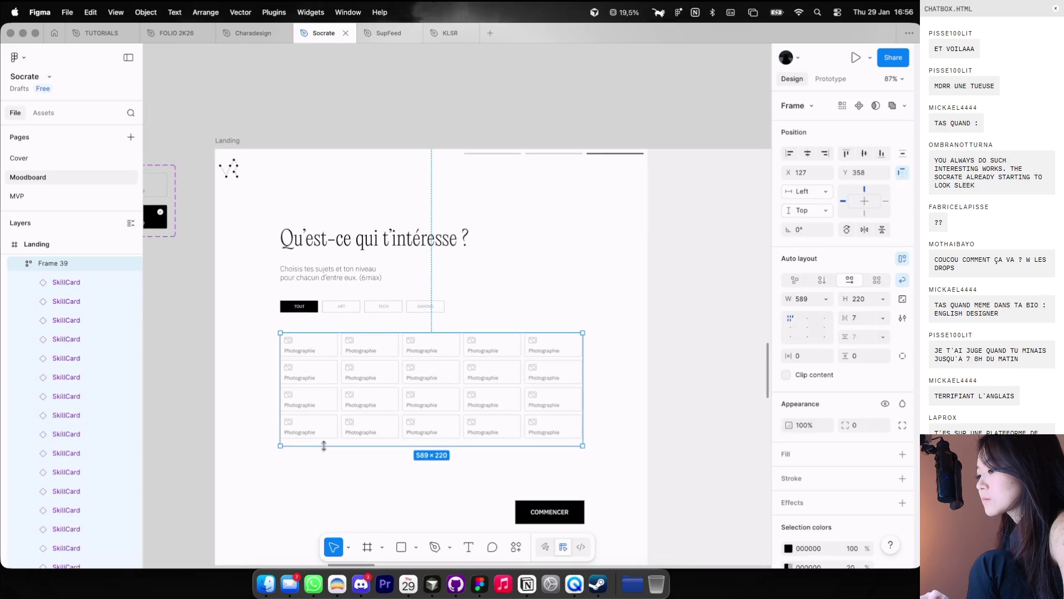
{"action": "scroll", "coordinate": [323, 445], "scroll_direction": "up", "scroll_amount": 5}
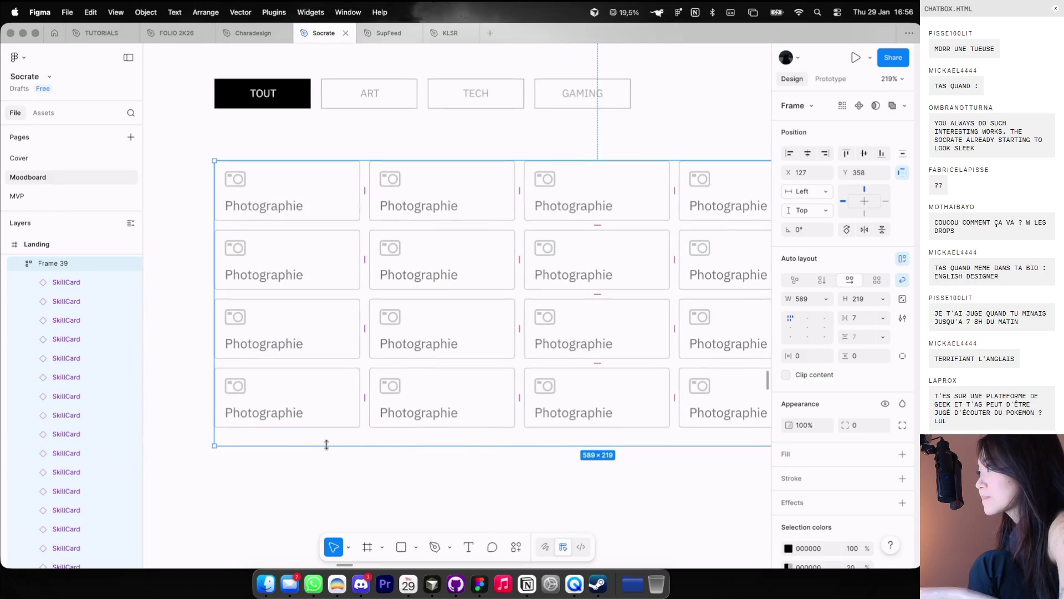
{"action": "left_click_drag", "start_coordinate": [327, 445], "coordinate": [358, 429]}
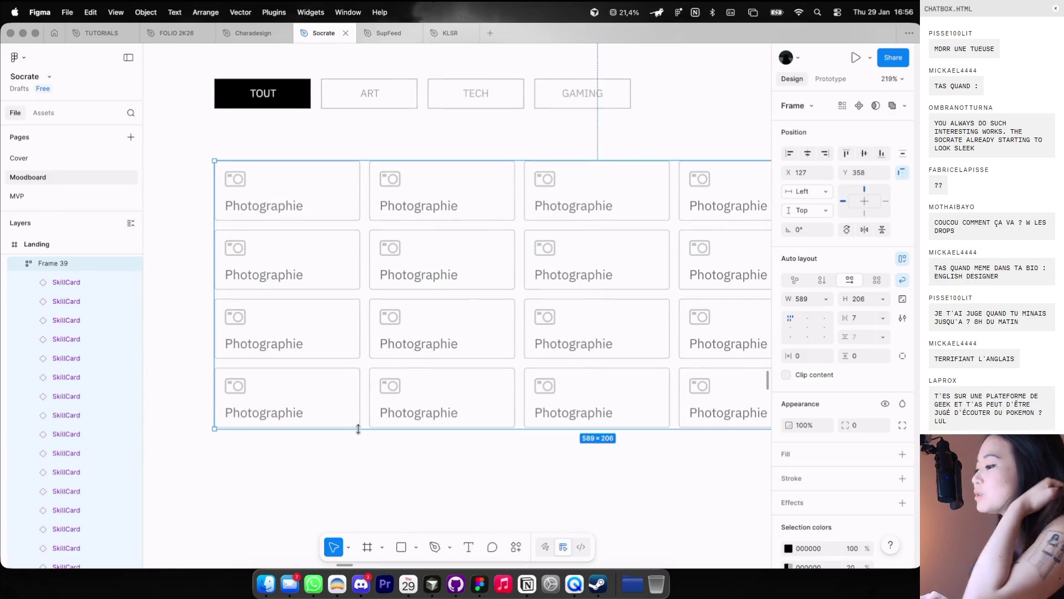
{"action": "left_click", "coordinate": [358, 446]}
Step: Start the '01' counter text layer beneath the card grid, then switch to the browser
{"action": "scroll", "coordinate": [359, 449], "scroll_direction": "down", "scroll_amount": 5}
{"action": "scroll", "coordinate": [361, 451], "scroll_direction": "down", "scroll_amount": 3}
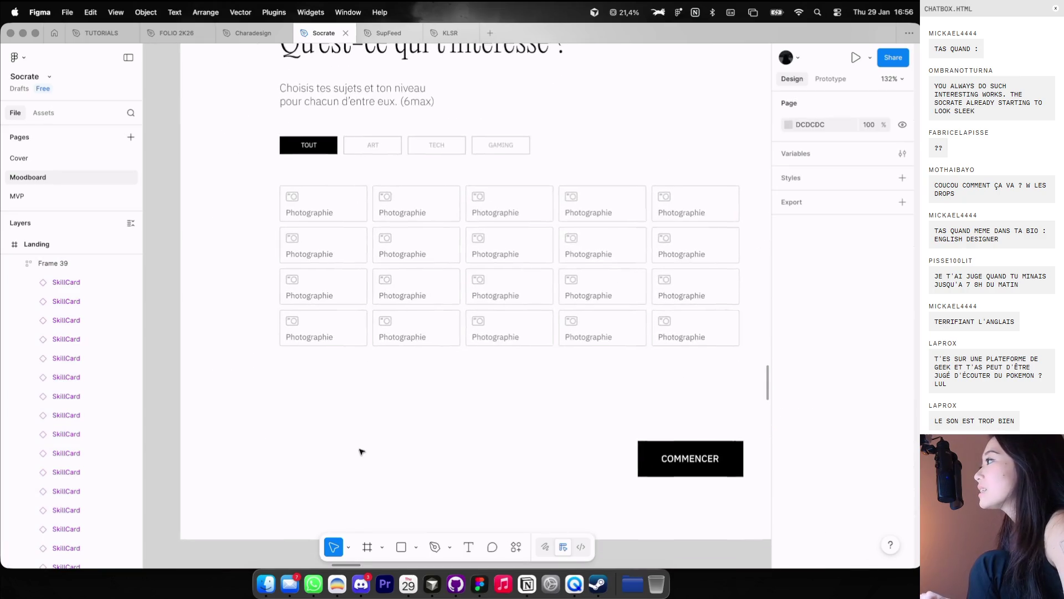
{"action": "scroll", "coordinate": [360, 451], "scroll_direction": "down", "scroll_amount": 2}
{"action": "scroll", "coordinate": [363, 450], "scroll_direction": "down", "scroll_amount": 3}
{"action": "scroll", "coordinate": [367, 450], "scroll_direction": "down", "scroll_amount": 3}
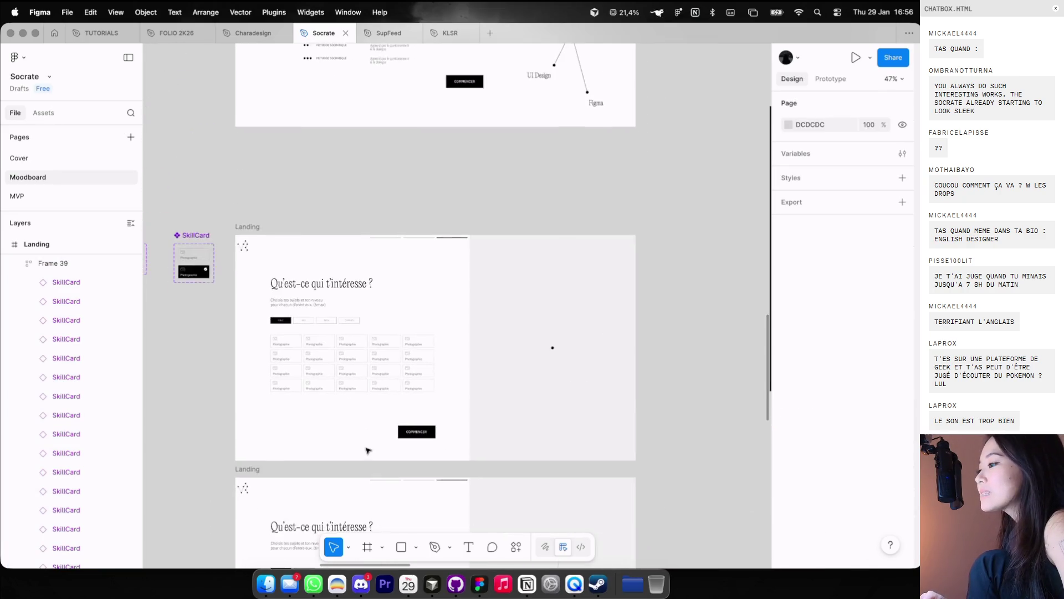
{"action": "scroll", "coordinate": [368, 452], "scroll_direction": "up", "scroll_amount": 3}
{"action": "scroll", "coordinate": [365, 444], "scroll_direction": "right", "scroll_amount": 6}
{"action": "scroll", "coordinate": [366, 444], "scroll_direction": "down", "scroll_amount": 3}
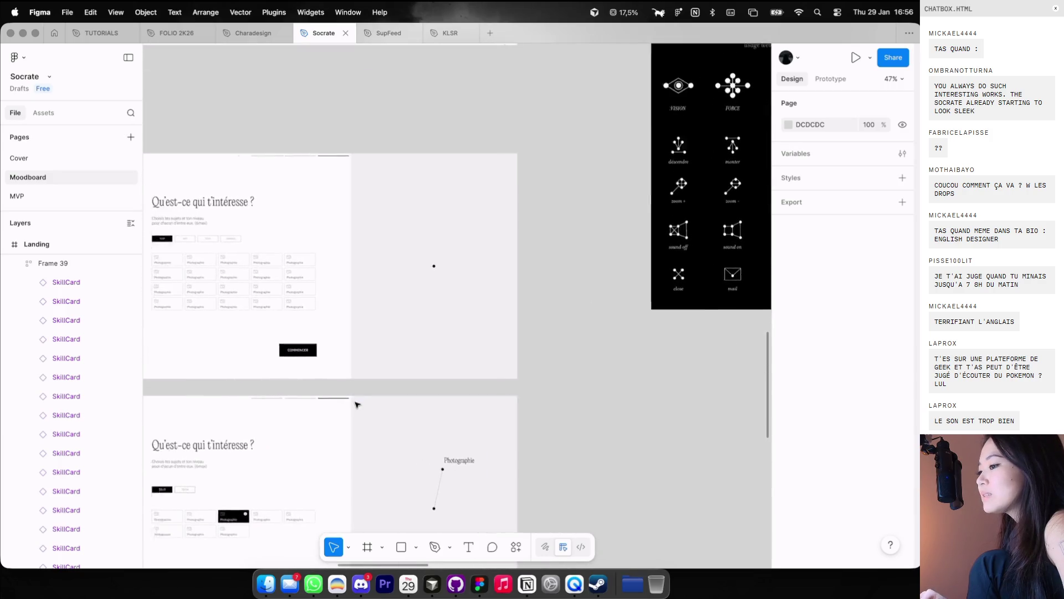
{"action": "scroll", "coordinate": [297, 358], "scroll_direction": "up", "scroll_amount": 3}
{"action": "scroll", "coordinate": [297, 359], "scroll_direction": "up", "scroll_amount": 3}
{"action": "left_click", "coordinate": [315, 341]}
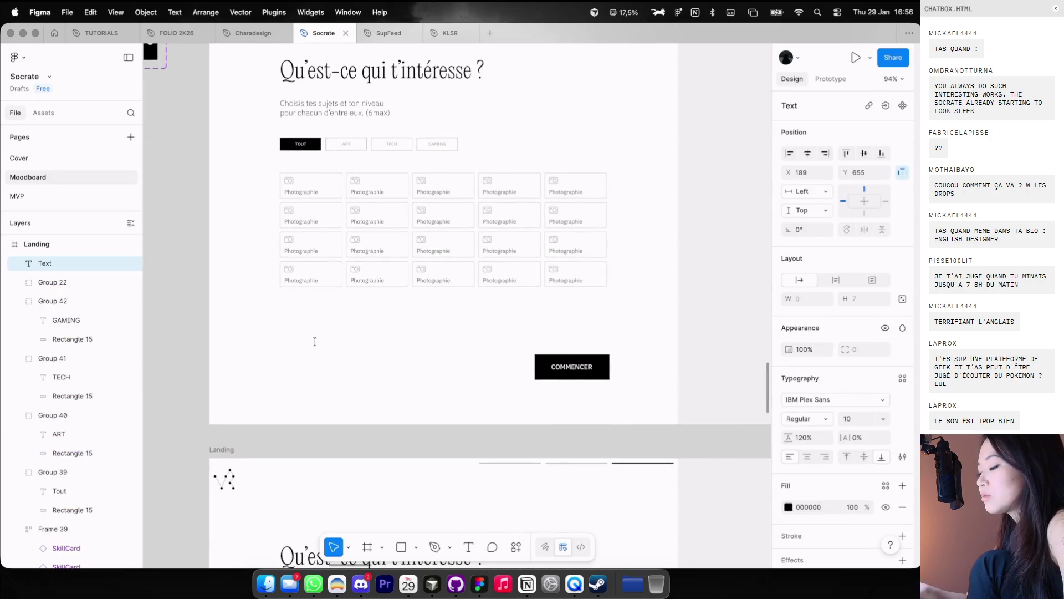
{"action": "type", "text": "01"}
{"action": "key", "text": "super+Tab"}
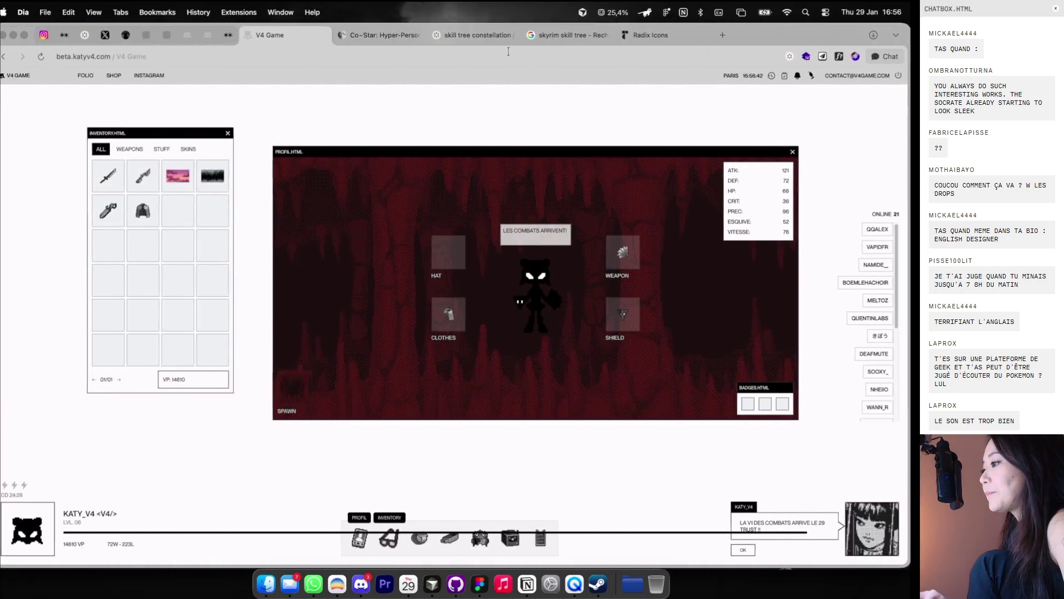
Step: Search Google for 'long tiret' in a new browser tab
{"action": "left_click", "coordinate": [734, 35]}
{"action": "type", "text": "long r"}
{"action": "key", "text": "BackSpace"}
{"action": "type", "text": "tiret"}
{"action": "key", "text": "Return"}
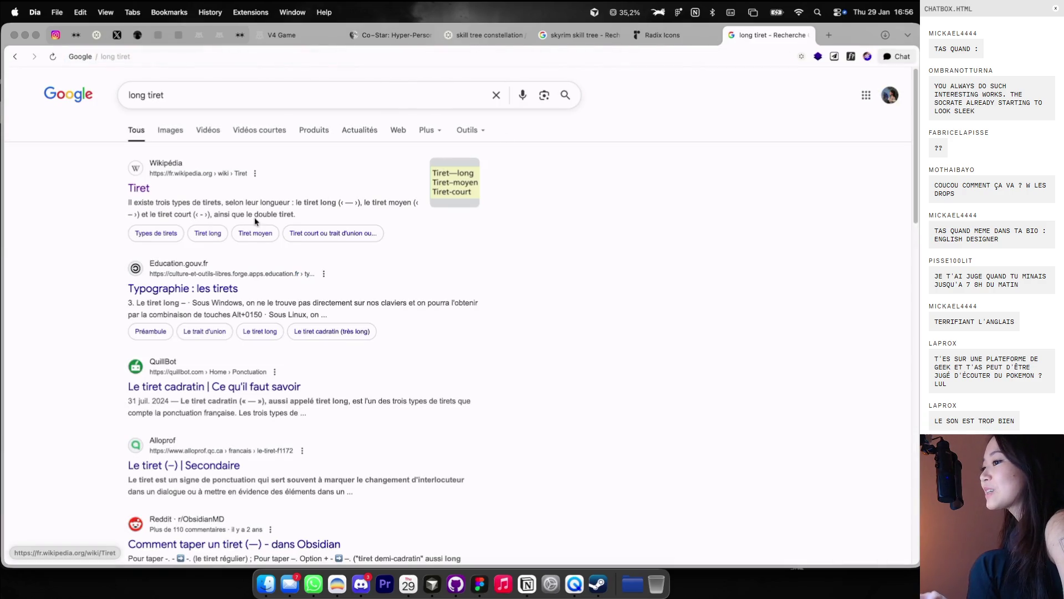
Step: Take the — long dash from the Wikipédia result, close the tab and return to Figma
{"action": "left_click", "coordinate": [148, 190]}
{"action": "left_click", "coordinate": [15, 56]}
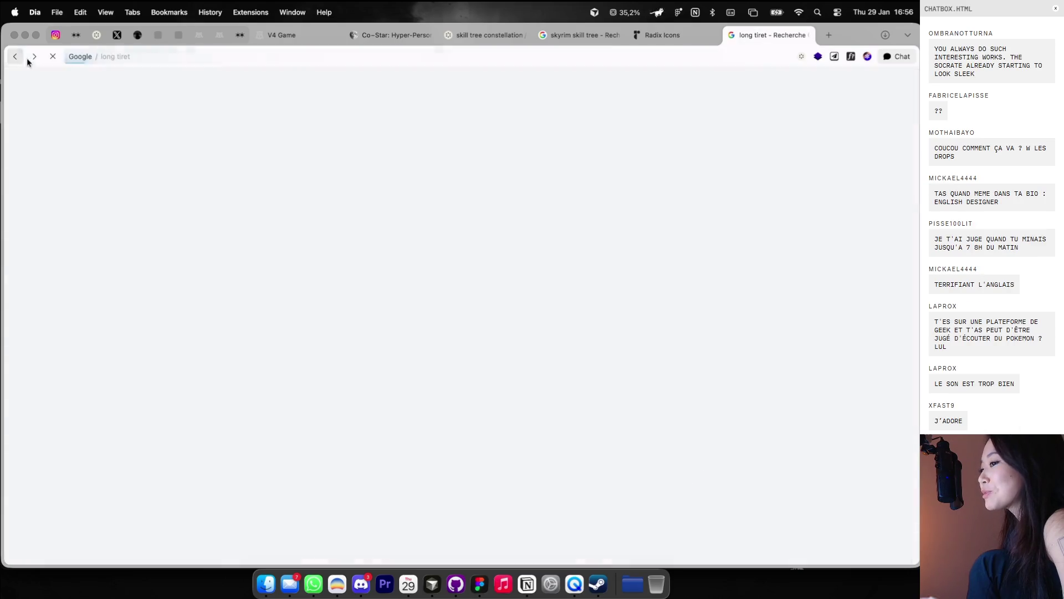
{"action": "left_click", "coordinate": [807, 35]}
{"action": "key", "text": "super+Tab"}
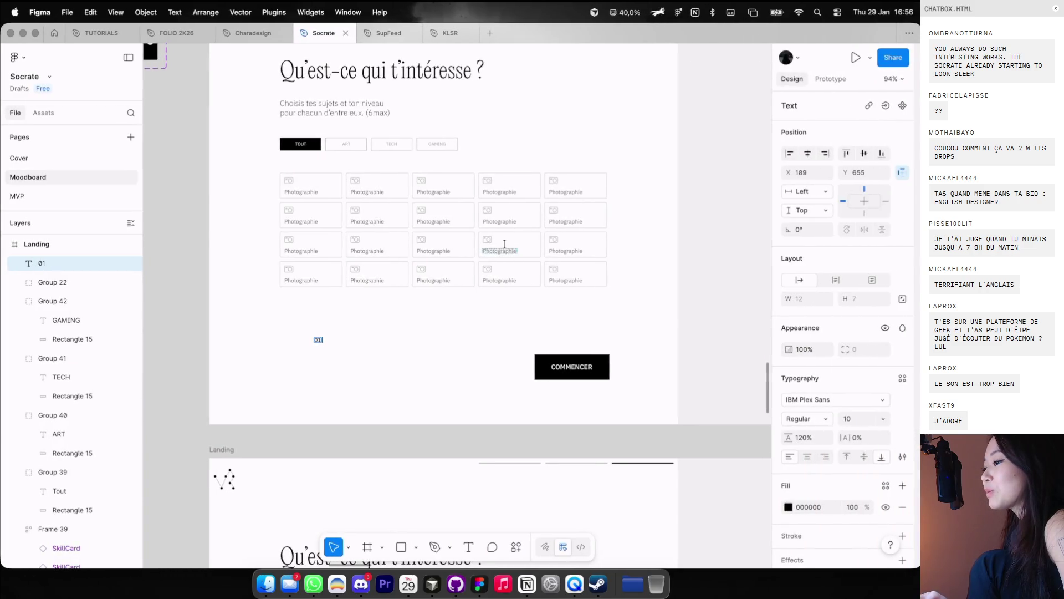
Step: Complete the counter text as '01 — 04' and move it under the grid's left edge
{"action": "scroll", "coordinate": [333, 291], "scroll_direction": "up", "scroll_amount": 5}
{"action": "type", "text": "— 03"}
{"action": "scroll", "coordinate": [321, 325], "scroll_direction": "up", "scroll_amount": 1}
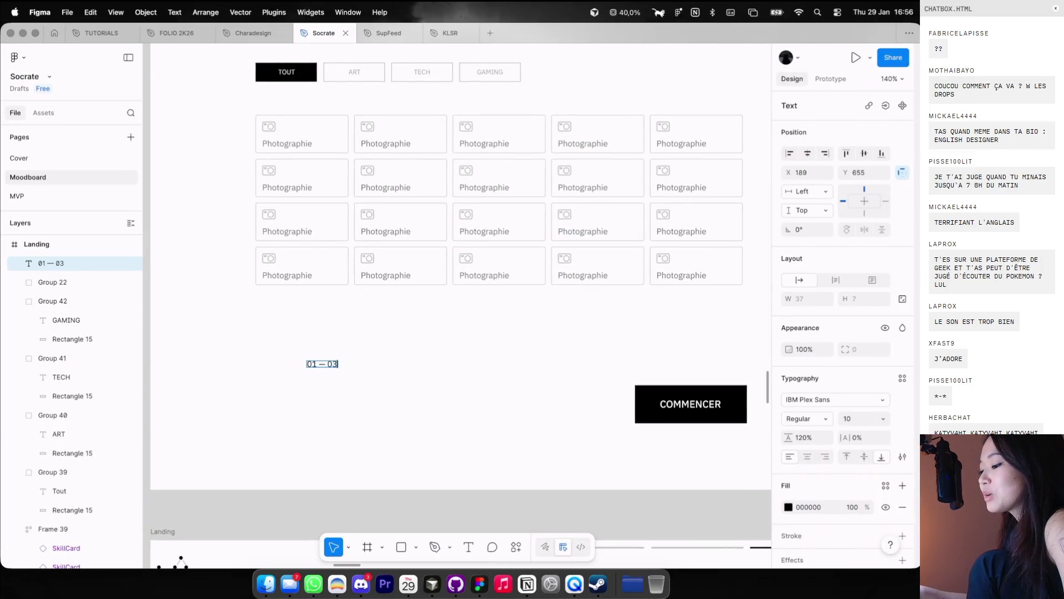
{"action": "type", "text": "04"}
{"action": "left_click", "coordinate": [319, 357]}
{"action": "left_click", "coordinate": [319, 357]}
{"action": "key", "text": "4"}
{"action": "left_click_drag", "start_coordinate": [319, 360], "coordinate": [276, 322]}
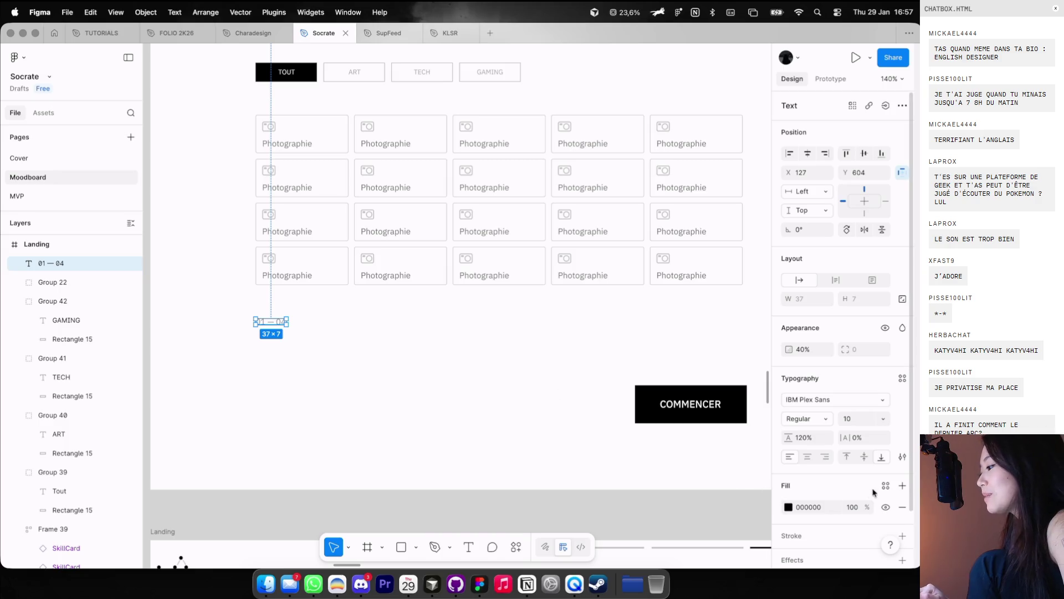
{"action": "left_click", "coordinate": [492, 373]}
Step: Restore the counter to full opacity and move the progress-bar lines down beside COMMENCER
{"action": "scroll", "coordinate": [491, 373], "scroll_direction": "down", "scroll_amount": 5}
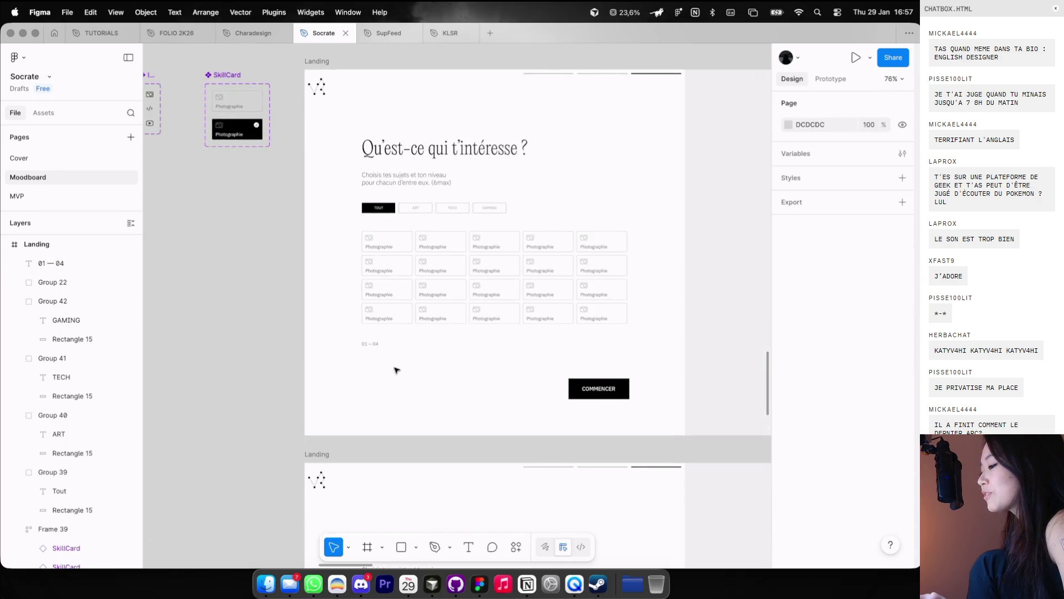
{"action": "left_click_drag", "start_coordinate": [395, 366], "coordinate": [365, 343]}
{"action": "key", "text": "0"}
{"action": "scroll", "coordinate": [369, 346], "scroll_direction": "up", "scroll_amount": 3}
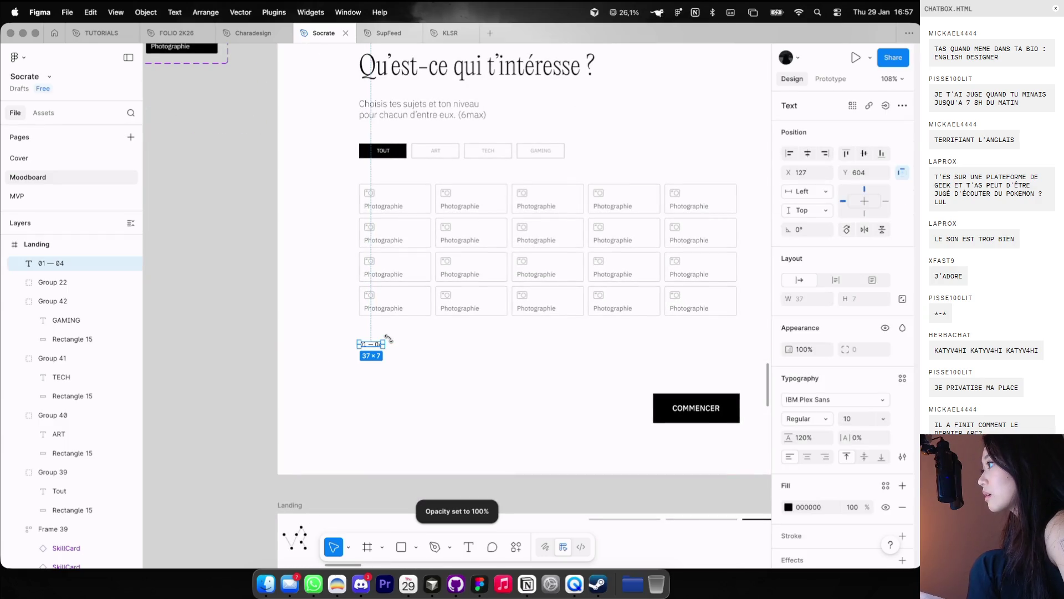
{"action": "left_click_drag", "start_coordinate": [388, 338], "coordinate": [388, 338]}
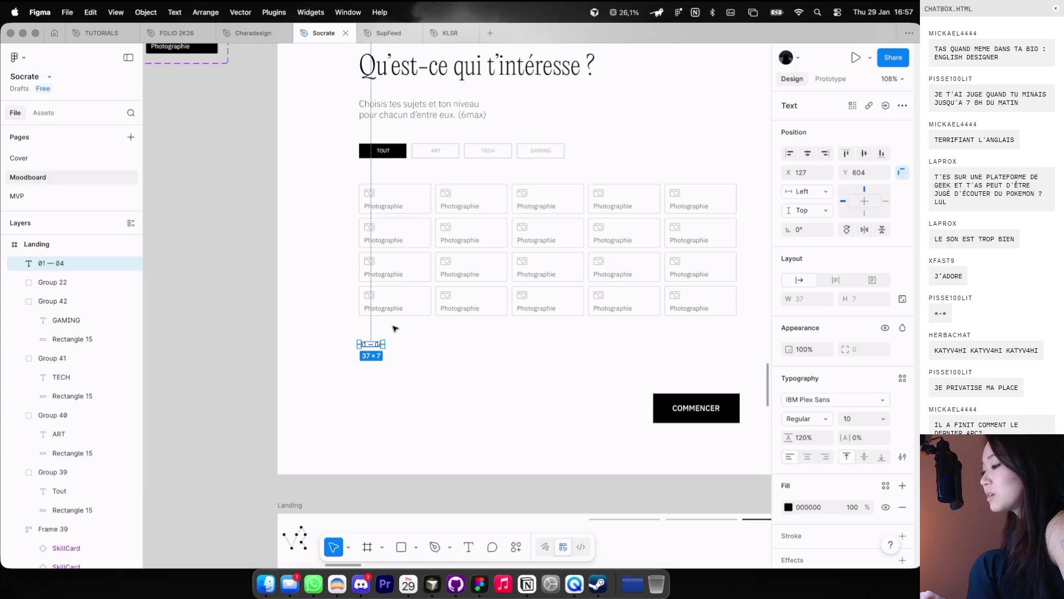
{"action": "scroll", "coordinate": [363, 306], "scroll_direction": "down", "scroll_amount": 5}
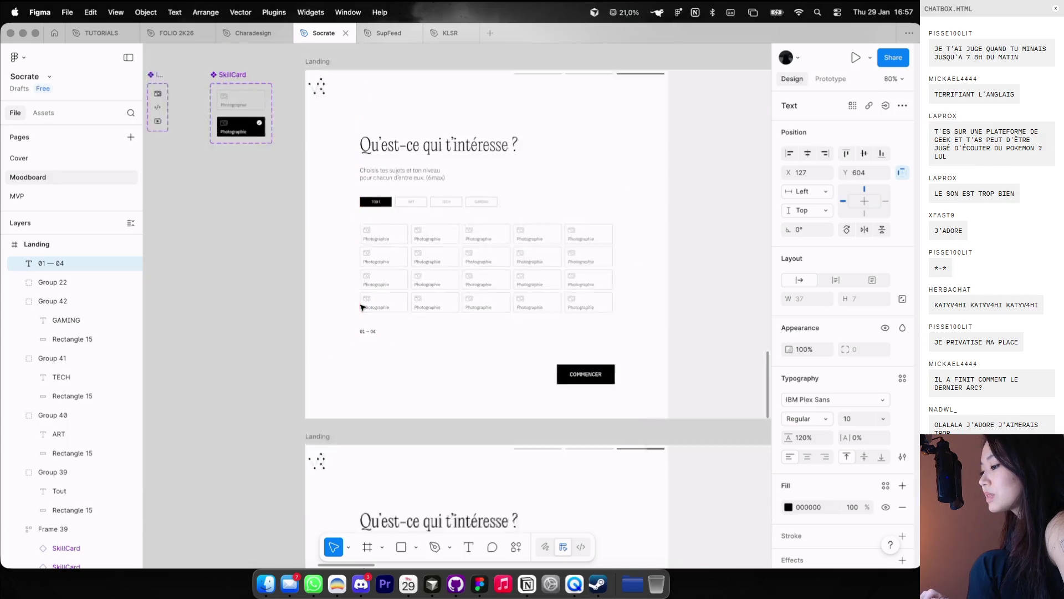
{"action": "left_click_drag", "start_coordinate": [584, 115], "coordinate": [455, 371]}
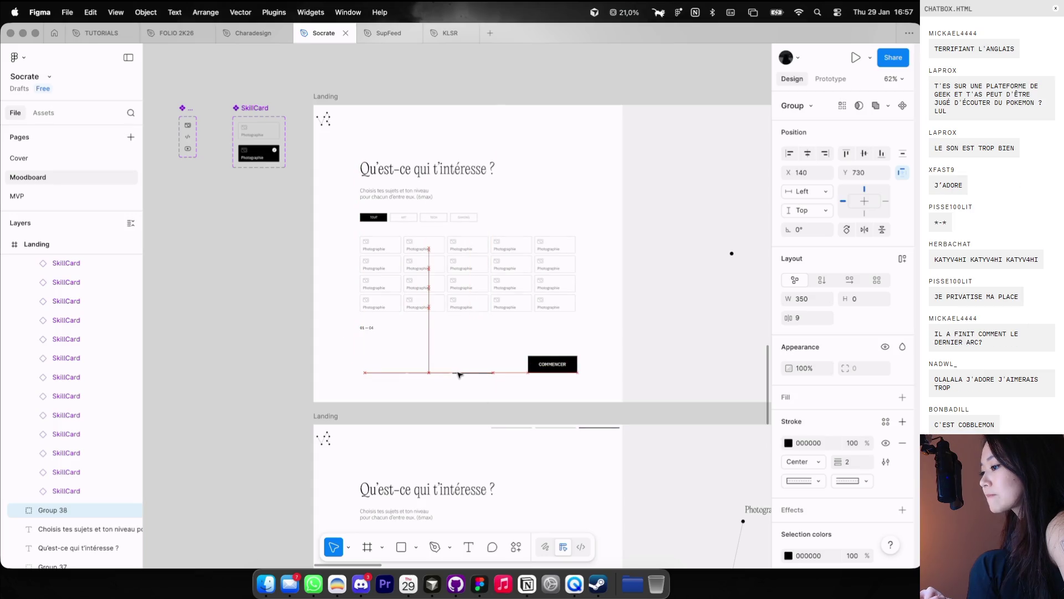
Step: Apply auto layout to the group of three progress-bar lines
{"action": "left_click", "coordinate": [461, 339]}
{"action": "scroll", "coordinate": [459, 339], "scroll_direction": "up", "scroll_amount": 2}
{"action": "left_click_drag", "start_coordinate": [333, 360], "coordinate": [516, 402]}
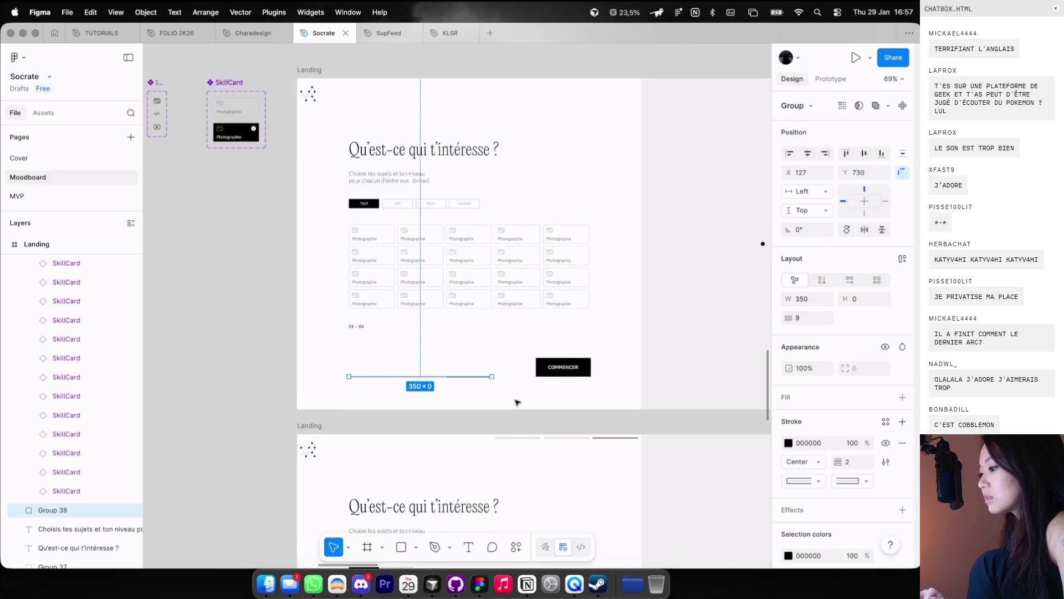
{"action": "left_click", "coordinate": [902, 259]}
Step: Move the dark progress line into the middle slot of the row
{"action": "left_click", "coordinate": [465, 339]}
{"action": "scroll", "coordinate": [440, 355], "scroll_direction": "up", "scroll_amount": 1}
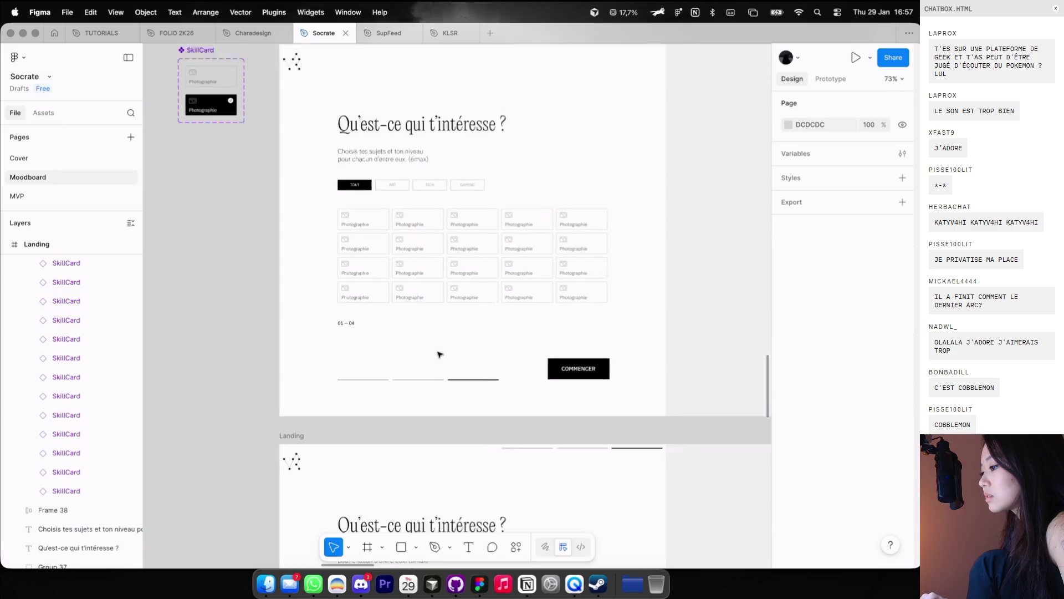
{"action": "scroll", "coordinate": [439, 354], "scroll_direction": "up", "scroll_amount": 1}
{"action": "double_click", "coordinate": [474, 382]}
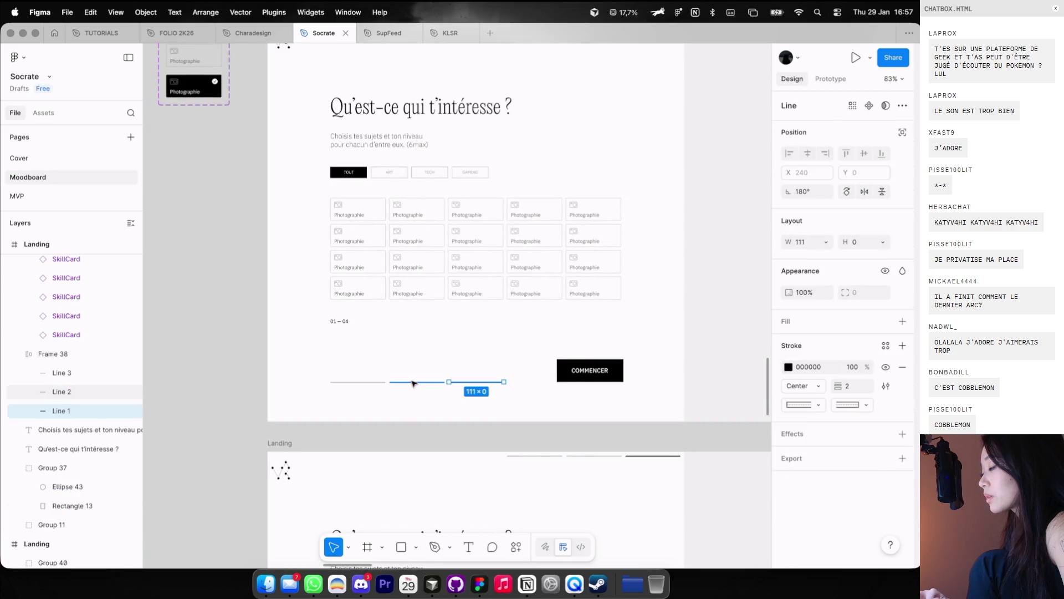
{"action": "left_click", "coordinate": [450, 344]}
{"action": "double_click", "coordinate": [466, 381]}
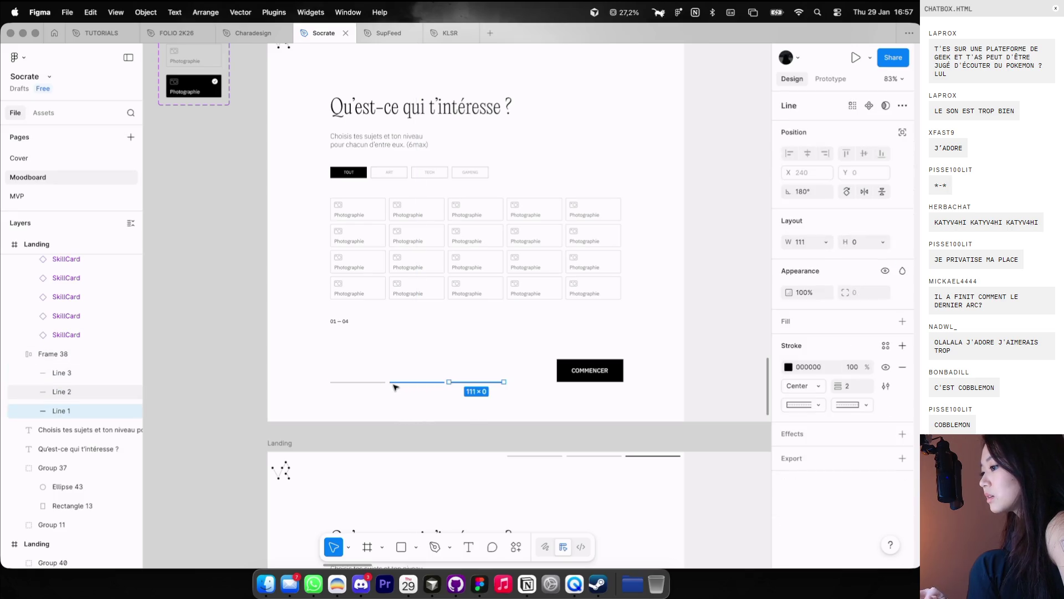
{"action": "left_click_drag", "start_coordinate": [70, 410], "coordinate": [70, 392]}
{"action": "left_click", "coordinate": [399, 349]}
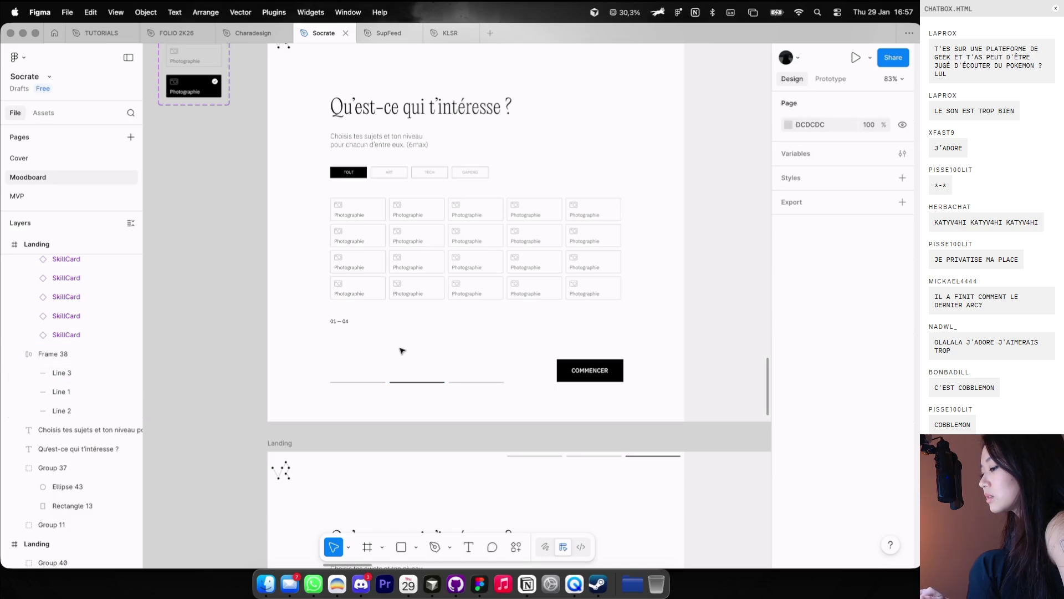
Step: Select the progress-lines frame, then the Landing page content blocks
{"action": "scroll", "coordinate": [402, 351], "scroll_direction": "down", "scroll_amount": 3}
{"action": "scroll", "coordinate": [421, 392], "scroll_direction": "up", "scroll_amount": 2}
{"action": "left_click", "coordinate": [438, 406]}
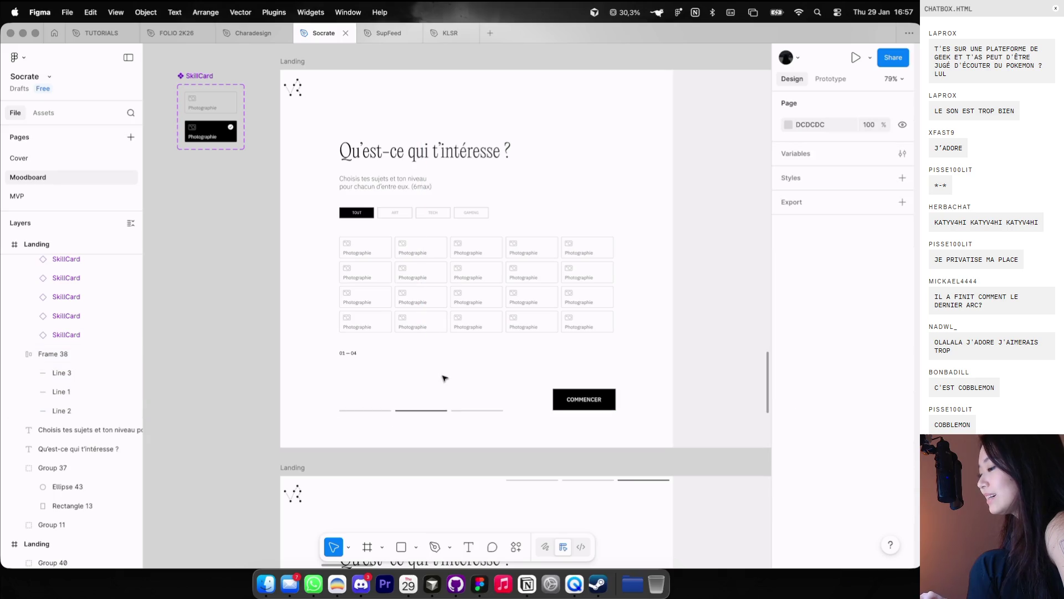
{"action": "scroll", "coordinate": [444, 378], "scroll_direction": "down", "scroll_amount": 3}
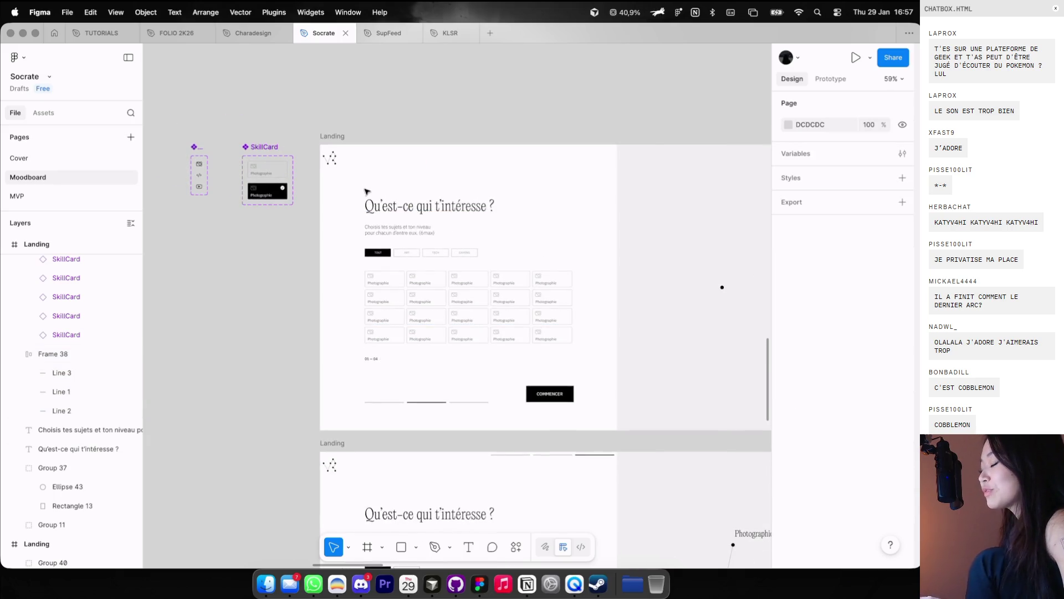
{"action": "left_click_drag", "start_coordinate": [366, 191], "coordinate": [577, 405]}
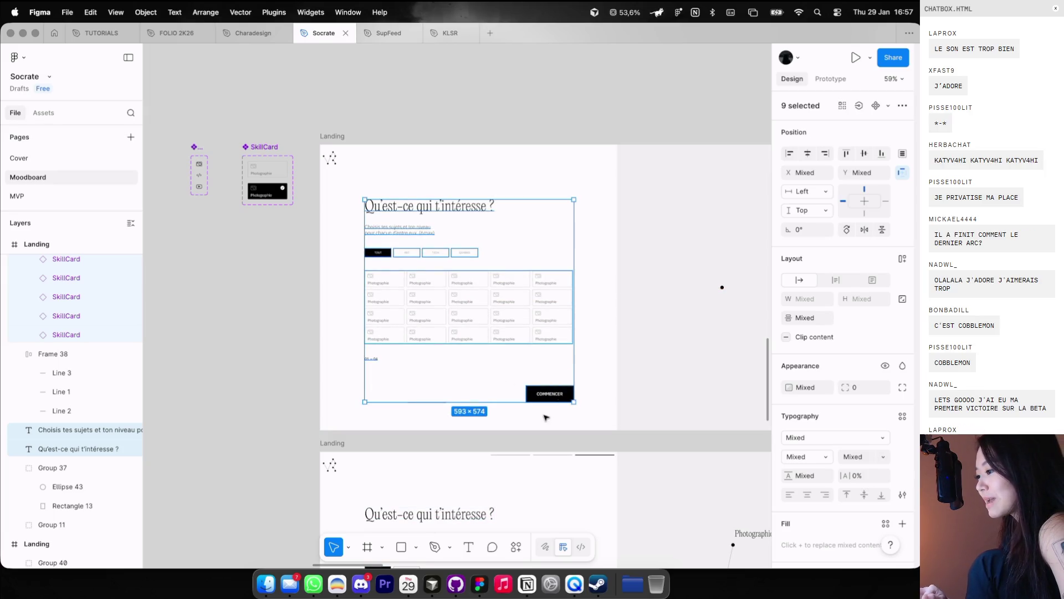
Step: Shift the Landing content blocks and the progress-lines frame up about 20 px
{"action": "left_click_drag", "start_coordinate": [545, 417], "coordinate": [362, 195]}
{"action": "left_click_drag", "start_coordinate": [423, 283], "coordinate": [424, 272]}
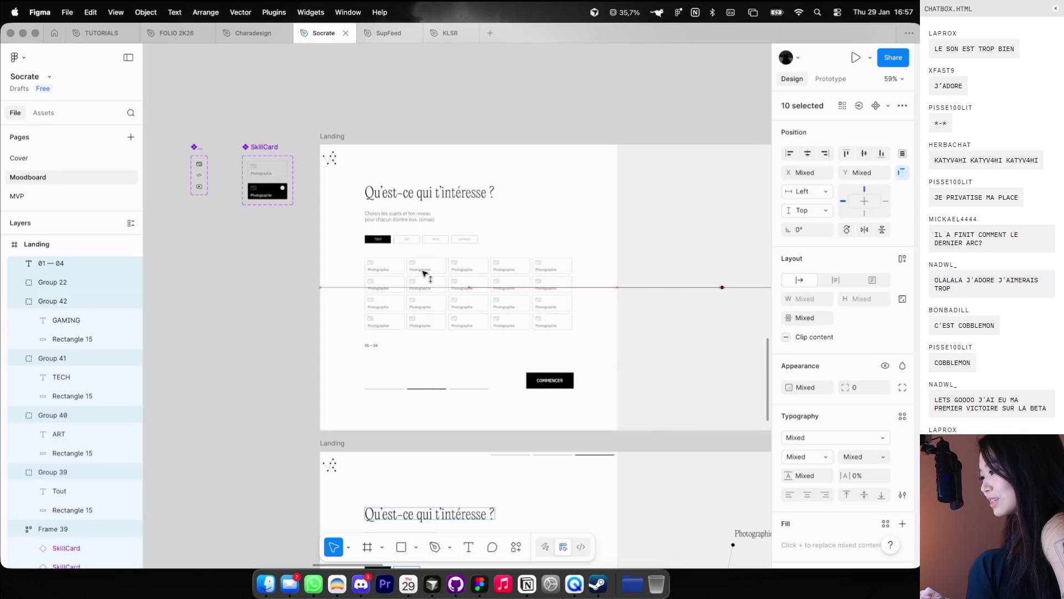
{"action": "left_click", "coordinate": [591, 207]}
{"action": "scroll", "coordinate": [410, 355], "scroll_direction": "up", "scroll_amount": 2}
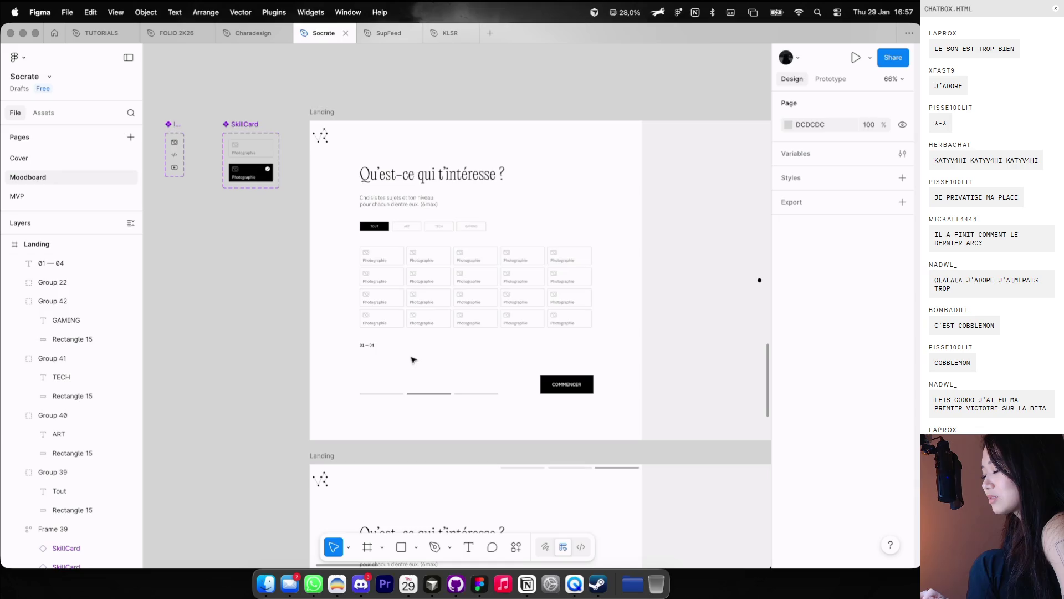
{"action": "left_click", "coordinate": [445, 394]}
{"action": "left_click_drag", "start_coordinate": [479, 392], "coordinate": [480, 393]}
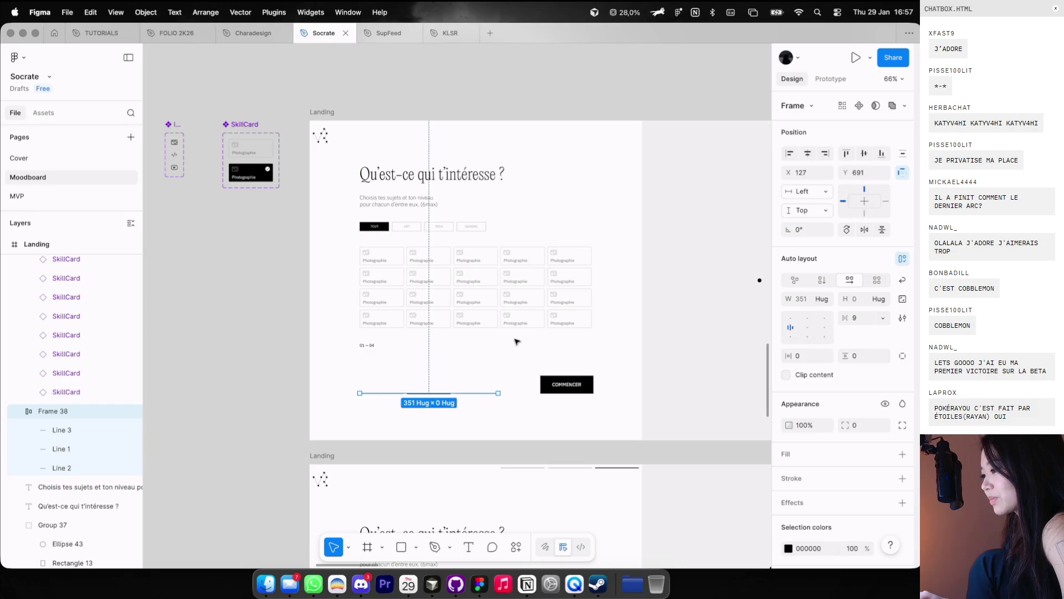
{"action": "left_click", "coordinate": [516, 340]}
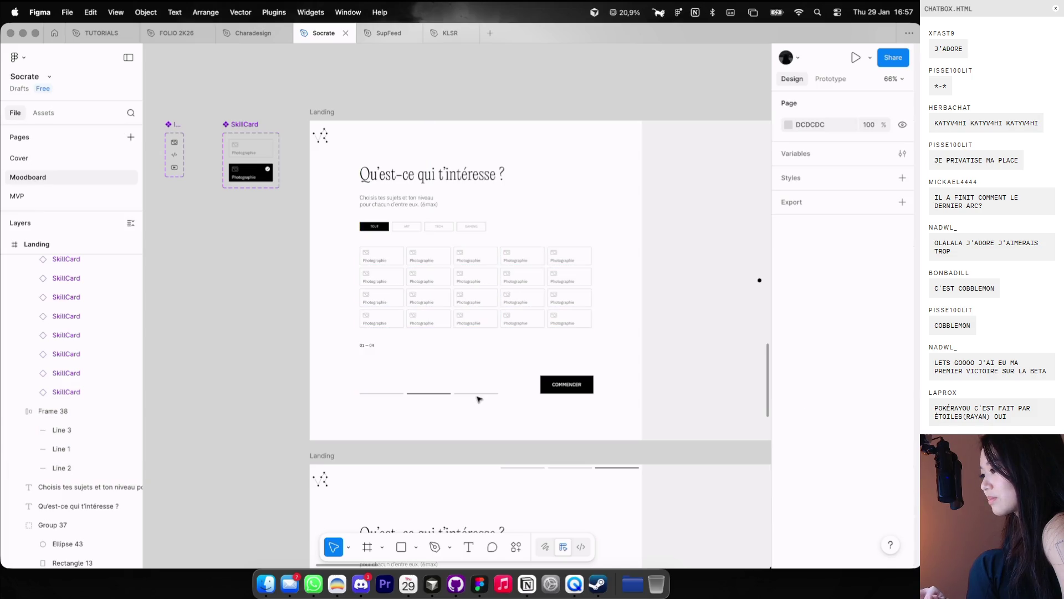
Step: Try a 48 vertical gap on the selected content blocks, then undo it
{"action": "left_click_drag", "start_coordinate": [442, 363], "coordinate": [357, 163]}
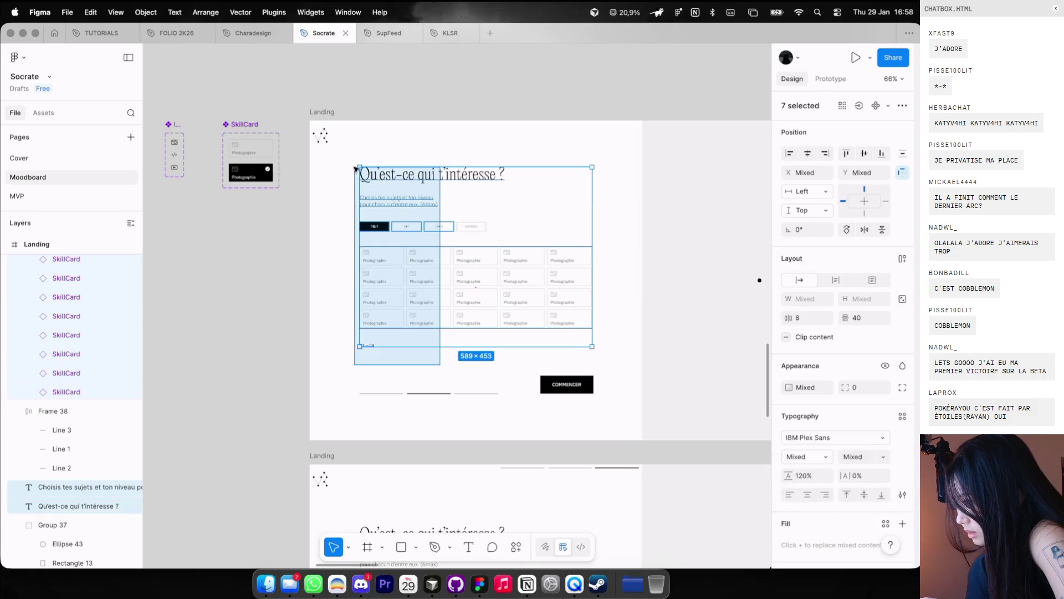
{"action": "left_click", "coordinate": [858, 317]}
{"action": "type", "text": "8"}
{"action": "key", "text": "Return"}
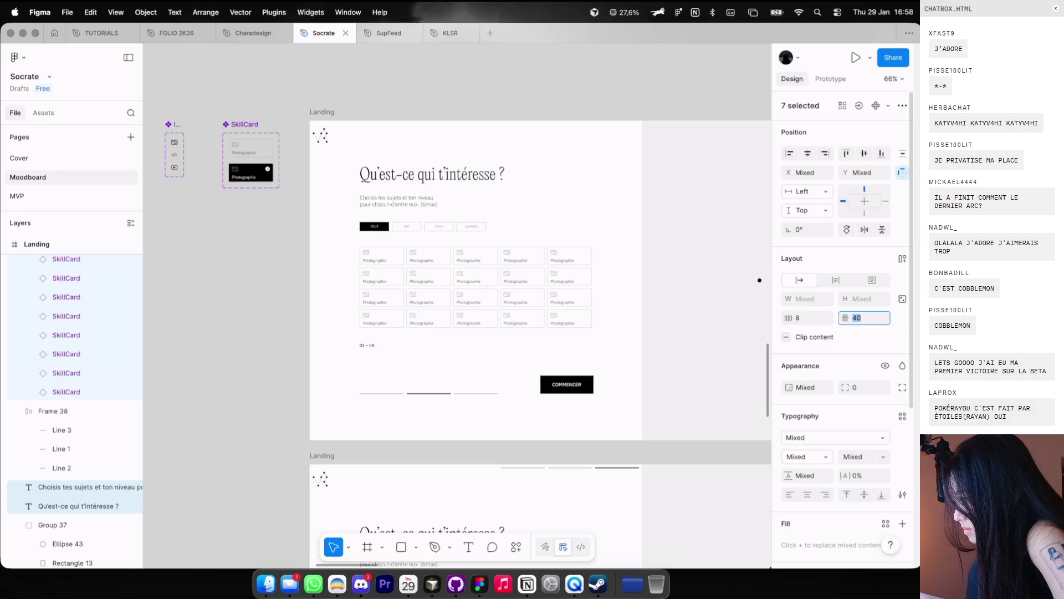
{"action": "key", "text": "ctrl+z"}
{"action": "key", "text": "ctrl+z"}
{"action": "key", "text": "ctrl+z"}
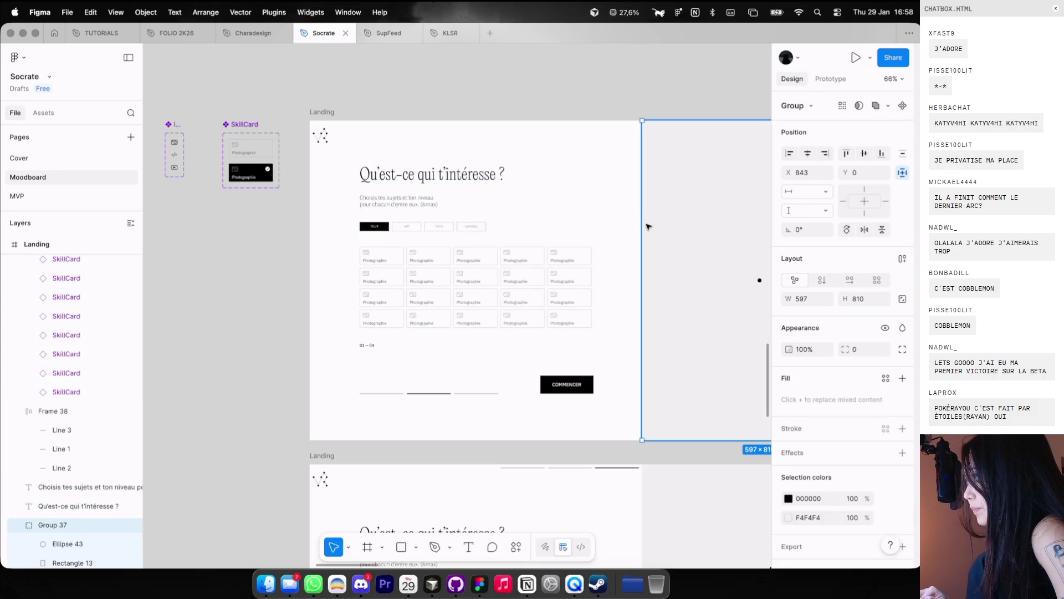
Step: Group heading, subtitle, tabs, card grid and counter into a vertical auto-layout frame with gap 40
{"action": "left_click", "coordinate": [458, 235]}
{"action": "scroll", "coordinate": [375, 335], "scroll_direction": "up", "scroll_amount": 3}
{"action": "key", "text": "super+f"}
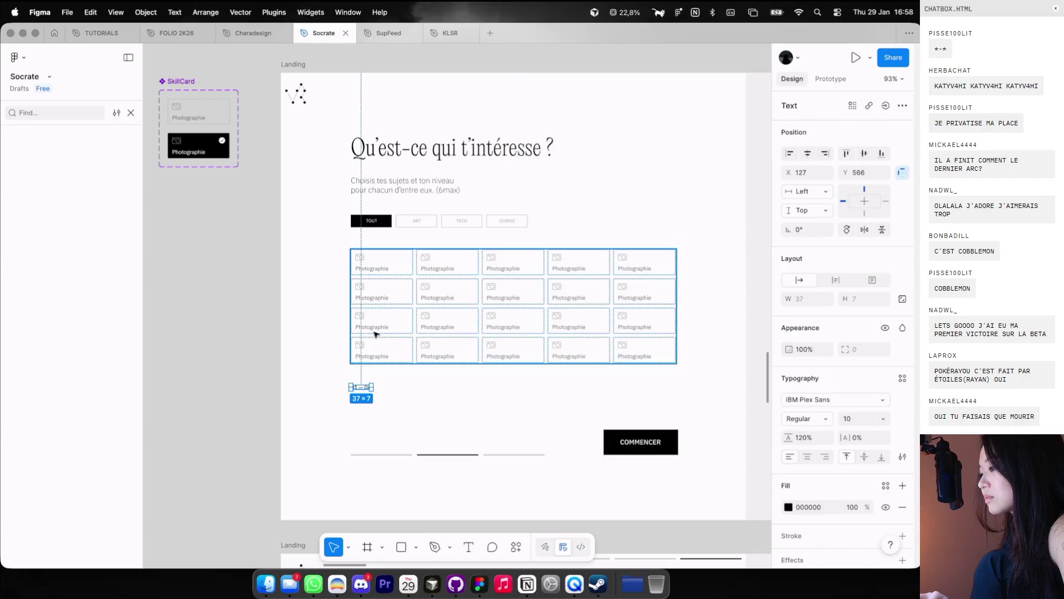
{"action": "left_click", "coordinate": [372, 222], "text": "shift"}
{"action": "left_click", "coordinate": [388, 186], "text": "shift"}
{"action": "left_click", "coordinate": [388, 148], "text": "shift"}
{"action": "key", "text": "super+g"}
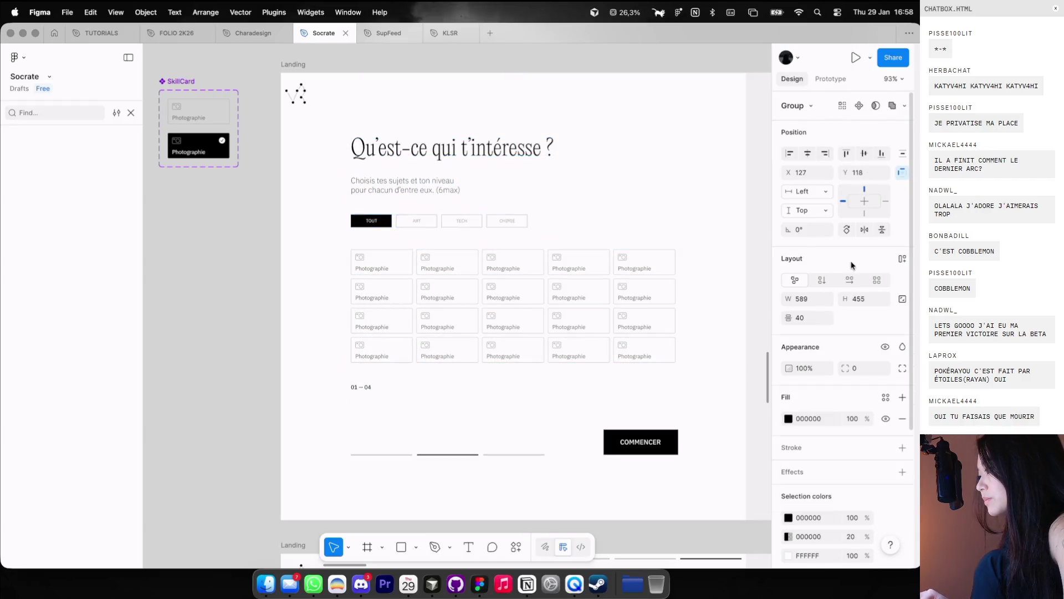
{"action": "left_click", "coordinate": [901, 258]}
{"action": "left_click", "coordinate": [857, 317]}
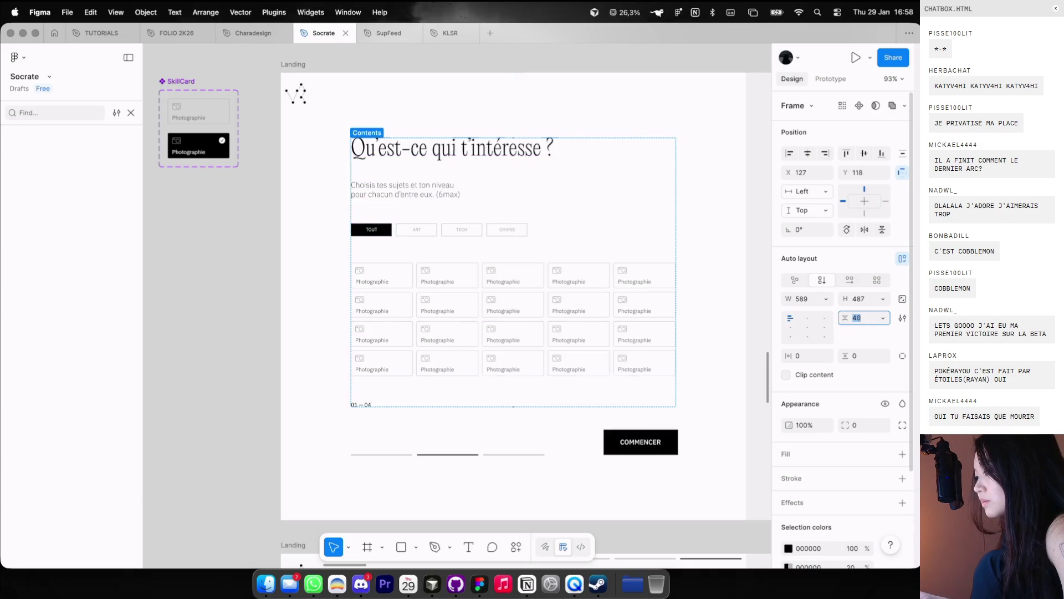
{"action": "type", "text": "40"}
{"action": "key", "text": "Return"}
Step: Nudge the Contents frame up about 8 px
{"action": "left_click", "coordinate": [504, 434]}
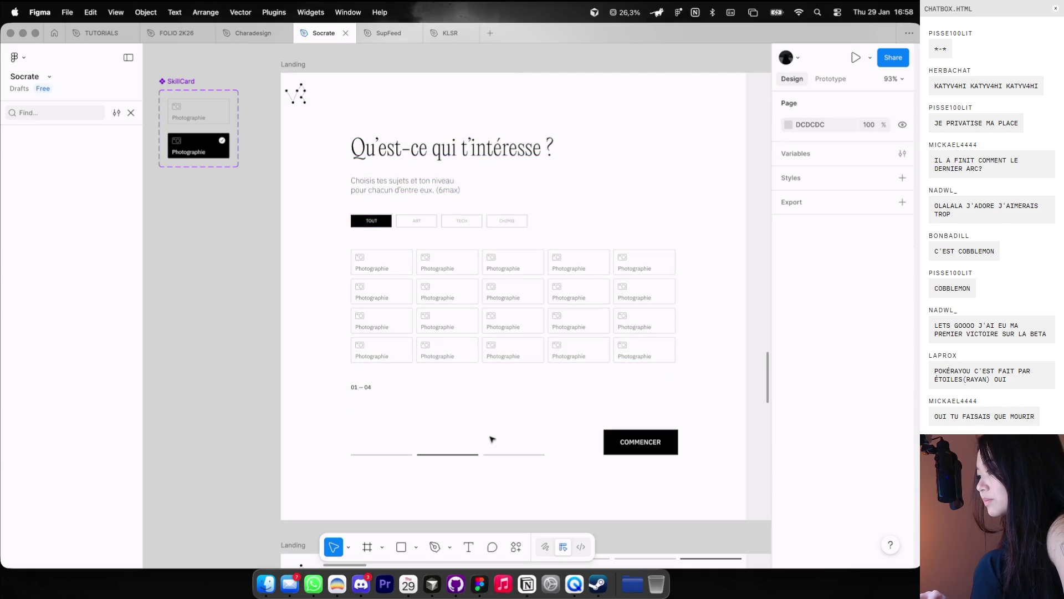
{"action": "left_click", "coordinate": [441, 331]}
{"action": "left_click_drag", "start_coordinate": [442, 331], "coordinate": [441, 327]}
{"action": "left_click", "coordinate": [521, 404]}
{"action": "left_click", "coordinate": [610, 439]}
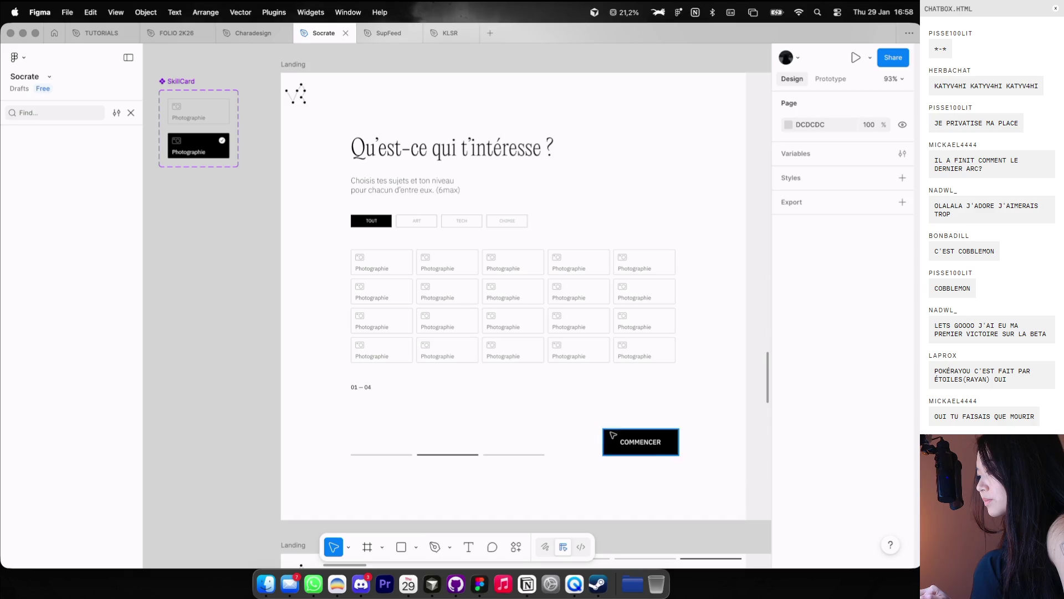
{"action": "scroll", "coordinate": [490, 443], "scroll_direction": "down", "scroll_amount": 5}
{"action": "left_click", "coordinate": [491, 448]}
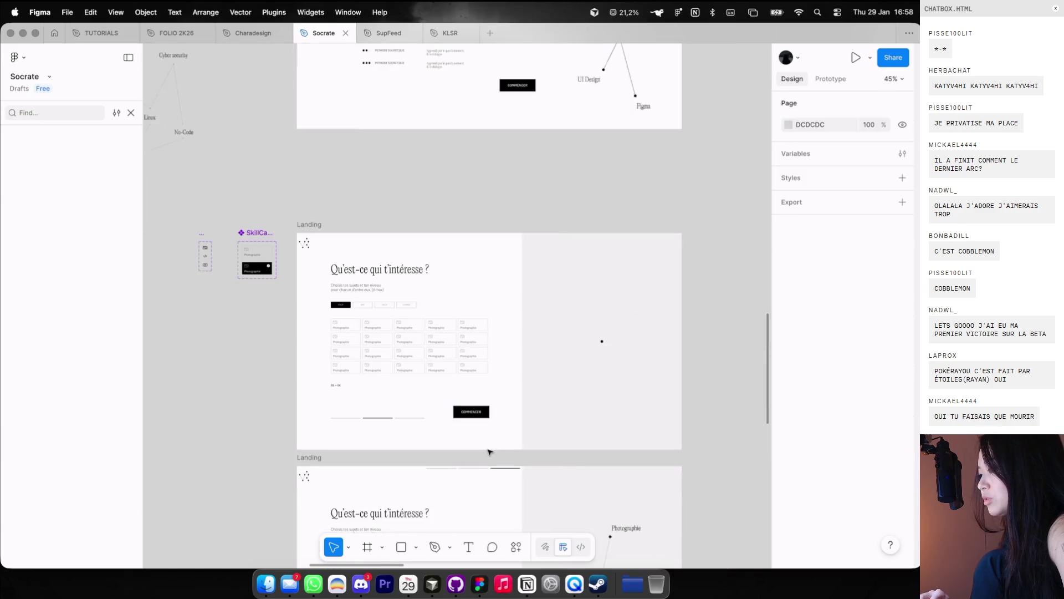
Step: Change the COMMENCER button label to 'SUIVANT →' with font size 10
{"action": "scroll", "coordinate": [490, 451], "scroll_direction": "up", "scroll_amount": 3}
{"action": "scroll", "coordinate": [499, 388], "scroll_direction": "up", "scroll_amount": 3}
{"action": "left_click", "coordinate": [506, 385]}
{"action": "double_click", "coordinate": [506, 384]}
{"action": "type", "text": "CONTINUER"}
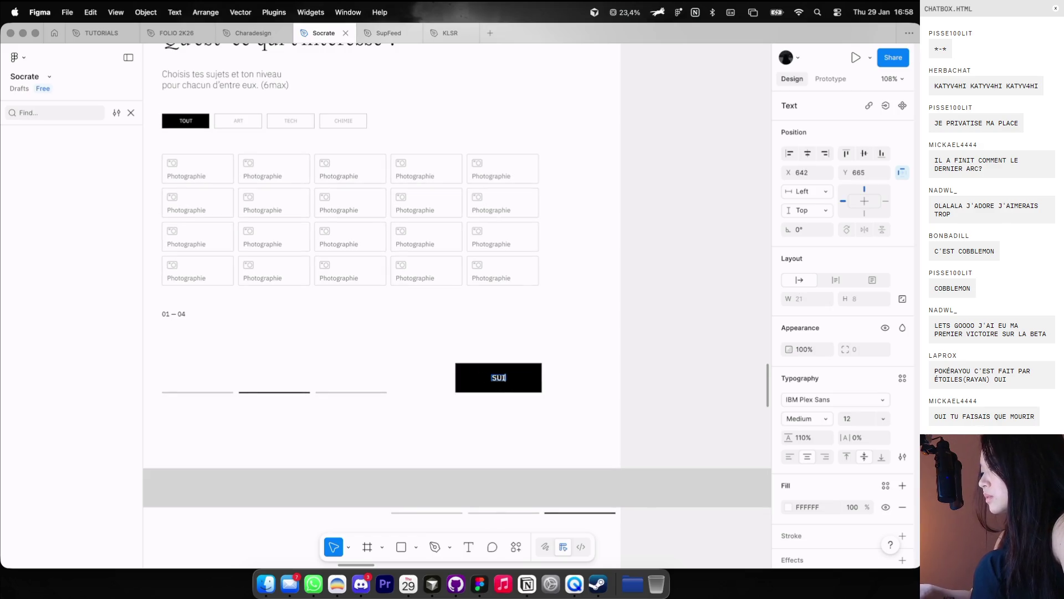
{"action": "key", "text": "Escape"}
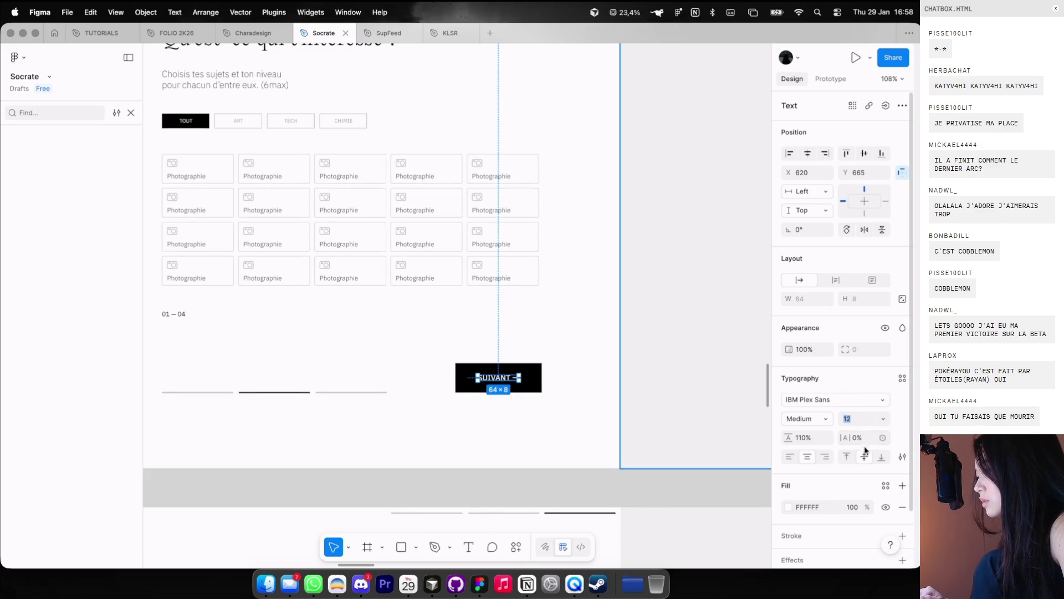
{"action": "type", "text": "10"}
{"action": "key", "text": "Return"}
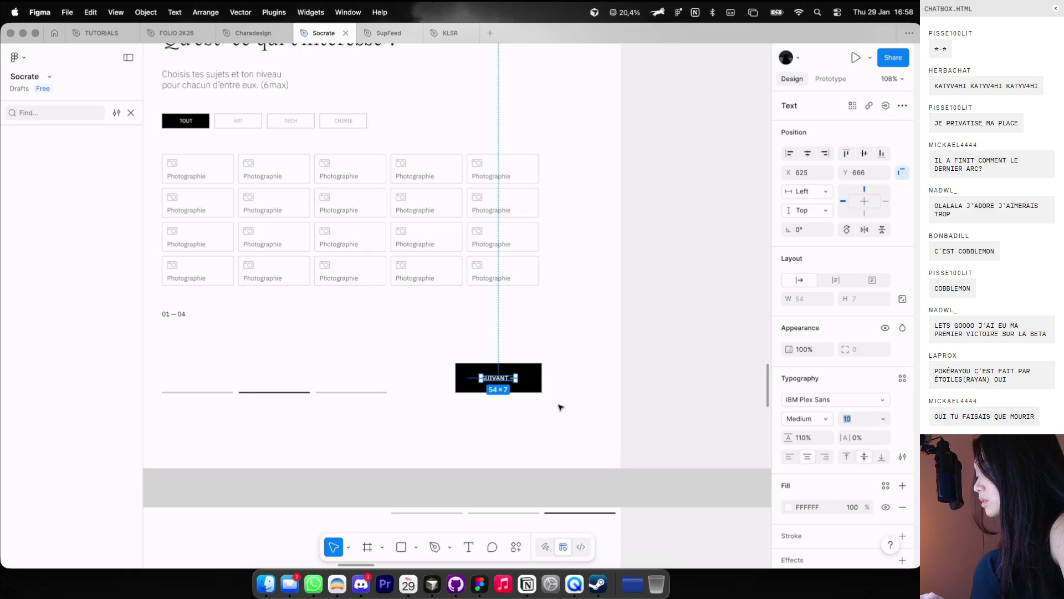
{"action": "left_click", "coordinate": [564, 406]}
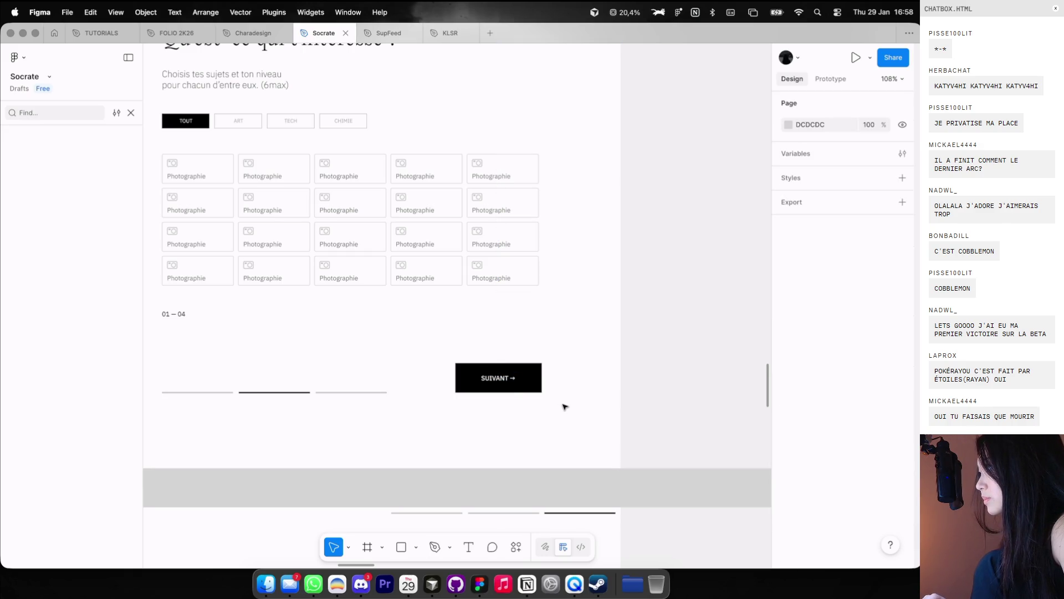
{"action": "scroll", "coordinate": [564, 406], "scroll_direction": "down", "scroll_amount": 3}
{"action": "scroll", "coordinate": [564, 406], "scroll_direction": "down", "scroll_amount": 1}
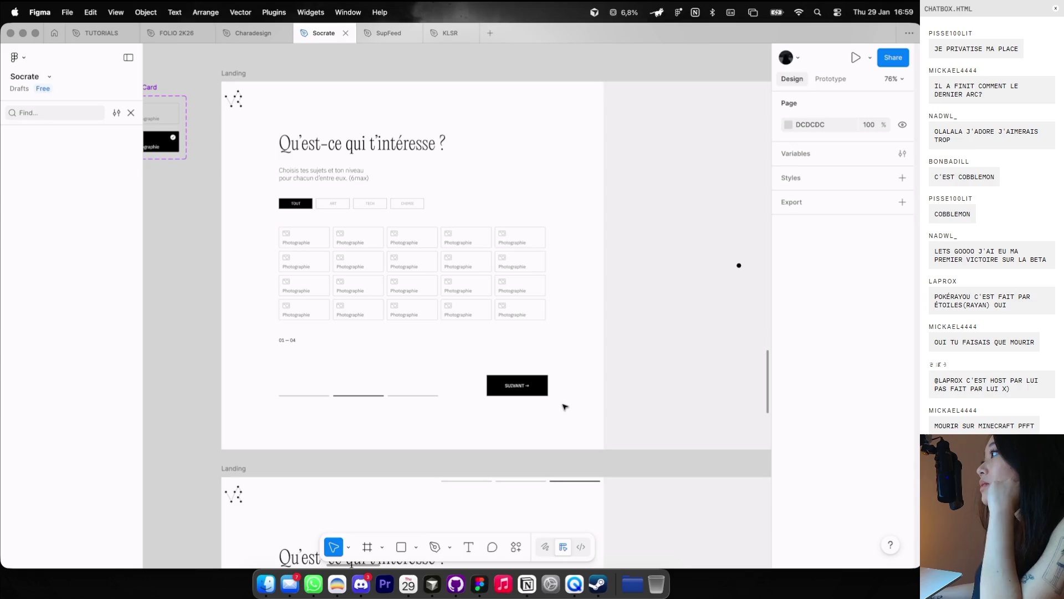
Step: Turn on the Landing frame's layout grid guides with Ctrl+G
{"action": "scroll", "coordinate": [566, 348], "scroll_direction": "down", "scroll_amount": 1}
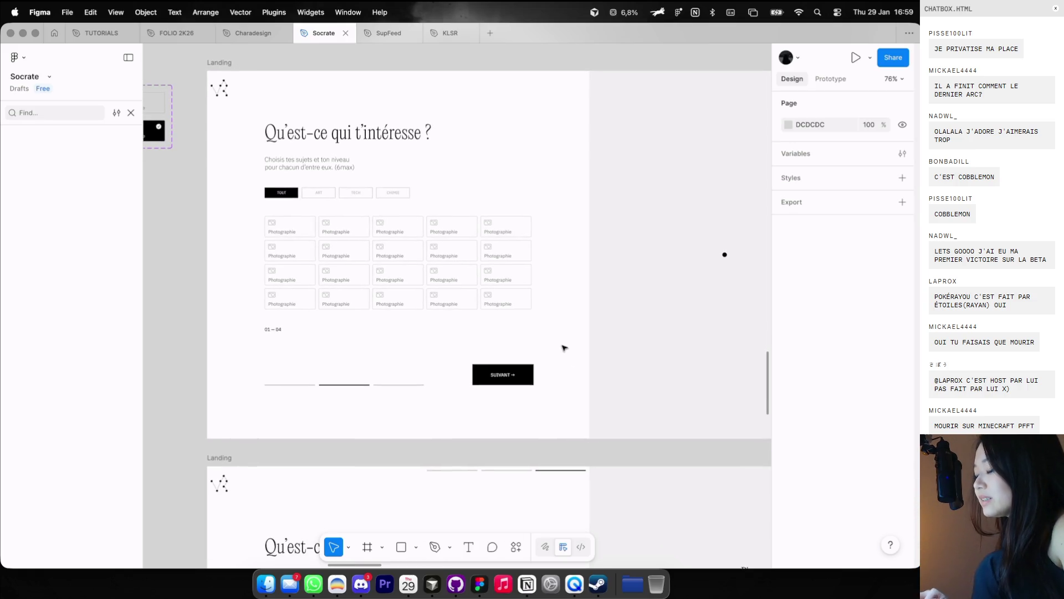
{"action": "scroll", "coordinate": [452, 363], "scroll_direction": "up", "scroll_amount": 2}
{"action": "key", "text": "ctrl+g"}
{"action": "scroll", "coordinate": [492, 378], "scroll_direction": "up", "scroll_amount": 2}
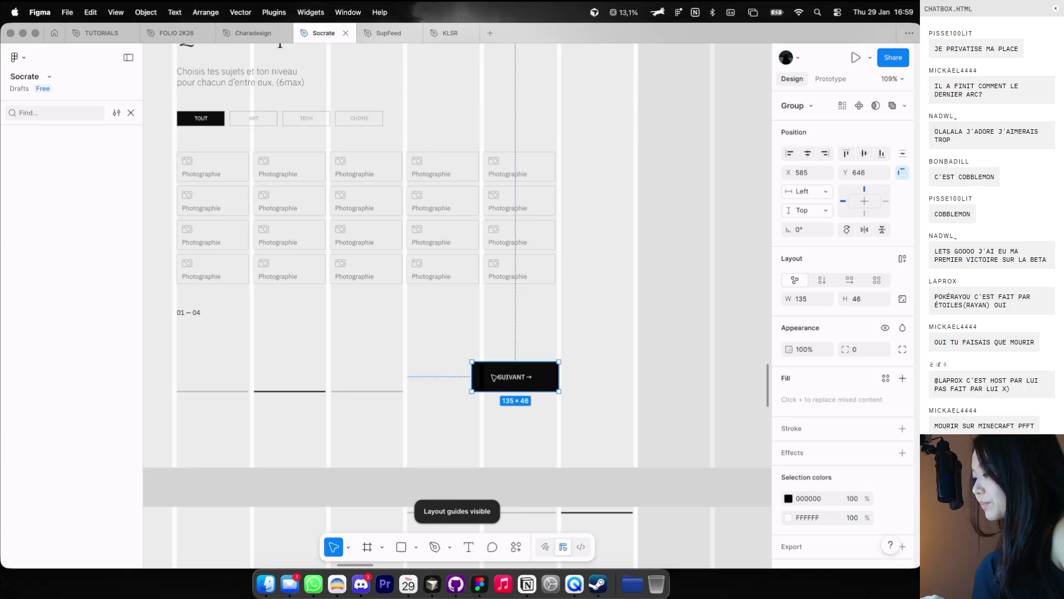
Step: Resize the SUIVANT button to 123 wide by 36 high and nudge it slightly right
{"action": "double_click", "coordinate": [502, 377]}
{"action": "scroll", "coordinate": [514, 363], "scroll_direction": "up", "scroll_amount": 3}
{"action": "left_click_drag", "start_coordinate": [514, 361], "coordinate": [514, 361]}
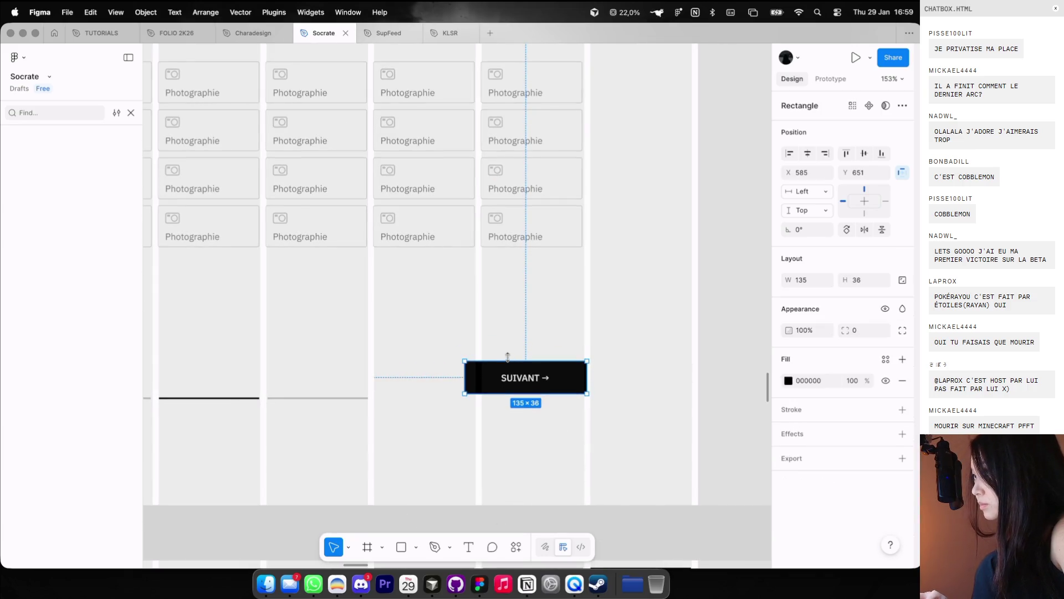
{"action": "scroll", "coordinate": [507, 356], "scroll_direction": "up", "scroll_amount": 2}
{"action": "left_click_drag", "start_coordinate": [456, 382], "coordinate": [502, 393]}
{"action": "left_click", "coordinate": [466, 446]}
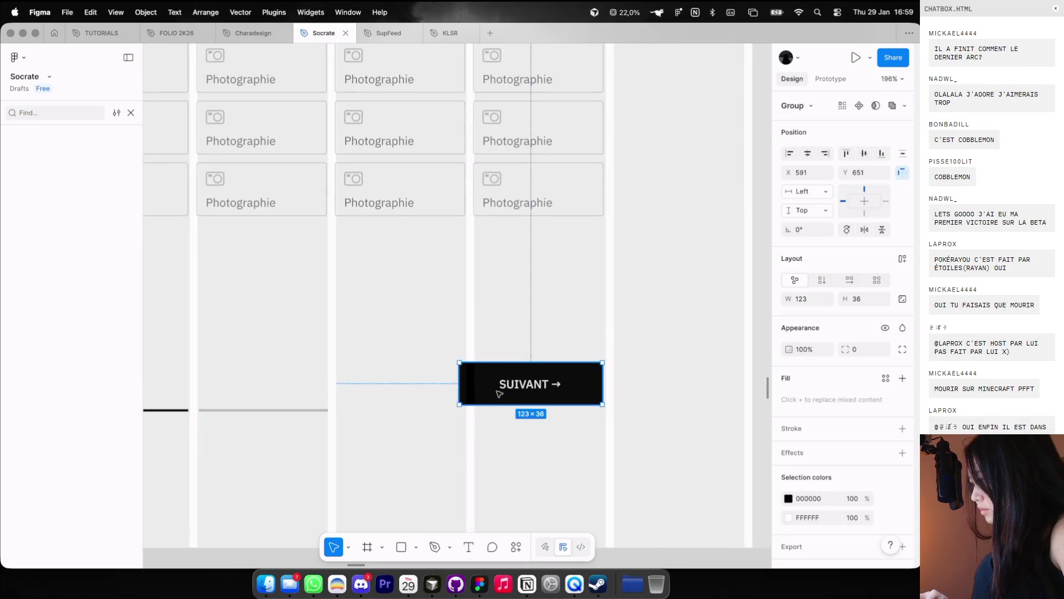
Step: Move the progress bars level with SUIVANT's bottom edge and hide the layout guides
{"action": "scroll", "coordinate": [499, 393], "scroll_direction": "down", "scroll_amount": 5}
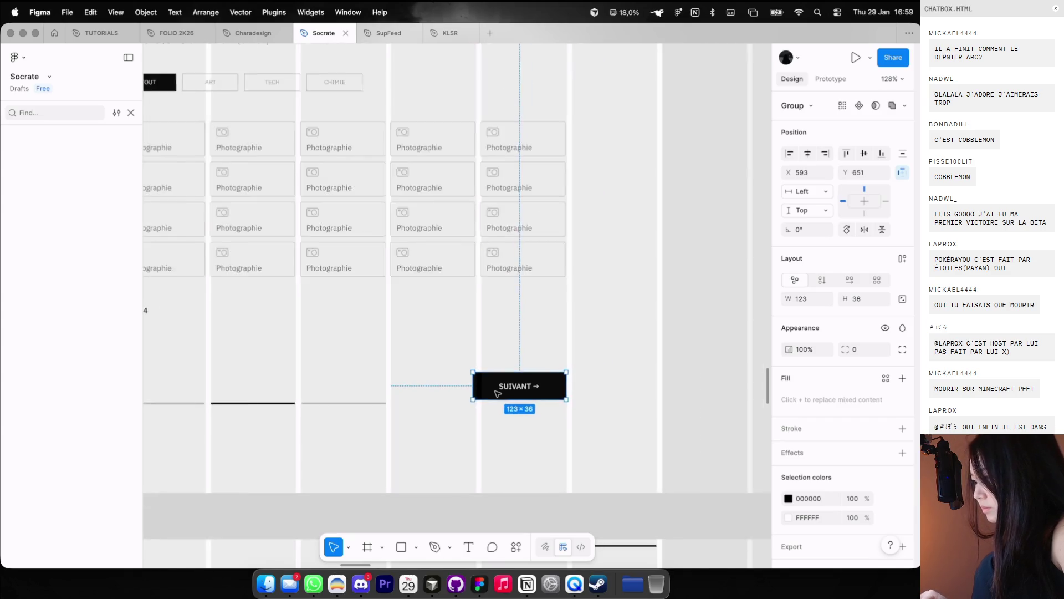
{"action": "left_click", "coordinate": [472, 399]}
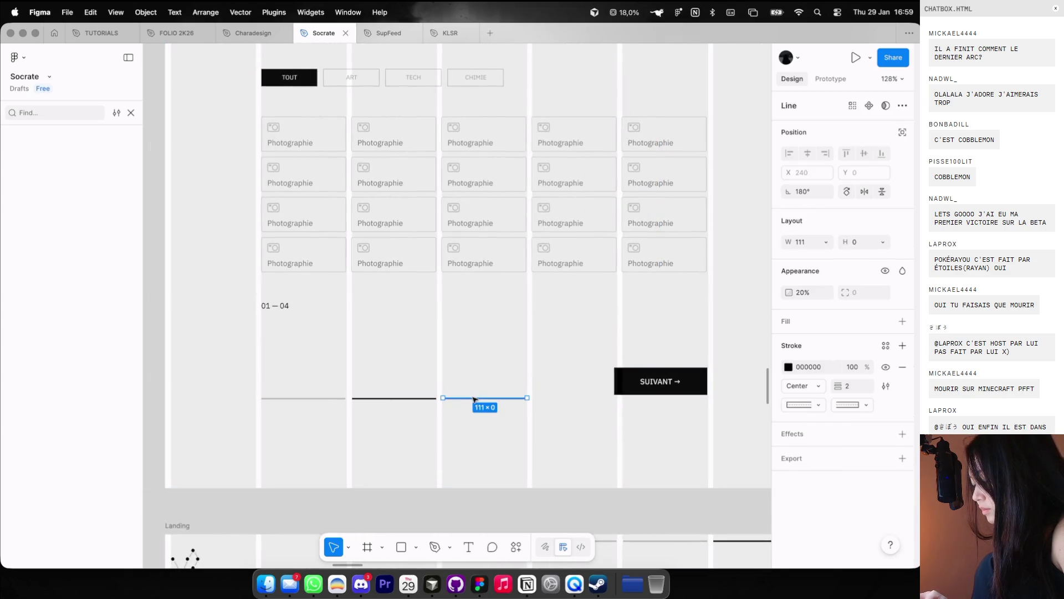
{"action": "left_click", "coordinate": [454, 403]}
{"action": "left_click_drag", "start_coordinate": [453, 402], "coordinate": [453, 386]}
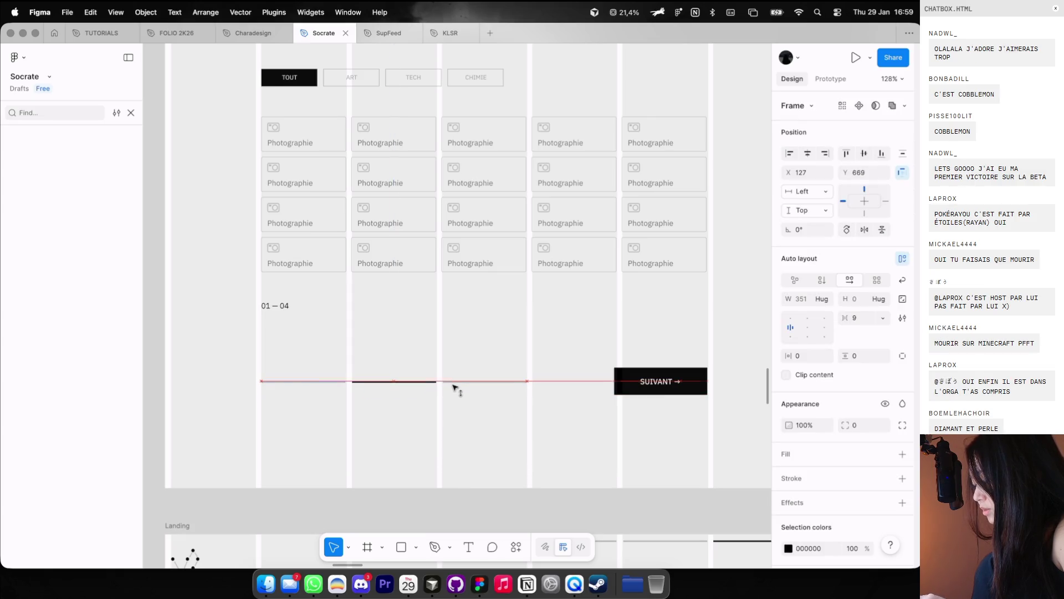
{"action": "key", "text": "shift+g"}
{"action": "scroll", "coordinate": [481, 415], "scroll_direction": "down", "scroll_amount": 3}
{"action": "left_click", "coordinate": [618, 384]}
Step: Make the progress bars and SUIVANT button a horizontal auto-layout row aligned to the bottom
{"action": "left_click", "coordinate": [850, 280]}
{"action": "scroll", "coordinate": [517, 429], "scroll_direction": "down", "scroll_amount": 5}
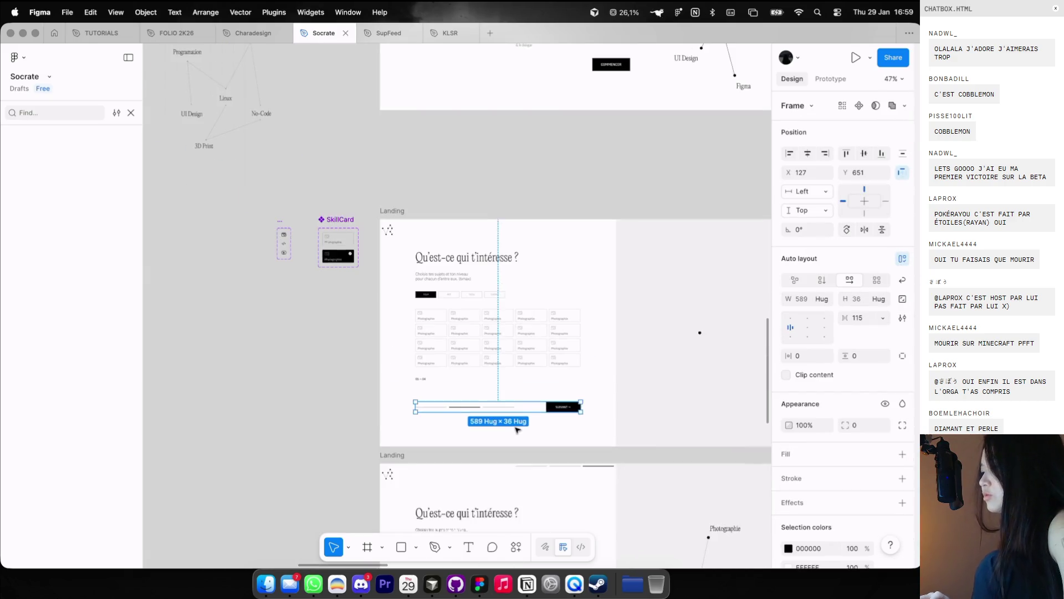
{"action": "left_click", "coordinate": [814, 338]}
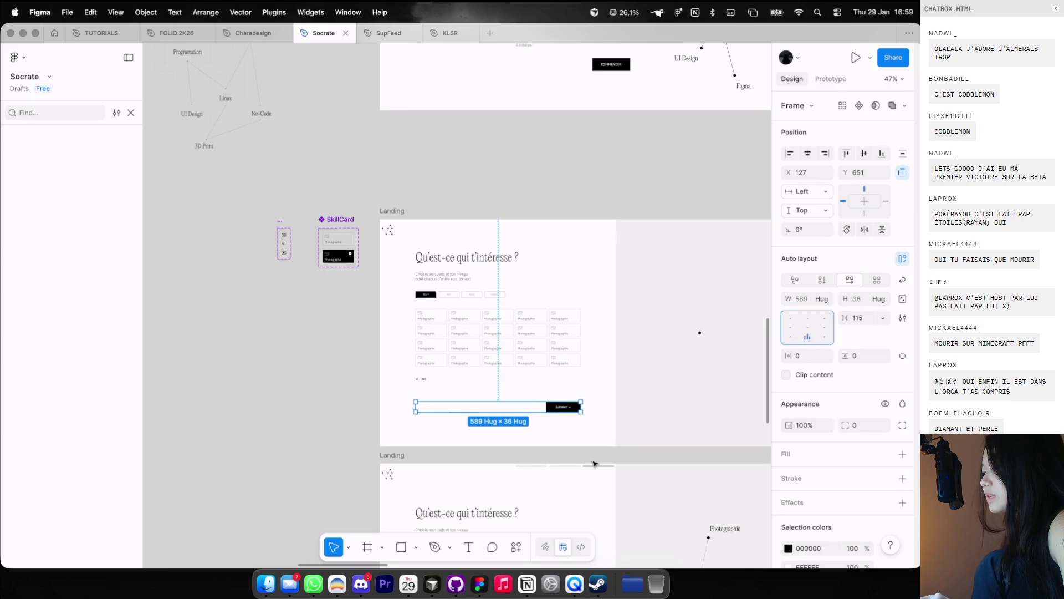
{"action": "left_click", "coordinate": [594, 463]}
{"action": "scroll", "coordinate": [594, 463], "scroll_direction": "up", "scroll_amount": 2}
Step: Delete the SUIVANT button, then undo to restore it with the progress bars
{"action": "left_click", "coordinate": [562, 409]}
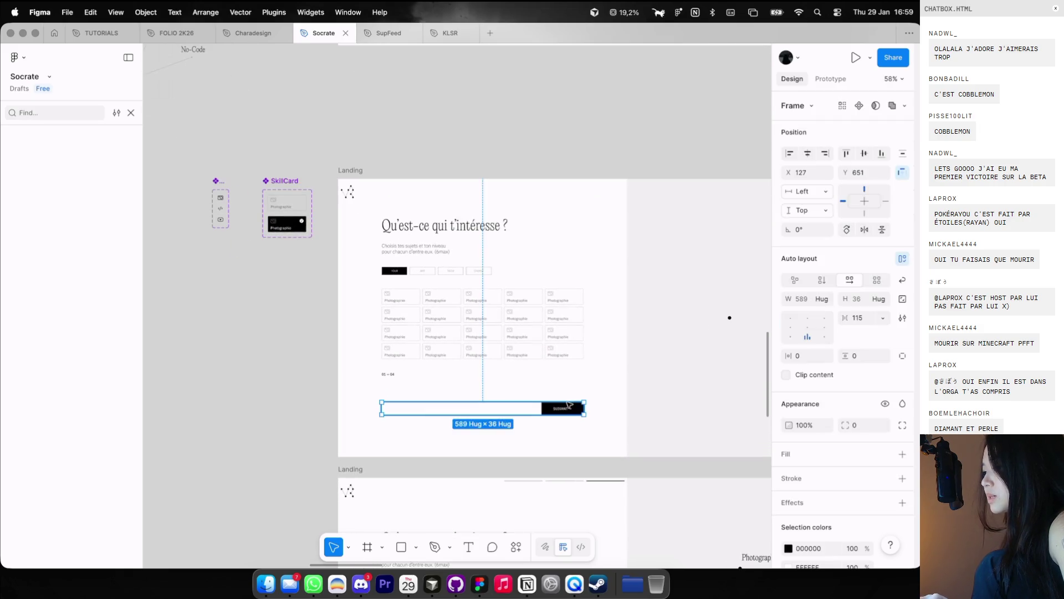
{"action": "key", "text": "Delete"}
{"action": "key", "text": "ctrl+z"}
{"action": "left_click", "coordinate": [483, 406]}
{"action": "key", "text": "Delete"}
{"action": "left_click", "coordinate": [481, 348]}
{"action": "key", "text": "ctrl+z"}
Step: Select the content frame in the first Landing frame
{"action": "left_click", "coordinate": [482, 309]}
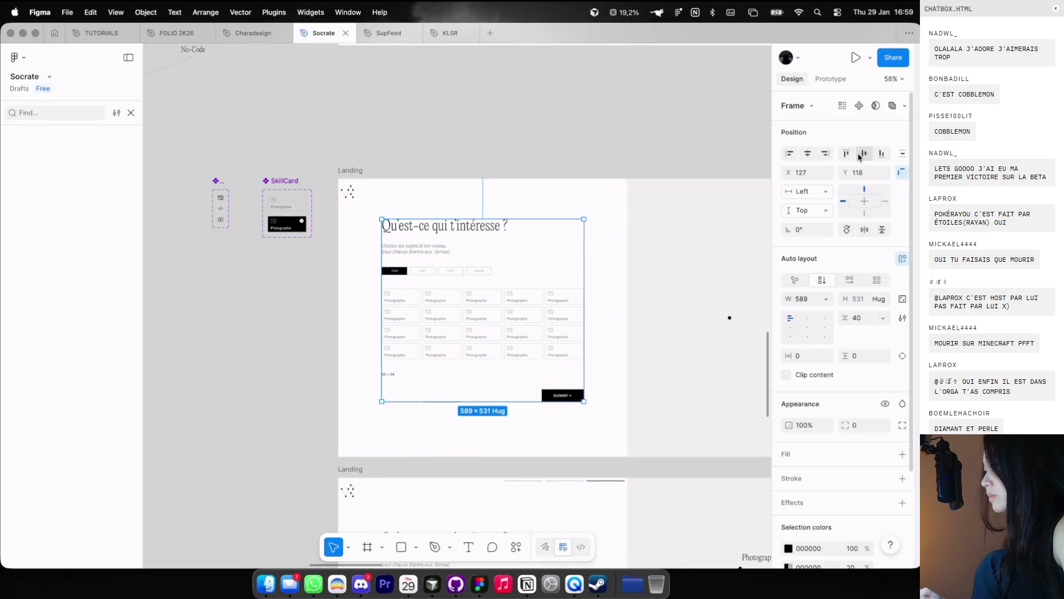
{"action": "left_click", "coordinate": [620, 126]}
{"action": "scroll", "coordinate": [620, 127], "scroll_direction": "down", "scroll_amount": 3}
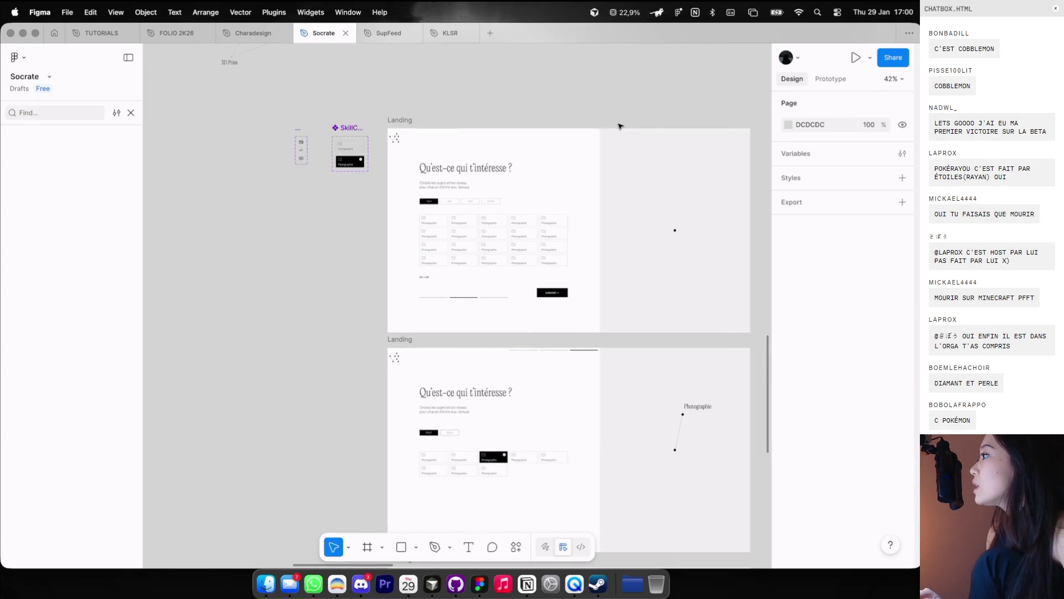
{"action": "scroll", "coordinate": [581, 174], "scroll_direction": "up", "scroll_amount": 5}
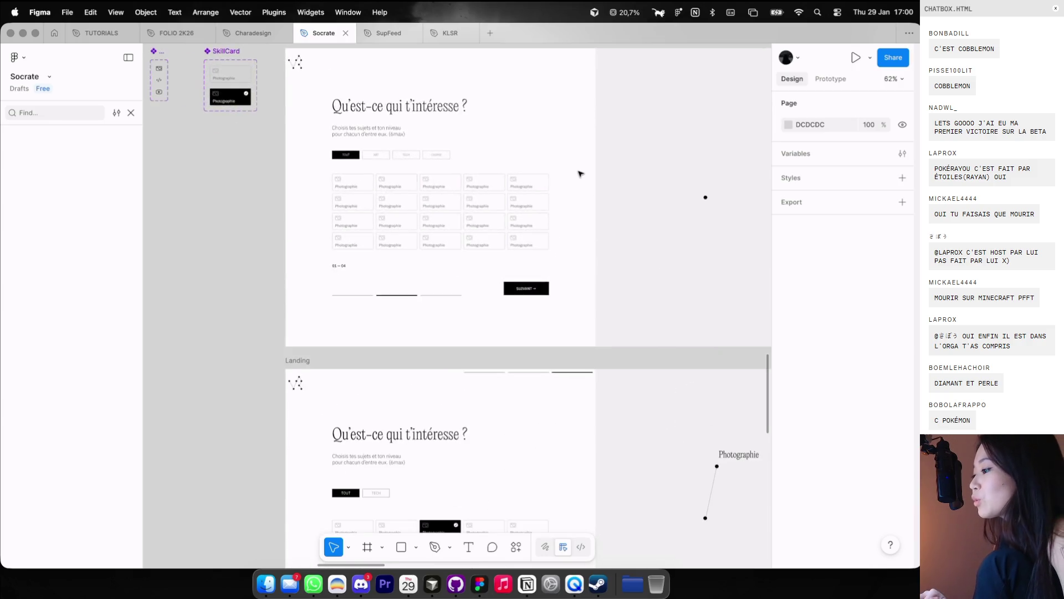
{"action": "scroll", "coordinate": [580, 174], "scroll_direction": "down", "scroll_amount": 5}
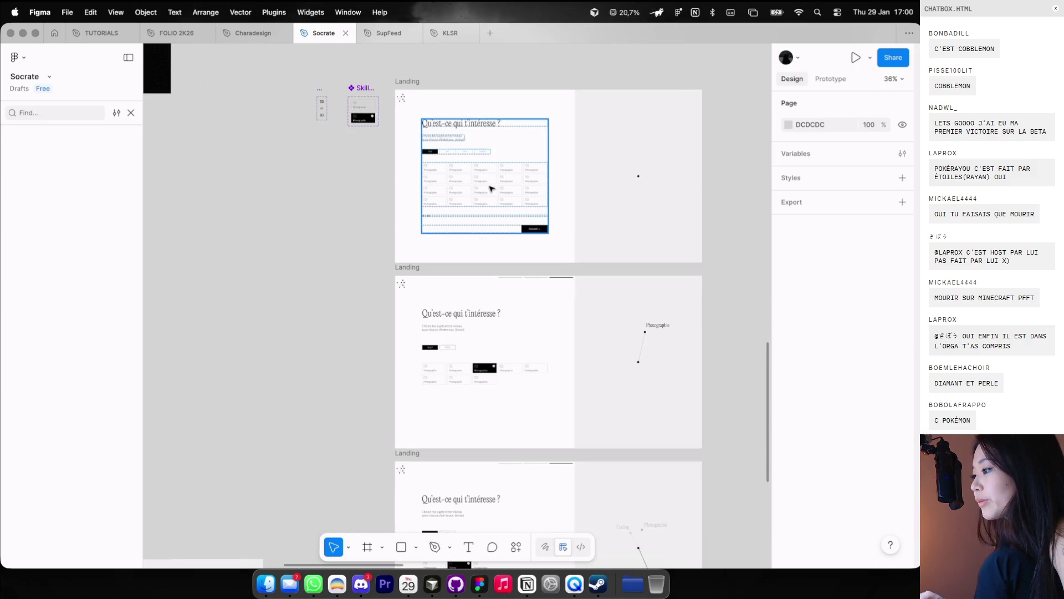
{"action": "left_click", "coordinate": [495, 179]}
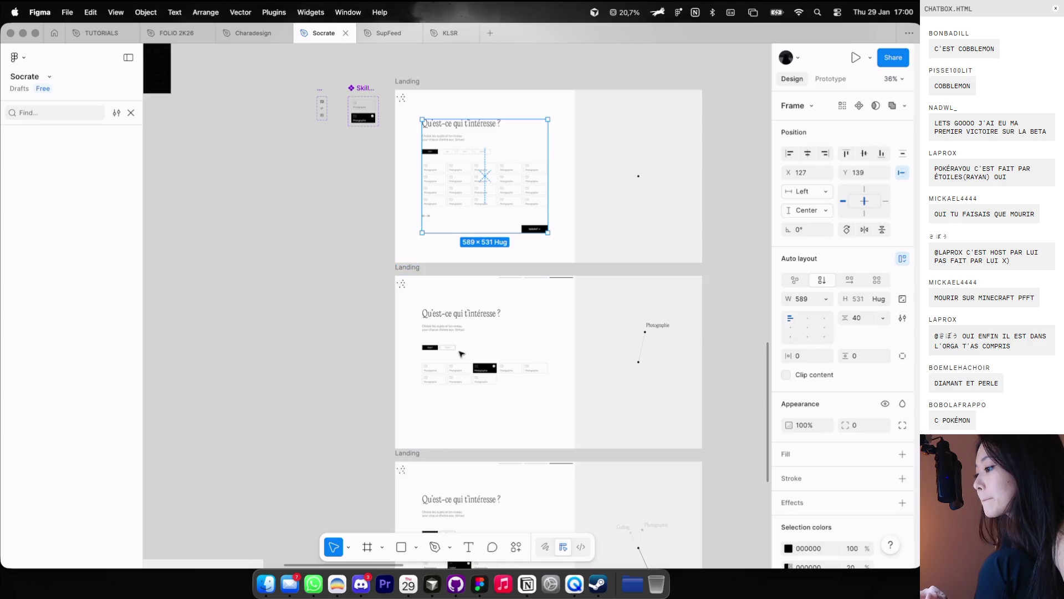
Step: Delete the old content and leftover progress bars from the second Landing frame
{"action": "left_click_drag", "start_coordinate": [397, 305], "coordinate": [551, 410]}
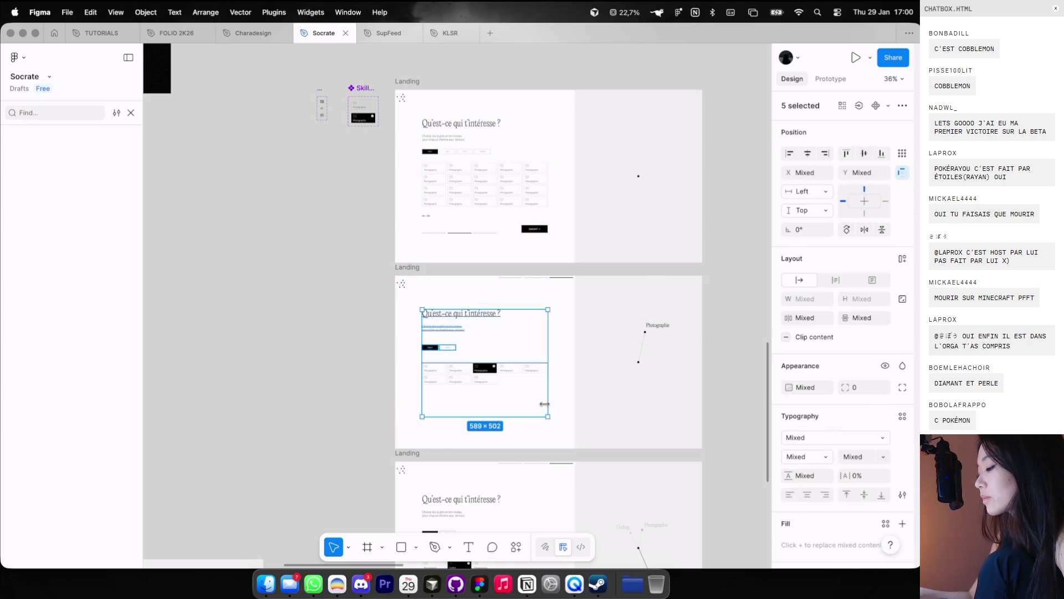
{"action": "key", "text": "Delete"}
{"action": "left_click", "coordinate": [557, 277]}
{"action": "key", "text": "Delete"}
{"action": "scroll", "coordinate": [495, 193], "scroll_direction": "up", "scroll_amount": 5}
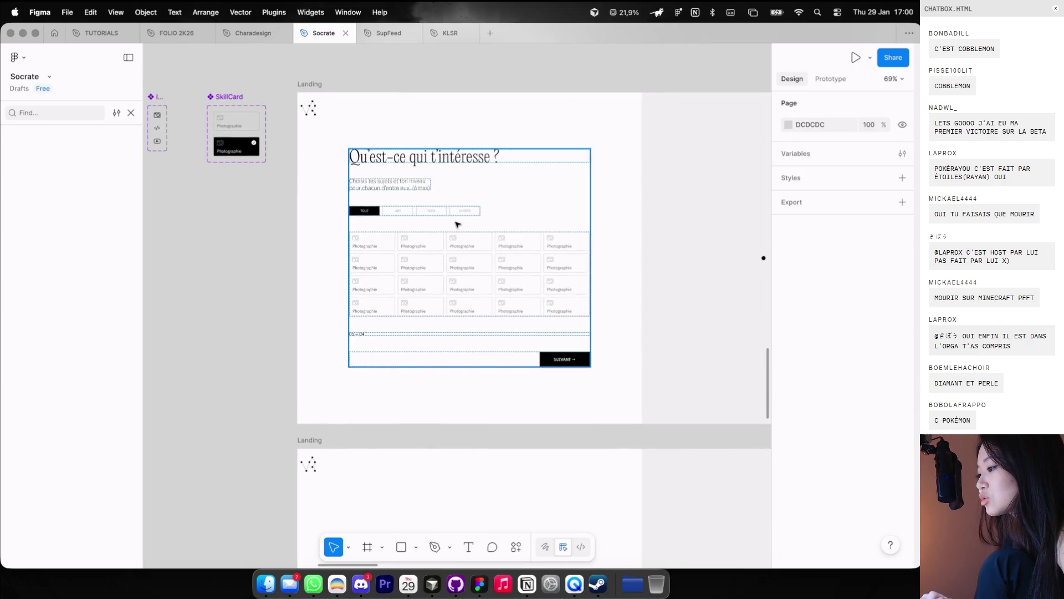
{"action": "scroll", "coordinate": [455, 222], "scroll_direction": "up", "scroll_amount": 3}
Step: Delete the bottom row of cards from the Photographie grid
{"action": "left_click", "coordinate": [333, 343]}
{"action": "left_click", "coordinate": [334, 334]}
{"action": "left_click", "coordinate": [408, 335], "text": "shift"}
{"action": "left_click", "coordinate": [473, 335], "text": "shift"}
{"action": "left_click", "coordinate": [537, 335], "text": "shift"}
{"action": "left_click", "coordinate": [582, 340], "text": "shift"}
{"action": "key", "text": "Delete"}
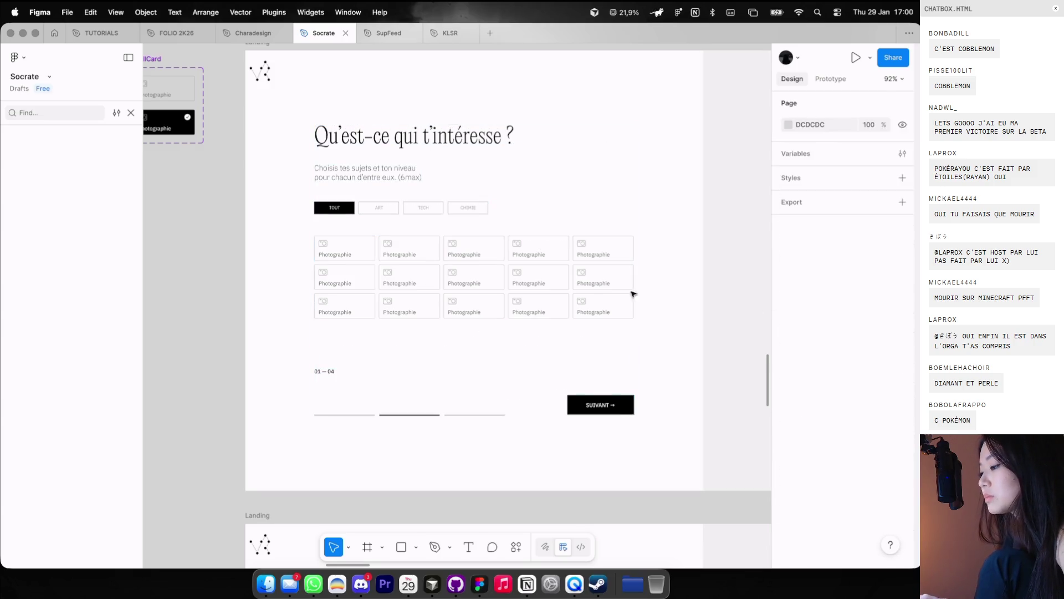
Step: Set the Photographie grid's height to Hug contents, leaving the content frame at 589 × 477
{"action": "left_click", "coordinate": [591, 294]}
{"action": "left_click", "coordinate": [881, 261]}
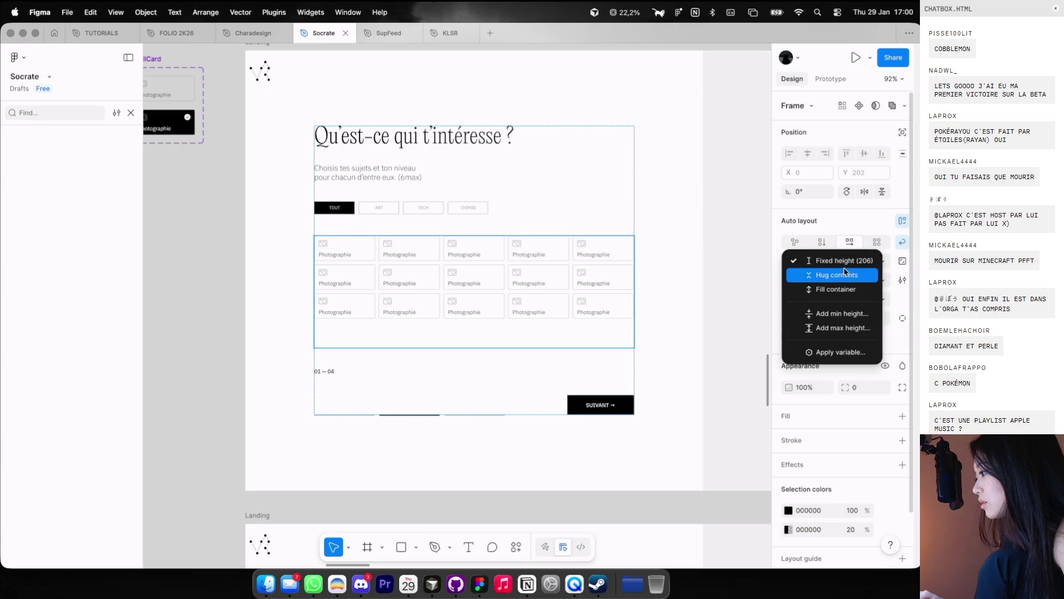
{"action": "left_click", "coordinate": [834, 273]}
{"action": "left_click", "coordinate": [660, 295]}
{"action": "scroll", "coordinate": [680, 299], "scroll_direction": "down", "scroll_amount": 3}
{"action": "left_click", "coordinate": [602, 277]}
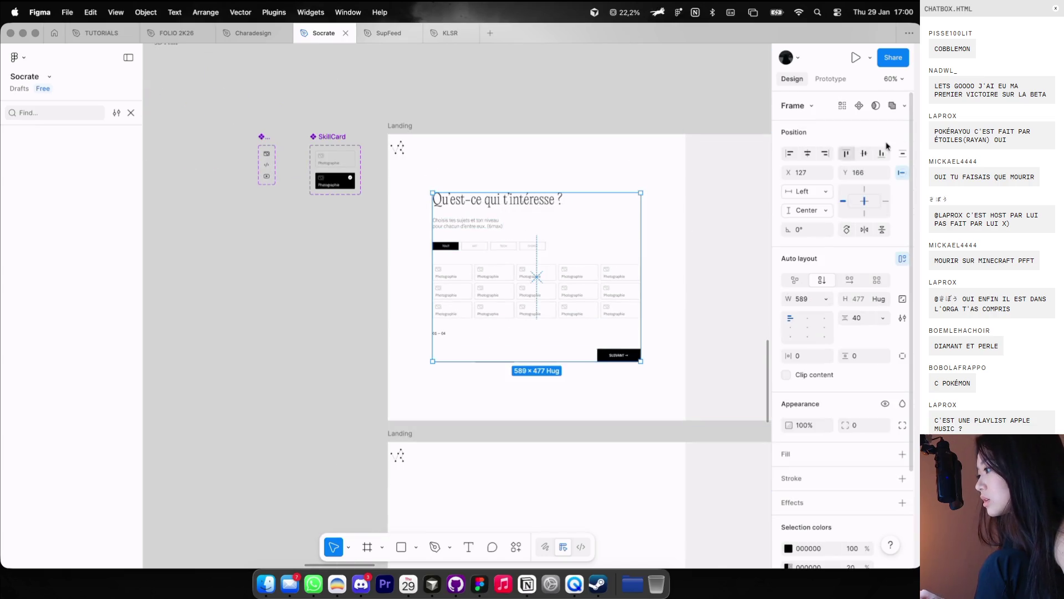
{"action": "left_click", "coordinate": [622, 147]}
Step: Retype the dash in the '01 — 04' counter text
{"action": "scroll", "coordinate": [621, 149], "scroll_direction": "right", "scroll_amount": 3}
{"action": "scroll", "coordinate": [620, 149], "scroll_direction": "down", "scroll_amount": 2}
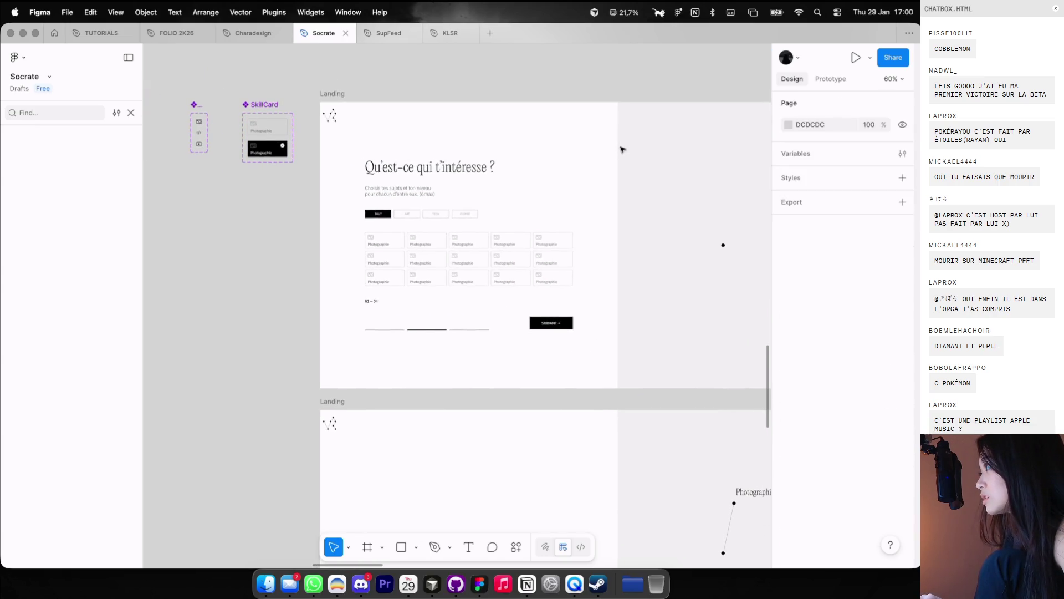
{"action": "scroll", "coordinate": [415, 278], "scroll_direction": "up", "scroll_amount": 5}
{"action": "scroll", "coordinate": [344, 325], "scroll_direction": "up", "scroll_amount": 3}
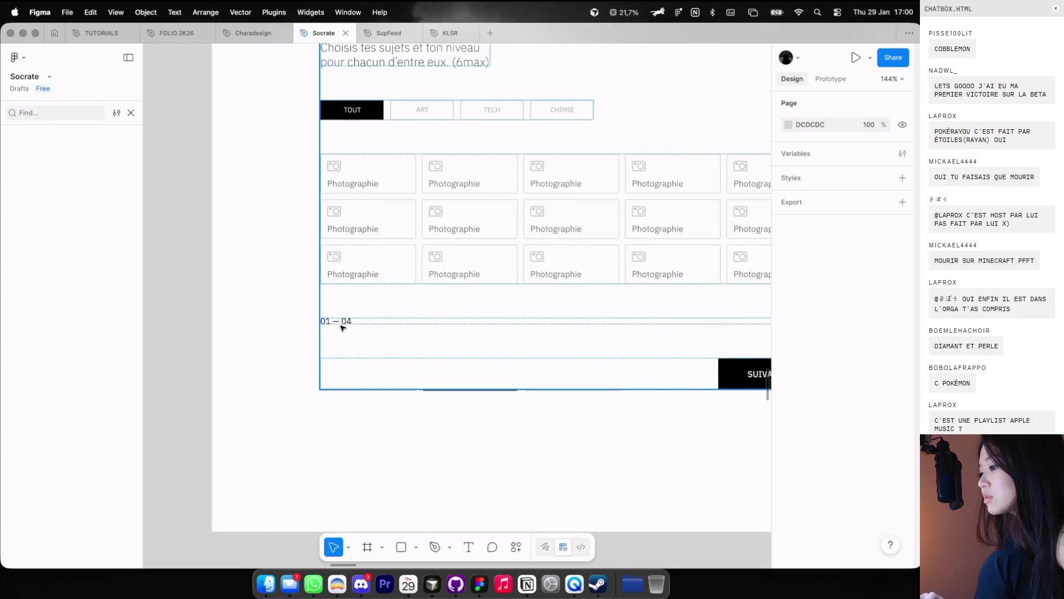
{"action": "scroll", "coordinate": [261, 361], "scroll_direction": "down", "scroll_amount": 2}
{"action": "scroll", "coordinate": [293, 346], "scroll_direction": "up", "scroll_amount": 3}
{"action": "scroll", "coordinate": [329, 331], "scroll_direction": "up", "scroll_amount": 2}
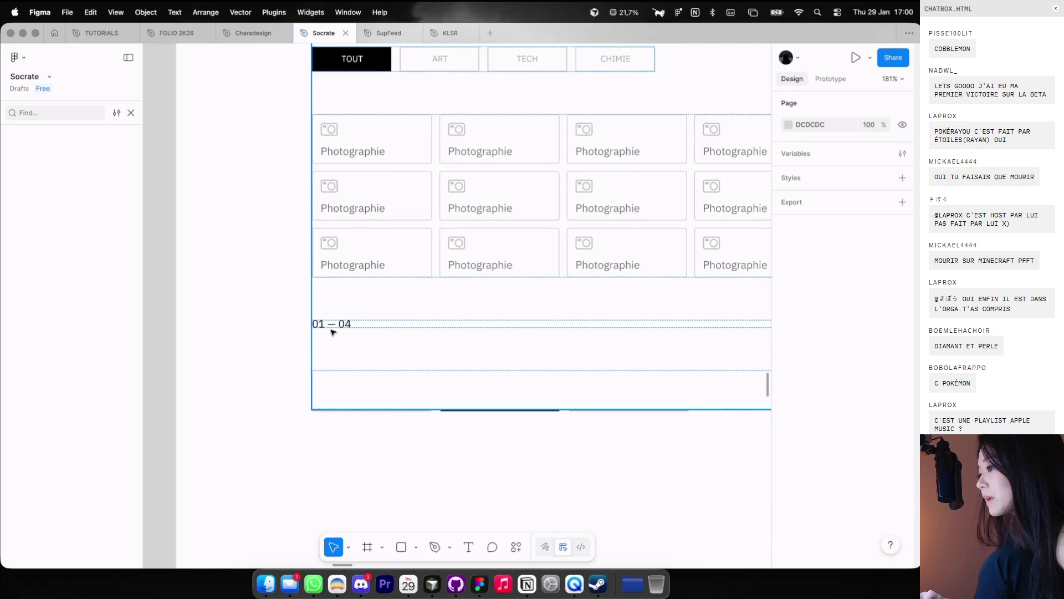
{"action": "left_click", "coordinate": [332, 328]}
{"action": "double_click", "coordinate": [333, 328]}
{"action": "scroll", "coordinate": [330, 324], "scroll_direction": "up", "scroll_amount": 2}
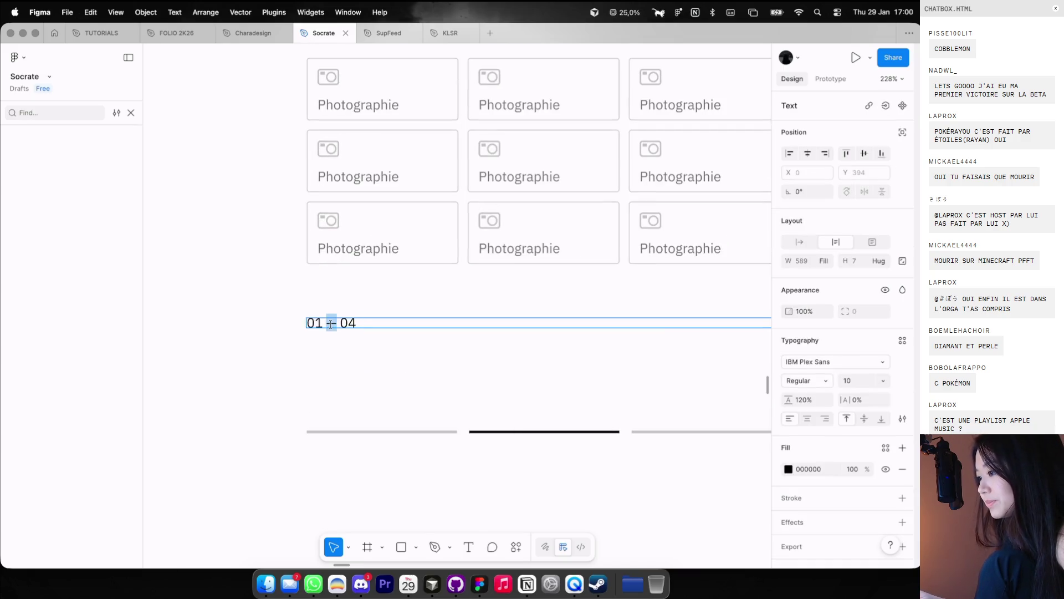
{"action": "type", "text": "—"}
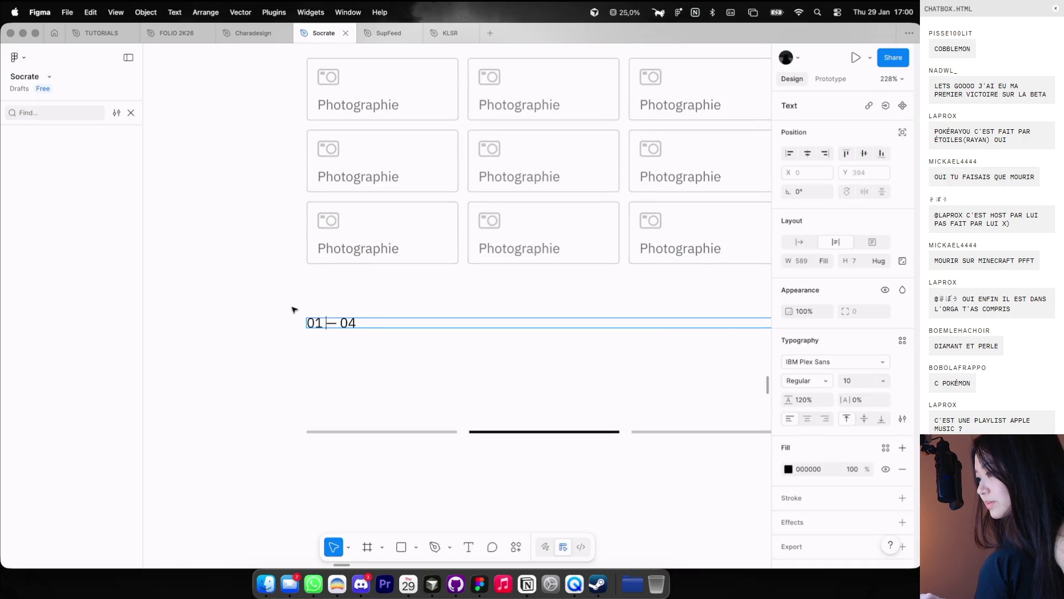
{"action": "left_click", "coordinate": [294, 309]}
{"action": "scroll", "coordinate": [294, 309], "scroll_direction": "down", "scroll_amount": 5}
{"action": "left_click", "coordinate": [357, 271]}
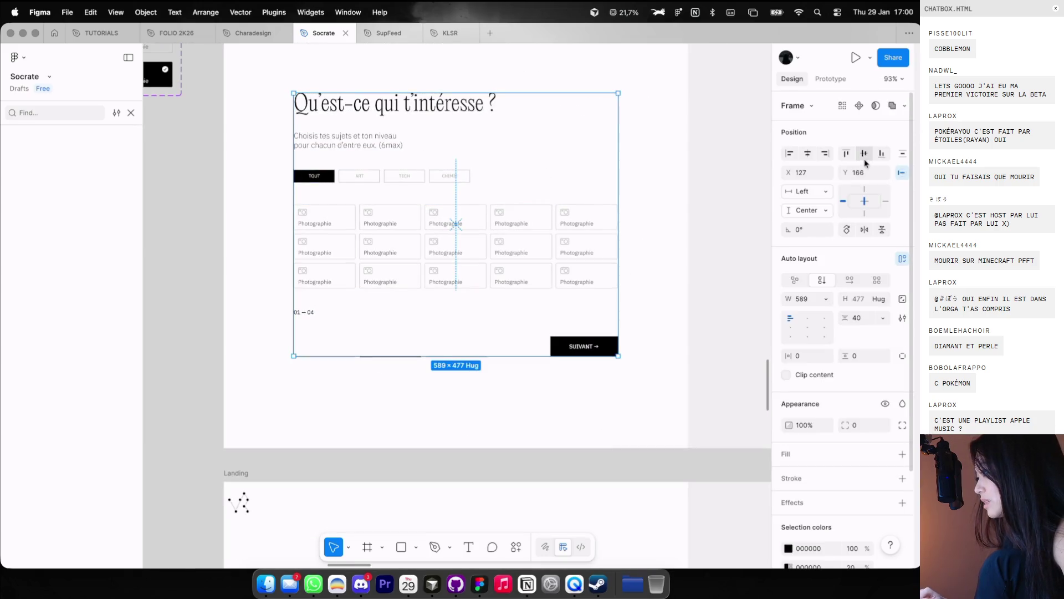
{"action": "scroll", "coordinate": [637, 166], "scroll_direction": "down", "scroll_amount": 5}
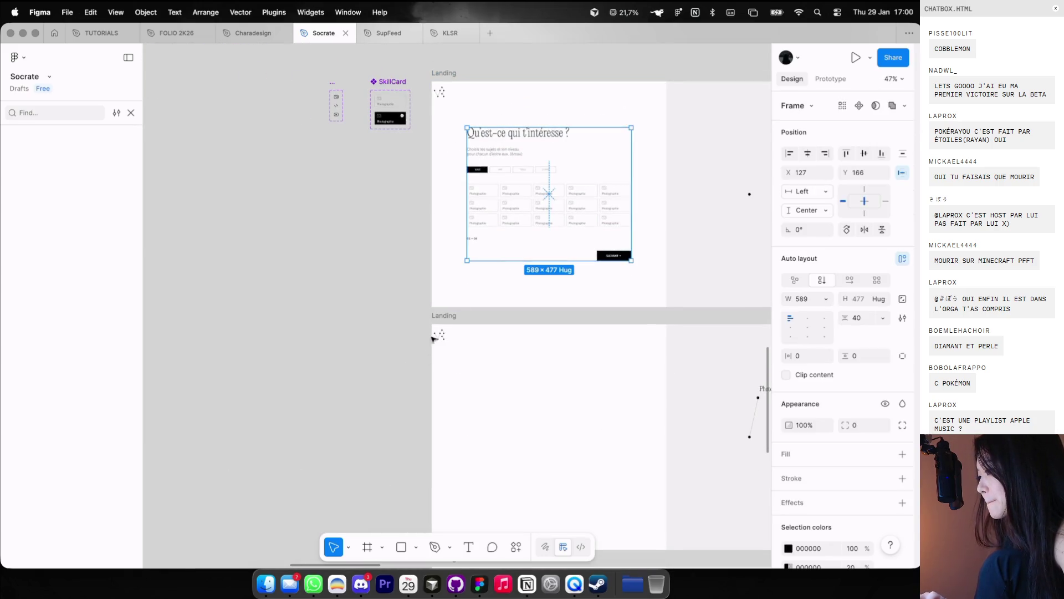
Step: Select the updated content frame in the upper Landing frame
{"action": "scroll", "coordinate": [708, 172], "scroll_direction": "down", "scroll_amount": 5}
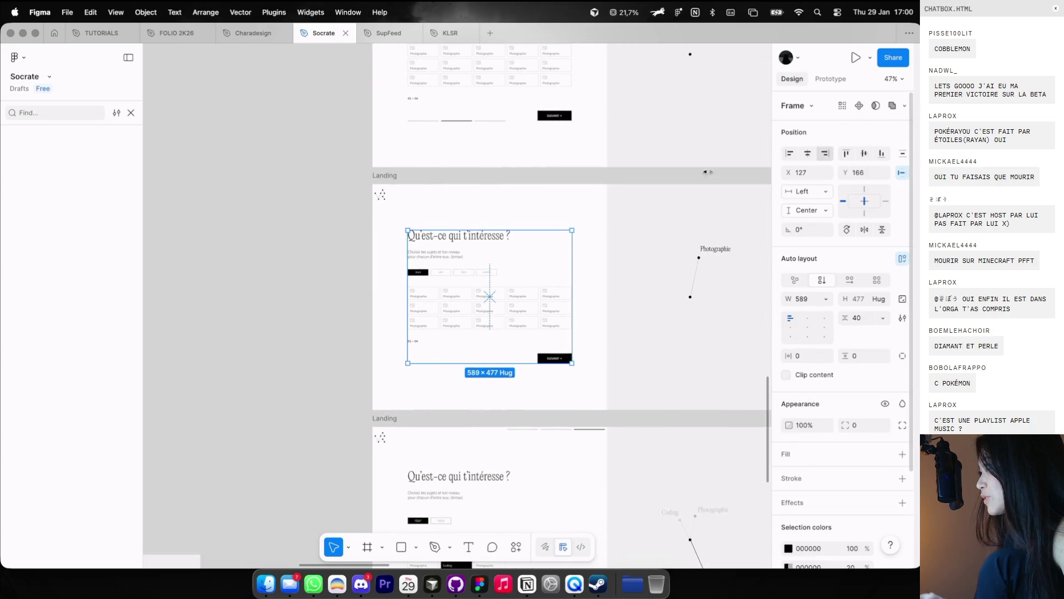
{"action": "left_click", "coordinate": [305, 205]}
{"action": "scroll", "coordinate": [373, 209], "scroll_direction": "down", "scroll_amount": 5}
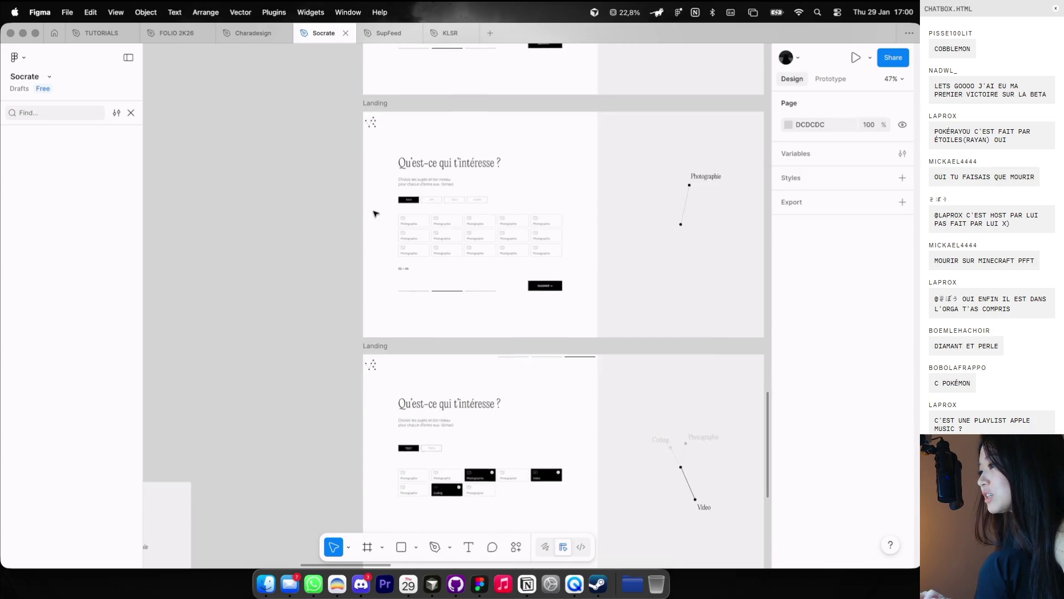
{"action": "scroll", "coordinate": [325, 165], "scroll_direction": "up", "scroll_amount": 2}
{"action": "scroll", "coordinate": [321, 172], "scroll_direction": "down", "scroll_amount": 3}
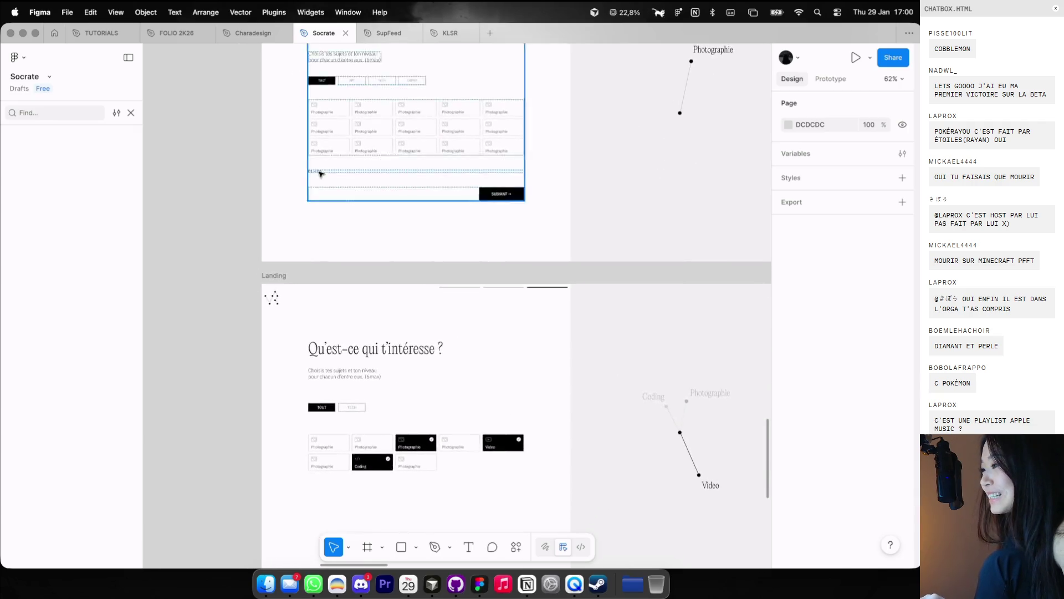
{"action": "scroll", "coordinate": [324, 249], "scroll_direction": "down", "scroll_amount": 3}
{"action": "scroll", "coordinate": [327, 333], "scroll_direction": "down", "scroll_amount": 2}
{"action": "left_click", "coordinate": [452, 149]}
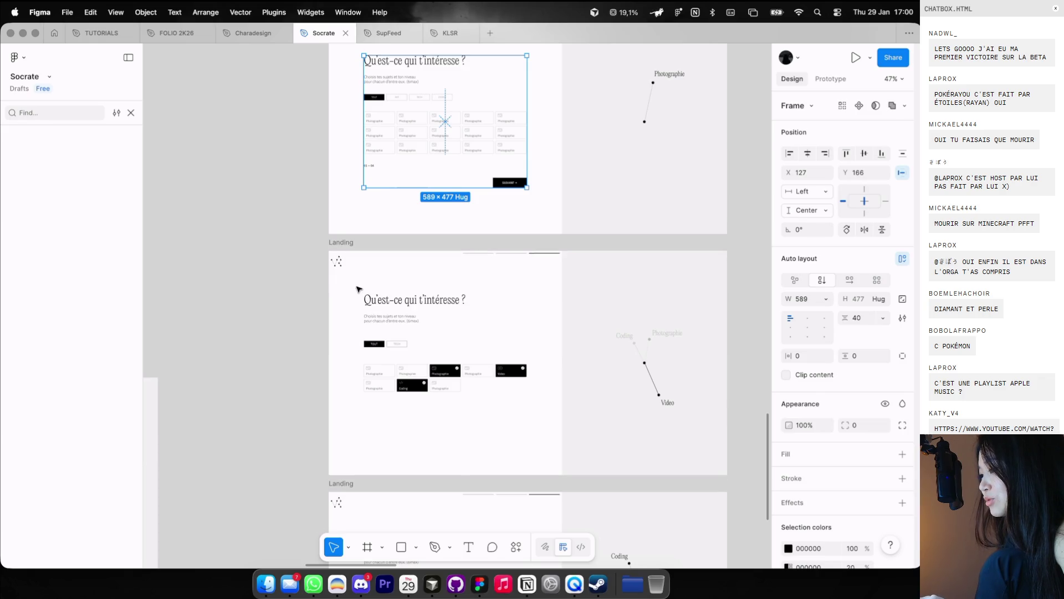
Step: Delete the lower Landing frame's old content and progress bars, then paste the updated question layout into it
{"action": "left_click_drag", "start_coordinate": [358, 288], "coordinate": [504, 406]}
{"action": "key", "text": "Delete"}
{"action": "left_click", "coordinate": [535, 254]}
{"action": "key", "text": "Delete"}
{"action": "left_click", "coordinate": [358, 249]}
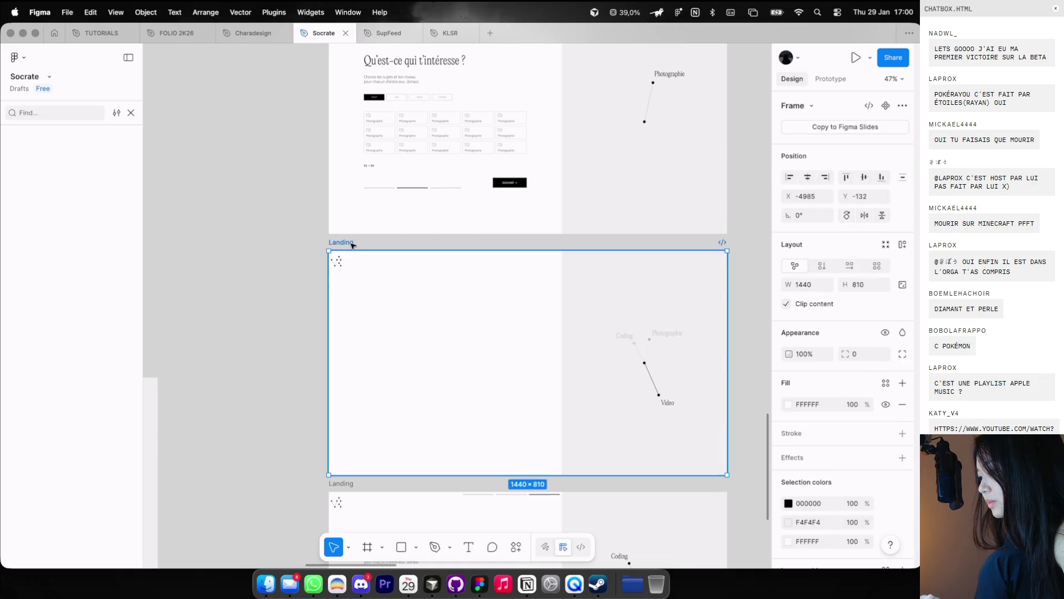
{"action": "key", "text": "ctrl+v"}
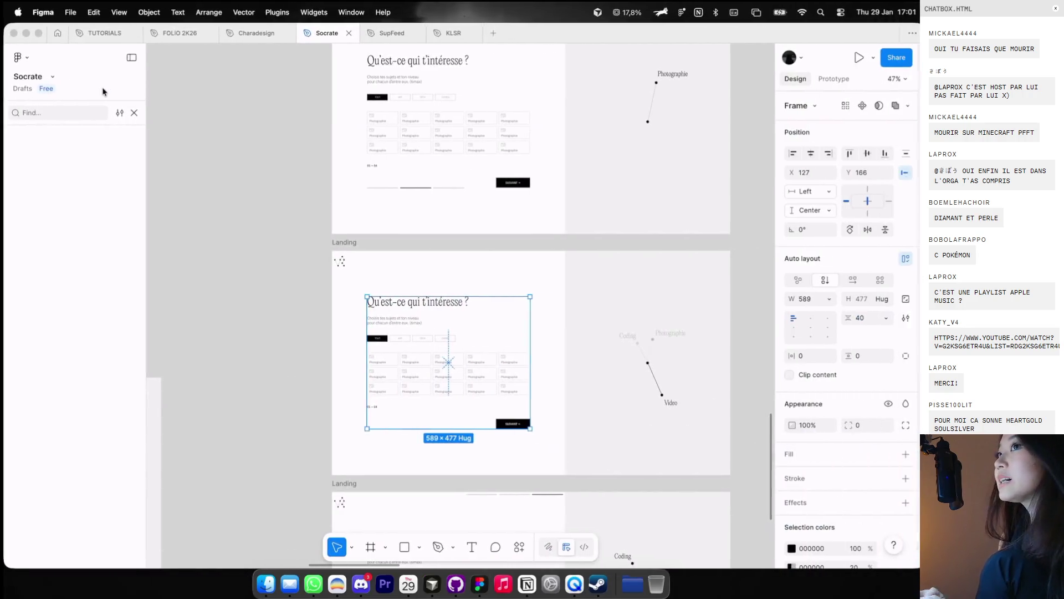
Step: Hide the Landing frame's layout guides, then switch to the Dia browser showing the V4 Game page
{"action": "left_click", "coordinate": [275, 201]}
{"action": "scroll", "coordinate": [275, 201], "scroll_direction": "down", "scroll_amount": 1}
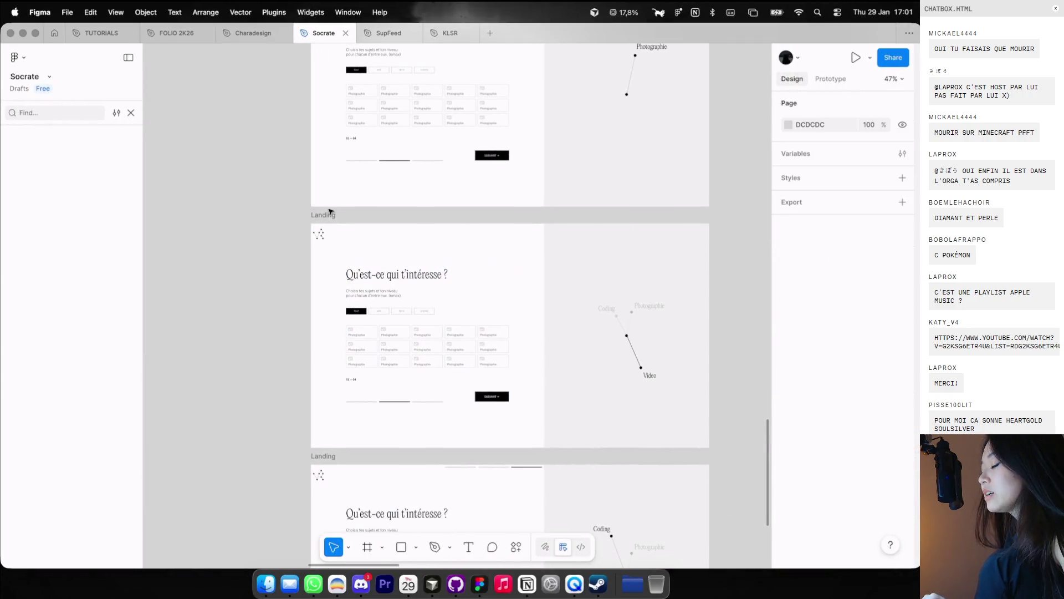
{"action": "scroll", "coordinate": [327, 209], "scroll_direction": "up", "scroll_amount": 3}
{"action": "left_click", "coordinate": [451, 300]}
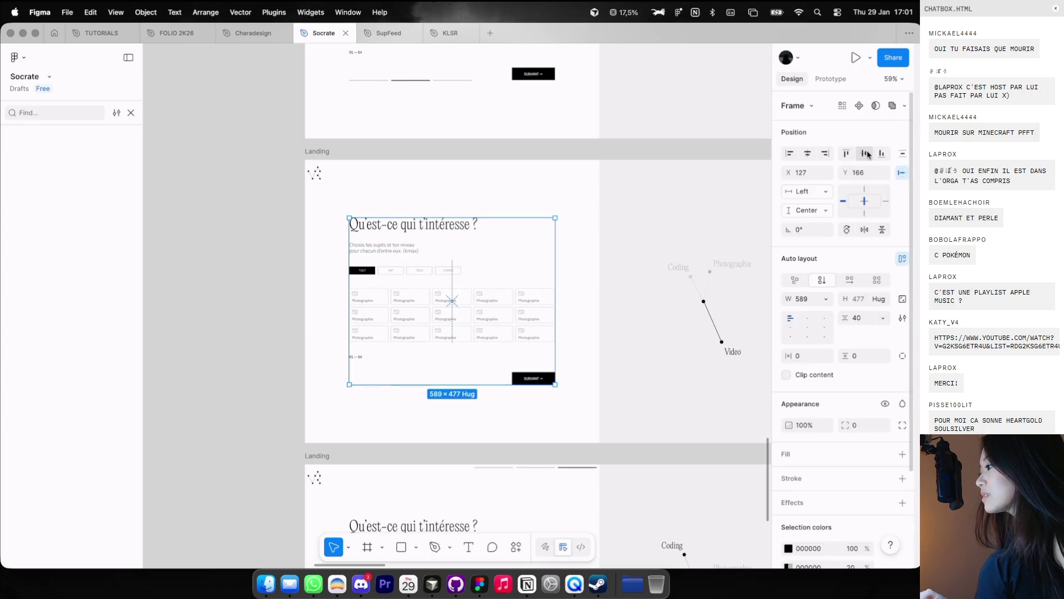
{"action": "left_click", "coordinate": [496, 191]}
{"action": "scroll", "coordinate": [499, 177], "scroll_direction": "right", "scroll_amount": 1}
{"action": "scroll", "coordinate": [499, 177], "scroll_direction": "down", "scroll_amount": 1}
{"action": "key", "text": "ctrl+g"}
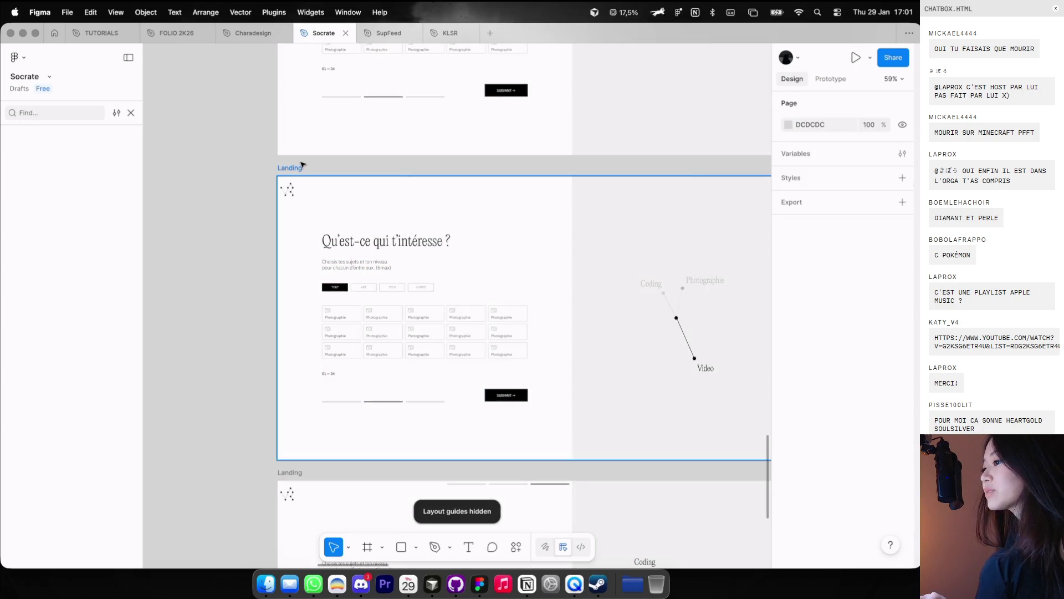
{"action": "scroll", "coordinate": [302, 165], "scroll_direction": "up", "scroll_amount": 2}
{"action": "key", "text": "ctrl+Left"}
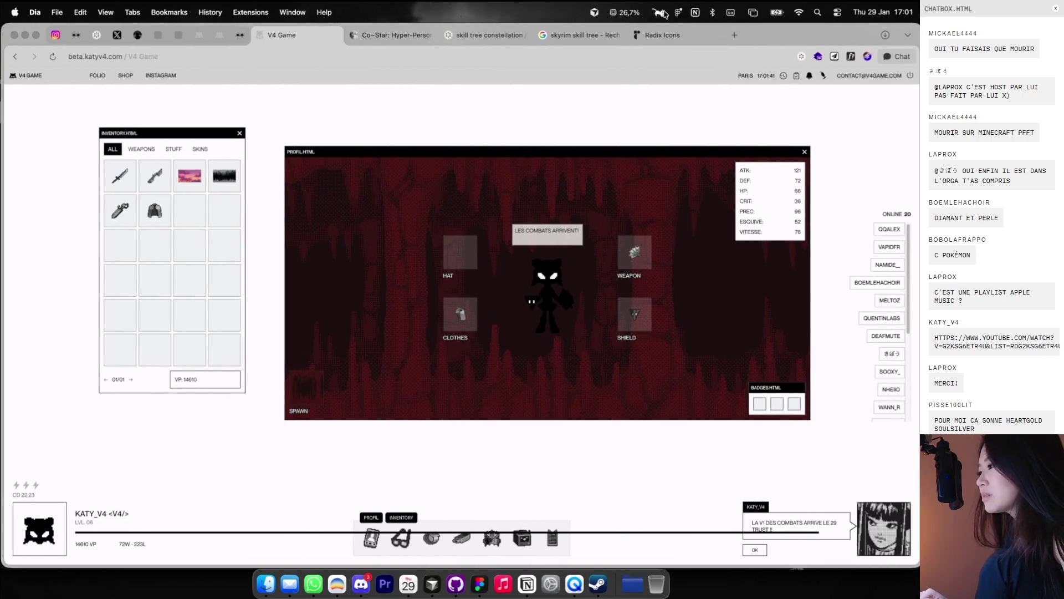
Step: Go to readymag.com in a new browser tab
{"action": "left_click", "coordinate": [736, 39]}
{"action": "type", "text": "readymag"}
{"action": "key", "text": "BackSpace"}
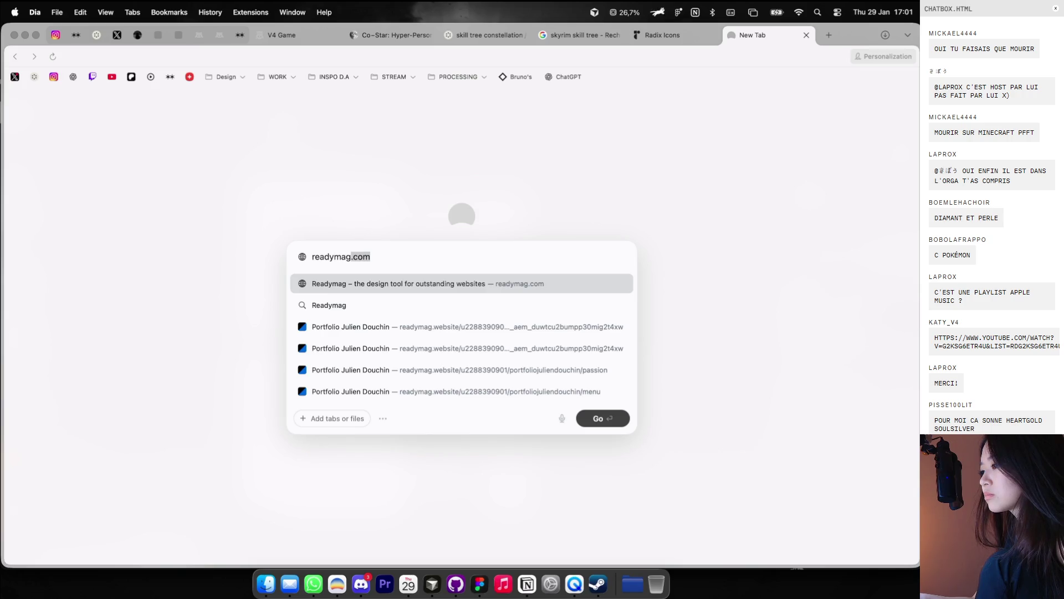
{"action": "key", "text": "Return"}
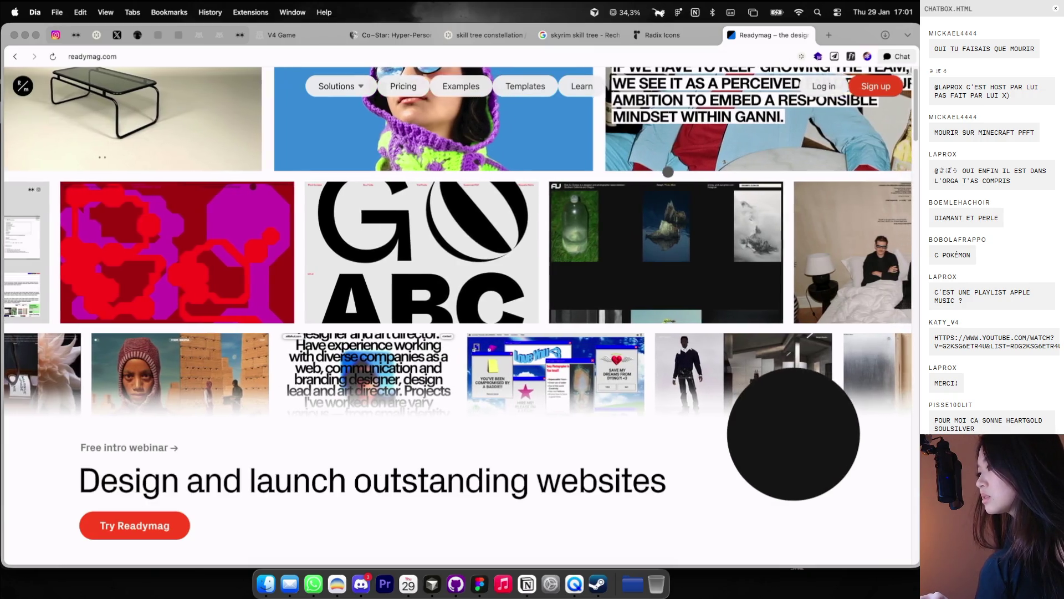
Step: Scroll to Readymag's pricing plans: Free, Personal $14, Freelancer $29, Advanced $58.5 and Extra
{"action": "scroll", "coordinate": [668, 172], "scroll_direction": "down", "scroll_amount": 5}
{"action": "scroll", "coordinate": [668, 172], "scroll_direction": "down", "scroll_amount": 2}
{"action": "scroll", "coordinate": [668, 172], "scroll_direction": "down", "scroll_amount": 2}
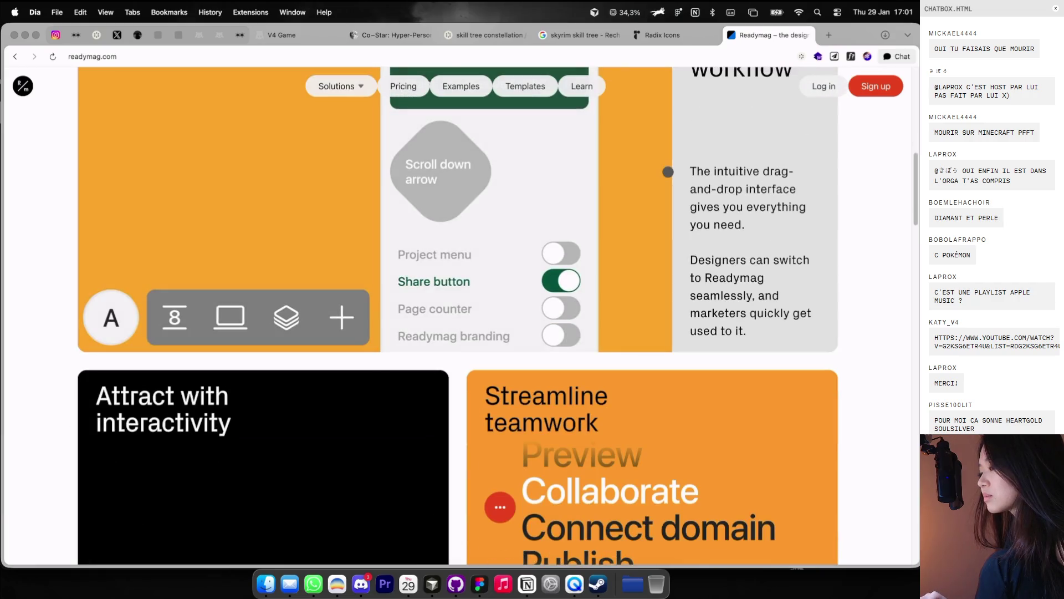
{"action": "scroll", "coordinate": [667, 172], "scroll_direction": "down", "scroll_amount": 5}
{"action": "scroll", "coordinate": [668, 172], "scroll_direction": "down", "scroll_amount": 5}
{"action": "scroll", "coordinate": [668, 172], "scroll_direction": "down", "scroll_amount": 5}
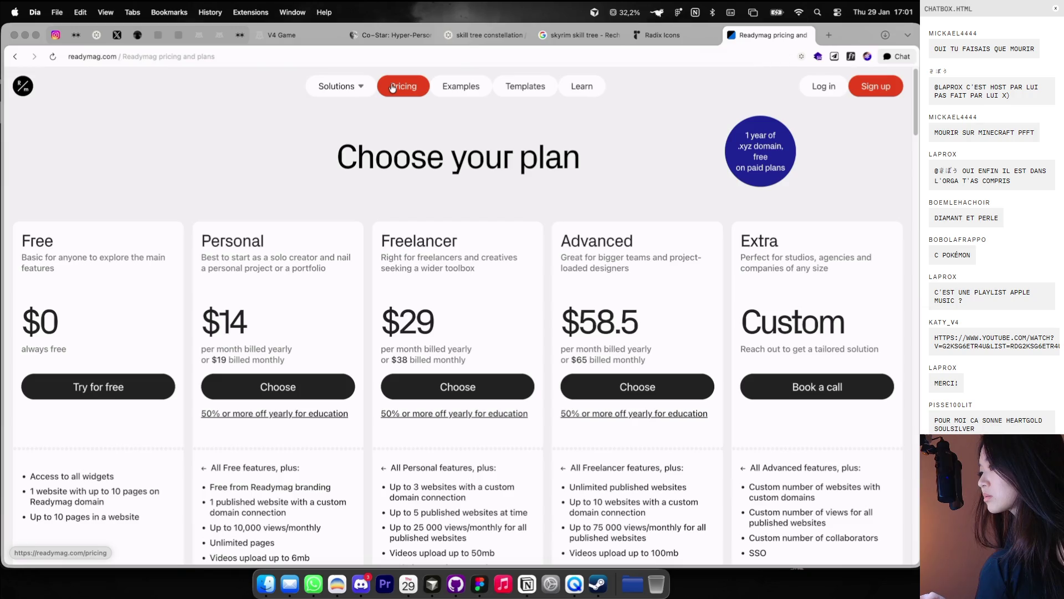
{"action": "scroll", "coordinate": [374, 135], "scroll_direction": "down", "scroll_amount": 5}
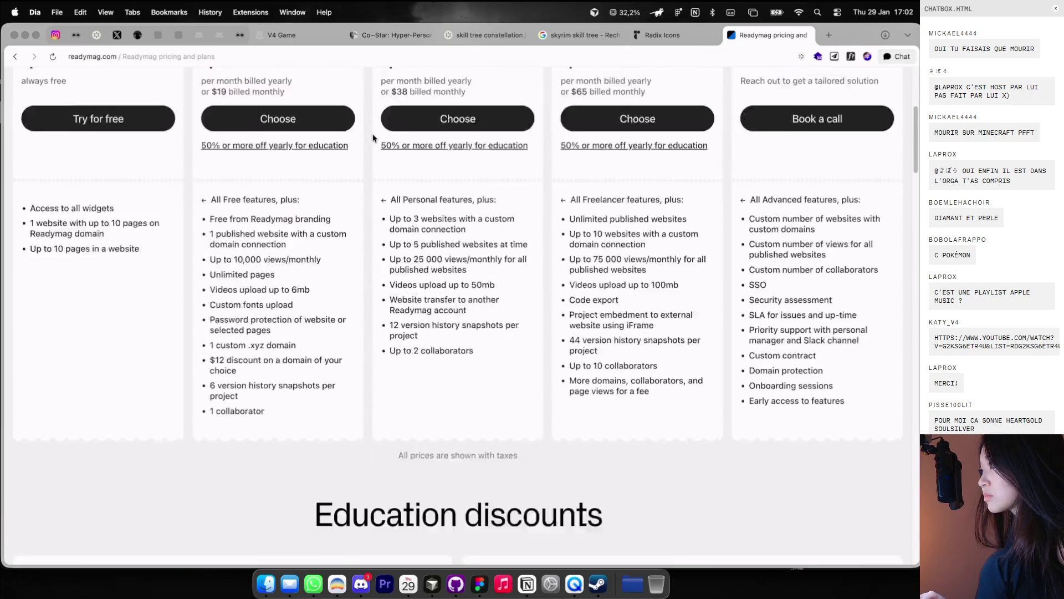
{"action": "scroll", "coordinate": [373, 138], "scroll_direction": "down", "scroll_amount": 5}
{"action": "scroll", "coordinate": [373, 138], "scroll_direction": "down", "scroll_amount": 5}
{"action": "scroll", "coordinate": [371, 133], "scroll_direction": "up", "scroll_amount": 5}
{"action": "scroll", "coordinate": [367, 115], "scroll_direction": "up", "scroll_amount": 10}
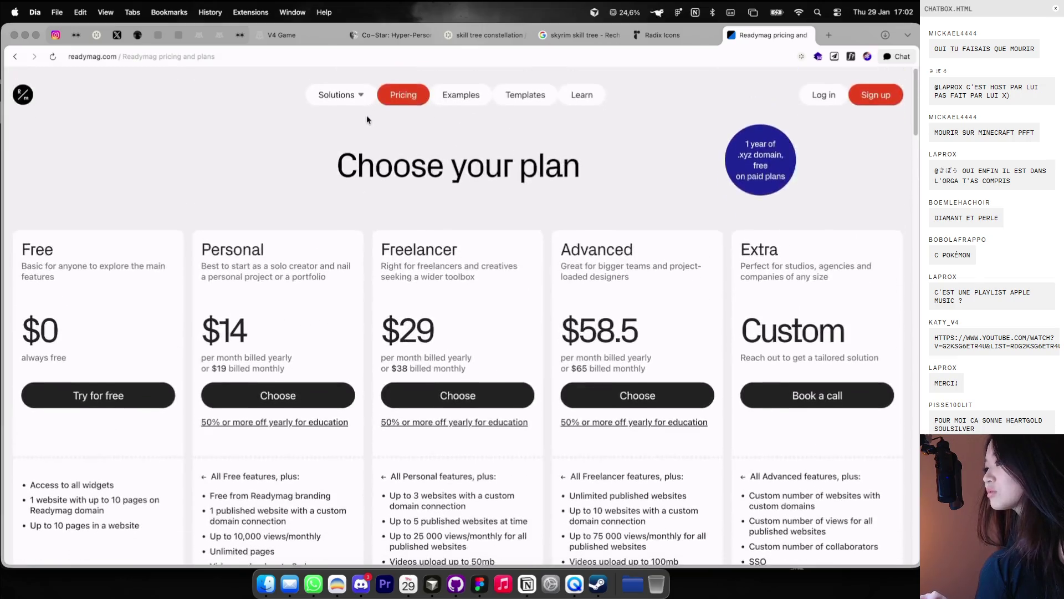
Step: Browse the gallery of Readymag templates
{"action": "mouse_move", "coordinate": [350, 96]}
{"action": "left_click", "coordinate": [452, 88]}
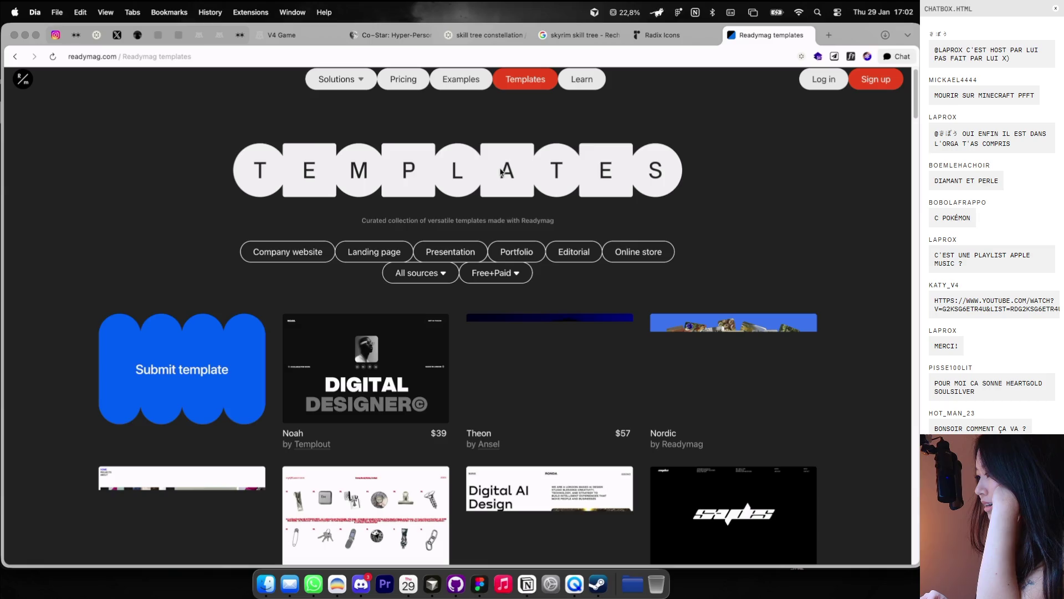
{"action": "scroll", "coordinate": [500, 172], "scroll_direction": "down", "scroll_amount": 3}
{"action": "scroll", "coordinate": [500, 171], "scroll_direction": "down", "scroll_amount": 3}
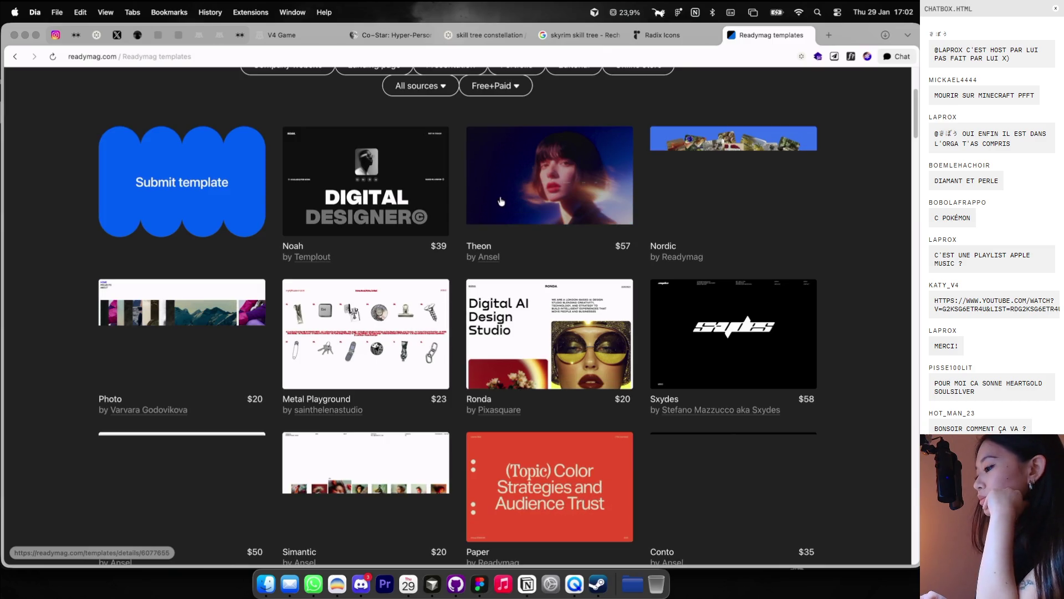
{"action": "scroll", "coordinate": [501, 201], "scroll_direction": "down", "scroll_amount": 5}
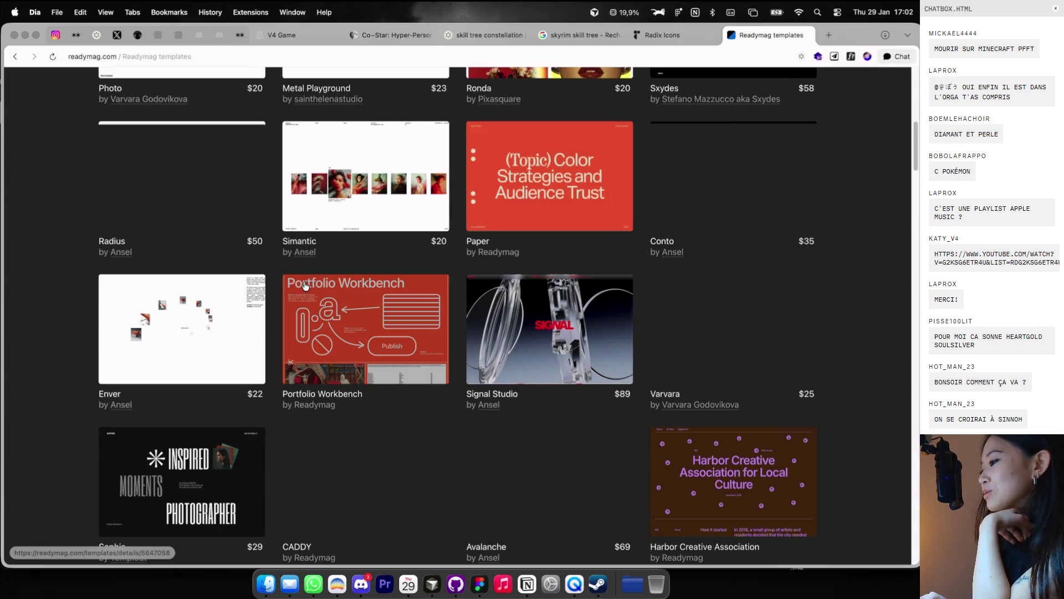
{"action": "scroll", "coordinate": [305, 284], "scroll_direction": "down", "scroll_amount": 1}
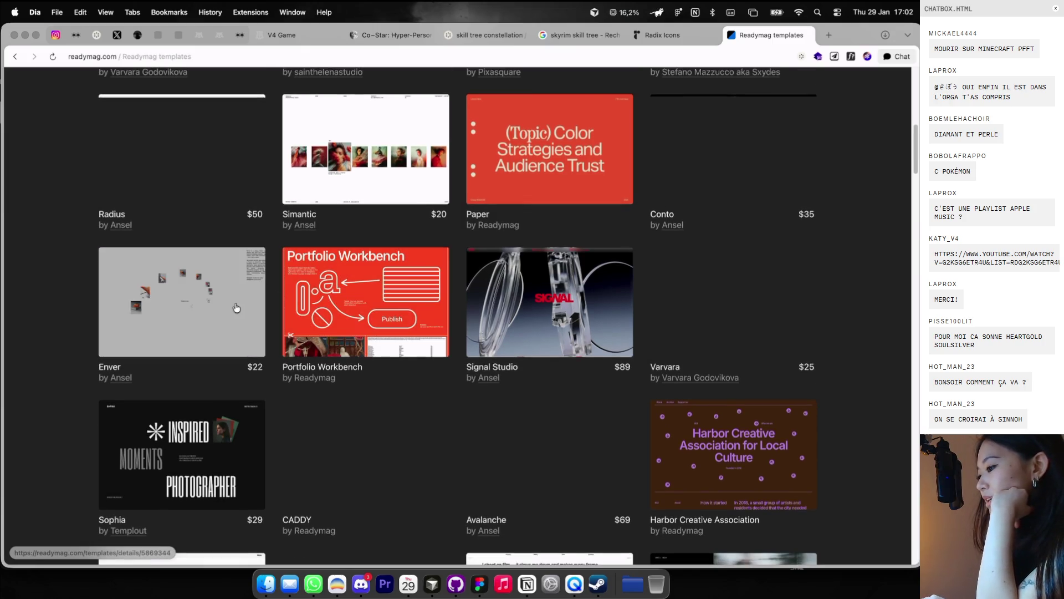
Step: View the Enver template's details and its live preview, then close the preview
{"action": "left_click", "coordinate": [234, 304]}
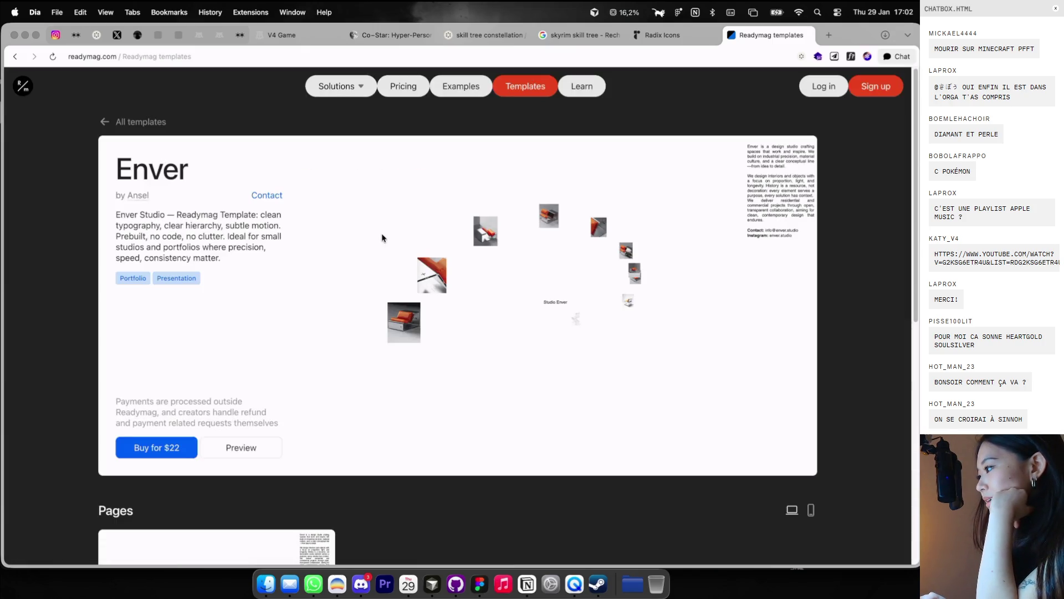
{"action": "left_click", "coordinate": [238, 446]}
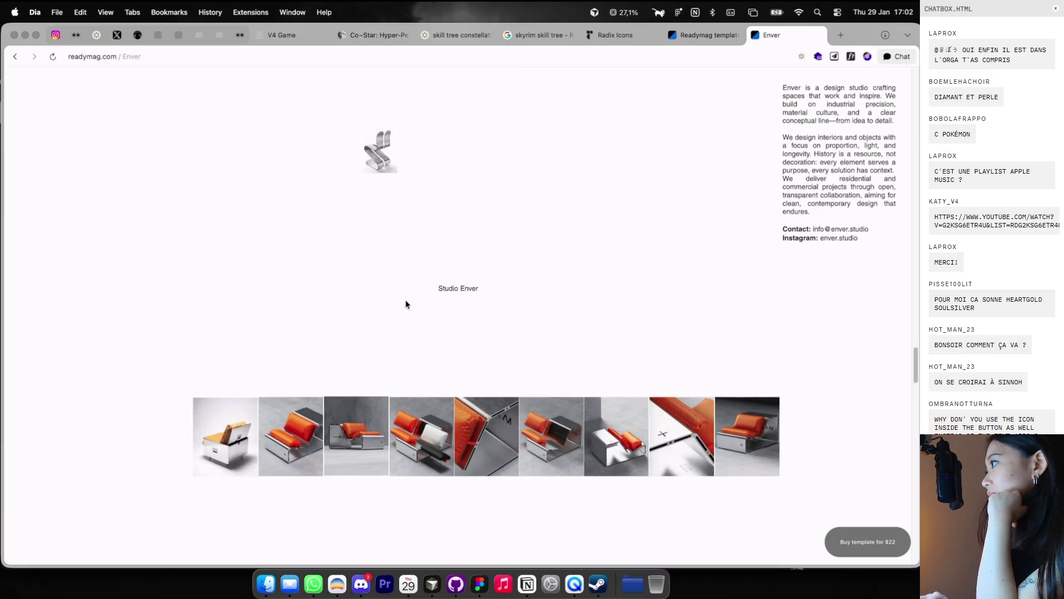
{"action": "left_click", "coordinate": [818, 35]}
{"action": "scroll", "coordinate": [615, 250], "scroll_direction": "down", "scroll_amount": 10}
{"action": "scroll", "coordinate": [486, 266], "scroll_direction": "up", "scroll_amount": 10}
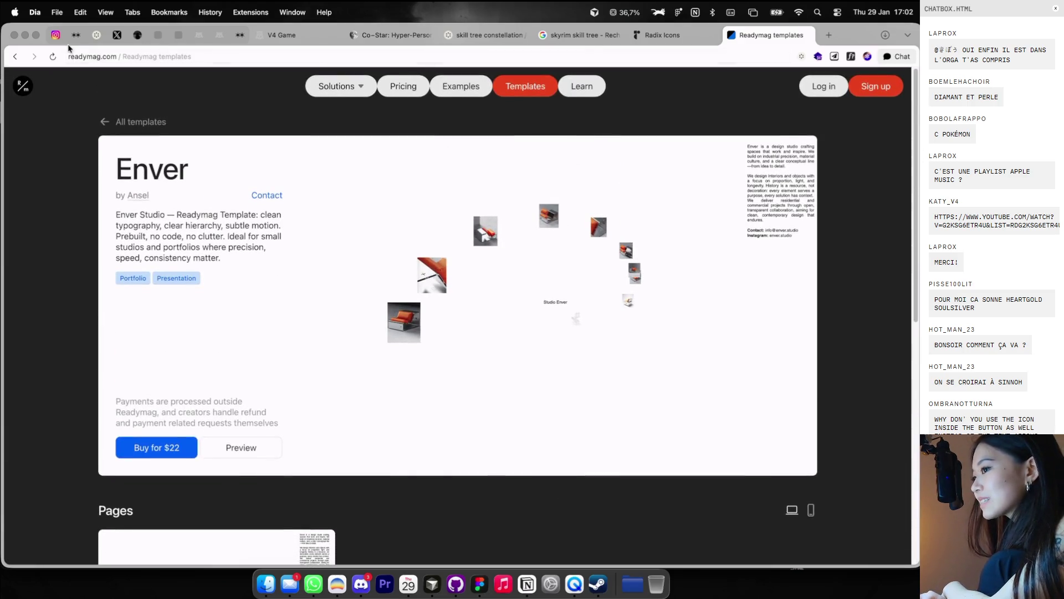
Step: Scroll the full templates grid down to the footer, then close the Readymag tab
{"action": "left_click", "coordinate": [16, 57]}
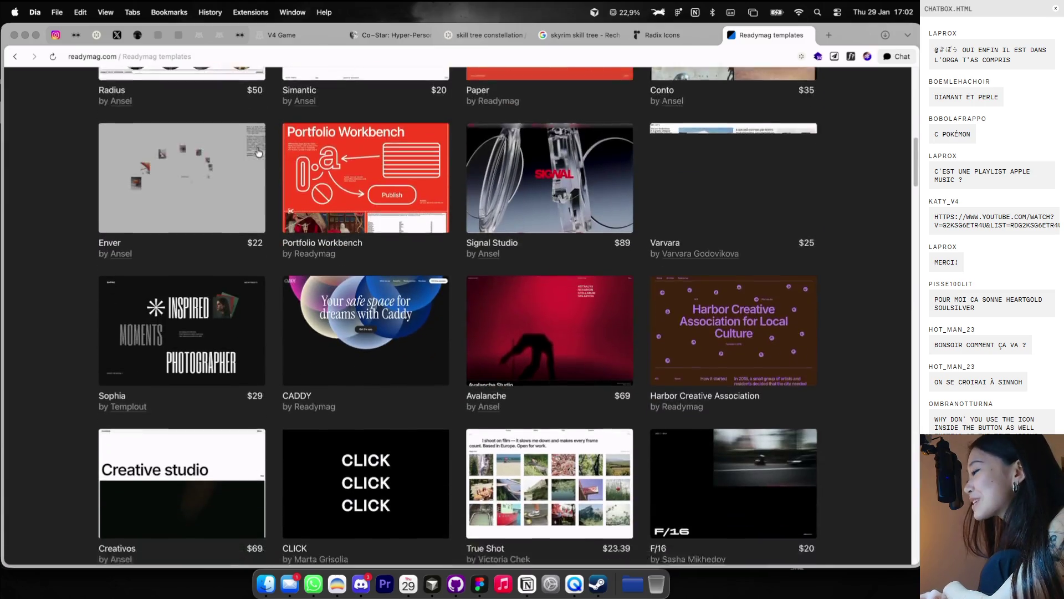
{"action": "scroll", "coordinate": [252, 216], "scroll_direction": "down", "scroll_amount": 15}
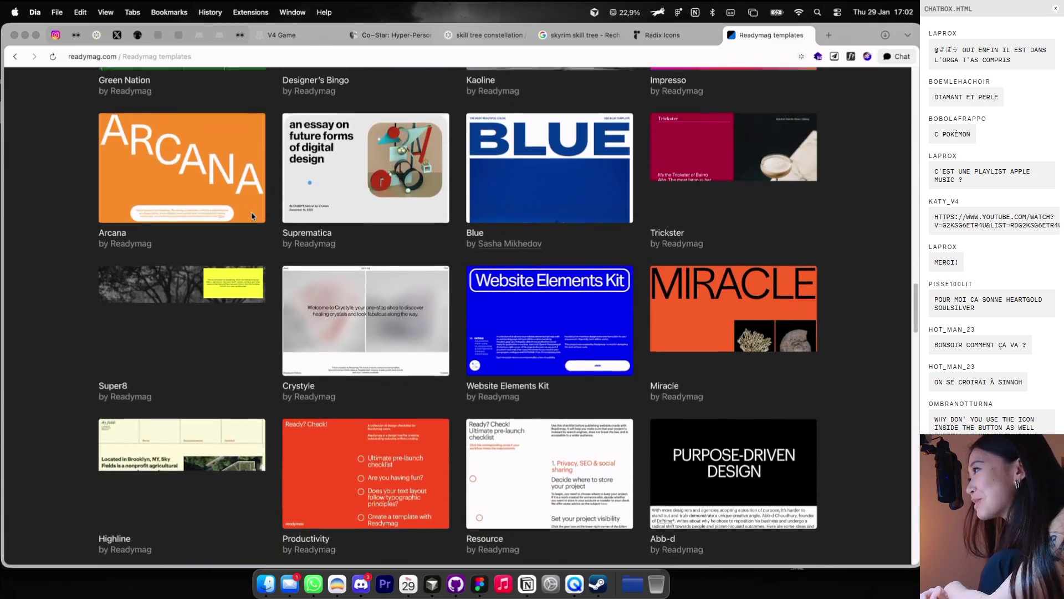
{"action": "scroll", "coordinate": [252, 216], "scroll_direction": "down", "scroll_amount": 10}
{"action": "scroll", "coordinate": [252, 216], "scroll_direction": "up", "scroll_amount": 2}
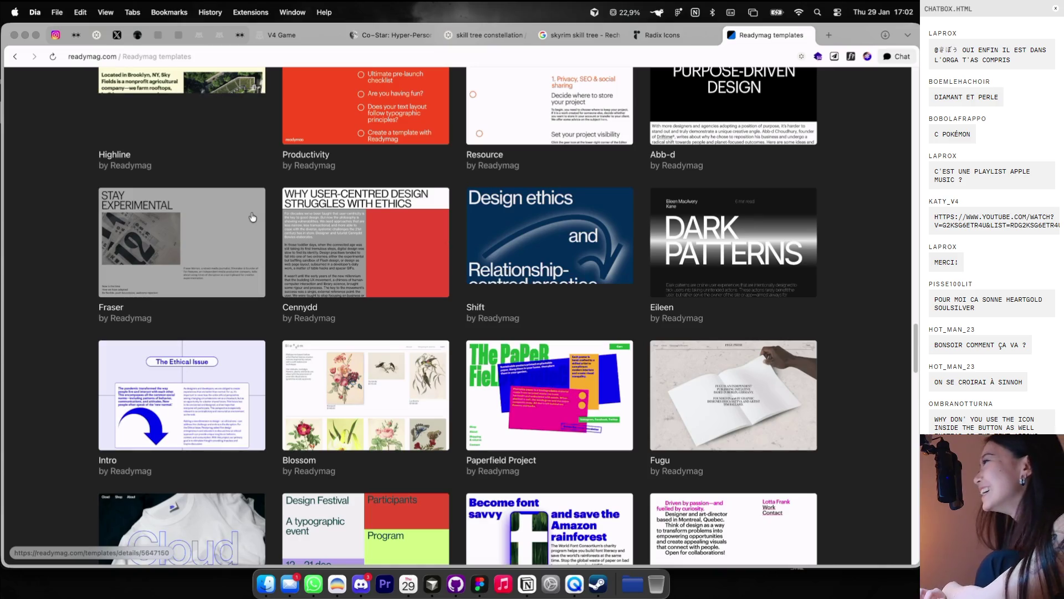
{"action": "scroll", "coordinate": [253, 216], "scroll_direction": "down", "scroll_amount": 4}
{"action": "scroll", "coordinate": [252, 216], "scroll_direction": "down", "scroll_amount": 6}
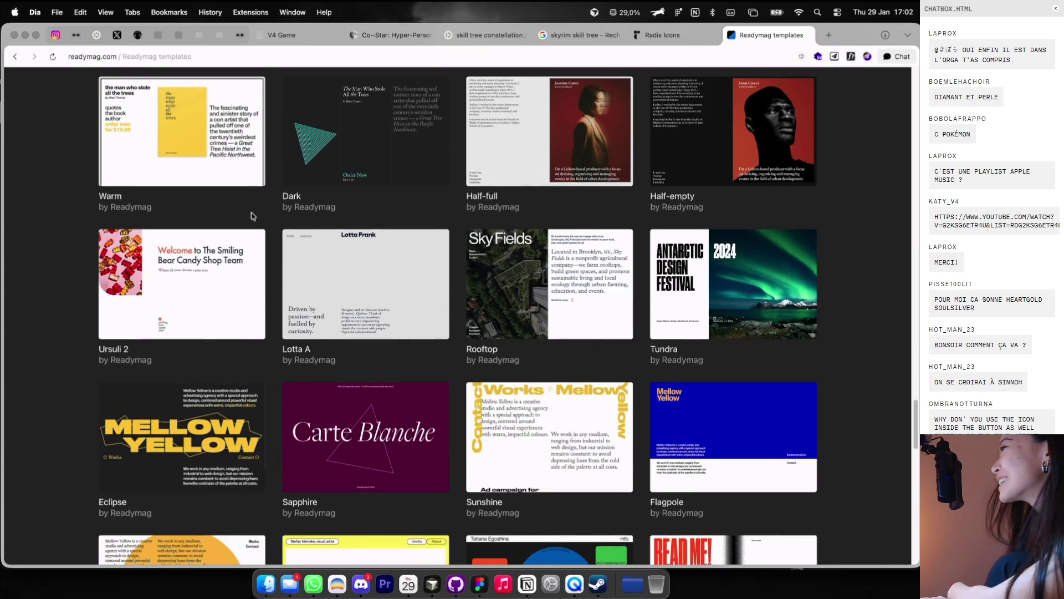
{"action": "scroll", "coordinate": [252, 217], "scroll_direction": "down", "scroll_amount": 1}
{"action": "scroll", "coordinate": [252, 216], "scroll_direction": "down", "scroll_amount": 4}
{"action": "scroll", "coordinate": [253, 216], "scroll_direction": "down", "scroll_amount": 4}
{"action": "scroll", "coordinate": [252, 216], "scroll_direction": "down", "scroll_amount": 4}
{"action": "scroll", "coordinate": [252, 217], "scroll_direction": "down", "scroll_amount": 3}
{"action": "scroll", "coordinate": [252, 217], "scroll_direction": "down", "scroll_amount": 3}
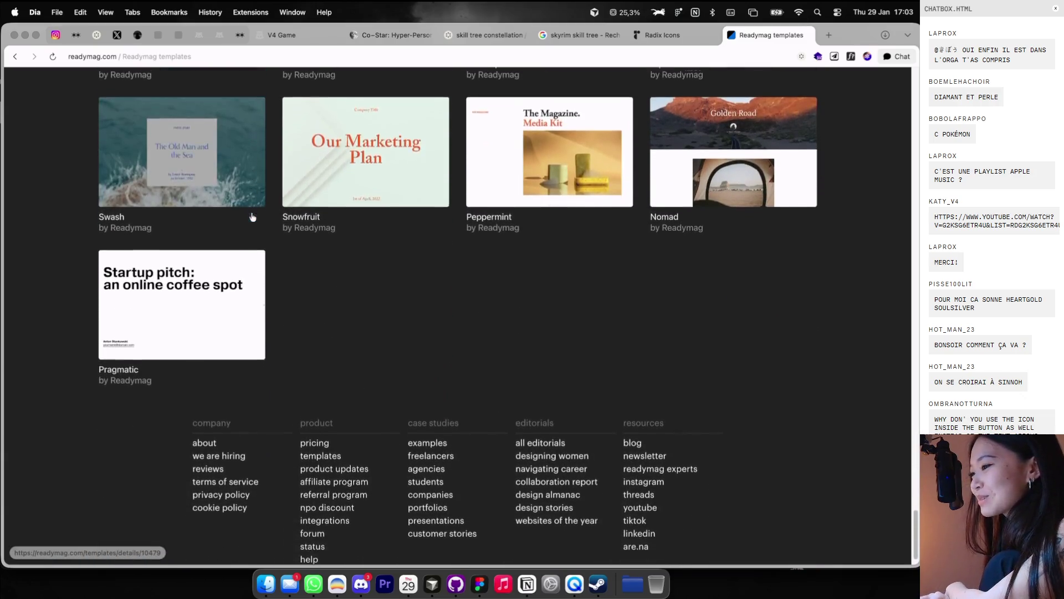
{"action": "left_click", "coordinate": [807, 34]}
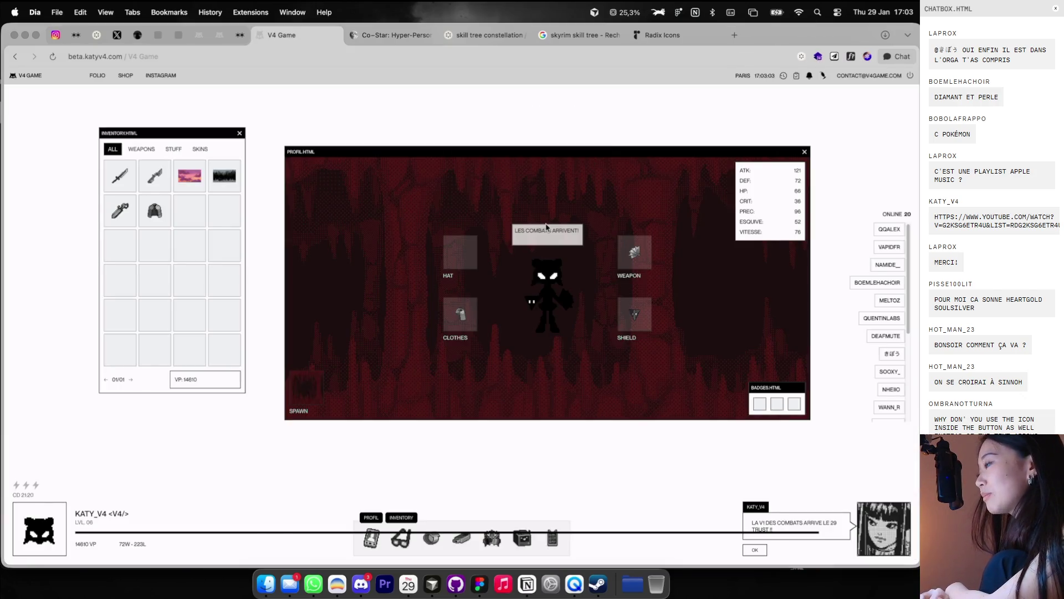
Step: Return to Figma and hide the layout guides again
{"action": "key", "text": "super+Tab"}
{"action": "scroll", "coordinate": [545, 226], "scroll_direction": "right", "scroll_amount": 2}
{"action": "scroll", "coordinate": [541, 232], "scroll_direction": "down", "scroll_amount": 2}
{"action": "key", "text": "ctrl+g"}
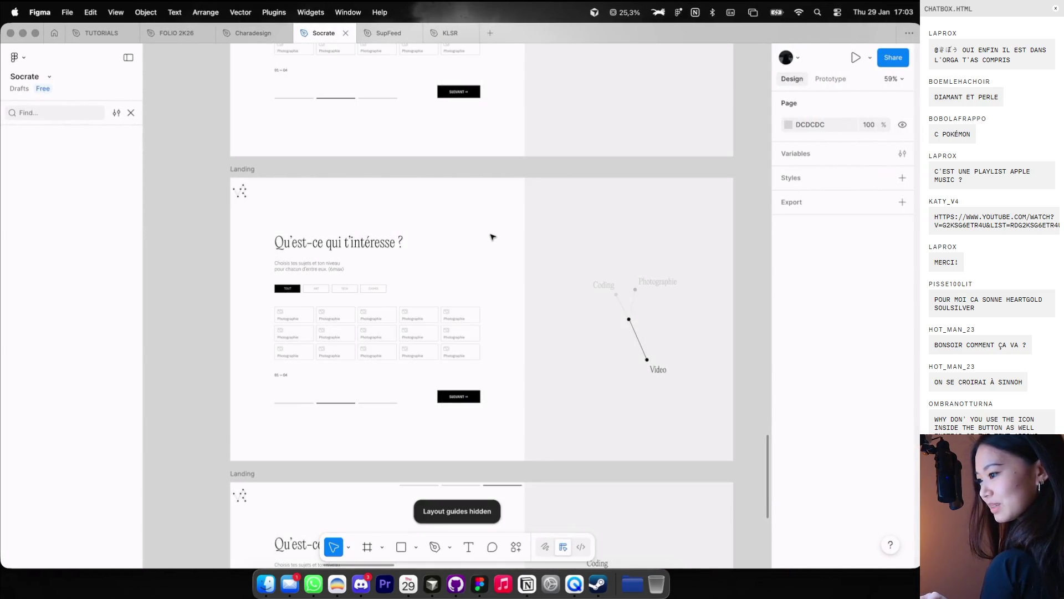
{"action": "scroll", "coordinate": [491, 237], "scroll_direction": "left", "scroll_amount": 3}
{"action": "scroll", "coordinate": [419, 281], "scroll_direction": "left", "scroll_amount": 3}
{"action": "scroll", "coordinate": [419, 281], "scroll_direction": "up", "scroll_amount": 2}
{"action": "scroll", "coordinate": [542, 268], "scroll_direction": "down", "scroll_amount": 1}
{"action": "scroll", "coordinate": [541, 333], "scroll_direction": "up", "scroll_amount": 2, "text": "ctrl"}
{"action": "scroll", "coordinate": [541, 332], "scroll_direction": "down", "scroll_amount": 3}
{"action": "scroll", "coordinate": [541, 331], "scroll_direction": "up", "scroll_amount": 3}
{"action": "scroll", "coordinate": [532, 322], "scroll_direction": "down", "scroll_amount": 5}
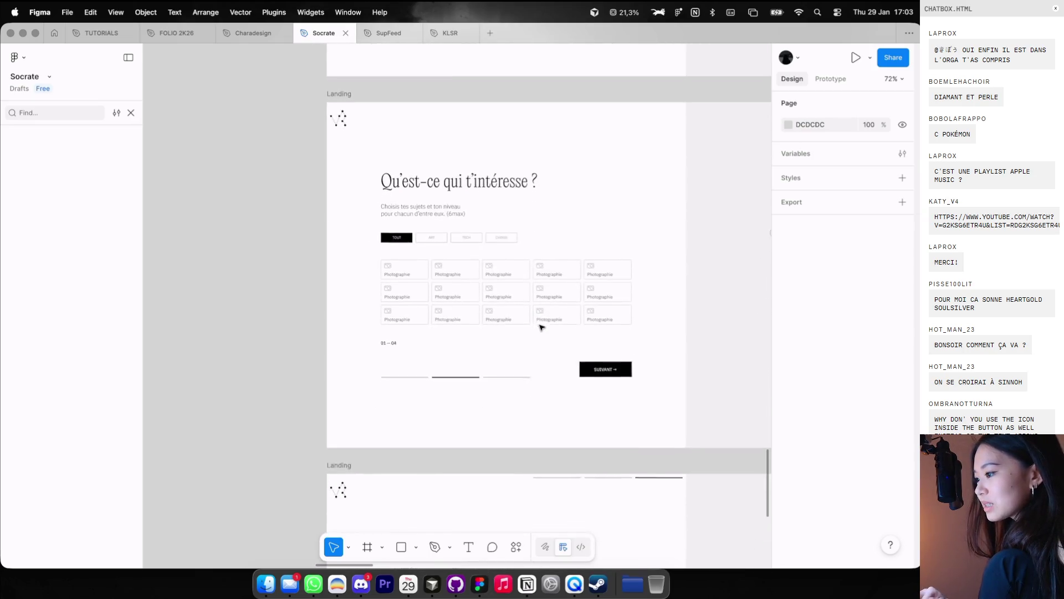
{"action": "scroll", "coordinate": [494, 281], "scroll_direction": "up", "scroll_amount": 2, "text": "ctrl"}
Step: Set the centre Photographie SkillCard's Property 1 to active
{"action": "left_click", "coordinate": [499, 275]}
{"action": "scroll", "coordinate": [492, 270], "scroll_direction": "up", "scroll_amount": 2, "text": "ctrl"}
{"action": "left_click", "coordinate": [492, 270]}
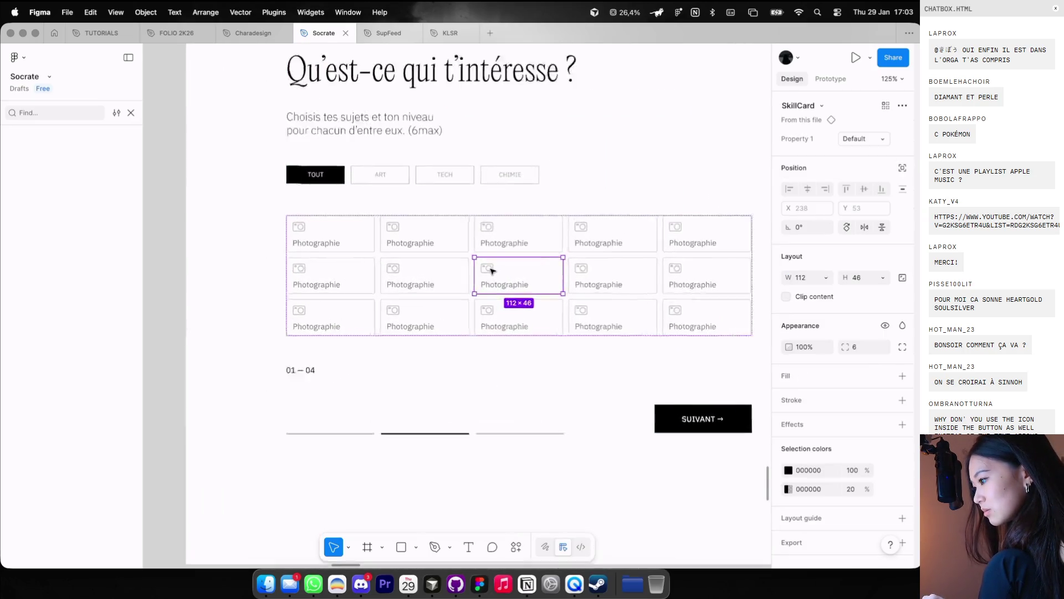
{"action": "scroll", "coordinate": [492, 270], "scroll_direction": "up", "scroll_amount": 2, "text": "ctrl"}
{"action": "left_click", "coordinate": [865, 138]}
{"action": "left_click", "coordinate": [784, 152]}
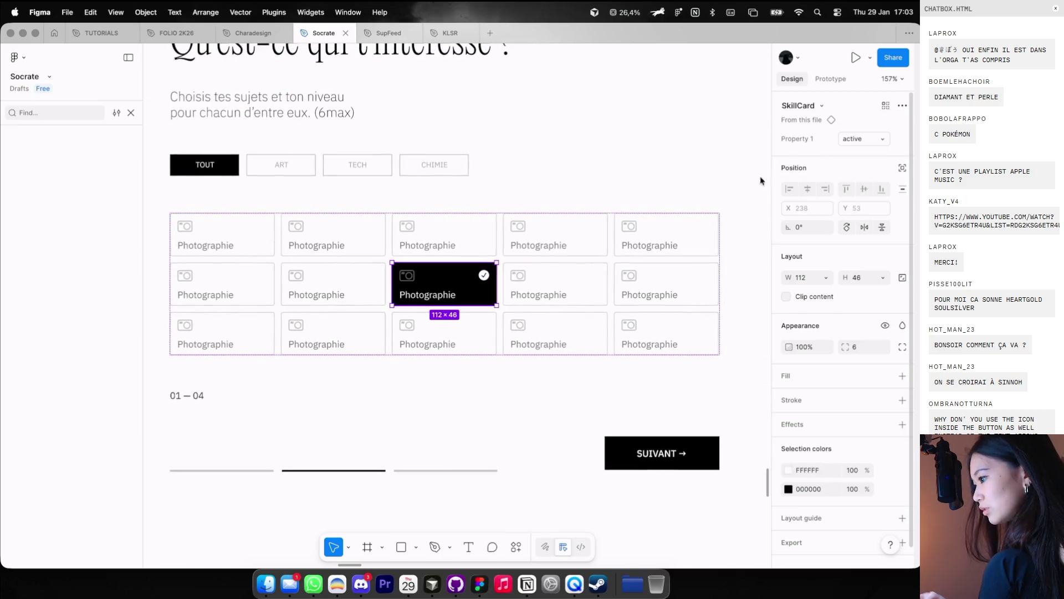
{"action": "scroll", "coordinate": [530, 304], "scroll_direction": "down", "scroll_amount": 5, "text": "ctrl"}
Step: Clear the lower Landing frame's old content and progress lines, then paste in the copied content block
{"action": "left_click", "coordinate": [514, 300]}
{"action": "scroll", "coordinate": [513, 300], "scroll_direction": "down", "scroll_amount": 3}
{"action": "left_click", "coordinate": [441, 143]}
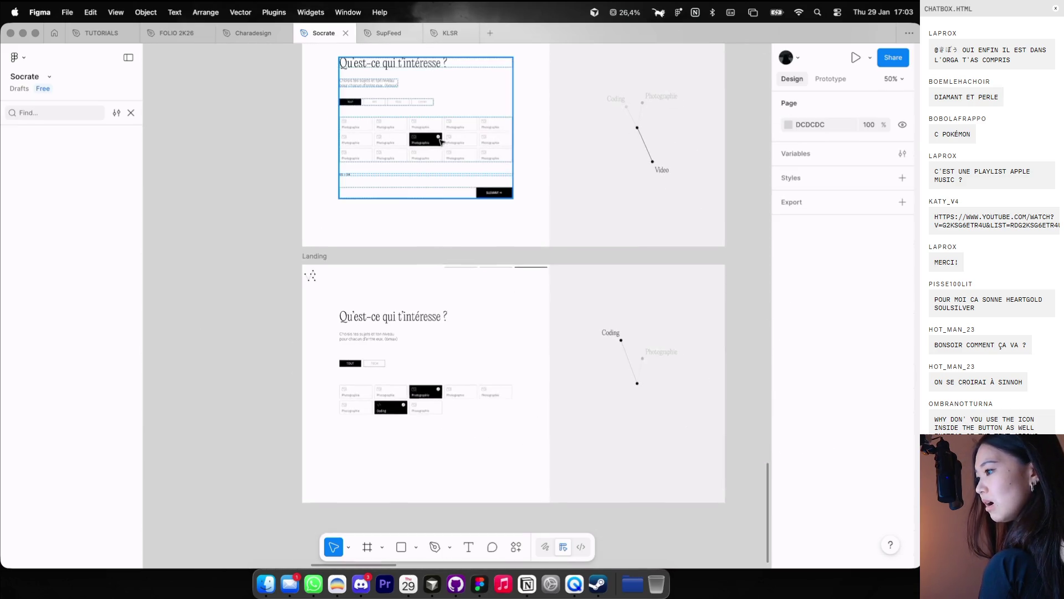
{"action": "left_click_drag", "start_coordinate": [328, 315], "coordinate": [502, 498]}
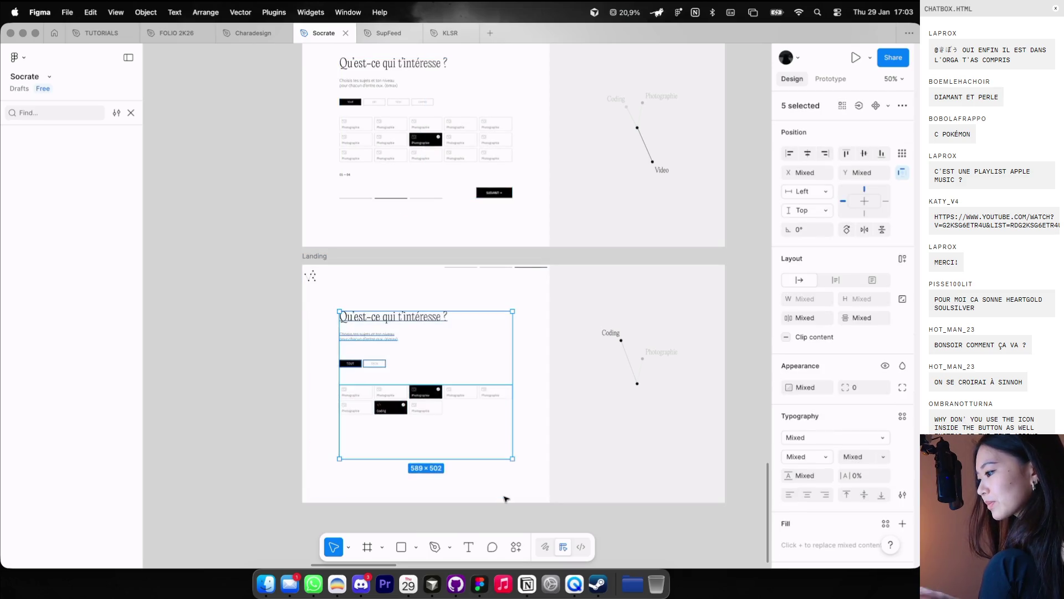
{"action": "key", "text": "Delete"}
{"action": "left_click", "coordinate": [456, 266]}
{"action": "key", "text": "Delete"}
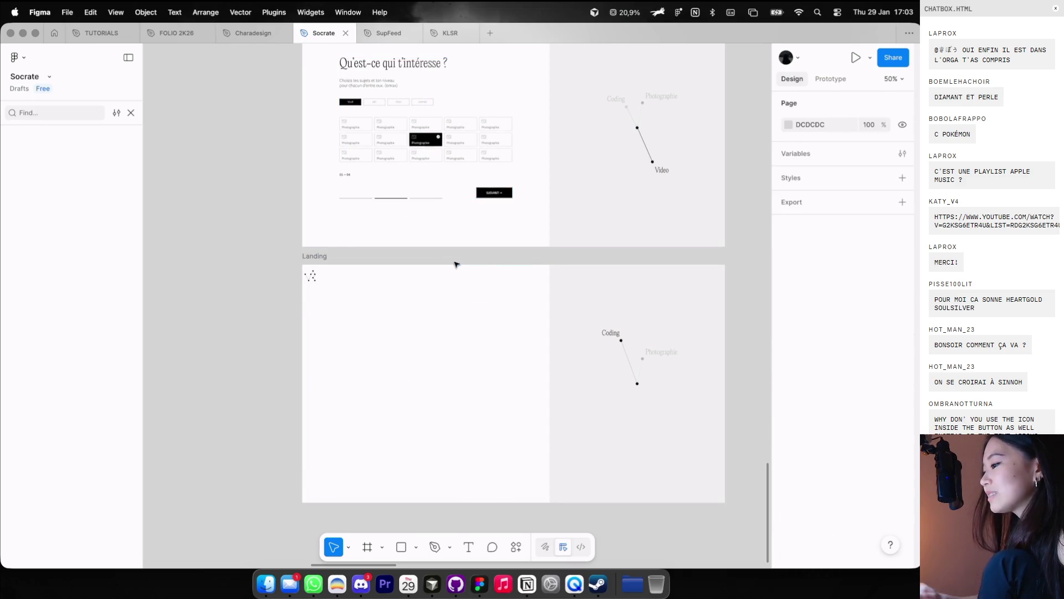
{"action": "key", "text": "ctrl+v"}
{"action": "left_click", "coordinate": [416, 301]}
{"action": "scroll", "coordinate": [413, 388], "scroll_direction": "up", "scroll_amount": 5}
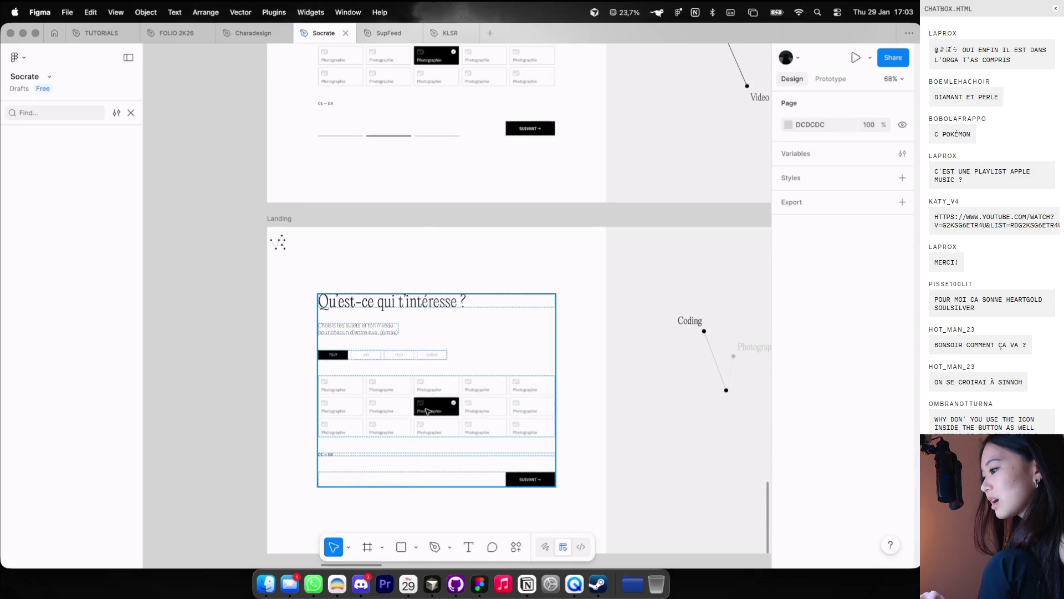
Step: Set the bottom-right SkillCard to its active variant
{"action": "left_click", "coordinate": [488, 433]}
{"action": "left_click", "coordinate": [573, 434]}
{"action": "scroll", "coordinate": [579, 433], "scroll_direction": "up", "scroll_amount": 2}
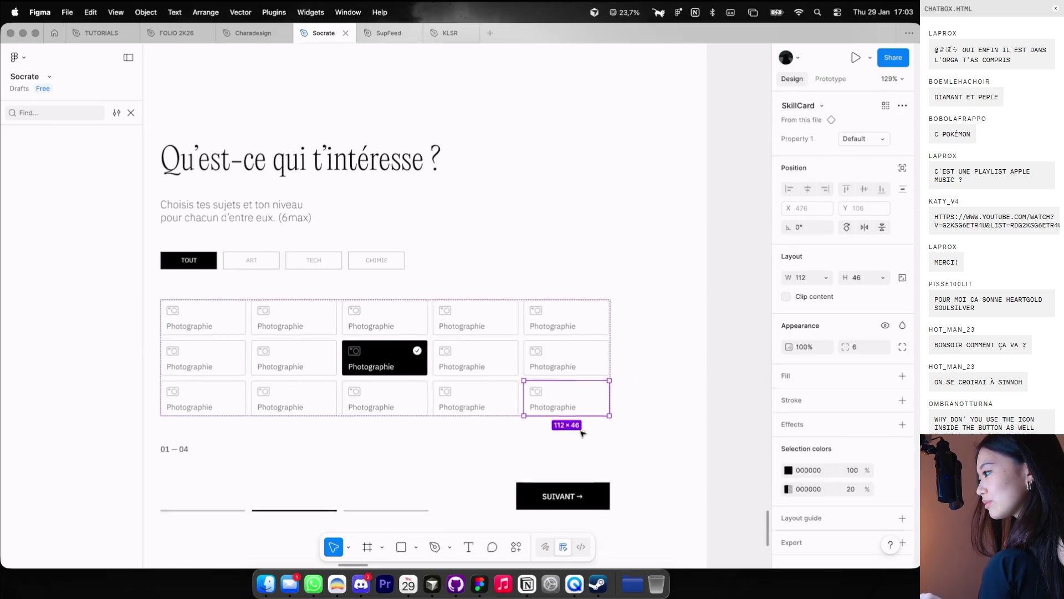
{"action": "left_click", "coordinate": [851, 142]}
{"action": "left_click", "coordinate": [848, 152]}
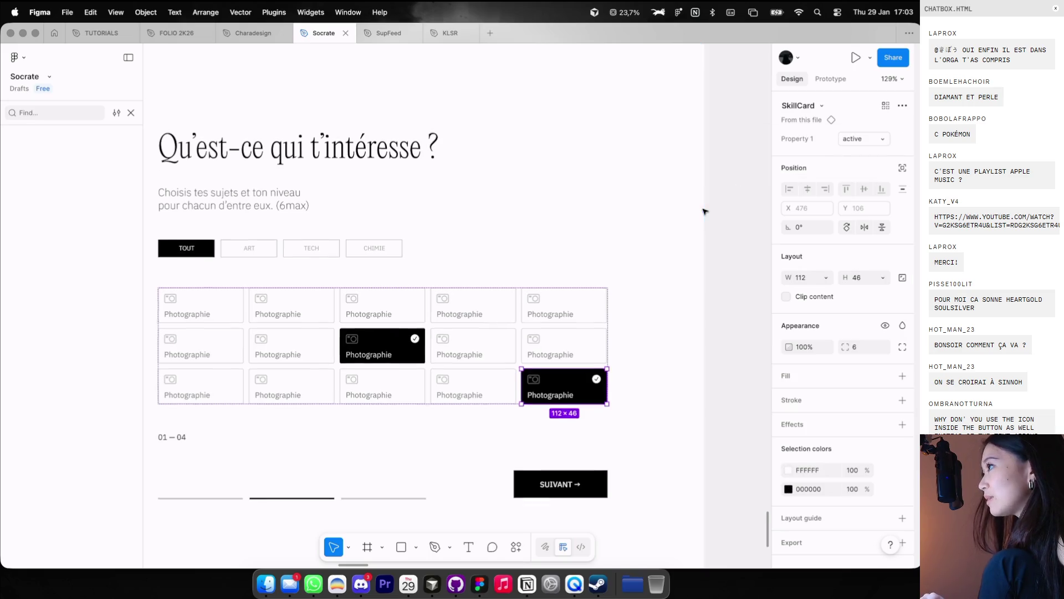
Step: Swap the card's camera icon for the Dev code icon
{"action": "scroll", "coordinate": [666, 227], "scroll_direction": "up", "scroll_amount": 1}
{"action": "scroll", "coordinate": [584, 333], "scroll_direction": "up", "scroll_amount": 2}
{"action": "scroll", "coordinate": [584, 333], "scroll_direction": "up", "scroll_amount": 3}
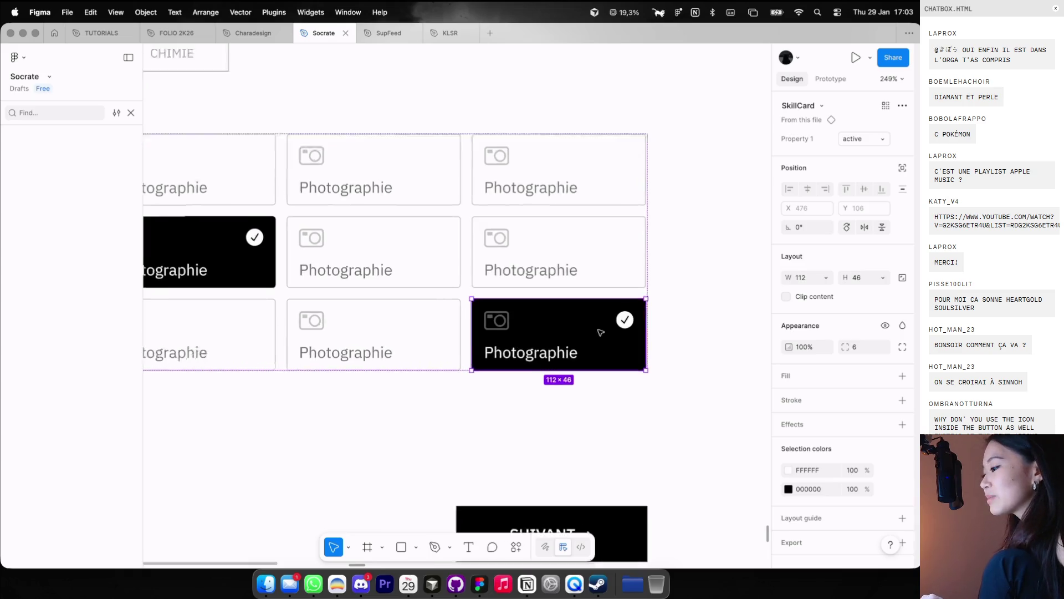
{"action": "scroll", "coordinate": [594, 324], "scroll_direction": "up", "scroll_amount": 2}
{"action": "left_click", "coordinate": [476, 331]}
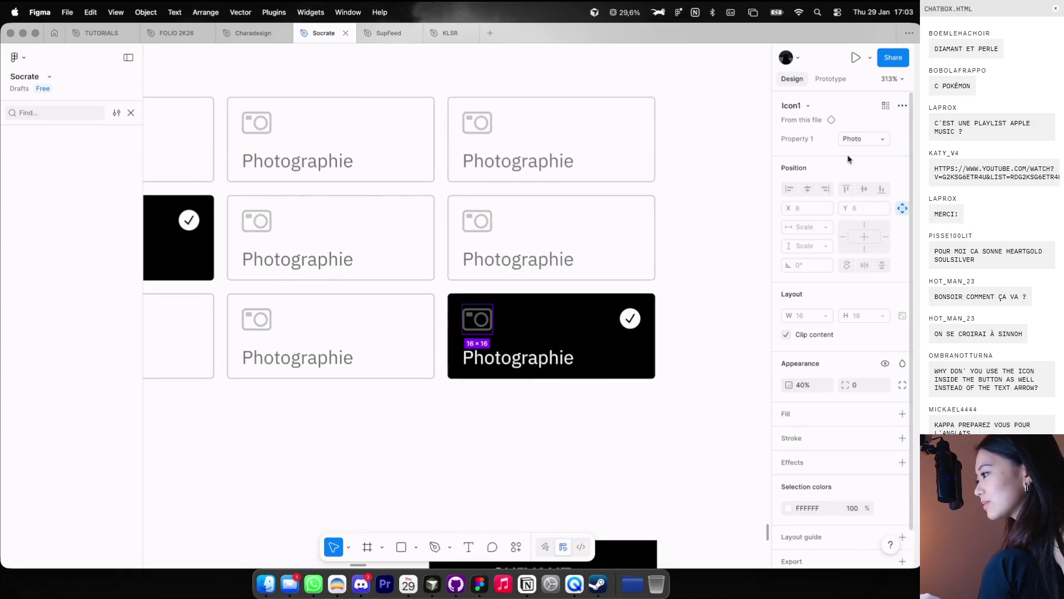
{"action": "left_click", "coordinate": [863, 136]}
{"action": "left_click", "coordinate": [843, 153]}
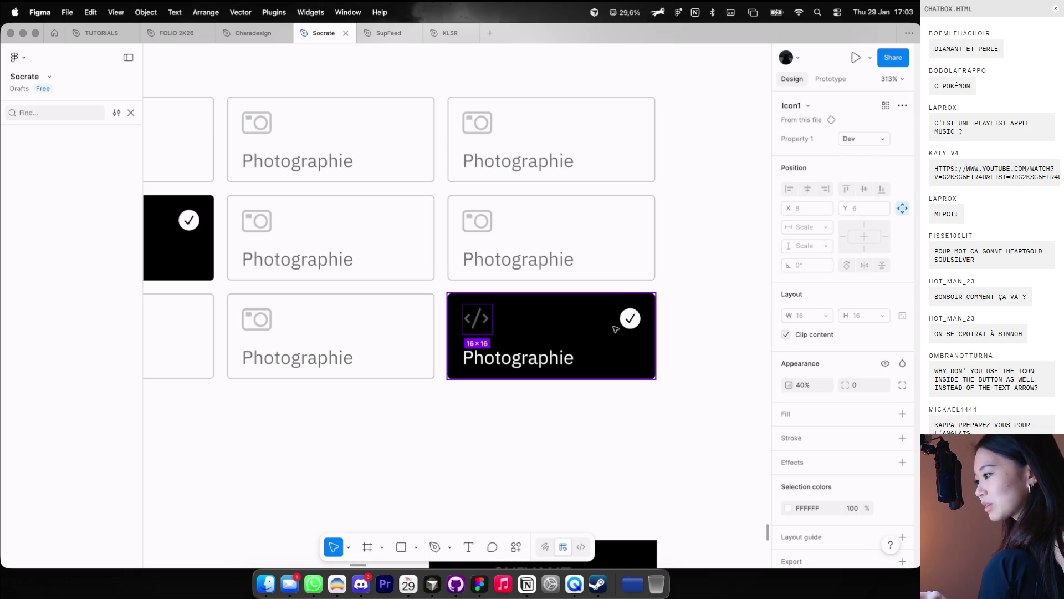
Step: Change the card's Photographie label to 'Coding'
{"action": "double_click", "coordinate": [550, 363]}
{"action": "scroll", "coordinate": [549, 363], "scroll_direction": "down", "scroll_amount": 5}
{"action": "scroll", "coordinate": [542, 364], "scroll_direction": "right", "scroll_amount": 5}
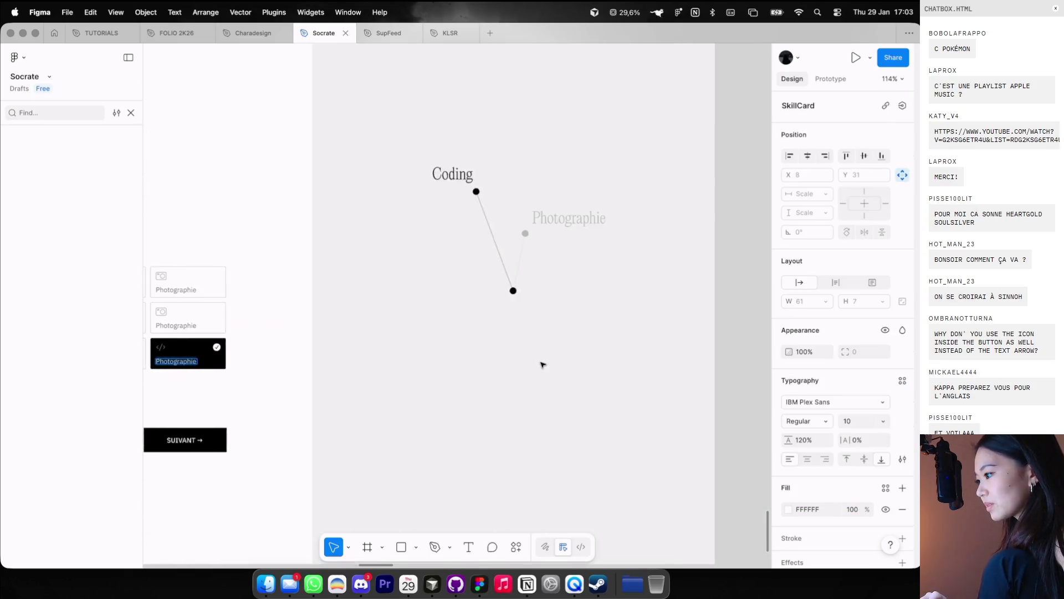
{"action": "type", "text": "Coding"}
{"action": "left_click", "coordinate": [324, 358]}
{"action": "scroll", "coordinate": [323, 361], "scroll_direction": "down", "scroll_amount": 2}
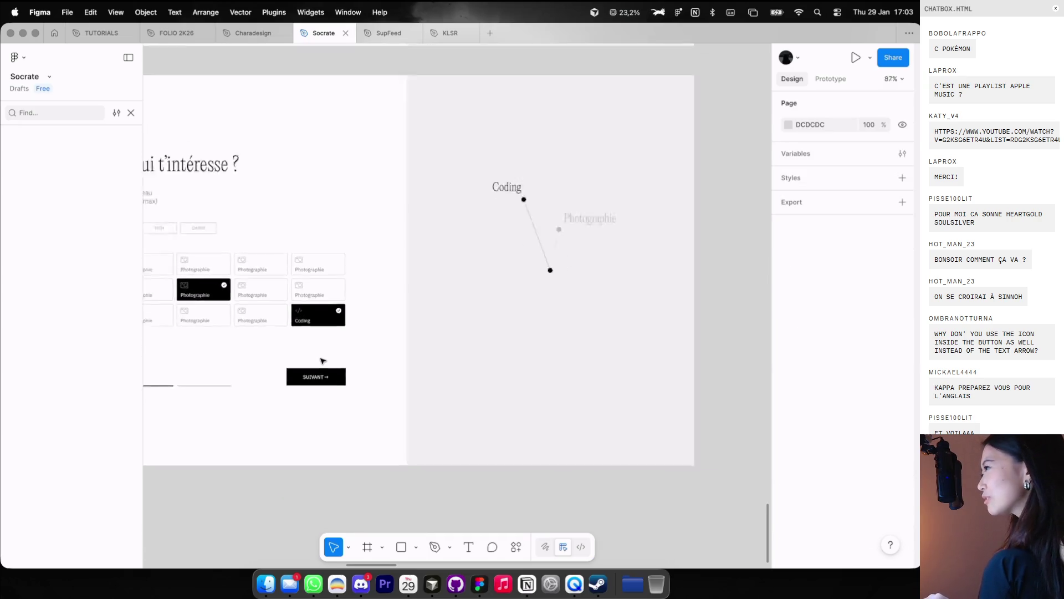
{"action": "scroll", "coordinate": [323, 361], "scroll_direction": "down", "scroll_amount": 2}
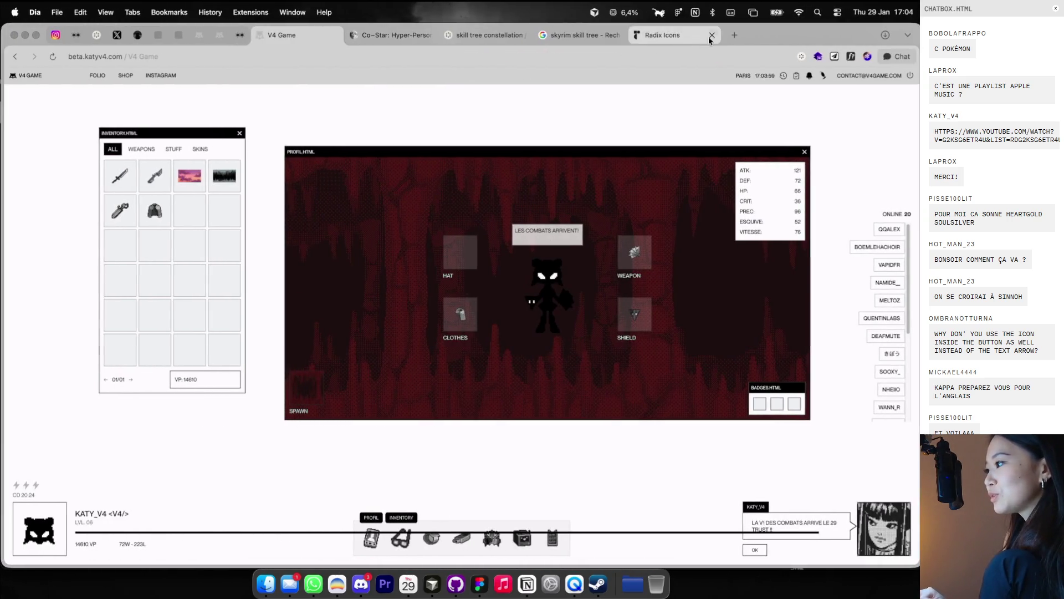
Step: Search Google for 'foret vestigion maison hantée' and show the image results
{"action": "left_click", "coordinate": [735, 36]}
{"action": "type", "text": "foret ves"}
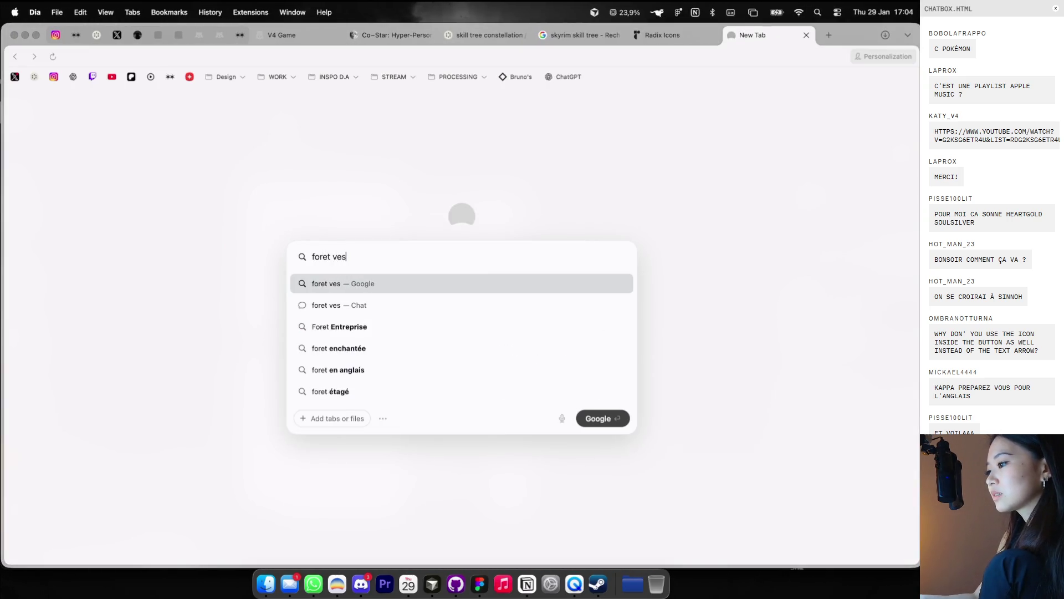
{"action": "type", "text": "ison hanté"}
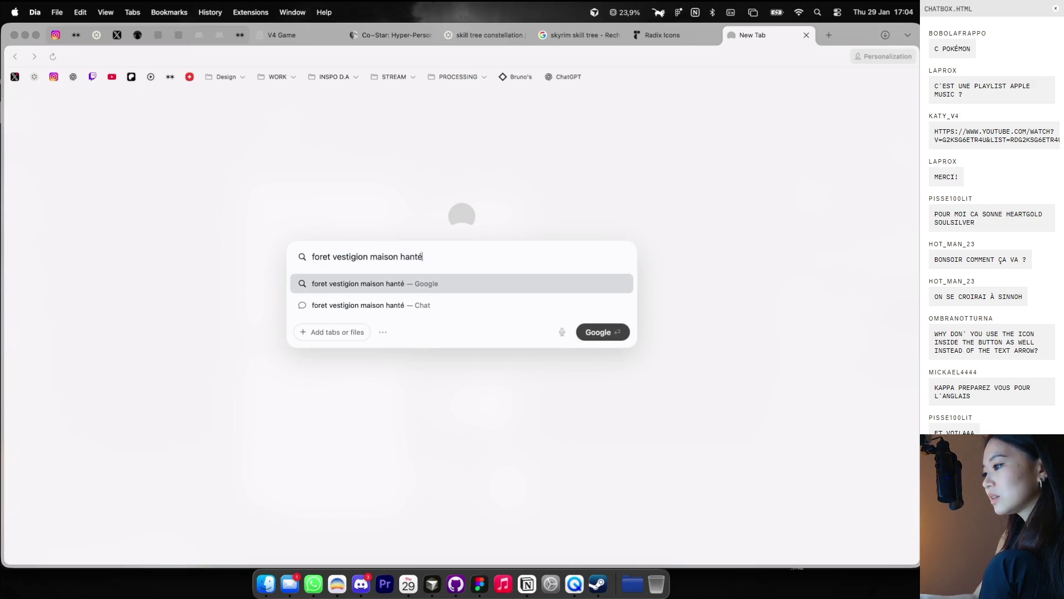
{"action": "type", "text": "e"}
{"action": "key", "text": "Return"}
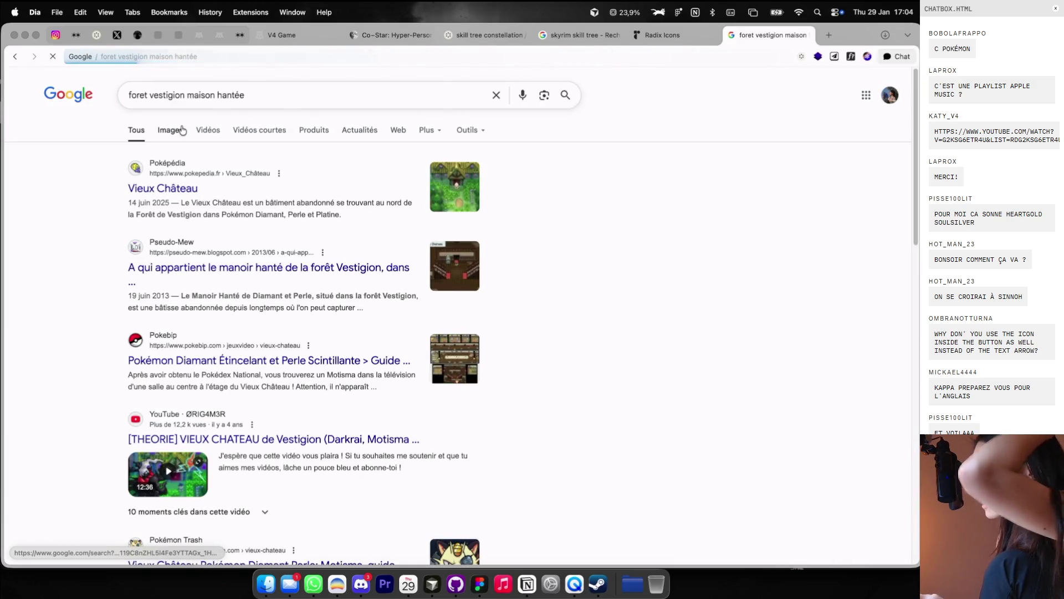
{"action": "left_click", "coordinate": [181, 130]}
Step: Preview the Vieux Château, Pseudo-Mew and Pokebip map images, then close the search and return to Figma
{"action": "left_click", "coordinate": [268, 207]}
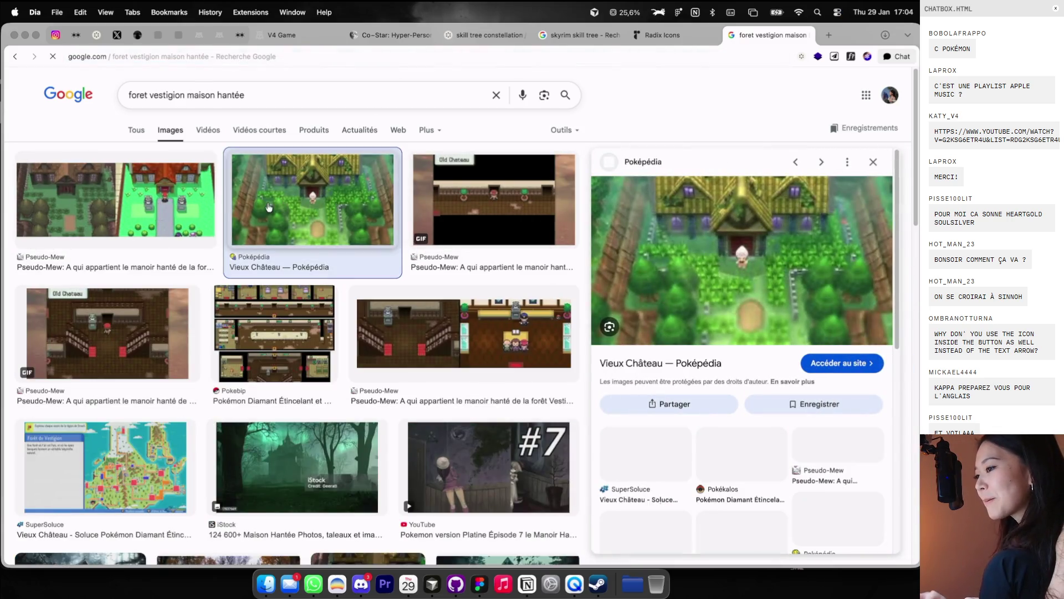
{"action": "left_click", "coordinate": [150, 201]}
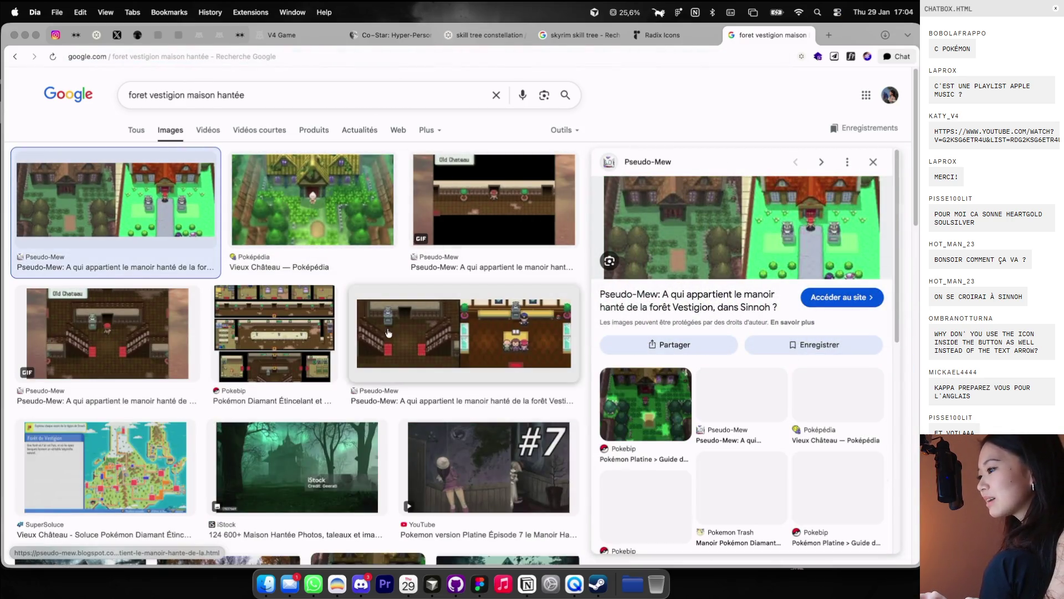
{"action": "left_click", "coordinate": [397, 332]}
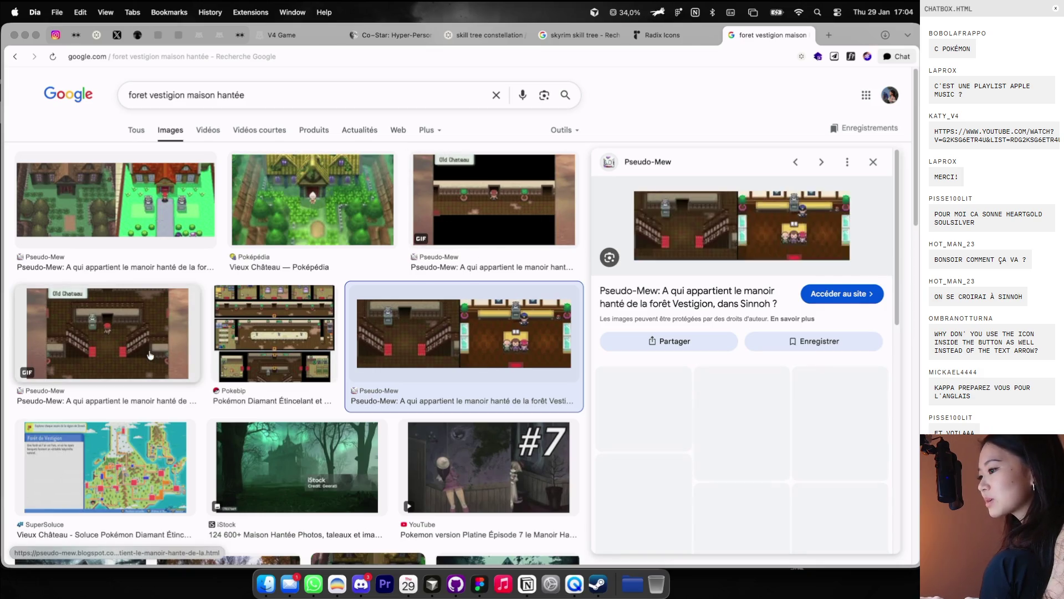
{"action": "key", "text": "Left"}
{"action": "key", "text": "Left"}
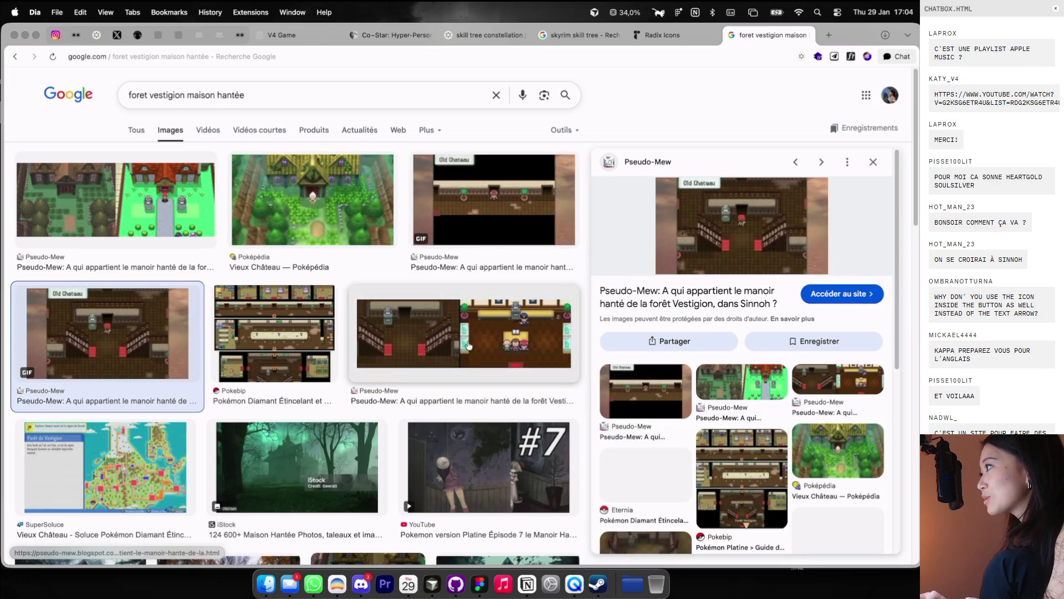
{"action": "scroll", "coordinate": [464, 344], "scroll_direction": "down", "scroll_amount": 3}
{"action": "scroll", "coordinate": [465, 355], "scroll_direction": "down", "scroll_amount": 5}
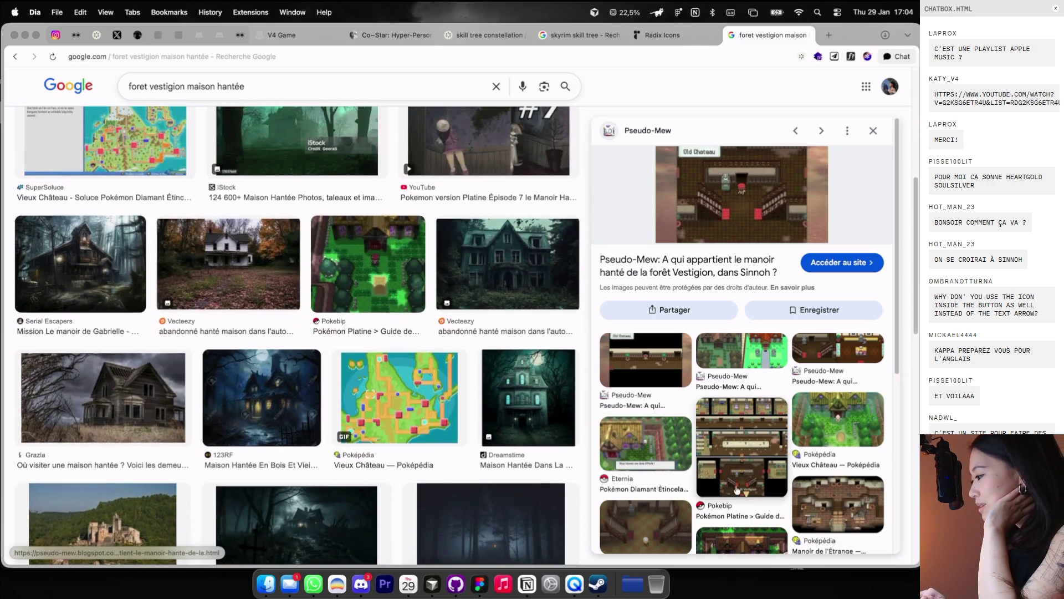
{"action": "left_click", "coordinate": [737, 489]}
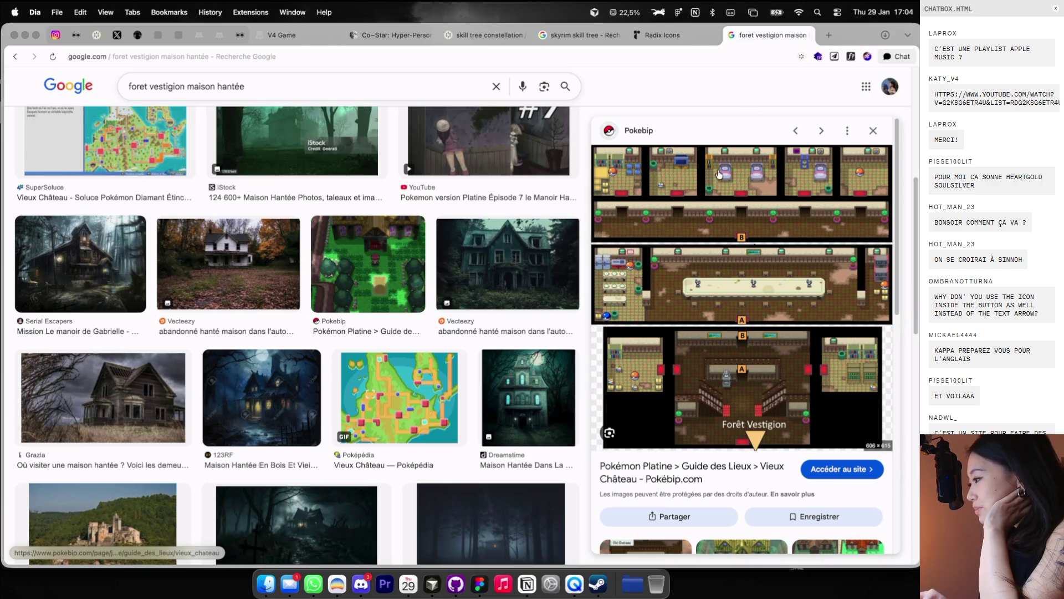
{"action": "left_click", "coordinate": [806, 35]}
{"action": "key", "text": "ctrl+Right"}
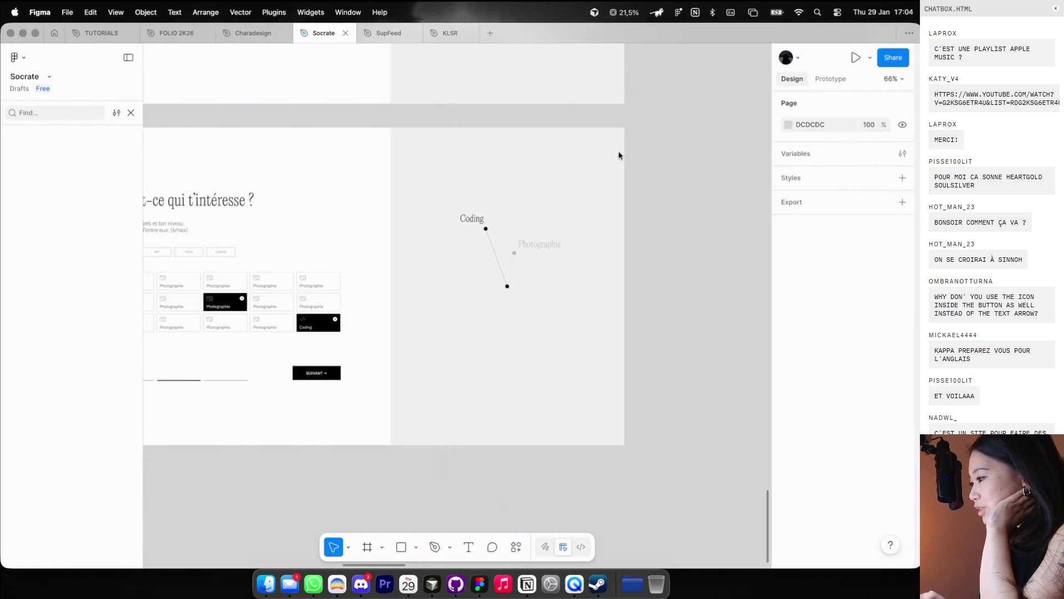
Step: Switch the middle skill card in the grid to its active variant
{"action": "scroll", "coordinate": [455, 266], "scroll_direction": "down", "scroll_amount": 3}
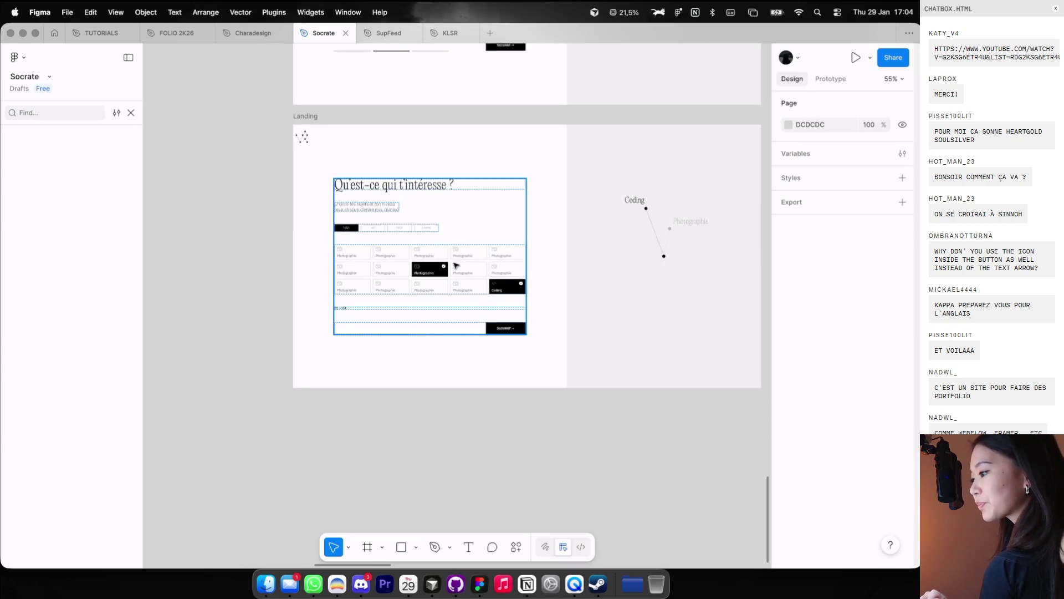
{"action": "scroll", "coordinate": [456, 266], "scroll_direction": "up", "scroll_amount": 2}
{"action": "scroll", "coordinate": [455, 266], "scroll_direction": "down", "scroll_amount": 4}
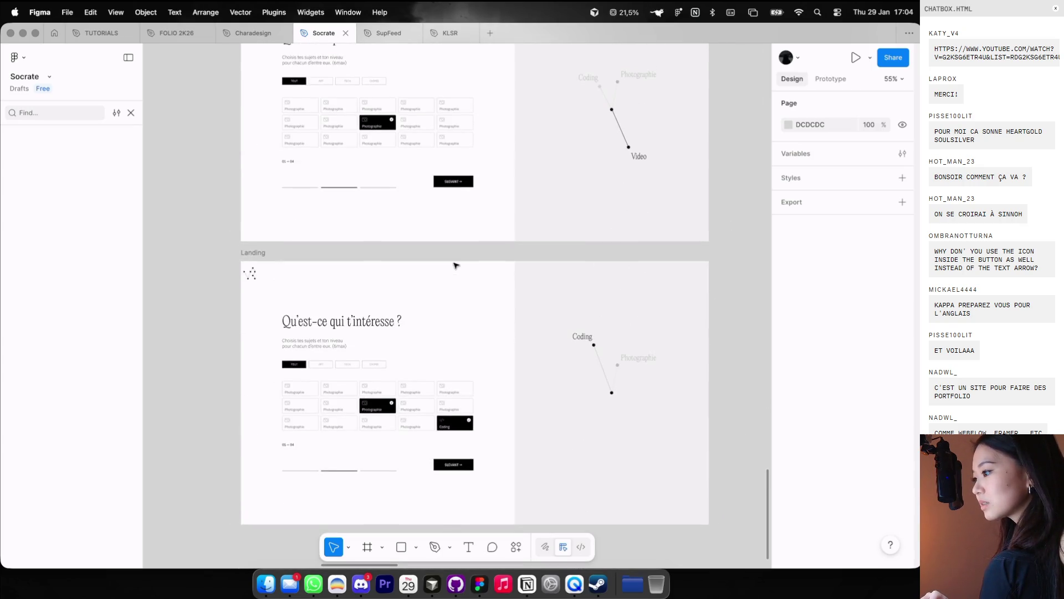
{"action": "scroll", "coordinate": [456, 266], "scroll_direction": "up", "scroll_amount": 2}
{"action": "scroll", "coordinate": [455, 265], "scroll_direction": "left", "scroll_amount": 1}
{"action": "scroll", "coordinate": [456, 265], "scroll_direction": "up", "scroll_amount": 2}
{"action": "scroll", "coordinate": [456, 266], "scroll_direction": "up", "scroll_amount": 2}
{"action": "scroll", "coordinate": [455, 266], "scroll_direction": "down", "scroll_amount": 3}
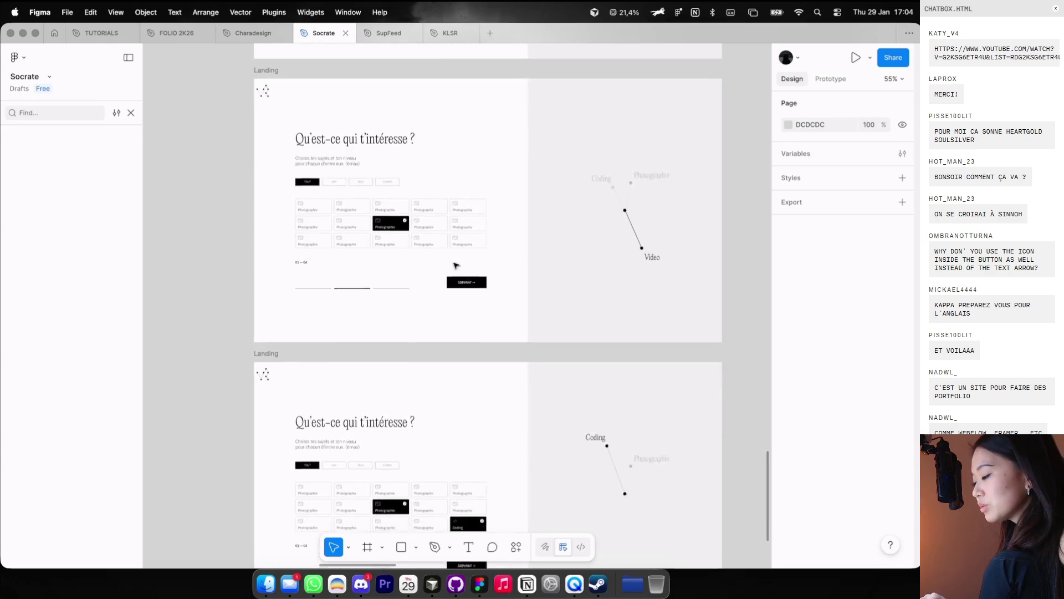
{"action": "scroll", "coordinate": [455, 266], "scroll_direction": "down", "scroll_amount": 3}
{"action": "scroll", "coordinate": [455, 265], "scroll_direction": "down", "scroll_amount": 3}
{"action": "scroll", "coordinate": [455, 265], "scroll_direction": "up", "scroll_amount": 4}
{"action": "scroll", "coordinate": [455, 265], "scroll_direction": "right", "scroll_amount": 1}
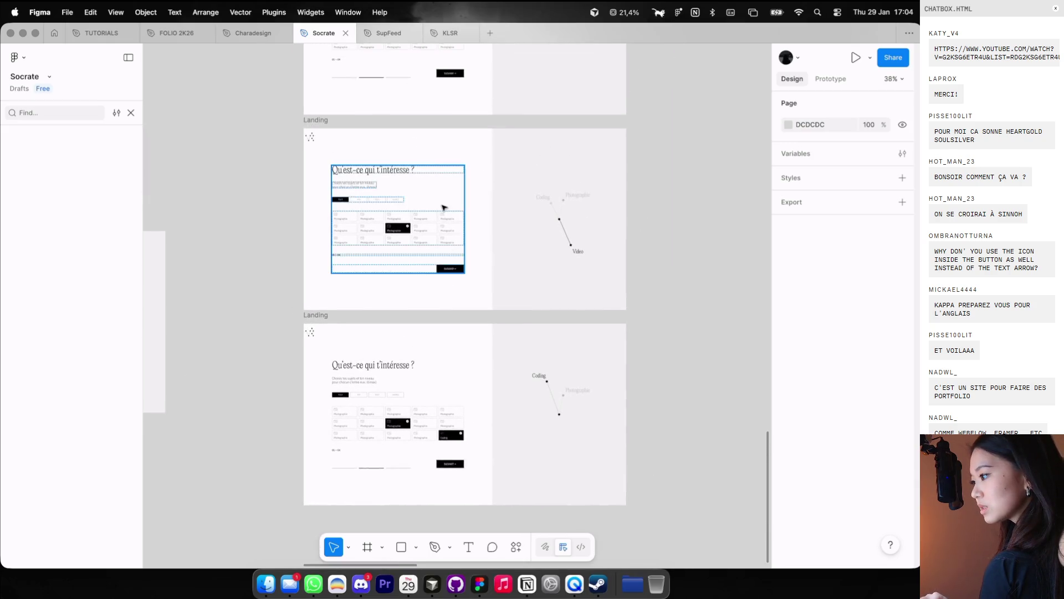
{"action": "scroll", "coordinate": [443, 207], "scroll_direction": "up", "scroll_amount": 2}
{"action": "scroll", "coordinate": [444, 207], "scroll_direction": "up", "scroll_amount": 3}
{"action": "scroll", "coordinate": [443, 207], "scroll_direction": "down", "scroll_amount": 2}
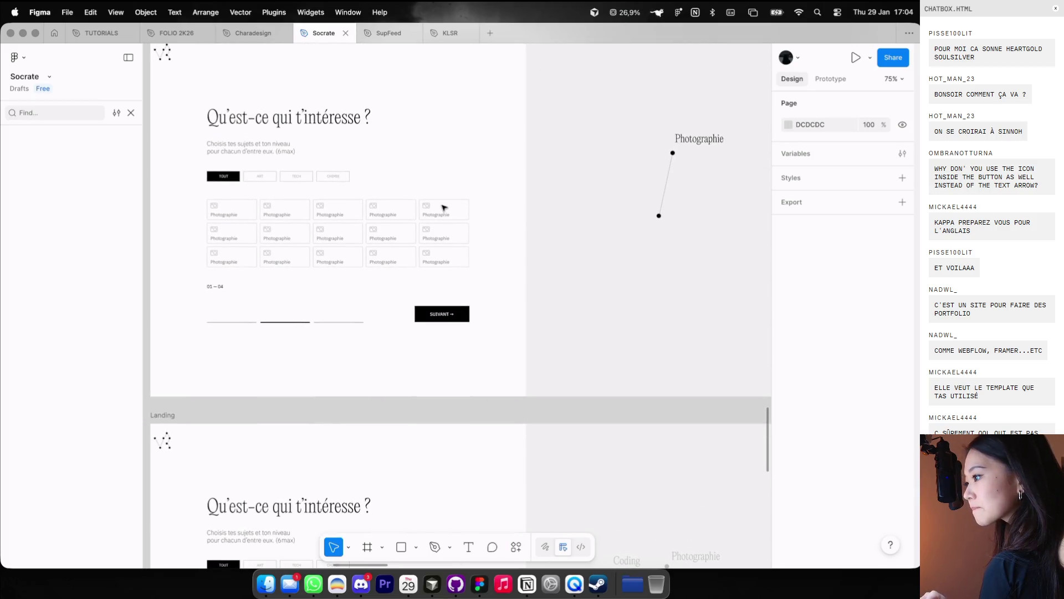
{"action": "scroll", "coordinate": [443, 208], "scroll_direction": "down", "scroll_amount": 3}
{"action": "scroll", "coordinate": [443, 207], "scroll_direction": "down", "scroll_amount": 2}
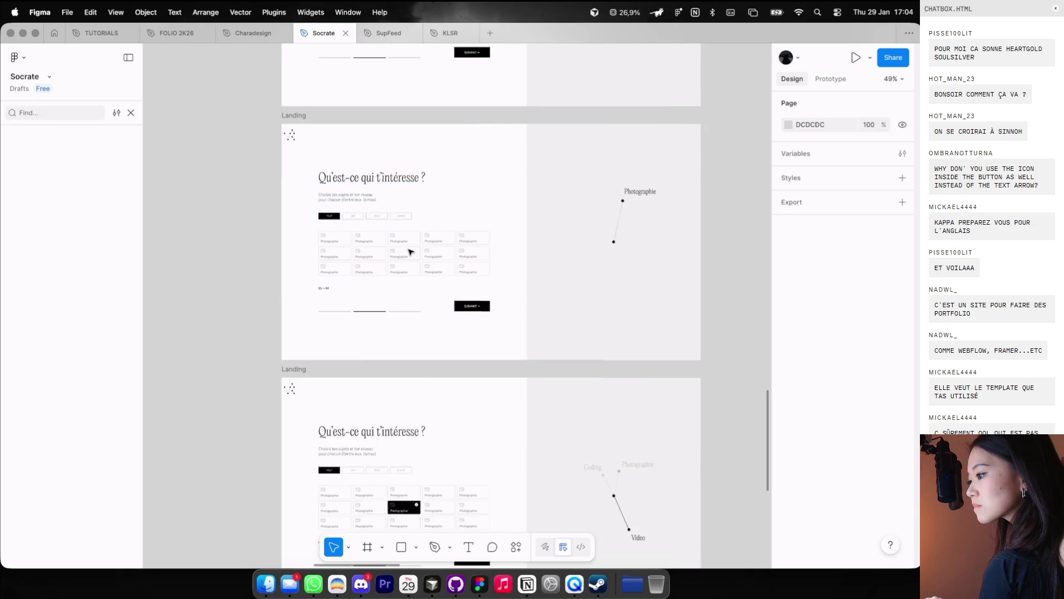
{"action": "scroll", "coordinate": [405, 252], "scroll_direction": "up", "scroll_amount": 3}
{"action": "left_click", "coordinate": [401, 256]}
{"action": "left_click", "coordinate": [391, 256]}
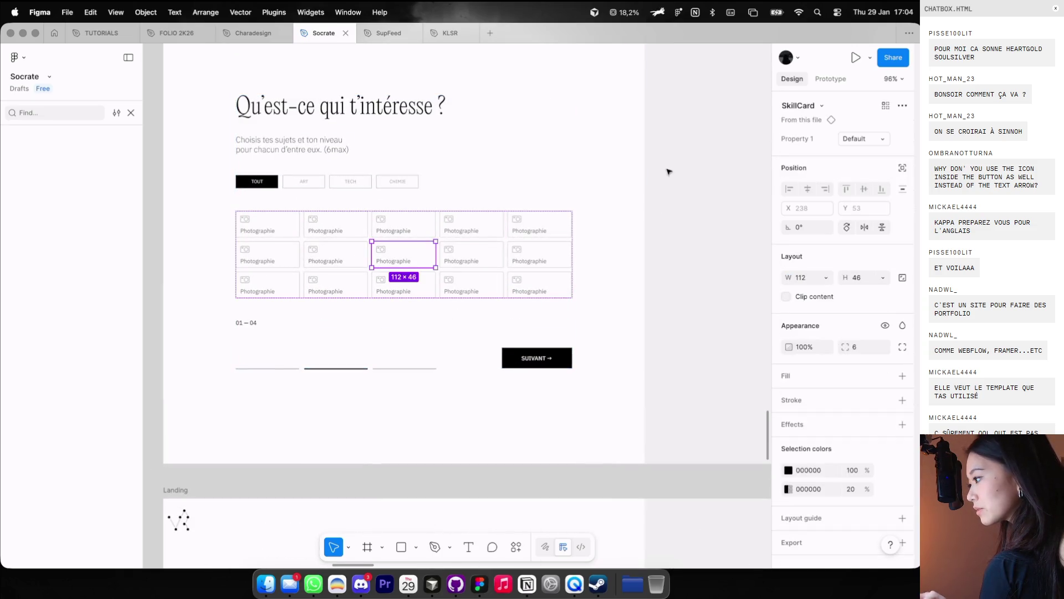
{"action": "left_click", "coordinate": [863, 139]}
{"action": "left_click", "coordinate": [856, 150]}
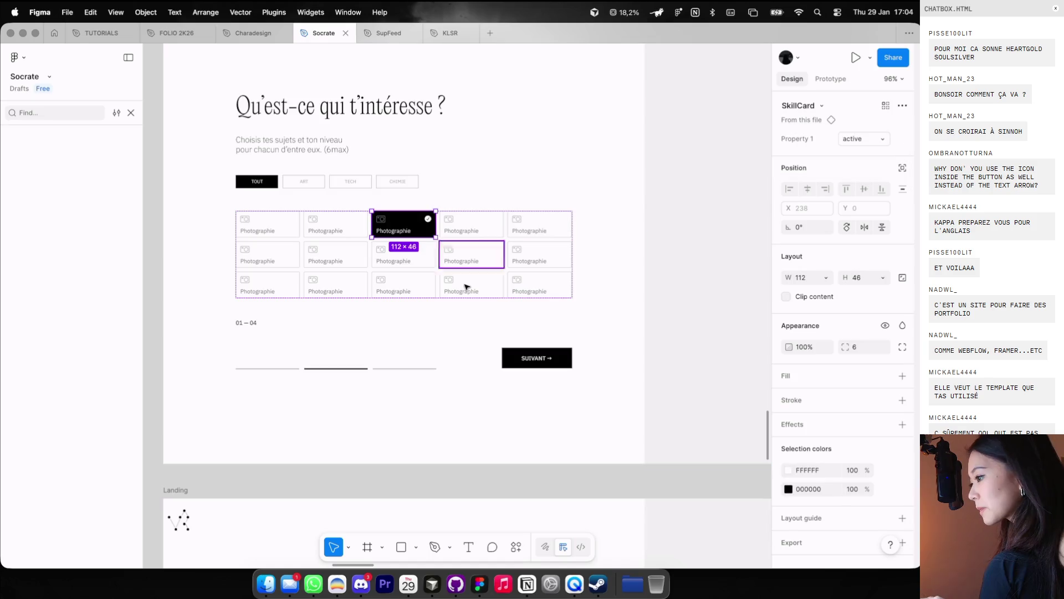
Step: Set the top-middle skill card to its active state as well
{"action": "scroll", "coordinate": [466, 285], "scroll_direction": "down", "scroll_amount": 5}
{"action": "scroll", "coordinate": [465, 285], "scroll_direction": "left", "scroll_amount": 1}
{"action": "scroll", "coordinate": [466, 286], "scroll_direction": "down", "scroll_amount": 5}
{"action": "left_click", "coordinate": [458, 311]}
{"action": "left_click", "coordinate": [458, 311]}
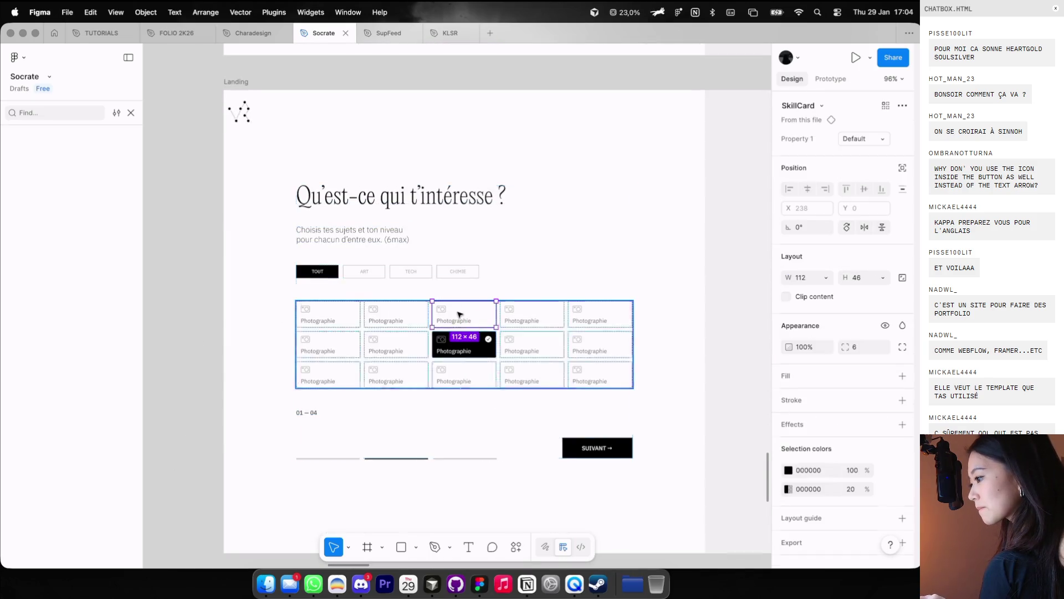
{"action": "left_click", "coordinate": [863, 139]}
{"action": "left_click", "coordinate": [857, 149]}
Step: Change the second black card's icon to the Video variant
{"action": "scroll", "coordinate": [594, 260], "scroll_direction": "right", "scroll_amount": 5}
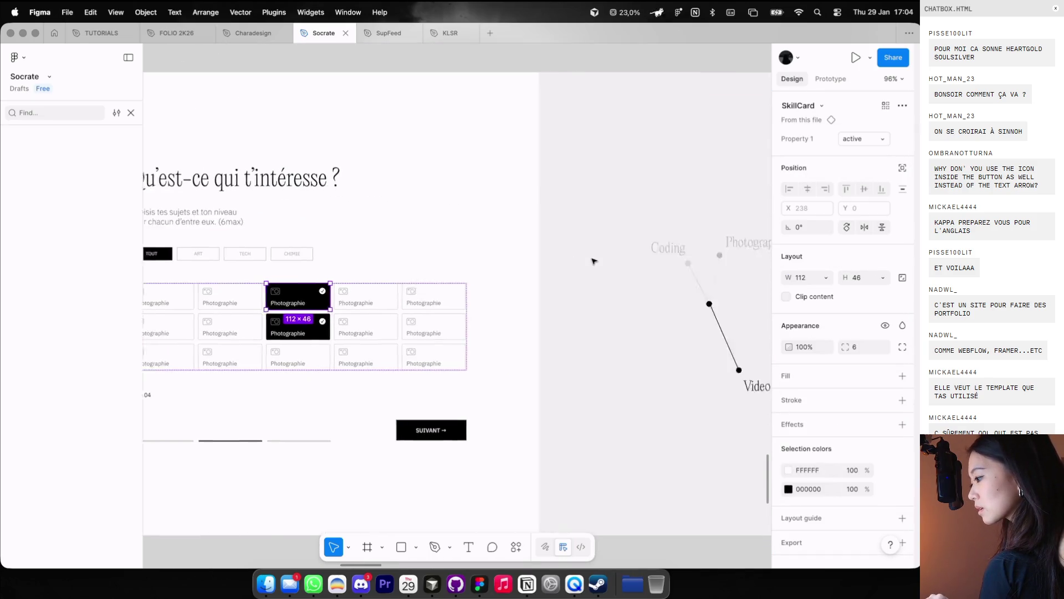
{"action": "scroll", "coordinate": [594, 260], "scroll_direction": "left", "scroll_amount": 5}
{"action": "scroll", "coordinate": [513, 241], "scroll_direction": "up", "scroll_amount": 5}
{"action": "scroll", "coordinate": [513, 241], "scroll_direction": "up", "scroll_amount": 3}
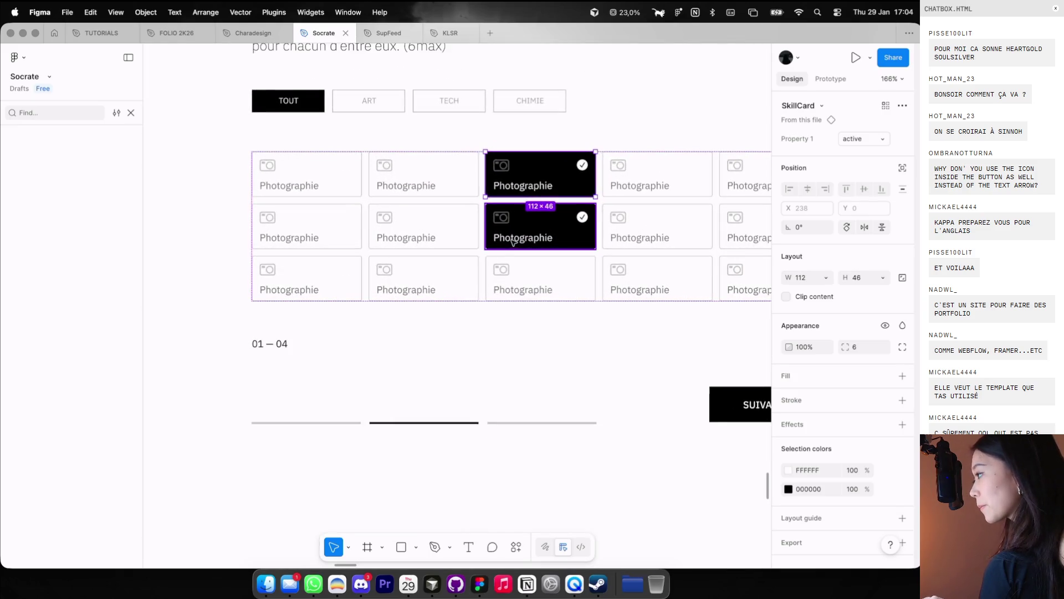
{"action": "double_click", "coordinate": [513, 241]}
{"action": "type", "text": "Vidéo"}
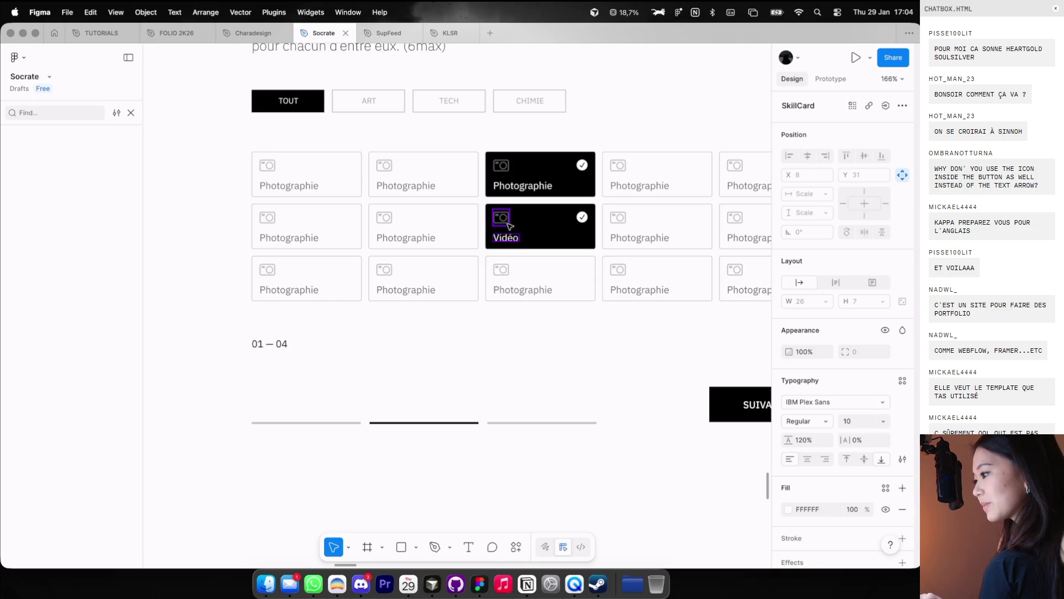
{"action": "left_click", "coordinate": [506, 222]}
{"action": "left_click", "coordinate": [831, 139]}
{"action": "left_click", "coordinate": [787, 166]}
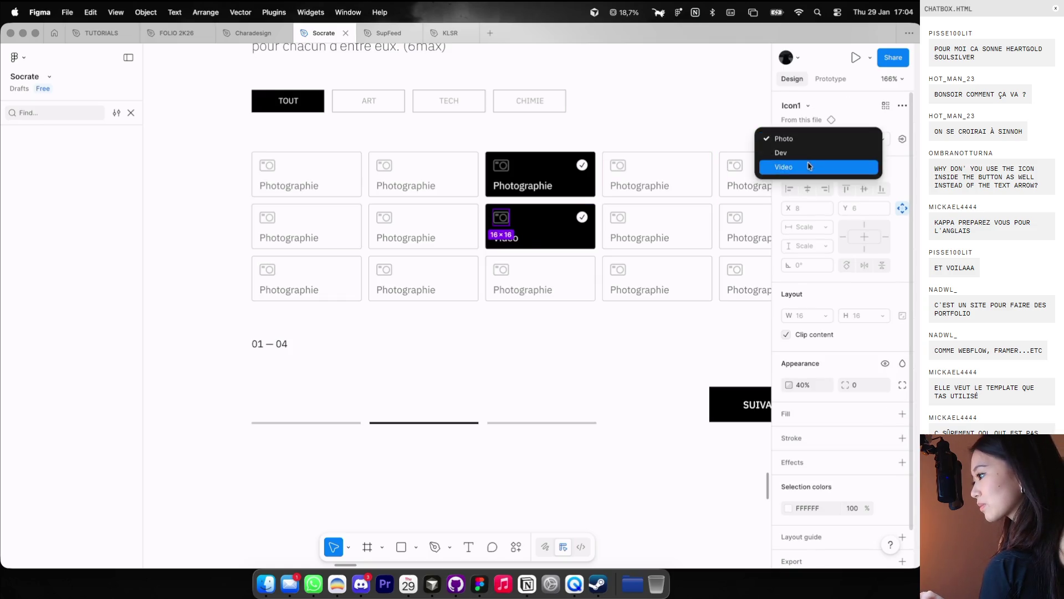
{"action": "key", "text": "Escape"}
Step: Set that card in the grid to the active SkillCard state
{"action": "scroll", "coordinate": [643, 216], "scroll_direction": "down", "scroll_amount": 5}
{"action": "scroll", "coordinate": [654, 280], "scroll_direction": "down", "scroll_amount": 3}
{"action": "scroll", "coordinate": [554, 249], "scroll_direction": "up", "scroll_amount": 3}
{"action": "left_click", "coordinate": [424, 265]}
{"action": "double_click", "coordinate": [424, 265]}
{"action": "left_click", "coordinate": [863, 138]}
{"action": "left_click", "coordinate": [798, 153]}
Step: Give the second-row third card a Video icon and relabel it 'Vidéo'
{"action": "scroll", "coordinate": [449, 255], "scroll_direction": "up", "scroll_amount": 4}
{"action": "left_click", "coordinate": [378, 310]}
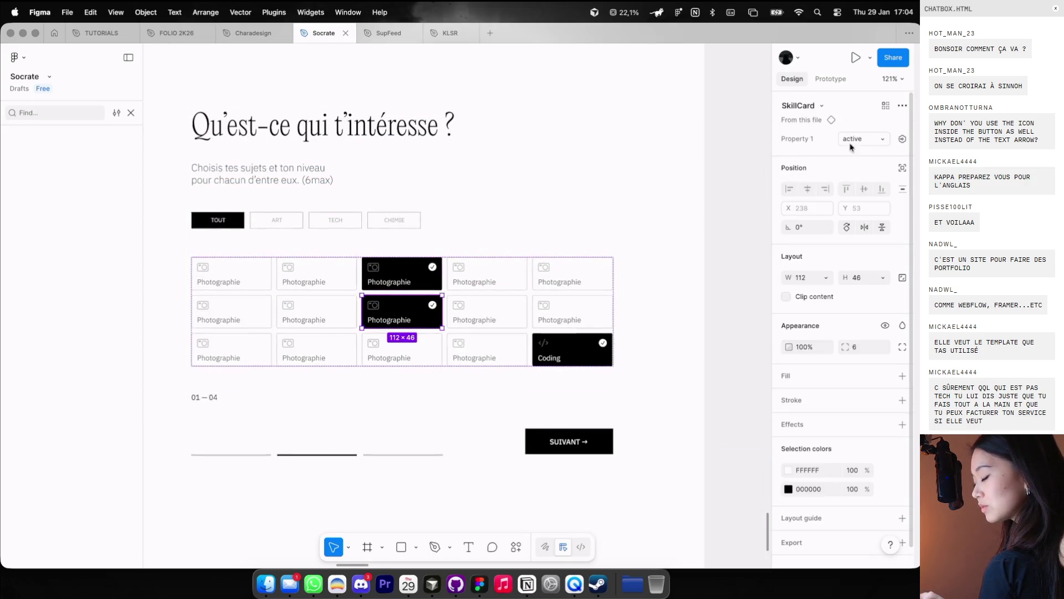
{"action": "double_click", "coordinate": [390, 303]}
{"action": "left_click", "coordinate": [864, 139]}
{"action": "left_click", "coordinate": [834, 153]}
{"action": "double_click", "coordinate": [415, 317]}
{"action": "type", "text": "Vidéo"}
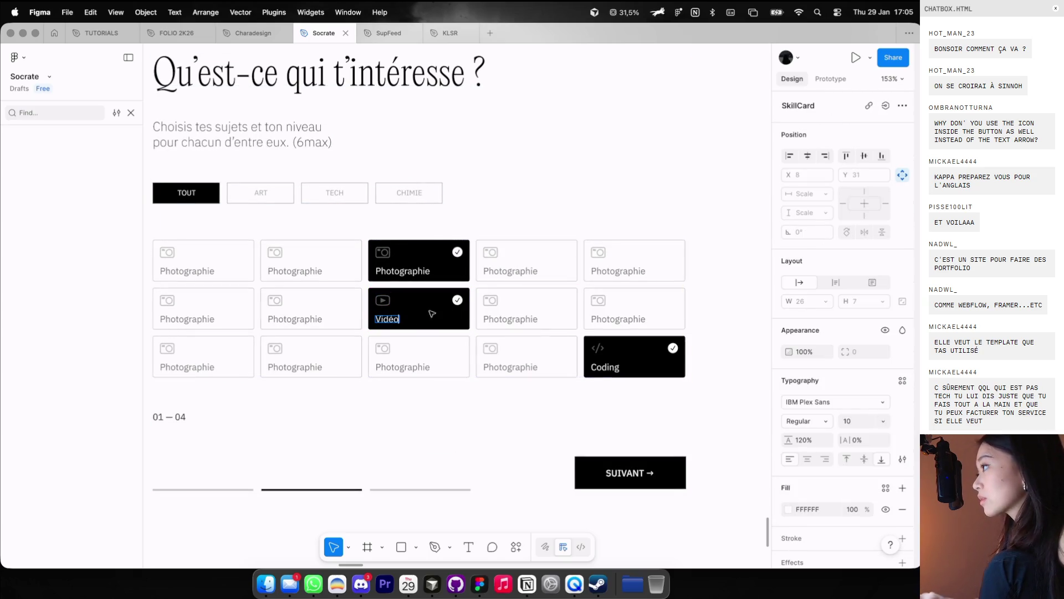
{"action": "key", "text": "Escape"}
{"action": "scroll", "coordinate": [668, 156], "scroll_direction": "down", "scroll_amount": 5}
{"action": "left_click", "coordinate": [742, 178]}
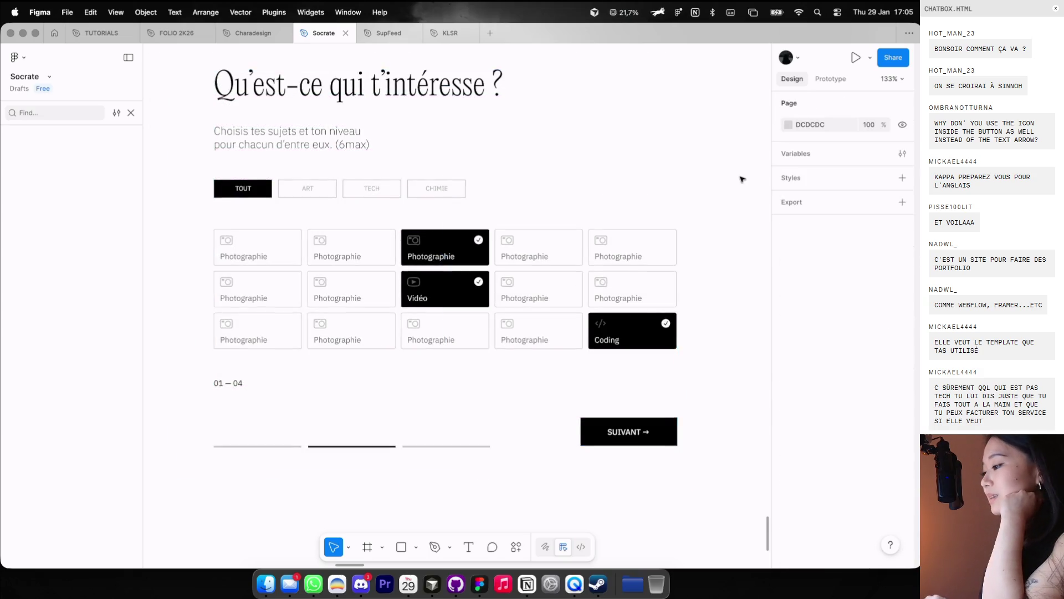
{"action": "scroll", "coordinate": [741, 178], "scroll_direction": "left", "scroll_amount": 10}
{"action": "scroll", "coordinate": [741, 179], "scroll_direction": "down", "scroll_amount": 5}
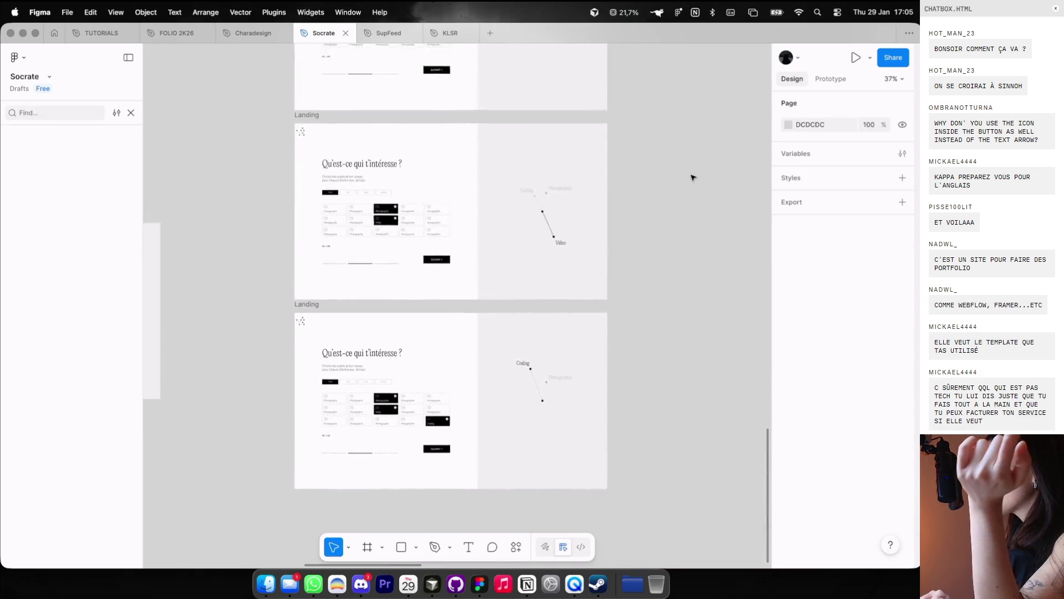
{"action": "scroll", "coordinate": [691, 177], "scroll_direction": "down", "scroll_amount": 5}
{"action": "scroll", "coordinate": [691, 176], "scroll_direction": "down", "scroll_amount": 5}
{"action": "scroll", "coordinate": [691, 176], "scroll_direction": "down", "scroll_amount": 5}
{"action": "scroll", "coordinate": [691, 176], "scroll_direction": "down", "scroll_amount": 5}
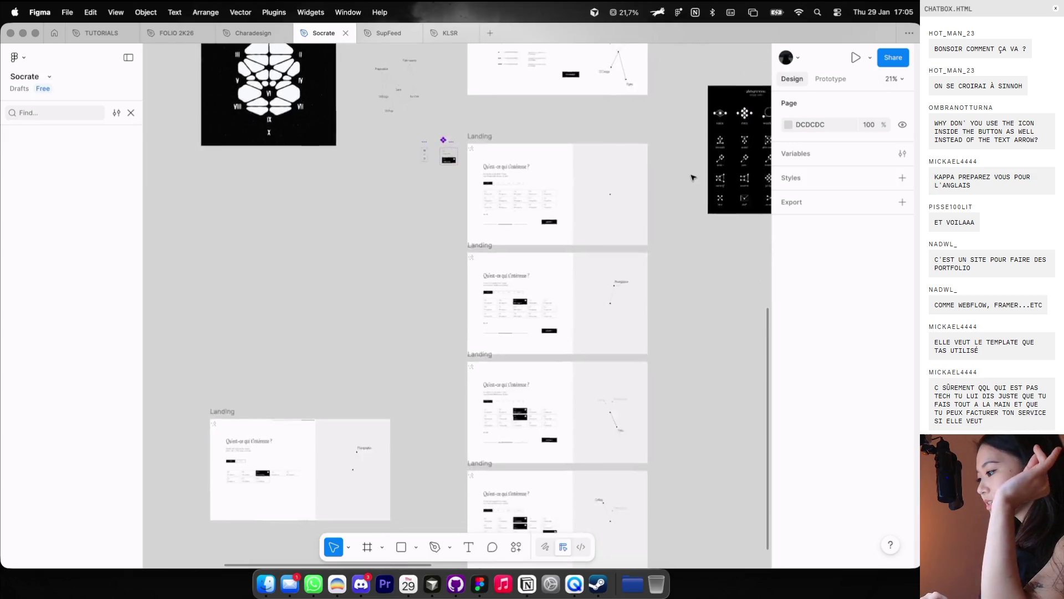
Step: Duplicate the top Landing frame above the stack of Landing frames
{"action": "mouse_move", "coordinate": [672, 508]}
{"action": "left_mouse_down"}
{"action": "mouse_move", "coordinate": [500, 102]}
{"action": "mouse_move", "coordinate": [510, 248]}
{"action": "mouse_move", "coordinate": [532, 159]}
{"action": "left_mouse_up"}
{"action": "left_click", "coordinate": [526, 231]}
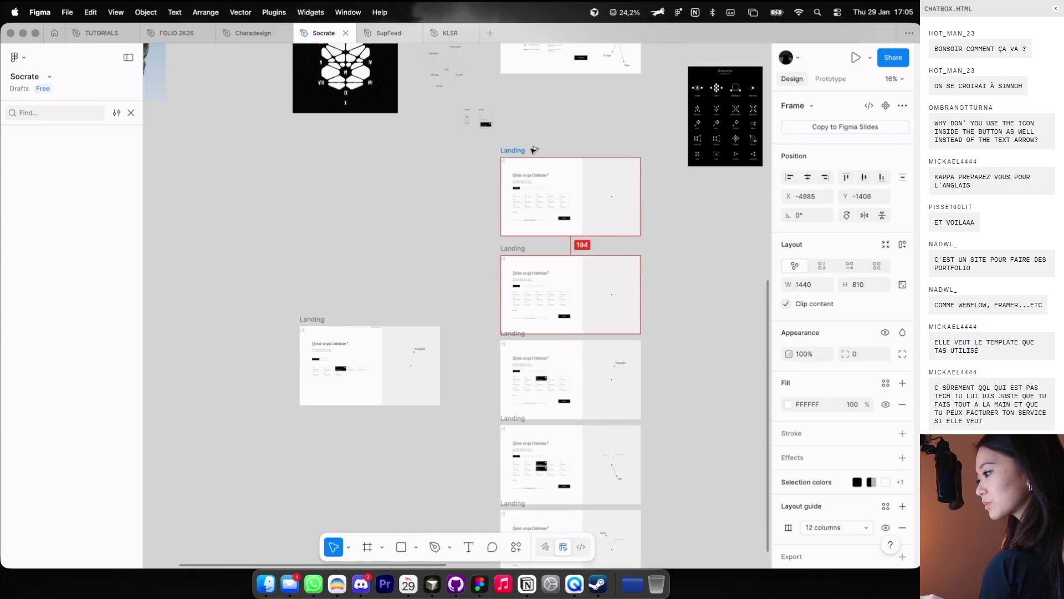
{"action": "scroll", "coordinate": [580, 166], "scroll_direction": "up", "scroll_amount": 3}
{"action": "scroll", "coordinate": [585, 180], "scroll_direction": "up", "scroll_amount": 3}
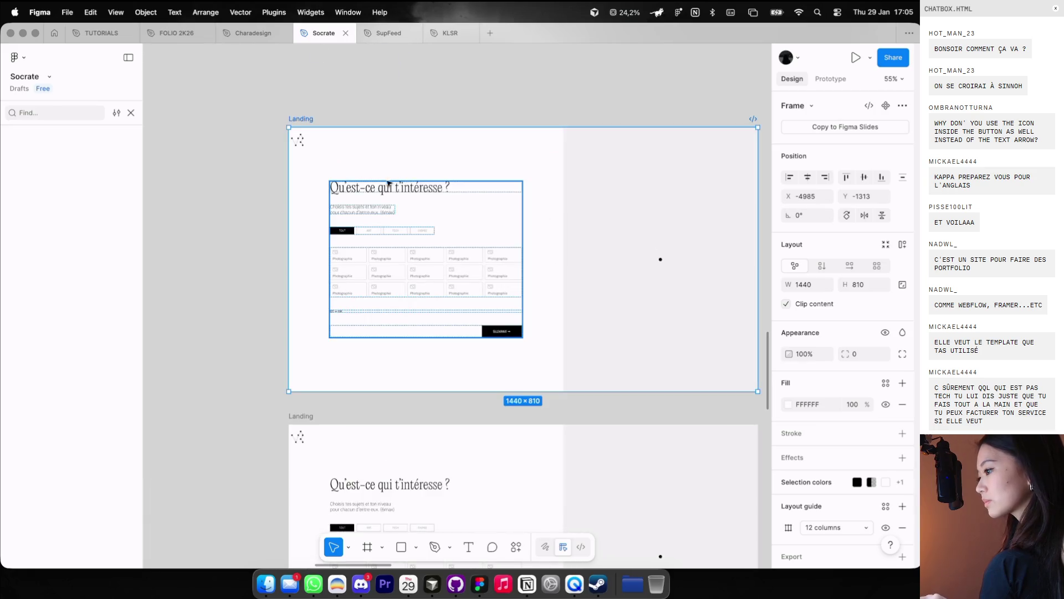
Step: Change the copied frame's heading to 'Quel est ton nom ?'
{"action": "double_click", "coordinate": [388, 187]}
{"action": "double_click", "coordinate": [388, 187]}
{"action": "type", "text": "Quel e"}
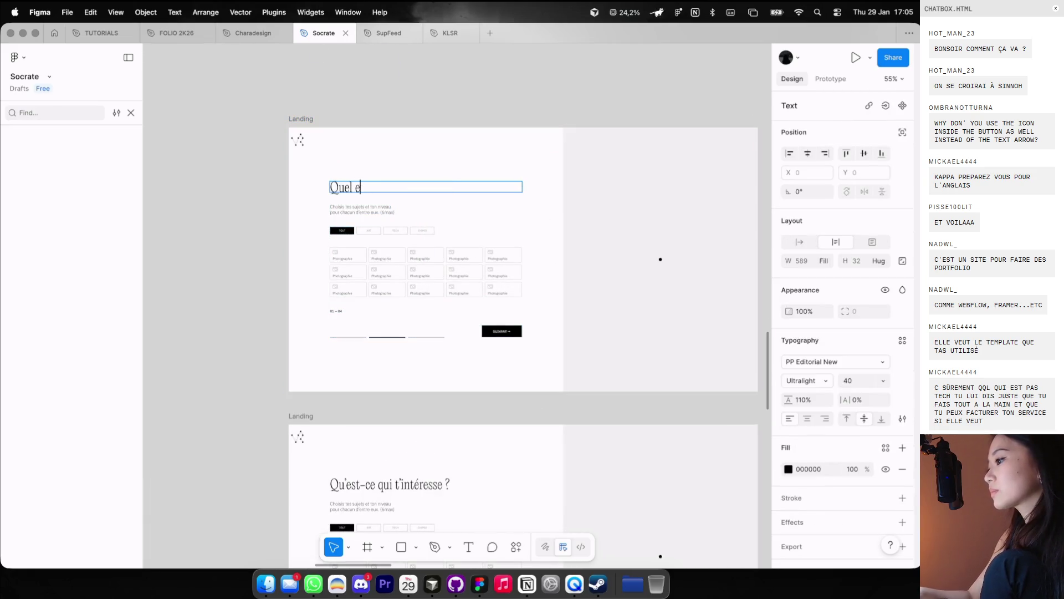
{"action": "type", "text": " ?"}
{"action": "key", "text": "Escape"}
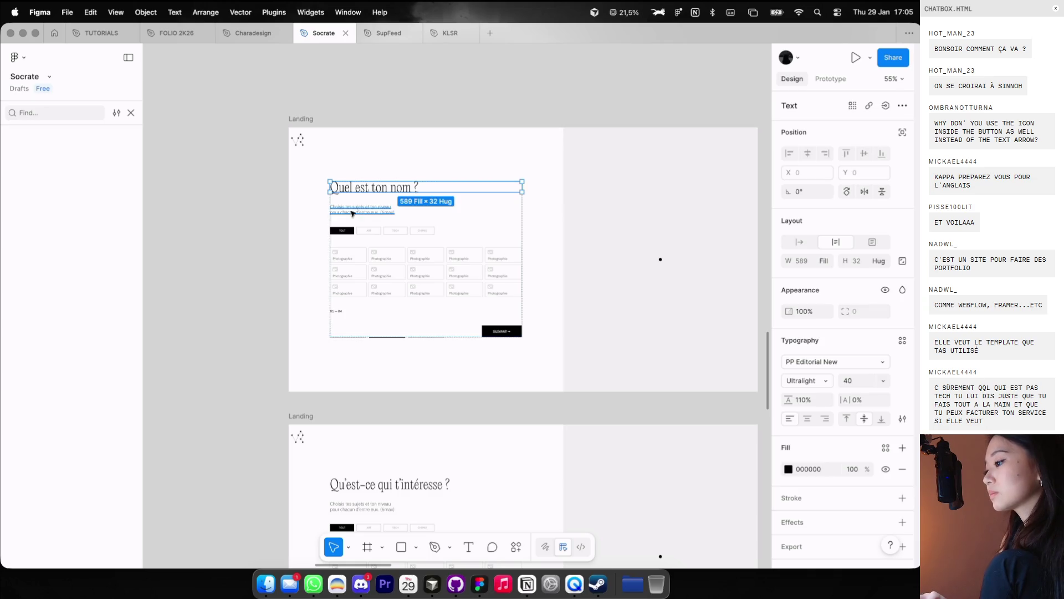
{"action": "scroll", "coordinate": [350, 214], "scroll_direction": "up", "scroll_amount": 1}
Step: Delete the tag buttons, the photo card grid and the 01 — 04 counter
{"action": "left_click", "coordinate": [365, 236]}
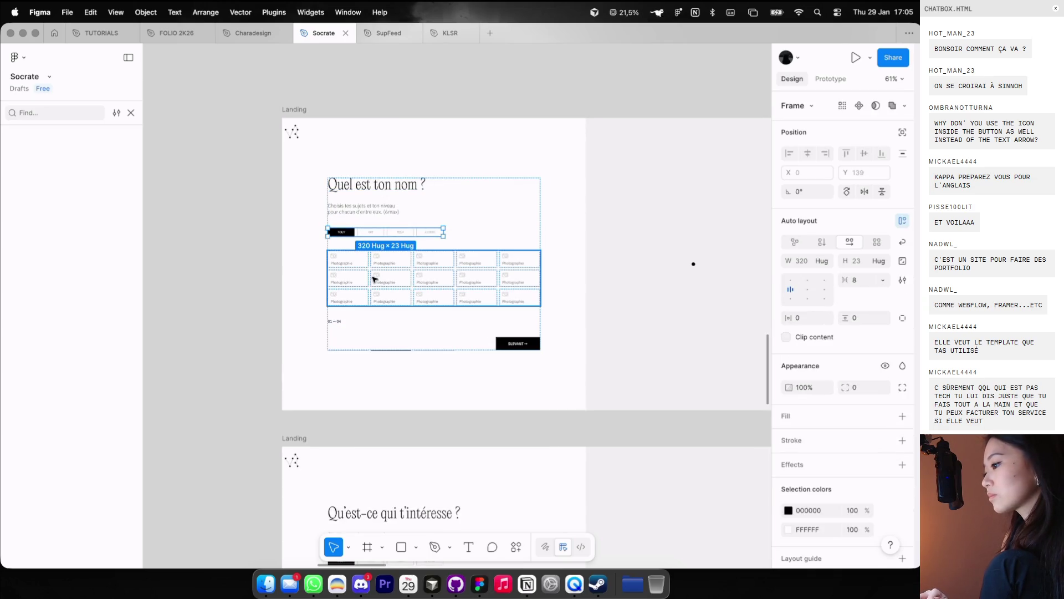
{"action": "left_click", "coordinate": [363, 293]}
{"action": "left_click", "coordinate": [299, 268]}
{"action": "left_click", "coordinate": [348, 305]}
{"action": "left_click", "coordinate": [334, 321], "text": "shift"}
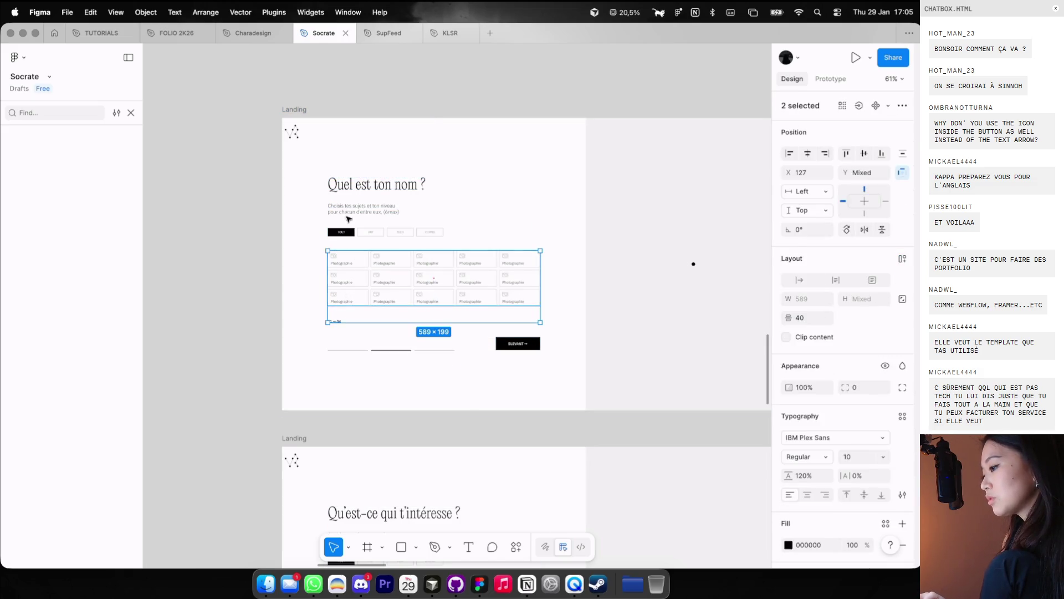
{"action": "key", "text": "Delete"}
Step: Draw a horizontal underline for the name field at 30% opacity
{"action": "mouse_move", "coordinate": [333, 258]}
{"action": "left_mouse_down"}
{"action": "mouse_move", "coordinate": [497, 259]}
{"action": "mouse_move", "coordinate": [492, 270]}
{"action": "left_mouse_up"}
{"action": "key", "text": "ctrl+g"}
{"action": "scroll", "coordinate": [491, 320], "scroll_direction": "down", "scroll_amount": 3}
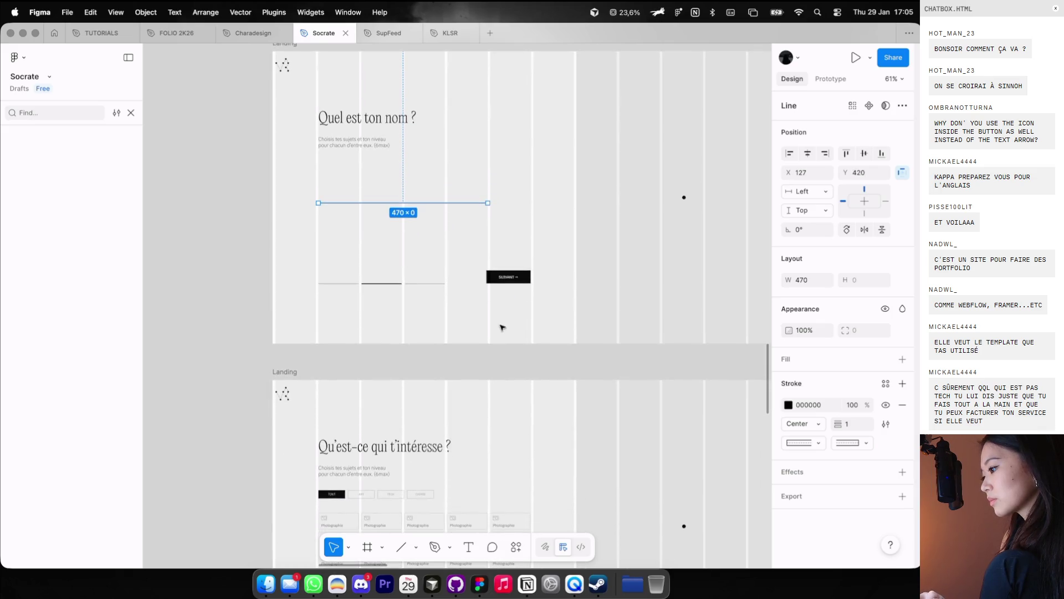
{"action": "key", "text": "ctrl+g"}
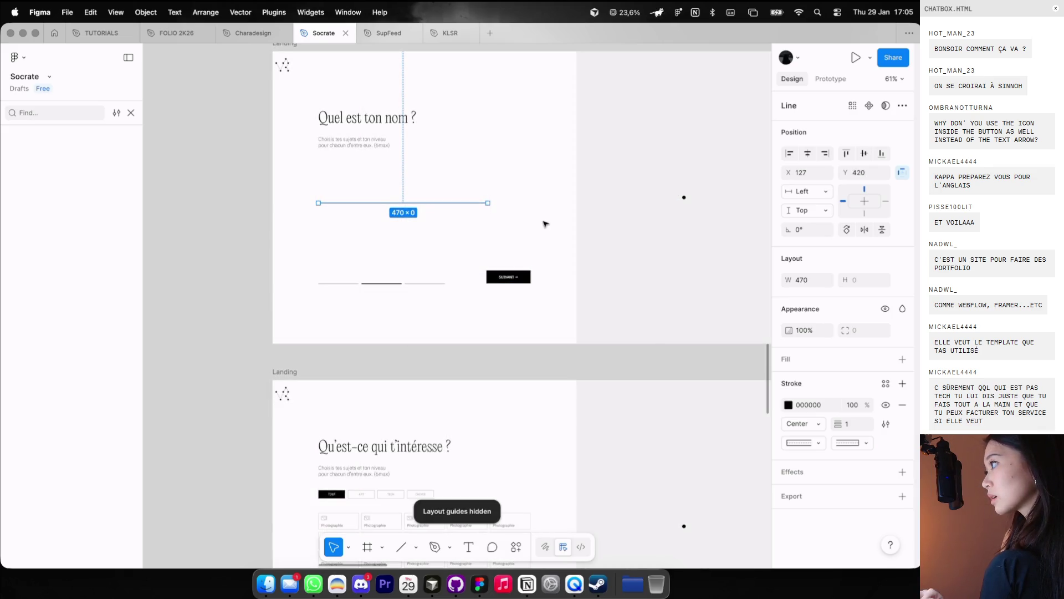
{"action": "key", "text": "Escape"}
{"action": "scroll", "coordinate": [396, 173], "scroll_direction": "up", "scroll_amount": 3, "text": "ctrl"}
{"action": "left_click", "coordinate": [359, 216]}
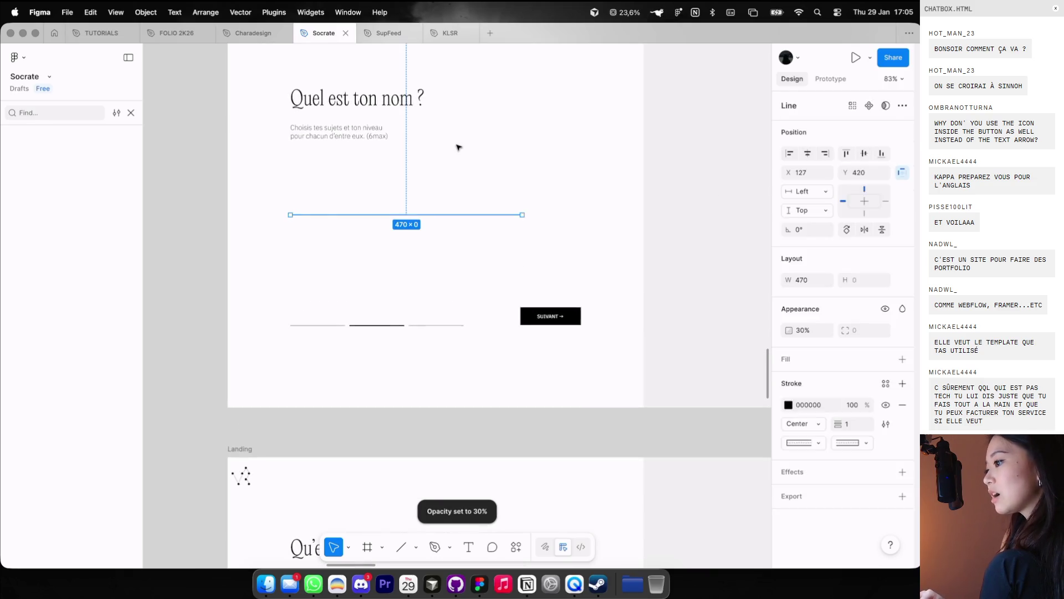
{"action": "key", "text": "3"}
{"action": "key", "text": "Escape"}
Step: Add a 'John Doe' placeholder text above the line at size 18
{"action": "left_click", "coordinate": [332, 191]}
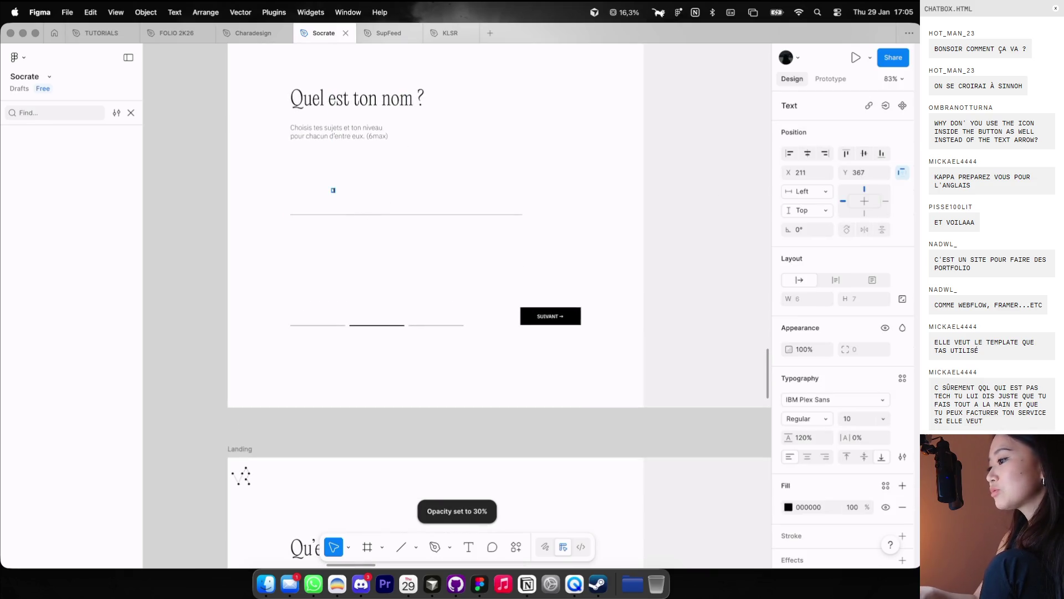
{"action": "type", "text": "om"}
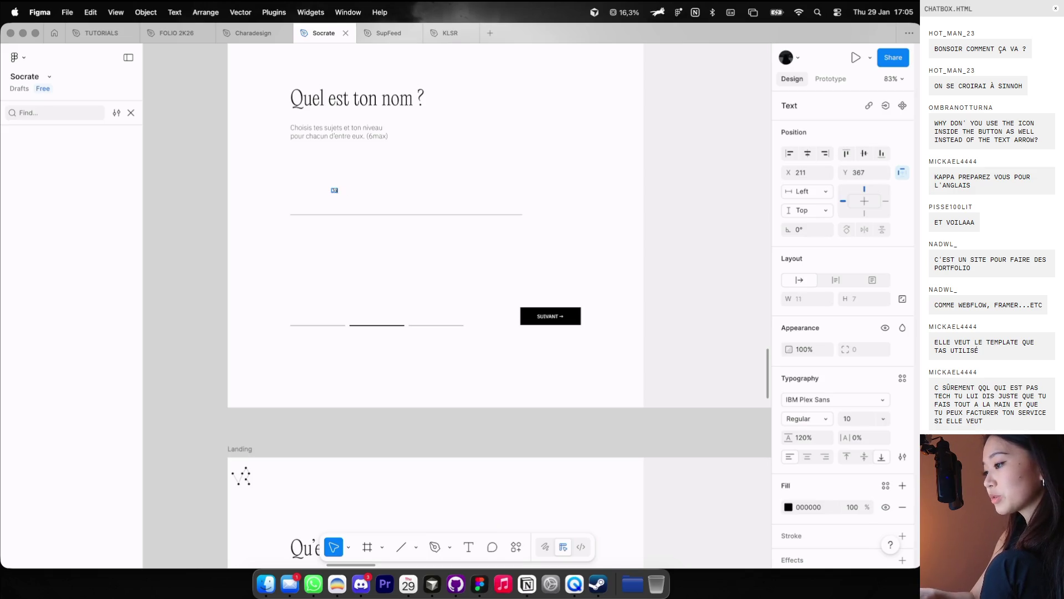
{"action": "key", "text": "Escape"}
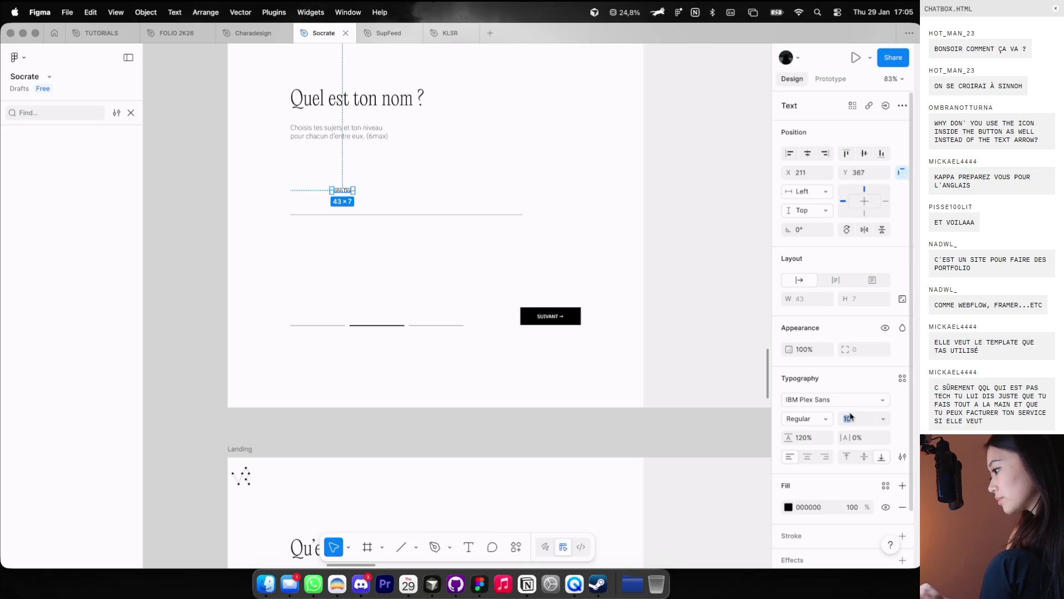
{"action": "left_click", "coordinate": [864, 418]}
{"action": "type", "text": "3418"}
{"action": "key", "text": "Return"}
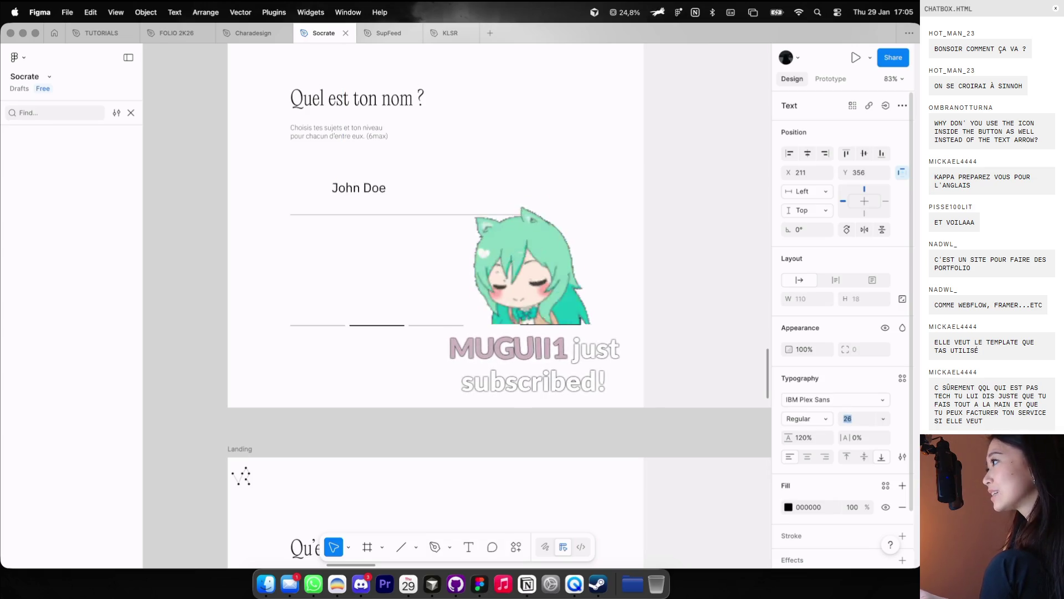
Step: Try a serif font on the John Doe placeholder
{"action": "left_click", "coordinate": [846, 398]}
{"action": "key", "text": "Up"}
{"action": "key", "text": "Up"}
{"action": "key", "text": "Up"}
{"action": "key", "text": "Up"}
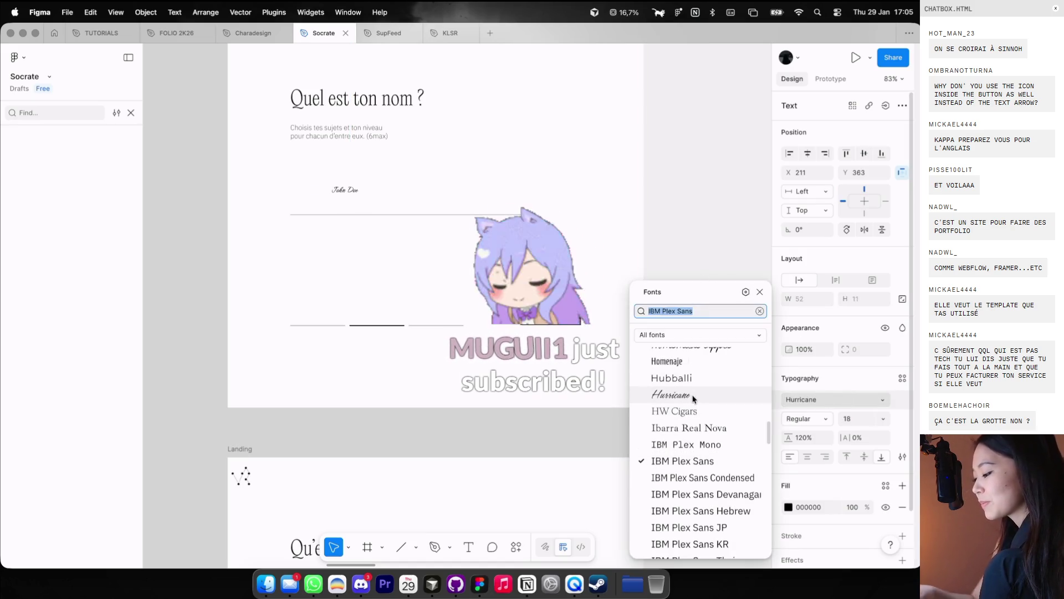
{"action": "type", "text": "i"}
{"action": "key", "text": "BackSpace"}
{"action": "type", "text": "serif"}
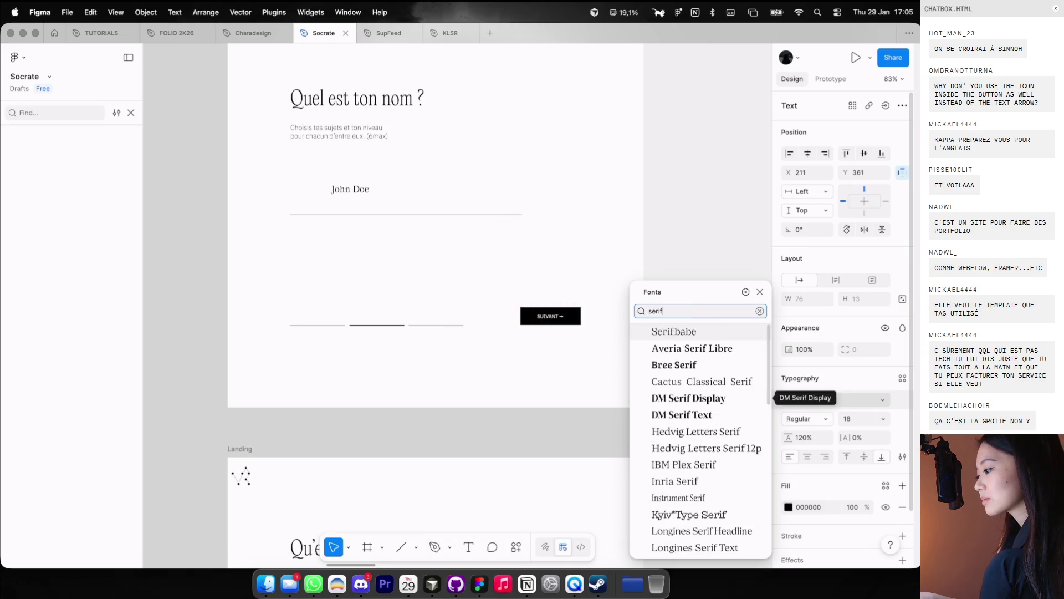
{"action": "left_click", "coordinate": [667, 464]}
{"action": "left_click", "coordinate": [488, 245]}
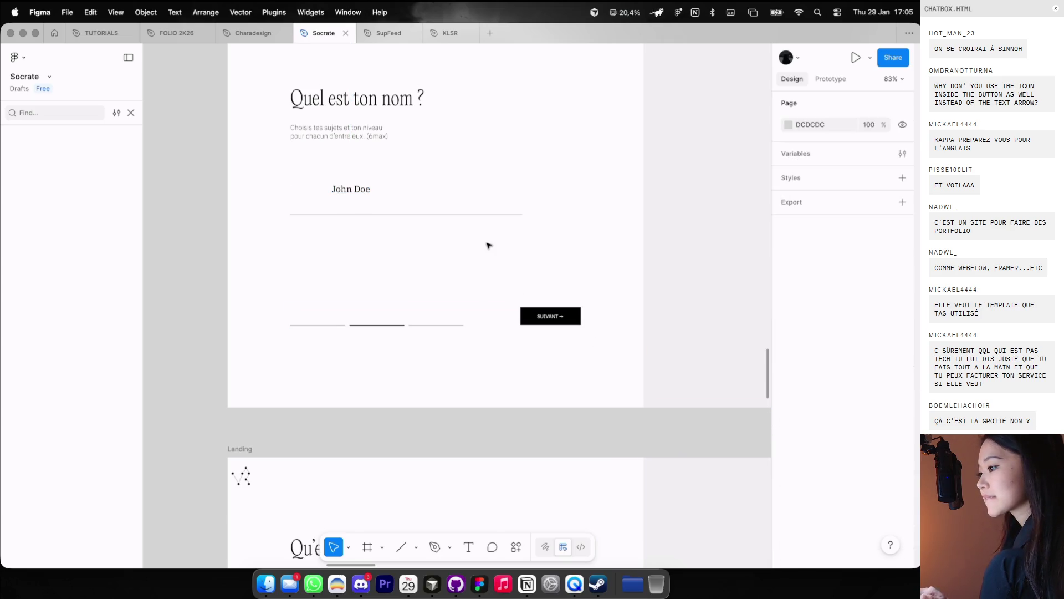
Step: Set John Doe to PP Editorial New Ultralight at size 32
{"action": "left_click", "coordinate": [366, 186]}
{"action": "left_click", "coordinate": [841, 400]}
{"action": "type", "text": "pp edit"}
{"action": "key", "text": "Return"}
{"action": "left_click", "coordinate": [809, 417]}
{"action": "left_click", "coordinate": [809, 405]}
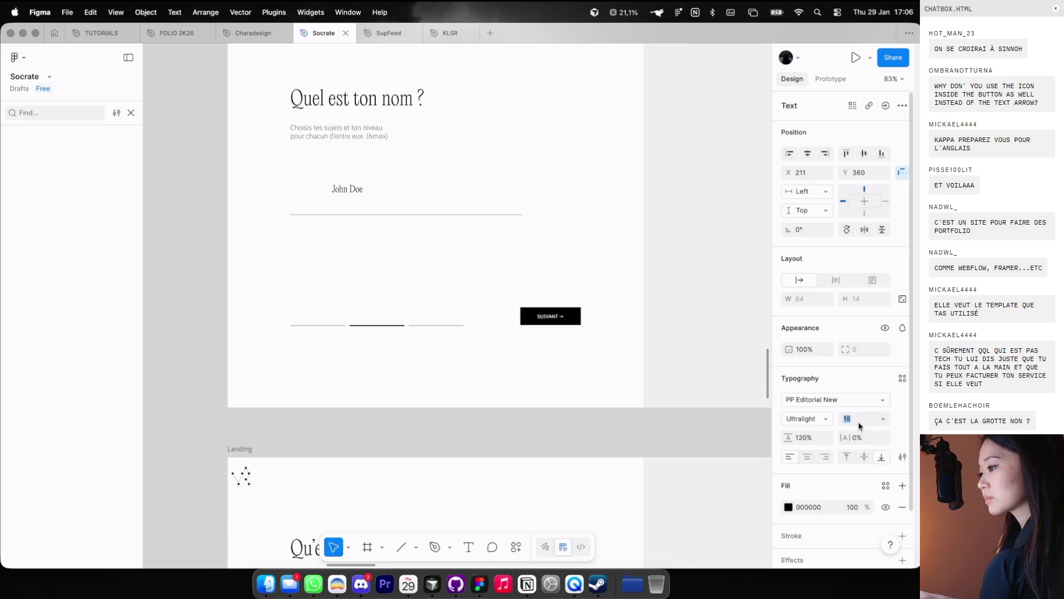
{"action": "type", "text": "32"}
{"action": "key", "text": "Return"}
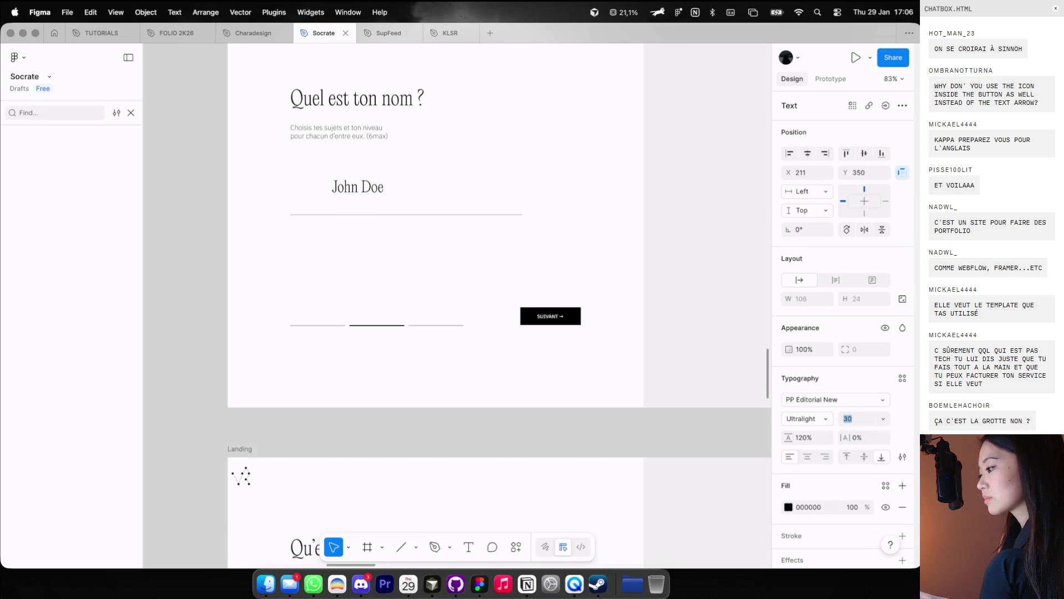
Step: Lower John Doe to 30% opacity and move it to the line's left end
{"action": "key", "text": "3"}
{"action": "key", "text": "ctrl+g"}
{"action": "mouse_move", "coordinate": [368, 185]}
{"action": "left_mouse_down"}
{"action": "mouse_move", "coordinate": [328, 192]}
{"action": "mouse_move", "coordinate": [363, 216]}
{"action": "left_mouse_up"}
{"action": "key", "text": "Escape"}
{"action": "key", "text": "ctrl+g"}
{"action": "scroll", "coordinate": [368, 242], "scroll_direction": "down", "scroll_amount": 3}
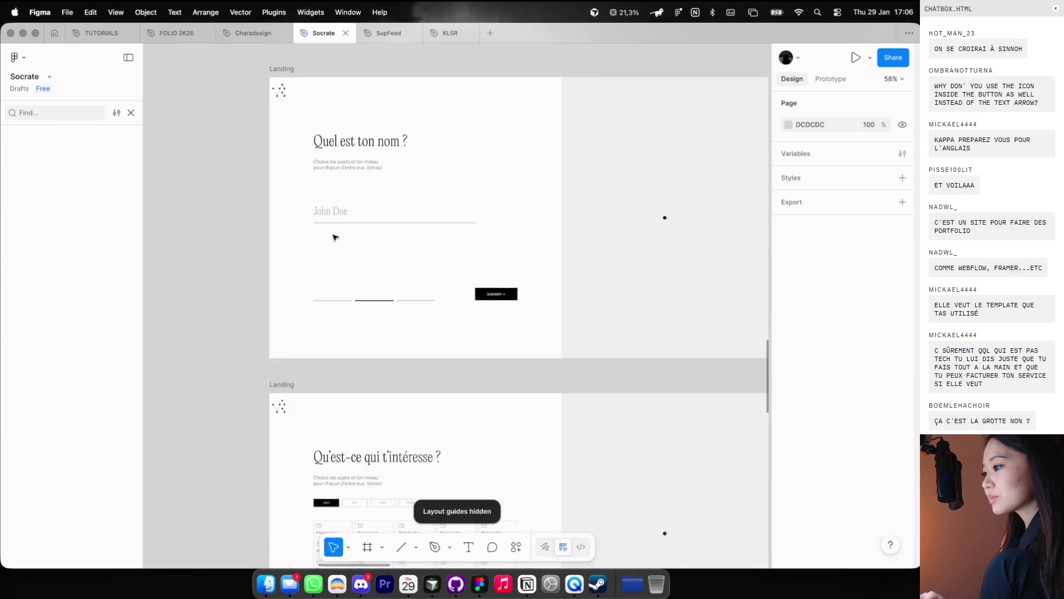
Step: Move Line 1 above Line 3 in Frame 38's layer order
{"action": "left_click", "coordinate": [343, 299]}
{"action": "scroll", "coordinate": [343, 298], "scroll_direction": "up", "scroll_amount": 5}
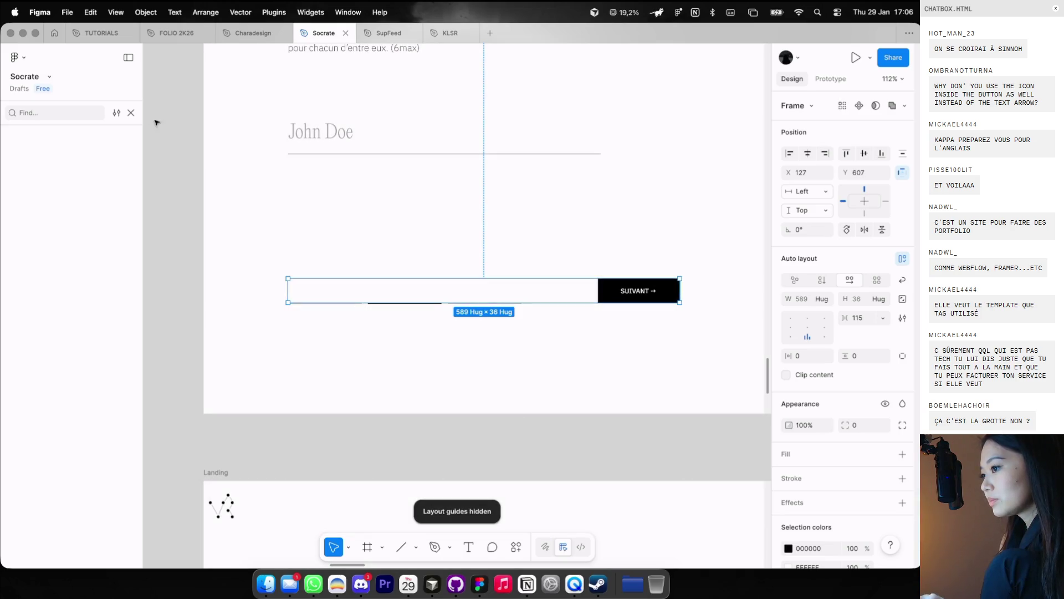
{"action": "left_click", "coordinate": [131, 113]}
{"action": "left_click", "coordinate": [34, 430]}
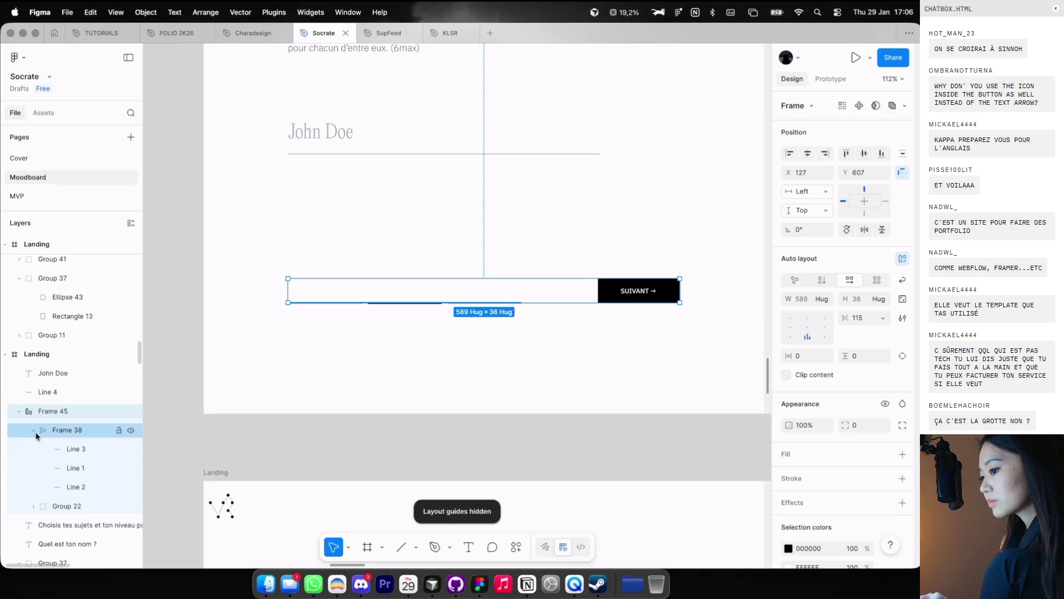
{"action": "left_click", "coordinate": [62, 468]}
{"action": "left_click_drag", "start_coordinate": [60, 440], "coordinate": [61, 441]}
{"action": "key", "text": "Escape"}
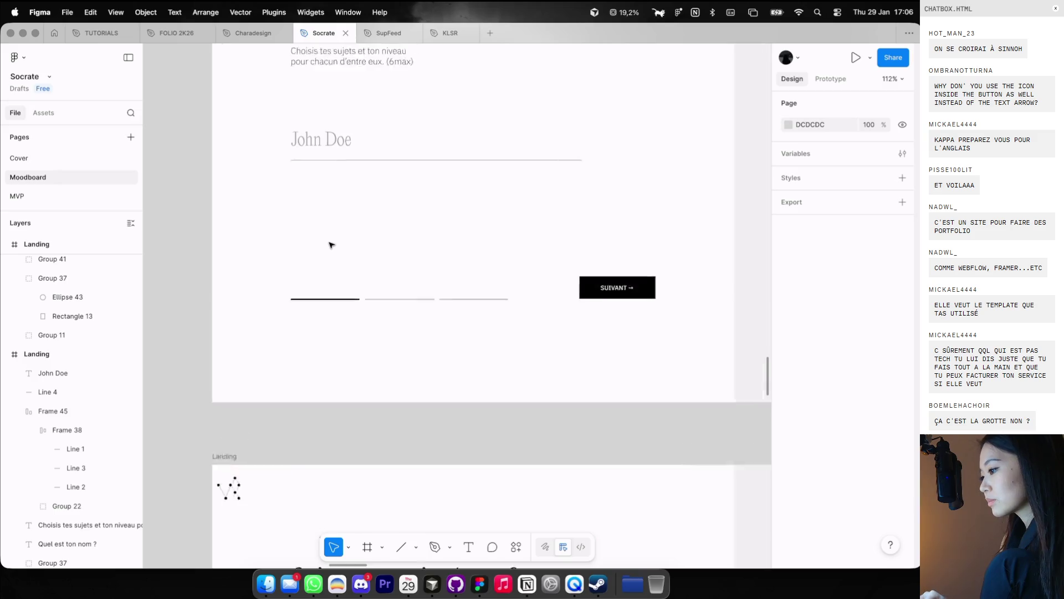
Step: Move the SkillCard component set left and down, out of the way
{"action": "scroll", "coordinate": [331, 244], "scroll_direction": "down", "scroll_amount": 8}
{"action": "scroll", "coordinate": [331, 243], "scroll_direction": "down", "scroll_amount": 2}
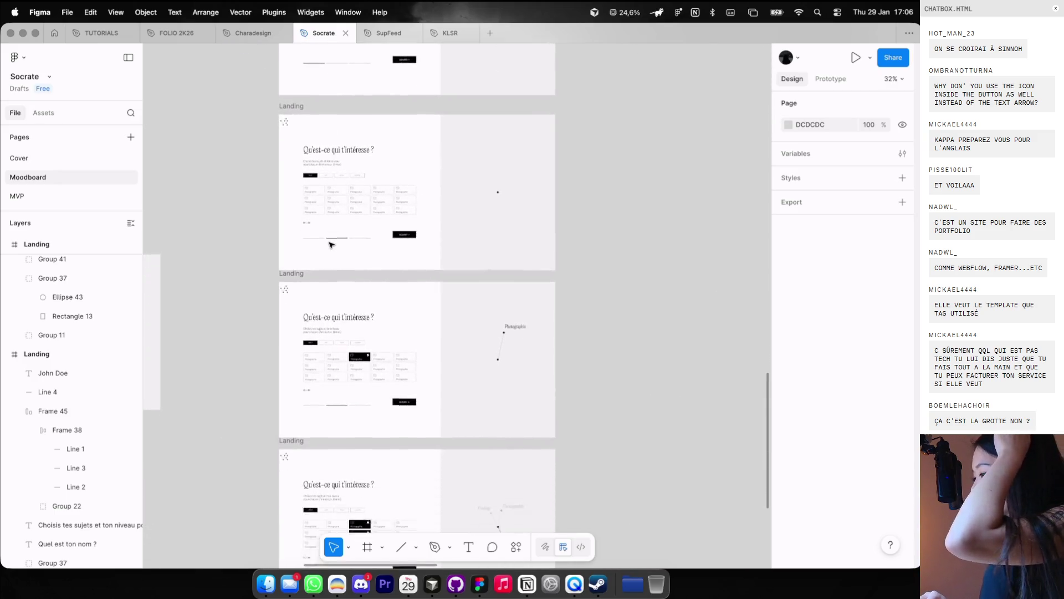
{"action": "scroll", "coordinate": [331, 244], "scroll_direction": "down", "scroll_amount": 2}
{"action": "scroll", "coordinate": [331, 244], "scroll_direction": "up", "scroll_amount": 10}
{"action": "scroll", "coordinate": [331, 244], "scroll_direction": "up", "scroll_amount": 1}
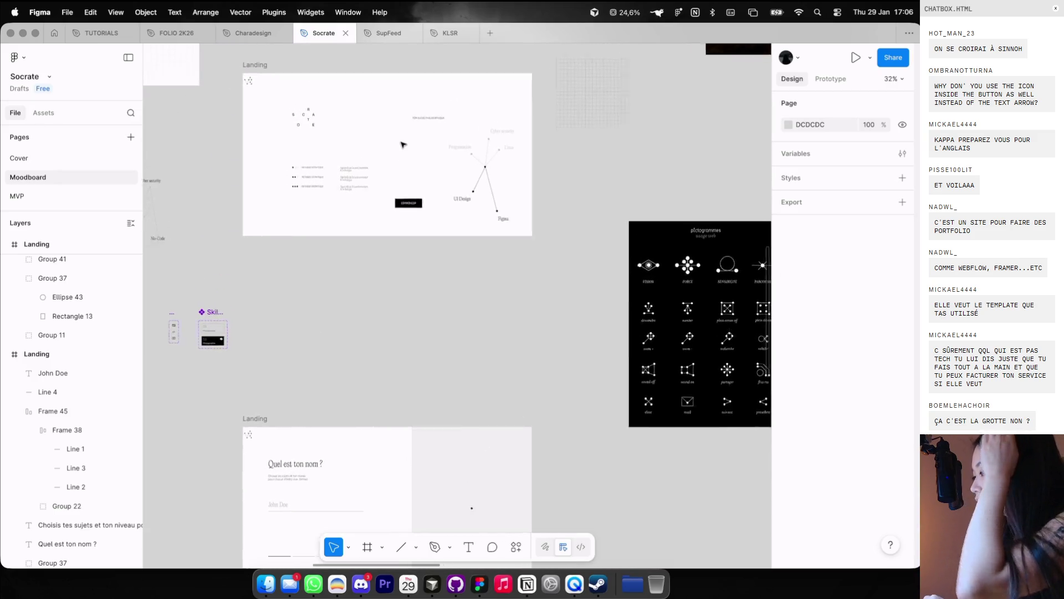
{"action": "scroll", "coordinate": [355, 260], "scroll_direction": "left", "scroll_amount": 5}
{"action": "scroll", "coordinate": [371, 279], "scroll_direction": "up", "scroll_amount": 2}
{"action": "mouse_move", "coordinate": [371, 341]}
{"action": "left_mouse_down"}
{"action": "mouse_move", "coordinate": [285, 359]}
{"action": "mouse_move", "coordinate": [326, 367]}
{"action": "left_mouse_up"}
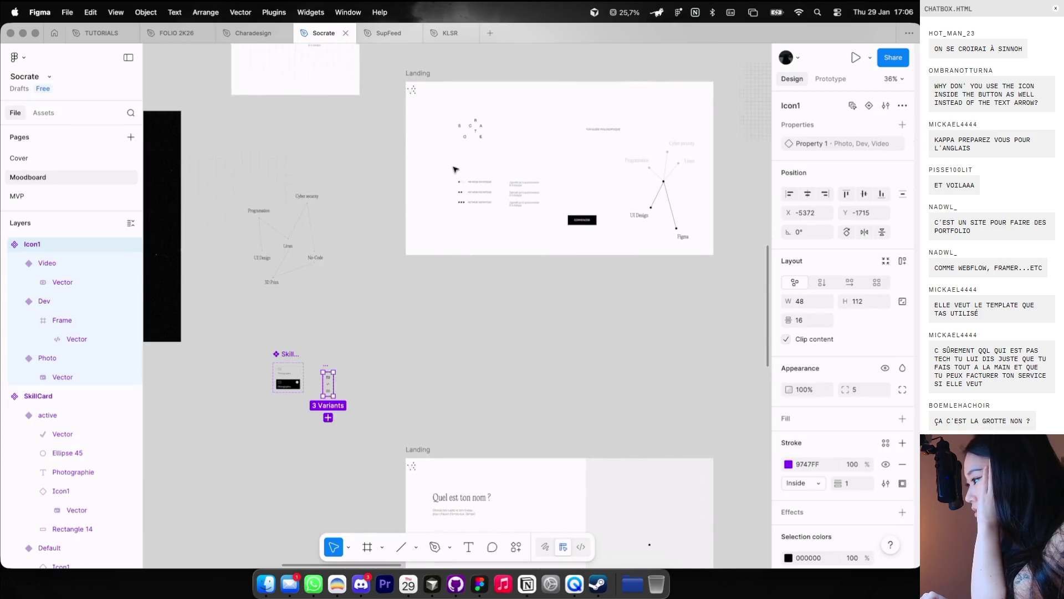
{"action": "scroll", "coordinate": [453, 167], "scroll_direction": "down", "scroll_amount": 2}
Step: Align the top Landing frame directly above the lower Landing frame
{"action": "left_click", "coordinate": [381, 228]}
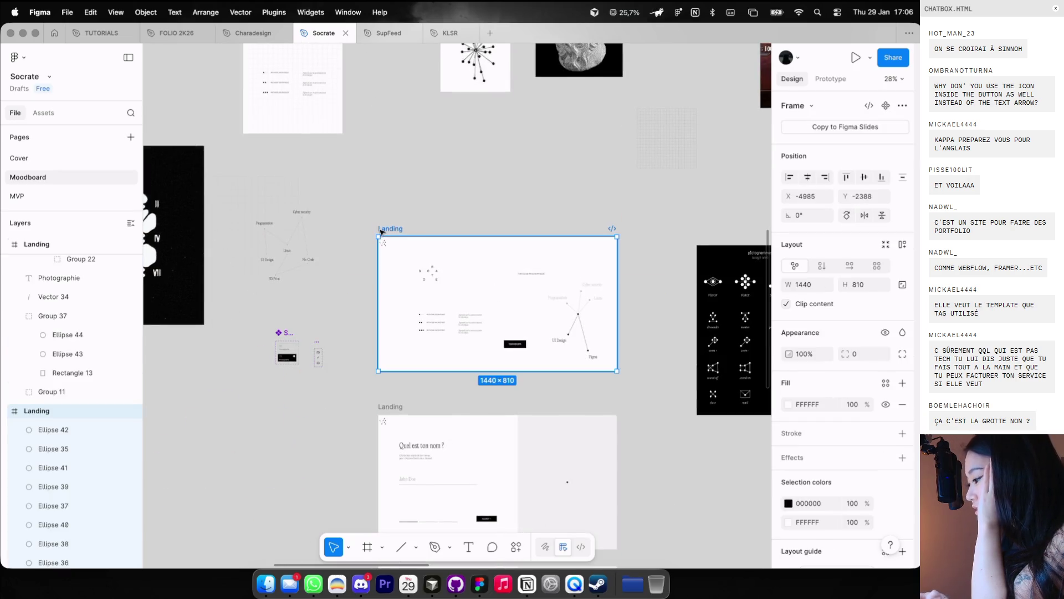
{"action": "scroll", "coordinate": [432, 222], "scroll_direction": "down", "scroll_amount": 4}
{"action": "scroll", "coordinate": [486, 207], "scroll_direction": "up", "scroll_amount": 1}
{"action": "scroll", "coordinate": [502, 217], "scroll_direction": "down", "scroll_amount": 2}
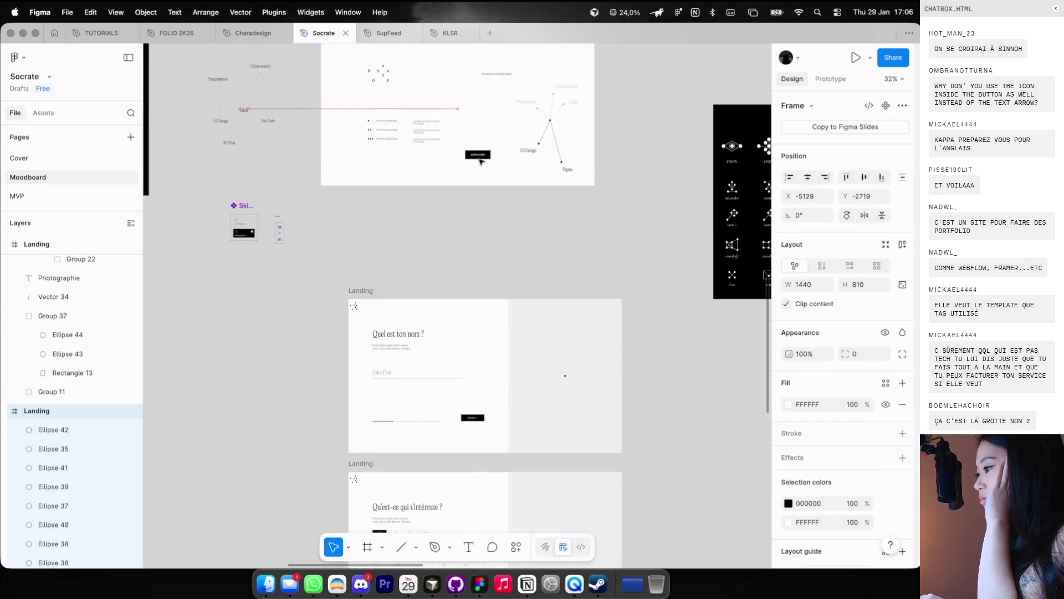
{"action": "scroll", "coordinate": [483, 166], "scroll_direction": "up", "scroll_amount": 3}
{"action": "left_click", "coordinate": [482, 161]}
{"action": "left_click", "coordinate": [479, 161]}
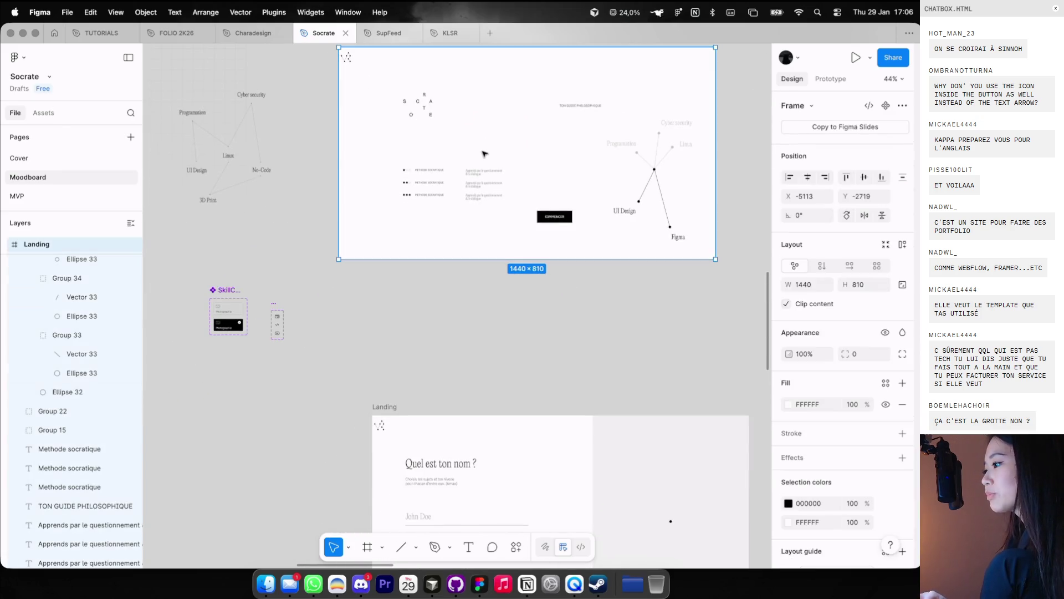
{"action": "left_click_drag", "start_coordinate": [479, 162], "coordinate": [488, 244]}
{"action": "key", "text": "Escape"}
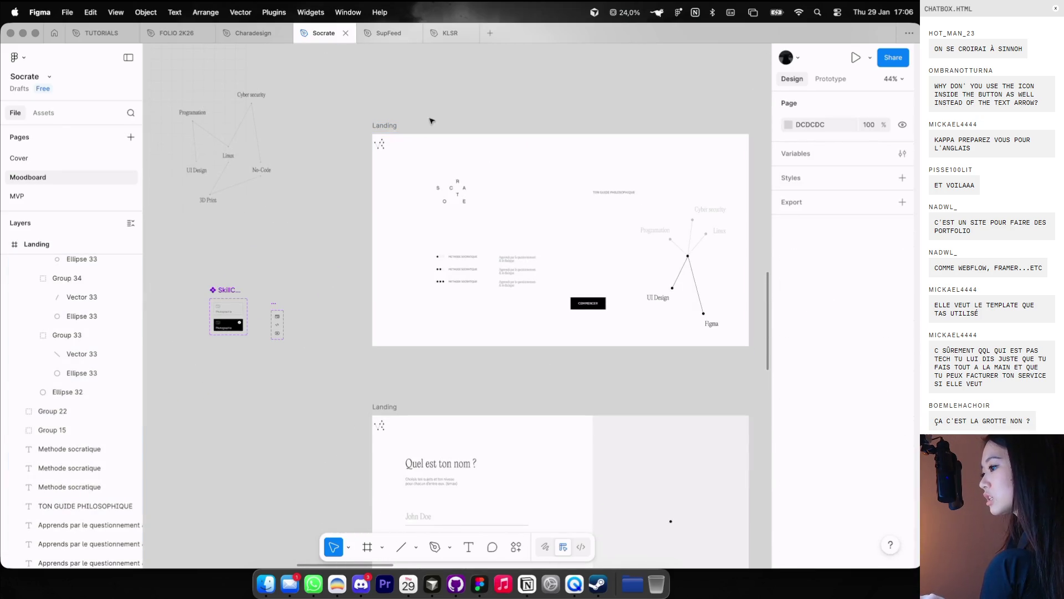
{"action": "scroll", "coordinate": [413, 146], "scroll_direction": "up", "scroll_amount": 3}
{"action": "scroll", "coordinate": [413, 145], "scroll_direction": "down", "scroll_amount": 3}
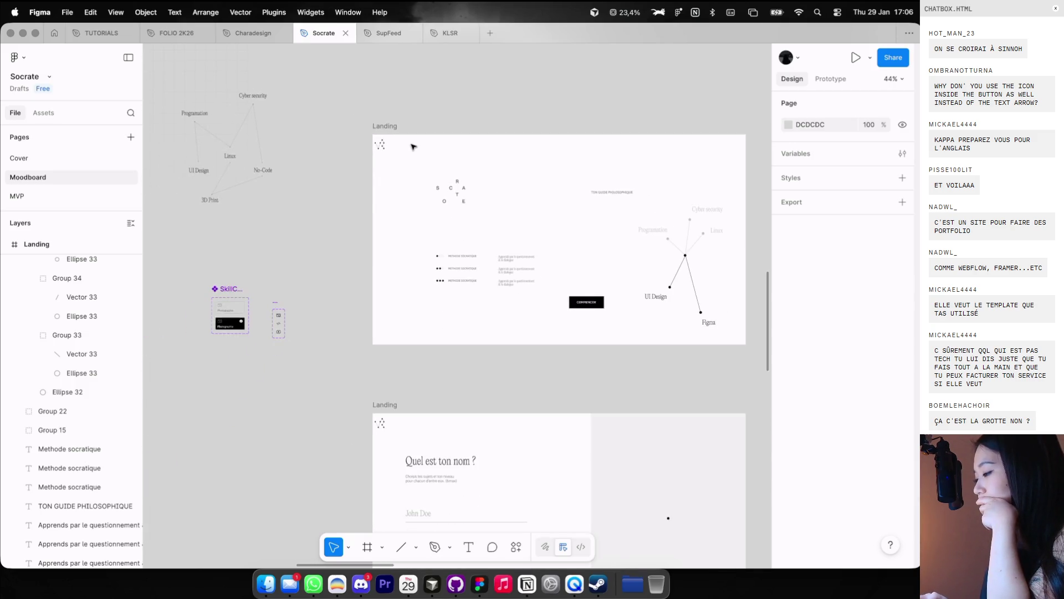
{"action": "left_click", "coordinate": [451, 190]}
Step: Raise the SOCRATE logo and retitle rows two and three SAGESSE PERSONNALISÉE and EXPLORATION INFINIE
{"action": "mouse_move", "coordinate": [455, 192]}
{"action": "left_mouse_down"}
{"action": "mouse_move", "coordinate": [455, 171]}
{"action": "mouse_move", "coordinate": [455, 182]}
{"action": "left_mouse_up"}
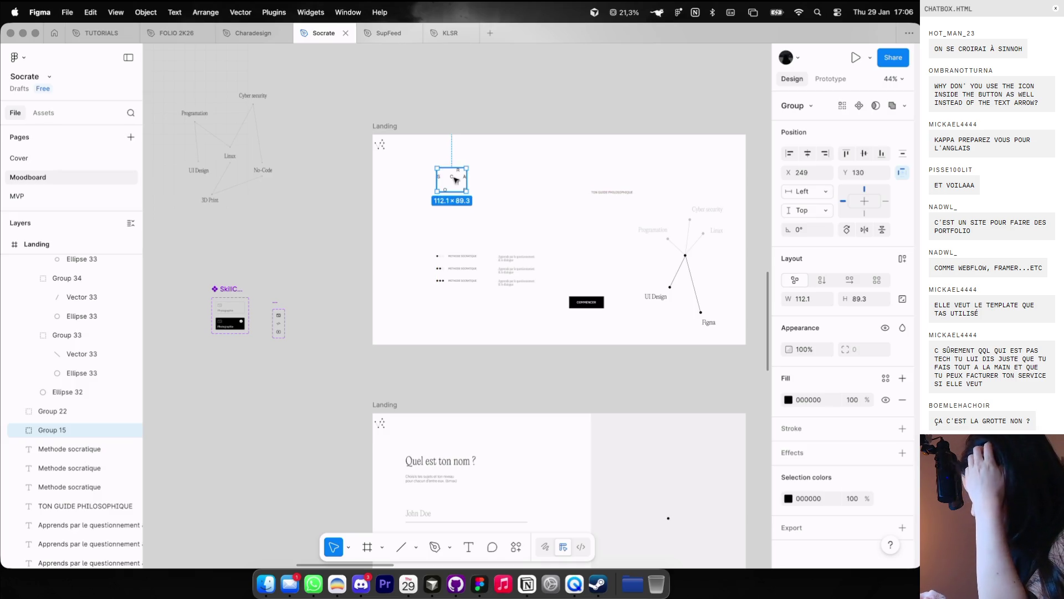
{"action": "scroll", "coordinate": [458, 256], "scroll_direction": "up", "scroll_amount": 2}
{"action": "scroll", "coordinate": [457, 256], "scroll_direction": "up", "scroll_amount": 2}
{"action": "scroll", "coordinate": [460, 261], "scroll_direction": "up", "scroll_amount": 2}
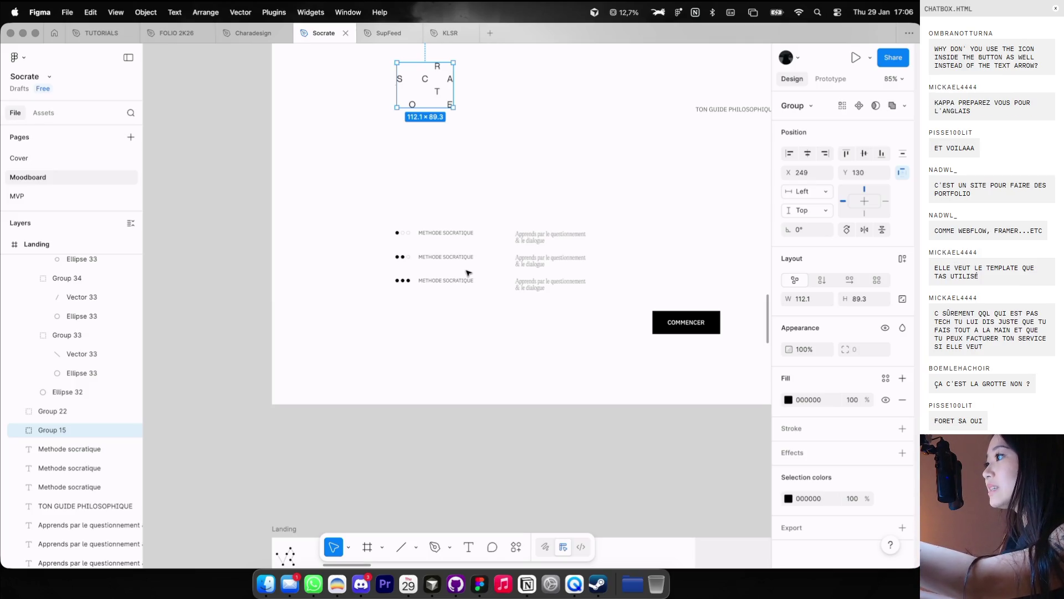
{"action": "scroll", "coordinate": [446, 259], "scroll_direction": "up", "scroll_amount": 3}
{"action": "double_click", "coordinate": [444, 256]}
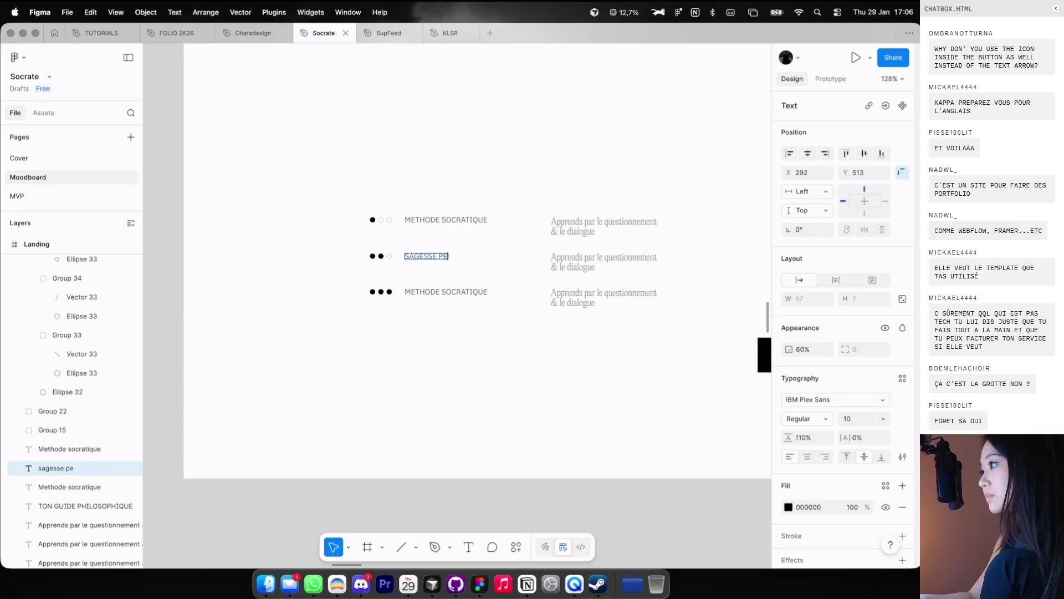
{"action": "double_click", "coordinate": [461, 292]}
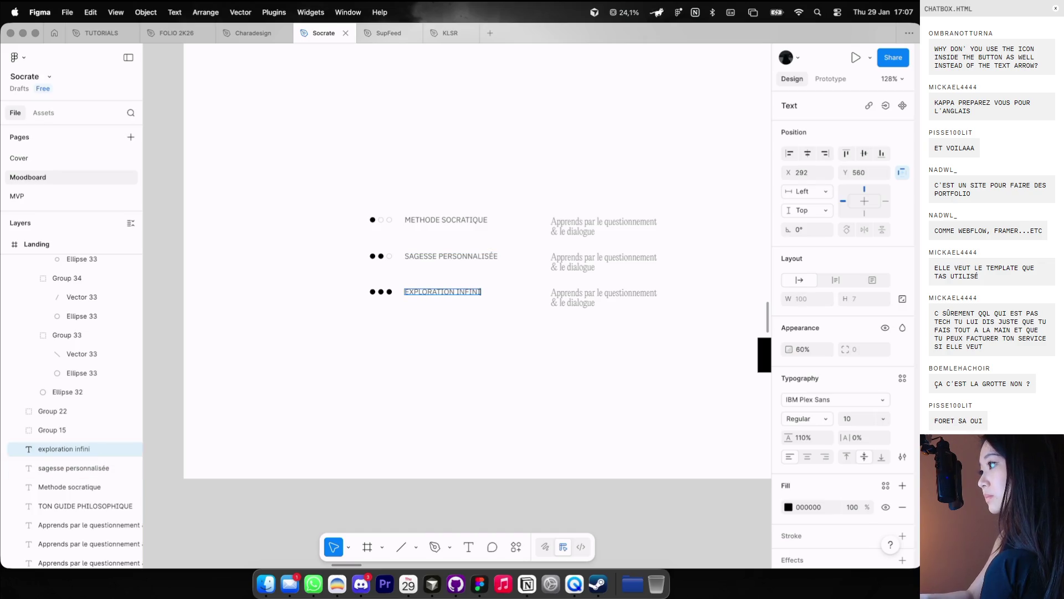
Step: Rewrite the third description and set the second to 'Un parcours adapté à ton niveau et tes objectifs'
{"action": "double_click", "coordinate": [598, 293]}
{"action": "type", "text": "Philoso"}
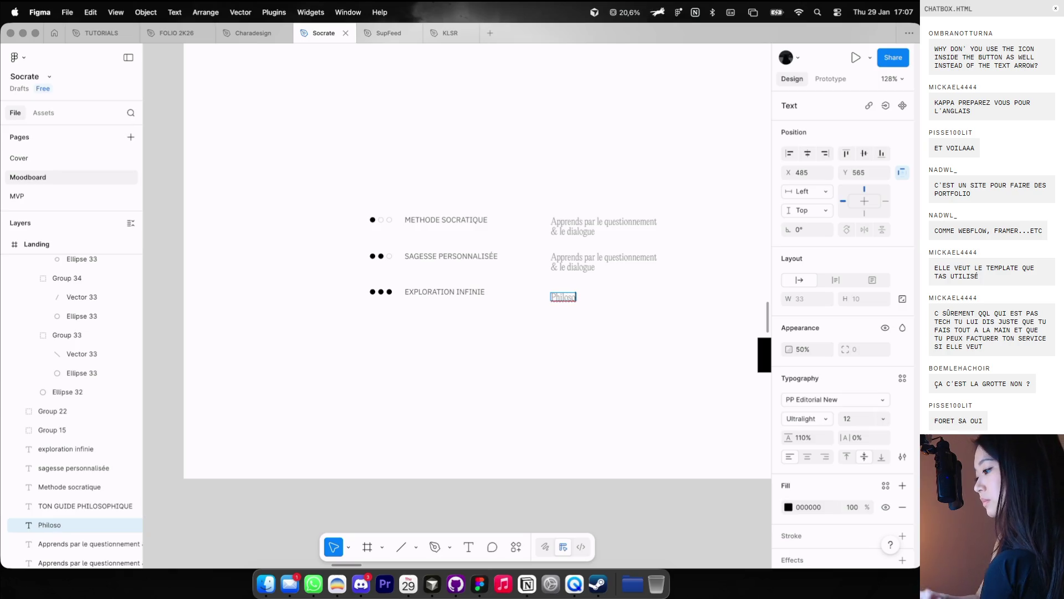
{"action": "scroll", "coordinate": [582, 300], "scroll_direction": "up", "scroll_amount": 2}
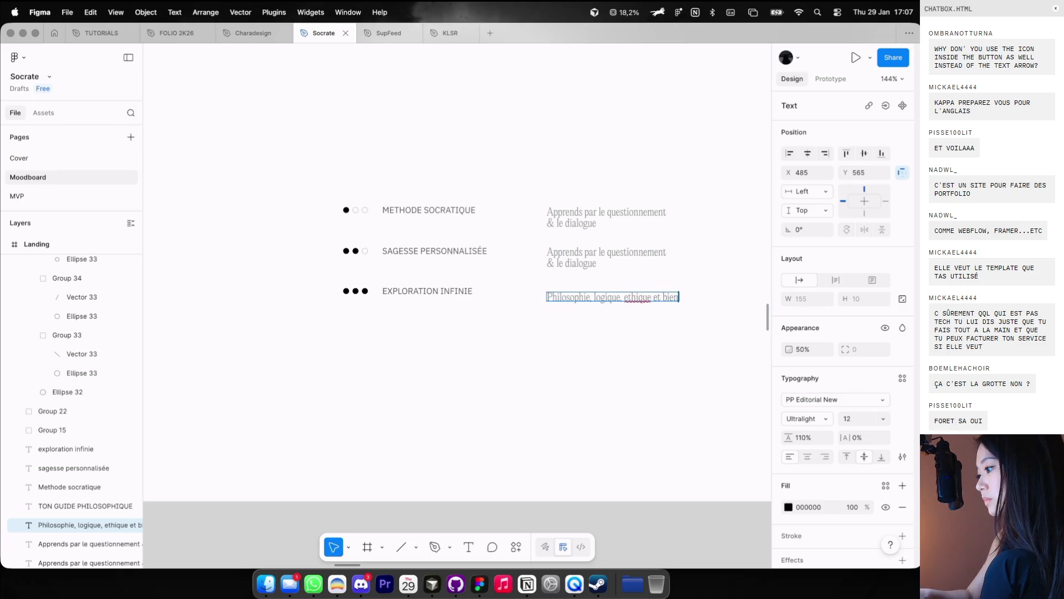
{"action": "type", "text": "+"}
{"action": "double_click", "coordinate": [581, 260]}
{"action": "type", "text": "U"}
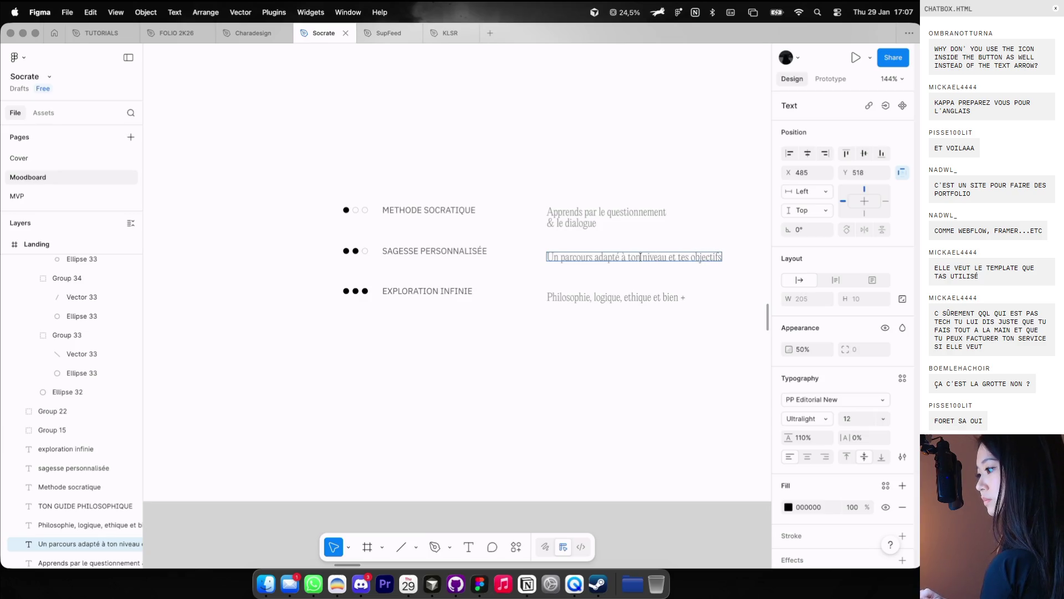
{"action": "key", "text": "Escape"}
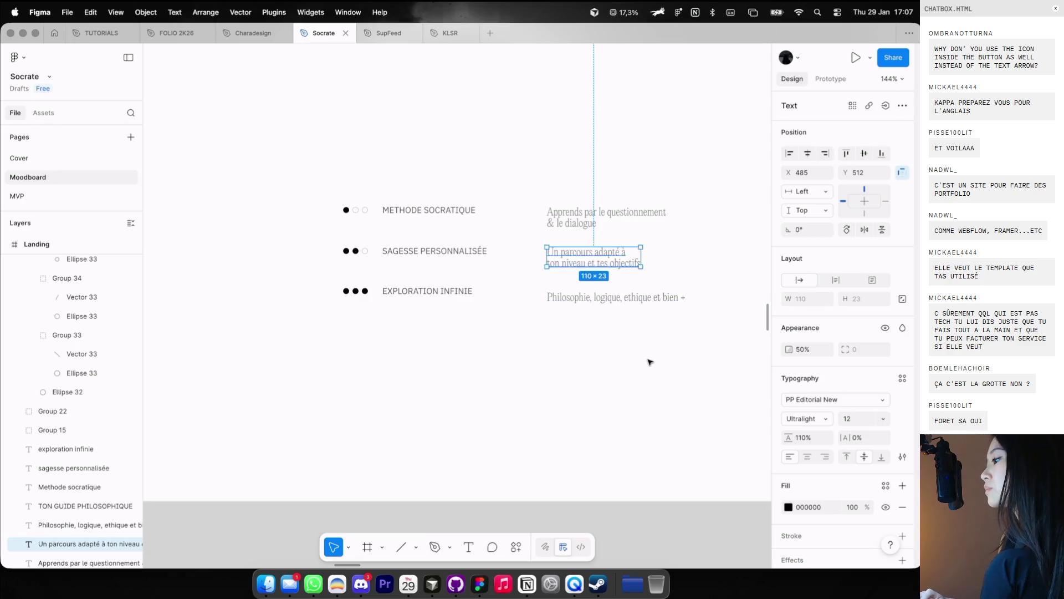
{"action": "left_click", "coordinate": [649, 360]}
Step: Narrow the second and Philosophie description boxes so their text wraps over two lines
{"action": "scroll", "coordinate": [649, 361], "scroll_direction": "down", "scroll_amount": 5}
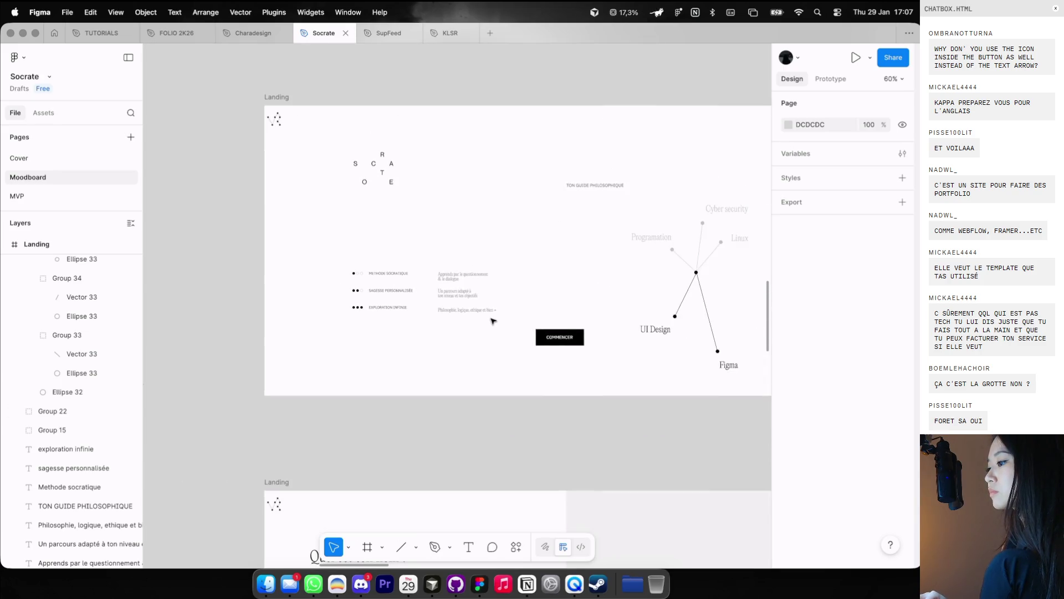
{"action": "key", "text": "super+z"}
{"action": "left_click", "coordinate": [487, 332]}
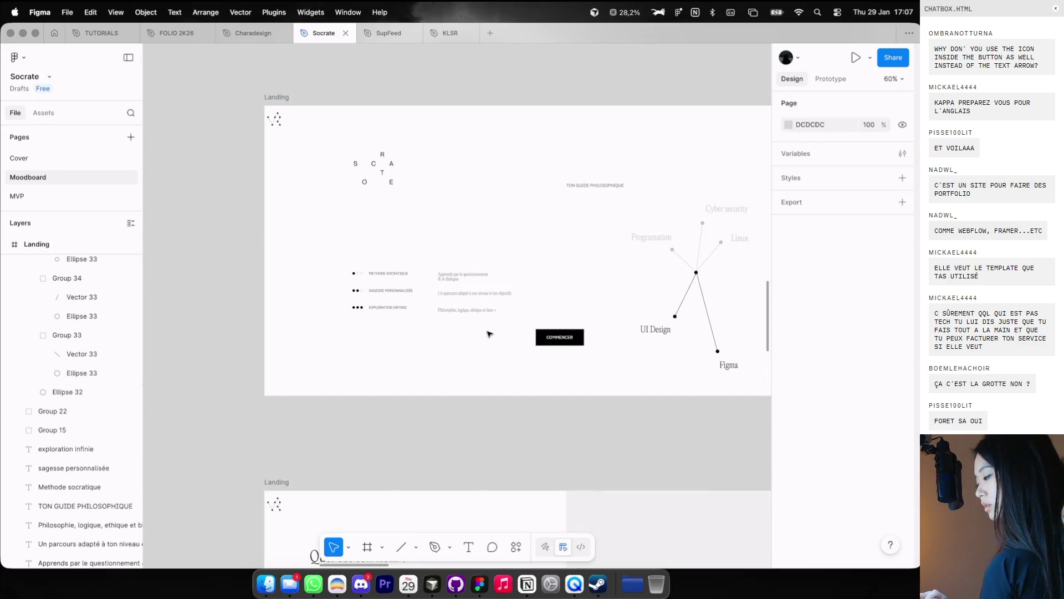
{"action": "key", "text": "super+shift+z"}
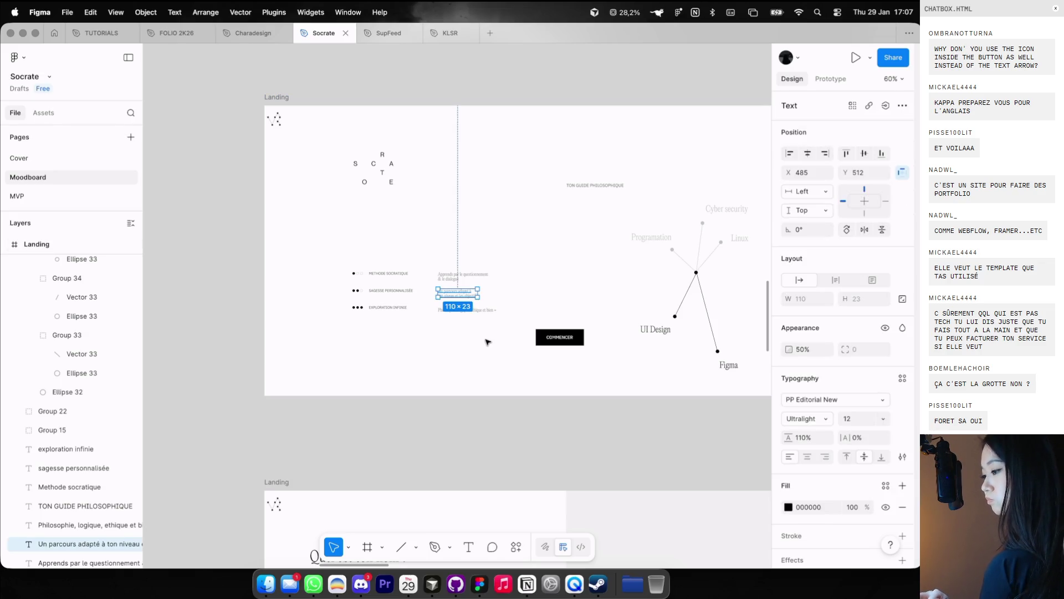
{"action": "scroll", "coordinate": [441, 283], "scroll_direction": "up", "scroll_amount": 3}
{"action": "key", "text": "super+shift+z"}
{"action": "scroll", "coordinate": [401, 302], "scroll_direction": "down", "scroll_amount": 5}
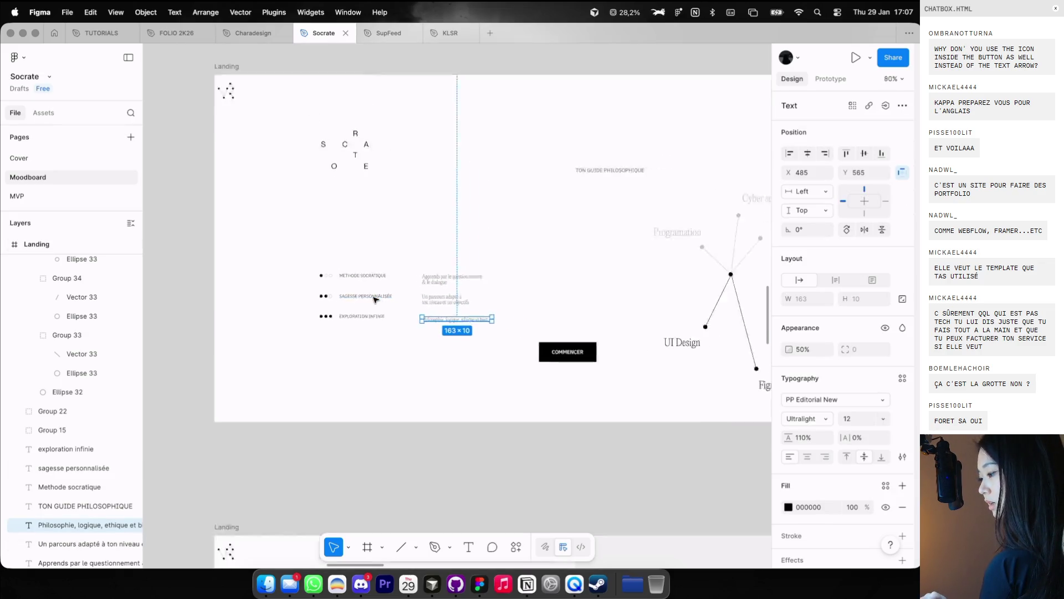
{"action": "left_click", "coordinate": [464, 346]}
Step: Move the COMMENCER button outside the Landing frame
{"action": "left_click_drag", "start_coordinate": [464, 346], "coordinate": [735, 210]}
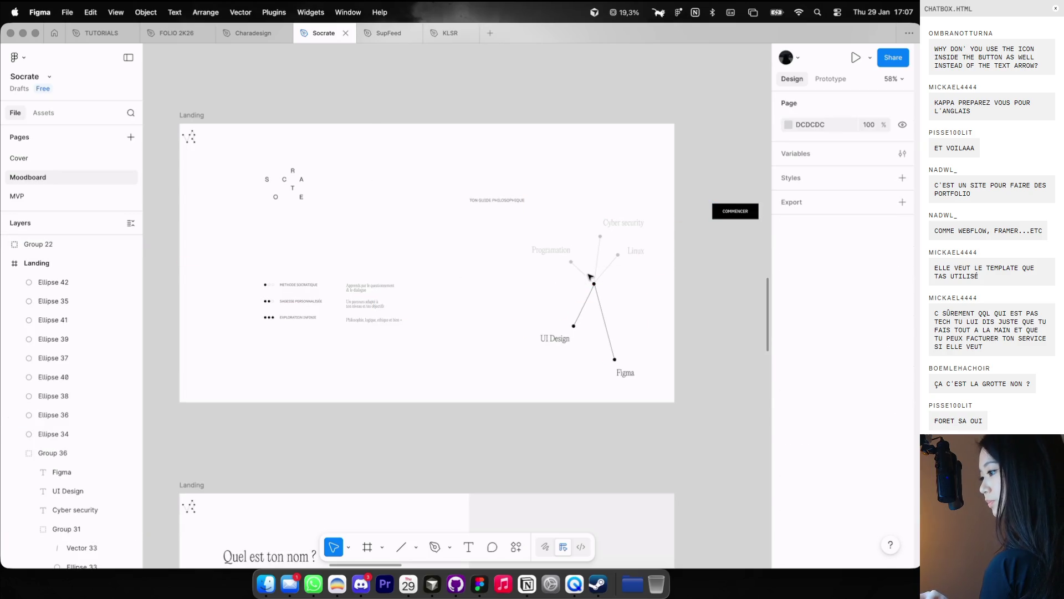
{"action": "left_click", "coordinate": [594, 294]}
{"action": "scroll", "coordinate": [578, 295], "scroll_direction": "up", "scroll_amount": 3}
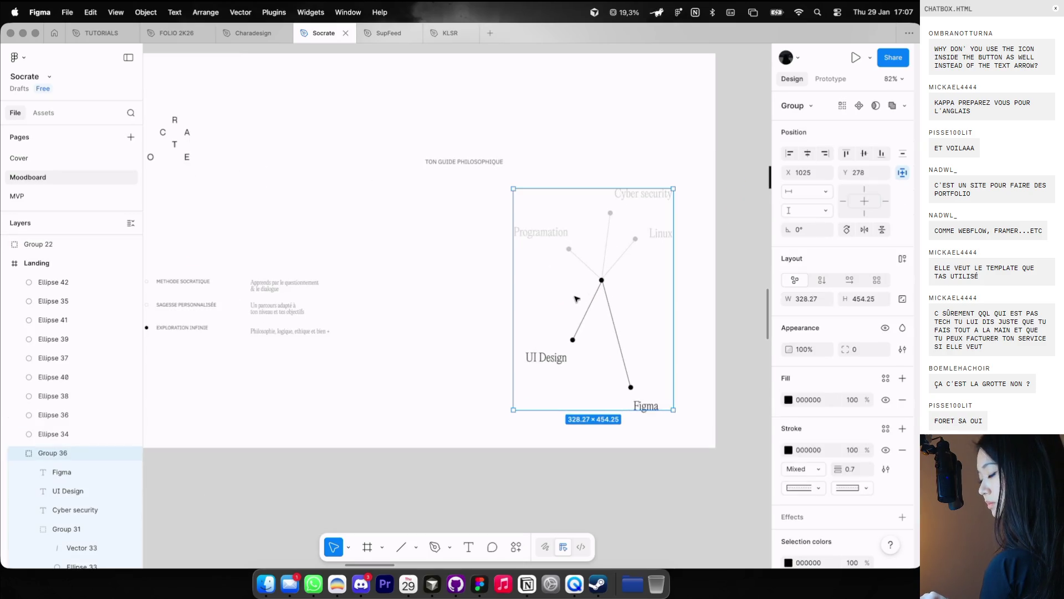
Step: Set the five skill diagram labels, including Cyber security and UI Design, to font size 14
{"action": "double_click", "coordinate": [546, 356]}
{"action": "left_click", "coordinate": [543, 232], "text": "shift"}
{"action": "left_click", "coordinate": [646, 406], "text": "shift"}
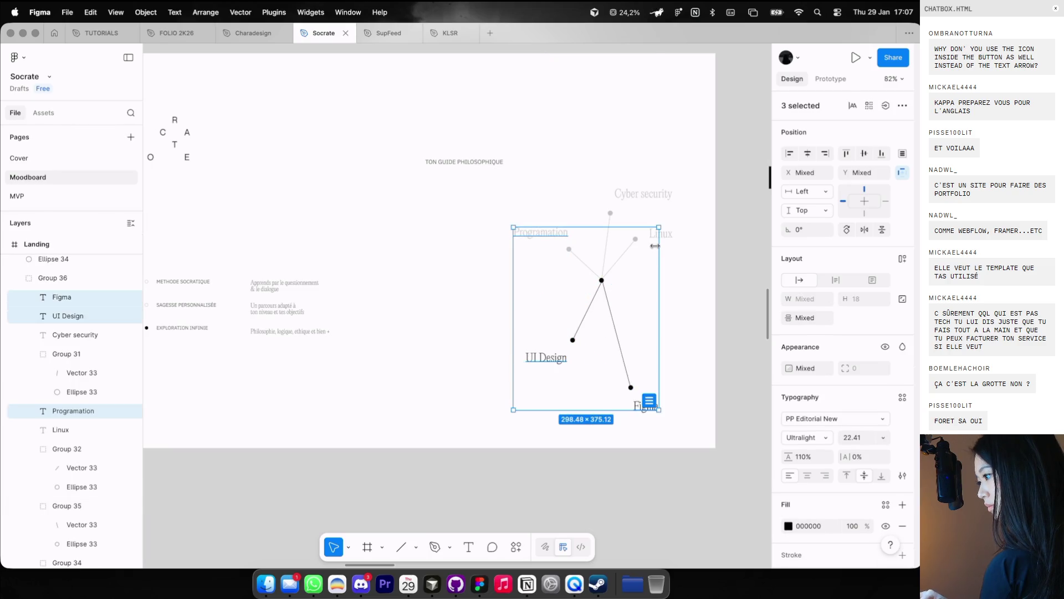
{"action": "left_click", "coordinate": [661, 233], "text": "shift"}
{"action": "left_click", "coordinate": [663, 199], "text": "shift"}
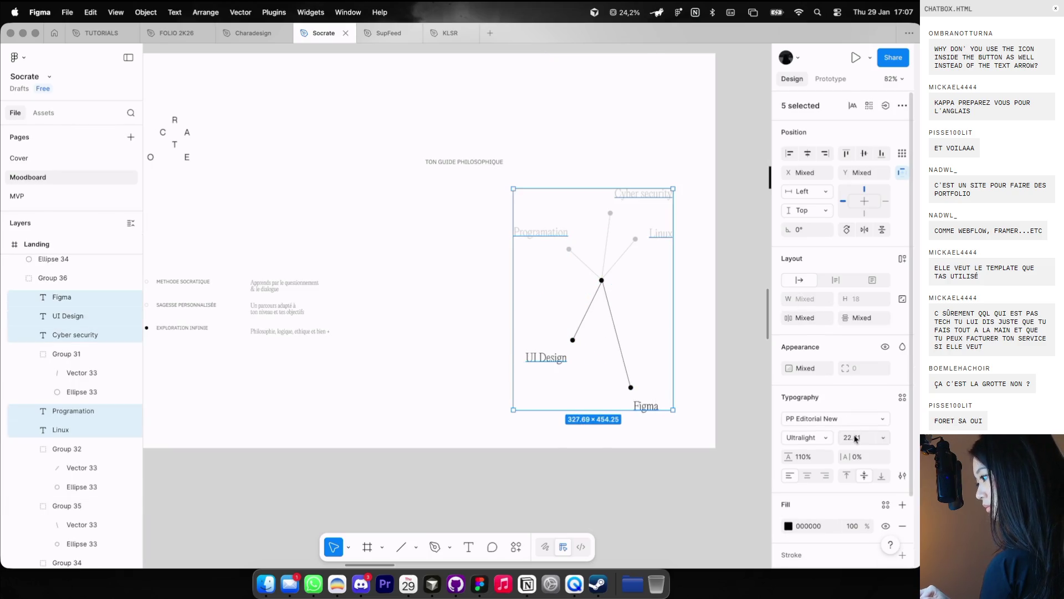
{"action": "type", "text": "15"}
{"action": "key", "text": "Return"}
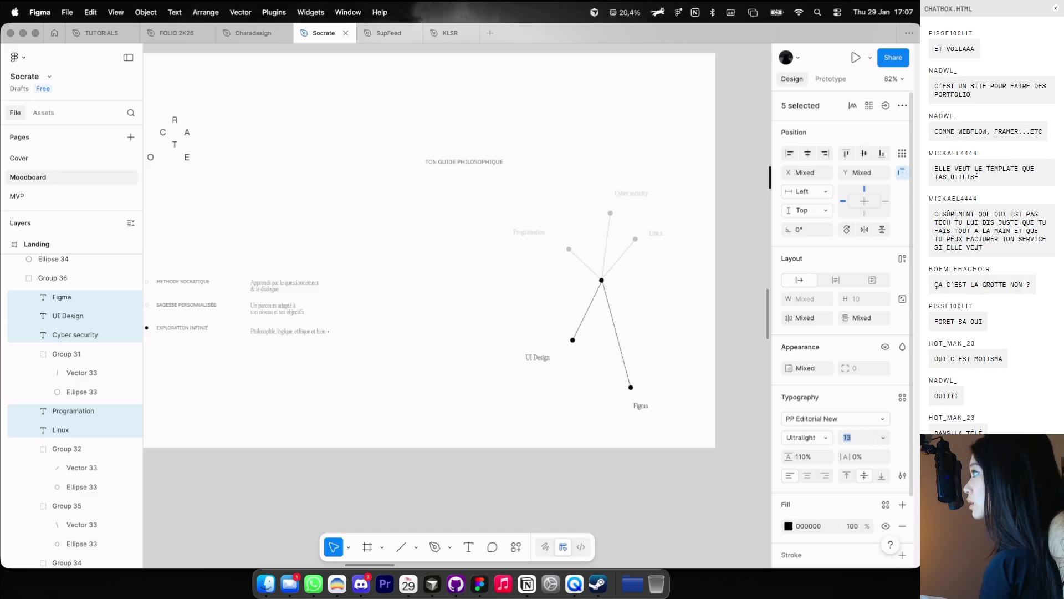
{"action": "key", "text": "Up"}
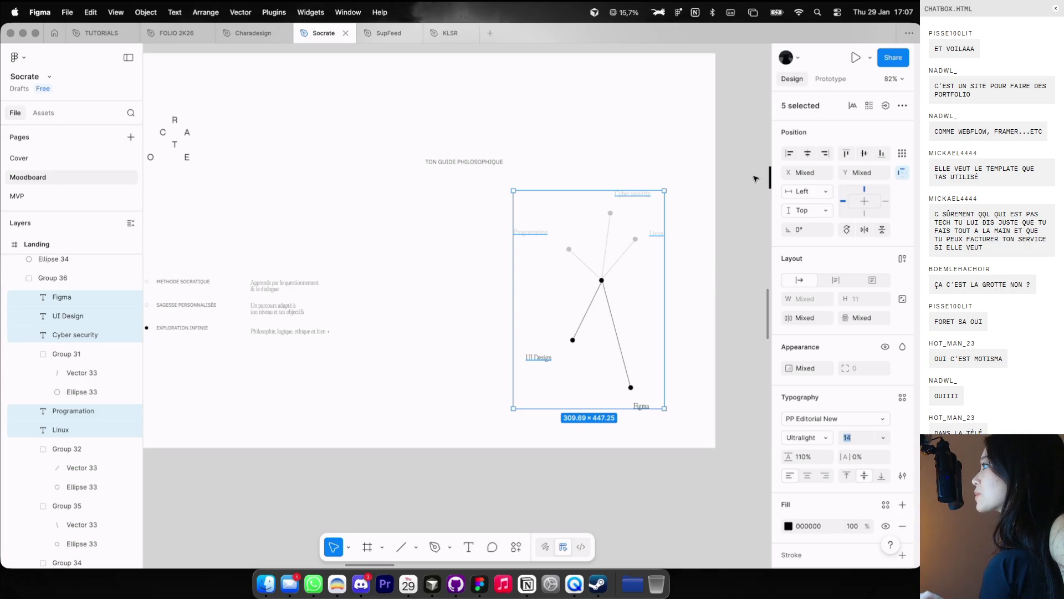
Step: Place the Cyber security, Linux, Programation, UI Design and Figma labels beside their dots
{"action": "scroll", "coordinate": [715, 130], "scroll_direction": "up", "scroll_amount": 10}
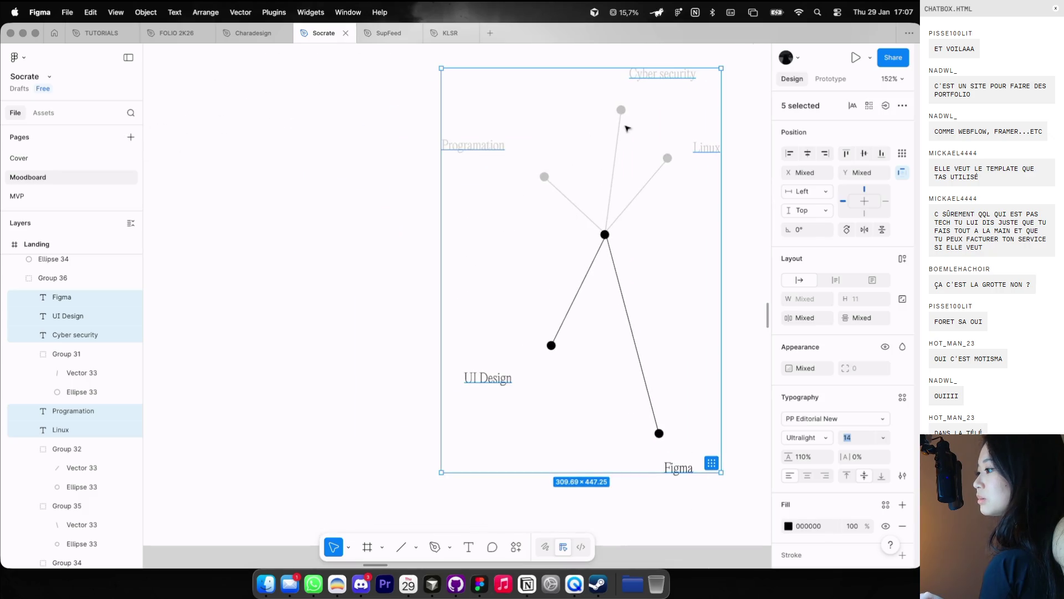
{"action": "left_click", "coordinate": [655, 78]}
{"action": "left_click_drag", "start_coordinate": [663, 79], "coordinate": [660, 88]}
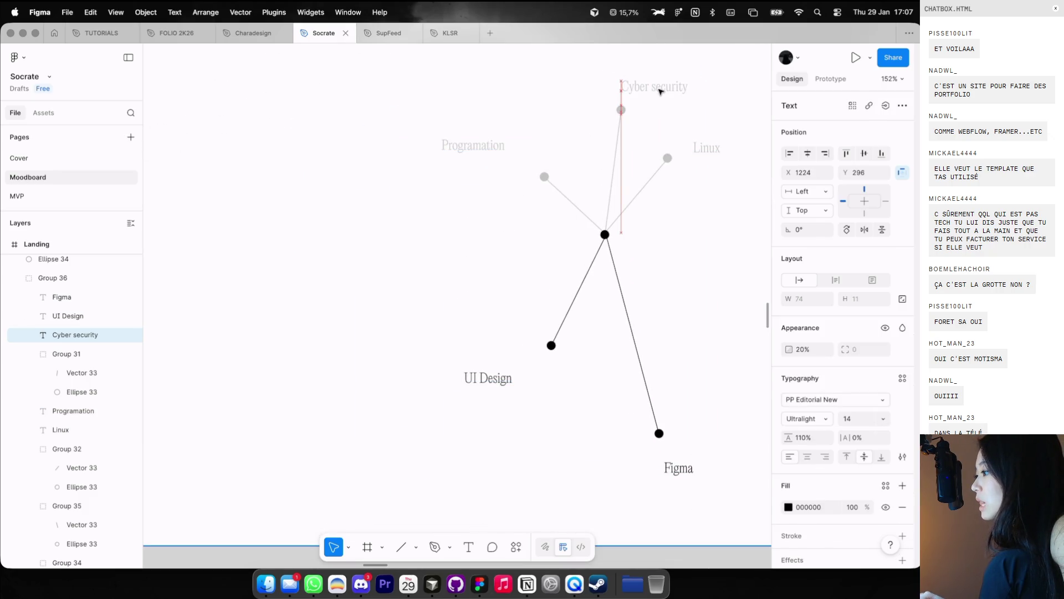
{"action": "left_click_drag", "start_coordinate": [711, 150], "coordinate": [612, 155]}
{"action": "left_click_drag", "start_coordinate": [488, 148], "coordinate": [510, 171]}
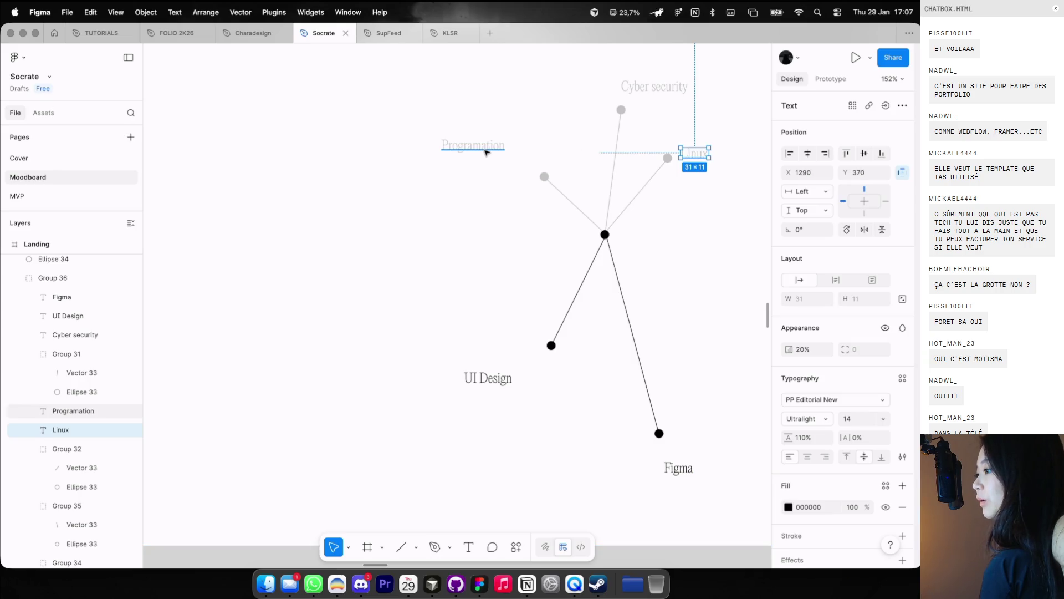
{"action": "left_click", "coordinate": [483, 382]}
{"action": "left_click", "coordinate": [482, 383]}
{"action": "left_click_drag", "start_coordinate": [483, 383], "coordinate": [522, 362]}
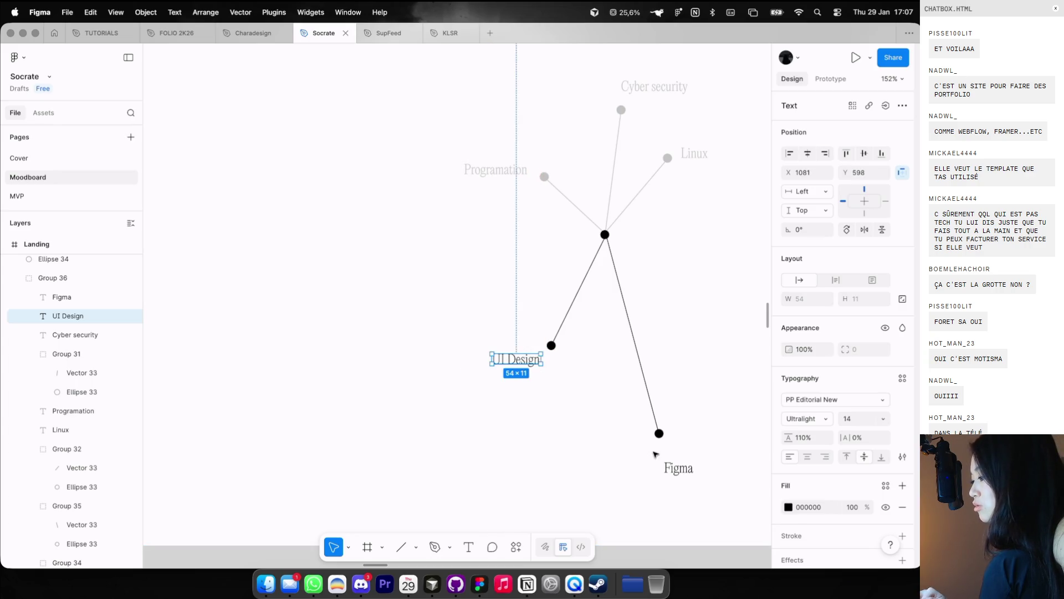
{"action": "left_click_drag", "start_coordinate": [676, 469], "coordinate": [676, 452]}
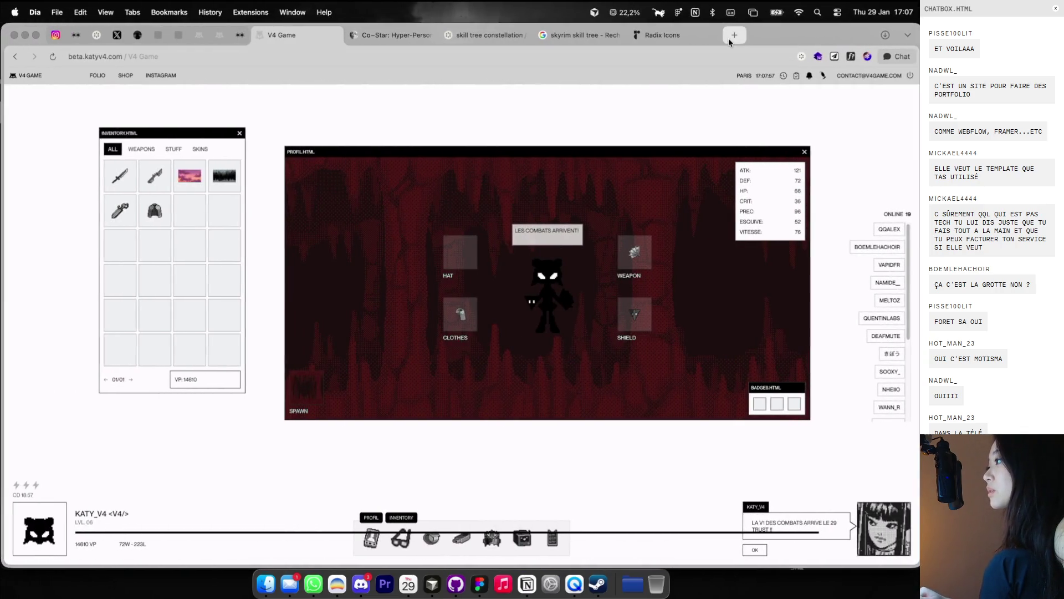
Step: Search Google Images for 'woozworld friend window' and browse the results
{"action": "left_click", "coordinate": [728, 38]}
{"action": "type", "text": "woozworld friend wind"}
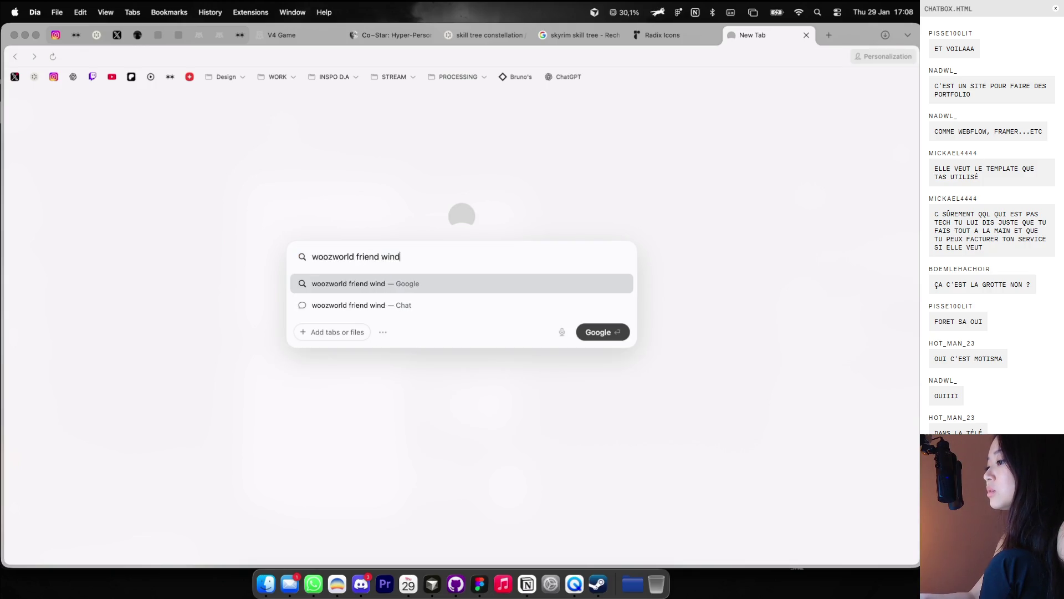
{"action": "type", "text": "ow"}
{"action": "key", "text": "Return"}
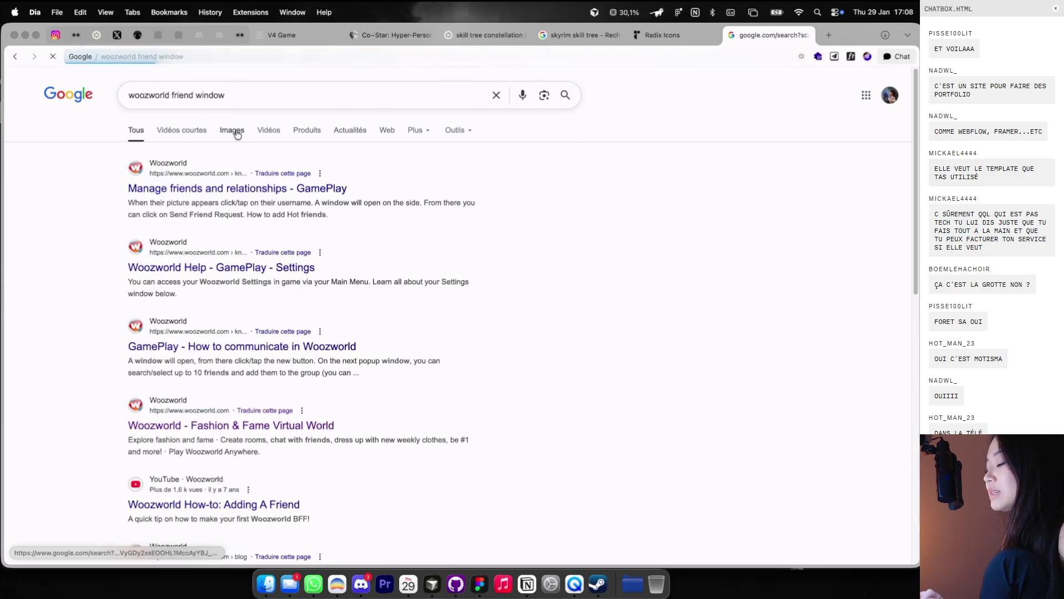
{"action": "scroll", "coordinate": [297, 323], "scroll_direction": "down", "scroll_amount": 4}
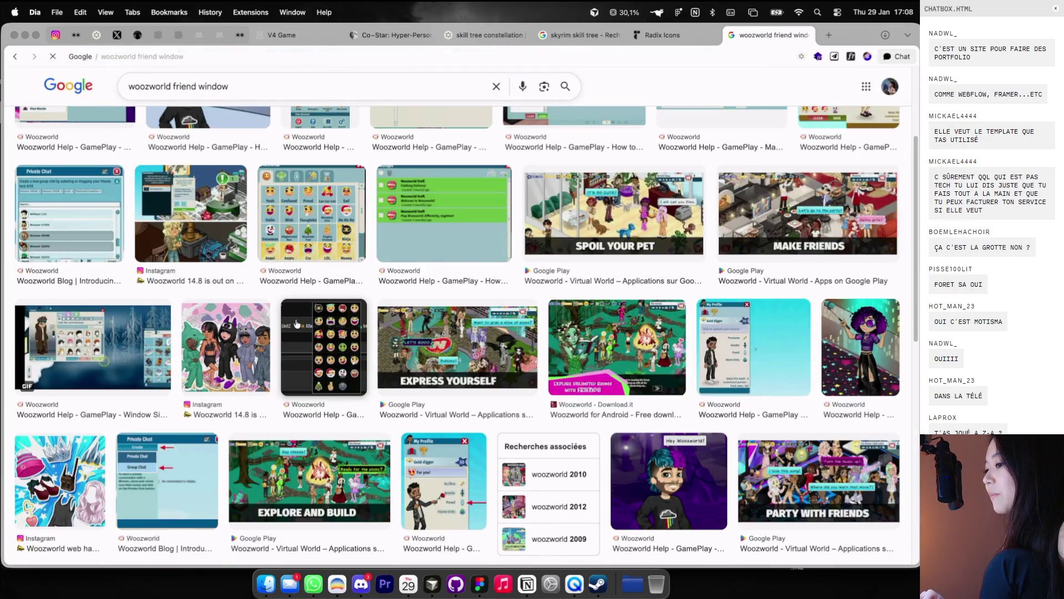
{"action": "scroll", "coordinate": [296, 323], "scroll_direction": "down", "scroll_amount": 5}
{"action": "scroll", "coordinate": [361, 371], "scroll_direction": "down", "scroll_amount": 5}
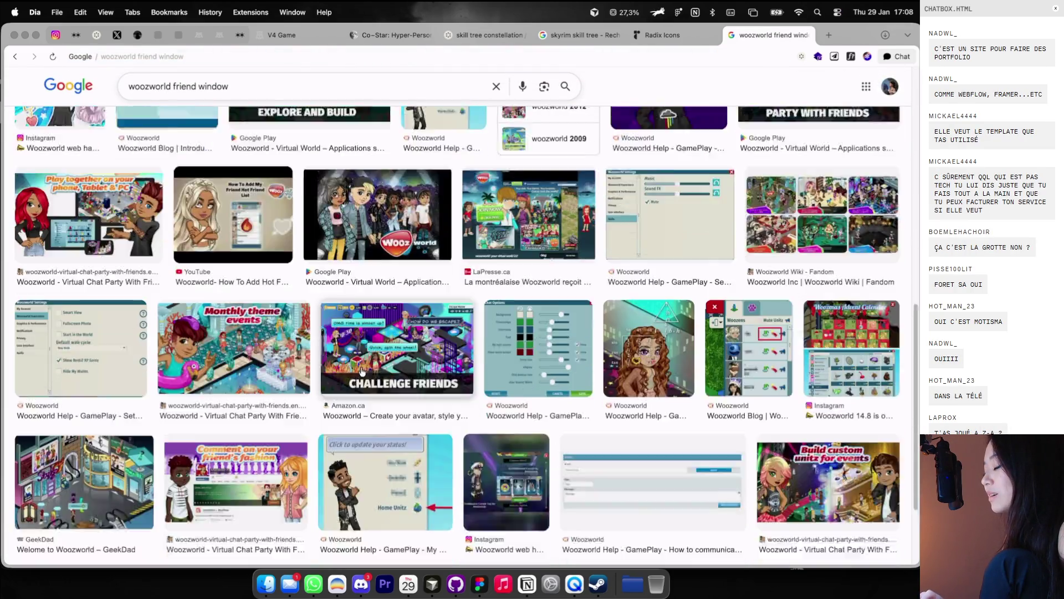
{"action": "scroll", "coordinate": [254, 164], "scroll_direction": "up", "scroll_amount": 15}
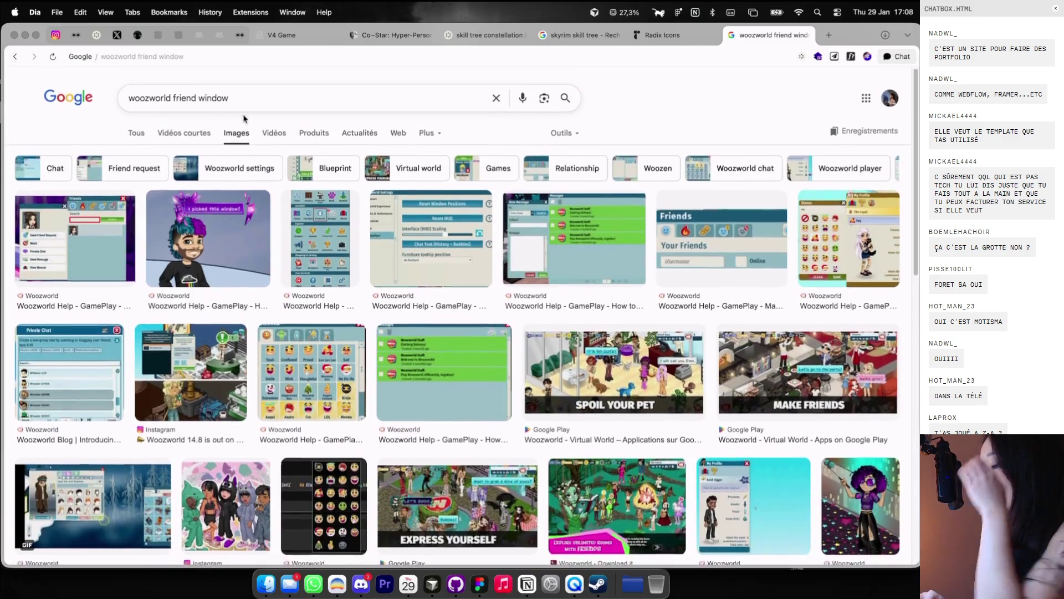
Step: Drop 'window' to search 'woozworld friend', browse the images, then return to Figma
{"action": "double_click", "coordinate": [213, 95]}
{"action": "key", "text": "BackSpace"}
{"action": "key", "text": "Return"}
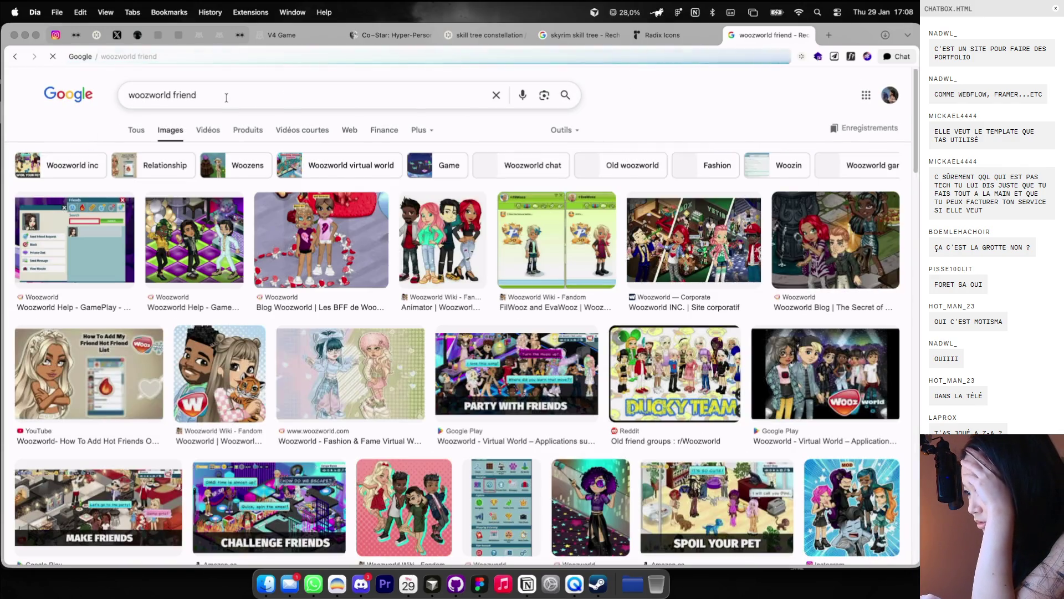
{"action": "scroll", "coordinate": [212, 250], "scroll_direction": "down", "scroll_amount": 4}
{"action": "scroll", "coordinate": [213, 249], "scroll_direction": "down", "scroll_amount": 4}
{"action": "scroll", "coordinate": [212, 250], "scroll_direction": "down", "scroll_amount": 4}
{"action": "scroll", "coordinate": [212, 250], "scroll_direction": "down", "scroll_amount": 4}
{"action": "key", "text": "ctrl+Right"}
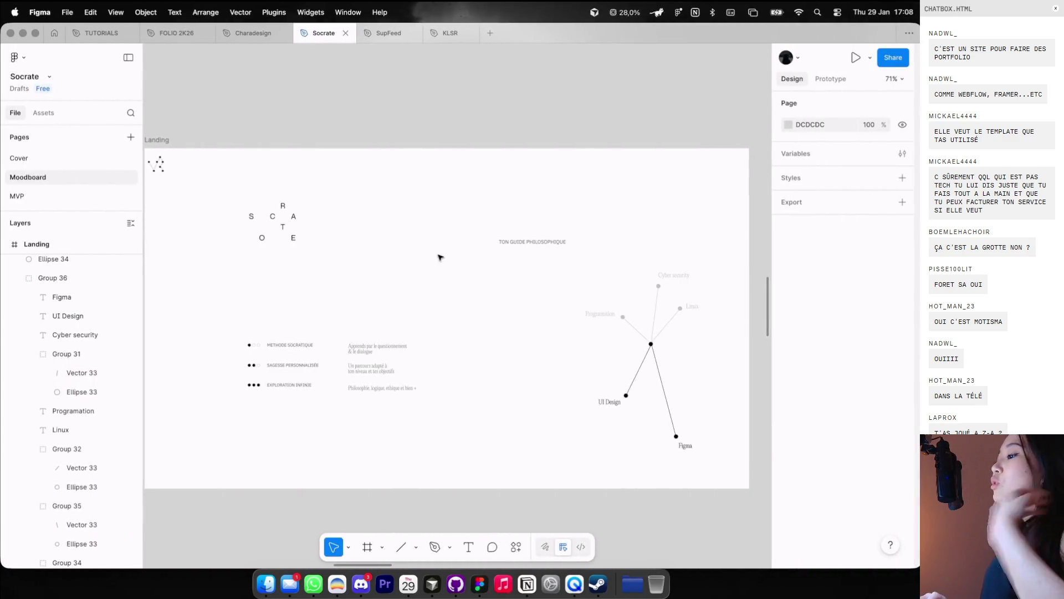
{"action": "scroll", "coordinate": [438, 256], "scroll_direction": "down", "scroll_amount": 5}
{"action": "scroll", "coordinate": [435, 266], "scroll_direction": "left", "scroll_amount": 4}
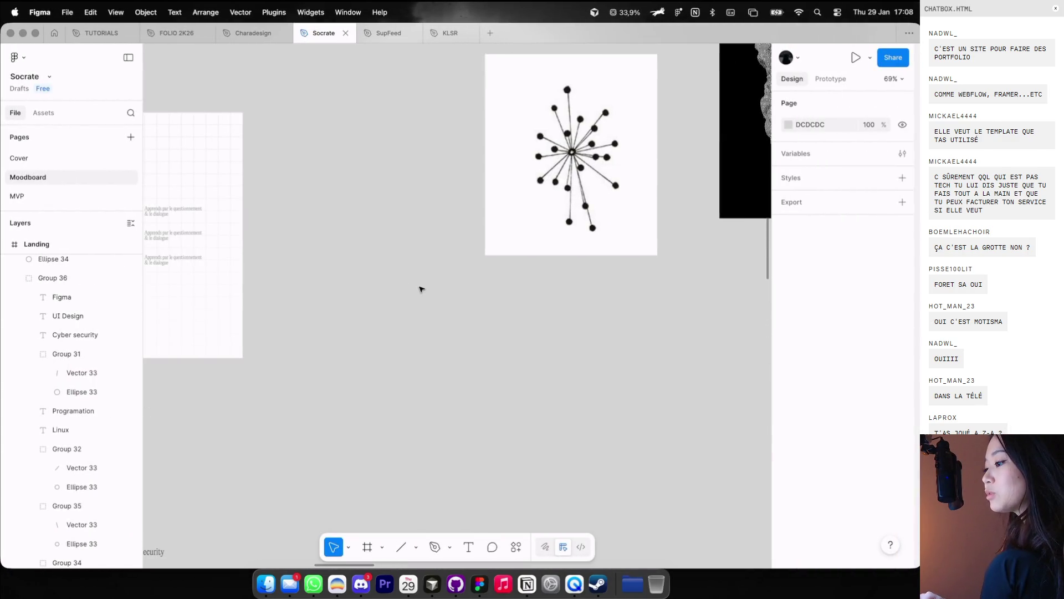
{"action": "left_click_drag", "start_coordinate": [448, 350], "coordinate": [509, 411]}
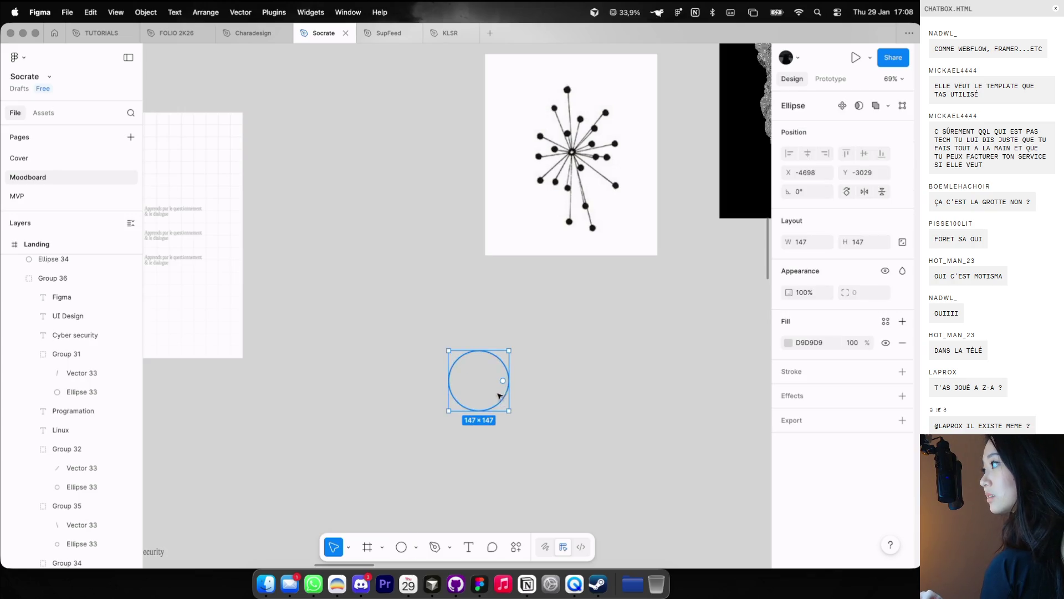
{"action": "left_click", "coordinate": [788, 343]}
{"action": "left_click", "coordinate": [640, 433]}
{"action": "left_click", "coordinate": [536, 487]}
{"action": "mouse_move", "coordinate": [480, 362]}
{"action": "left_mouse_down", "text": "alt"}
{"action": "mouse_move", "coordinate": [479, 272]}
{"action": "mouse_move", "coordinate": [571, 256]}
{"action": "mouse_move", "coordinate": [563, 377]}
{"action": "mouse_move", "coordinate": [472, 470]}
{"action": "mouse_move", "coordinate": [356, 396]}
{"action": "mouse_move", "coordinate": [426, 283]}
{"action": "mouse_move", "coordinate": [425, 191]}
{"action": "left_mouse_up", "text": "alt"}
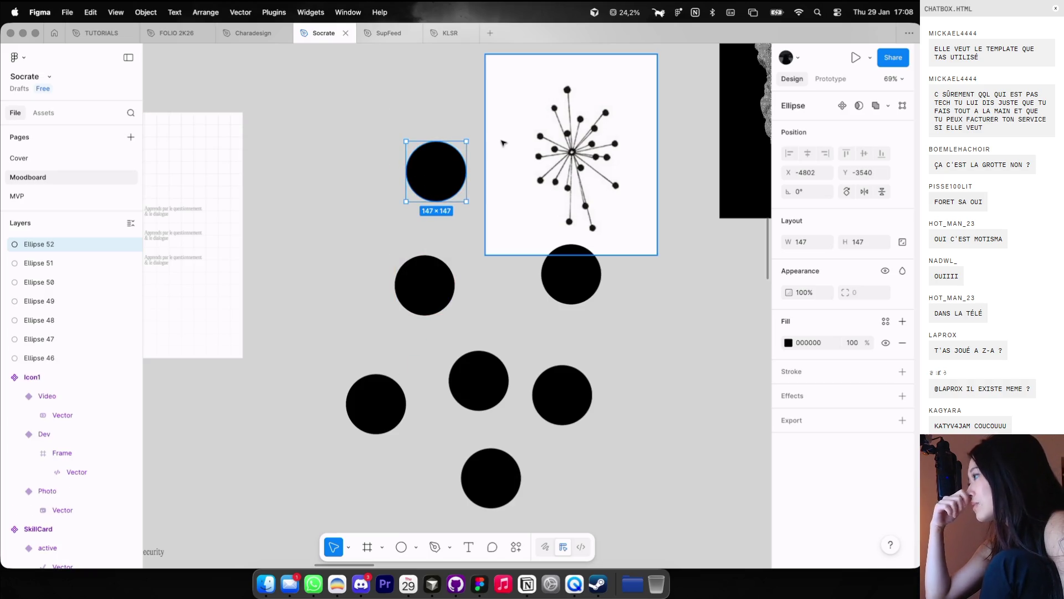
{"action": "scroll", "coordinate": [503, 143], "scroll_direction": "down", "scroll_amount": 3}
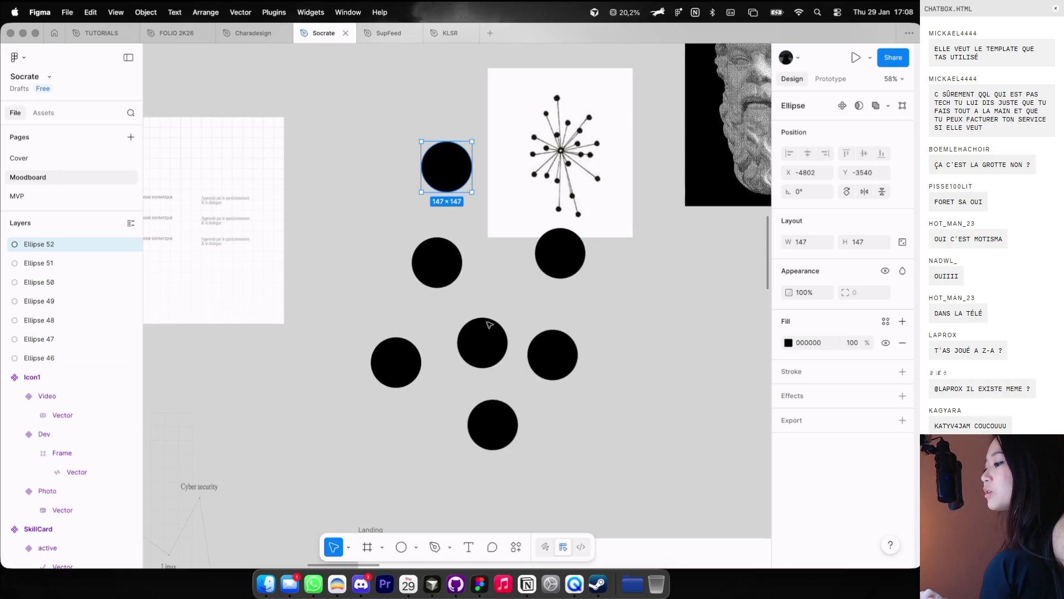
{"action": "left_click_drag", "start_coordinate": [489, 324], "coordinate": [492, 340]}
{"action": "key", "text": "ctrl+z"}
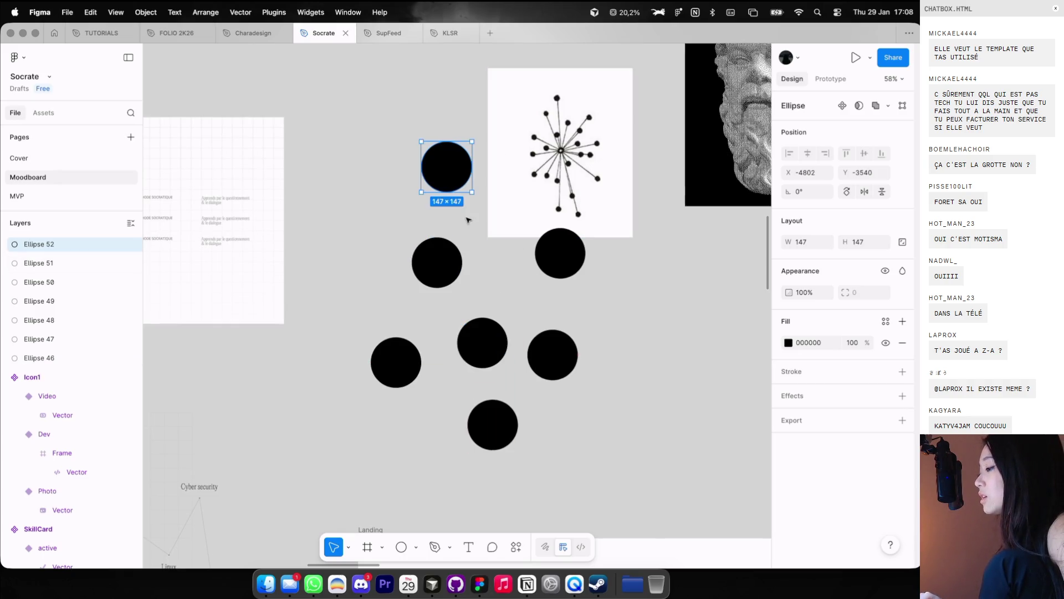
{"action": "left_click_drag", "start_coordinate": [391, 136], "coordinate": [487, 464]}
{"action": "key", "text": "Delete"}
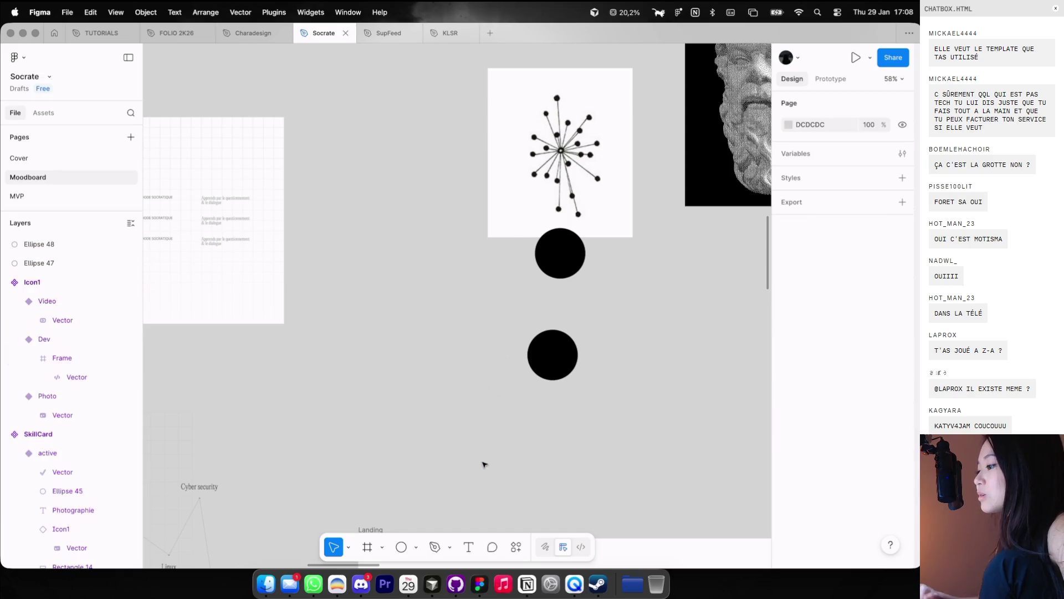
{"action": "left_click", "coordinate": [535, 372]}
{"action": "left_click", "coordinate": [557, 280], "text": "shift"}
{"action": "key", "text": "Delete"}
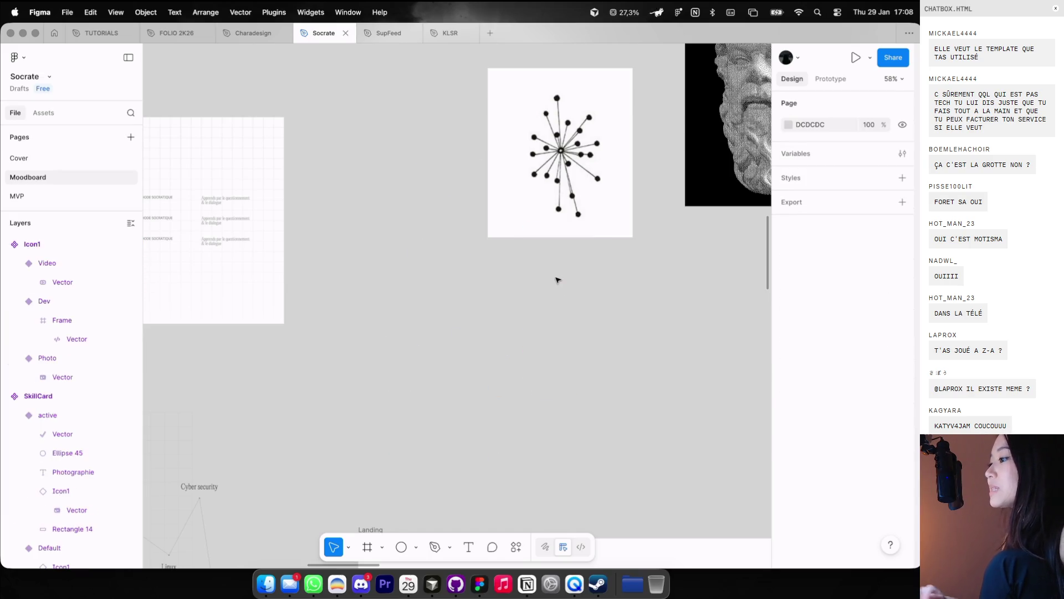
{"action": "scroll", "coordinate": [557, 279], "scroll_direction": "down", "scroll_amount": 6}
{"action": "key", "text": "ctrl+Left"}
{"action": "scroll", "coordinate": [557, 280], "scroll_direction": "down", "scroll_amount": 5}
Step: Scroll through the current woozworld friend image results
{"action": "scroll", "coordinate": [557, 280], "scroll_direction": "down", "scroll_amount": 5}
{"action": "scroll", "coordinate": [557, 280], "scroll_direction": "down", "scroll_amount": 5}
{"action": "scroll", "coordinate": [557, 280], "scroll_direction": "down", "scroll_amount": 2}
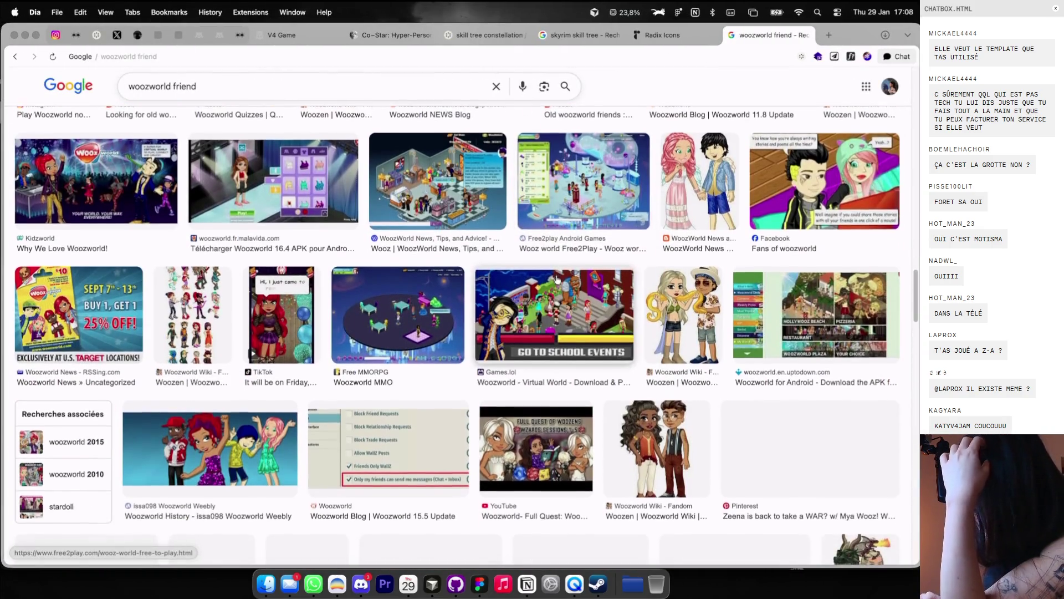
{"action": "scroll", "coordinate": [557, 280], "scroll_direction": "down", "scroll_amount": 2}
{"action": "scroll", "coordinate": [557, 279], "scroll_direction": "down", "scroll_amount": 1}
{"action": "scroll", "coordinate": [557, 279], "scroll_direction": "down", "scroll_amount": 4}
{"action": "scroll", "coordinate": [557, 279], "scroll_direction": "down", "scroll_amount": 1}
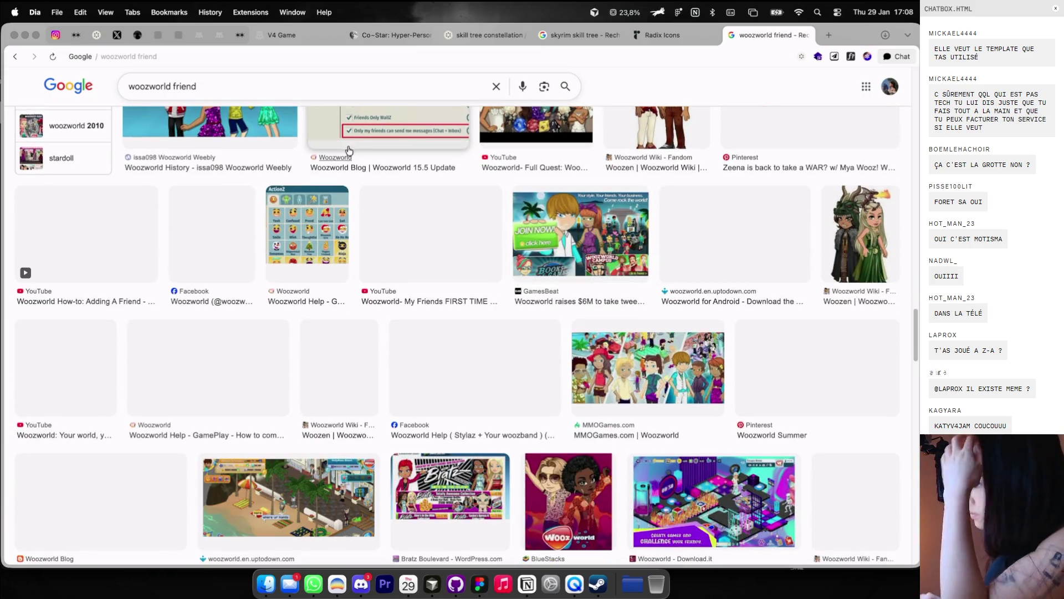
Step: Search 'woozworld friend connexion' and scroll through the Woozworld screenshot results
{"action": "left_click", "coordinate": [298, 93]}
{"action": "type", "text": "connexion"}
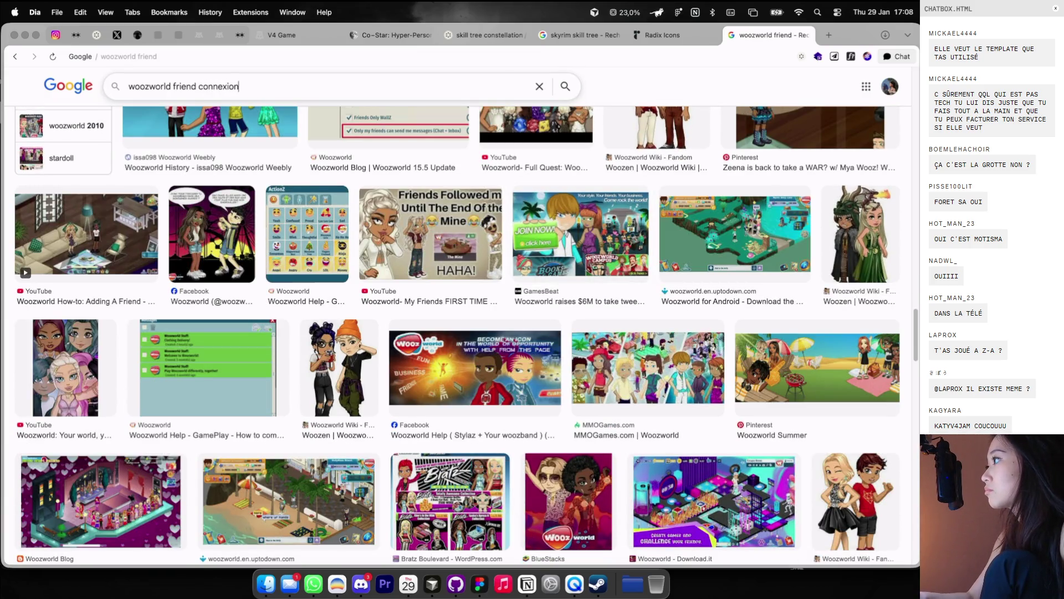
{"action": "key", "text": "Return"}
{"action": "scroll", "coordinate": [307, 257], "scroll_direction": "down", "scroll_amount": 2}
{"action": "scroll", "coordinate": [297, 251], "scroll_direction": "down", "scroll_amount": 5}
{"action": "scroll", "coordinate": [296, 252], "scroll_direction": "down", "scroll_amount": 6}
{"action": "scroll", "coordinate": [296, 251], "scroll_direction": "down", "scroll_amount": 6}
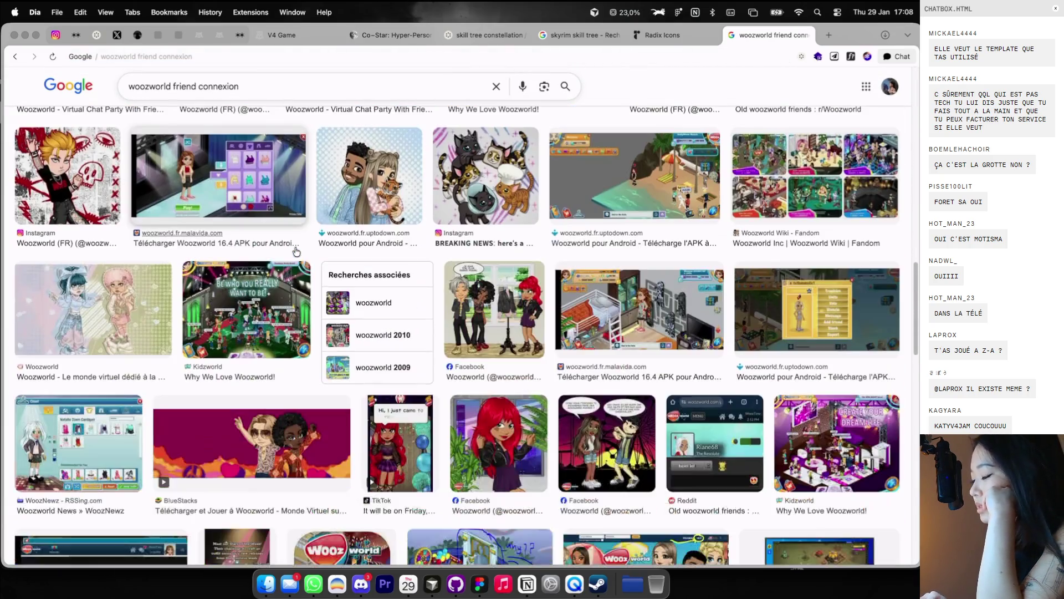
{"action": "scroll", "coordinate": [297, 251], "scroll_direction": "down", "scroll_amount": 5}
{"action": "scroll", "coordinate": [297, 251], "scroll_direction": "down", "scroll_amount": 3}
{"action": "scroll", "coordinate": [296, 251], "scroll_direction": "down", "scroll_amount": 6}
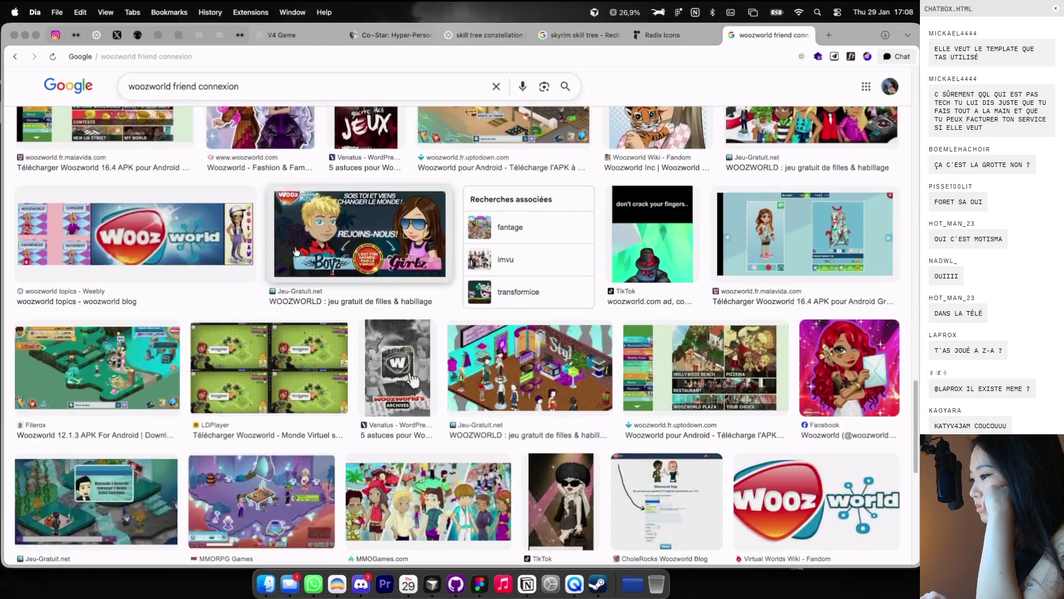
{"action": "scroll", "coordinate": [297, 251], "scroll_direction": "down", "scroll_amount": 5}
{"action": "scroll", "coordinate": [297, 252], "scroll_direction": "down", "scroll_amount": 3}
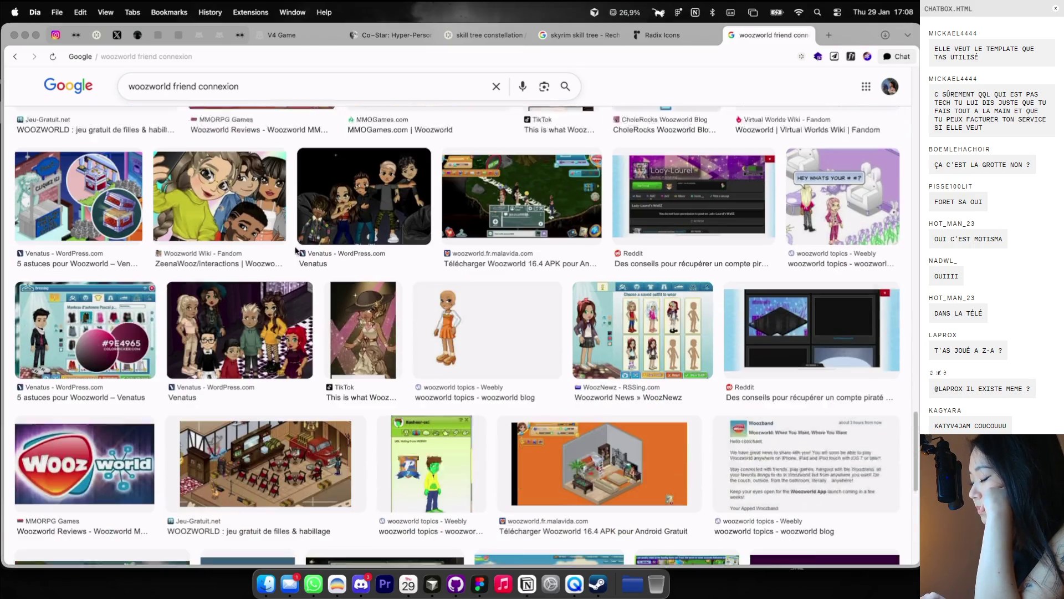
{"action": "scroll", "coordinate": [296, 251], "scroll_direction": "down", "scroll_amount": 1}
{"action": "scroll", "coordinate": [297, 251], "scroll_direction": "down", "scroll_amount": 3}
{"action": "scroll", "coordinate": [296, 250], "scroll_direction": "down", "scroll_amount": 1}
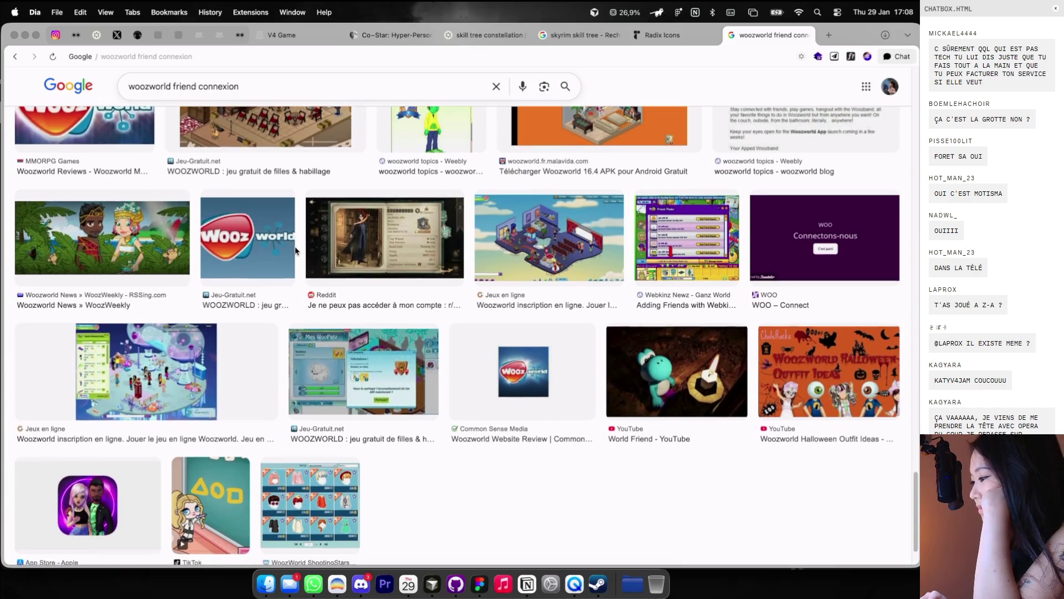
{"action": "scroll", "coordinate": [296, 251], "scroll_direction": "up", "scroll_amount": 10}
{"action": "scroll", "coordinate": [297, 251], "scroll_direction": "up", "scroll_amount": 3}
{"action": "scroll", "coordinate": [297, 251], "scroll_direction": "up", "scroll_amount": 3}
{"action": "scroll", "coordinate": [297, 251], "scroll_direction": "up", "scroll_amount": 3}
{"action": "scroll", "coordinate": [296, 251], "scroll_direction": "up", "scroll_amount": 1}
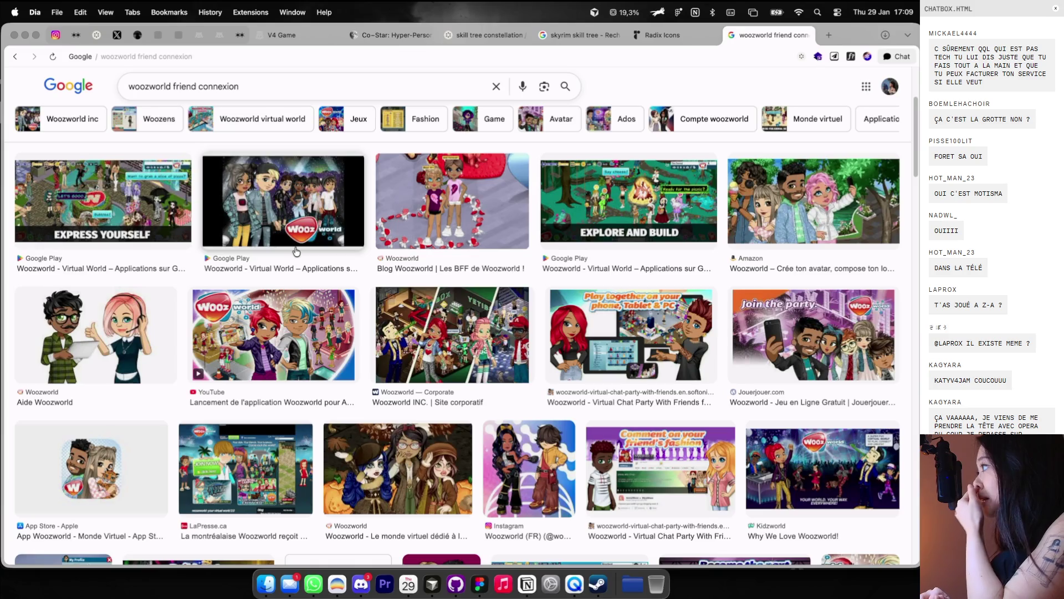
{"action": "scroll", "coordinate": [296, 251], "scroll_direction": "up", "scroll_amount": 2}
{"action": "scroll", "coordinate": [297, 251], "scroll_direction": "up", "scroll_amount": 2}
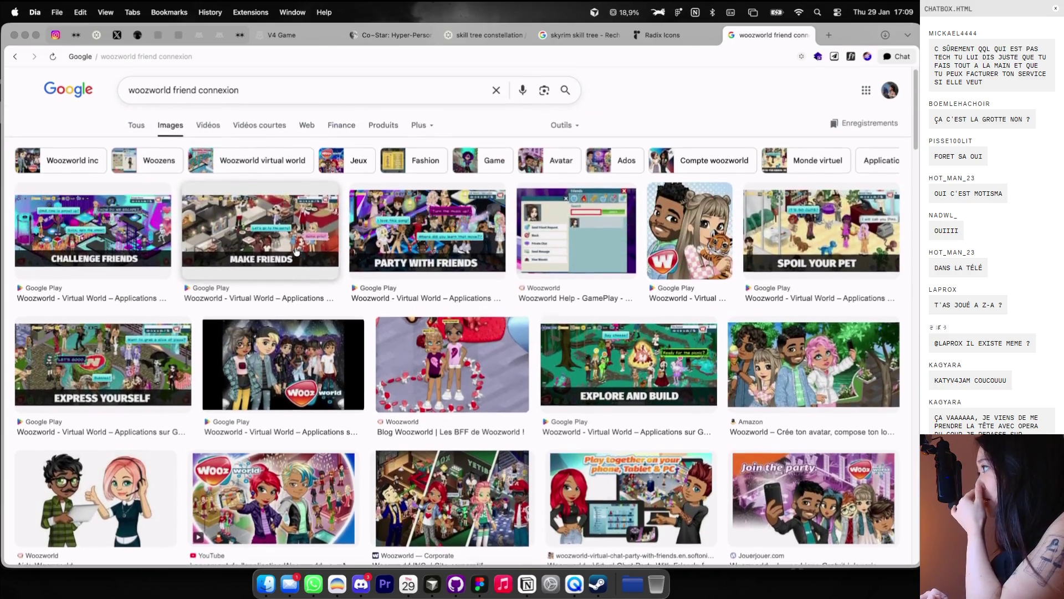
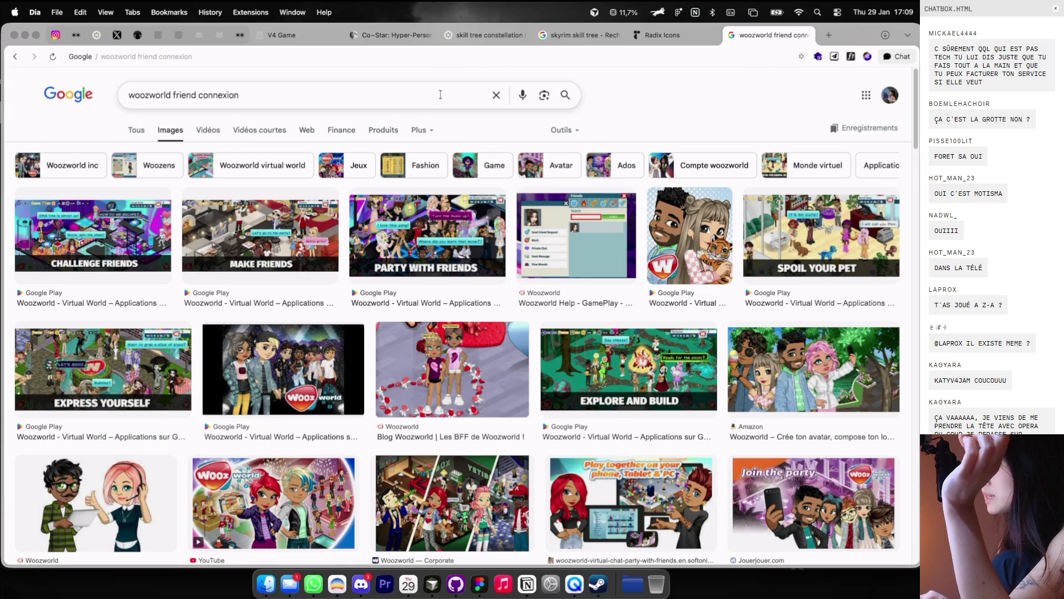
Step: Go to openprocessing.org from the address bar
{"action": "left_click", "coordinate": [649, 57]}
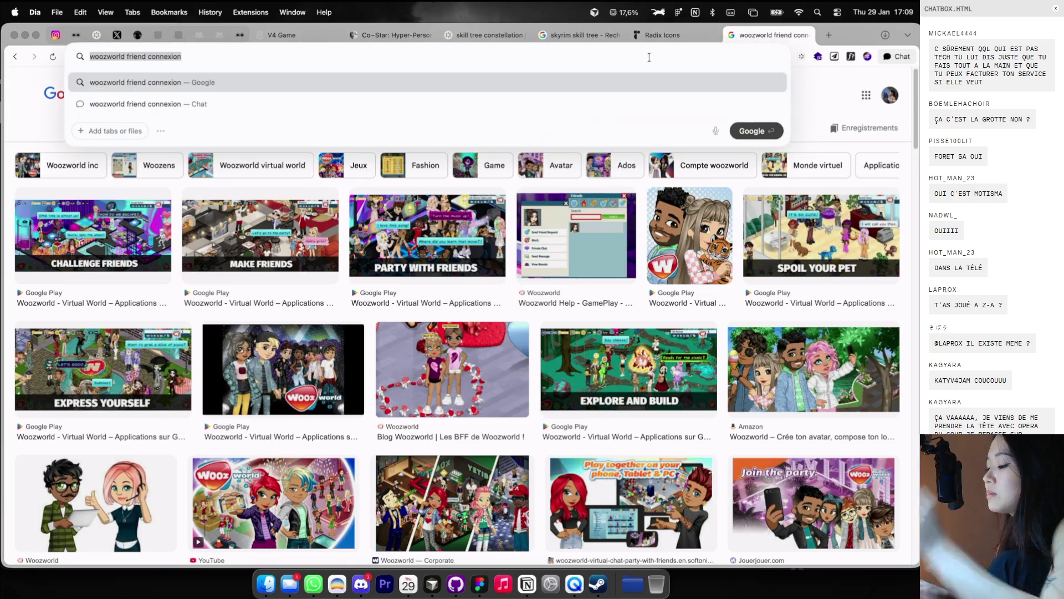
{"action": "type", "text": "proce"}
{"action": "key", "text": "BackSpace"}
{"action": "key", "text": "BackSpace"}
{"action": "key", "text": "BackSpace"}
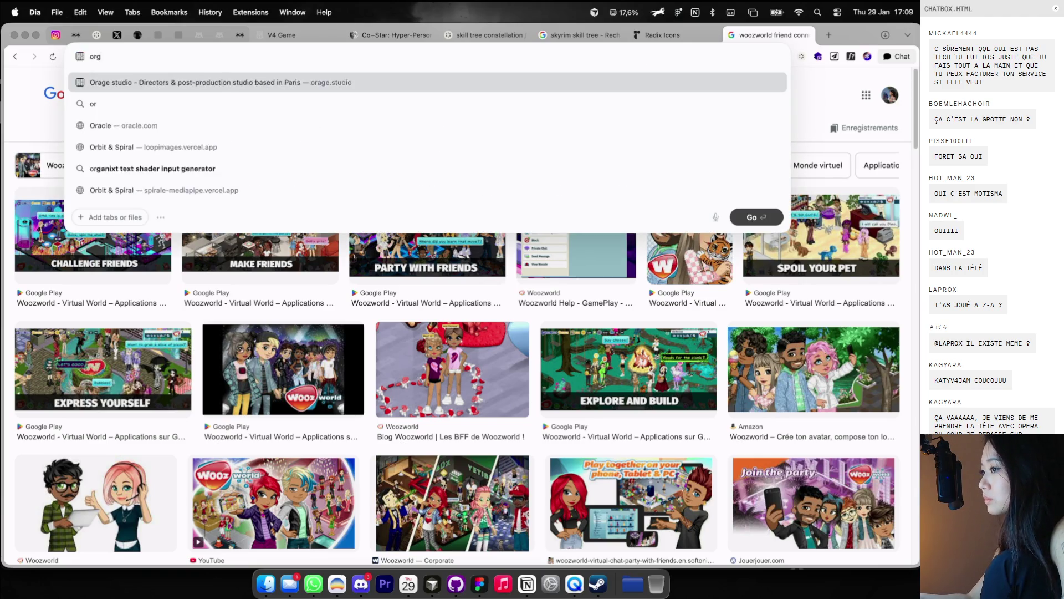
{"action": "type", "text": "po"}
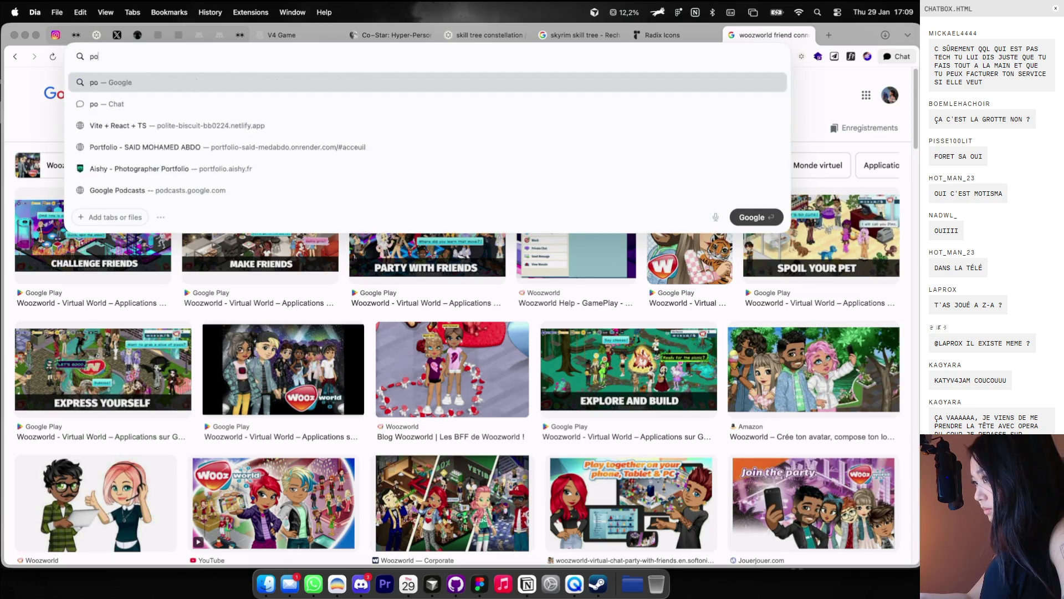
{"action": "key", "text": "BackSpace"}
{"action": "key", "text": "BackSpace"}
{"action": "type", "text": "o"}
{"action": "key", "text": "Return"}
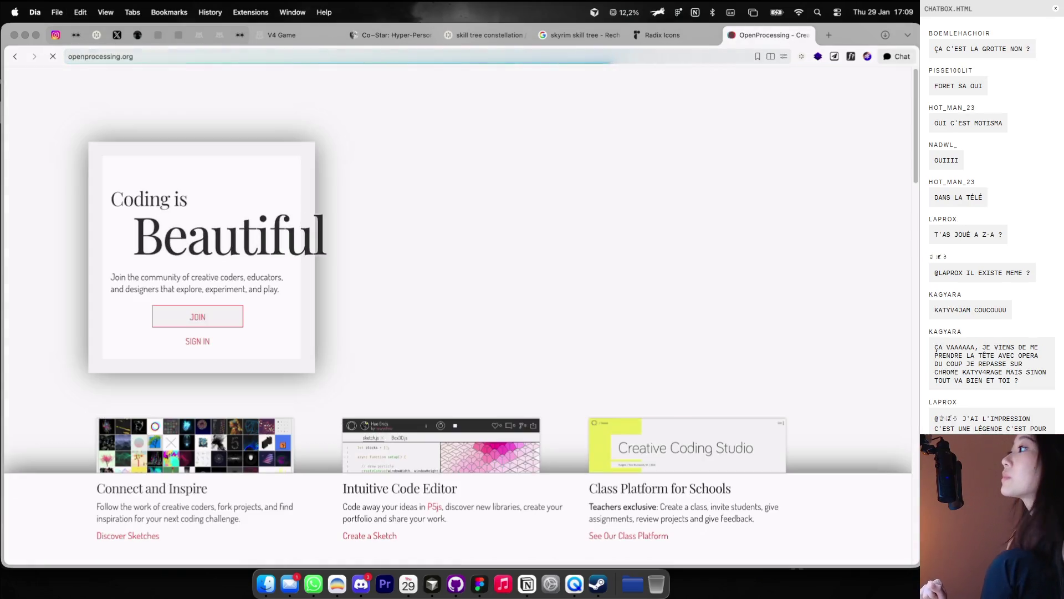
Step: Search the site's sketches for 'roadmap', then begin a search for 'skill tree'
{"action": "left_click", "coordinate": [665, 82]}
{"action": "type", "text": "road"}
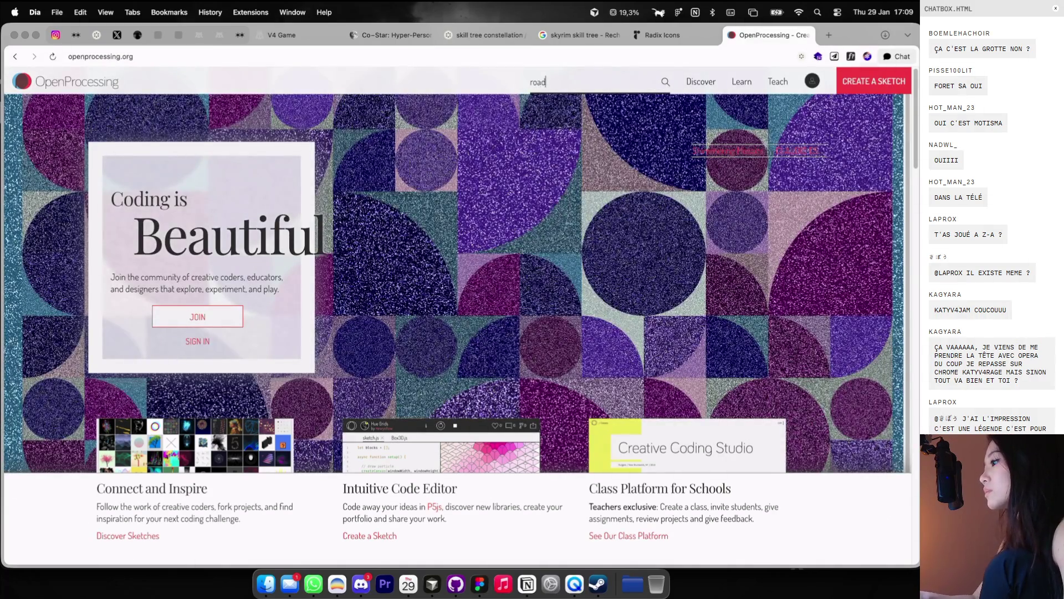
{"action": "type", "text": "map"}
{"action": "key", "text": "Return"}
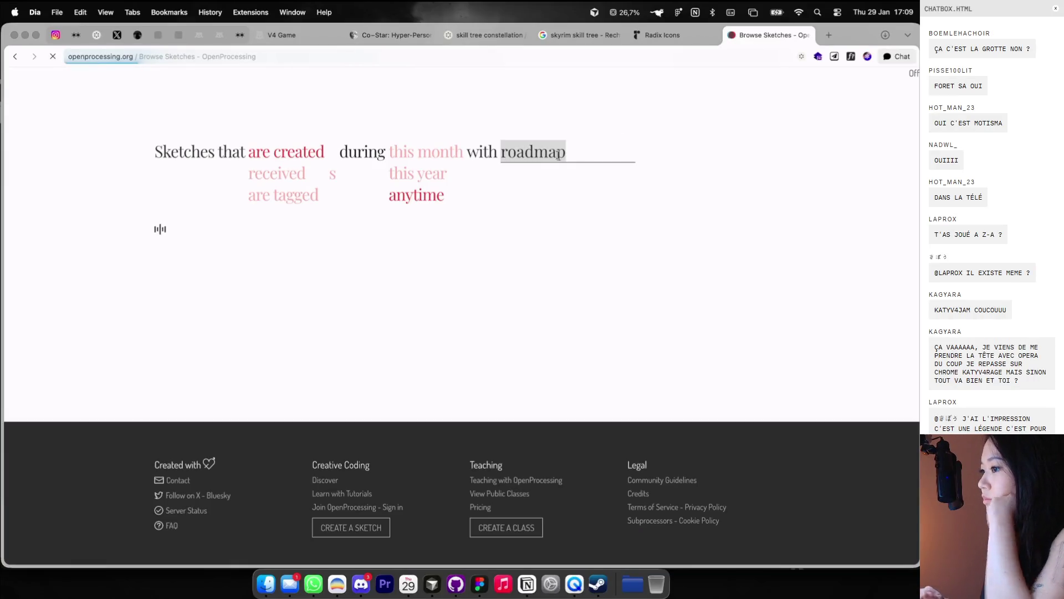
{"action": "type", "text": "skill tree"}
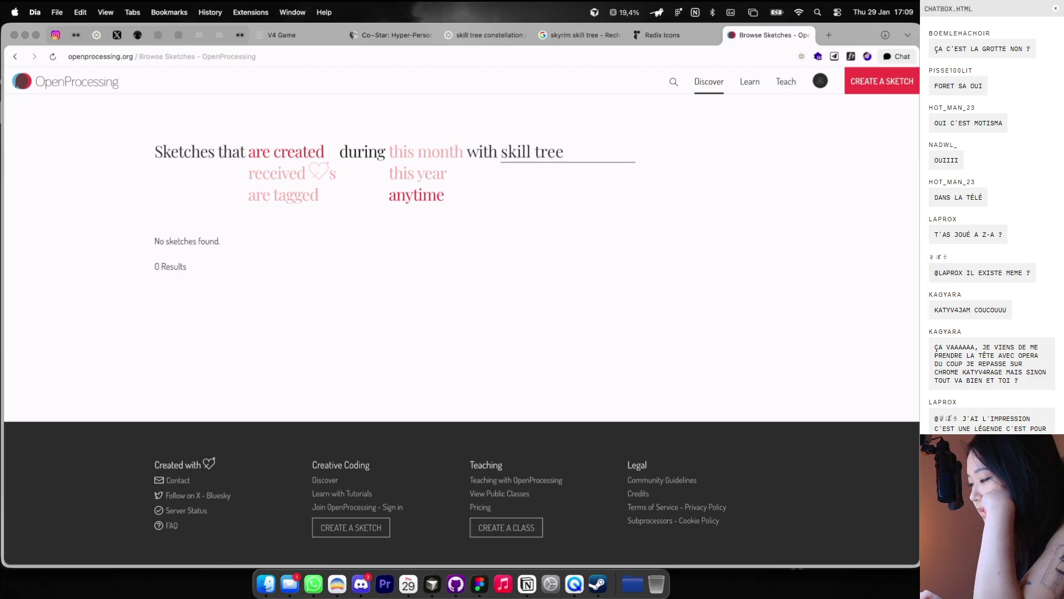
Step: Look up 'arborescence en anglais' in a new tab, then close that tab
{"action": "left_click", "coordinate": [835, 39]}
{"action": "type", "text": "arborescen"}
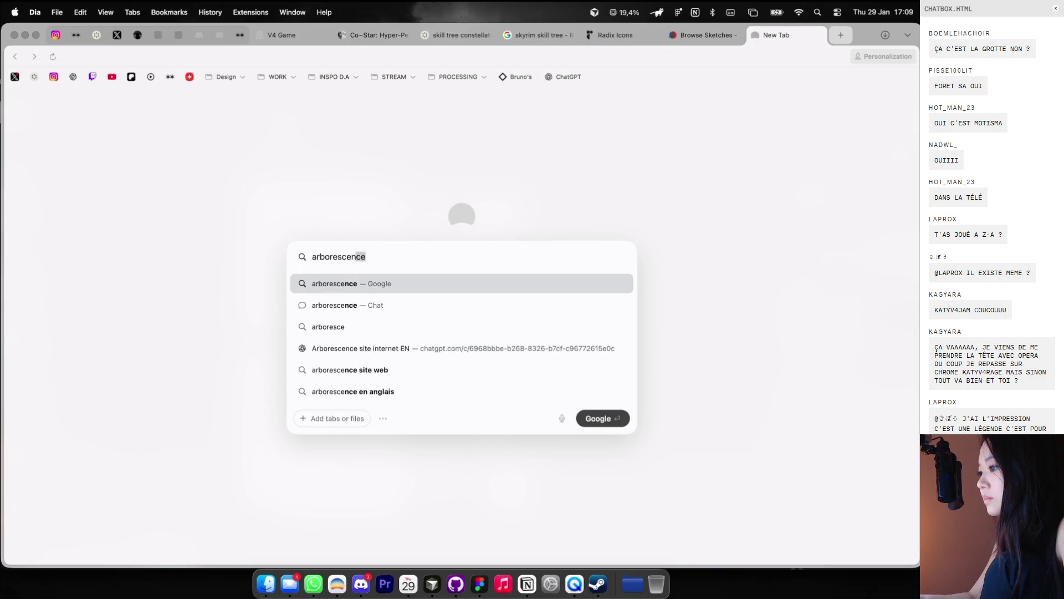
{"action": "type", "text": "ce en anglais"}
{"action": "key", "text": "Return"}
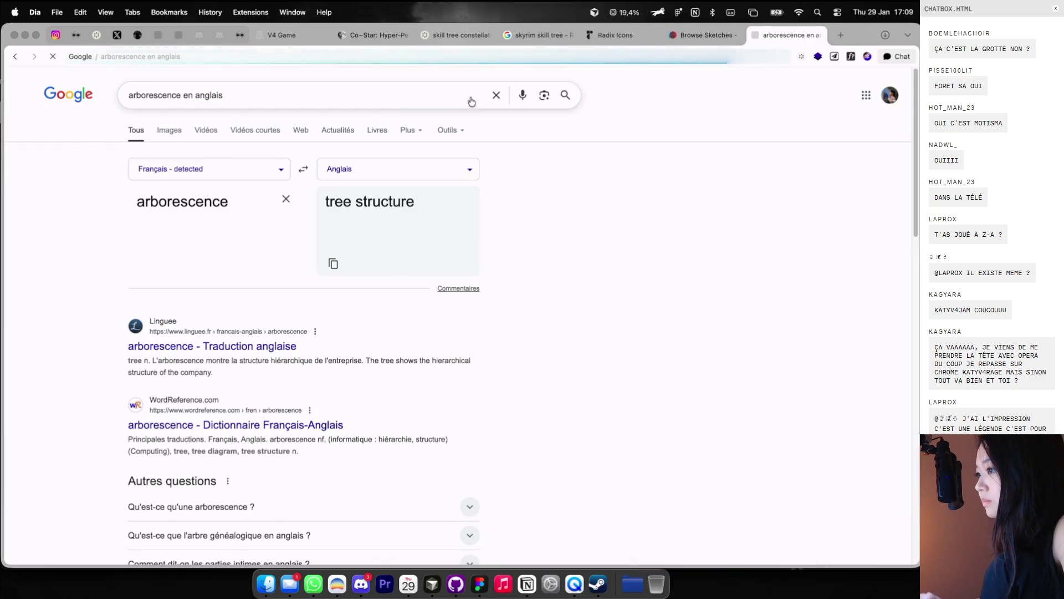
{"action": "left_click", "coordinate": [818, 35]}
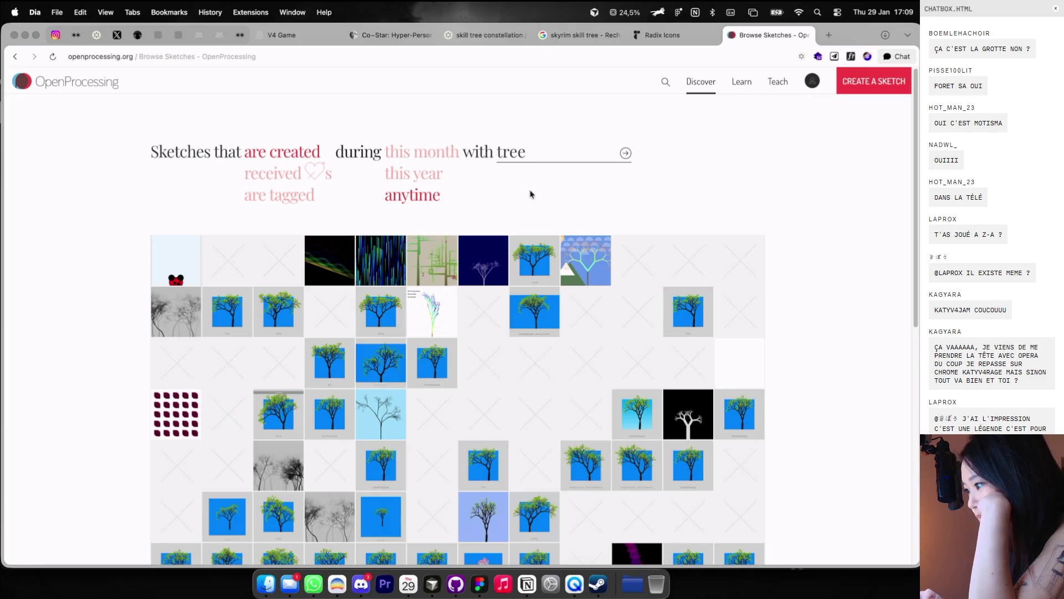
Step: Scroll the 'tree' sketch results and open Recursive Tree in a new tab
{"action": "scroll", "coordinate": [524, 208], "scroll_direction": "down", "scroll_amount": 5}
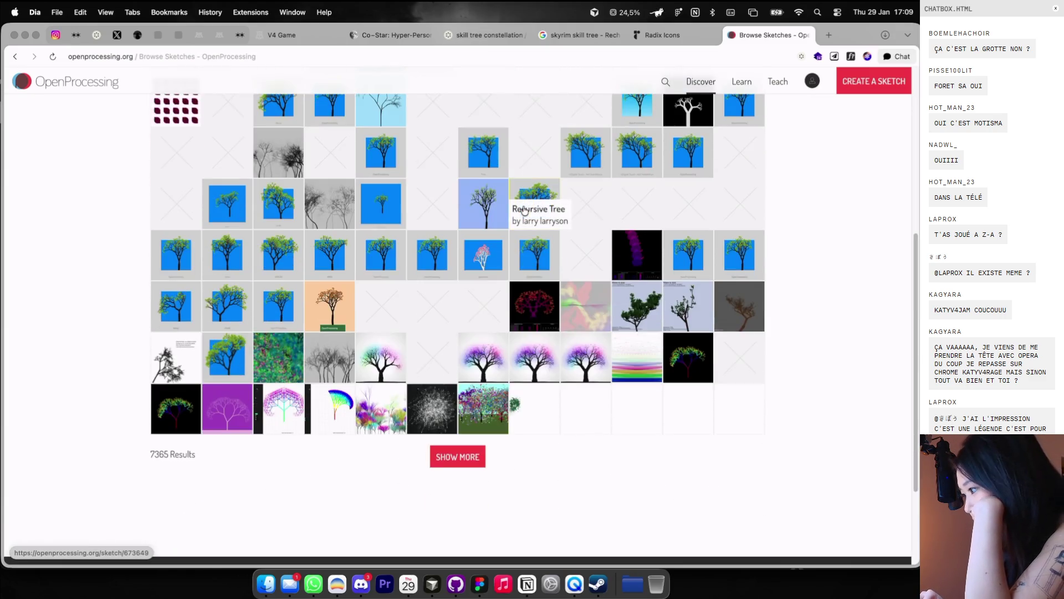
{"action": "scroll", "coordinate": [525, 211], "scroll_direction": "down", "scroll_amount": 5}
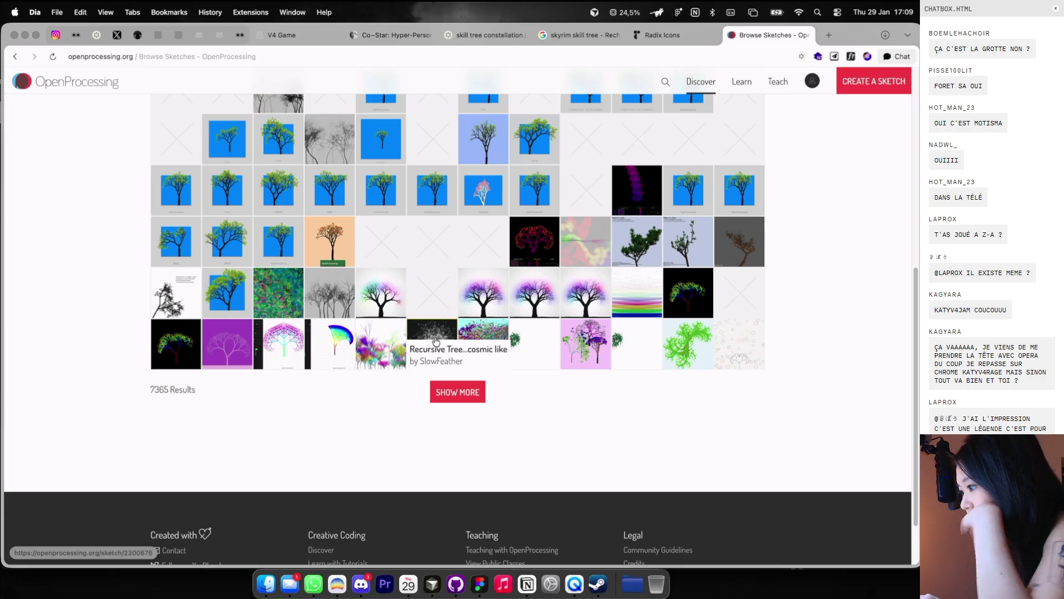
{"action": "left_click", "coordinate": [432, 332], "text": "super"}
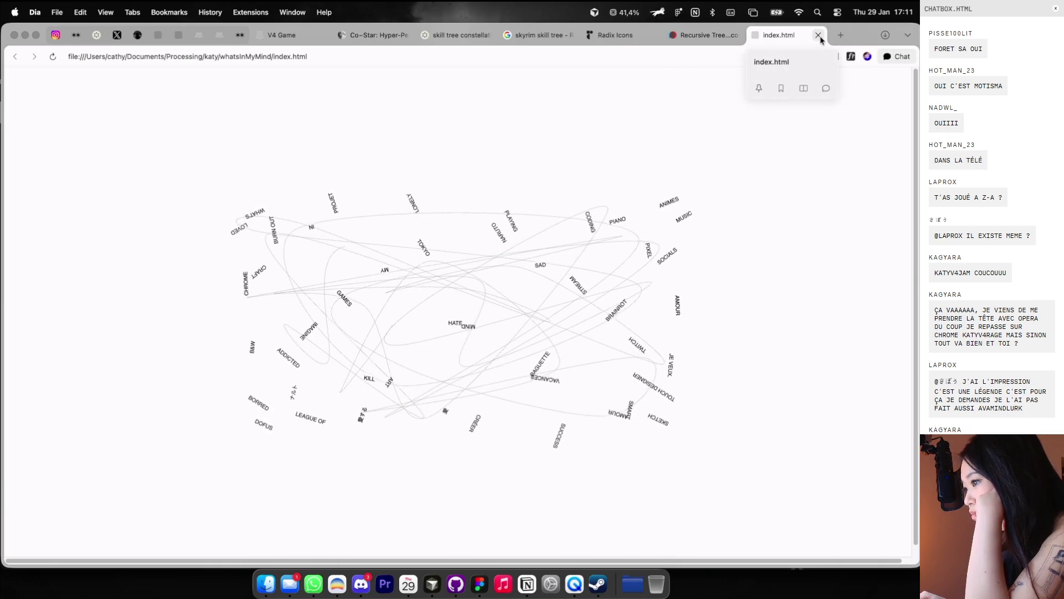
Step: Browse the Processing folders in Finder and run LoopingWord's index.html, then close its tab
{"action": "left_click", "coordinate": [818, 36]}
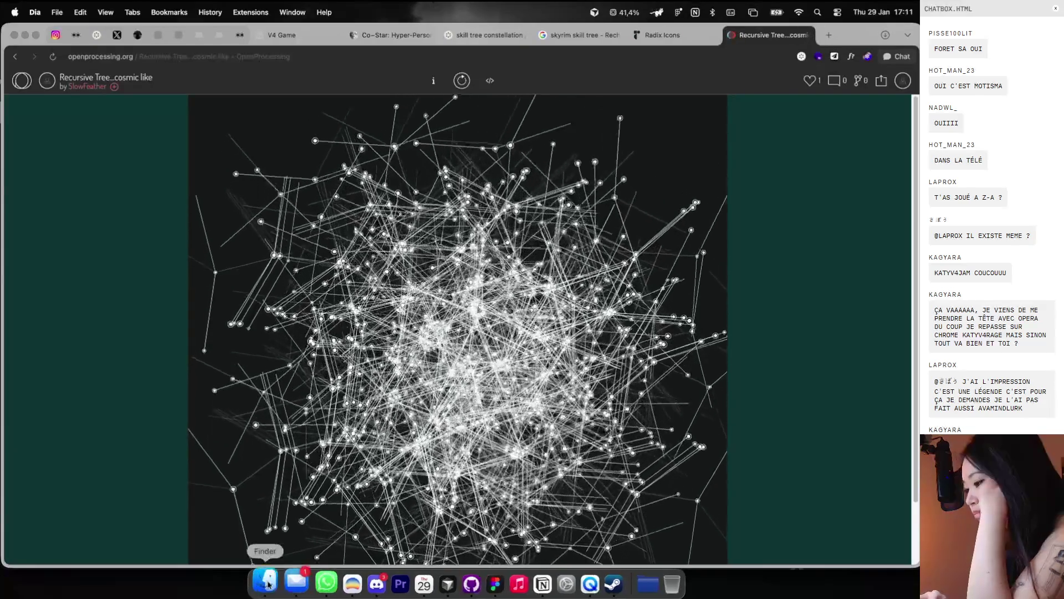
{"action": "left_click", "coordinate": [266, 583]}
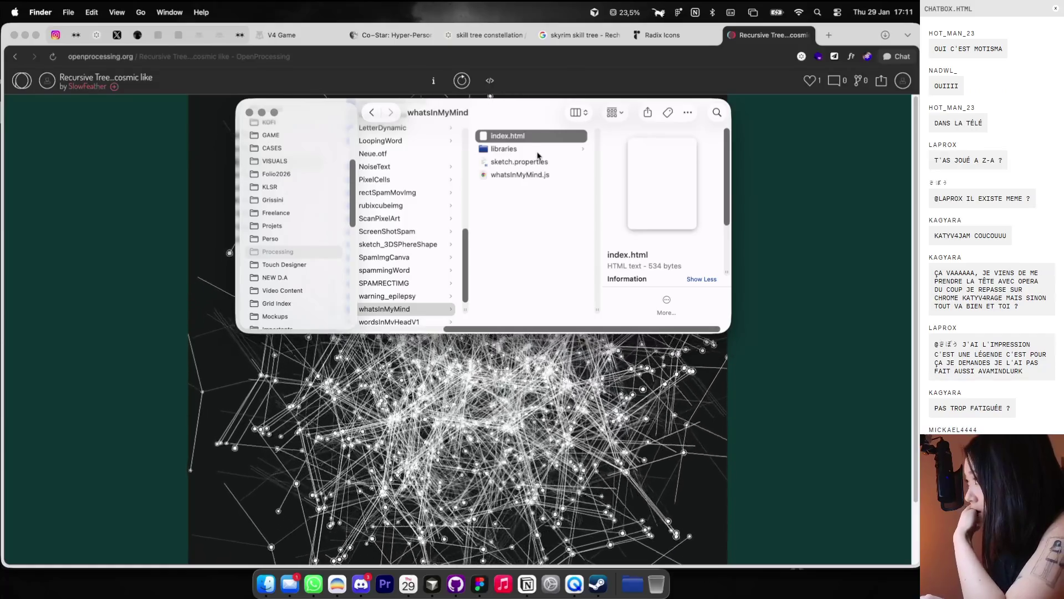
{"action": "scroll", "coordinate": [537, 155], "scroll_direction": "left", "scroll_amount": 3}
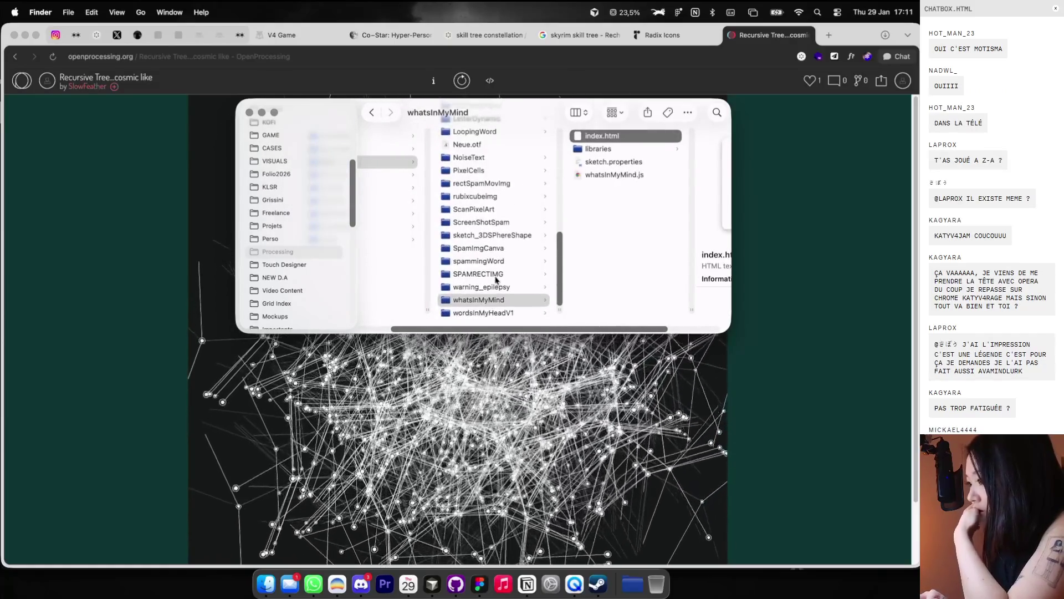
{"action": "left_click", "coordinate": [494, 276]}
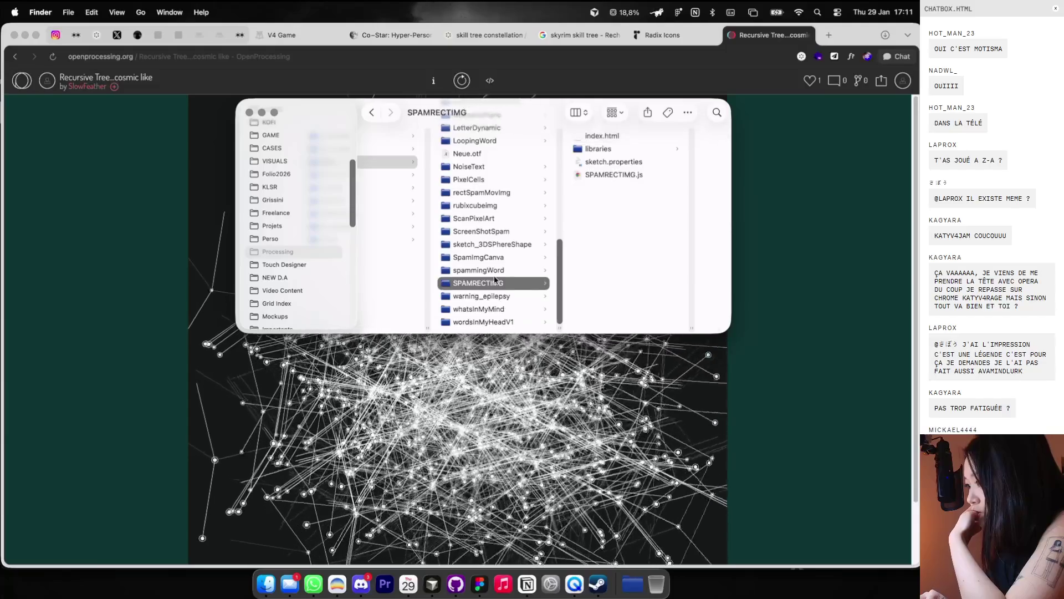
{"action": "left_click", "coordinate": [509, 221]}
{"action": "left_click", "coordinate": [509, 206]}
{"action": "scroll", "coordinate": [508, 211], "scroll_direction": "up", "scroll_amount": 1}
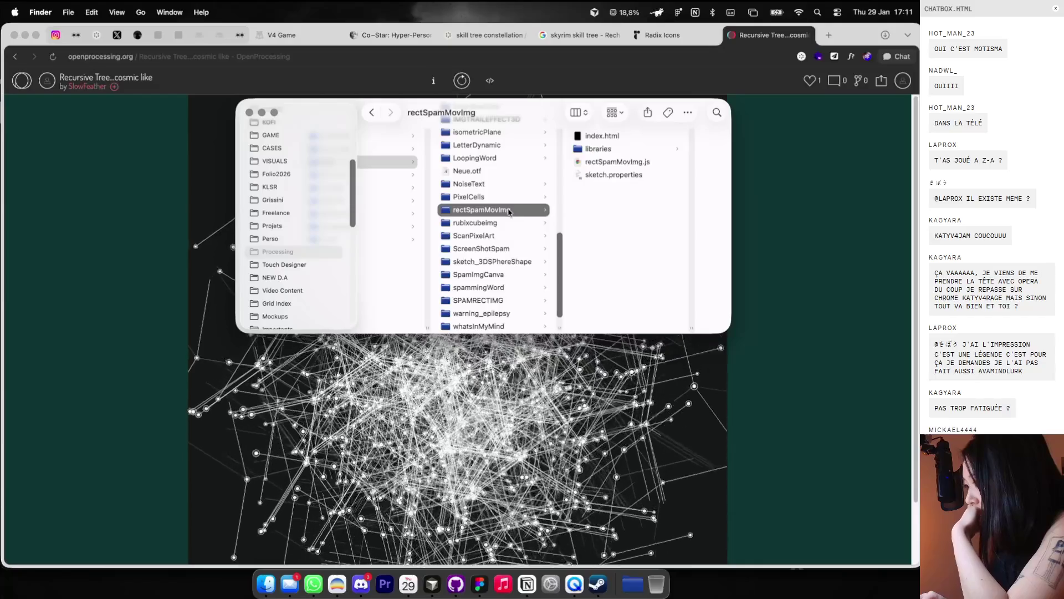
{"action": "scroll", "coordinate": [509, 210], "scroll_direction": "up", "scroll_amount": 3}
{"action": "left_click", "coordinate": [516, 193]}
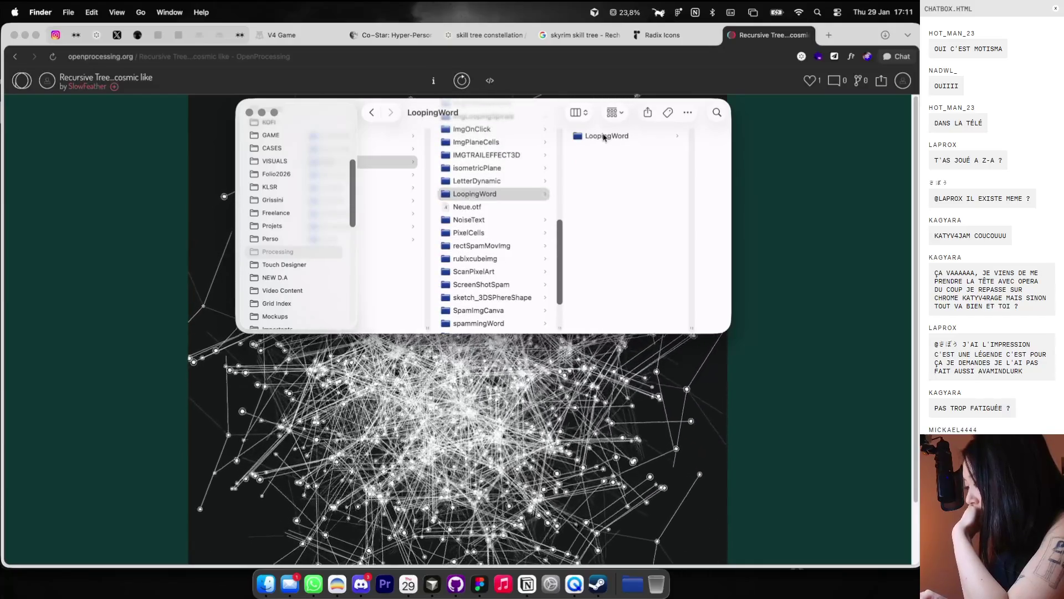
{"action": "left_click", "coordinate": [605, 137]}
{"action": "double_click", "coordinate": [632, 141]}
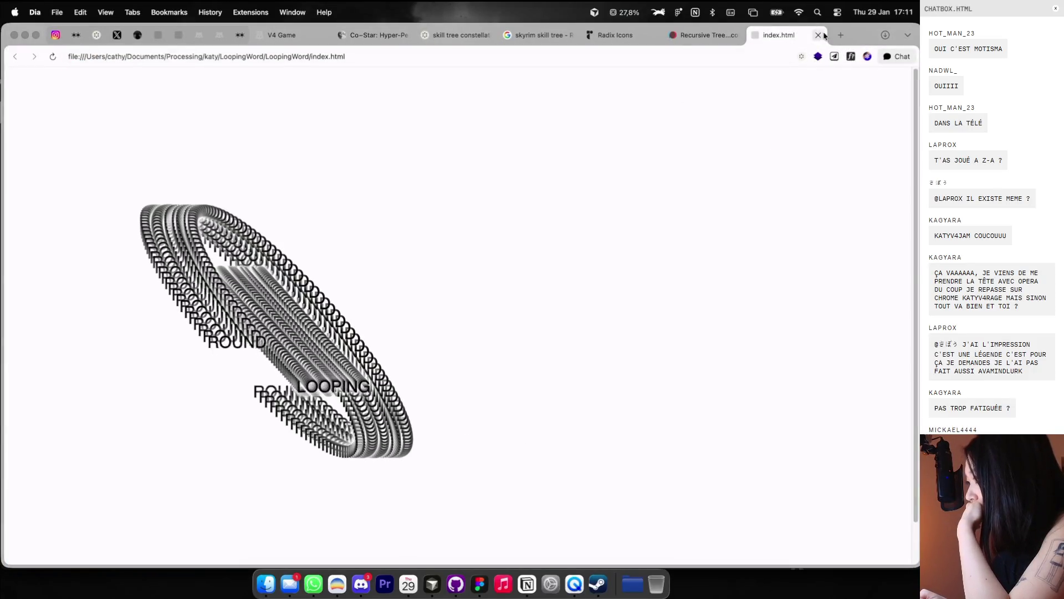
{"action": "mouse_move", "coordinate": [820, 36]}
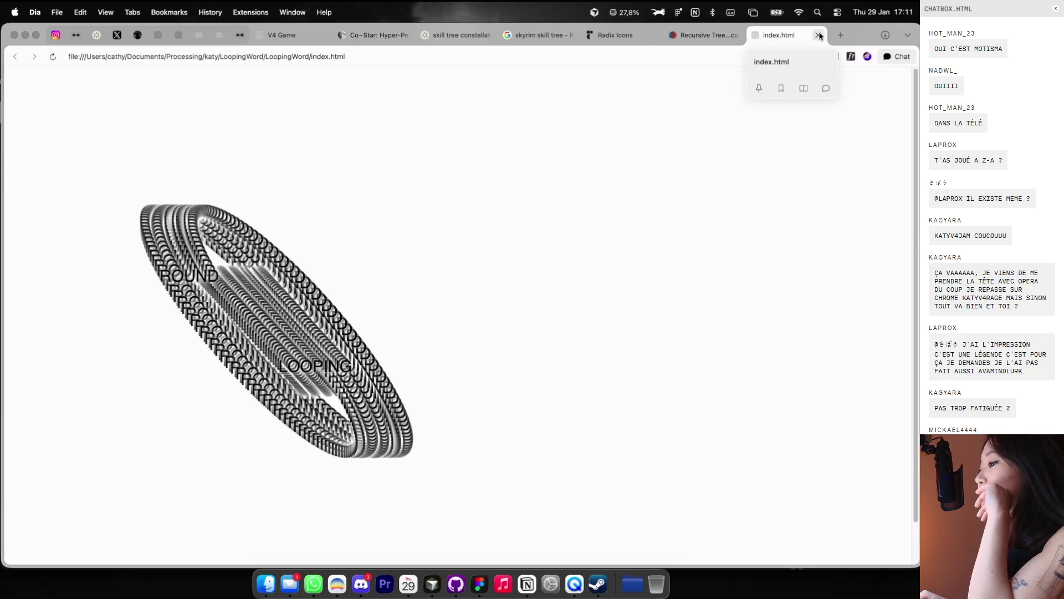
{"action": "left_click", "coordinate": [820, 36]}
Step: Run fadeSpamWord's index.html, close it, and show the Recursive Tree source code
{"action": "left_click", "coordinate": [266, 586]}
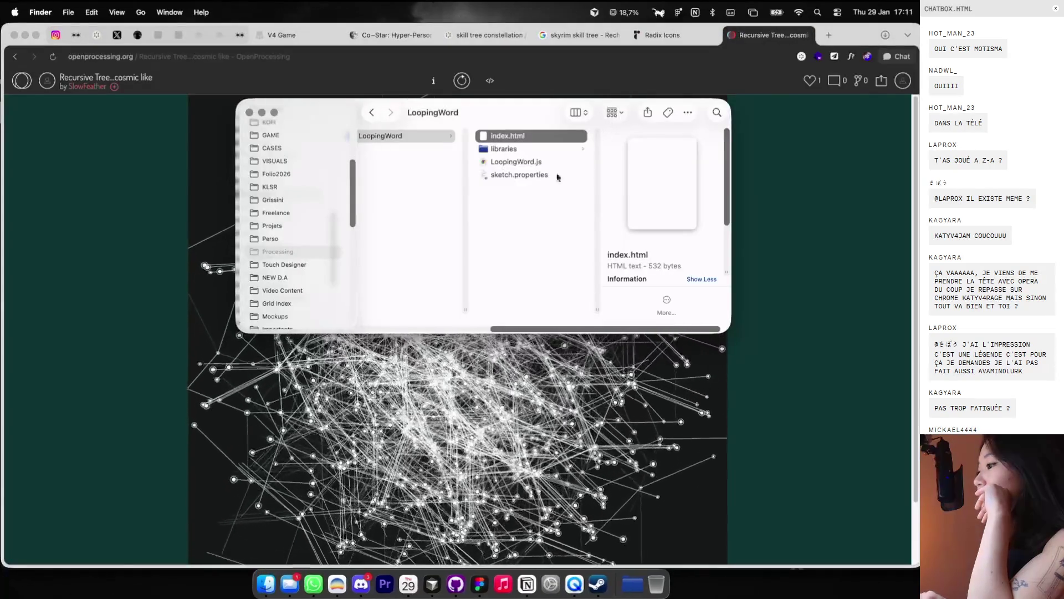
{"action": "scroll", "coordinate": [558, 177], "scroll_direction": "left", "scroll_amount": 3}
{"action": "left_click", "coordinate": [445, 182]}
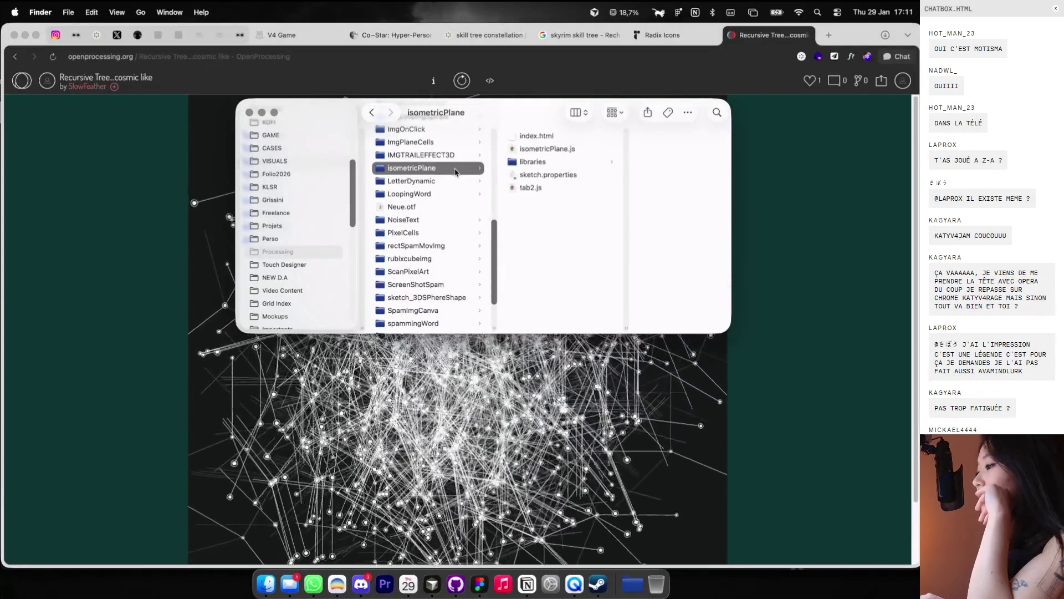
{"action": "scroll", "coordinate": [455, 172], "scroll_direction": "up", "scroll_amount": 2}
{"action": "scroll", "coordinate": [455, 172], "scroll_direction": "up", "scroll_amount": 1}
{"action": "scroll", "coordinate": [455, 172], "scroll_direction": "up", "scroll_amount": 1}
{"action": "scroll", "coordinate": [455, 172], "scroll_direction": "up", "scroll_amount": 2}
{"action": "scroll", "coordinate": [455, 172], "scroll_direction": "up", "scroll_amount": 1}
{"action": "scroll", "coordinate": [454, 172], "scroll_direction": "up", "scroll_amount": 1}
{"action": "scroll", "coordinate": [454, 172], "scroll_direction": "up", "scroll_amount": 1}
{"action": "left_click", "coordinate": [452, 178]}
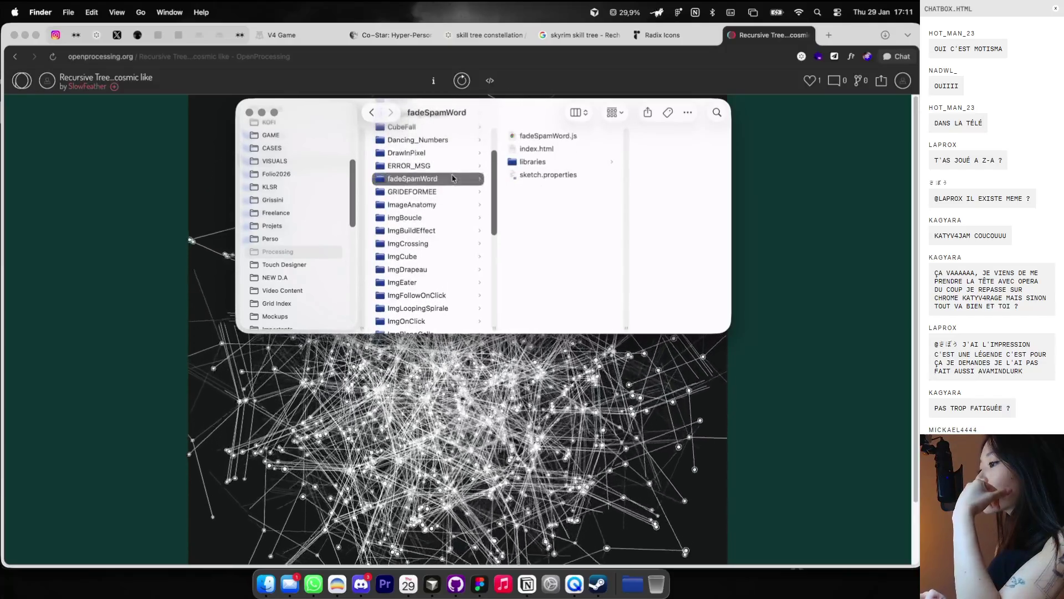
{"action": "double_click", "coordinate": [524, 149]}
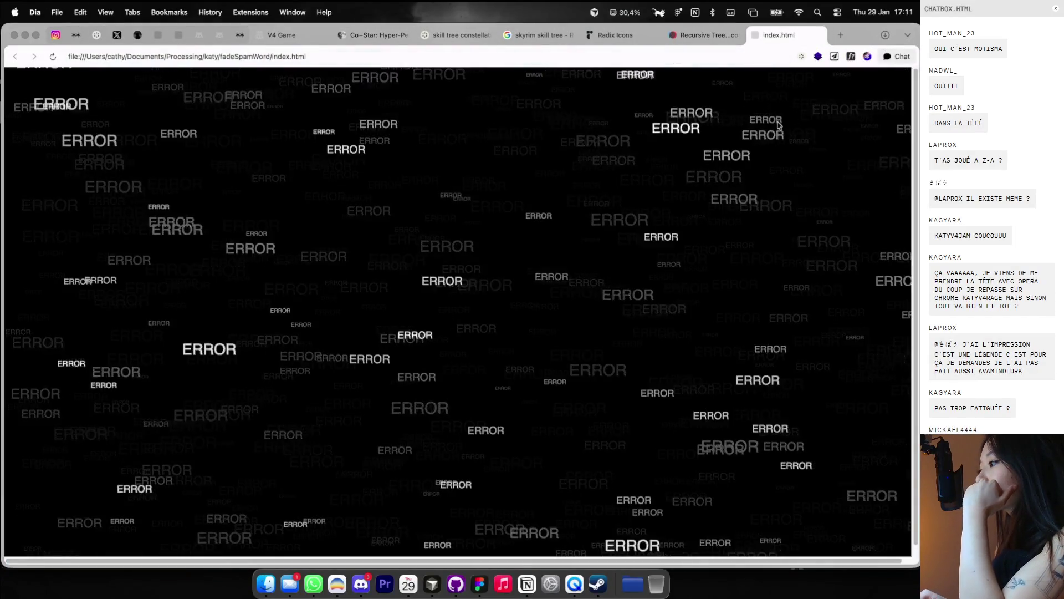
{"action": "key", "text": "super+r"}
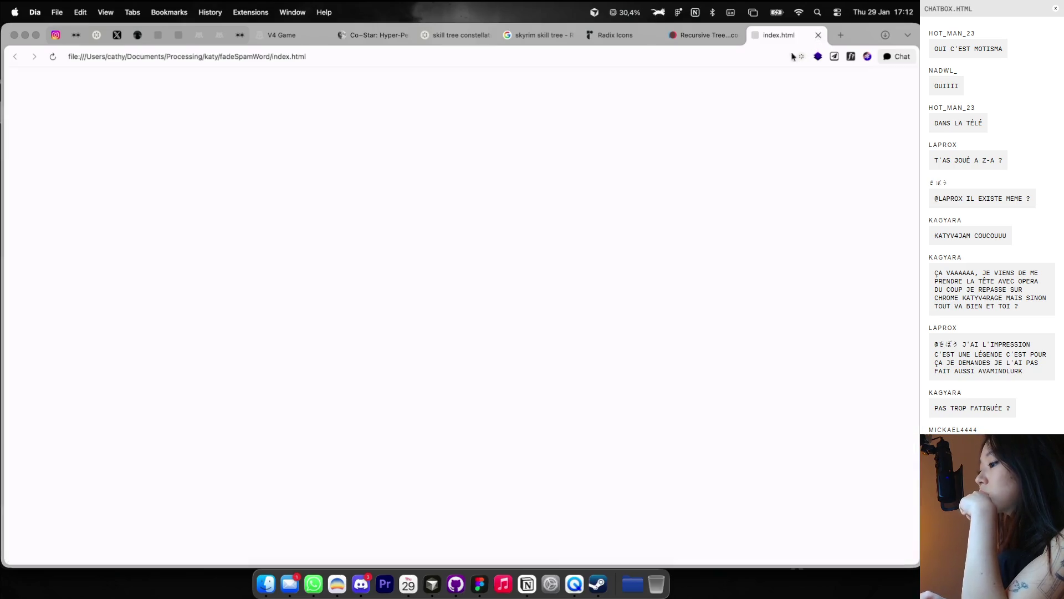
{"action": "key", "text": "super+w"}
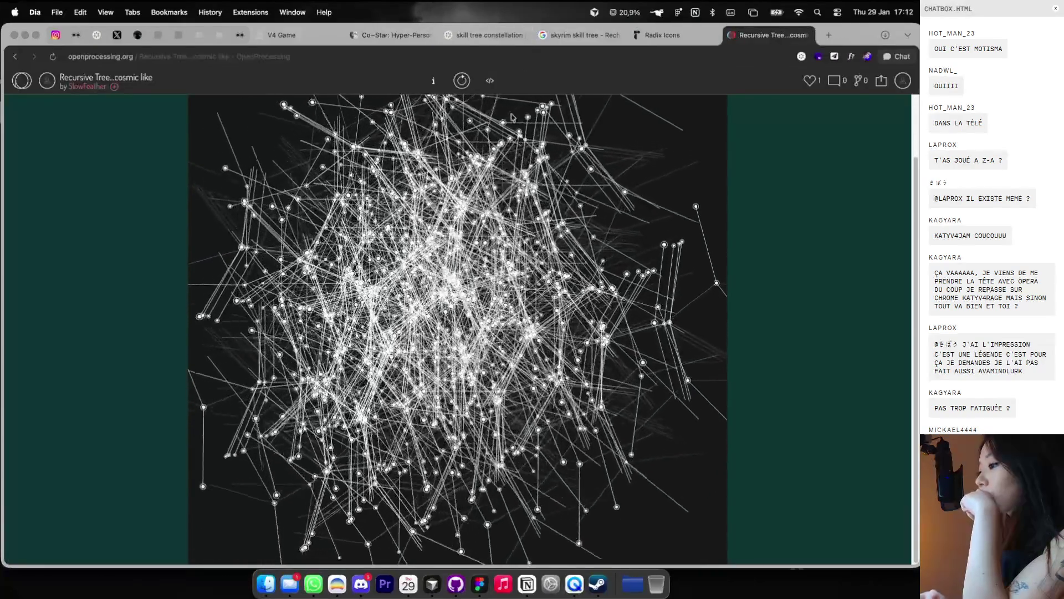
{"action": "left_click", "coordinate": [490, 81]}
Step: Use angle 32, line length 400 and frameCount / 100 rotation, then rerun Recursive Tree
{"action": "scroll", "coordinate": [355, 318], "scroll_direction": "down", "scroll_amount": 1}
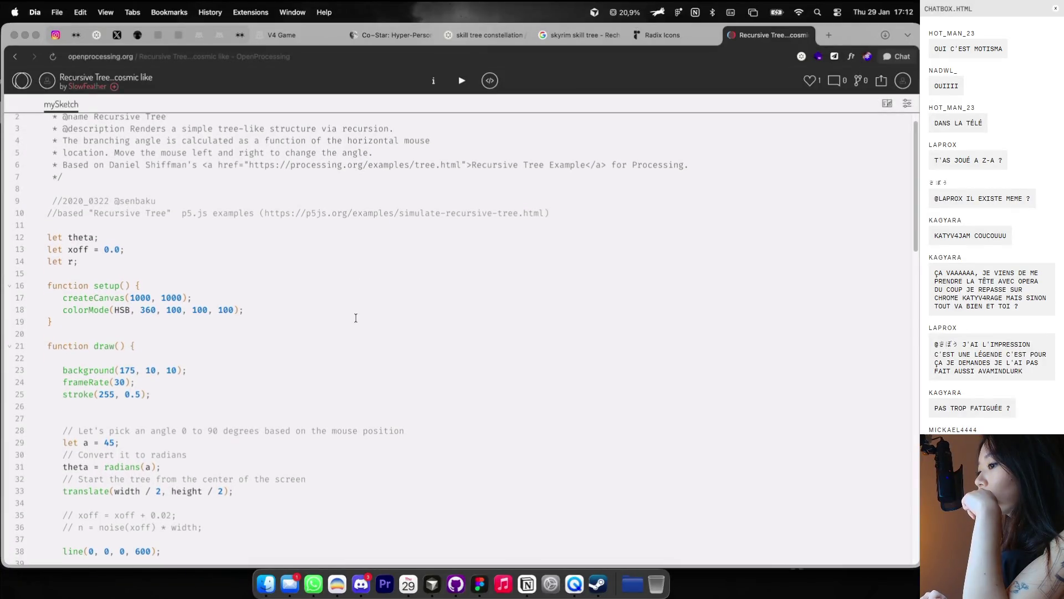
{"action": "scroll", "coordinate": [356, 317], "scroll_direction": "down", "scroll_amount": 1}
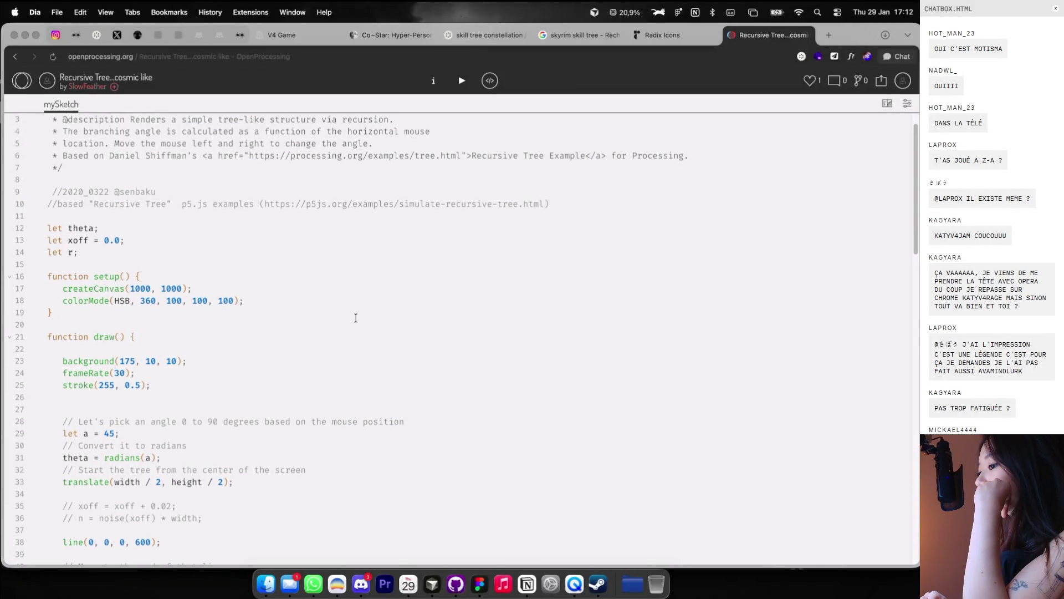
{"action": "scroll", "coordinate": [356, 317], "scroll_direction": "down", "scroll_amount": 1}
{"action": "scroll", "coordinate": [356, 317], "scroll_direction": "down", "scroll_amount": 2}
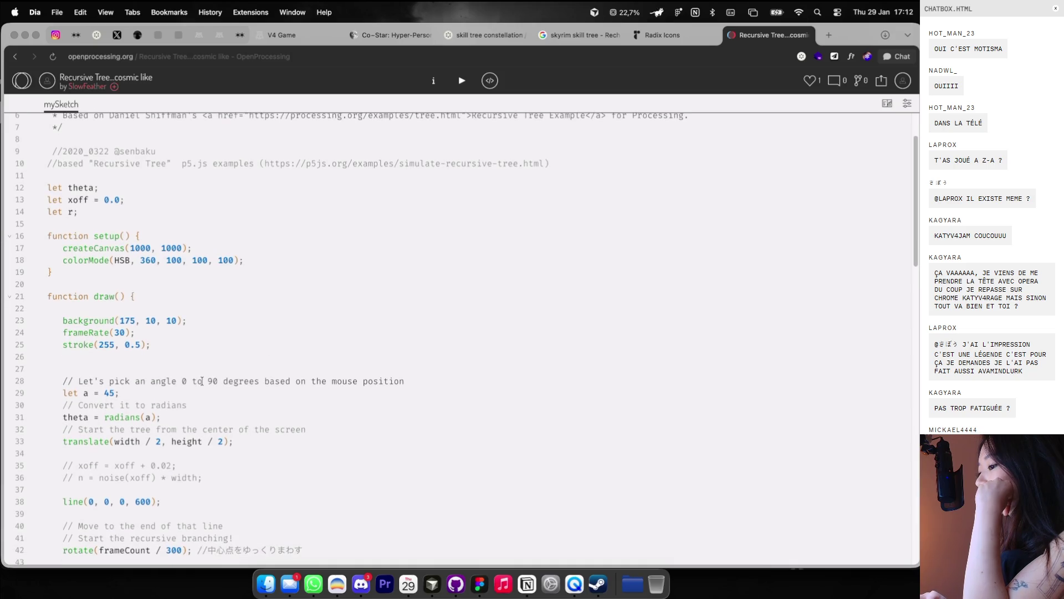
{"action": "scroll", "coordinate": [197, 380], "scroll_direction": "down", "scroll_amount": 1}
{"action": "type", "text": "32"}
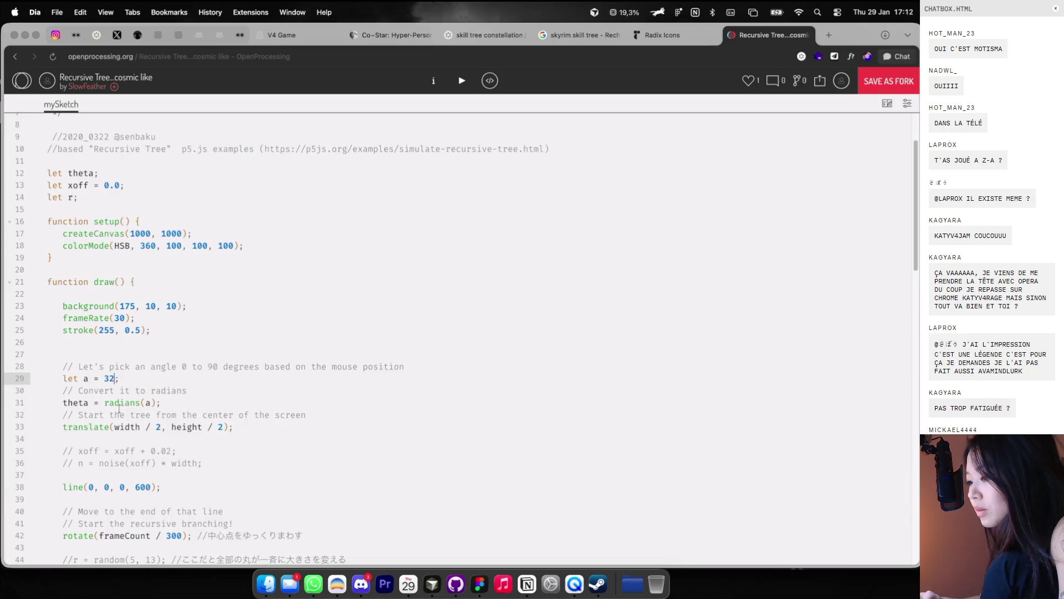
{"action": "scroll", "coordinate": [127, 430], "scroll_direction": "down", "scroll_amount": 4}
{"action": "scroll", "coordinate": [461, 332], "scroll_direction": "down", "scroll_amount": 3}
{"action": "type", "text": "1"}
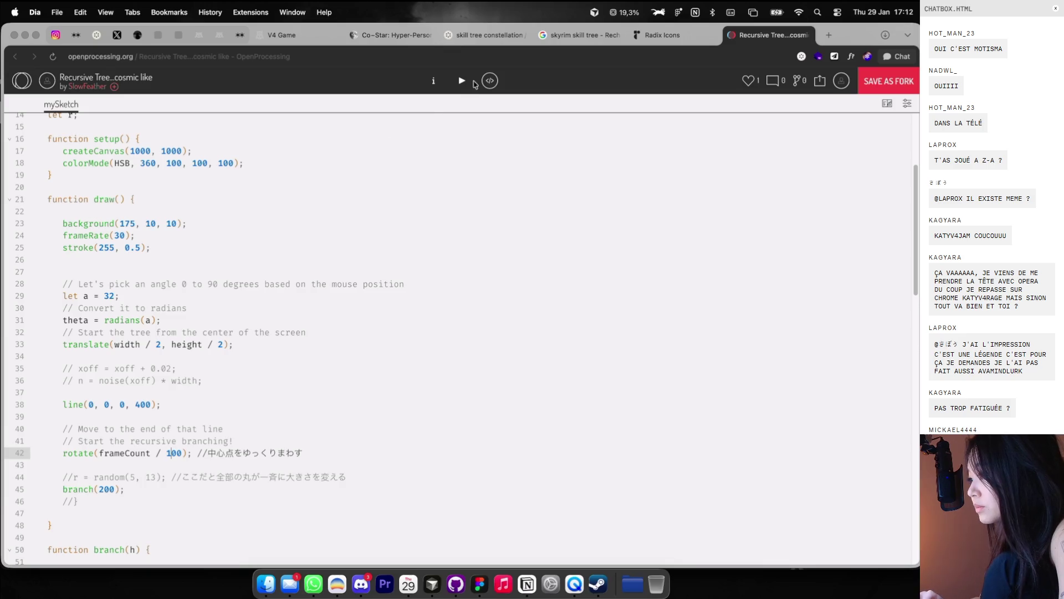
{"action": "left_click", "coordinate": [461, 81]}
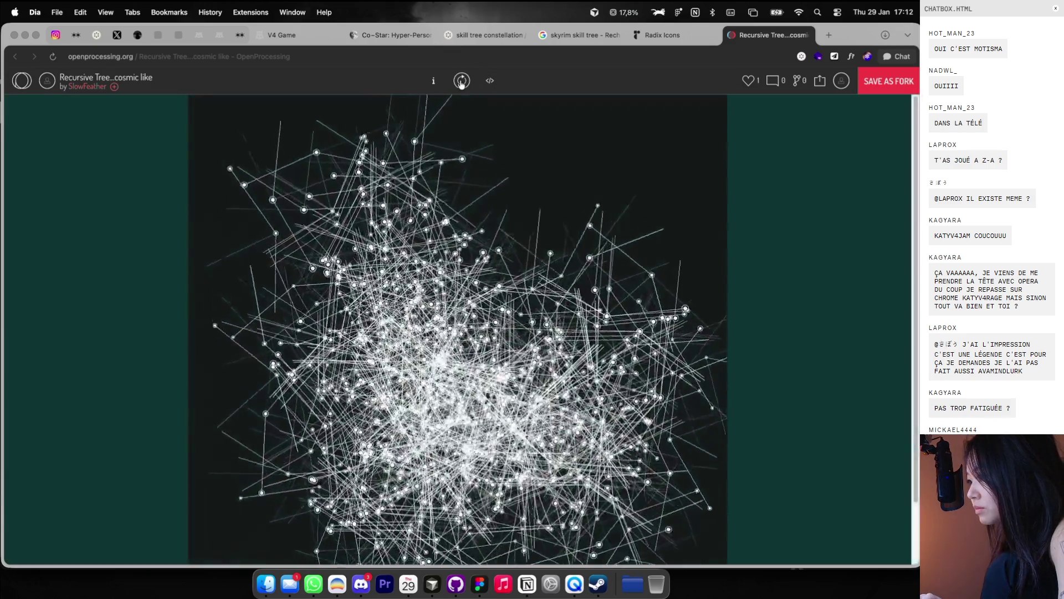
{"action": "left_click", "coordinate": [461, 82]}
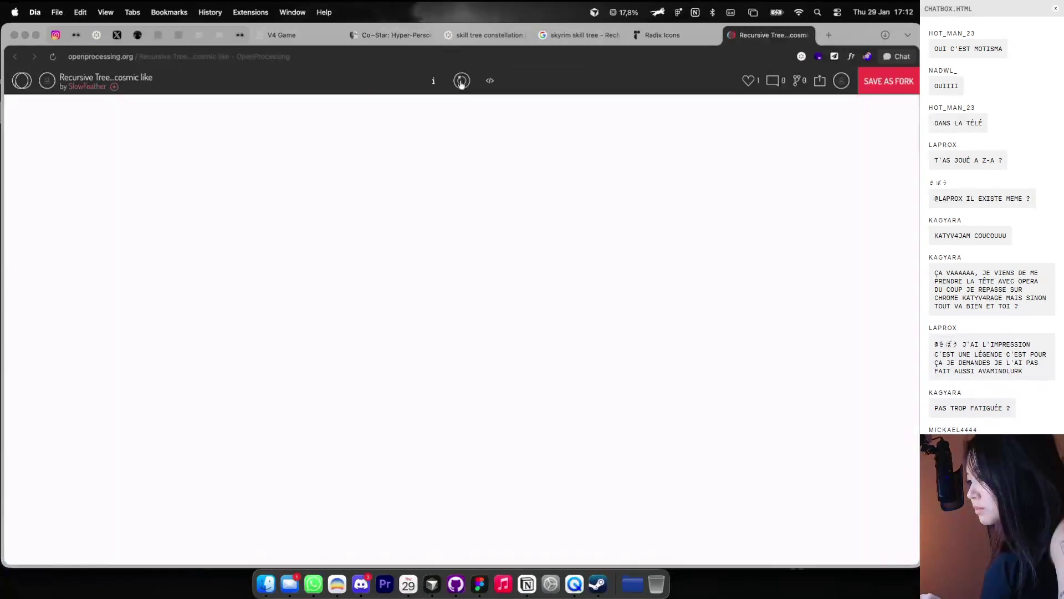
{"action": "left_click", "coordinate": [489, 80]}
{"action": "scroll", "coordinate": [371, 321], "scroll_direction": "down", "scroll_amount": 5}
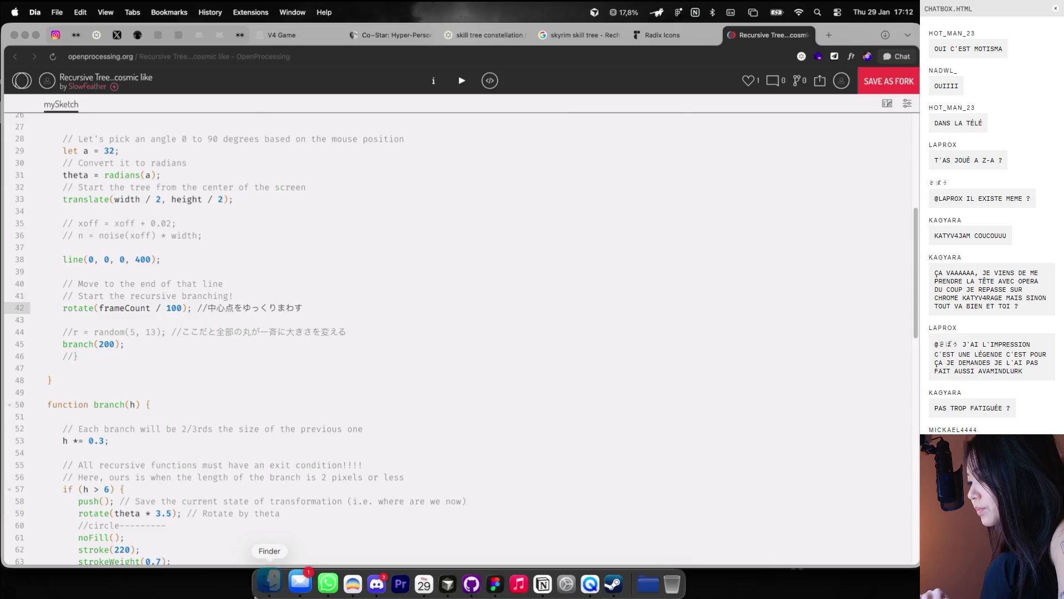
{"action": "left_click", "coordinate": [266, 583]}
{"action": "left_click", "coordinate": [475, 179]}
{"action": "left_click", "coordinate": [468, 166]}
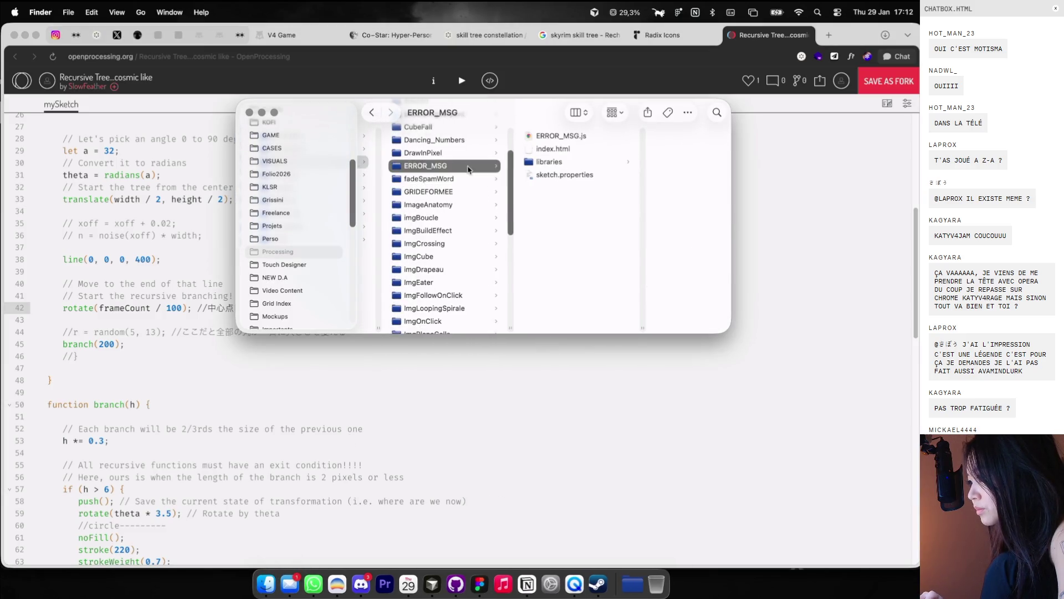
{"action": "scroll", "coordinate": [462, 186], "scroll_direction": "up", "scroll_amount": 2}
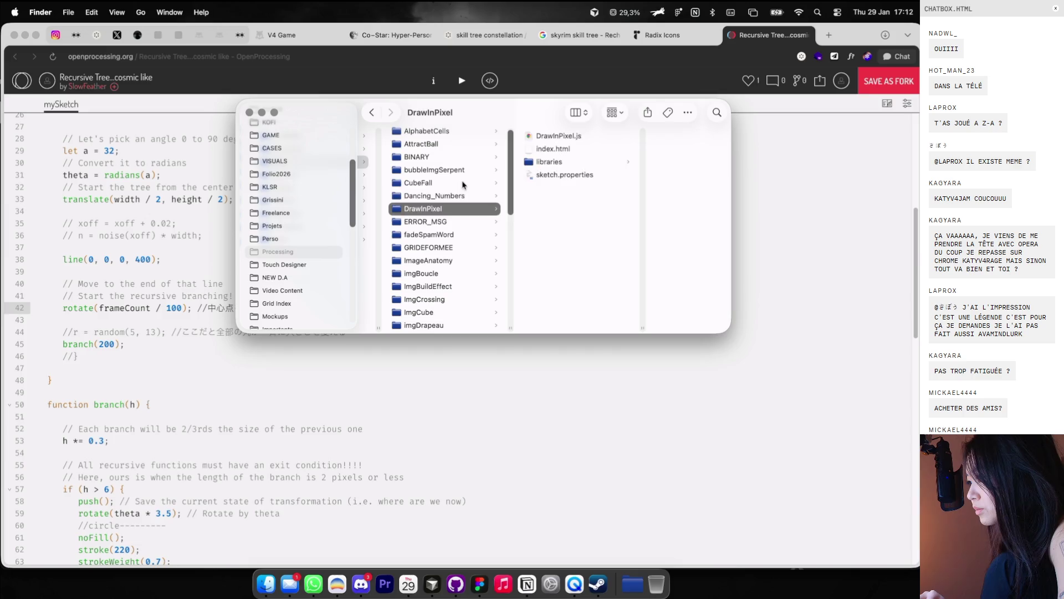
{"action": "left_click", "coordinate": [463, 186]}
{"action": "scroll", "coordinate": [463, 185], "scroll_direction": "down", "scroll_amount": 3}
{"action": "scroll", "coordinate": [463, 184], "scroll_direction": "up", "scroll_amount": 3}
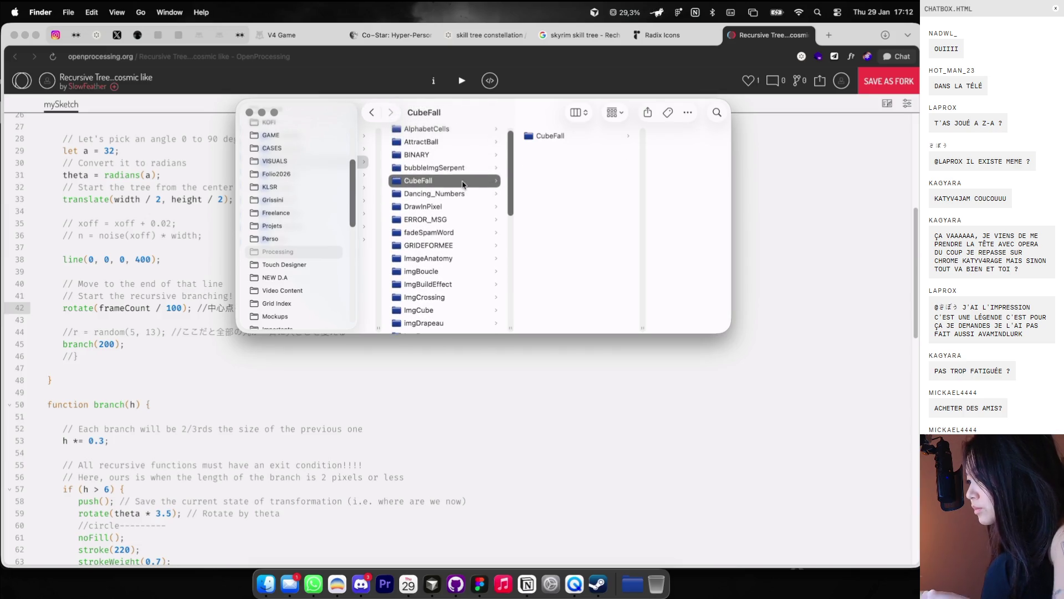
{"action": "scroll", "coordinate": [463, 185], "scroll_direction": "down", "scroll_amount": 5}
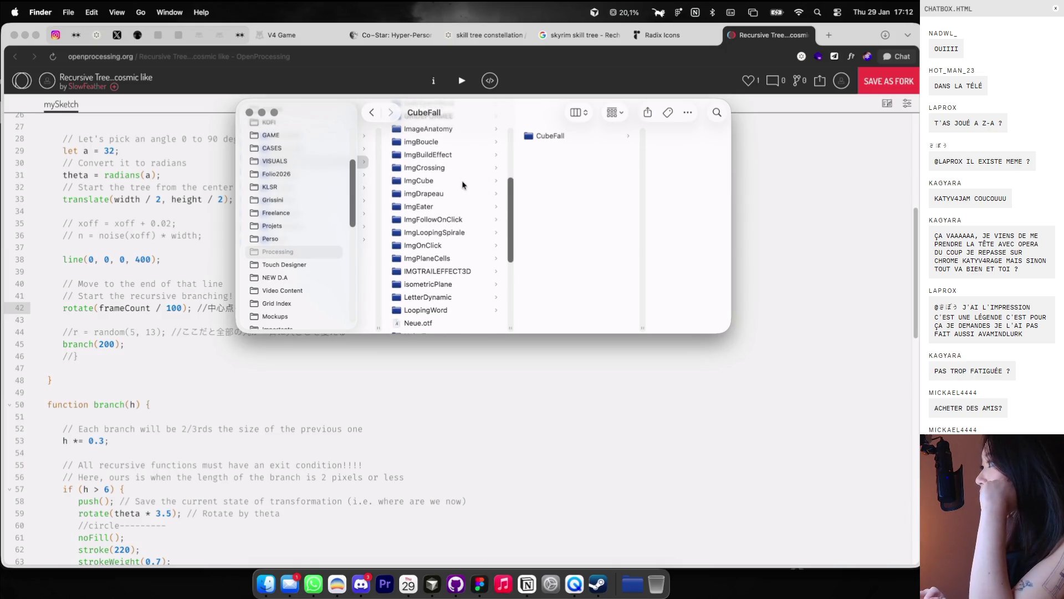
{"action": "scroll", "coordinate": [460, 185], "scroll_direction": "down", "scroll_amount": 3}
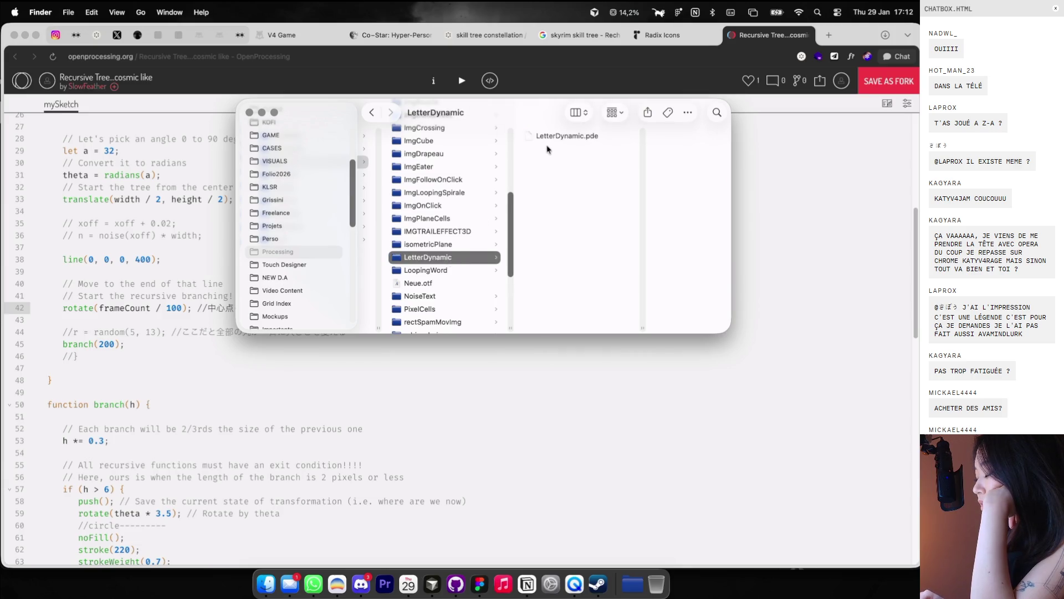
{"action": "scroll", "coordinate": [454, 258], "scroll_direction": "down", "scroll_amount": 3}
{"action": "scroll", "coordinate": [439, 283], "scroll_direction": "down", "scroll_amount": 4}
{"action": "scroll", "coordinate": [437, 291], "scroll_direction": "down", "scroll_amount": 1}
{"action": "scroll", "coordinate": [433, 305], "scroll_direction": "down", "scroll_amount": 2}
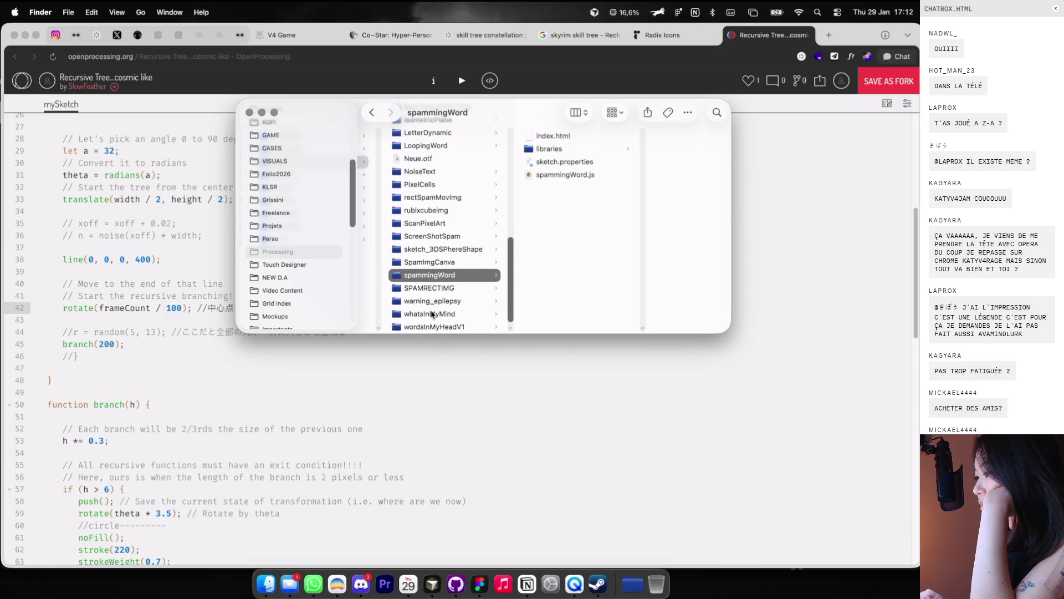
{"action": "double_click", "coordinate": [568, 138]}
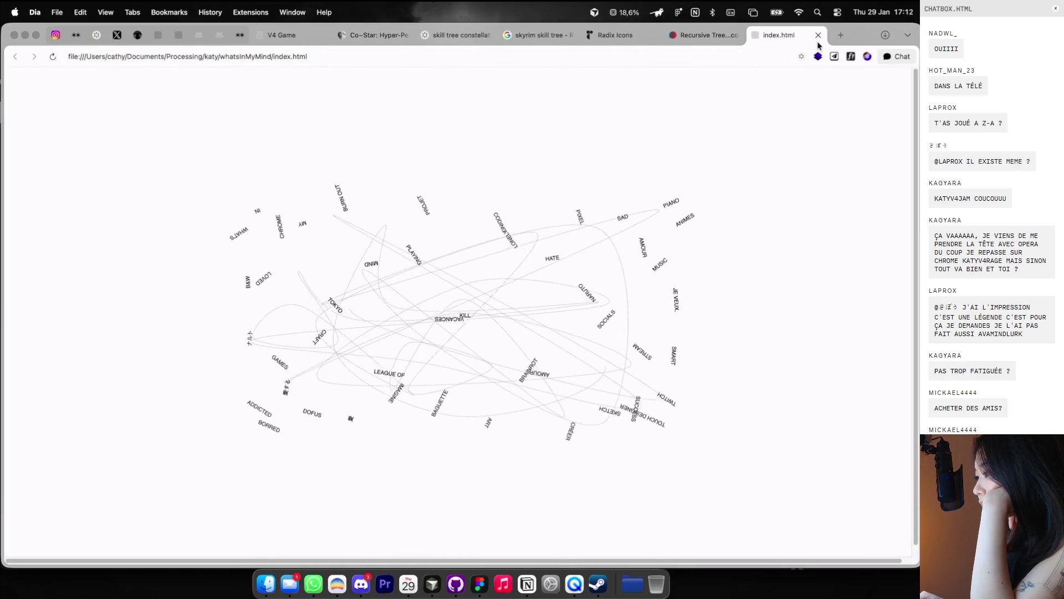
{"action": "mouse_move", "coordinate": [818, 42]}
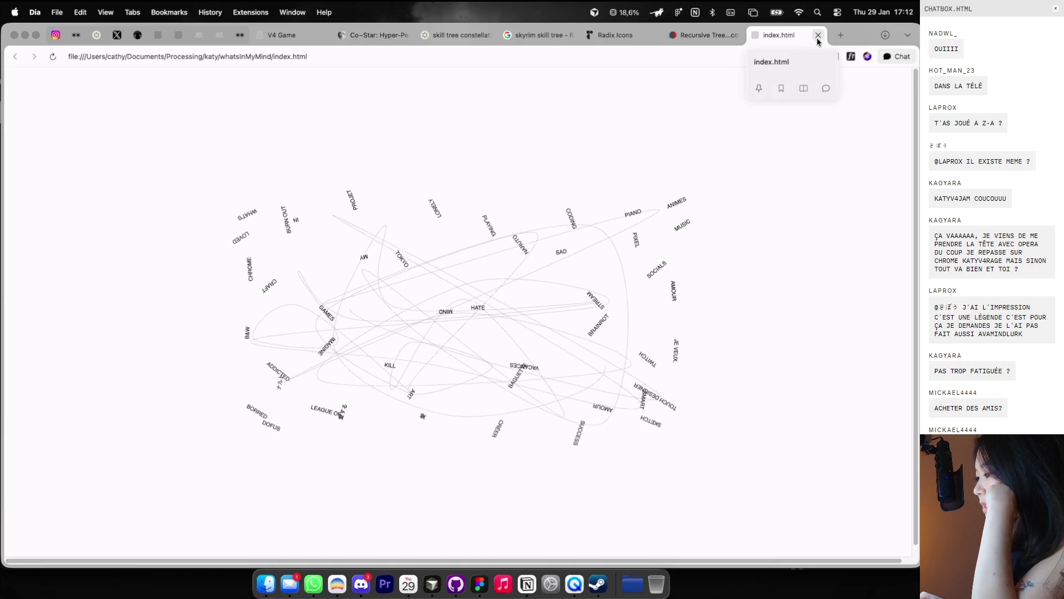
{"action": "left_click", "coordinate": [817, 37]}
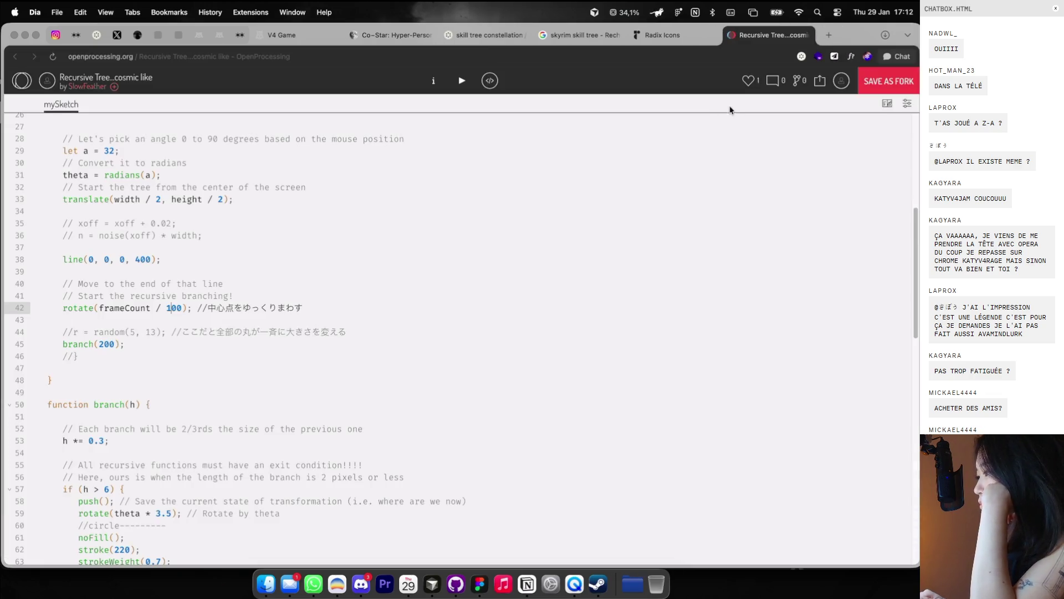
Step: Glance at the Radix Icons tab, return to Recursive Tree, then bring up Figma's Socrate moodboard
{"action": "key", "text": "ctrl+Right"}
{"action": "scroll", "coordinate": [721, 113], "scroll_direction": "down", "scroll_amount": 3}
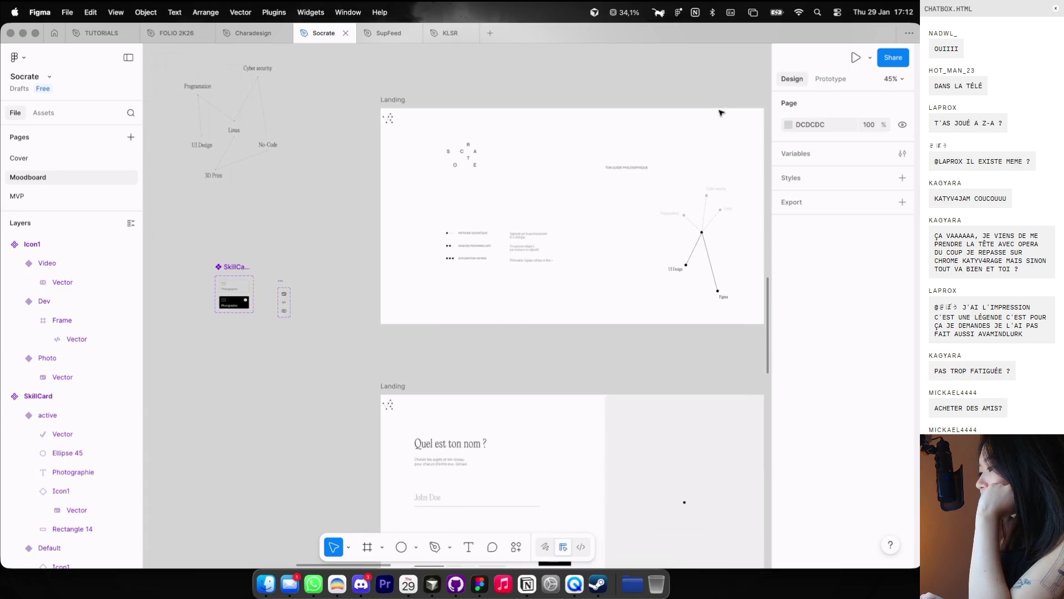
{"action": "key", "text": "ctrl+Left"}
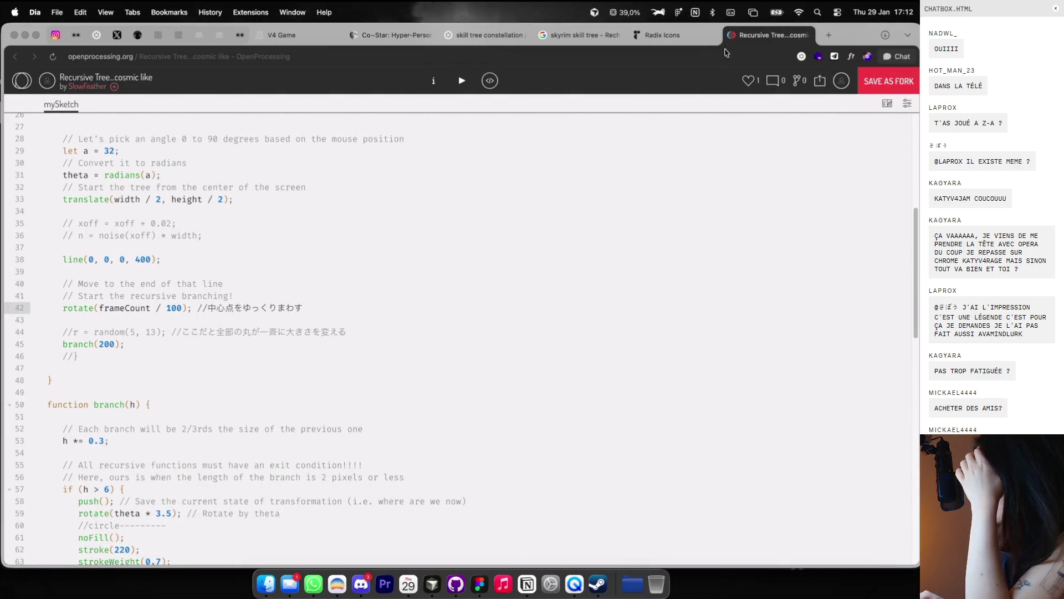
{"action": "left_click", "coordinate": [688, 37]}
{"action": "left_click", "coordinate": [749, 38]}
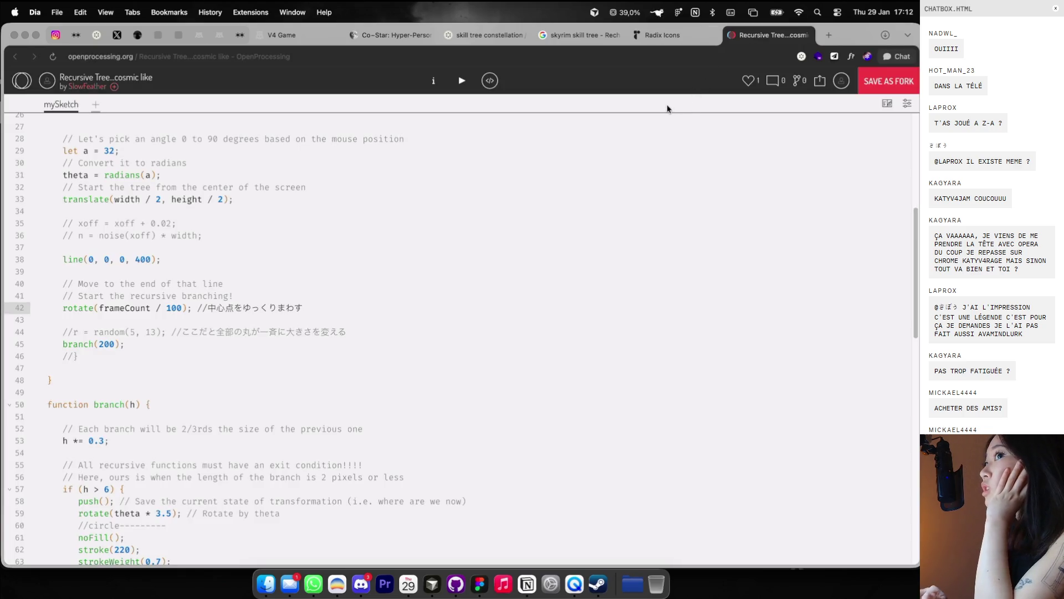
{"action": "key", "text": "ctrl+Right"}
{"action": "scroll", "coordinate": [667, 105], "scroll_direction": "right", "scroll_amount": 5}
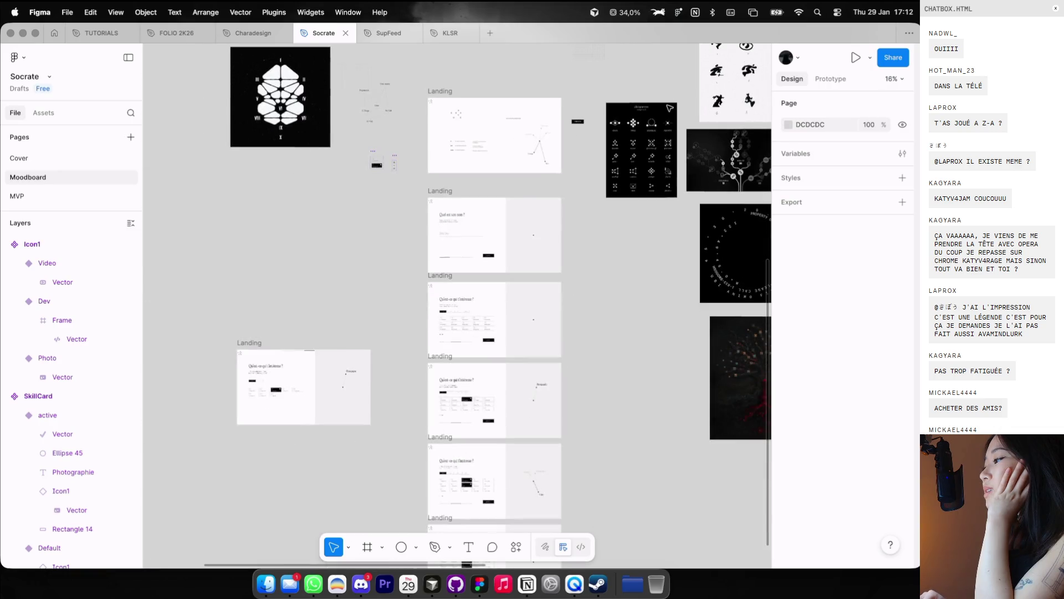
{"action": "scroll", "coordinate": [670, 108], "scroll_direction": "right", "scroll_amount": 2}
{"action": "scroll", "coordinate": [637, 114], "scroll_direction": "up", "scroll_amount": 5}
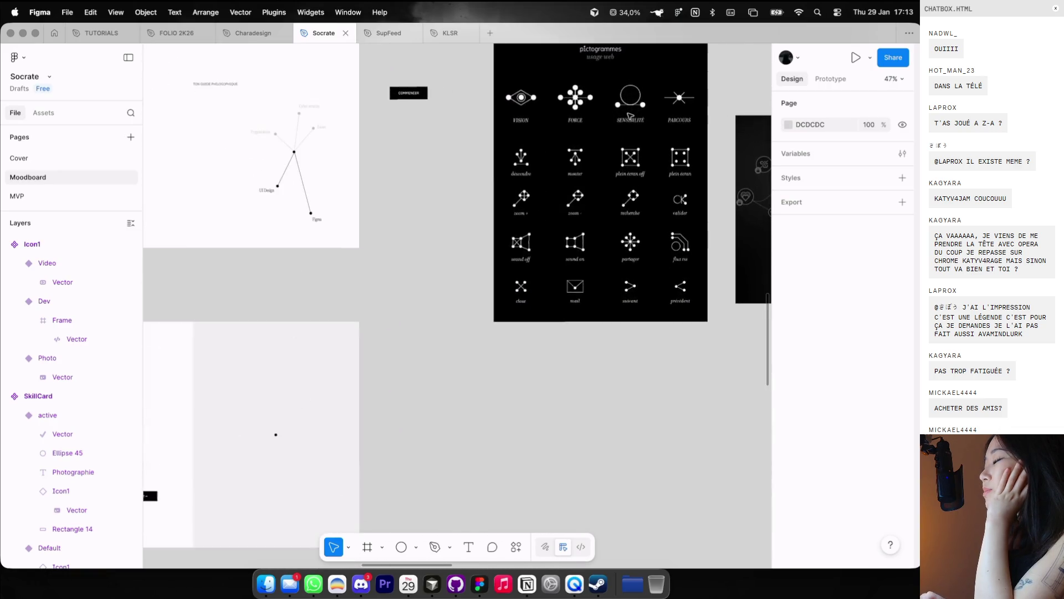
{"action": "scroll", "coordinate": [630, 115], "scroll_direction": "right", "scroll_amount": 2}
{"action": "scroll", "coordinate": [554, 188], "scroll_direction": "up", "scroll_amount": 3}
{"action": "scroll", "coordinate": [545, 202], "scroll_direction": "up", "scroll_amount": 2}
{"action": "scroll", "coordinate": [542, 206], "scroll_direction": "left", "scroll_amount": 1}
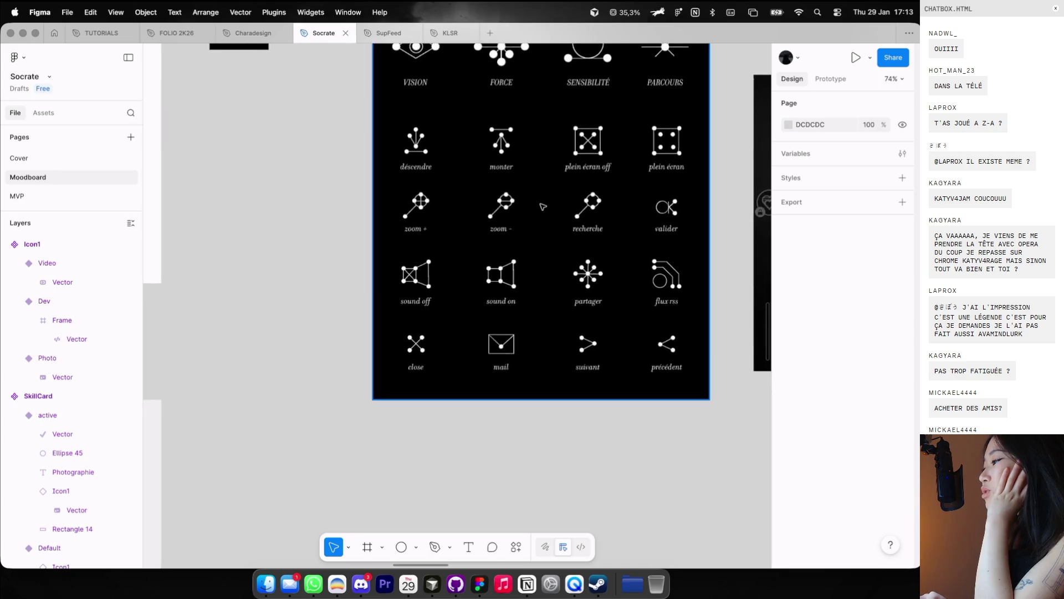
{"action": "scroll", "coordinate": [542, 207], "scroll_direction": "up", "scroll_amount": 3}
{"action": "scroll", "coordinate": [543, 207], "scroll_direction": "up", "scroll_amount": 1}
{"action": "scroll", "coordinate": [543, 207], "scroll_direction": "down", "scroll_amount": 2}
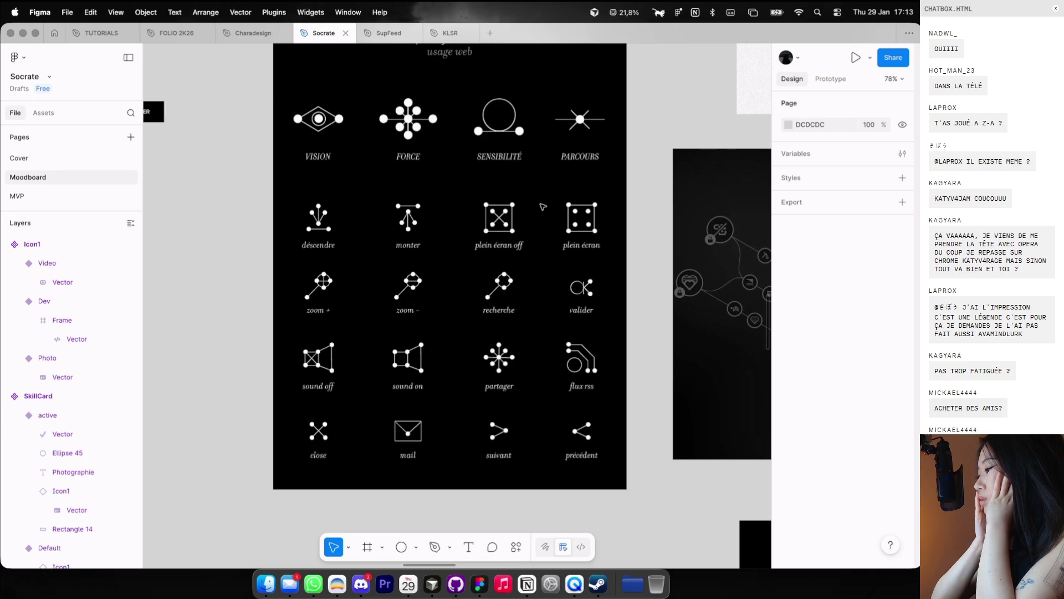
{"action": "scroll", "coordinate": [542, 207], "scroll_direction": "down", "scroll_amount": 5}
{"action": "scroll", "coordinate": [542, 206], "scroll_direction": "up", "scroll_amount": 2}
{"action": "scroll", "coordinate": [542, 207], "scroll_direction": "right", "scroll_amount": 5}
{"action": "scroll", "coordinate": [541, 204], "scroll_direction": "right", "scroll_amount": 2}
{"action": "scroll", "coordinate": [452, 124], "scroll_direction": "up", "scroll_amount": 5}
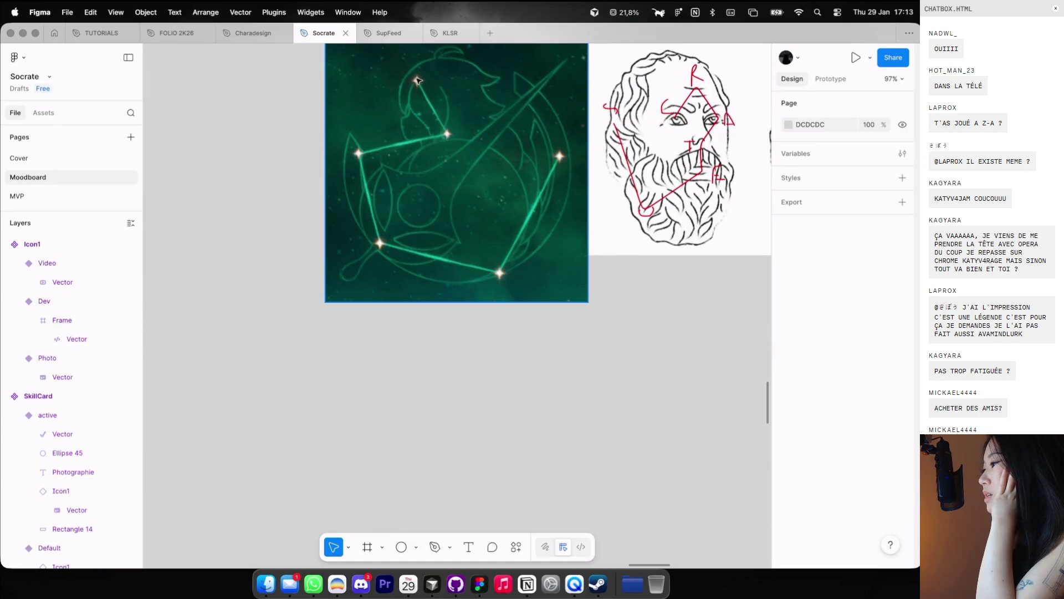
{"action": "scroll", "coordinate": [416, 253], "scroll_direction": "down", "scroll_amount": 5}
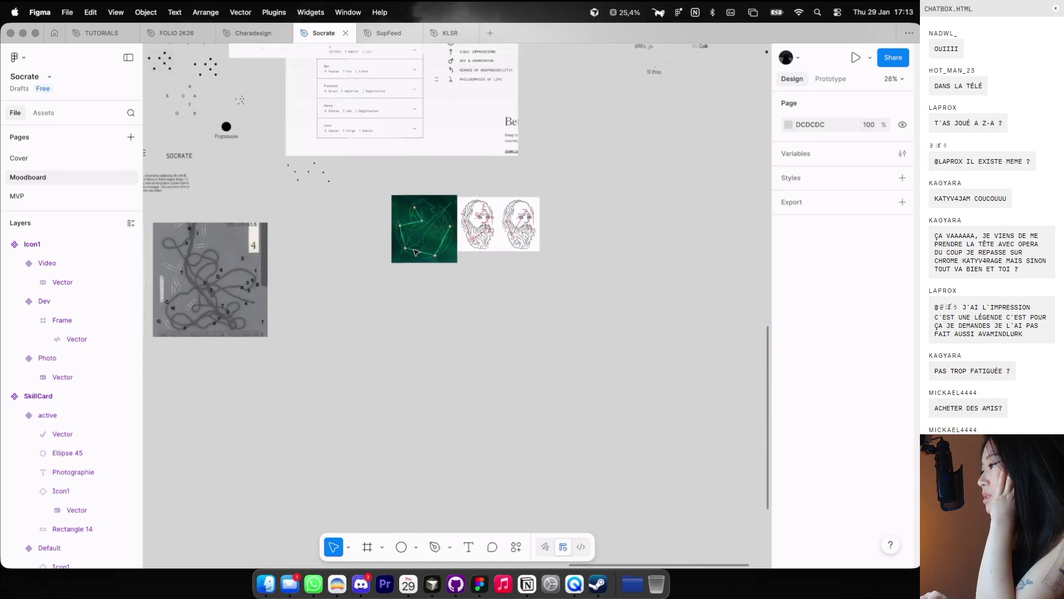
{"action": "scroll", "coordinate": [406, 245], "scroll_direction": "left", "scroll_amount": 5}
{"action": "scroll", "coordinate": [406, 244], "scroll_direction": "left", "scroll_amount": 3}
{"action": "scroll", "coordinate": [392, 154], "scroll_direction": "up", "scroll_amount": 4}
{"action": "scroll", "coordinate": [349, 186], "scroll_direction": "up", "scroll_amount": 4}
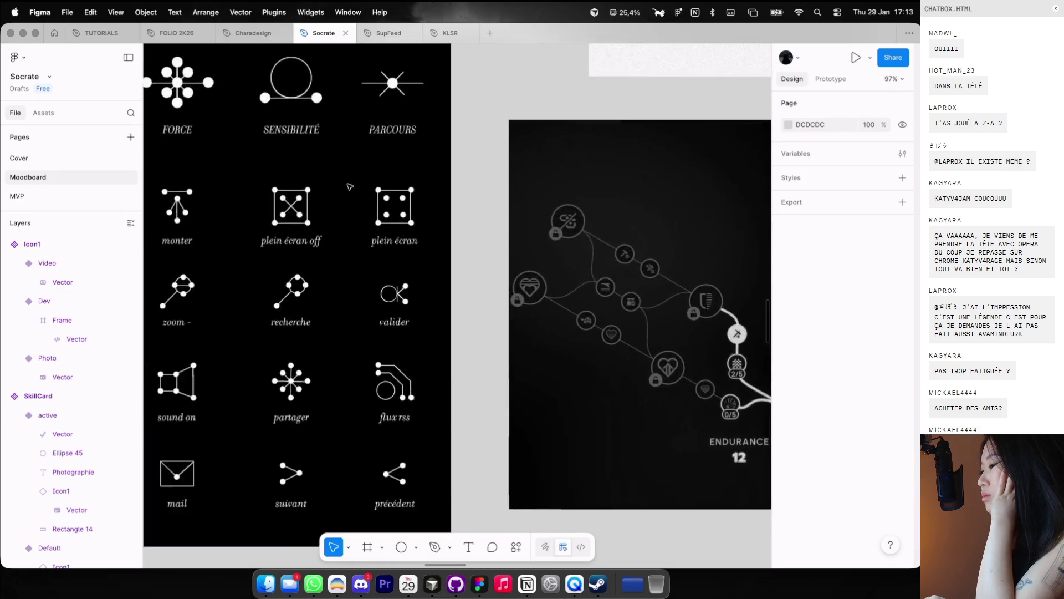
{"action": "scroll", "coordinate": [350, 187], "scroll_direction": "left", "scroll_amount": 3}
{"action": "scroll", "coordinate": [350, 187], "scroll_direction": "up", "scroll_amount": 2}
{"action": "scroll", "coordinate": [349, 186], "scroll_direction": "down", "scroll_amount": 2}
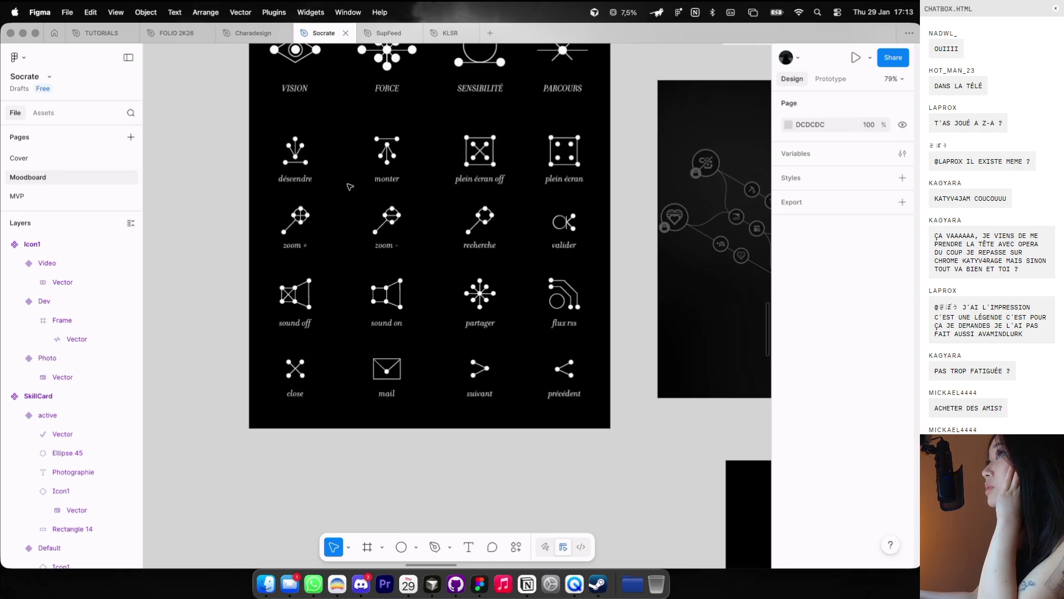
{"action": "scroll", "coordinate": [395, 276], "scroll_direction": "up", "scroll_amount": 3}
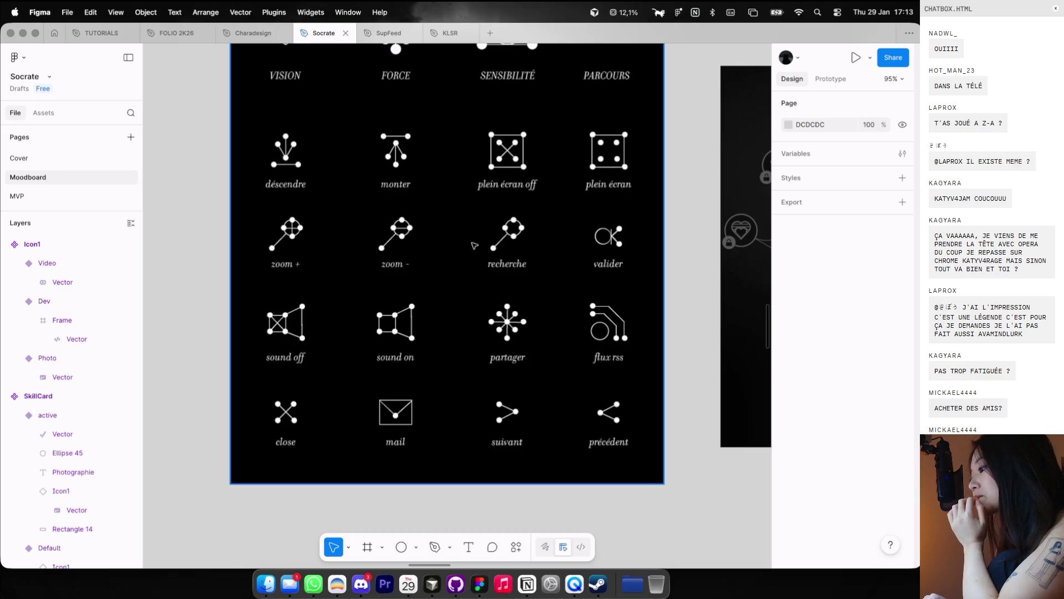
{"action": "scroll", "coordinate": [474, 246], "scroll_direction": "left", "scroll_amount": 10}
{"action": "scroll", "coordinate": [474, 246], "scroll_direction": "left", "scroll_amount": 5}
{"action": "scroll", "coordinate": [473, 246], "scroll_direction": "left", "scroll_amount": 5}
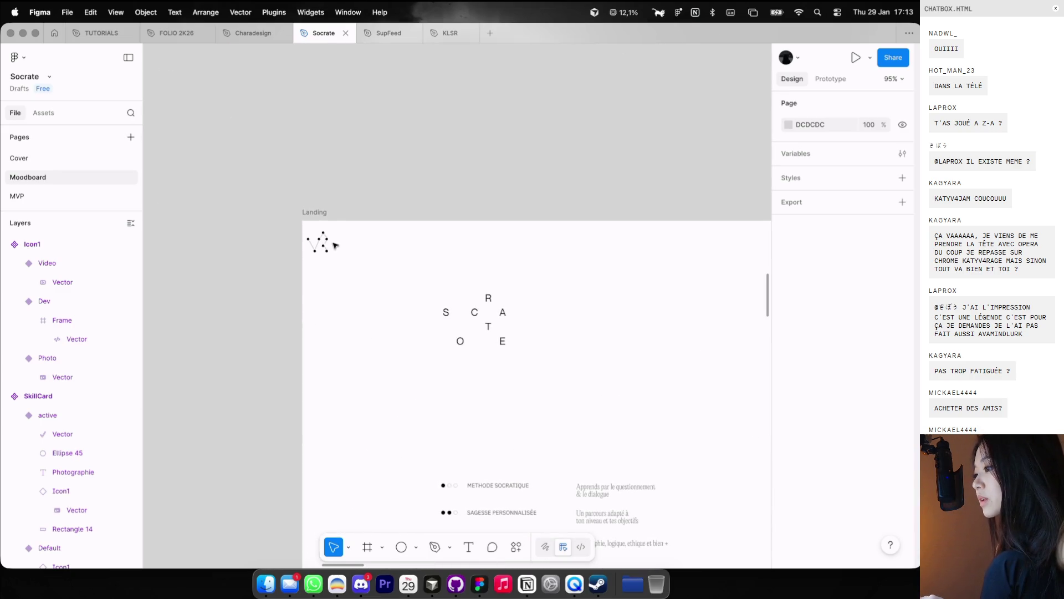
Step: Move the constellation icon out of the Landing frame and group the socrate caption with its dots
{"action": "left_click_drag", "start_coordinate": [335, 246], "coordinate": [635, 155]}
{"action": "scroll", "coordinate": [636, 155], "scroll_direction": "up", "scroll_amount": 5}
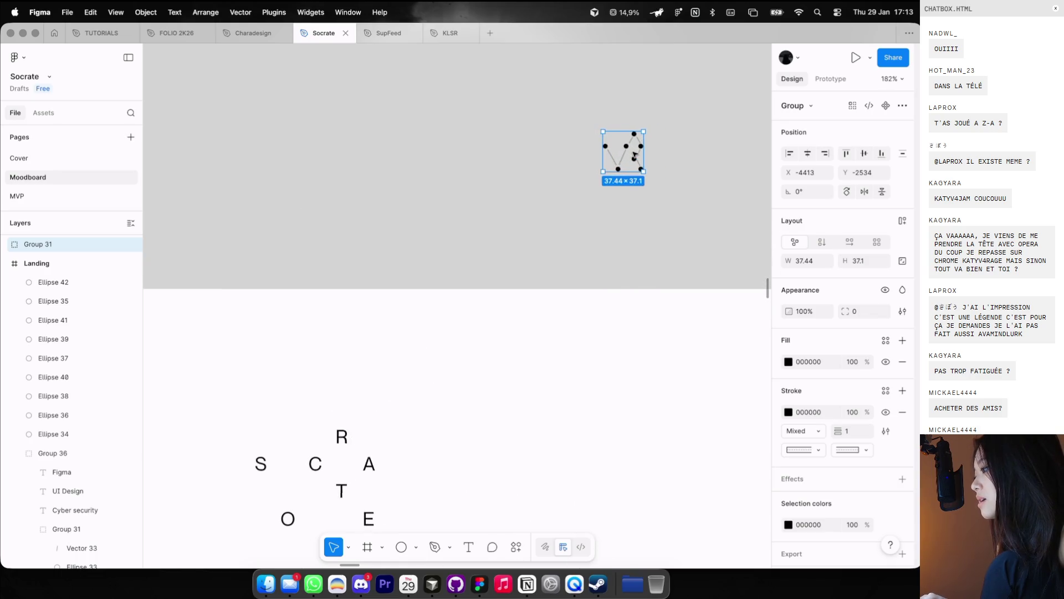
{"action": "left_click", "coordinate": [606, 216]}
{"action": "type", "text": "socrate"}
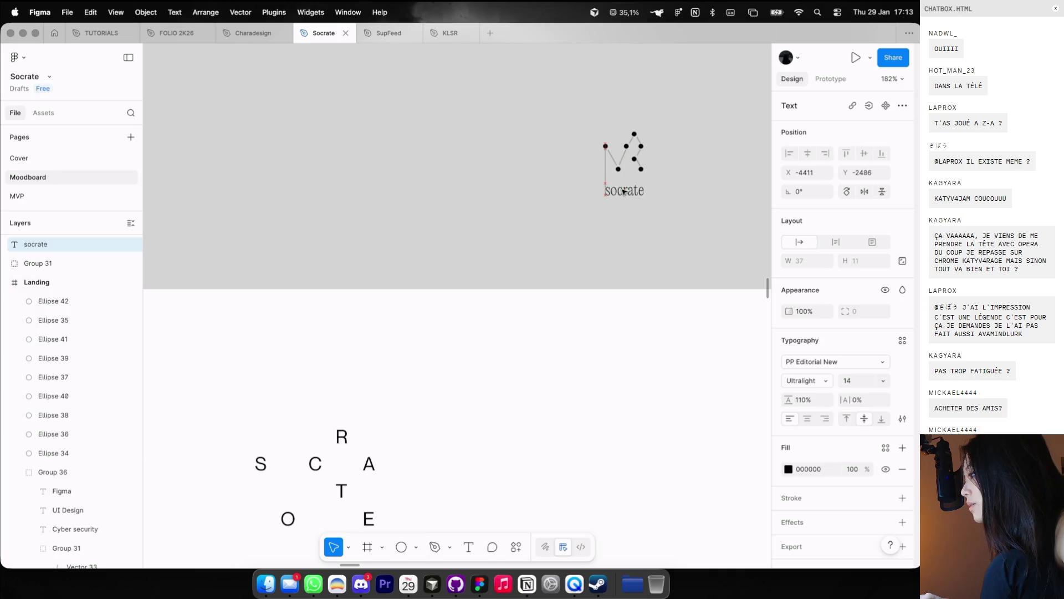
{"action": "scroll", "coordinate": [627, 190], "scroll_direction": "right", "scroll_amount": 5}
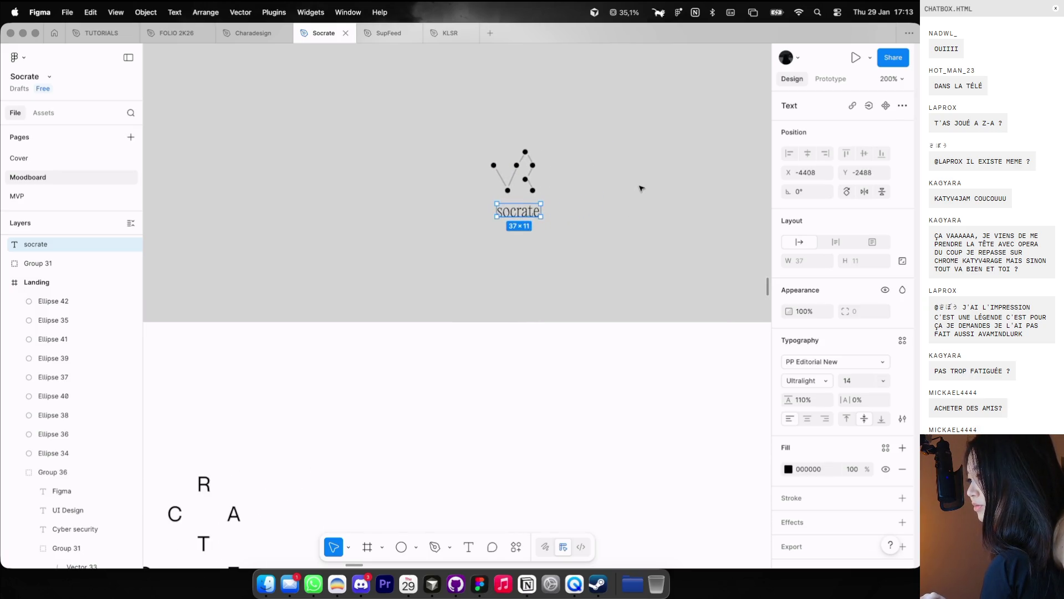
{"action": "left_click", "coordinate": [642, 188]}
{"action": "right_click", "coordinate": [640, 185]}
{"action": "scroll", "coordinate": [591, 177], "scroll_direction": "down", "scroll_amount": 3}
{"action": "mouse_move", "coordinate": [572, 230]}
{"action": "left_mouse_down"}
{"action": "mouse_move", "coordinate": [503, 133]}
{"action": "mouse_move", "coordinate": [573, 223]}
{"action": "left_mouse_up"}
{"action": "key", "text": "ctrl+g"}
{"action": "left_click", "coordinate": [532, 143]}
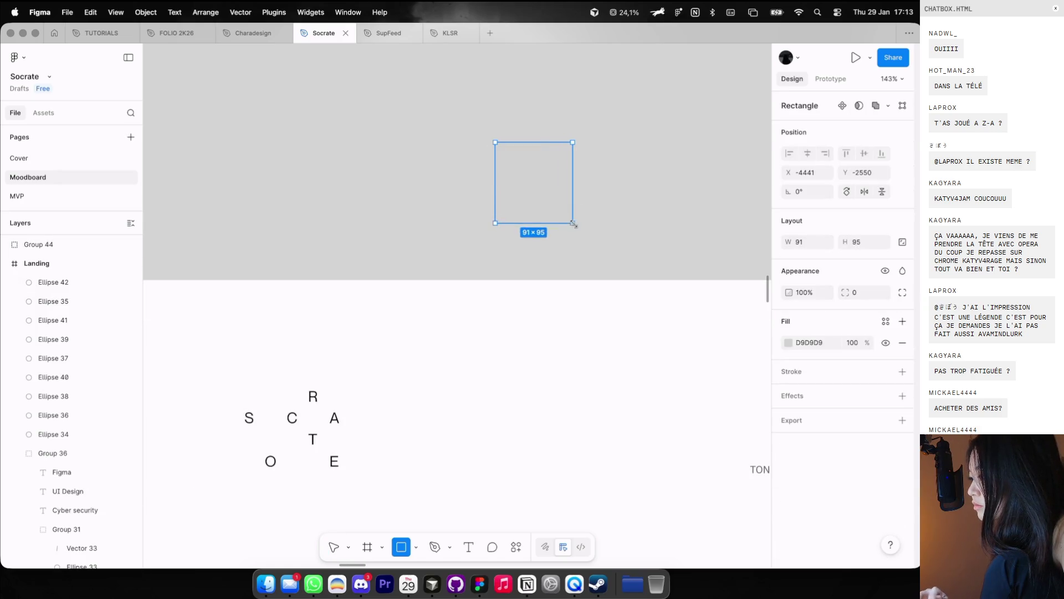
Step: Put a white FFFFFF square behind the logo and group them into one tile
{"action": "left_click", "coordinate": [789, 343]}
{"action": "left_click", "coordinate": [747, 321]}
{"action": "mouse_move", "coordinate": [719, 345]}
{"action": "left_mouse_down"}
{"action": "mouse_move", "coordinate": [520, 201]}
{"action": "mouse_move", "coordinate": [512, 183]}
{"action": "left_mouse_up"}
{"action": "right_click", "coordinate": [542, 158]}
{"action": "left_click", "coordinate": [554, 294]}
{"action": "scroll", "coordinate": [524, 166], "scroll_direction": "up", "scroll_amount": 3}
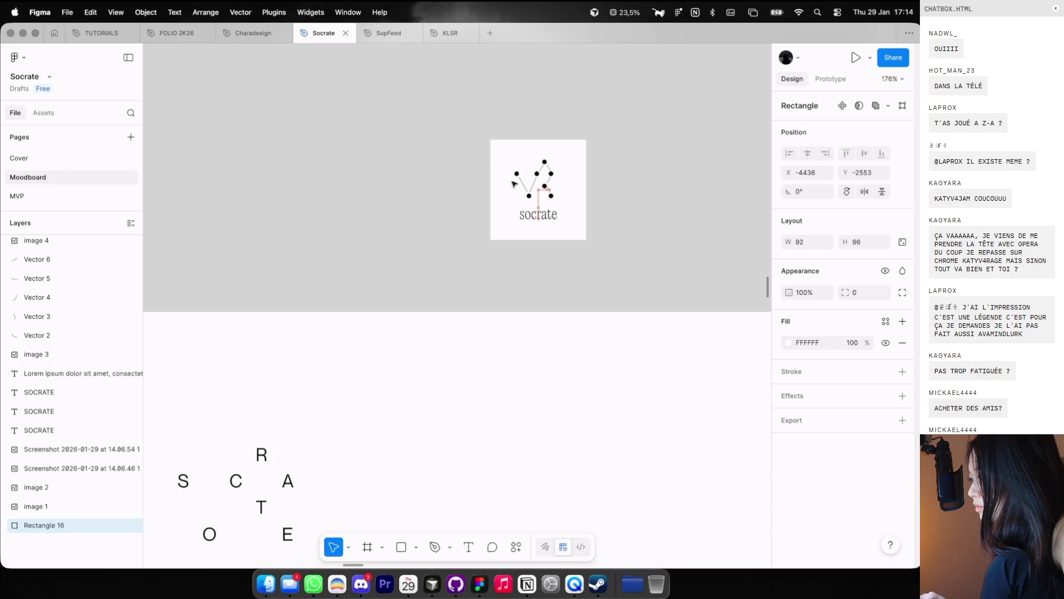
{"action": "left_click_drag", "start_coordinate": [506, 126], "coordinate": [575, 254]}
{"action": "key", "text": "super+g"}
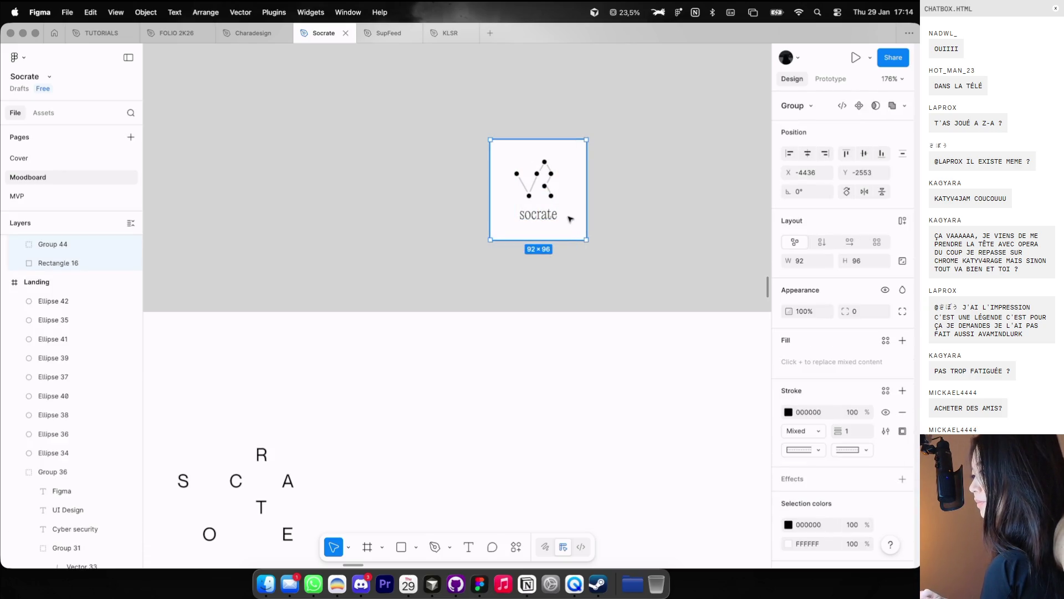
Step: Duplicate the logo tile to the right, remove the copy's caption, and recentre its dots
{"action": "double_click", "coordinate": [551, 198]}
{"action": "left_click", "coordinate": [606, 226]}
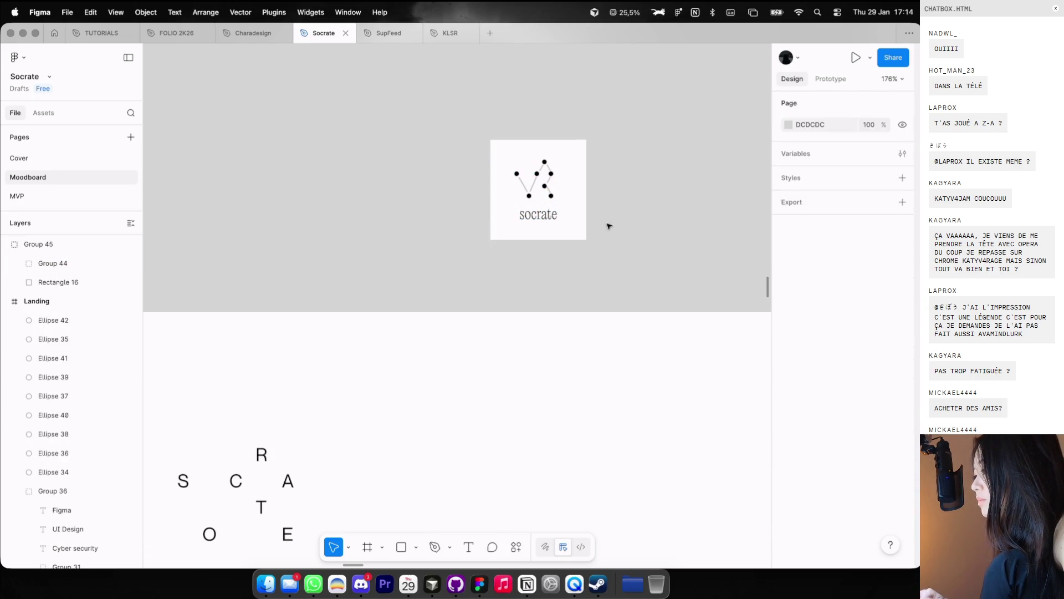
{"action": "left_click_drag", "start_coordinate": [561, 218], "coordinate": [682, 219]}
{"action": "key", "text": "Delete"}
{"action": "key", "text": "super+z"}
{"action": "double_click", "coordinate": [669, 213]}
{"action": "key", "text": "Delete"}
{"action": "left_click", "coordinate": [663, 172]}
{"action": "double_click", "coordinate": [663, 172]}
{"action": "left_click_drag", "start_coordinate": [664, 172], "coordinate": [665, 188]}
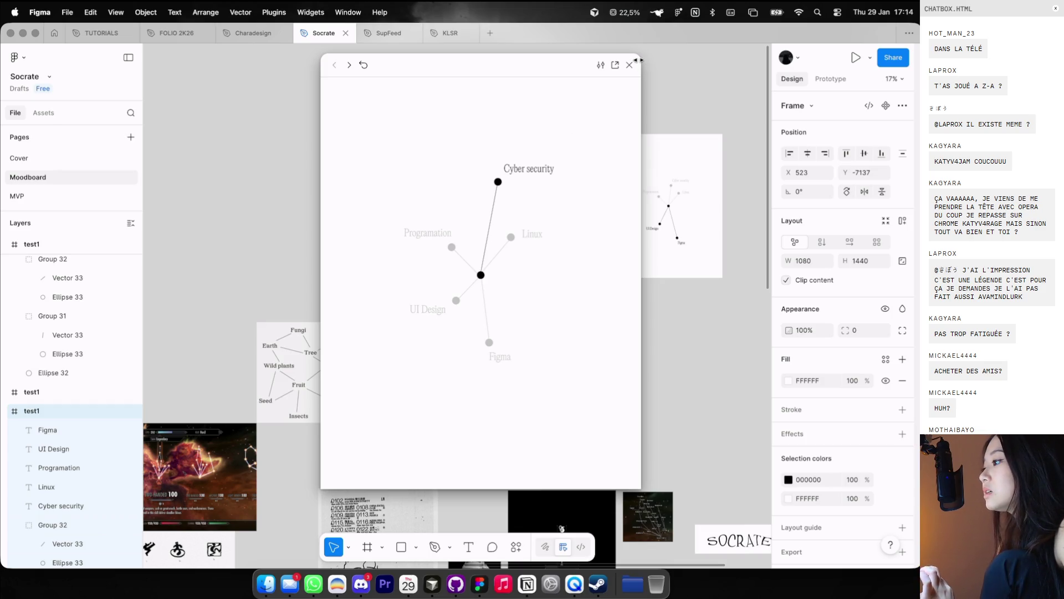
Step: Exit the test1 preview and navigate to the Landing screens, including 'Quel est ton nom ?'
{"action": "key", "text": "Escape"}
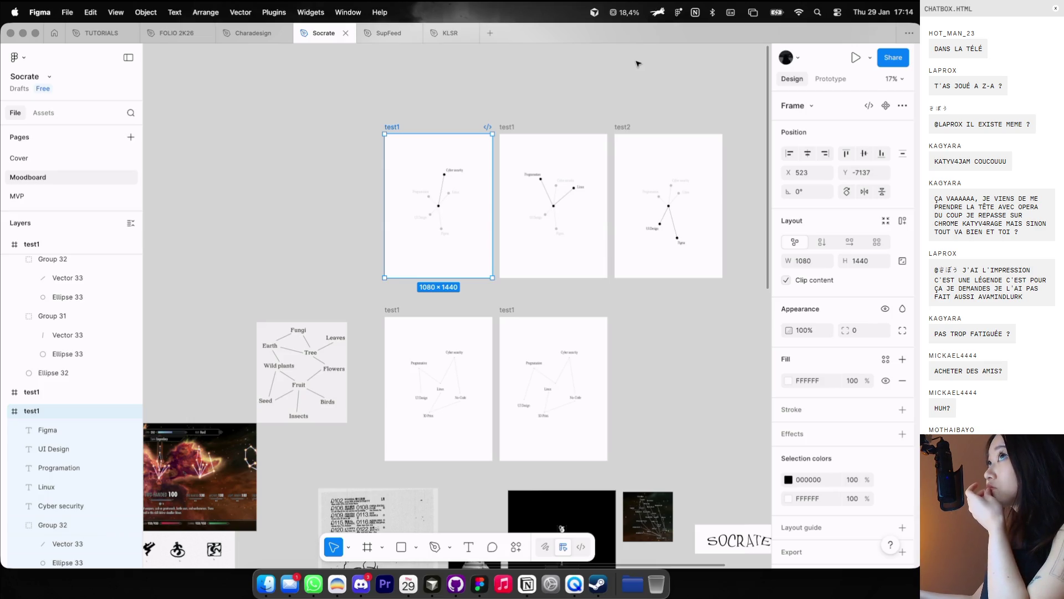
{"action": "scroll", "coordinate": [650, 97], "scroll_direction": "down", "scroll_amount": 10}
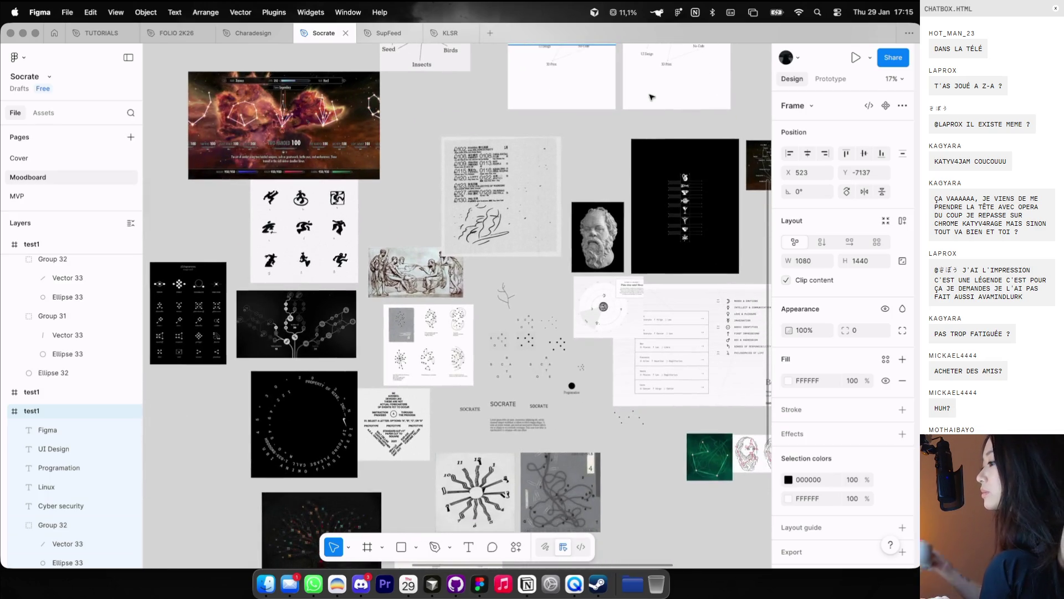
{"action": "scroll", "coordinate": [649, 97], "scroll_direction": "up", "scroll_amount": 5}
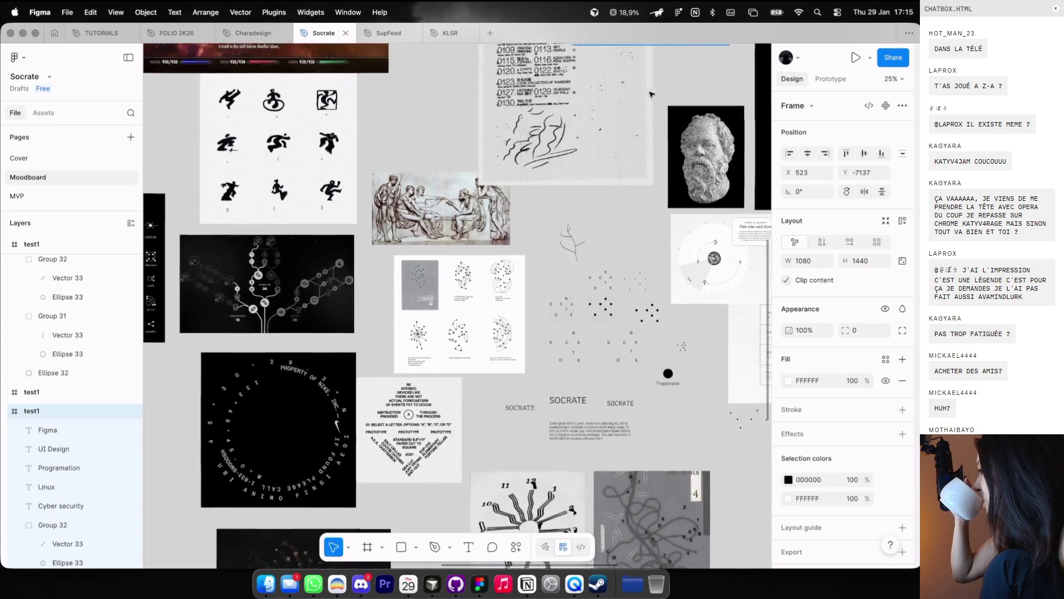
{"action": "scroll", "coordinate": [638, 96], "scroll_direction": "left", "scroll_amount": 5}
{"action": "scroll", "coordinate": [552, 159], "scroll_direction": "up", "scroll_amount": 2}
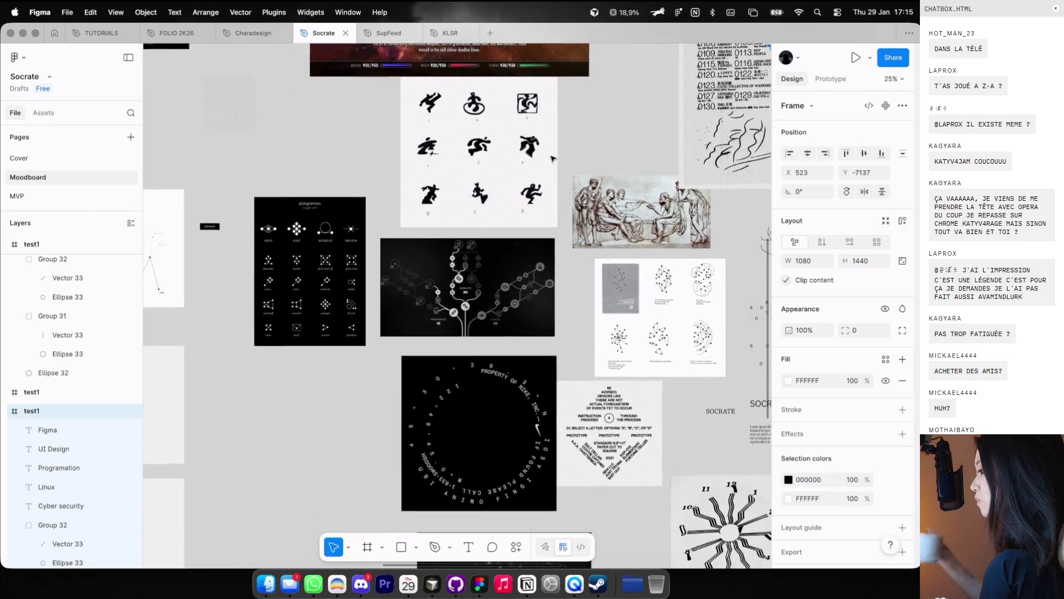
{"action": "scroll", "coordinate": [551, 159], "scroll_direction": "up", "scroll_amount": 3}
{"action": "scroll", "coordinate": [552, 159], "scroll_direction": "up", "scroll_amount": 3}
{"action": "scroll", "coordinate": [551, 159], "scroll_direction": "up", "scroll_amount": 3}
{"action": "scroll", "coordinate": [551, 159], "scroll_direction": "down", "scroll_amount": 2}
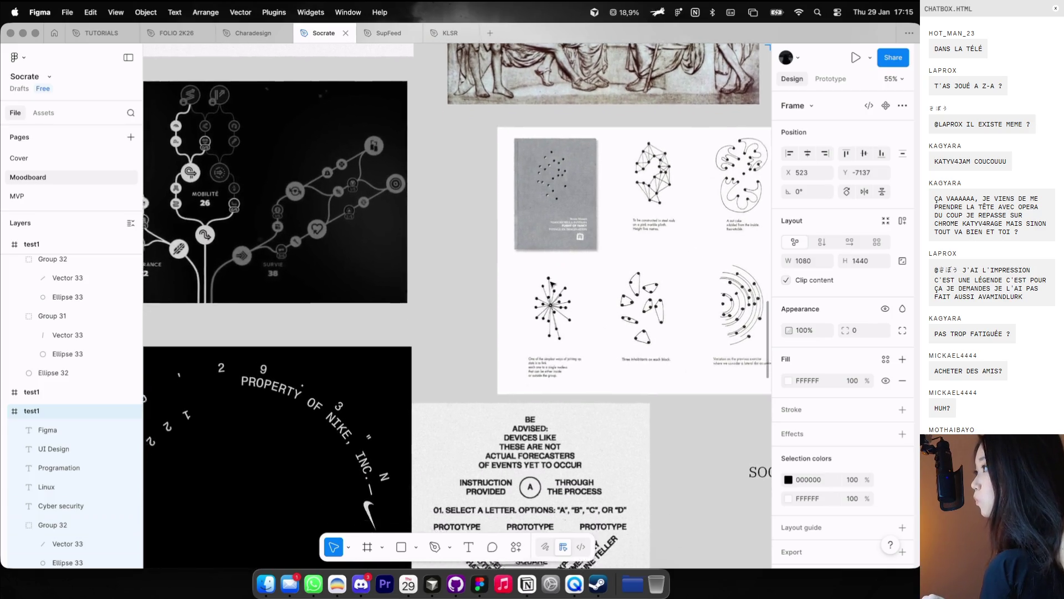
{"action": "scroll", "coordinate": [551, 222], "scroll_direction": "down", "scroll_amount": 2}
{"action": "scroll", "coordinate": [552, 283], "scroll_direction": "up", "scroll_amount": 3}
{"action": "scroll", "coordinate": [552, 284], "scroll_direction": "up", "scroll_amount": 2}
{"action": "scroll", "coordinate": [551, 284], "scroll_direction": "down", "scroll_amount": 5}
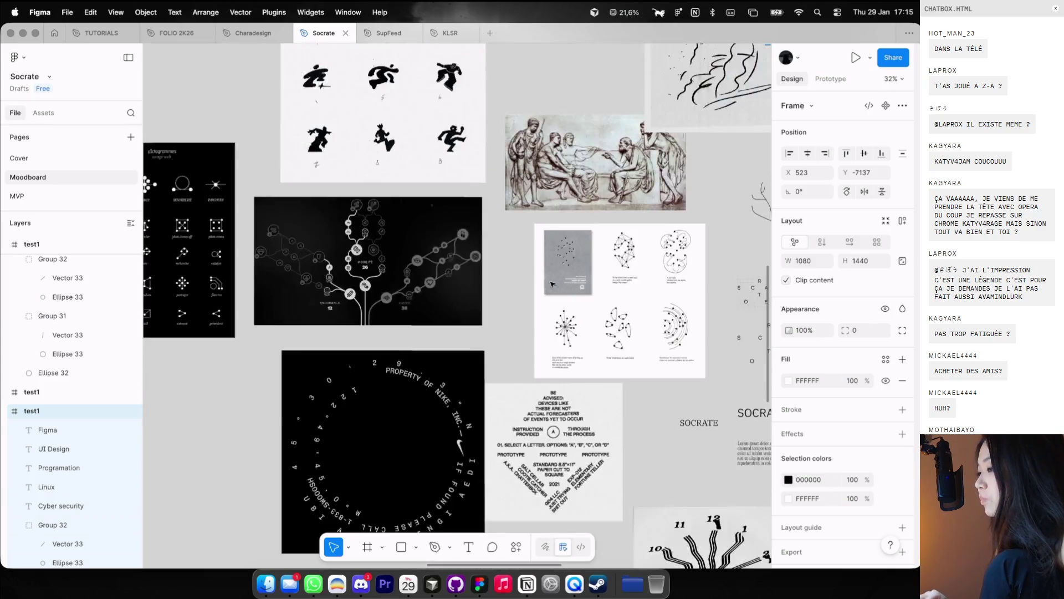
{"action": "scroll", "coordinate": [552, 284], "scroll_direction": "up", "scroll_amount": 3}
{"action": "scroll", "coordinate": [548, 266], "scroll_direction": "up", "scroll_amount": 3}
{"action": "scroll", "coordinate": [528, 207], "scroll_direction": "up", "scroll_amount": 2}
{"action": "scroll", "coordinate": [529, 208], "scroll_direction": "down", "scroll_amount": 3}
{"action": "scroll", "coordinate": [528, 208], "scroll_direction": "left", "scroll_amount": 3}
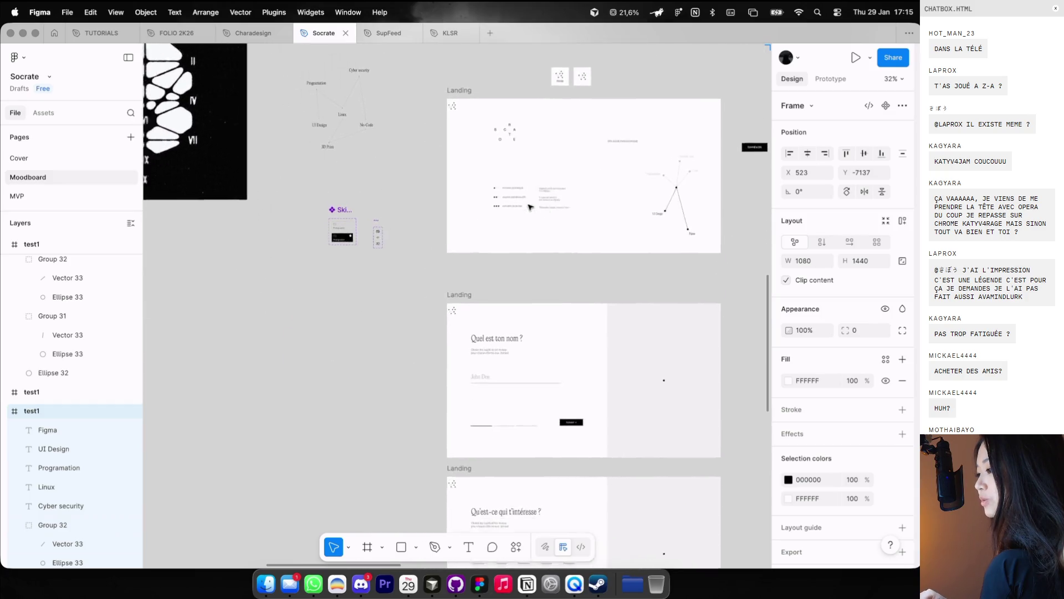
Step: Draw a 534×785 frame and paste in the dot logo, scaled up with its socrate caption removed
{"action": "key", "text": "f"}
{"action": "left_click_drag", "start_coordinate": [360, 293], "coordinate": [462, 443]}
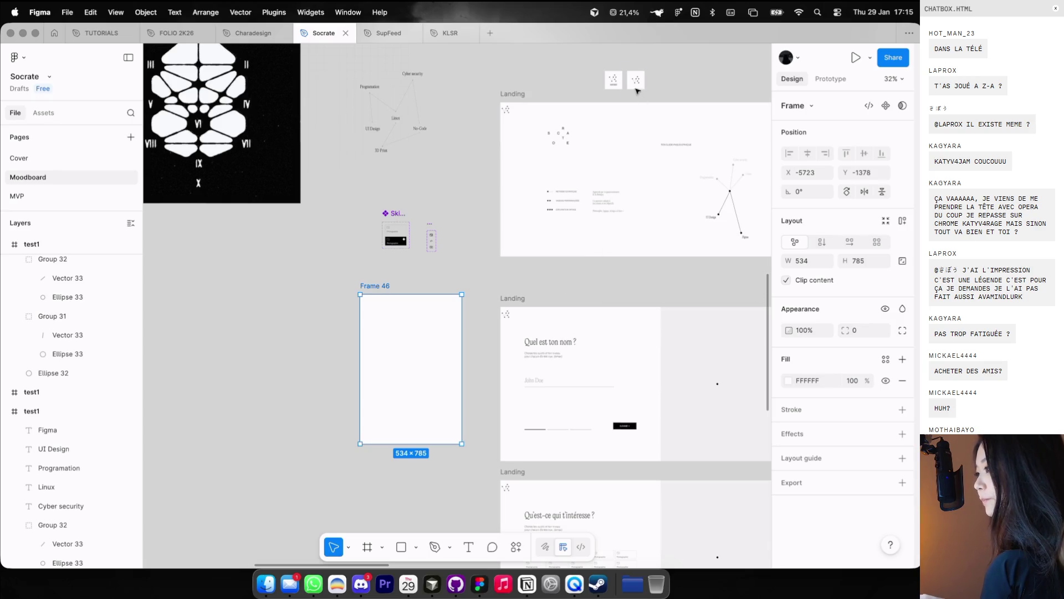
{"action": "double_click", "coordinate": [613, 79]}
{"action": "left_click", "coordinate": [370, 293]}
{"action": "key", "text": "ctrl+v"}
{"action": "scroll", "coordinate": [370, 292], "scroll_direction": "up", "scroll_amount": 3}
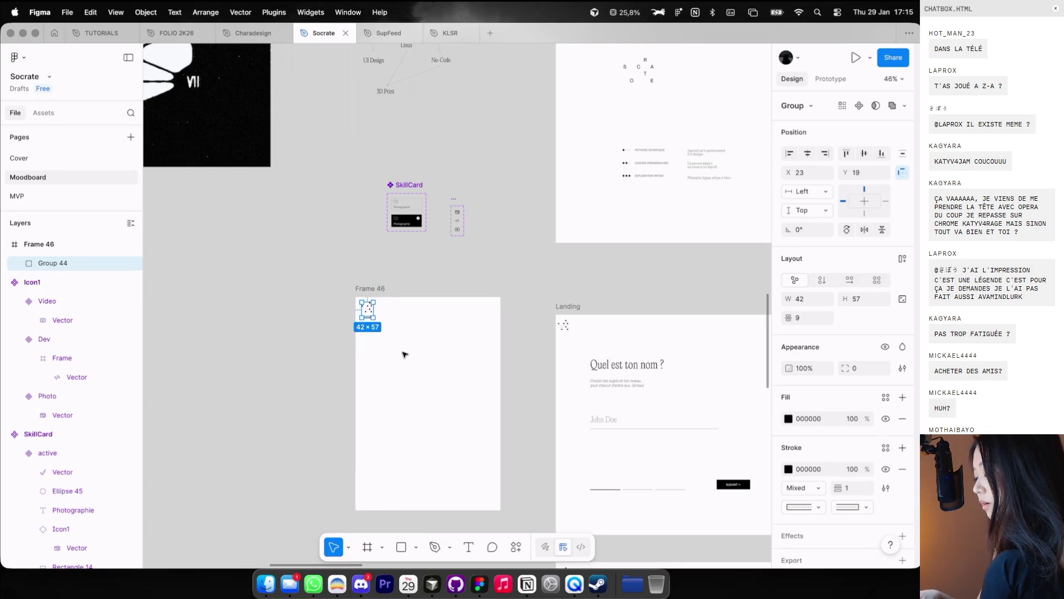
{"action": "key", "text": "k"}
{"action": "mouse_move", "coordinate": [376, 320]}
{"action": "left_mouse_down"}
{"action": "mouse_move", "coordinate": [413, 363]}
{"action": "mouse_move", "coordinate": [417, 394]}
{"action": "left_mouse_up"}
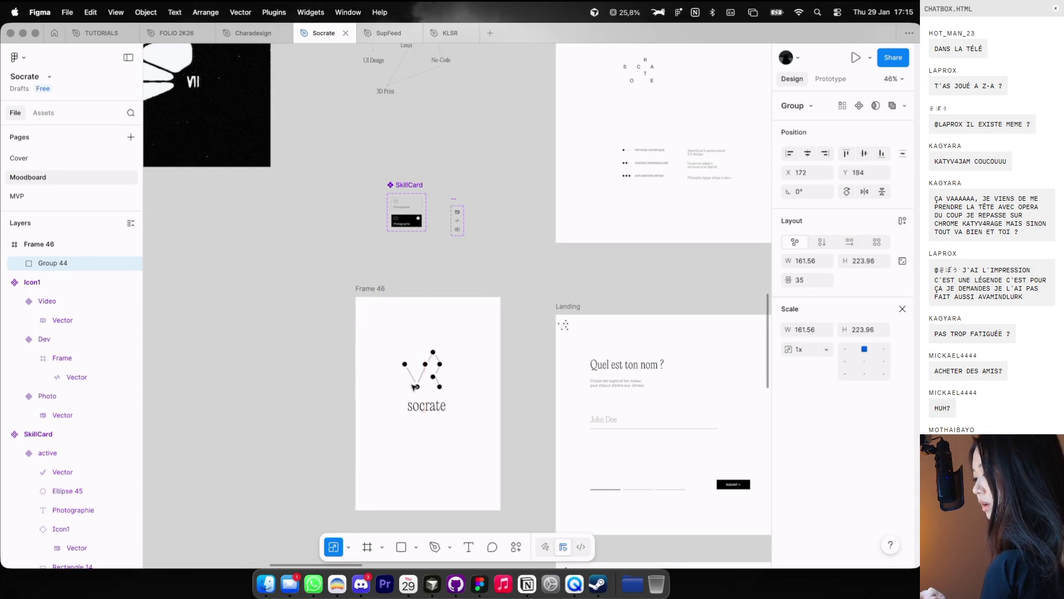
{"action": "double_click", "coordinate": [420, 403]}
{"action": "key", "text": "Delete"}
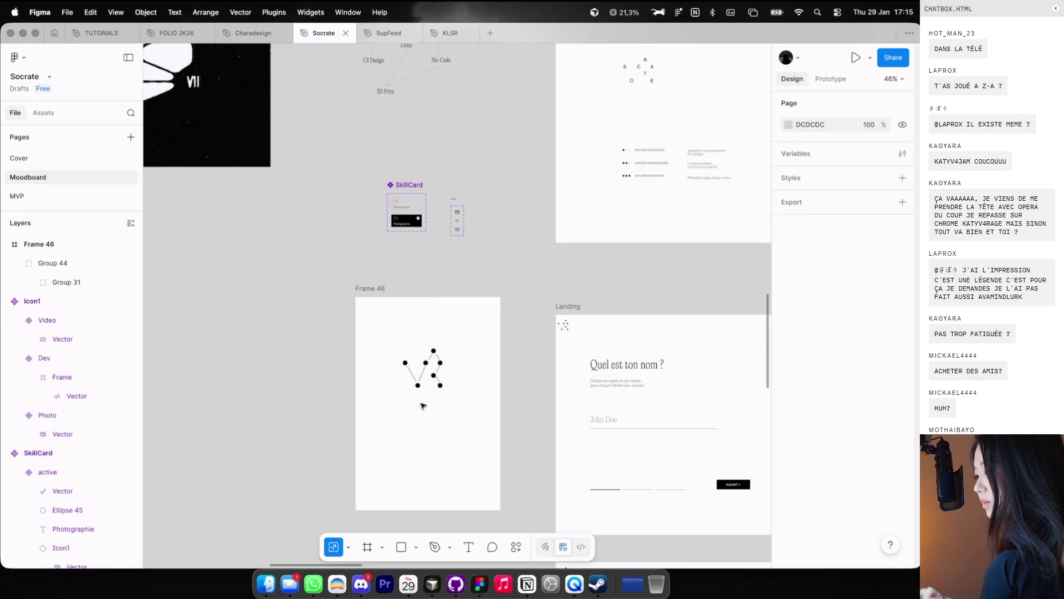
{"action": "mouse_move", "coordinate": [419, 383]}
{"action": "left_mouse_down"}
{"action": "mouse_move", "coordinate": [417, 358]}
{"action": "mouse_move", "coordinate": [416, 375]}
{"action": "left_mouse_up"}
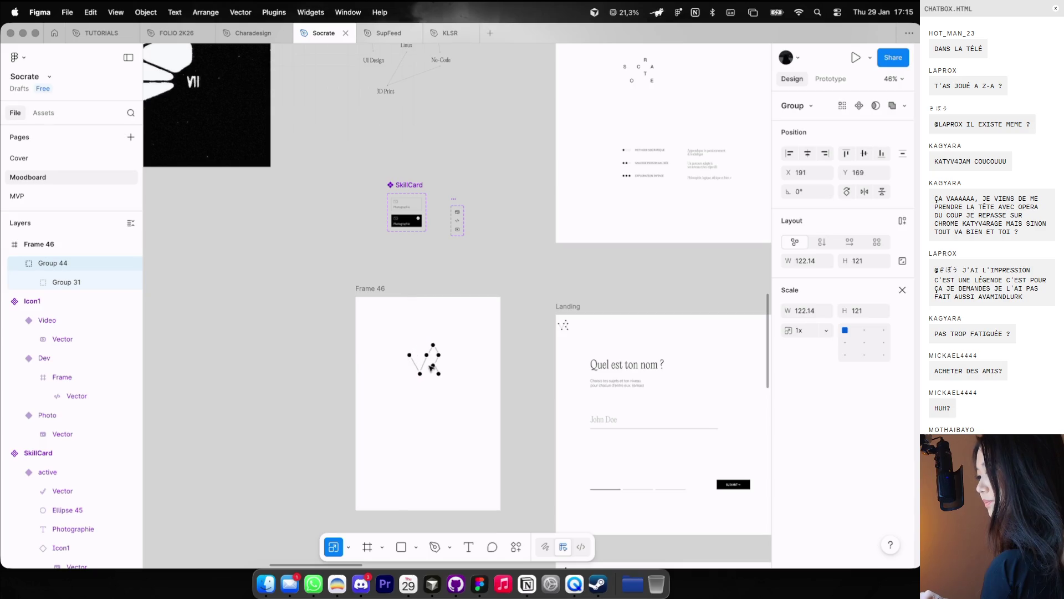
{"action": "left_click", "coordinate": [441, 400]}
Step: Try pasting the Landing feature rows into Frame 46, undoing the misplaced pastes
{"action": "scroll", "coordinate": [439, 398], "scroll_direction": "down", "scroll_amount": 5}
{"action": "scroll", "coordinate": [554, 332], "scroll_direction": "up", "scroll_amount": 5}
{"action": "scroll", "coordinate": [555, 332], "scroll_direction": "right", "scroll_amount": 2}
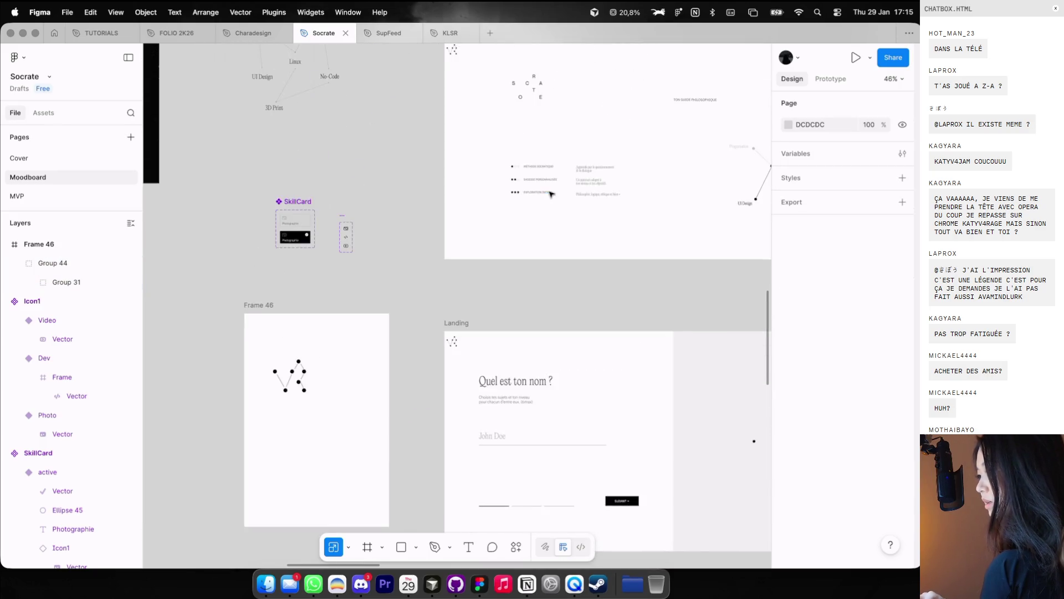
{"action": "scroll", "coordinate": [553, 166], "scroll_direction": "up", "scroll_amount": 3, "text": "ctrl"}
{"action": "left_click_drag", "start_coordinate": [473, 140], "coordinate": [647, 236]}
{"action": "scroll", "coordinate": [537, 261], "scroll_direction": "down", "scroll_amount": 3}
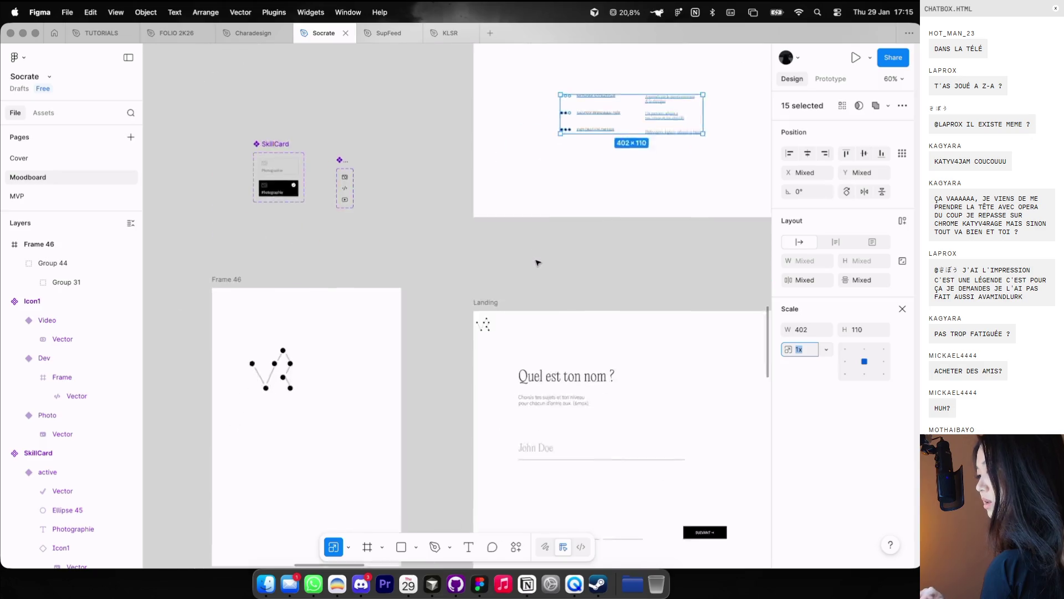
{"action": "scroll", "coordinate": [537, 261], "scroll_direction": "left", "scroll_amount": 3}
{"action": "type", "text": "1x"}
{"action": "key", "text": "ctrl+z"}
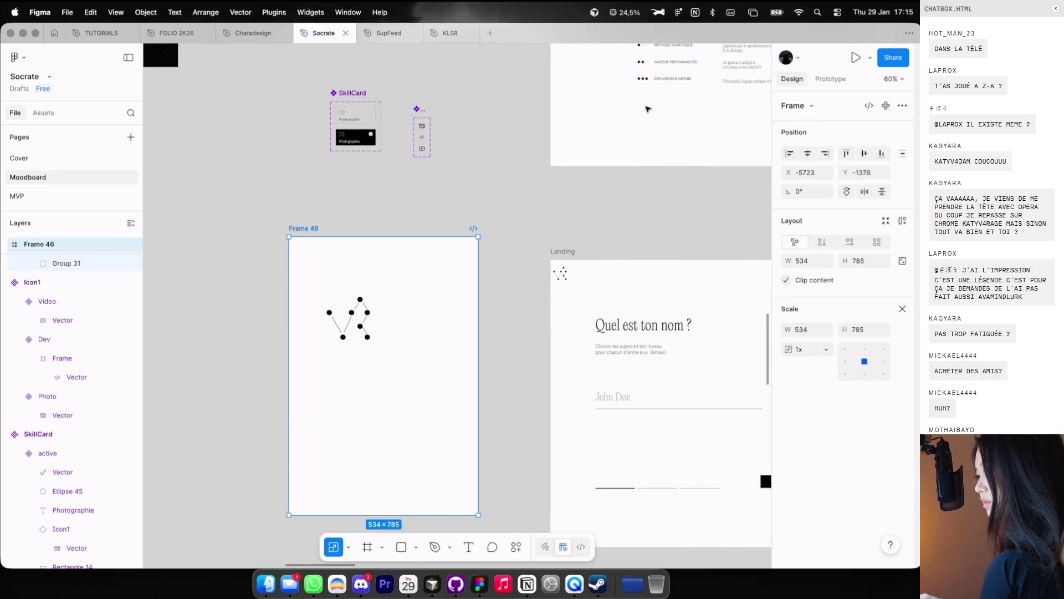
{"action": "scroll", "coordinate": [643, 105], "scroll_direction": "up", "scroll_amount": 3}
{"action": "scroll", "coordinate": [643, 105], "scroll_direction": "right", "scroll_amount": 3}
{"action": "left_click_drag", "start_coordinate": [527, 103], "coordinate": [679, 205]}
{"action": "left_click", "coordinate": [219, 311]}
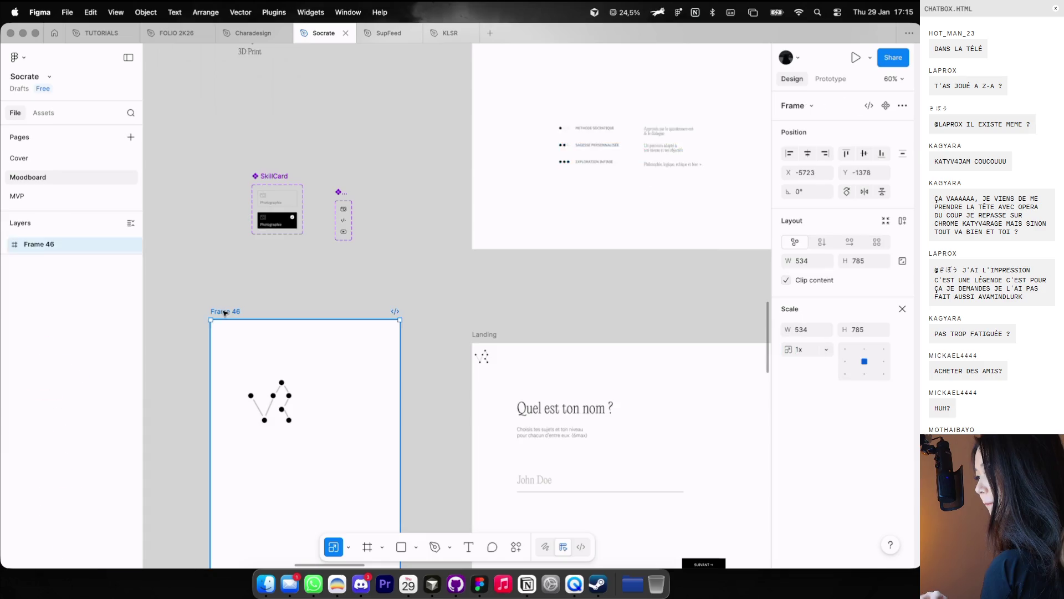
{"action": "scroll", "coordinate": [375, 343], "scroll_direction": "down", "scroll_amount": 3}
{"action": "scroll", "coordinate": [375, 343], "scroll_direction": "left", "scroll_amount": 3}
{"action": "key", "text": "ctrl+v"}
{"action": "key", "text": "ctrl+z"}
Step: Copy all 15 feature row items from Landing and paste them into Frame 46
{"action": "scroll", "coordinate": [463, 284], "scroll_direction": "down", "scroll_amount": 3}
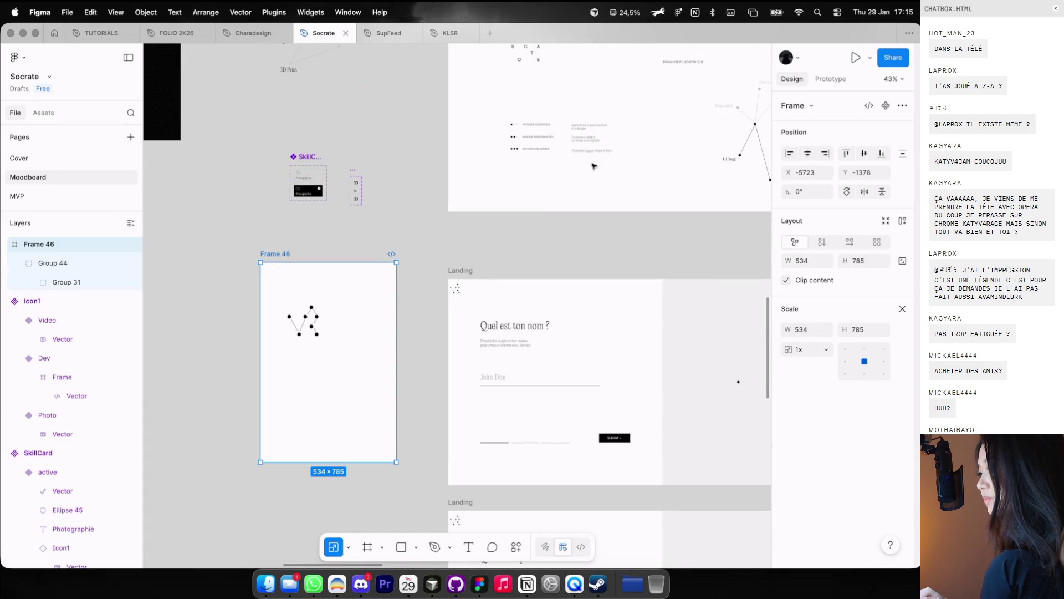
{"action": "left_click_drag", "start_coordinate": [637, 172], "coordinate": [490, 108]}
{"action": "key", "text": "ctrl+c"}
{"action": "left_click", "coordinate": [300, 259]}
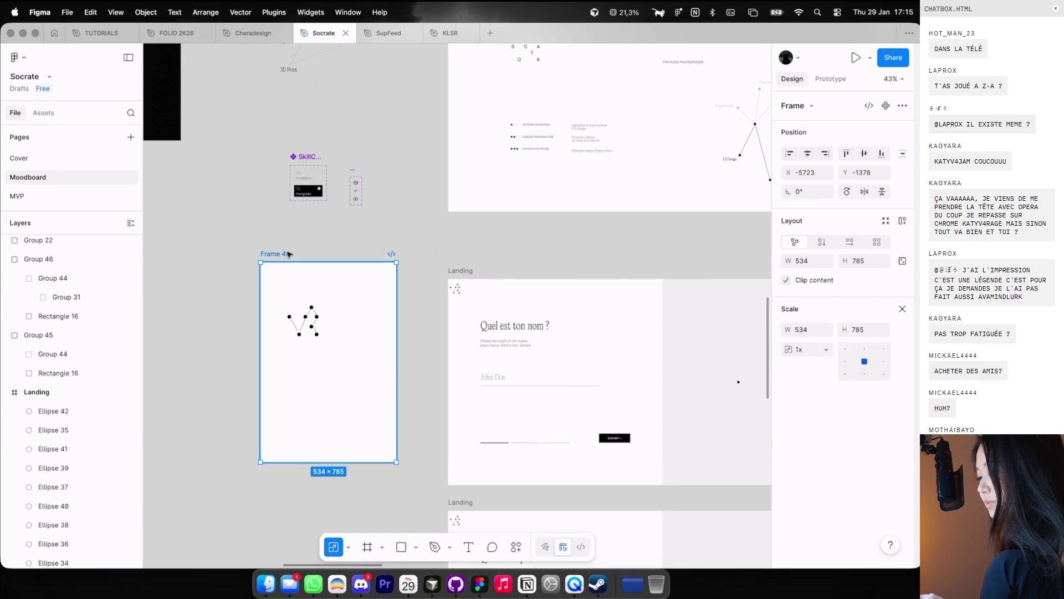
{"action": "key", "text": "ctrl+v"}
Step: Place the dot logo at the frame's top-left with the feature rows just beneath it
{"action": "left_click_drag", "start_coordinate": [347, 395], "coordinate": [310, 394]}
{"action": "scroll", "coordinate": [310, 395], "scroll_direction": "up", "scroll_amount": 3}
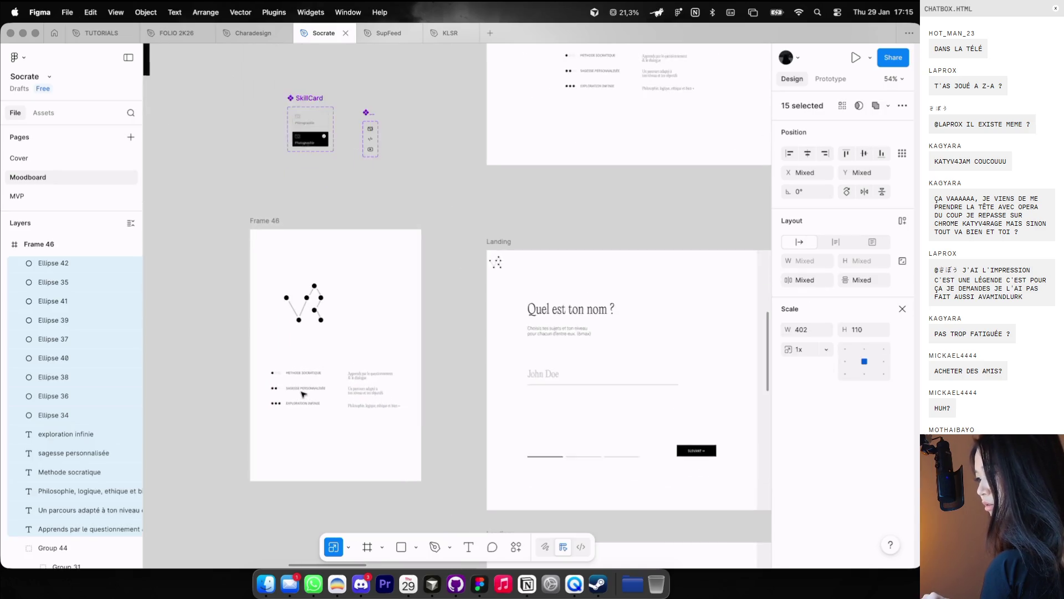
{"action": "left_click_drag", "start_coordinate": [388, 351], "coordinate": [388, 333]}
{"action": "left_click", "coordinate": [399, 294]}
{"action": "left_click_drag", "start_coordinate": [370, 263], "coordinate": [362, 242]}
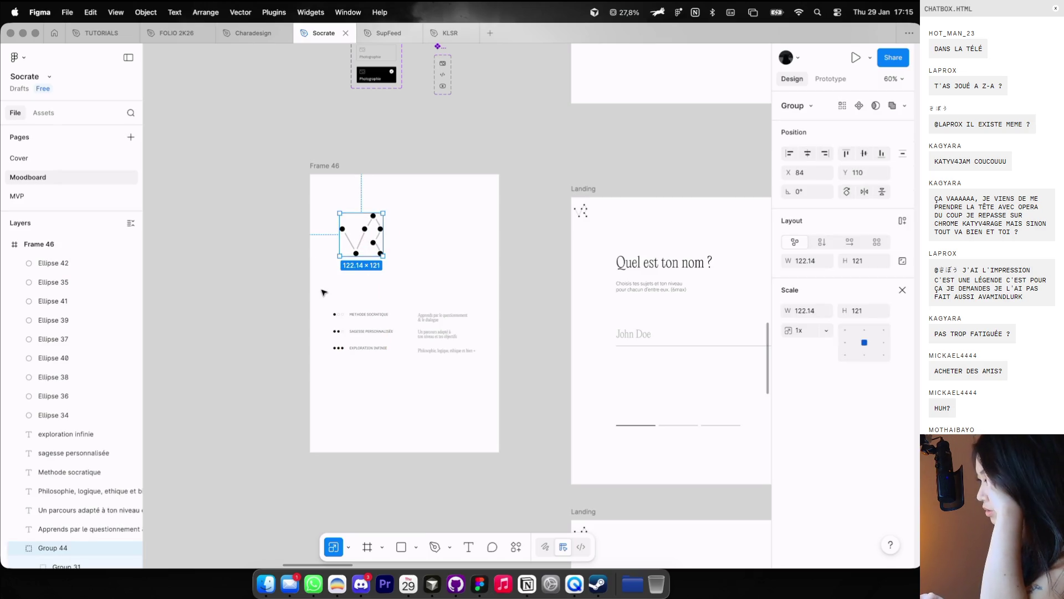
{"action": "left_click_drag", "start_coordinate": [323, 292], "coordinate": [482, 357]}
{"action": "left_click_drag", "start_coordinate": [426, 333], "coordinate": [426, 313]}
{"action": "left_click", "coordinate": [466, 247]}
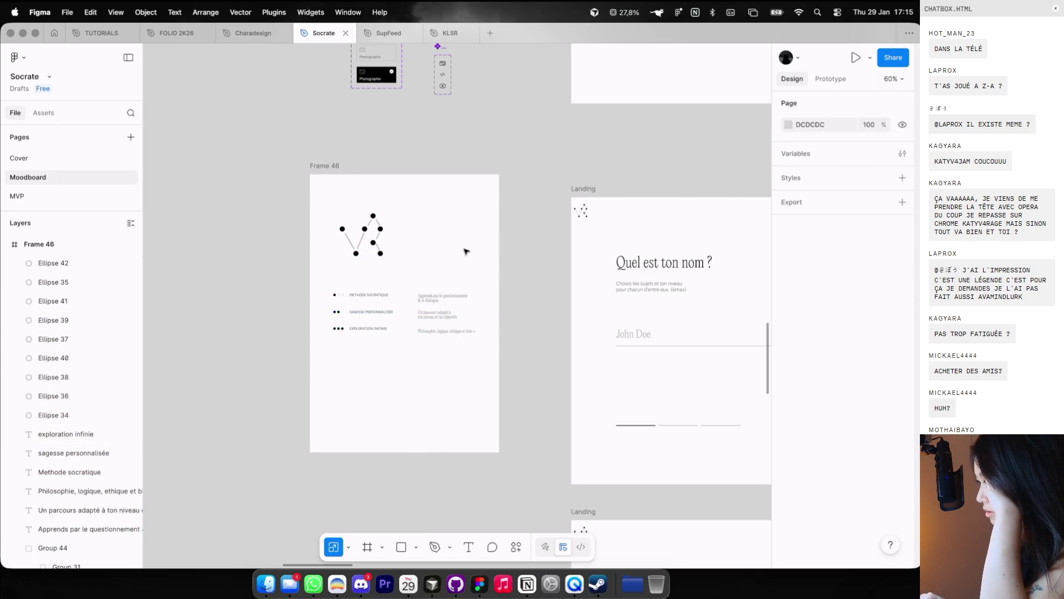
{"action": "scroll", "coordinate": [466, 248], "scroll_direction": "down", "scroll_amount": 3}
{"action": "scroll", "coordinate": [429, 236], "scroll_direction": "down", "scroll_amount": 3}
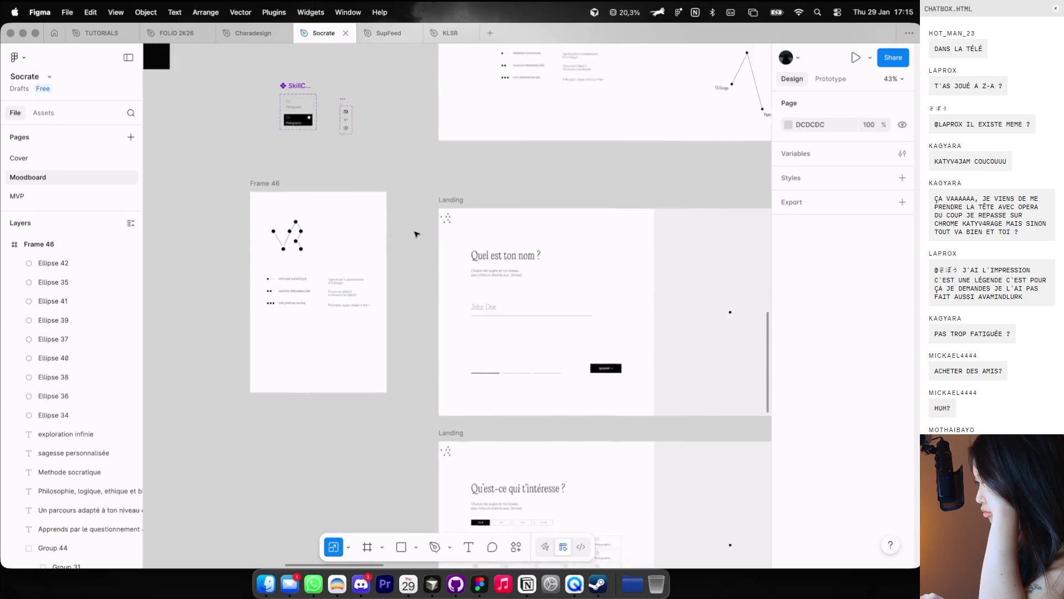
Step: Pan from the moodboard images over to the Landing frame and start a new text box there
{"action": "scroll", "coordinate": [428, 236], "scroll_direction": "right", "scroll_amount": 10}
{"action": "scroll", "coordinate": [421, 235], "scroll_direction": "right", "scroll_amount": 10}
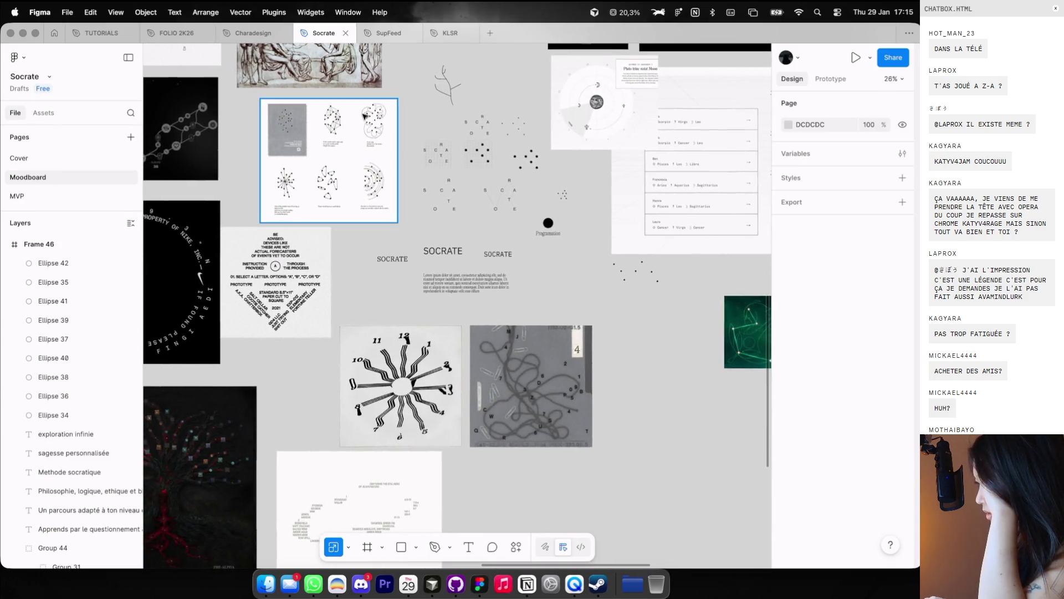
{"action": "scroll", "coordinate": [310, 131], "scroll_direction": "up", "scroll_amount": 10}
{"action": "scroll", "coordinate": [363, 116], "scroll_direction": "left", "scroll_amount": 5}
{"action": "scroll", "coordinate": [363, 117], "scroll_direction": "down", "scroll_amount": 1}
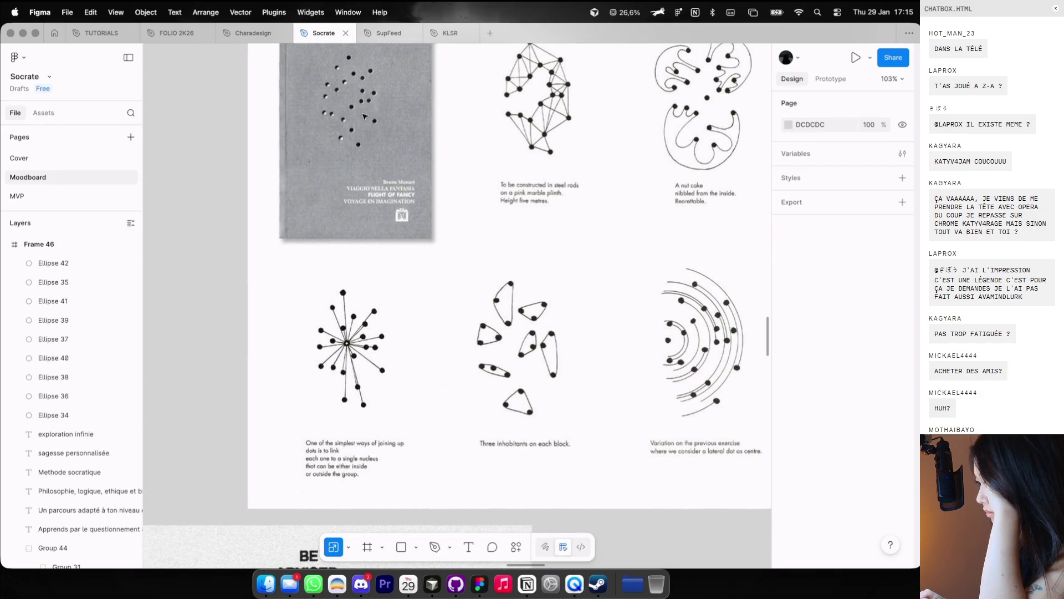
{"action": "scroll", "coordinate": [363, 116], "scroll_direction": "left", "scroll_amount": 2}
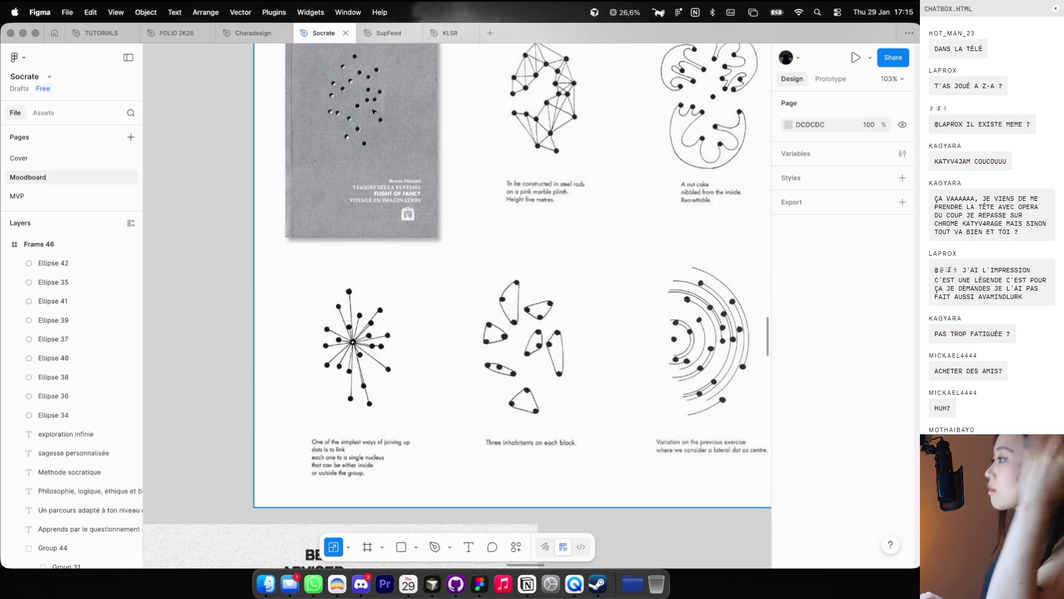
{"action": "scroll", "coordinate": [372, 111], "scroll_direction": "down", "scroll_amount": 5}
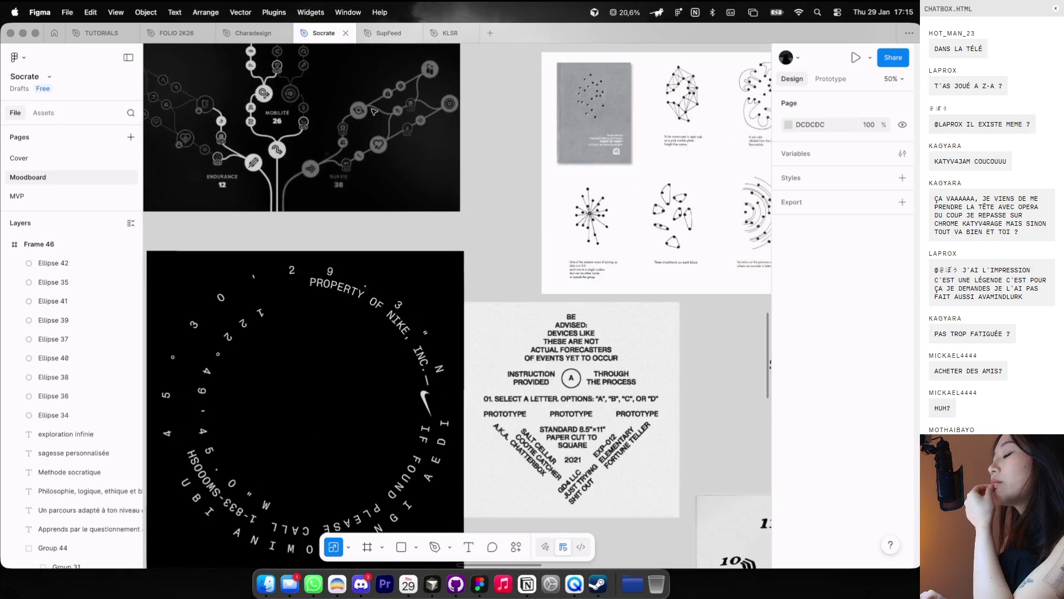
{"action": "scroll", "coordinate": [373, 111], "scroll_direction": "down", "scroll_amount": 3}
{"action": "scroll", "coordinate": [373, 112], "scroll_direction": "down", "scroll_amount": 2}
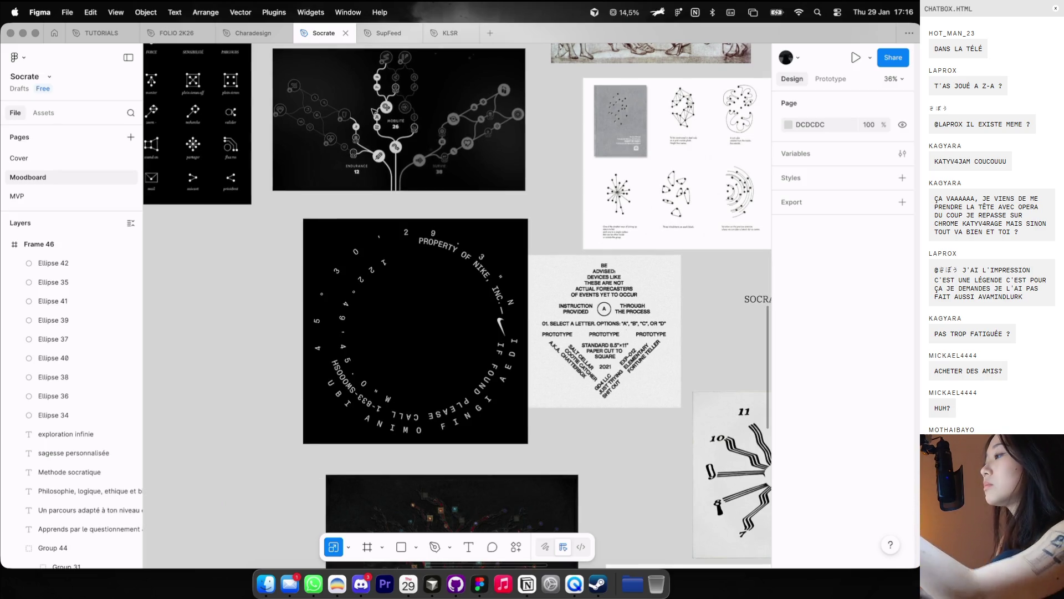
{"action": "scroll", "coordinate": [373, 111], "scroll_direction": "left", "scroll_amount": 2}
{"action": "scroll", "coordinate": [373, 111], "scroll_direction": "down", "scroll_amount": 1}
{"action": "scroll", "coordinate": [372, 111], "scroll_direction": "left", "scroll_amount": 2}
{"action": "scroll", "coordinate": [372, 111], "scroll_direction": "down", "scroll_amount": 1}
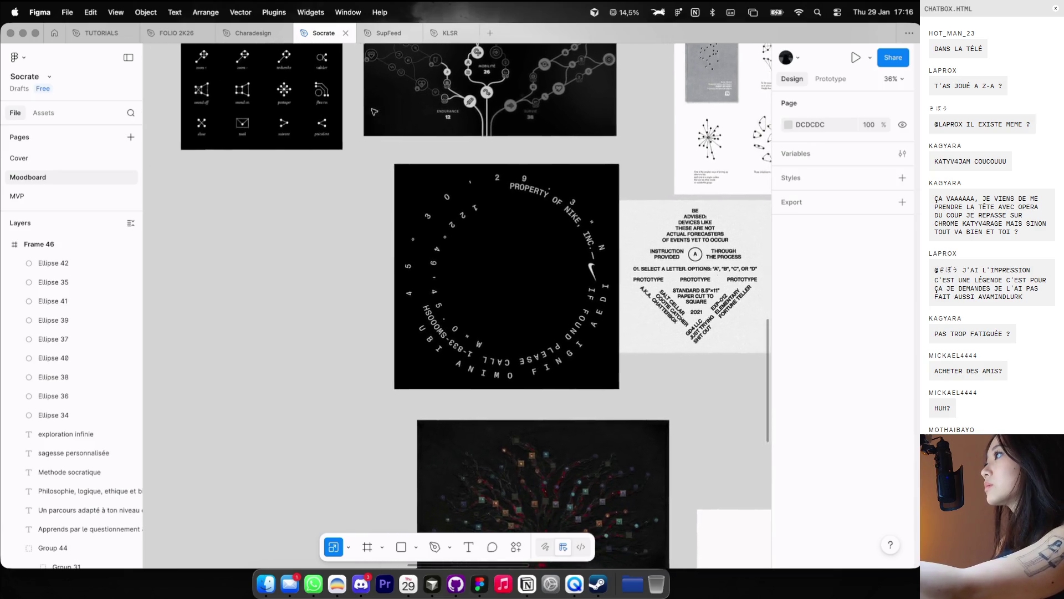
{"action": "scroll", "coordinate": [374, 111], "scroll_direction": "left", "scroll_amount": 2}
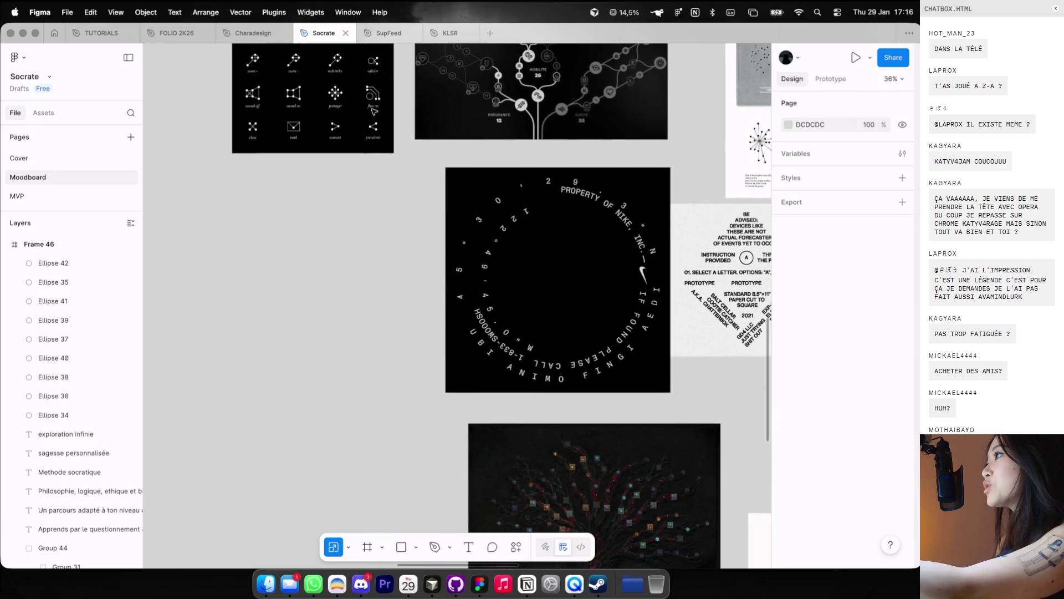
{"action": "scroll", "coordinate": [374, 111], "scroll_direction": "left", "scroll_amount": 10}
{"action": "scroll", "coordinate": [374, 110], "scroll_direction": "up", "scroll_amount": 15}
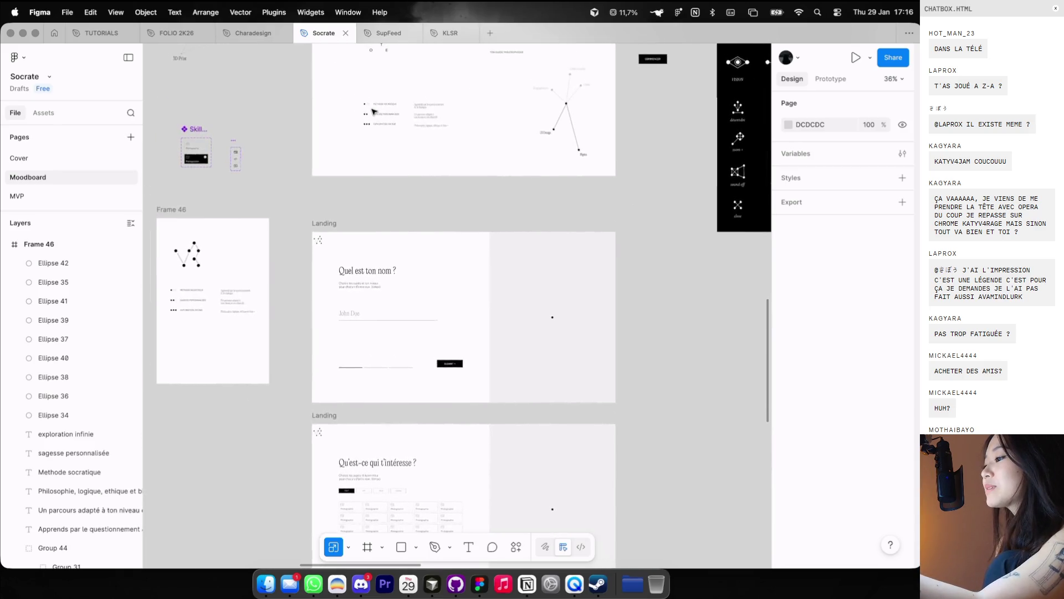
{"action": "scroll", "coordinate": [482, 256], "scroll_direction": "up", "scroll_amount": 5}
{"action": "key", "text": "t"}
{"action": "left_click", "coordinate": [472, 183]}
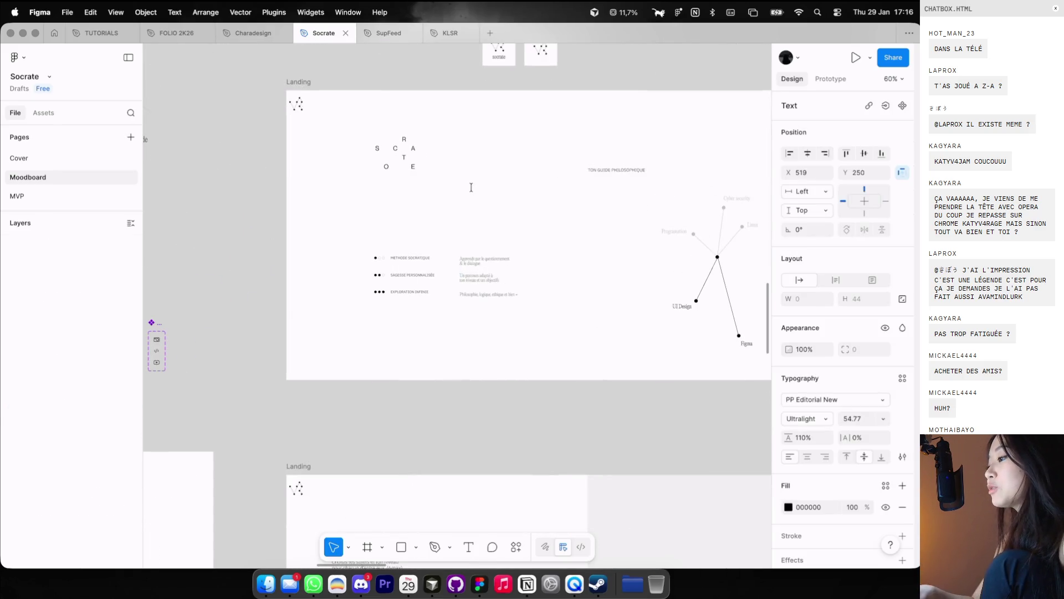
Step: Type the quote 'Je ne sais qu'une chose, c'est que je ne sais rien' across two lines
{"action": "type", "text": "\""}
{"action": "scroll", "coordinate": [471, 188], "scroll_direction": "up", "scroll_amount": 4}
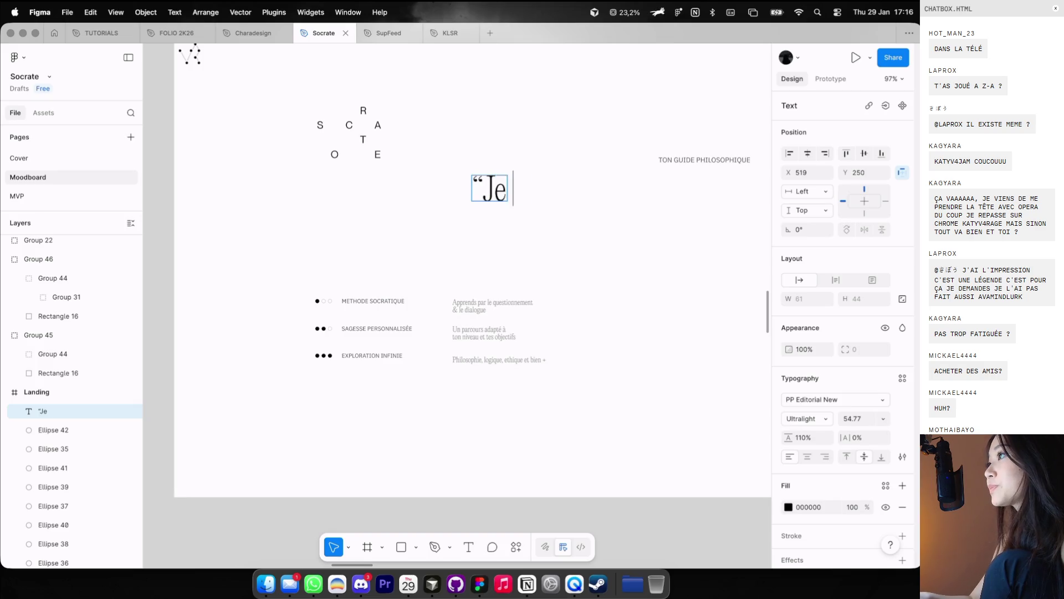
{"action": "type", "text": "'une"}
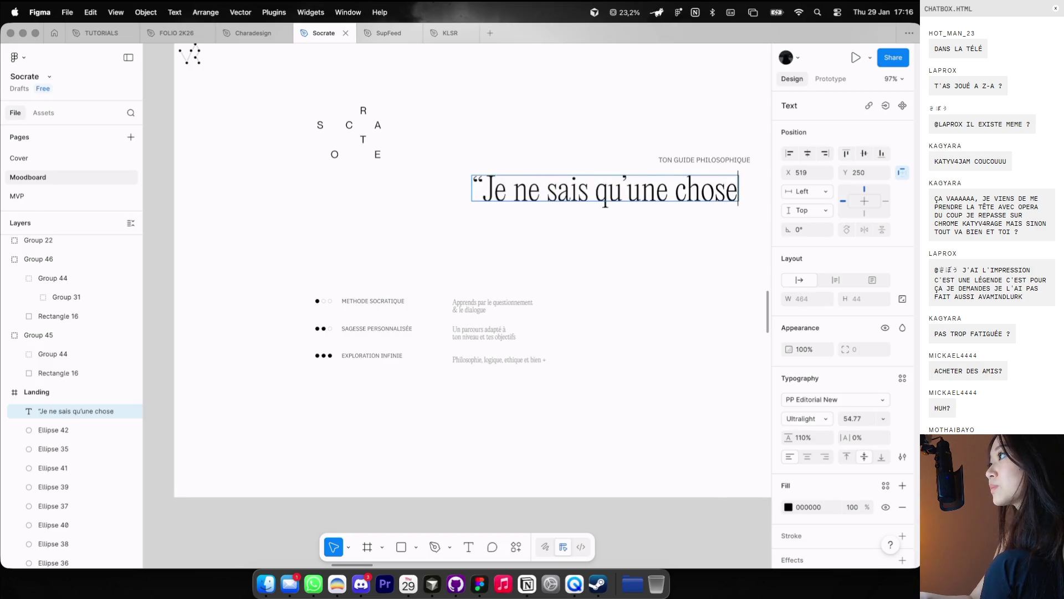
{"action": "type", "text": ","}
{"action": "key", "text": "Return"}
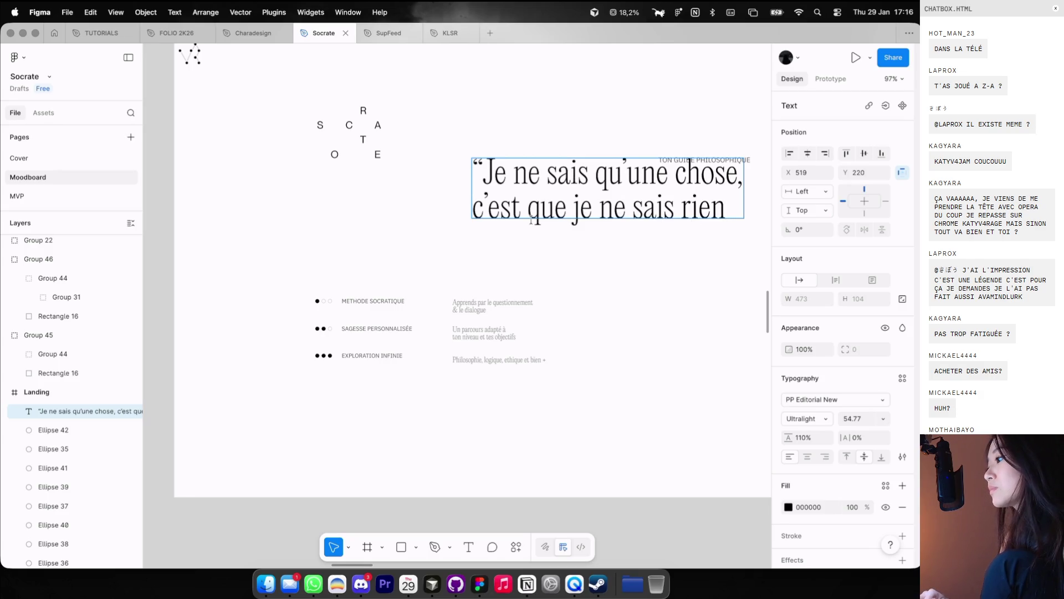
{"action": "scroll", "coordinate": [551, 252], "scroll_direction": "right", "scroll_amount": 3}
{"action": "key", "text": "Escape"}
{"action": "scroll", "coordinate": [558, 260], "scroll_direction": "down", "scroll_amount": 3}
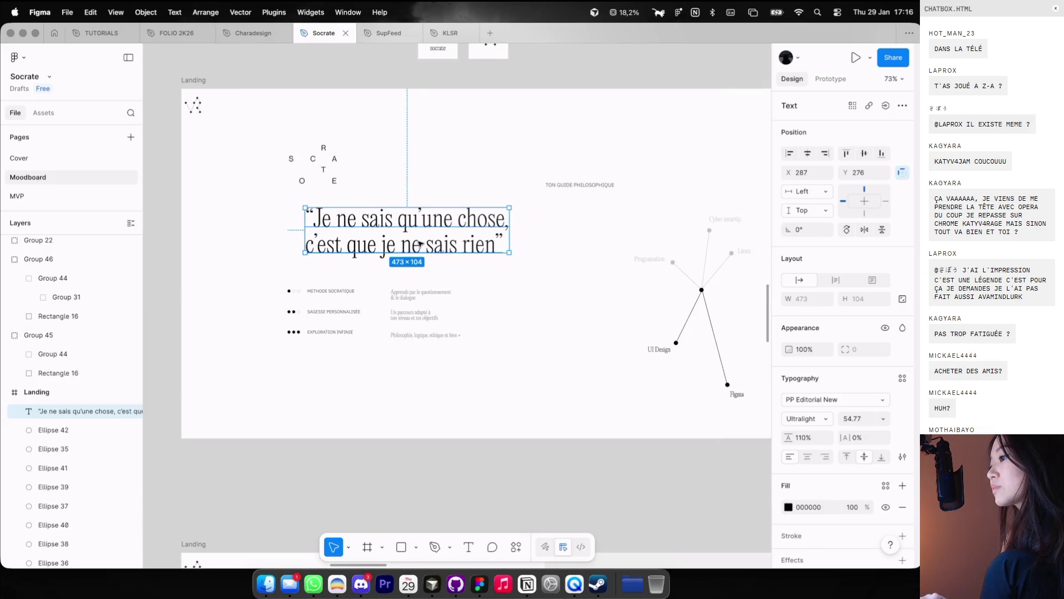
{"action": "left_click", "coordinate": [864, 417]}
{"action": "type", "text": "32"}
Step: Set the quote to size 32 Ultralight Italic and place it under the SOCRATE logo
{"action": "key", "text": "Return"}
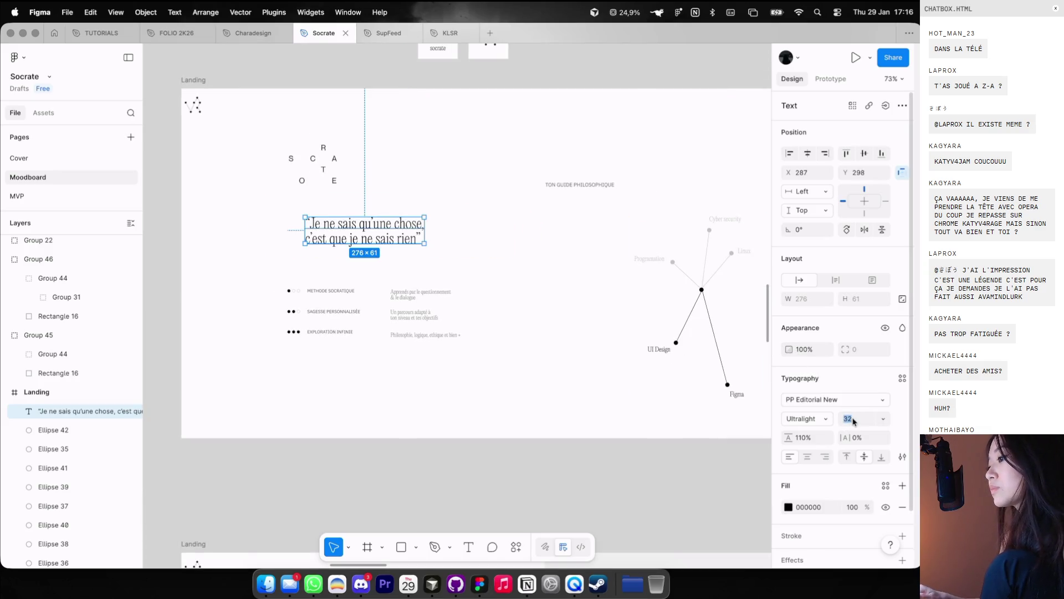
{"action": "left_click_drag", "start_coordinate": [383, 248], "coordinate": [361, 238]}
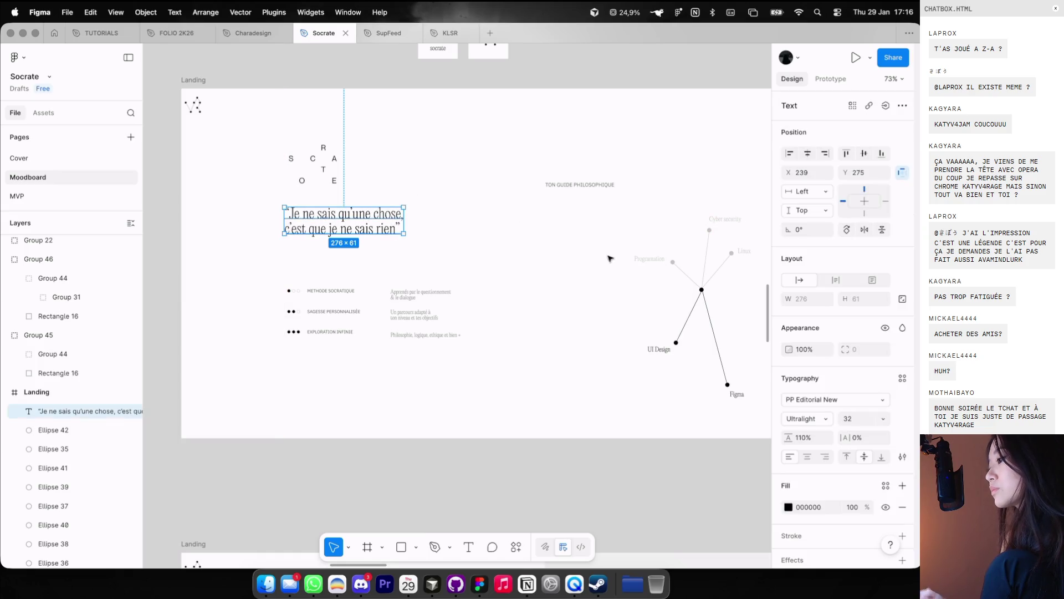
{"action": "left_click", "coordinate": [823, 421]}
{"action": "left_click", "coordinate": [809, 485]}
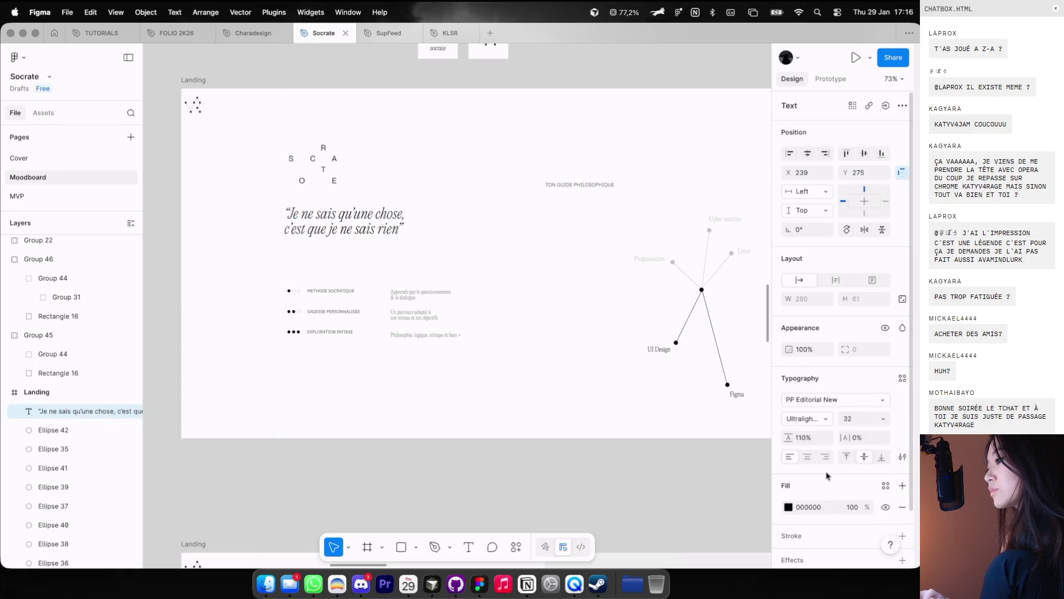
{"action": "left_click", "coordinate": [508, 238]}
{"action": "scroll", "coordinate": [508, 238], "scroll_direction": "down", "scroll_amount": 5}
{"action": "left_click", "coordinate": [505, 236]}
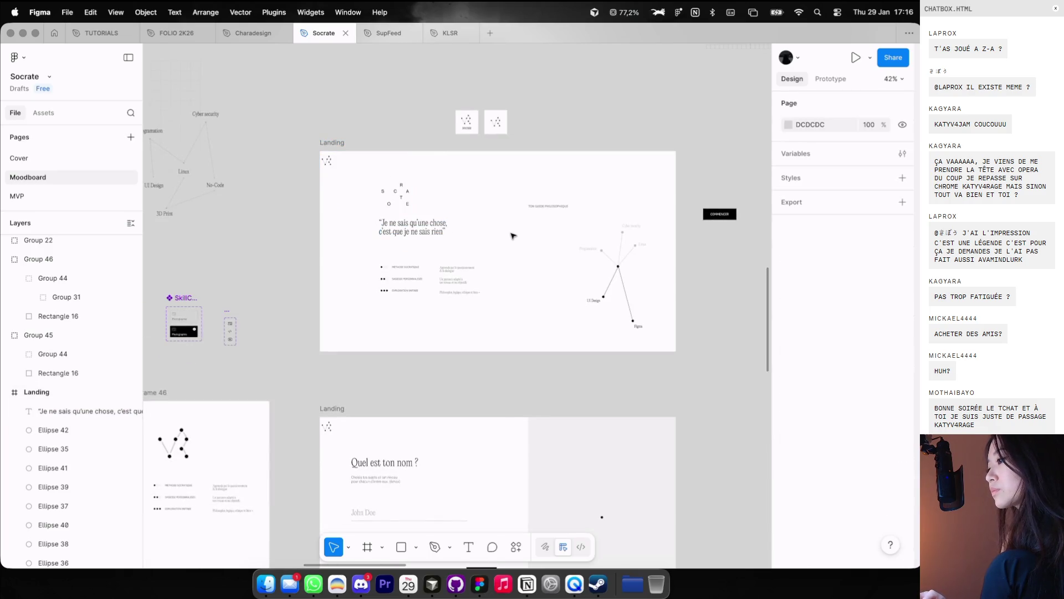
Step: Undo the last change and move the three-bullet list up
{"action": "key", "text": "super+z"}
{"action": "left_click", "coordinate": [478, 232]}
{"action": "scroll", "coordinate": [478, 232], "scroll_direction": "up", "scroll_amount": 2}
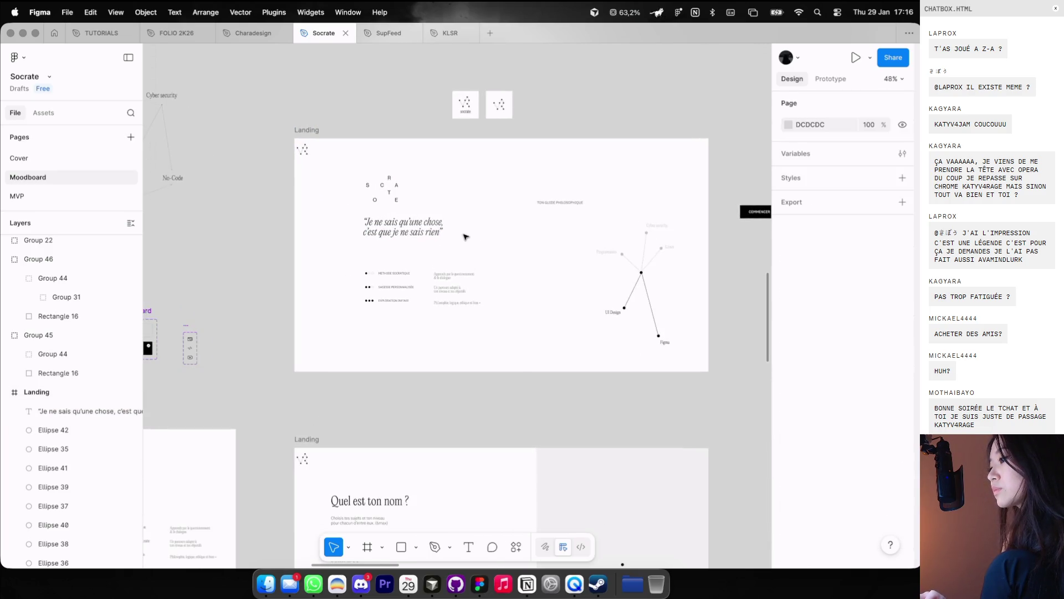
{"action": "mouse_move", "coordinate": [355, 265]}
{"action": "left_mouse_down"}
{"action": "mouse_move", "coordinate": [471, 296]}
{"action": "mouse_move", "coordinate": [454, 288]}
{"action": "mouse_move", "coordinate": [454, 297]}
{"action": "left_mouse_up"}
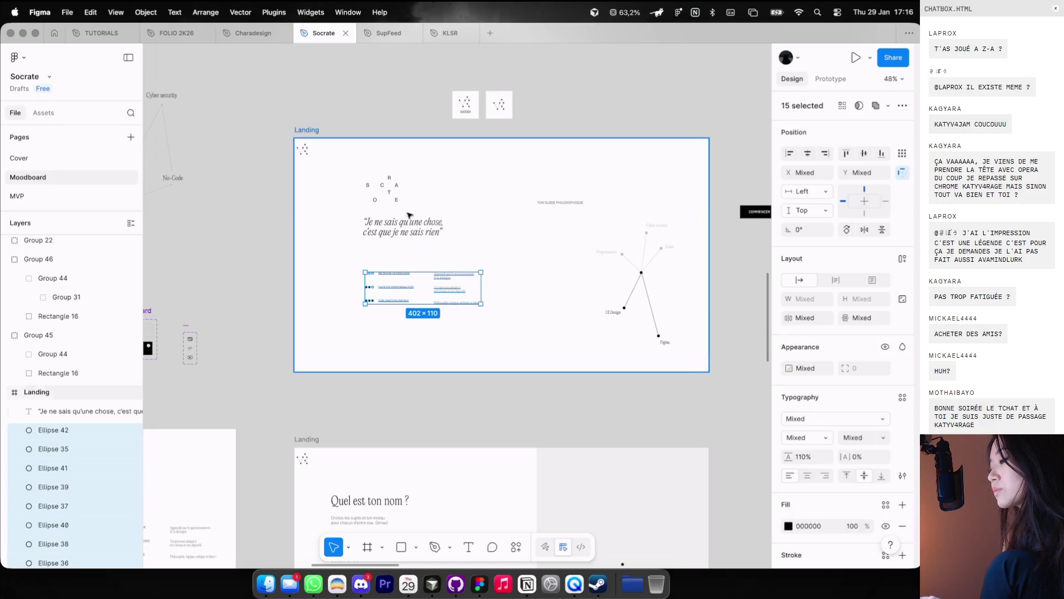
Step: Delete 'TON' from the tagline so it reads GUIDE PHILOSOPHIQUE
{"action": "left_click", "coordinate": [394, 198]}
{"action": "left_click", "coordinate": [583, 204]}
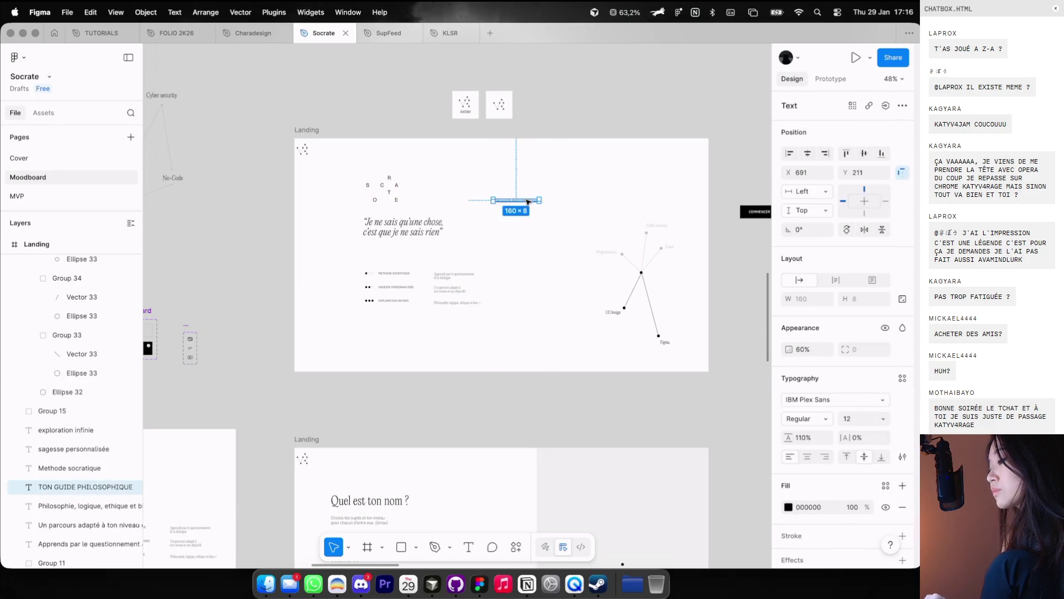
{"action": "scroll", "coordinate": [524, 198], "scroll_direction": "up", "scroll_amount": 5}
{"action": "key", "text": "Escape"}
{"action": "scroll", "coordinate": [498, 205], "scroll_direction": "down", "scroll_amount": 3}
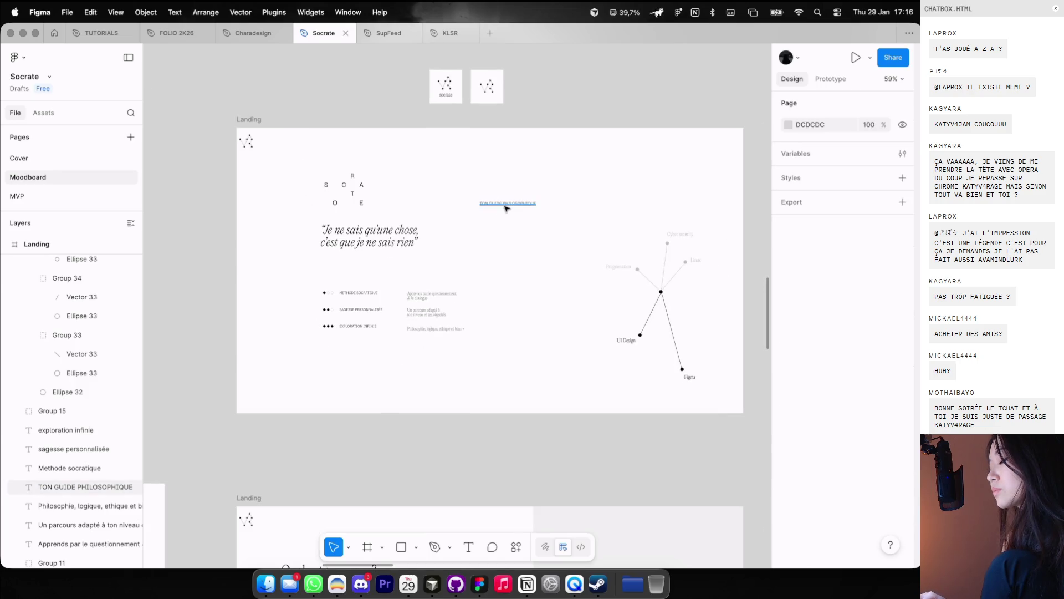
{"action": "left_click", "coordinate": [487, 204]}
{"action": "scroll", "coordinate": [486, 204], "scroll_direction": "up", "scroll_amount": 3}
{"action": "double_click", "coordinate": [467, 199]}
{"action": "left_click", "coordinate": [467, 198]}
{"action": "key", "text": "BackSpace"}
{"action": "key", "text": "BackSpace"}
{"action": "key", "text": "BackSpace"}
{"action": "key", "text": "Escape"}
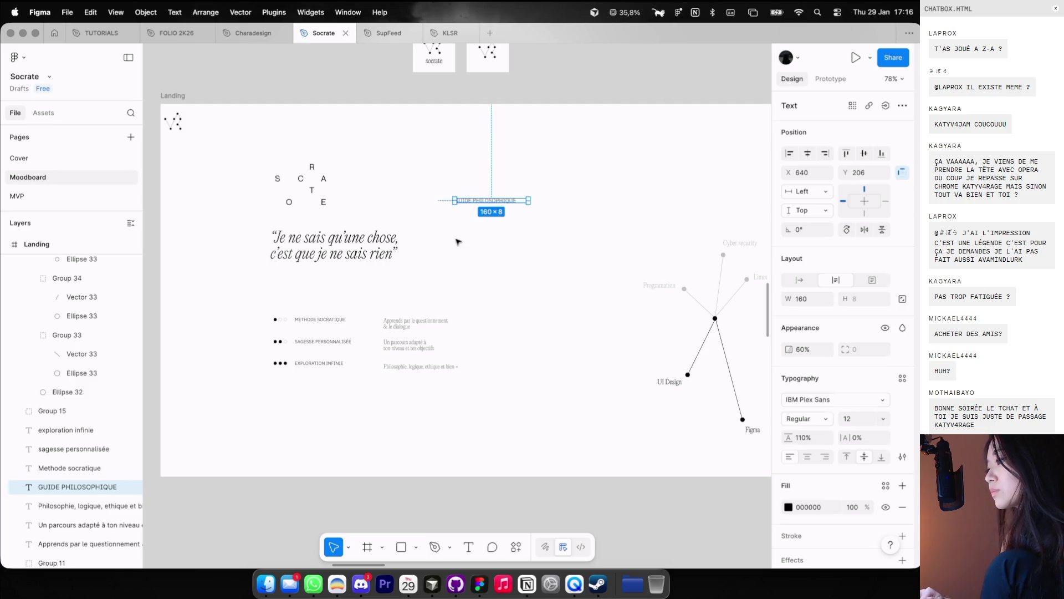
{"action": "key", "text": "Escape"}
Step: Move the GUIDE PHILOSOPHIQUE tagline above the quote, aligned with SOCRATE, at font size 10
{"action": "left_click", "coordinate": [474, 200]}
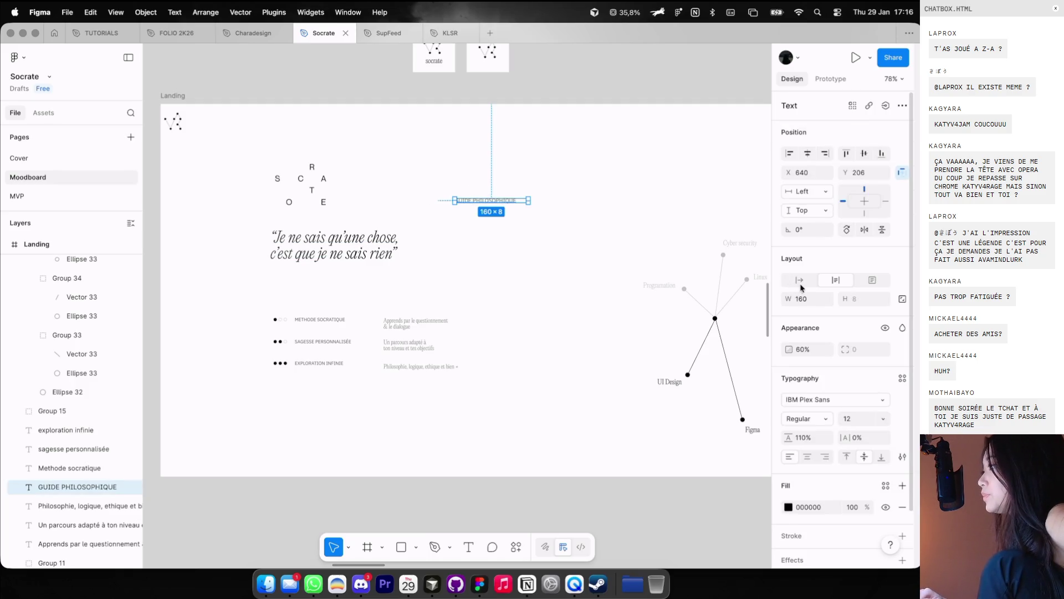
{"action": "scroll", "coordinate": [523, 242], "scroll_direction": "left", "scroll_amount": 2}
{"action": "scroll", "coordinate": [523, 242], "scroll_direction": "down", "scroll_amount": 1}
{"action": "key", "text": "Escape"}
{"action": "scroll", "coordinate": [523, 242], "scroll_direction": "down", "scroll_amount": 2}
{"action": "scroll", "coordinate": [523, 242], "scroll_direction": "down", "scroll_amount": 1}
{"action": "mouse_move", "coordinate": [571, 188]}
{"action": "left_mouse_down"}
{"action": "mouse_move", "coordinate": [438, 221]}
{"action": "mouse_move", "coordinate": [384, 215]}
{"action": "left_mouse_up"}
{"action": "scroll", "coordinate": [425, 222], "scroll_direction": "up", "scroll_amount": 5}
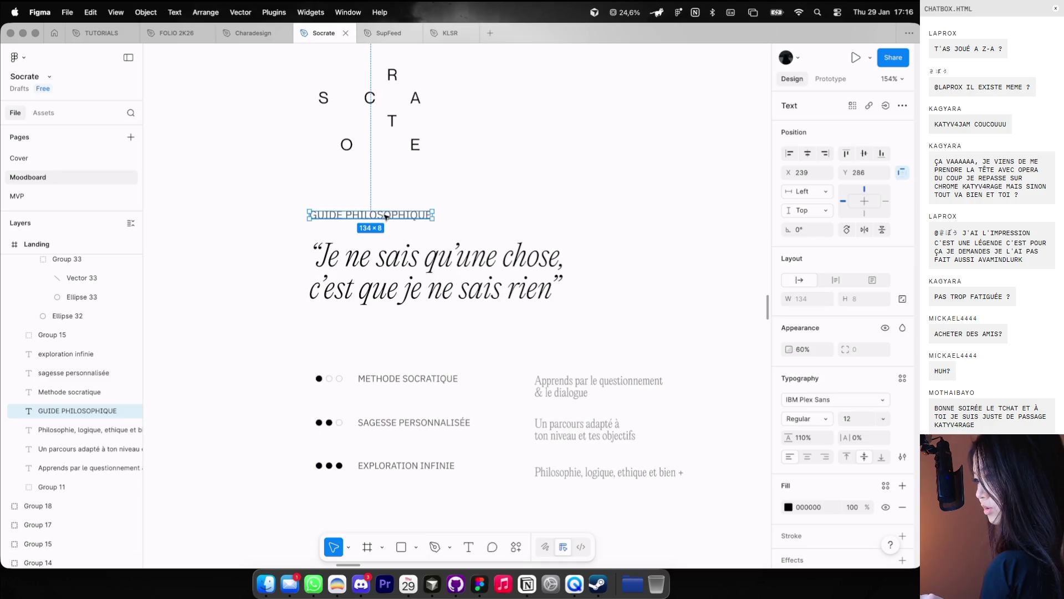
{"action": "type", "text": "10"}
{"action": "key", "text": "Return"}
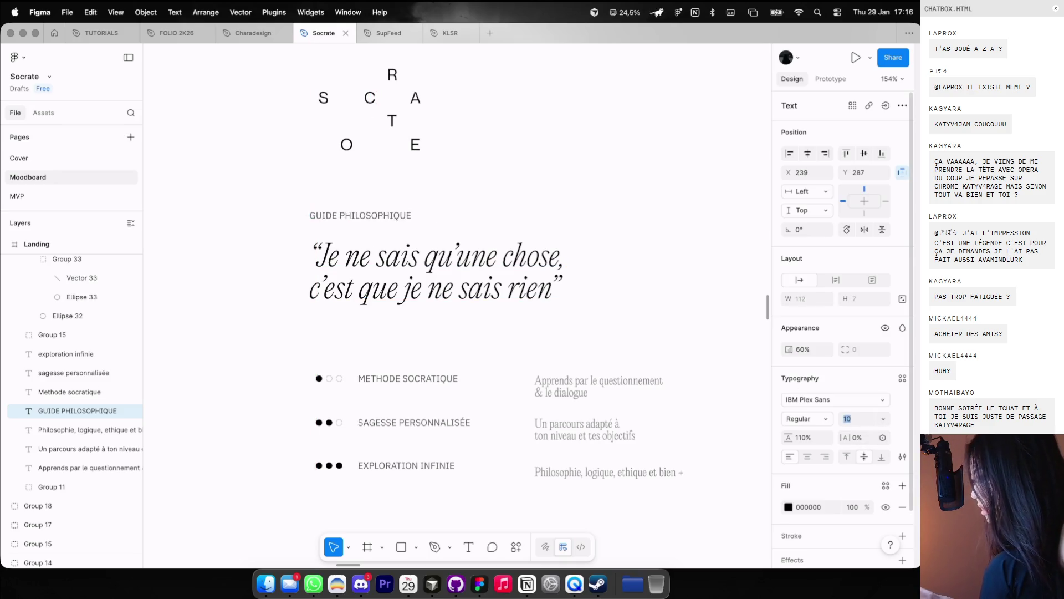
Step: Duplicate the tagline below the quote and start rewriting the copy, beginning with 'SO'
{"action": "left_click", "coordinate": [388, 254]}
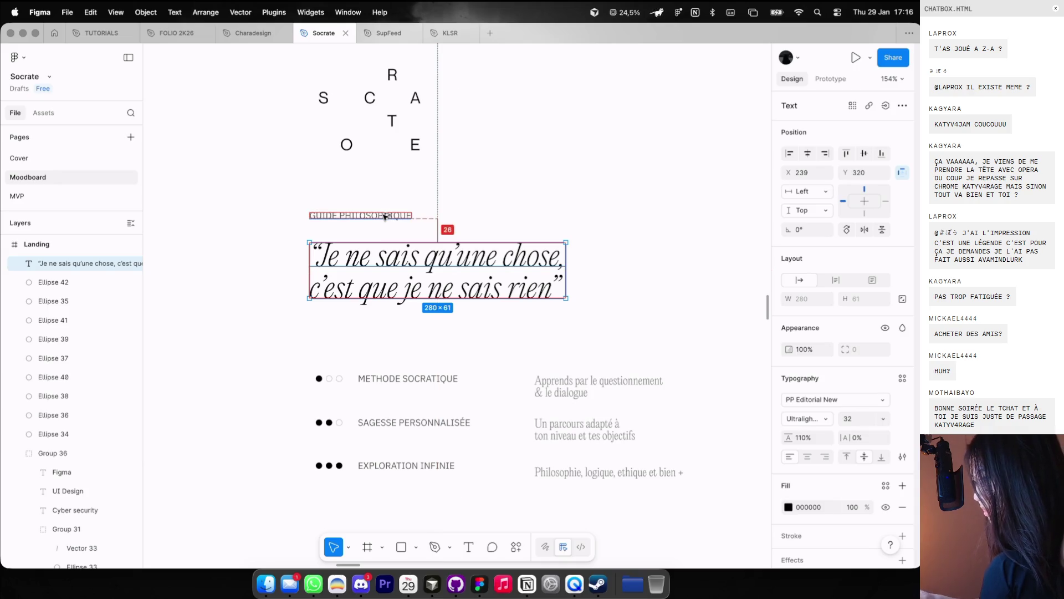
{"action": "left_click", "coordinate": [385, 216], "text": "shift"}
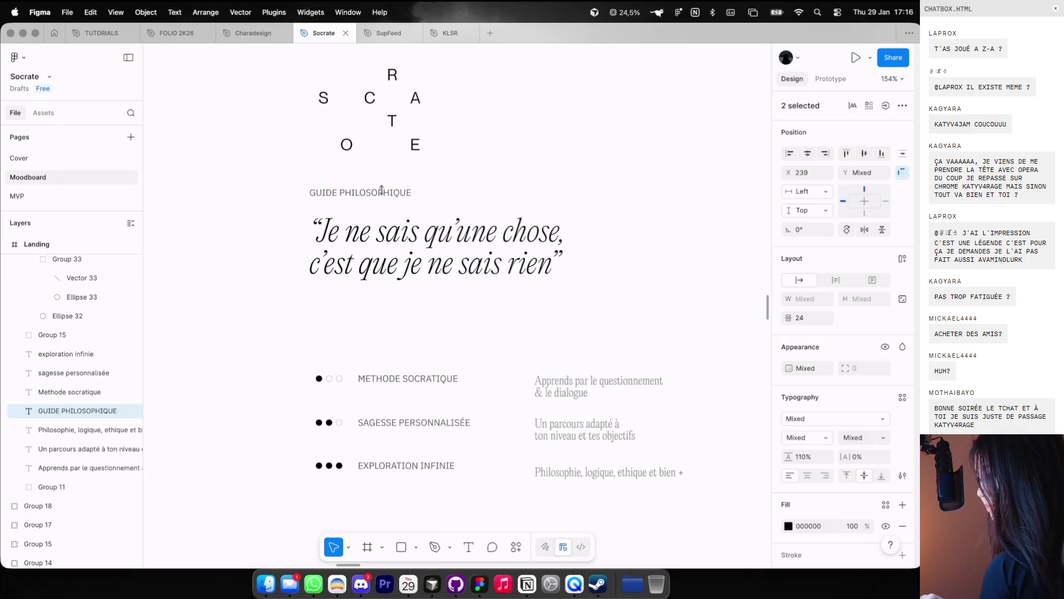
{"action": "scroll", "coordinate": [468, 162], "scroll_direction": "down", "scroll_amount": 5}
{"action": "left_click", "coordinate": [468, 162]}
{"action": "left_click_drag", "start_coordinate": [387, 193], "coordinate": [464, 265]}
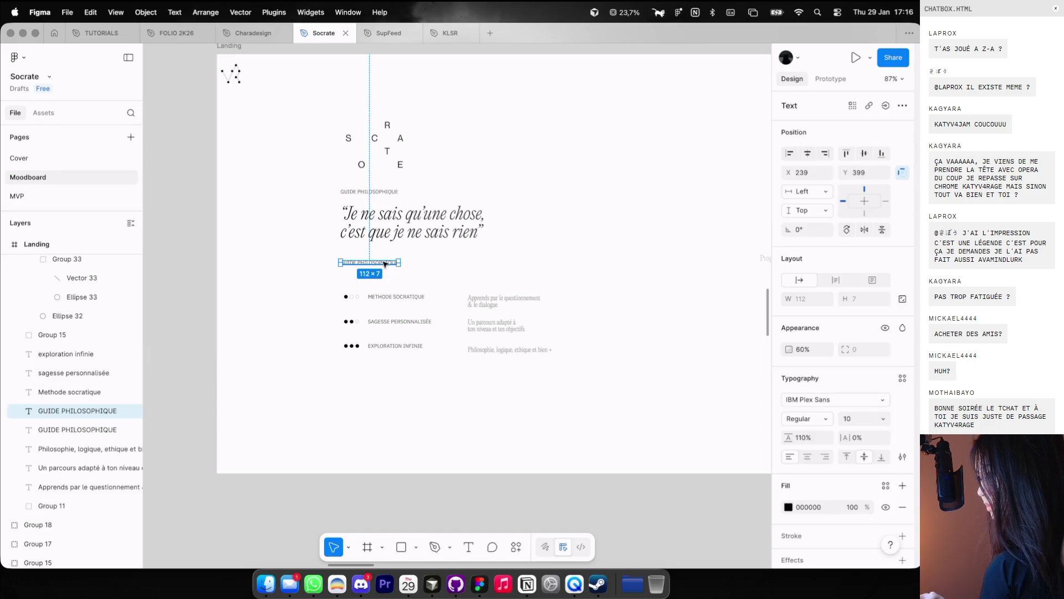
{"action": "key", "text": "Return"}
{"action": "type", "text": "SOCRATE"}
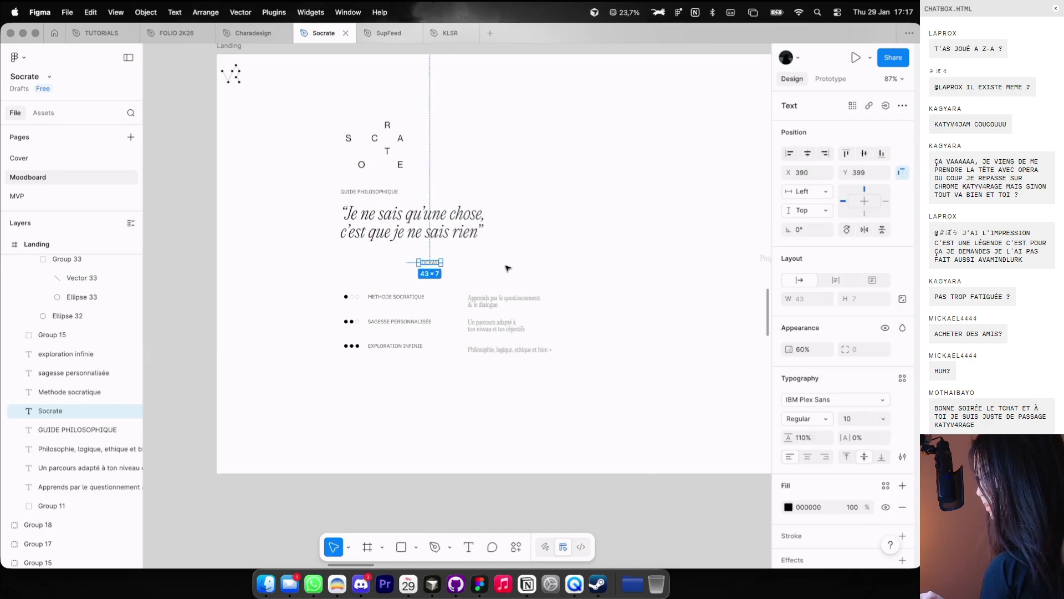
{"action": "key", "text": "ctrl+Left"}
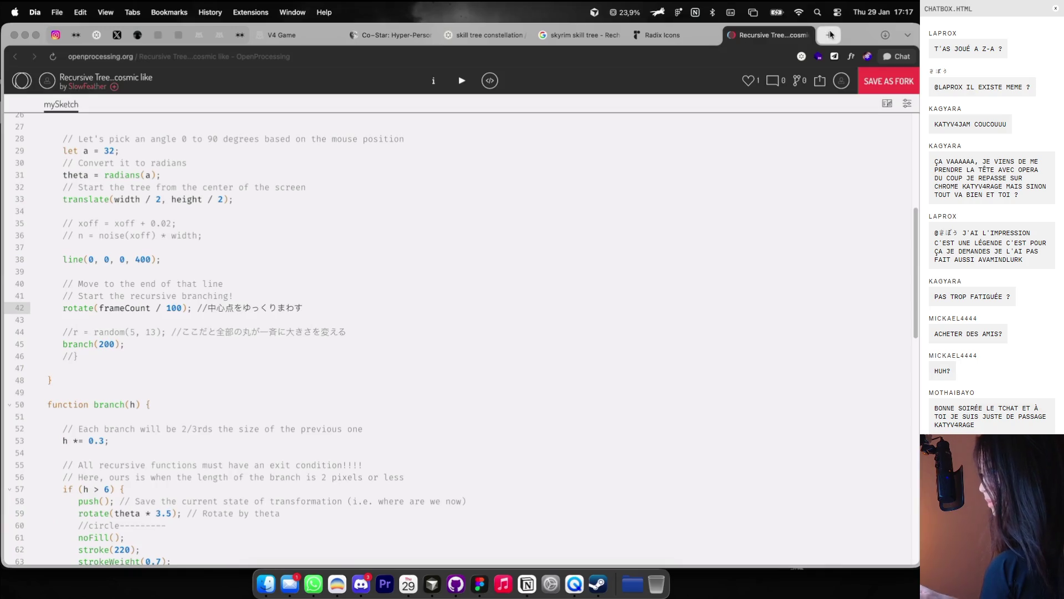
Step: Google 'long tiret' in a new tab and copy the em dash from the Wikipedia snippet
{"action": "left_click", "coordinate": [829, 34]}
{"action": "type", "text": "long tiret"}
{"action": "key", "text": "Return"}
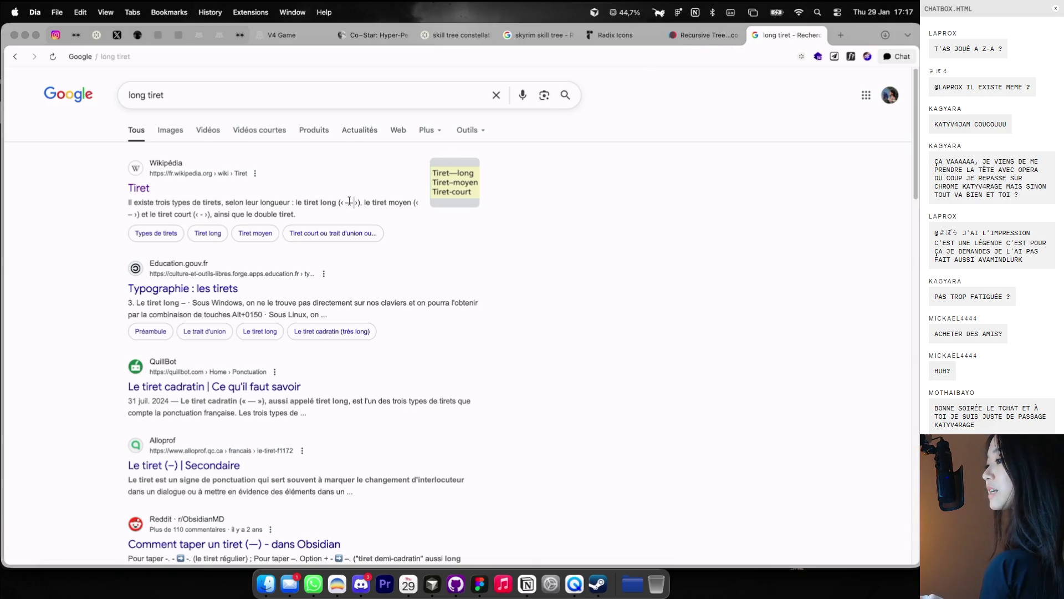
{"action": "triple_click", "coordinate": [349, 201]}
{"action": "left_click", "coordinate": [351, 202]}
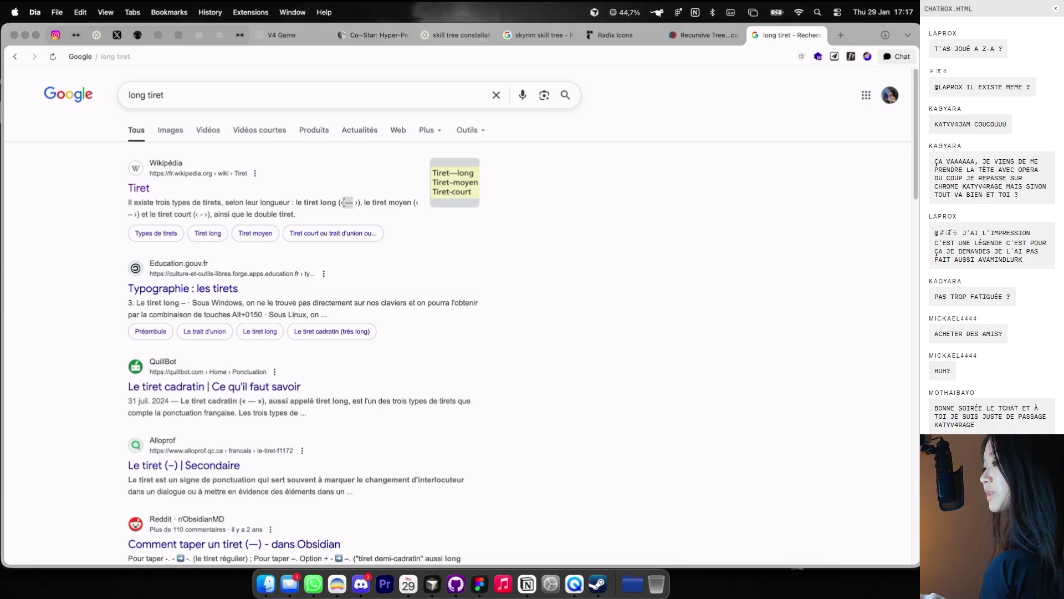
{"action": "key", "text": "super+Tab"}
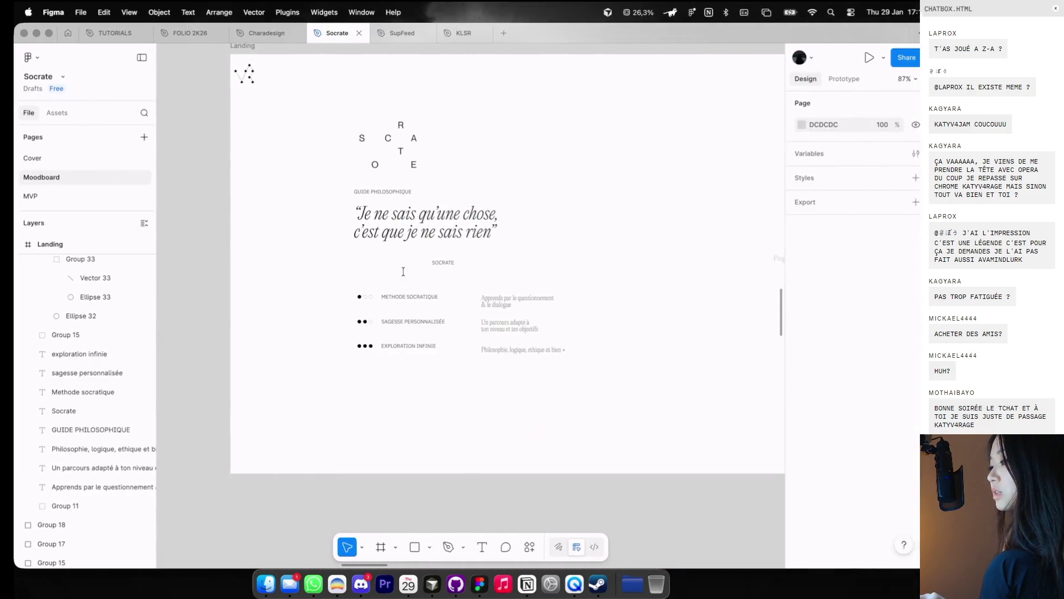
Step: Prefix the SOCRATE attribution with an em dash and drag the label rightward
{"action": "scroll", "coordinate": [403, 272], "scroll_direction": "up", "scroll_amount": 5}
{"action": "double_click", "coordinate": [460, 325]}
{"action": "type", "text": "—"}
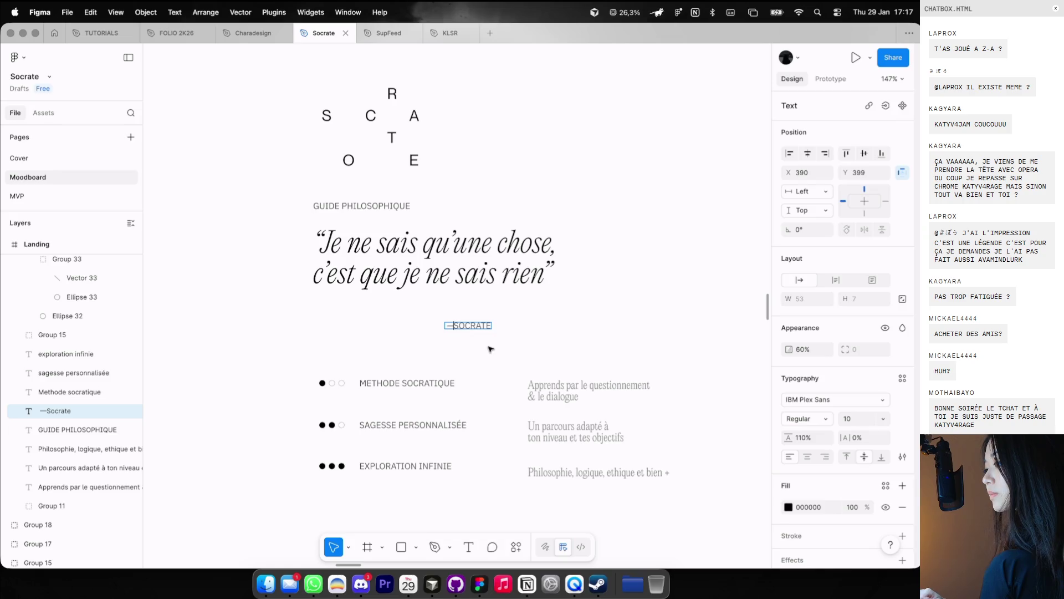
{"action": "left_click", "coordinate": [490, 349]}
{"action": "left_click_drag", "start_coordinate": [476, 326], "coordinate": [540, 304]}
{"action": "key", "text": "ctrl+g"}
{"action": "key", "text": "ctrl+g"}
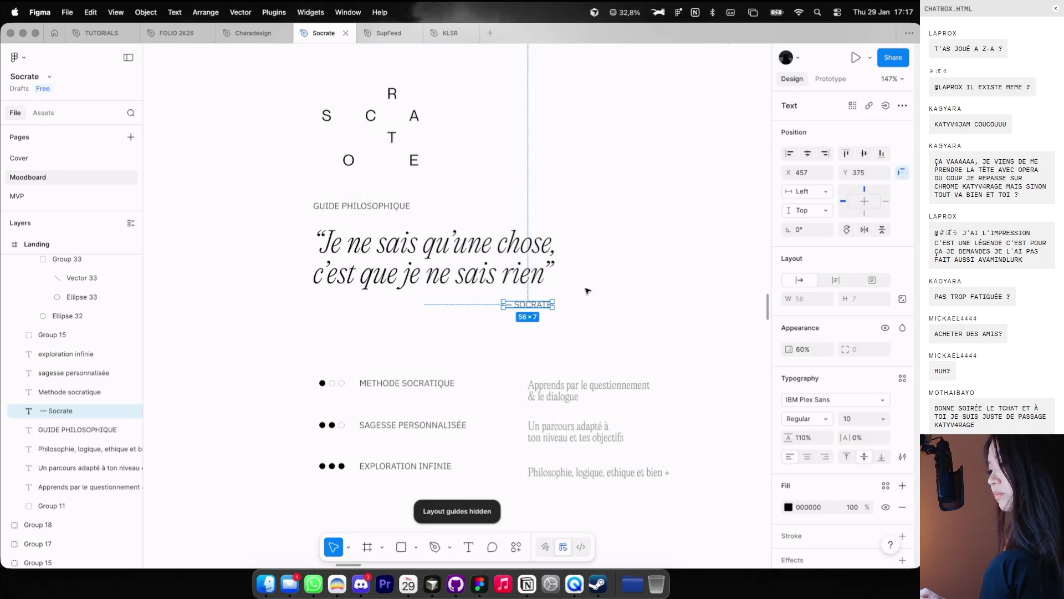
Step: Position the — SOCRATE label to the right of the quote
{"action": "scroll", "coordinate": [582, 294], "scroll_direction": "down", "scroll_amount": 5}
{"action": "key", "text": "Escape"}
{"action": "scroll", "coordinate": [450, 246], "scroll_direction": "up", "scroll_amount": 2}
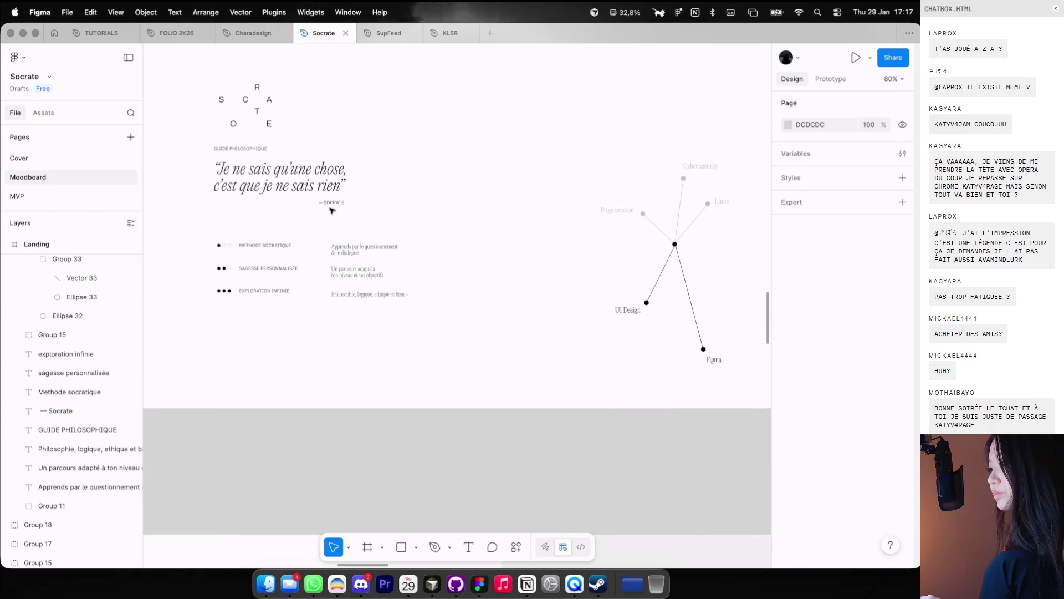
{"action": "left_click_drag", "start_coordinate": [332, 202], "coordinate": [489, 205]}
{"action": "scroll", "coordinate": [489, 206], "scroll_direction": "down", "scroll_amount": 2}
{"action": "key", "text": "Escape"}
Step: Try moving the feature list text down about 63 px, then undo the move
{"action": "left_click_drag", "start_coordinate": [497, 361], "coordinate": [296, 211]}
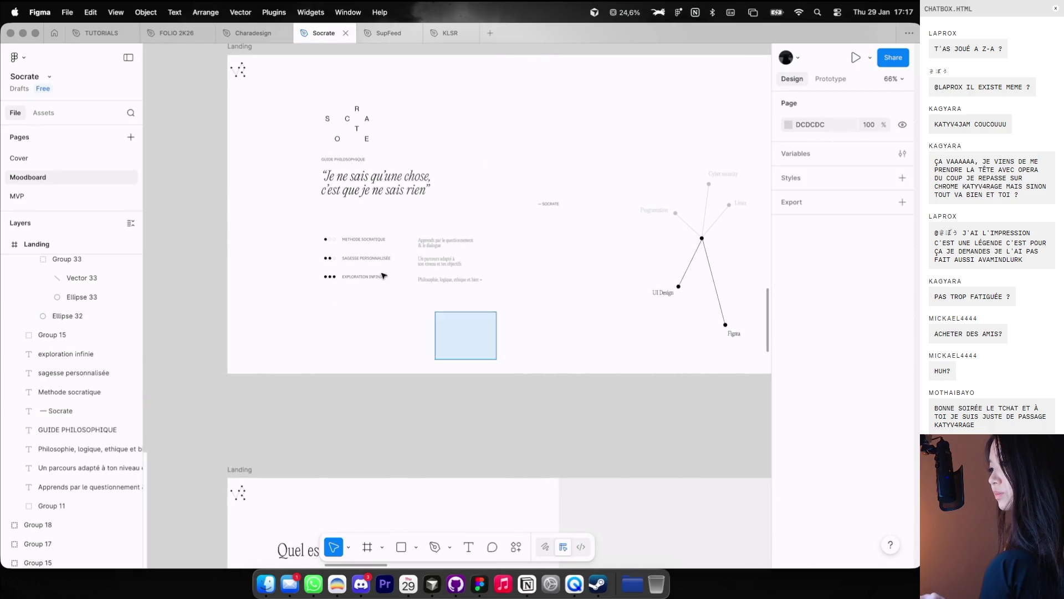
{"action": "left_click_drag", "start_coordinate": [388, 263], "coordinate": [388, 298]}
{"action": "scroll", "coordinate": [389, 300], "scroll_direction": "down", "scroll_amount": 2}
{"action": "mouse_move", "coordinate": [467, 343]}
{"action": "left_mouse_down"}
{"action": "mouse_move", "coordinate": [365, 307]}
{"action": "mouse_move", "coordinate": [515, 207]}
{"action": "left_mouse_up"}
{"action": "key", "text": "ctrl+z"}
{"action": "left_click", "coordinate": [482, 325]}
{"action": "scroll", "coordinate": [619, 255], "scroll_direction": "up", "scroll_amount": 2}
Step: Nudge the constellation graph slightly and shift the — Socrate label further left
{"action": "left_click_drag", "start_coordinate": [619, 254], "coordinate": [620, 253]}
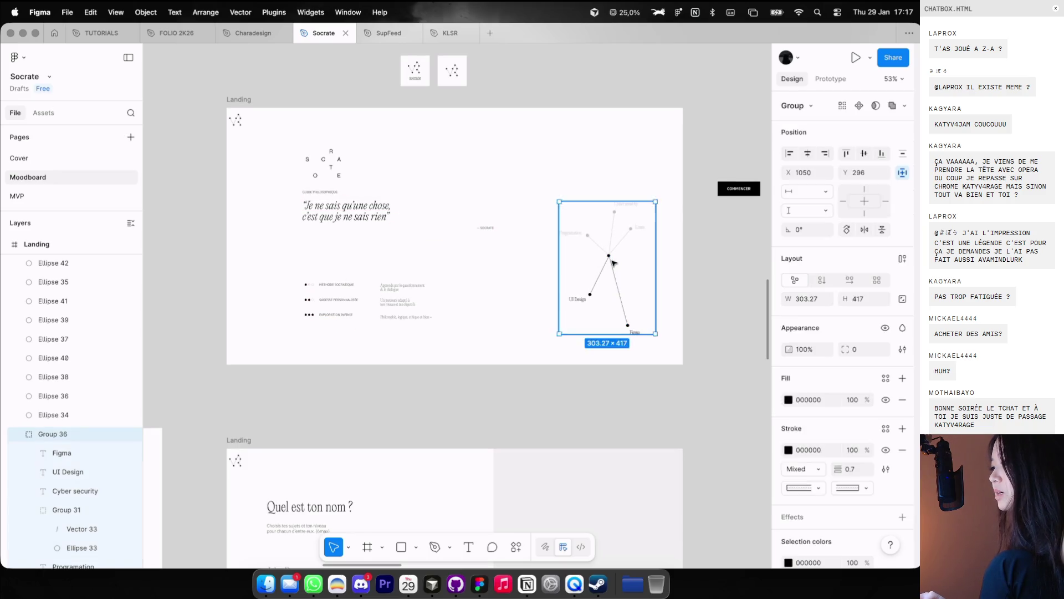
{"action": "left_click_drag", "start_coordinate": [614, 263], "coordinate": [601, 271]}
{"action": "left_click", "coordinate": [499, 241]}
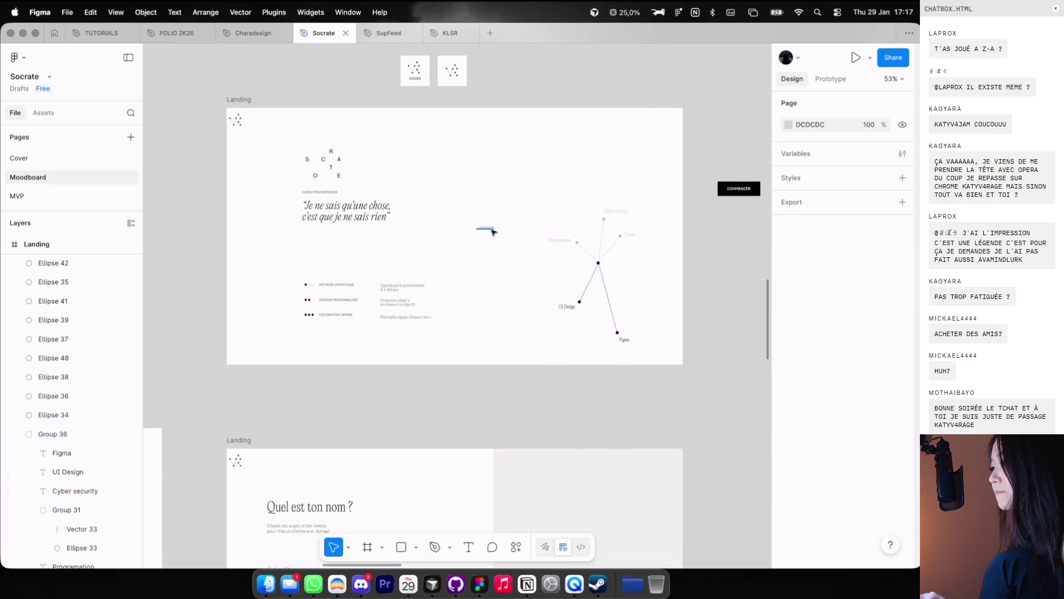
{"action": "left_click_drag", "start_coordinate": [493, 231], "coordinate": [424, 248]}
Step: Adjust the position of the logo and GUIDE PHILOSOPHIQUE group on the Landing frame
{"action": "mouse_move", "coordinate": [288, 133]}
{"action": "left_mouse_down"}
{"action": "mouse_move", "coordinate": [345, 204]}
{"action": "mouse_move", "coordinate": [338, 192]}
{"action": "left_mouse_up"}
{"action": "key", "text": "Escape"}
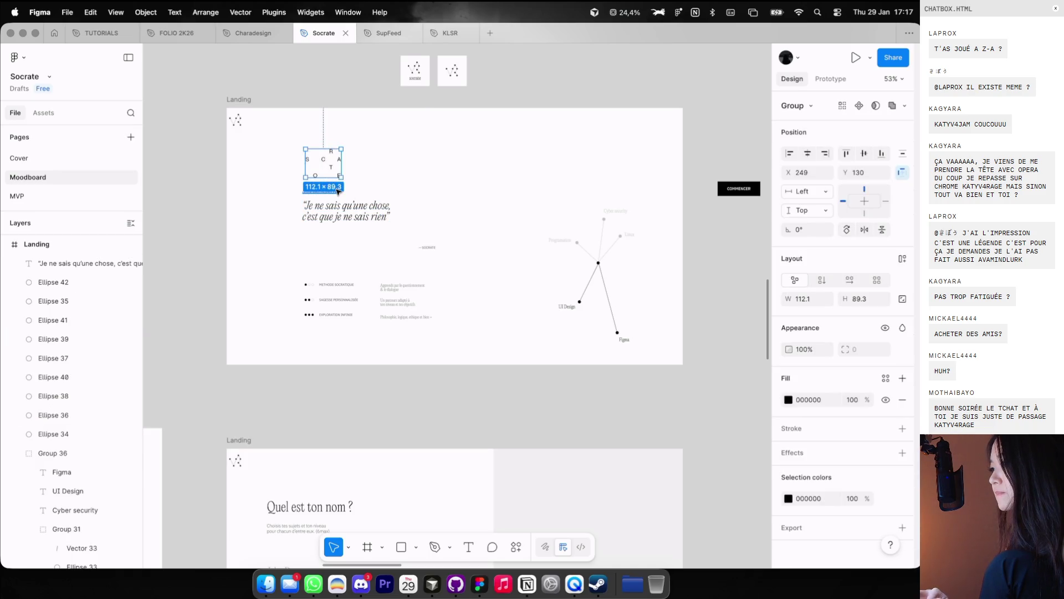
{"action": "left_click", "coordinate": [333, 187], "text": "shift"}
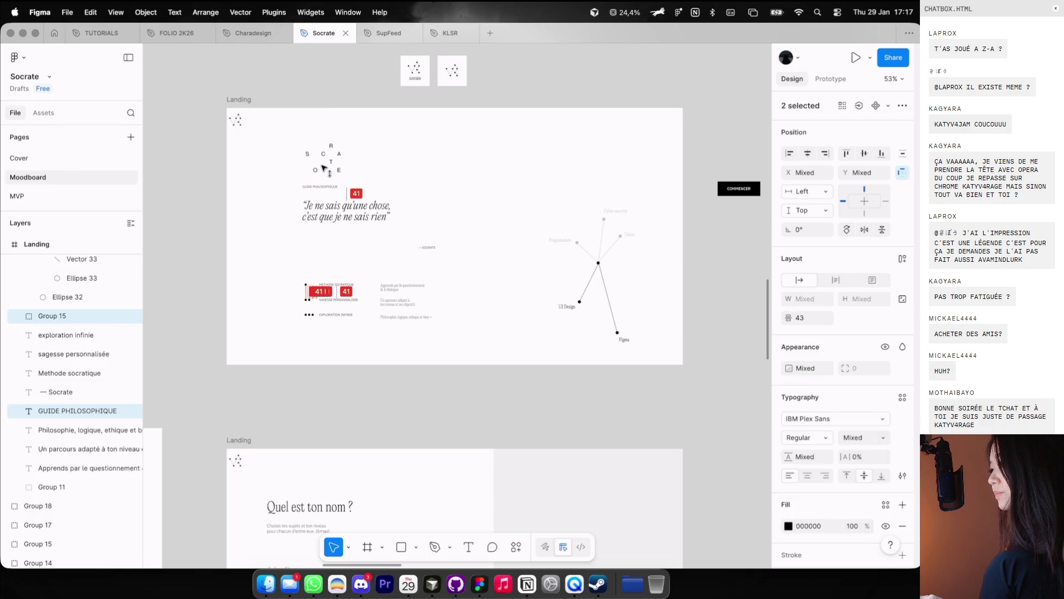
{"action": "left_click", "coordinate": [427, 138]}
{"action": "scroll", "coordinate": [428, 139], "scroll_direction": "down", "scroll_amount": 5}
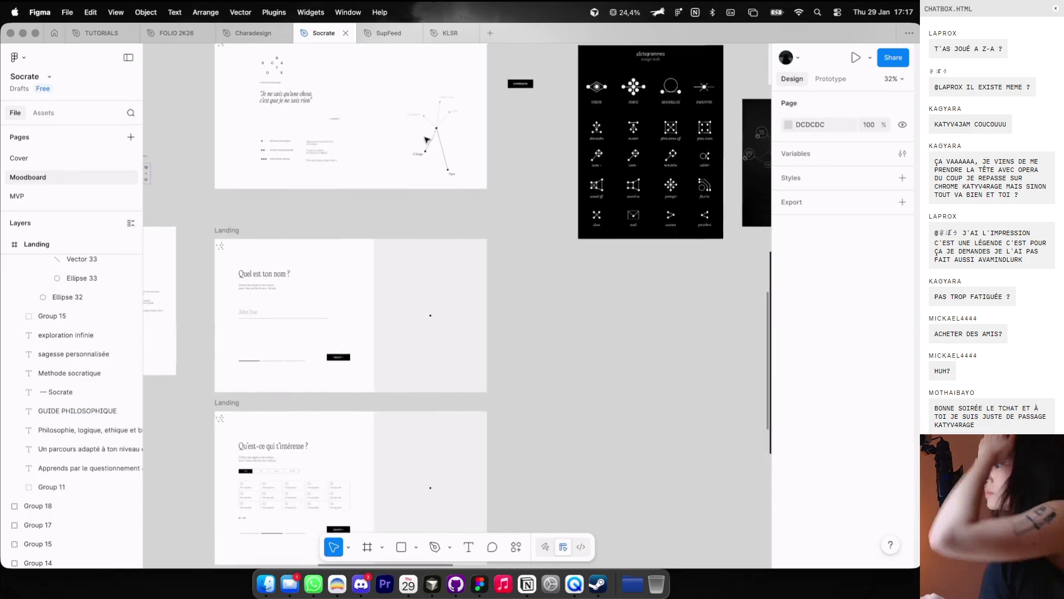
Step: Pan and zoom to the black pictogram board until its node icons fill the view
{"action": "scroll", "coordinate": [427, 138], "scroll_direction": "right", "scroll_amount": 5}
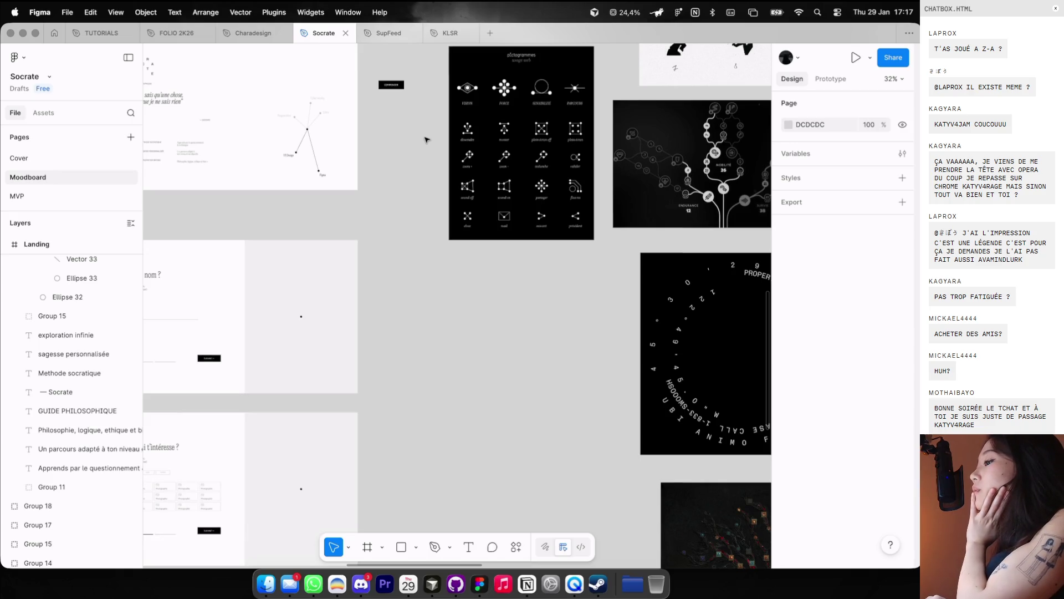
{"action": "scroll", "coordinate": [482, 132], "scroll_direction": "up", "scroll_amount": 3}
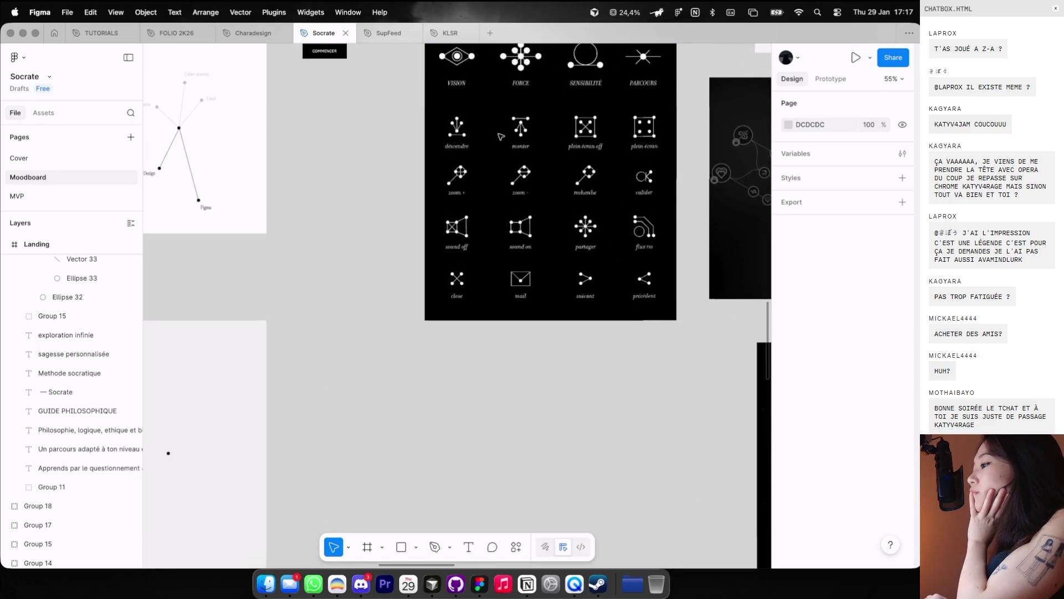
{"action": "scroll", "coordinate": [500, 136], "scroll_direction": "right", "scroll_amount": 5}
{"action": "scroll", "coordinate": [501, 136], "scroll_direction": "up", "scroll_amount": 2}
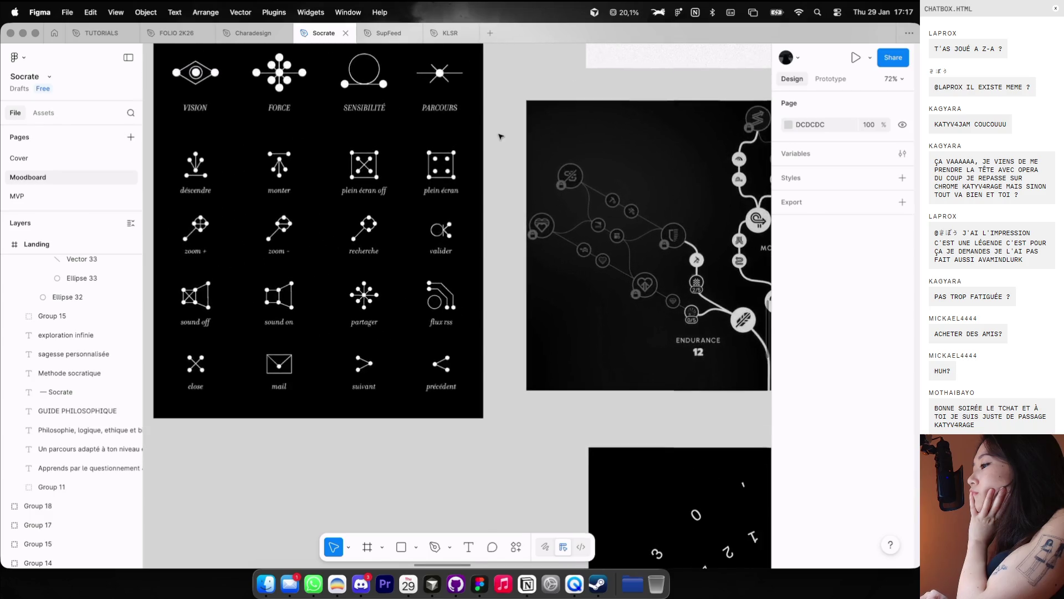
{"action": "scroll", "coordinate": [445, 142], "scroll_direction": "up", "scroll_amount": 3}
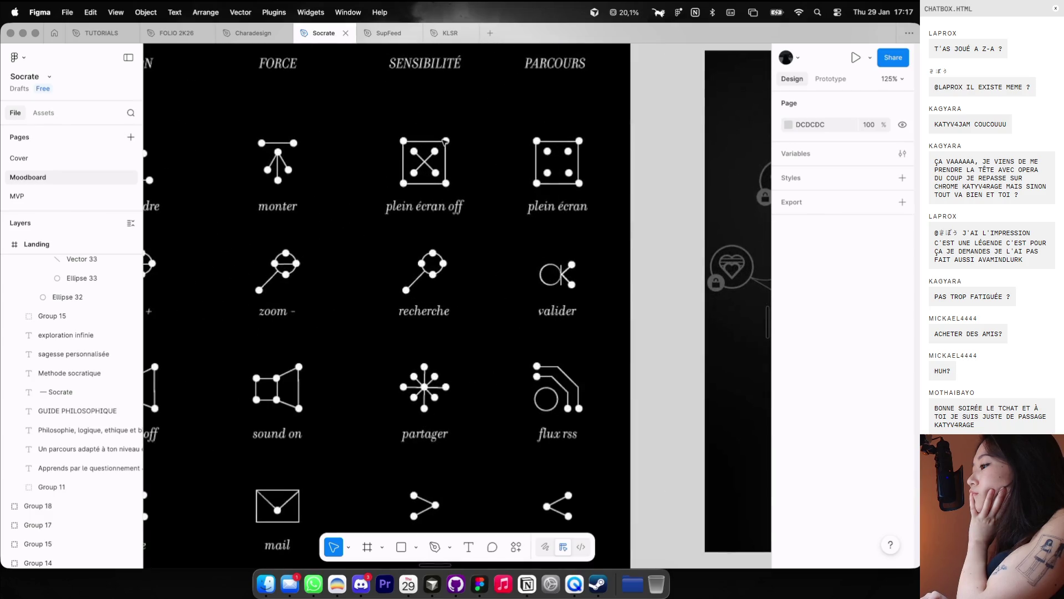
{"action": "key", "text": "ctrl+Left"}
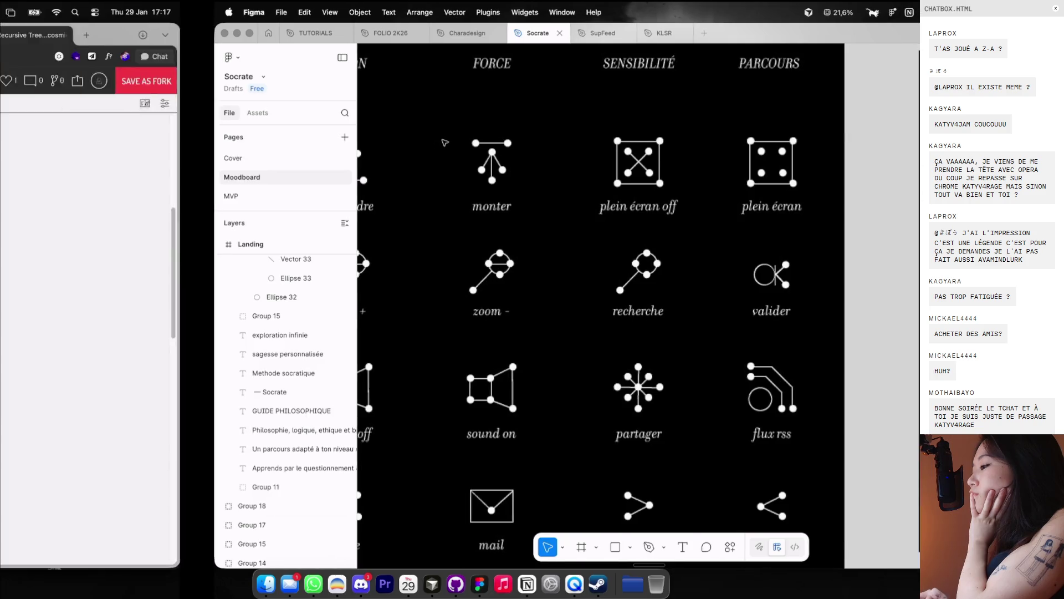
Step: Switch through the browser tabs to the skill tree constellation results
{"action": "left_click", "coordinate": [299, 35]}
{"action": "left_click", "coordinate": [370, 35]}
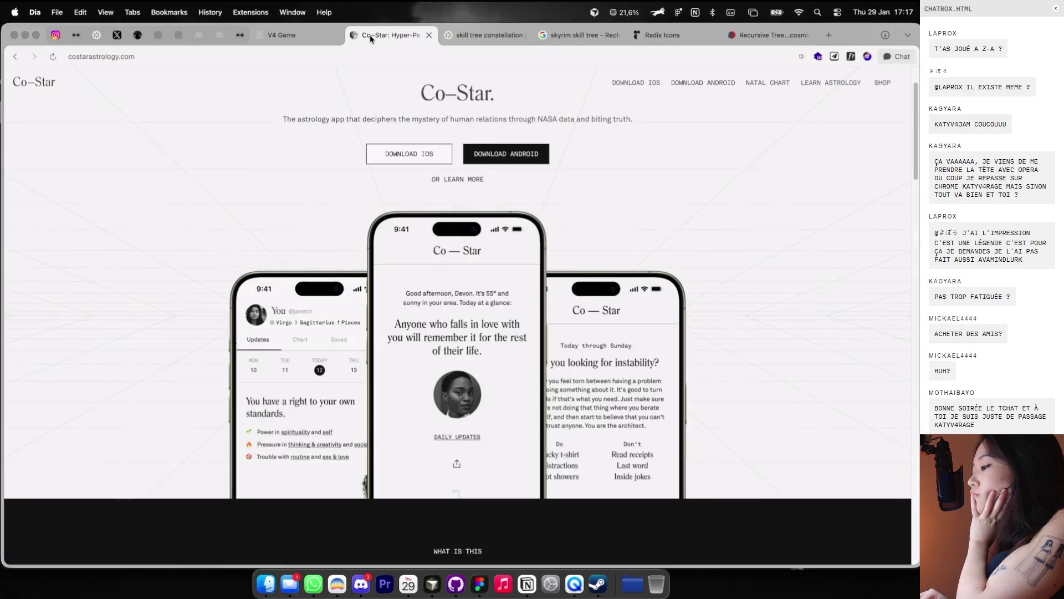
{"action": "left_click", "coordinate": [466, 36]}
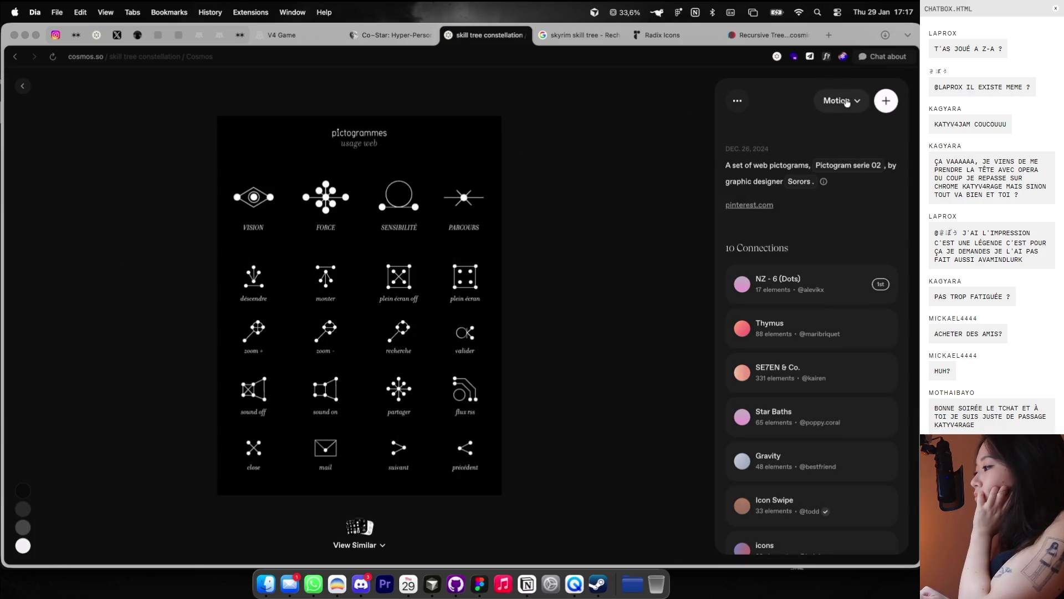
Step: Save the pictogram image to the LOVE DATA cluster
{"action": "left_click", "coordinate": [834, 107]}
{"action": "scroll", "coordinate": [451, 361], "scroll_direction": "down", "scroll_amount": 1}
{"action": "scroll", "coordinate": [453, 361], "scroll_direction": "down", "scroll_amount": 2}
{"action": "scroll", "coordinate": [452, 361], "scroll_direction": "down", "scroll_amount": 2}
{"action": "scroll", "coordinate": [452, 362], "scroll_direction": "down", "scroll_amount": 2}
{"action": "scroll", "coordinate": [452, 362], "scroll_direction": "down", "scroll_amount": 1}
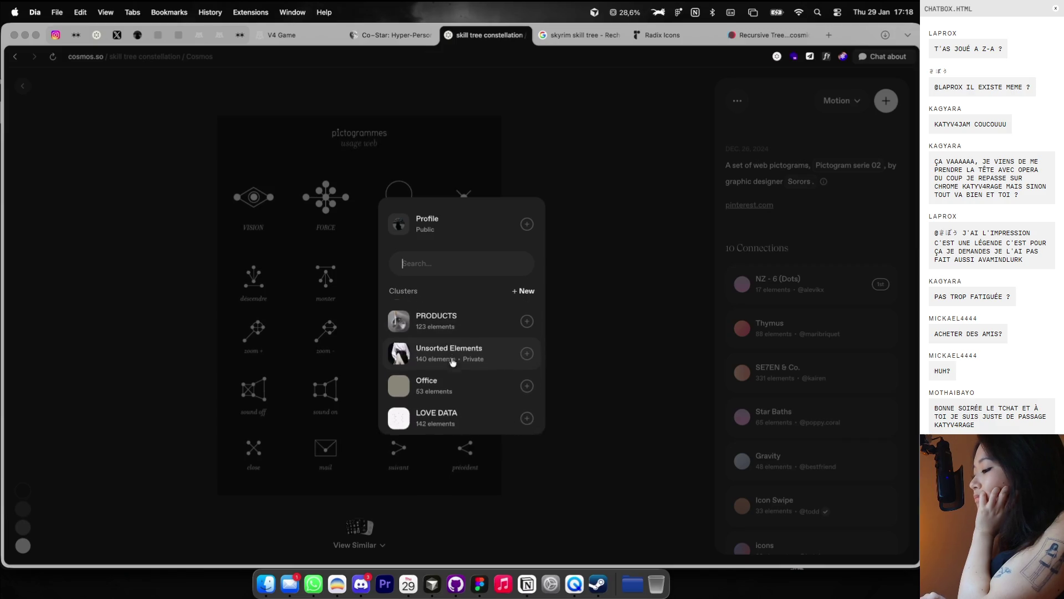
{"action": "left_click", "coordinate": [450, 399]}
Step: Scroll the results and briefly view the circles poster in detail
{"action": "scroll", "coordinate": [145, 158], "scroll_direction": "down", "scroll_amount": 10}
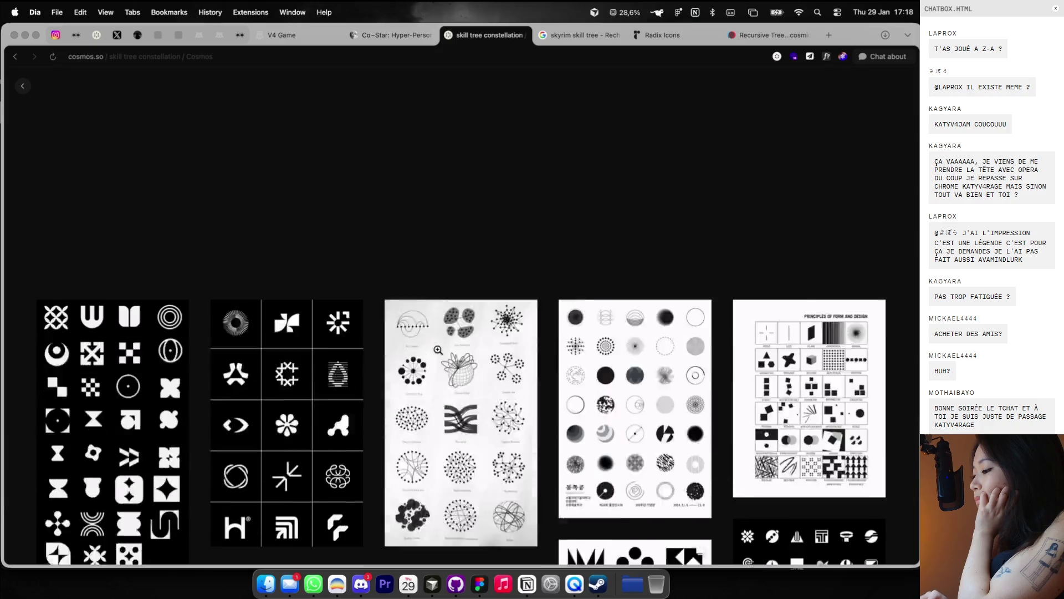
{"action": "scroll", "coordinate": [145, 158], "scroll_direction": "down", "scroll_amount": 2}
{"action": "scroll", "coordinate": [103, 142], "scroll_direction": "down", "scroll_amount": 1}
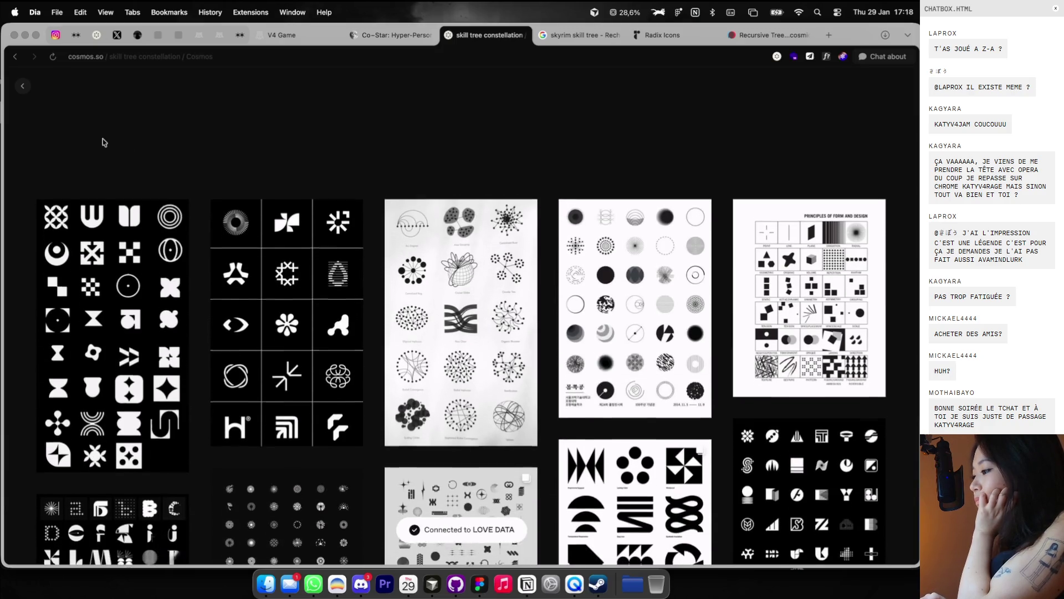
{"action": "scroll", "coordinate": [103, 142], "scroll_direction": "down", "scroll_amount": 1}
{"action": "scroll", "coordinate": [103, 143], "scroll_direction": "down", "scroll_amount": 2}
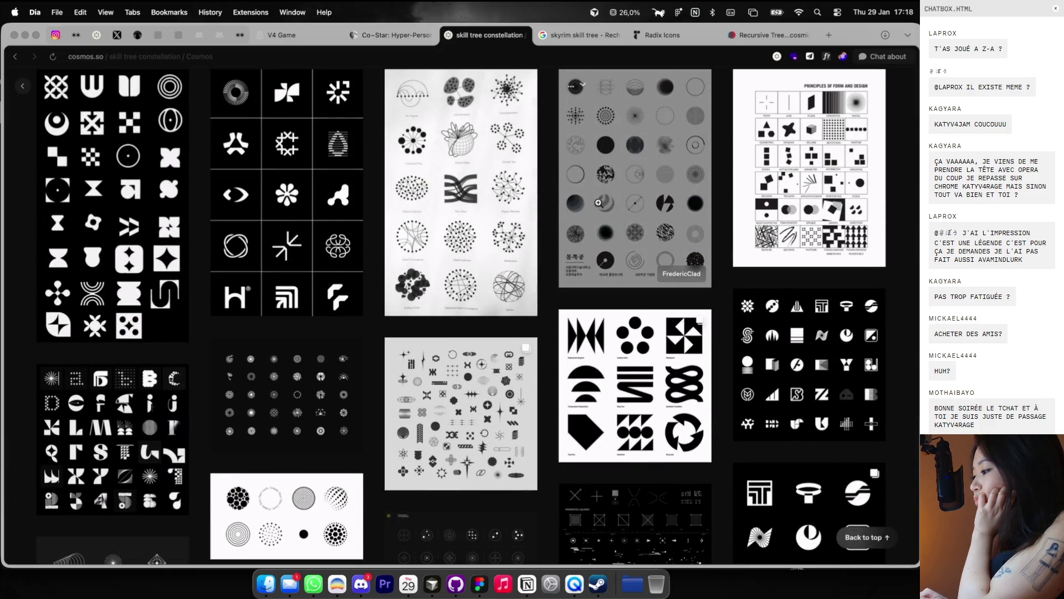
{"action": "left_click", "coordinate": [614, 202]}
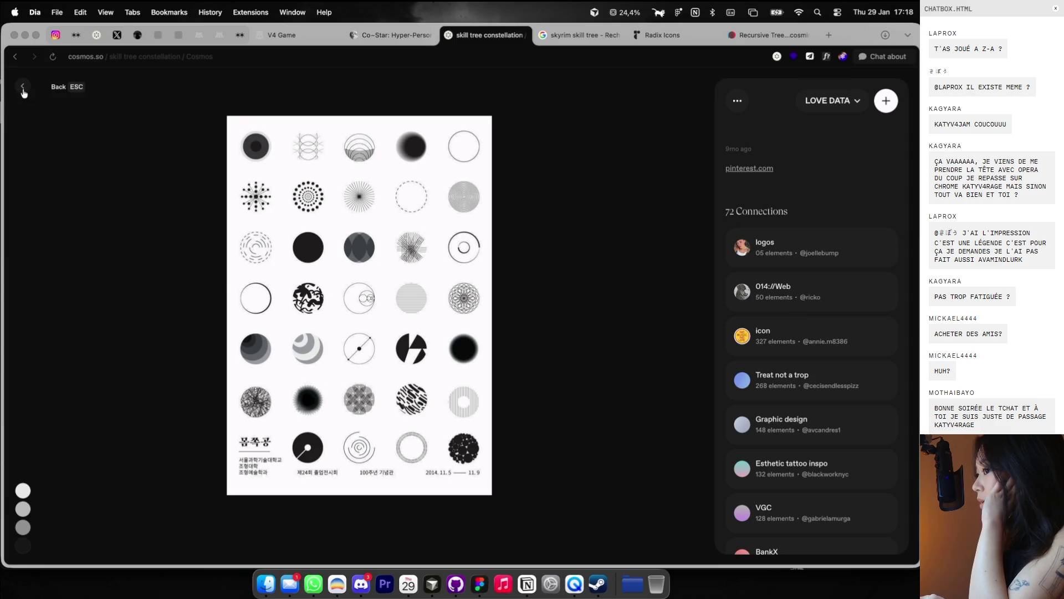
{"action": "left_click", "coordinate": [23, 89]}
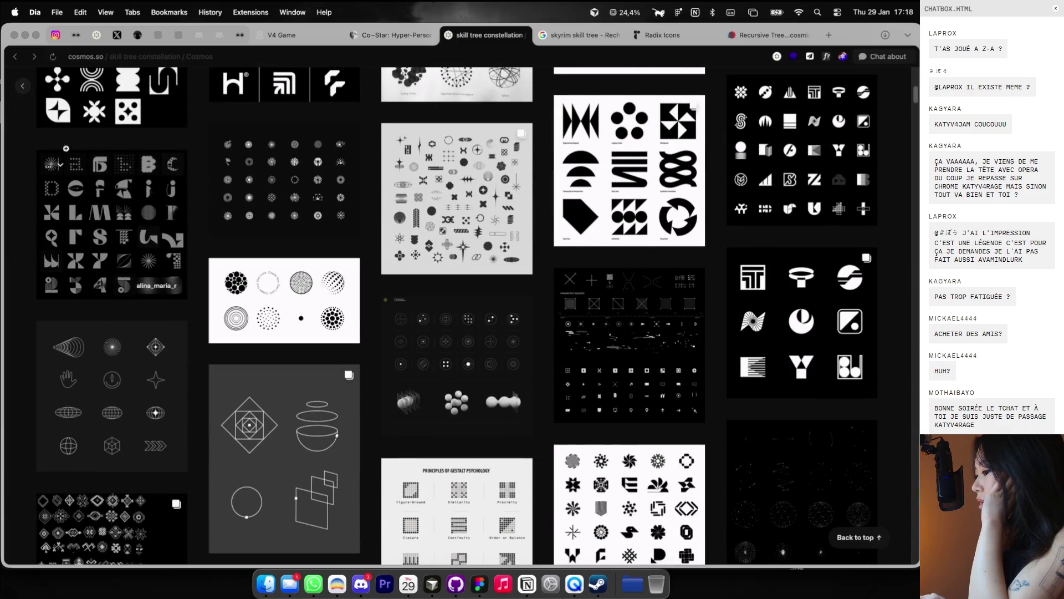
Step: Scroll further and briefly view the Nine Realms illustration before returning to results
{"action": "scroll", "coordinate": [283, 229], "scroll_direction": "down", "scroll_amount": 2}
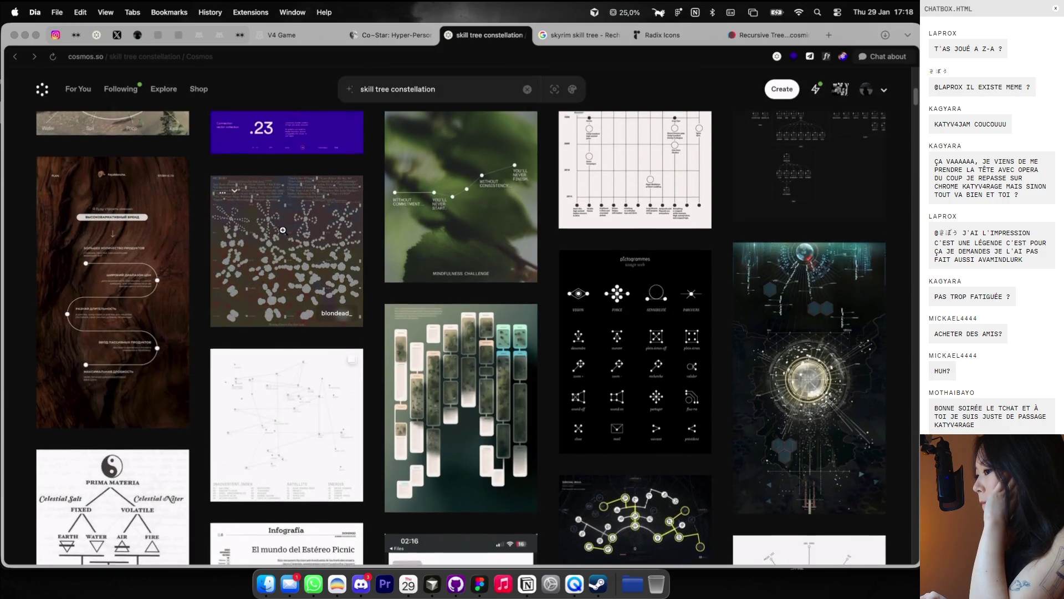
{"action": "scroll", "coordinate": [283, 230], "scroll_direction": "down", "scroll_amount": 10}
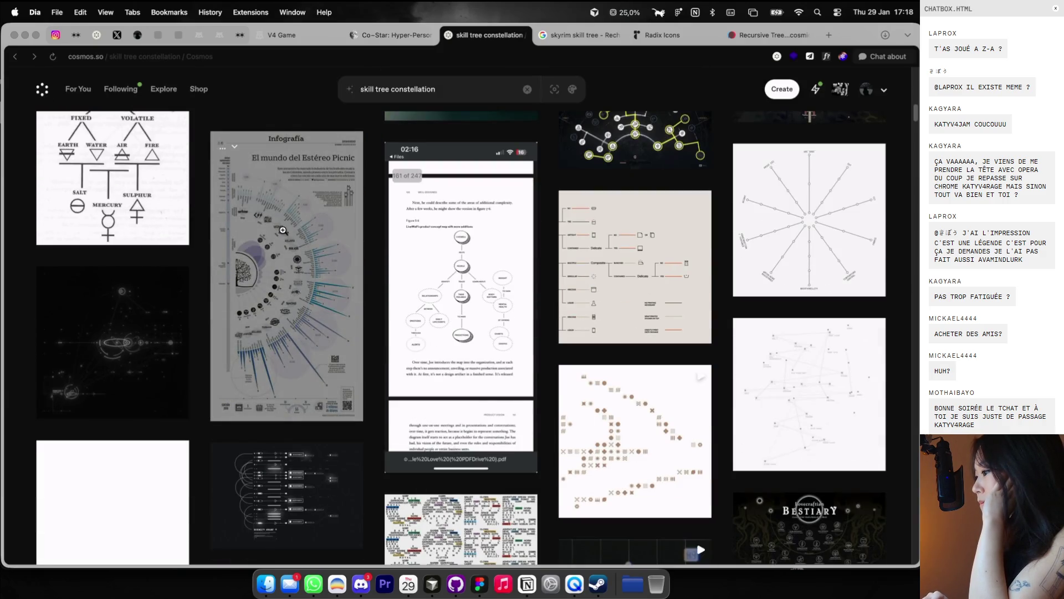
{"action": "scroll", "coordinate": [283, 229], "scroll_direction": "down", "scroll_amount": 4}
{"action": "scroll", "coordinate": [283, 231], "scroll_direction": "down", "scroll_amount": 4}
{"action": "scroll", "coordinate": [282, 233], "scroll_direction": "down", "scroll_amount": 1}
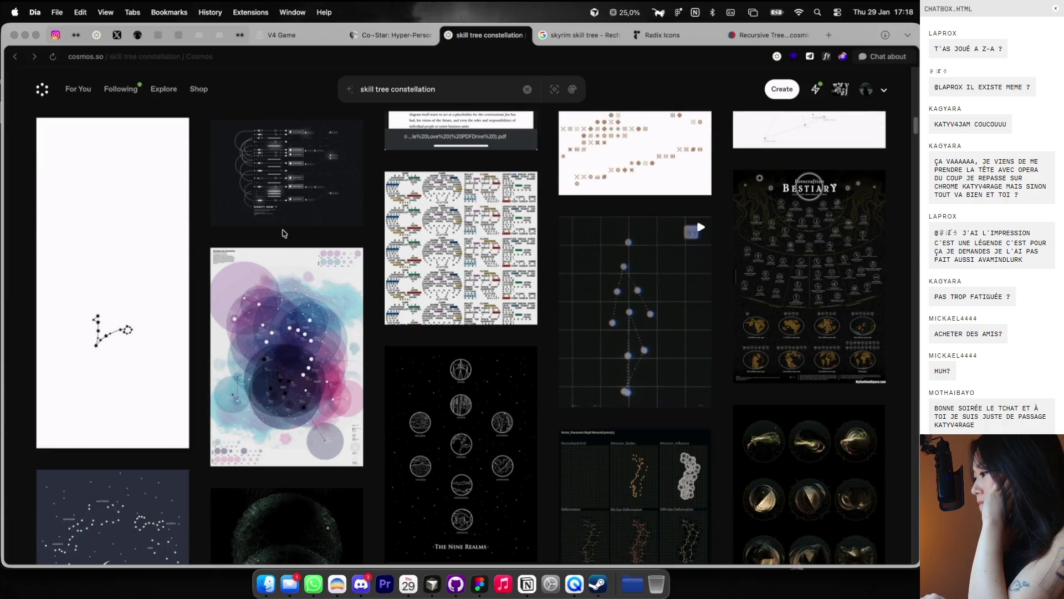
{"action": "scroll", "coordinate": [484, 351], "scroll_direction": "down", "scroll_amount": 3}
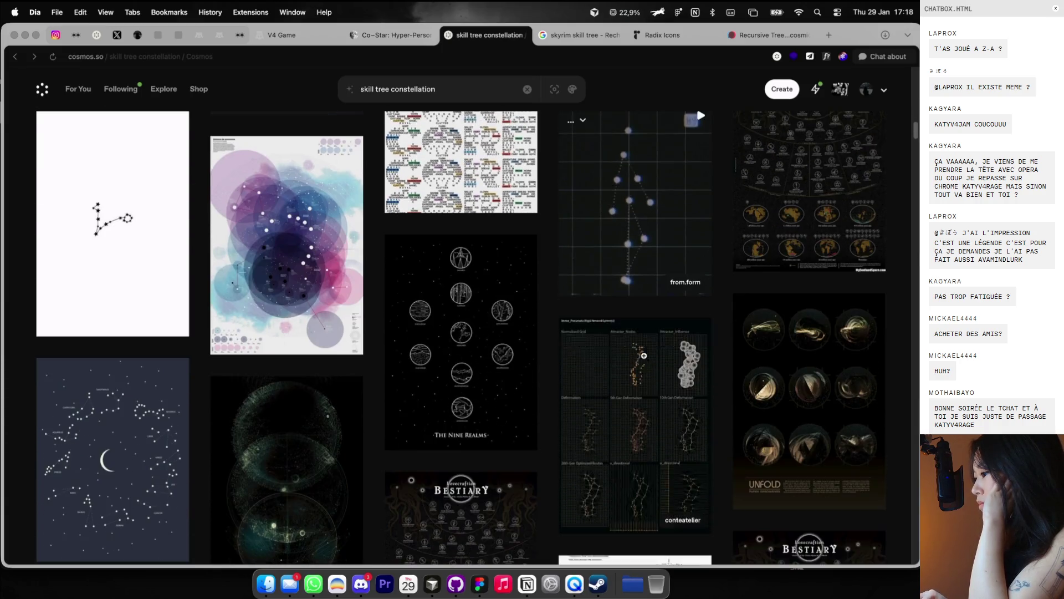
{"action": "left_click", "coordinate": [485, 351]}
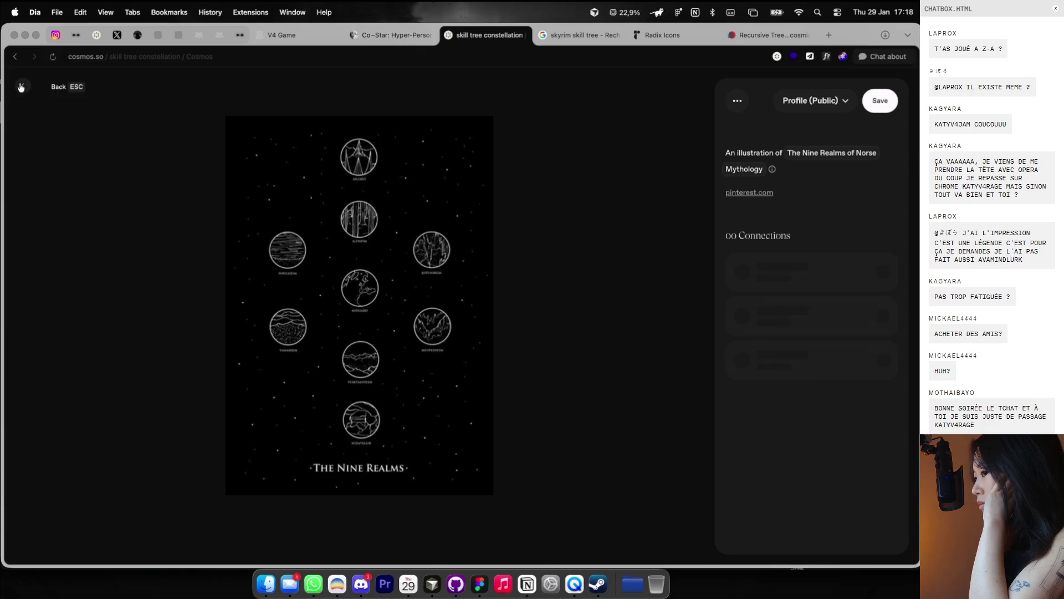
{"action": "left_click", "coordinate": [21, 87]}
Step: Scroll down and open the 'at the mercy of the tides' constellation artwork
{"action": "scroll", "coordinate": [203, 275], "scroll_direction": "down", "scroll_amount": 5}
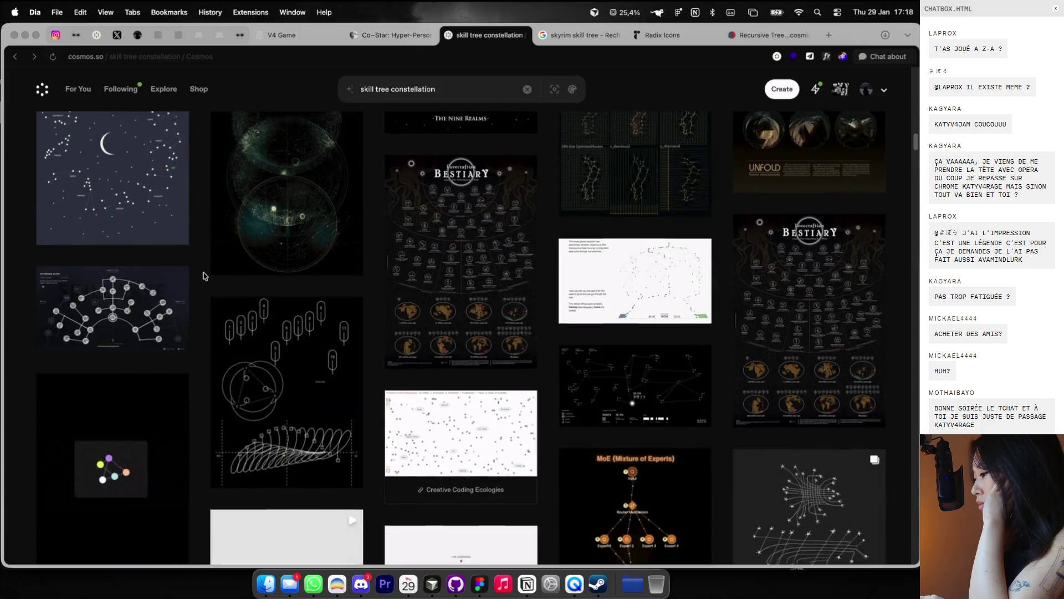
{"action": "scroll", "coordinate": [203, 275], "scroll_direction": "down", "scroll_amount": 1}
{"action": "scroll", "coordinate": [203, 276], "scroll_direction": "down", "scroll_amount": 2}
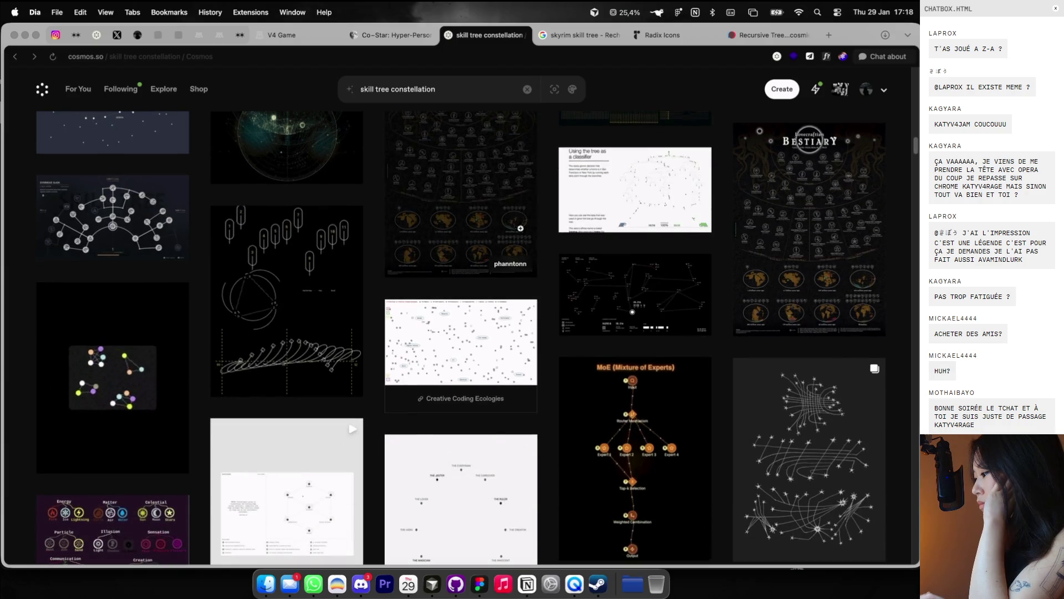
{"action": "left_click", "coordinate": [787, 421]}
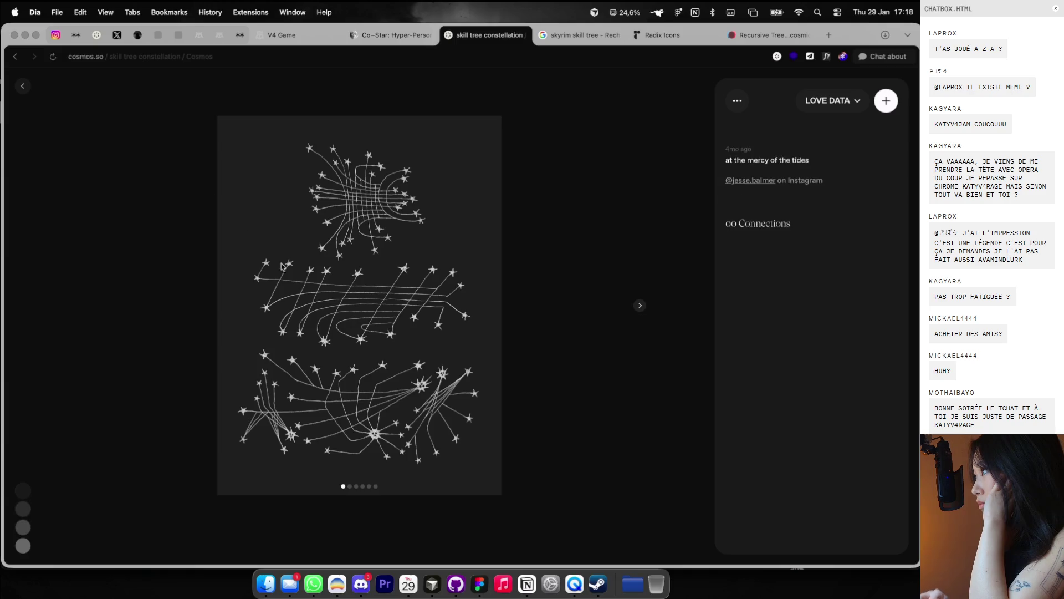
Step: Browse the artwork's image set and add it to the LOVE DATA board
{"action": "left_click", "coordinate": [638, 306]}
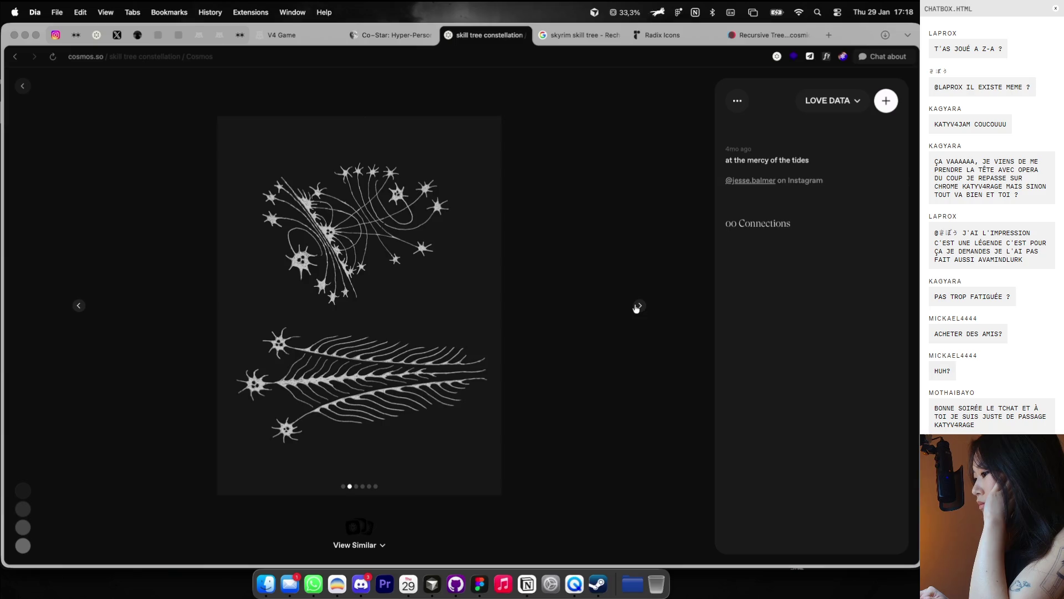
{"action": "left_click", "coordinate": [639, 306]}
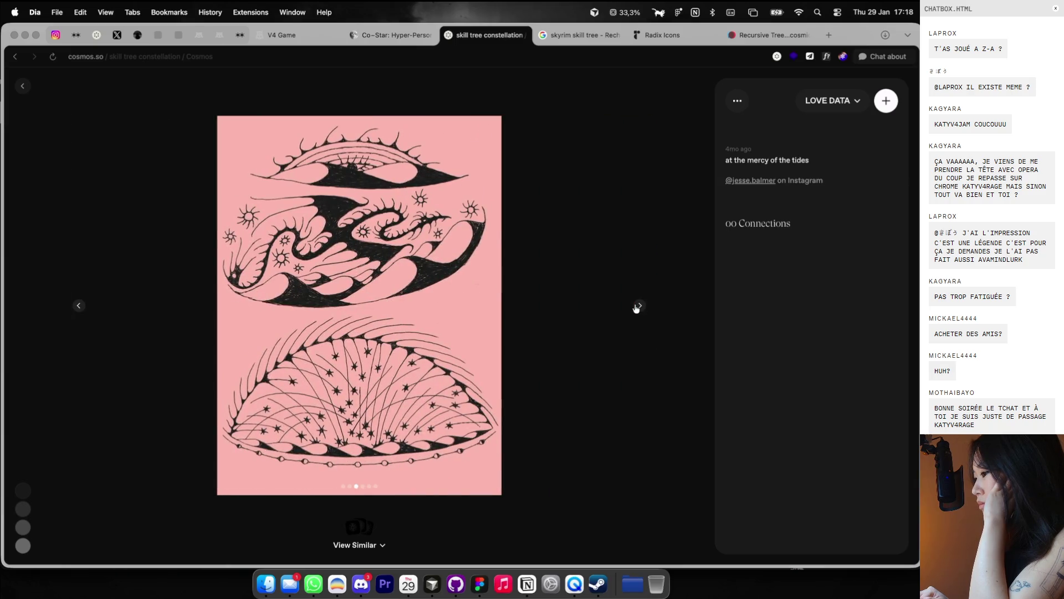
{"action": "left_click", "coordinate": [638, 305]}
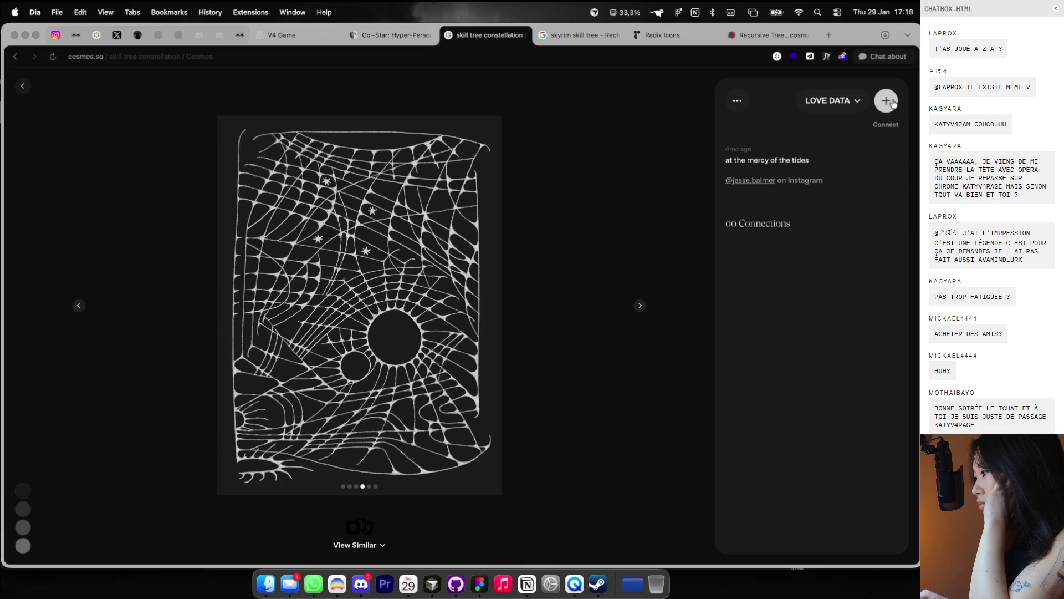
{"action": "left_click", "coordinate": [639, 307]}
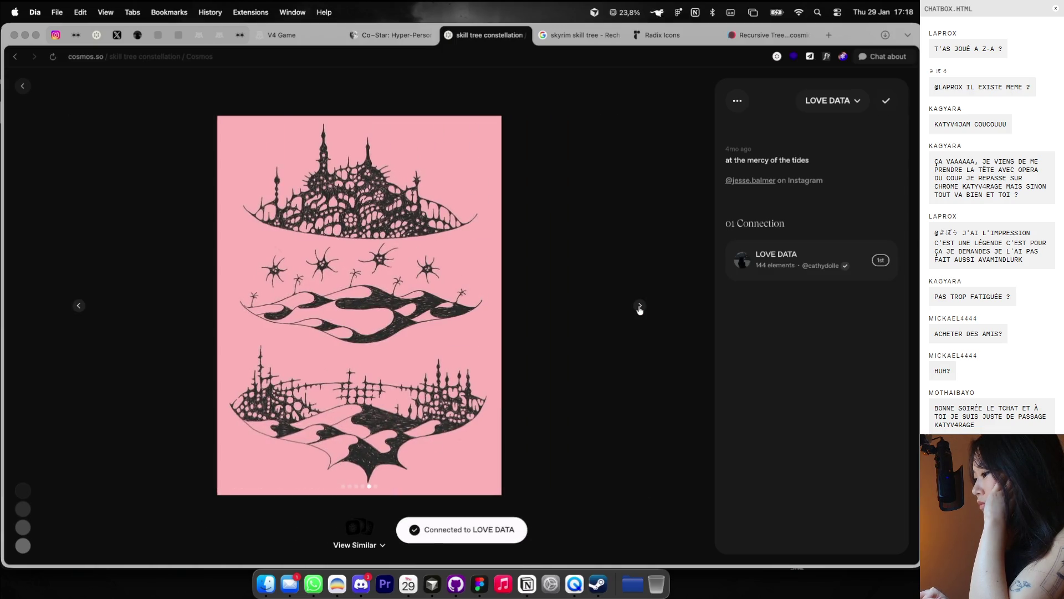
Step: Flip through the remaining images, then close the viewer back to the search results
{"action": "left_click", "coordinate": [640, 307]}
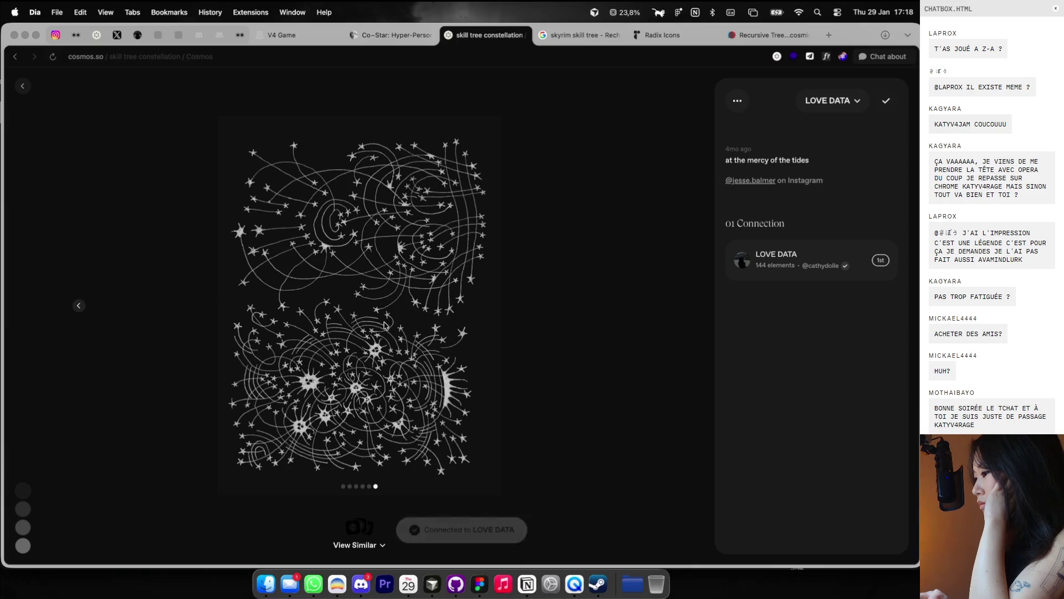
{"action": "left_click", "coordinate": [74, 307]}
{"action": "left_click", "coordinate": [74, 306]}
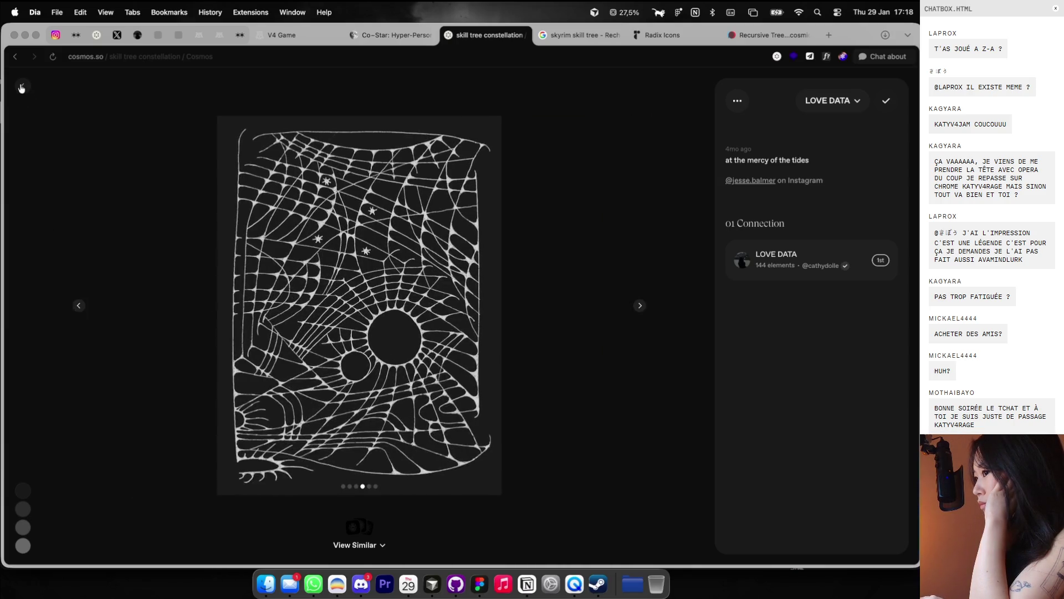
{"action": "left_click", "coordinate": [22, 86]}
{"action": "scroll", "coordinate": [197, 205], "scroll_direction": "down", "scroll_amount": 1}
{"action": "scroll", "coordinate": [195, 206], "scroll_direction": "down", "scroll_amount": 2}
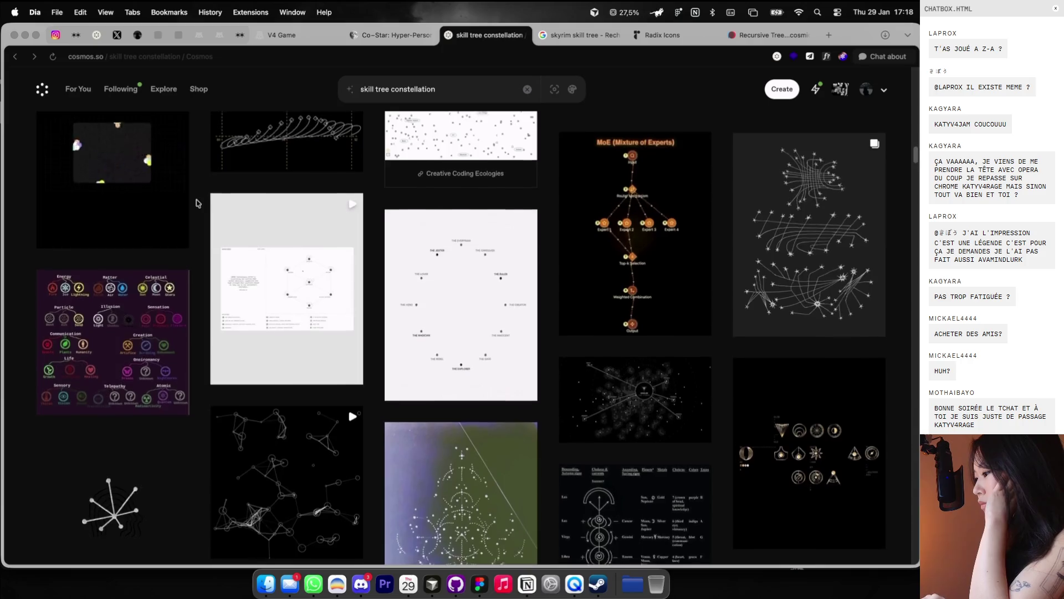
{"action": "scroll", "coordinate": [194, 206], "scroll_direction": "down", "scroll_amount": 3}
Step: Open the white starburst node-graph image and bring up its context menu
{"action": "left_click", "coordinate": [127, 333]}
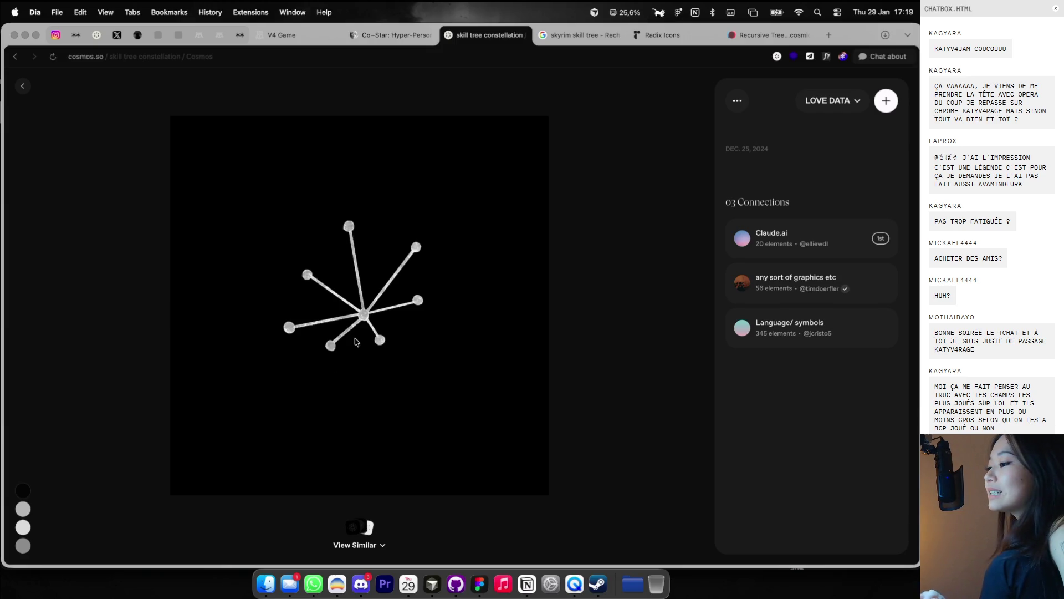
{"action": "right_click", "coordinate": [356, 341]}
Step: Copy the starburst image from Cosmos and paste it onto the Figma canvas
{"action": "left_click", "coordinate": [364, 371]}
{"action": "key", "text": "ctrl+Right"}
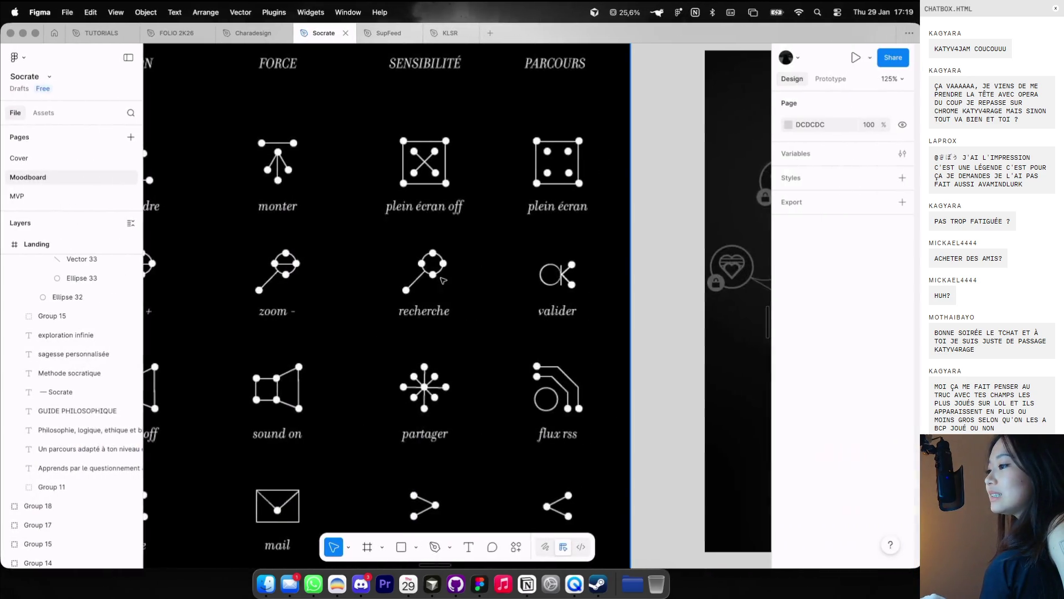
{"action": "scroll", "coordinate": [442, 280], "scroll_direction": "down", "scroll_amount": 5}
{"action": "scroll", "coordinate": [442, 280], "scroll_direction": "up", "scroll_amount": 5}
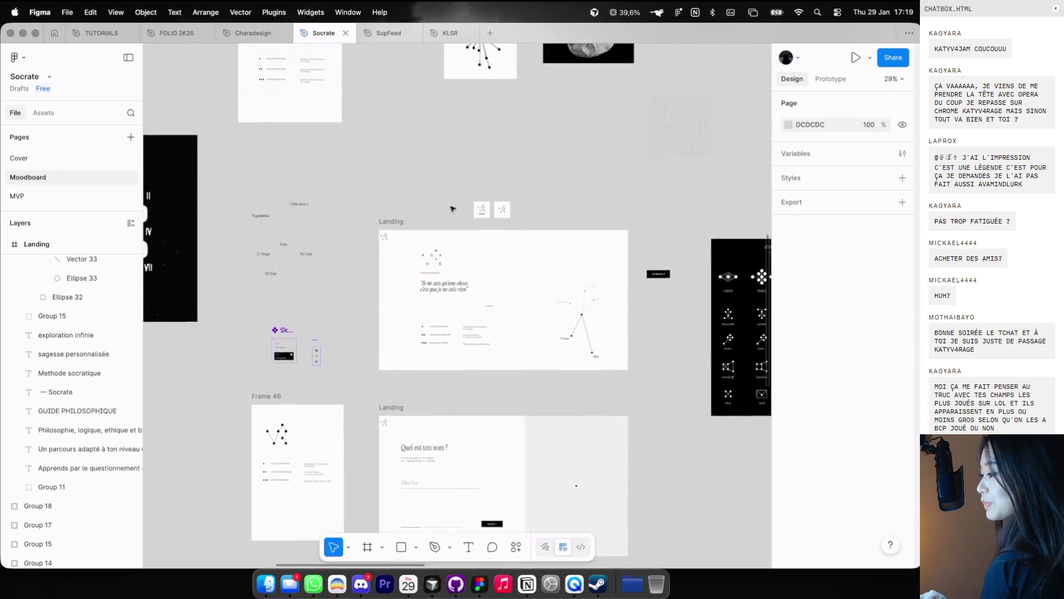
{"action": "key", "text": "super+v"}
Step: Position the 800×800 starburst image above the logo cards and the Landing frame
{"action": "left_click_drag", "start_coordinate": [462, 286], "coordinate": [523, 156]}
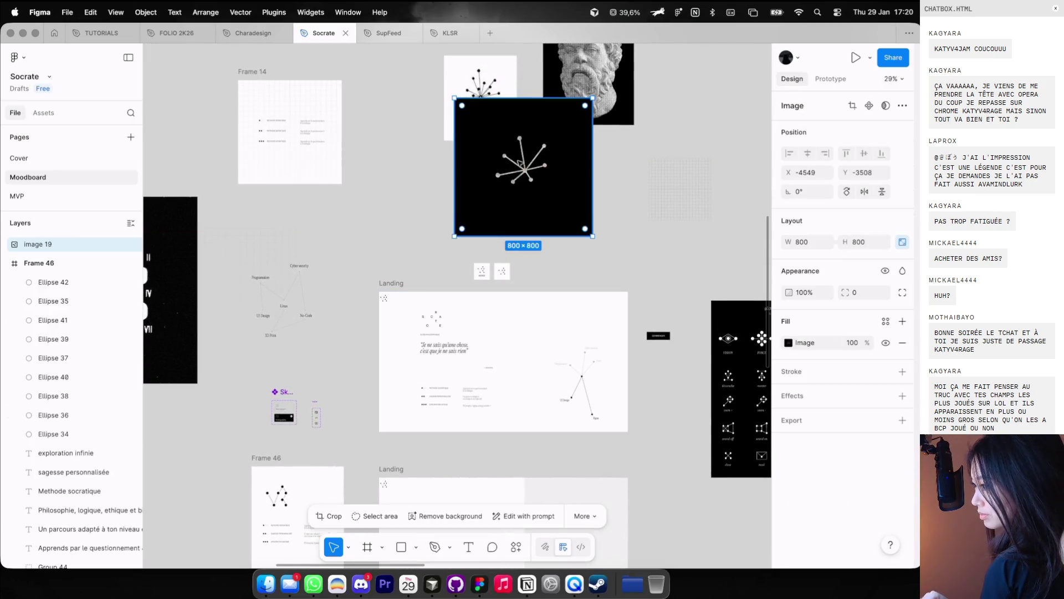
{"action": "scroll", "coordinate": [523, 156], "scroll_direction": "up", "scroll_amount": 3}
{"action": "left_click_drag", "start_coordinate": [614, 154], "coordinate": [654, 157]}
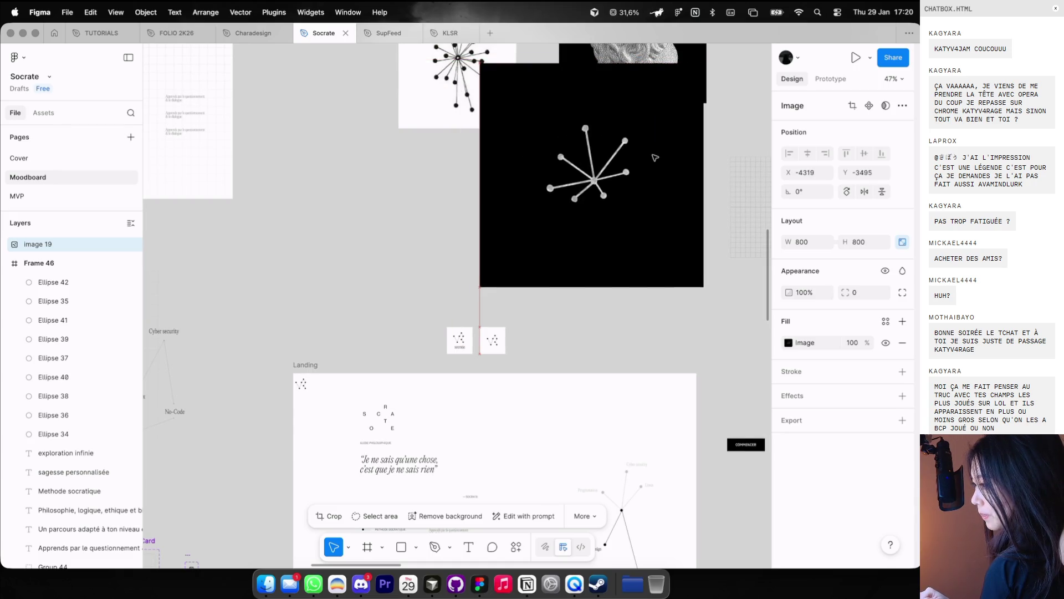
{"action": "scroll", "coordinate": [629, 158], "scroll_direction": "up", "scroll_amount": 3}
{"action": "scroll", "coordinate": [628, 157], "scroll_direction": "up", "scroll_amount": 3}
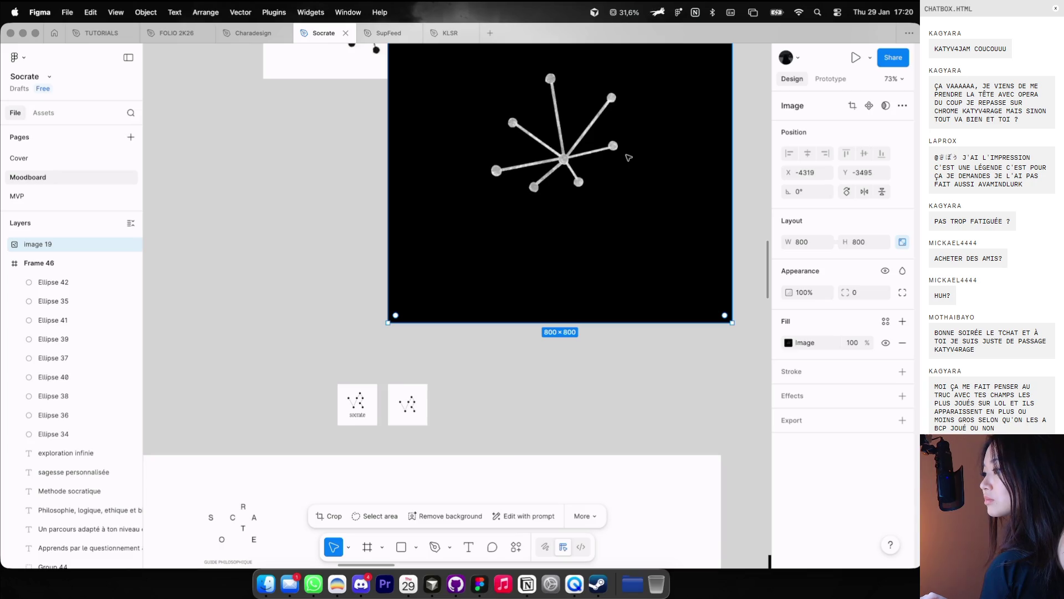
{"action": "left_click", "coordinate": [557, 344]}
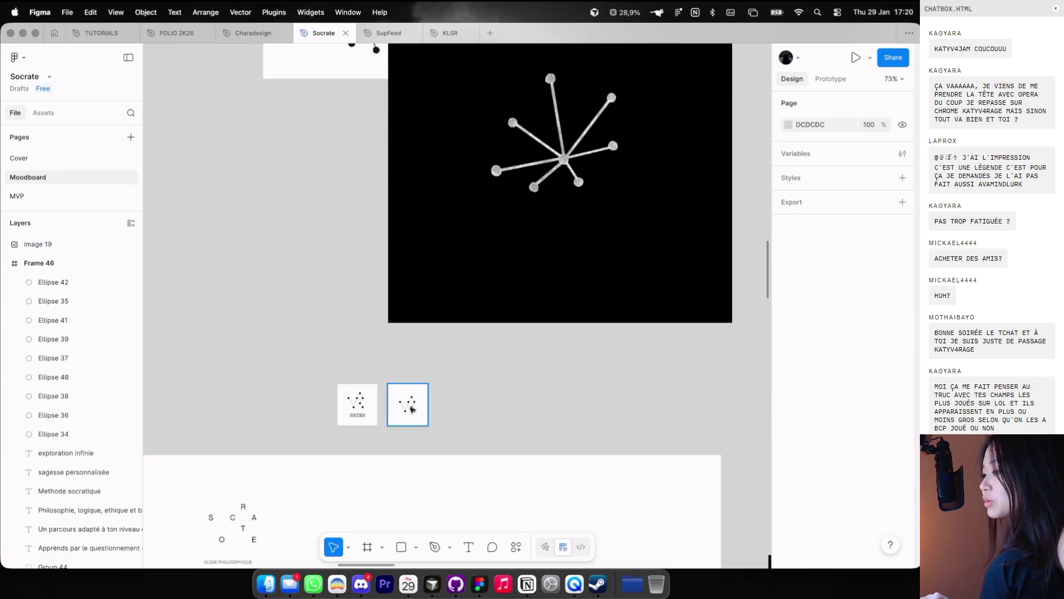
{"action": "scroll", "coordinate": [410, 410], "scroll_direction": "up", "scroll_amount": 3}
{"action": "scroll", "coordinate": [410, 410], "scroll_direction": "up", "scroll_amount": 2}
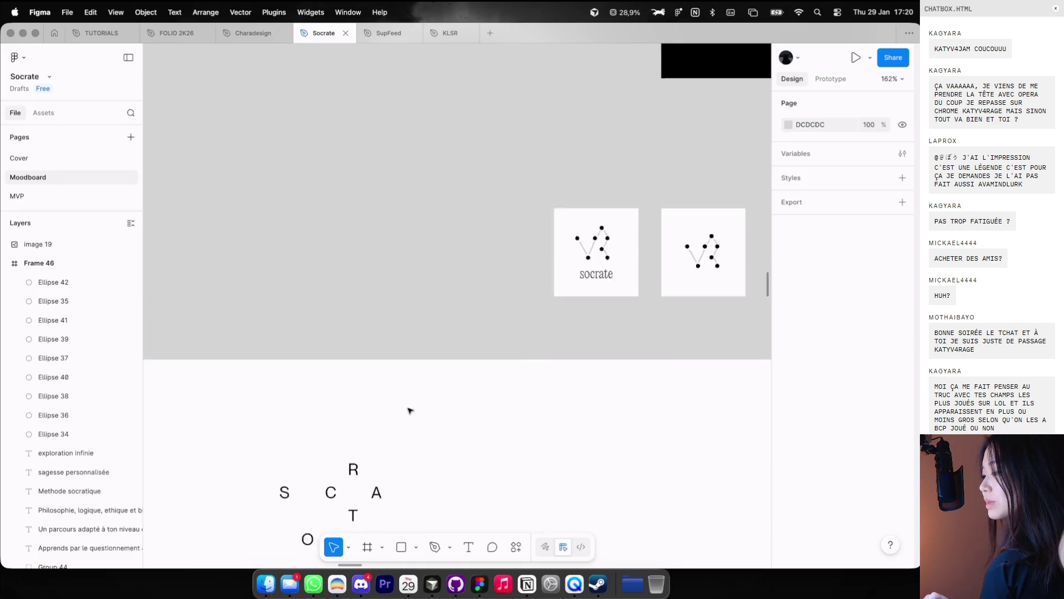
{"action": "scroll", "coordinate": [410, 410], "scroll_direction": "down", "scroll_amount": 3}
{"action": "scroll", "coordinate": [488, 352], "scroll_direction": "down", "scroll_amount": 3}
{"action": "key", "text": "o"}
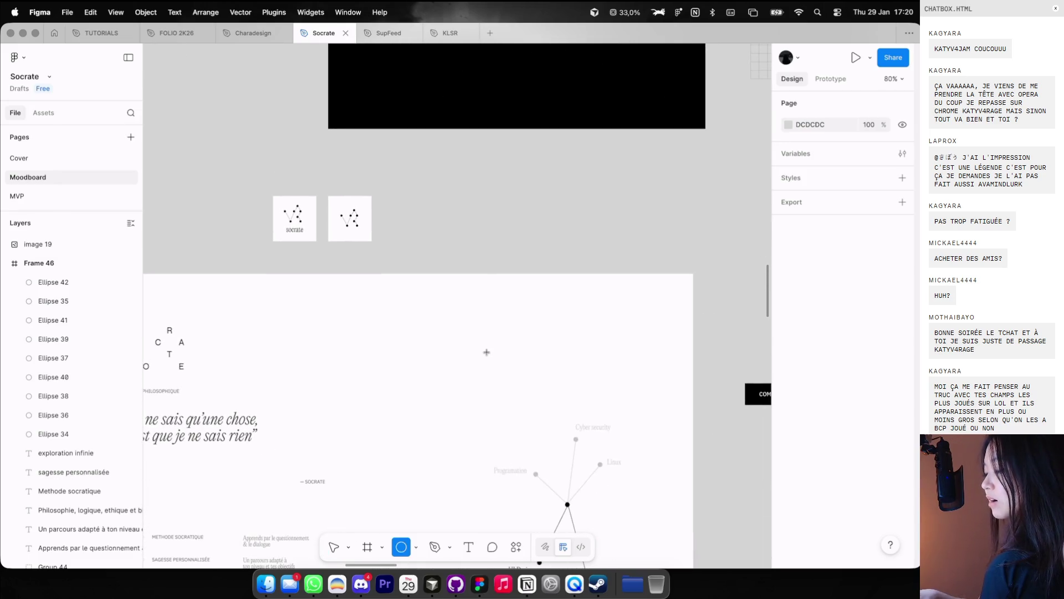
{"action": "scroll", "coordinate": [497, 234], "scroll_direction": "up", "scroll_amount": 2}
{"action": "left_click_drag", "start_coordinate": [492, 208], "coordinate": [506, 217]}
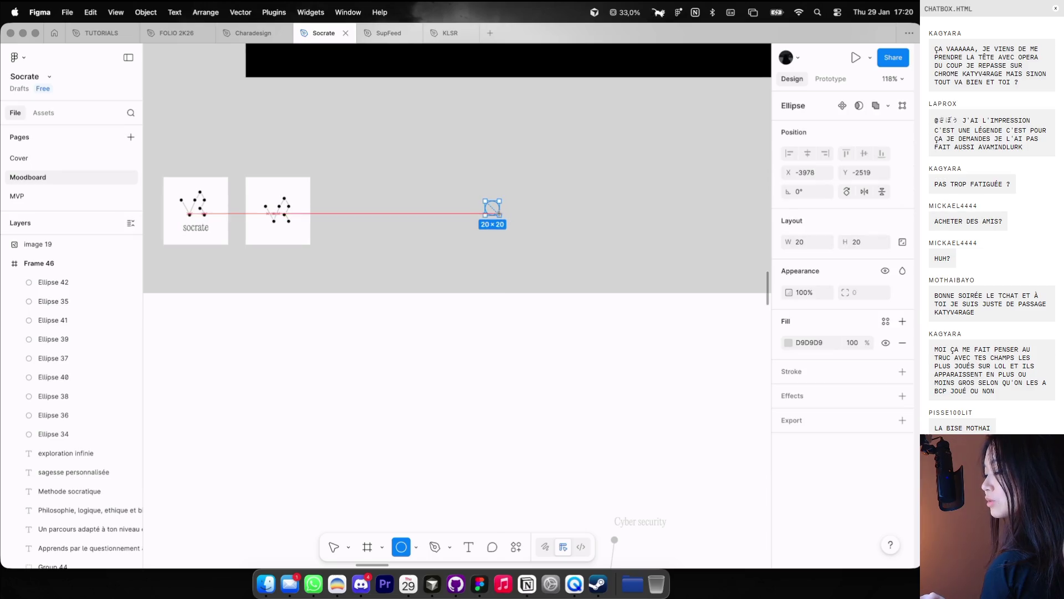
{"action": "left_click", "coordinate": [787, 342]}
{"action": "left_click", "coordinate": [683, 337]}
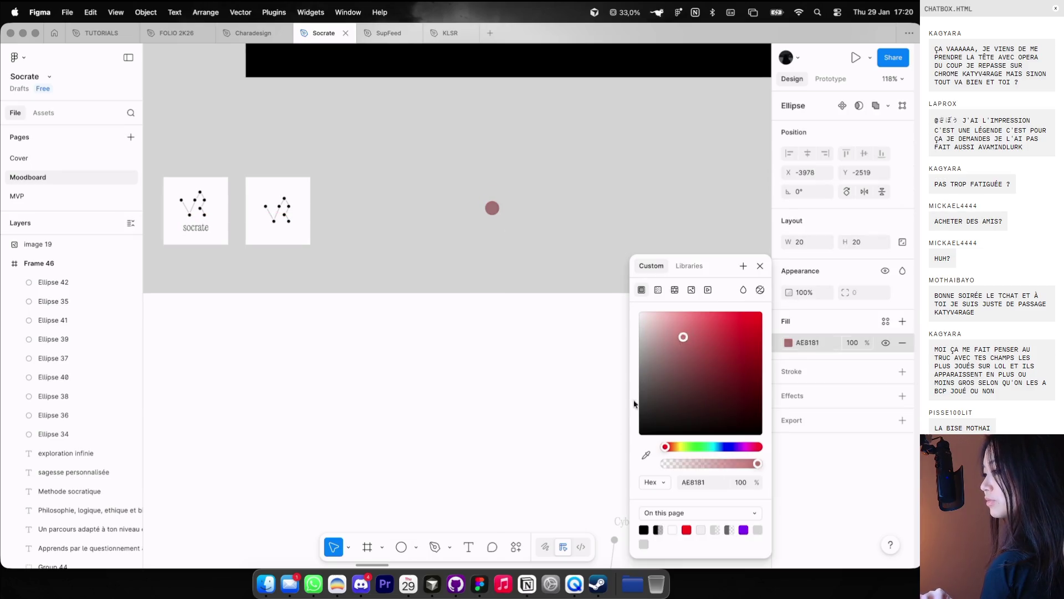
{"action": "left_click", "coordinate": [521, 115]}
{"action": "scroll", "coordinate": [520, 113], "scroll_direction": "up", "scroll_amount": 5}
{"action": "scroll", "coordinate": [521, 112], "scroll_direction": "down", "scroll_amount": 2}
{"action": "scroll", "coordinate": [481, 288], "scroll_direction": "up", "scroll_amount": 2}
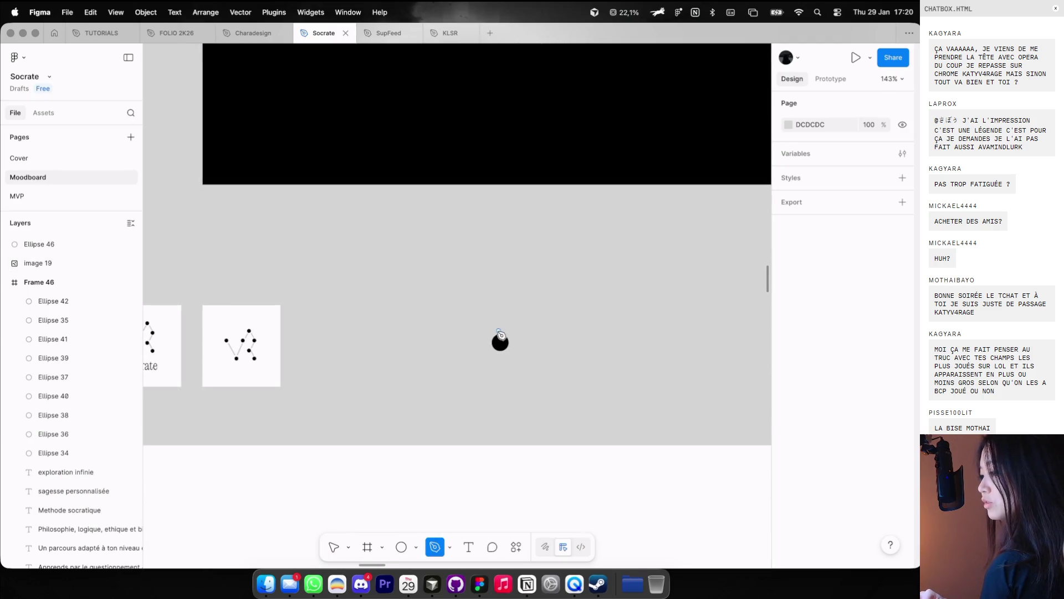
{"action": "left_click", "coordinate": [500, 341]}
{"action": "scroll", "coordinate": [474, 291], "scroll_direction": "down", "scroll_amount": 5}
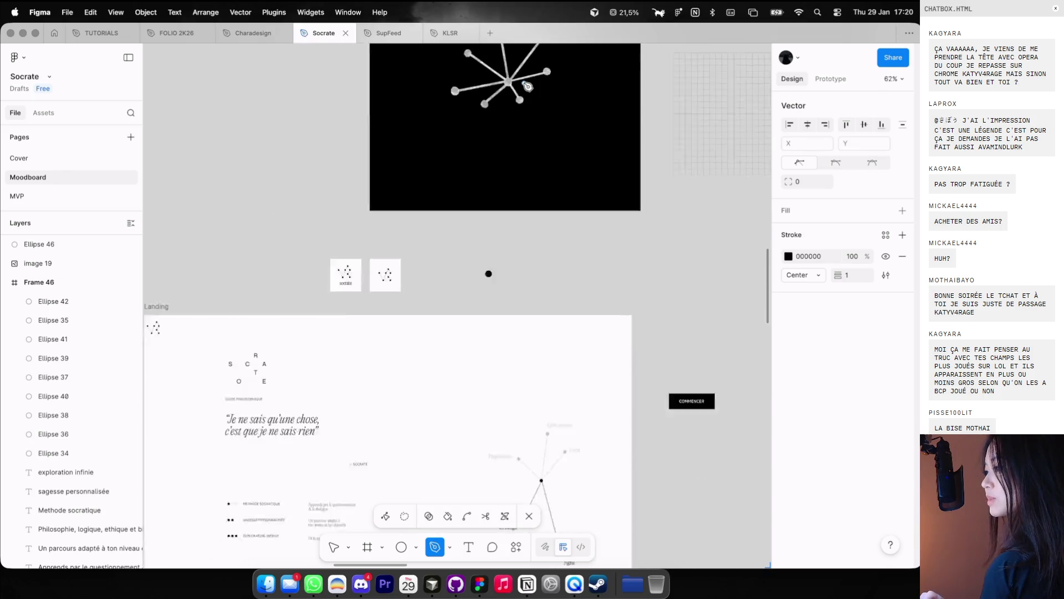
{"action": "key", "text": "Escape"}
{"action": "scroll", "coordinate": [512, 107], "scroll_direction": "down", "scroll_amount": 3}
{"action": "scroll", "coordinate": [514, 121], "scroll_direction": "up", "scroll_amount": 4}
{"action": "scroll", "coordinate": [515, 120], "scroll_direction": "right", "scroll_amount": 2}
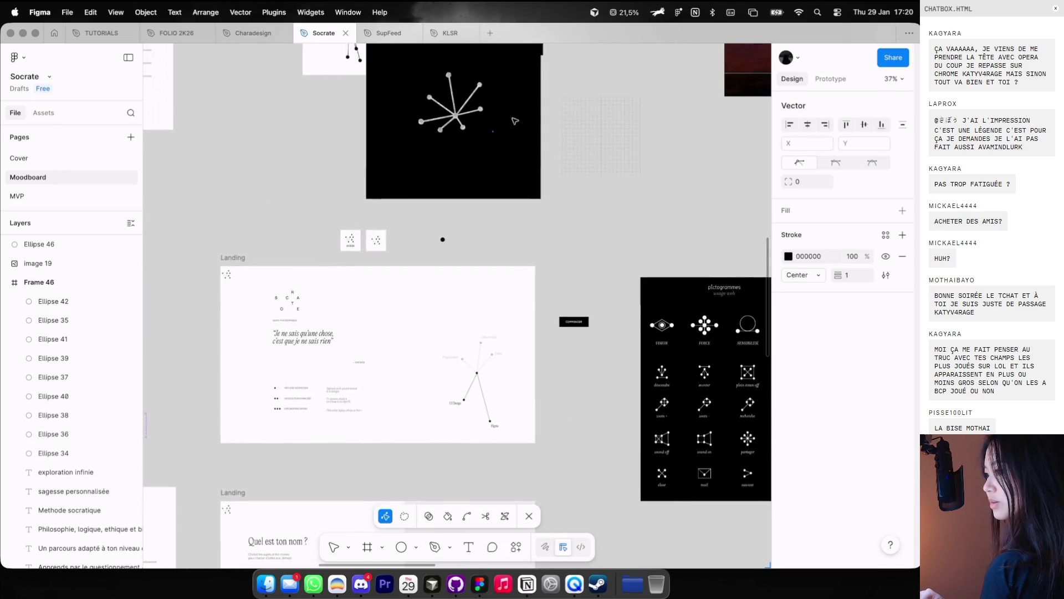
{"action": "scroll", "coordinate": [476, 123], "scroll_direction": "up", "scroll_amount": 5}
{"action": "left_click_drag", "start_coordinate": [433, 293], "coordinate": [225, 165]}
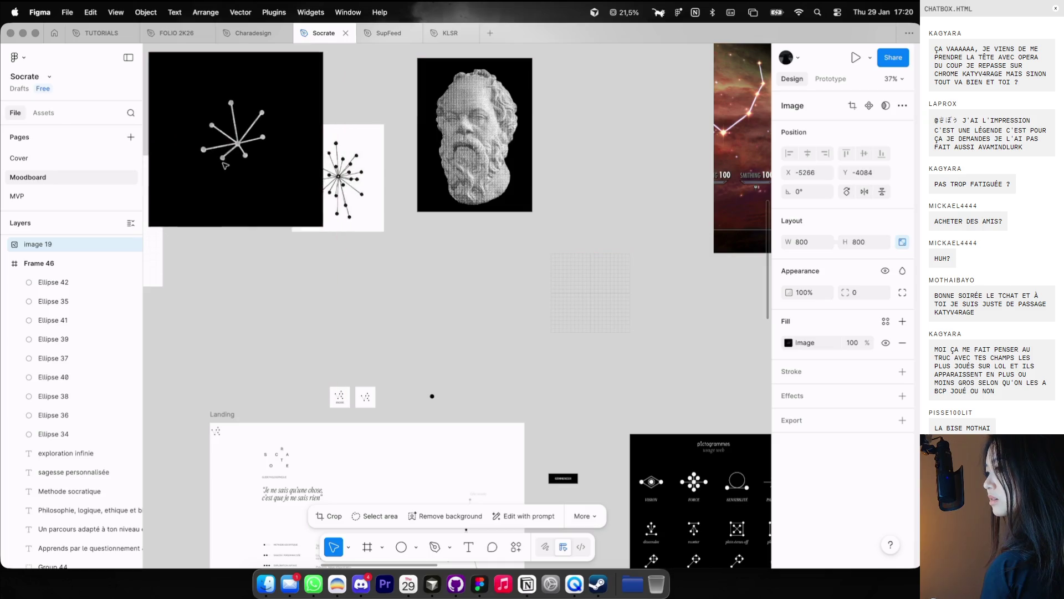
{"action": "scroll", "coordinate": [258, 173], "scroll_direction": "up", "scroll_amount": 2}
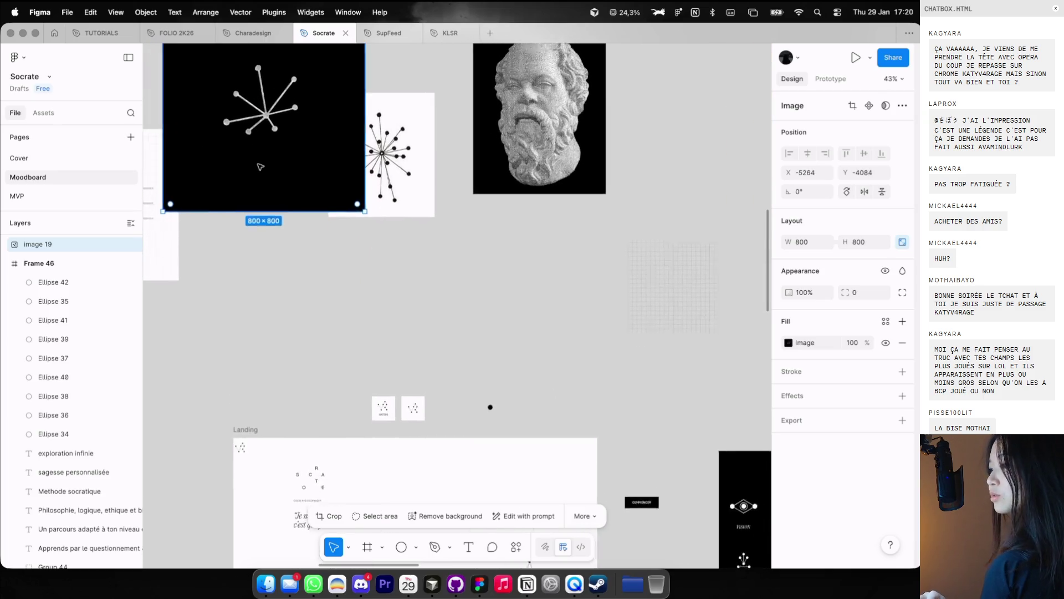
{"action": "scroll", "coordinate": [238, 143], "scroll_direction": "up", "scroll_amount": 3}
{"action": "scroll", "coordinate": [402, 377], "scroll_direction": "down", "scroll_amount": 10}
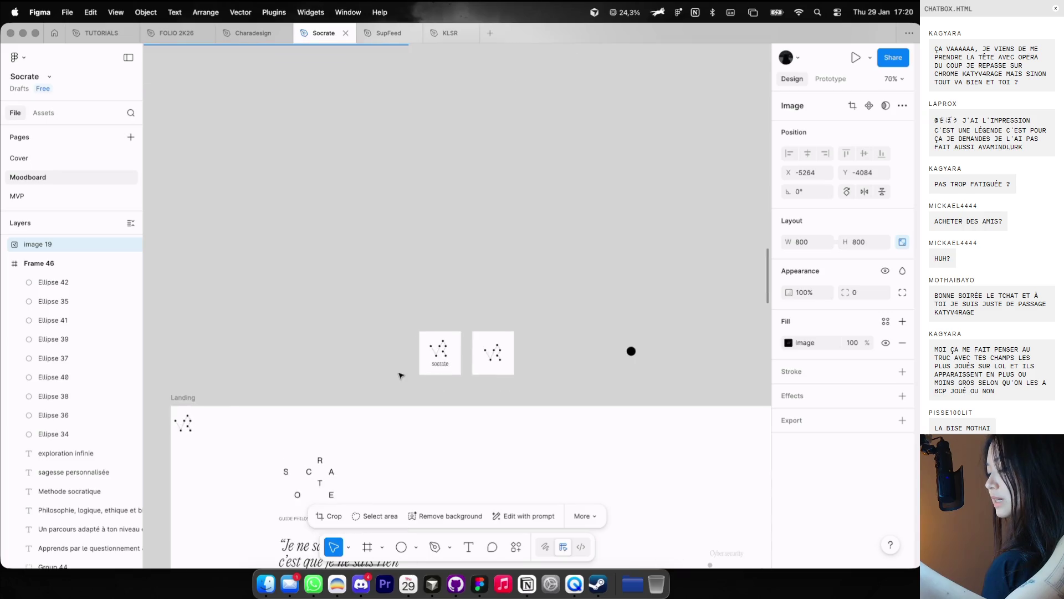
{"action": "scroll", "coordinate": [448, 390], "scroll_direction": "up", "scroll_amount": 4}
{"action": "scroll", "coordinate": [446, 344], "scroll_direction": "up", "scroll_amount": 2}
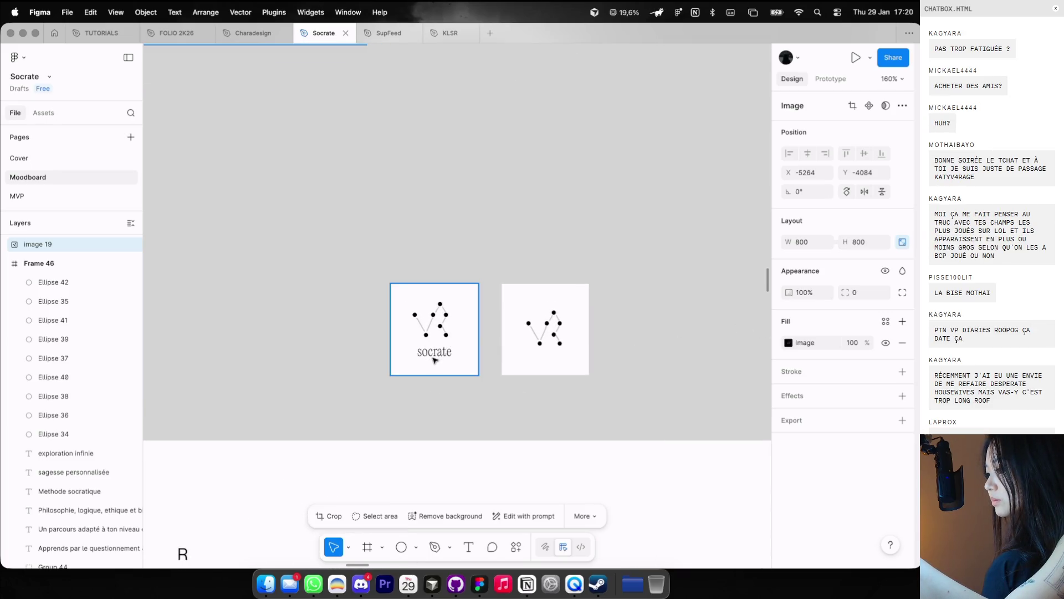
{"action": "scroll", "coordinate": [435, 361], "scroll_direction": "up", "scroll_amount": 1}
{"action": "scroll", "coordinate": [443, 354], "scroll_direction": "right", "scroll_amount": 5}
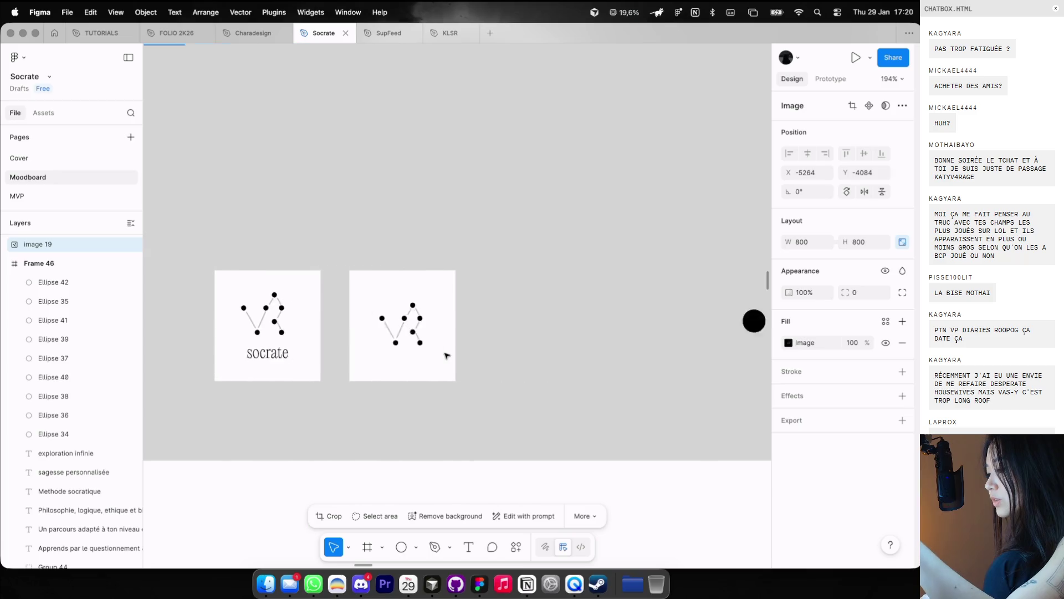
{"action": "scroll", "coordinate": [444, 354], "scroll_direction": "down", "scroll_amount": 6}
{"action": "scroll", "coordinate": [446, 355], "scroll_direction": "down", "scroll_amount": 2}
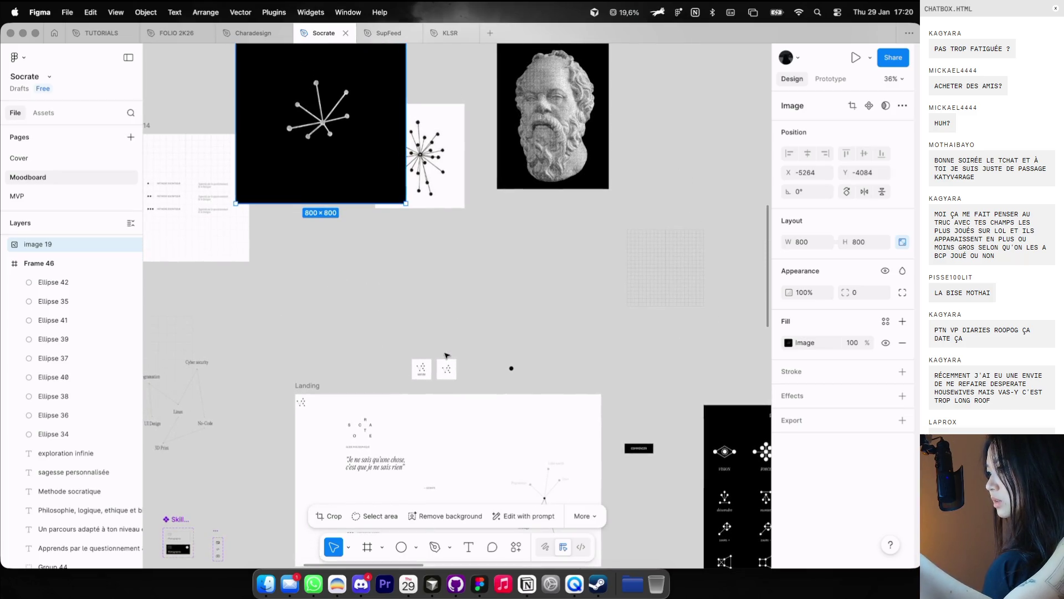
{"action": "scroll", "coordinate": [557, 380], "scroll_direction": "up", "scroll_amount": 3}
{"action": "scroll", "coordinate": [558, 380], "scroll_direction": "down", "scroll_amount": 2}
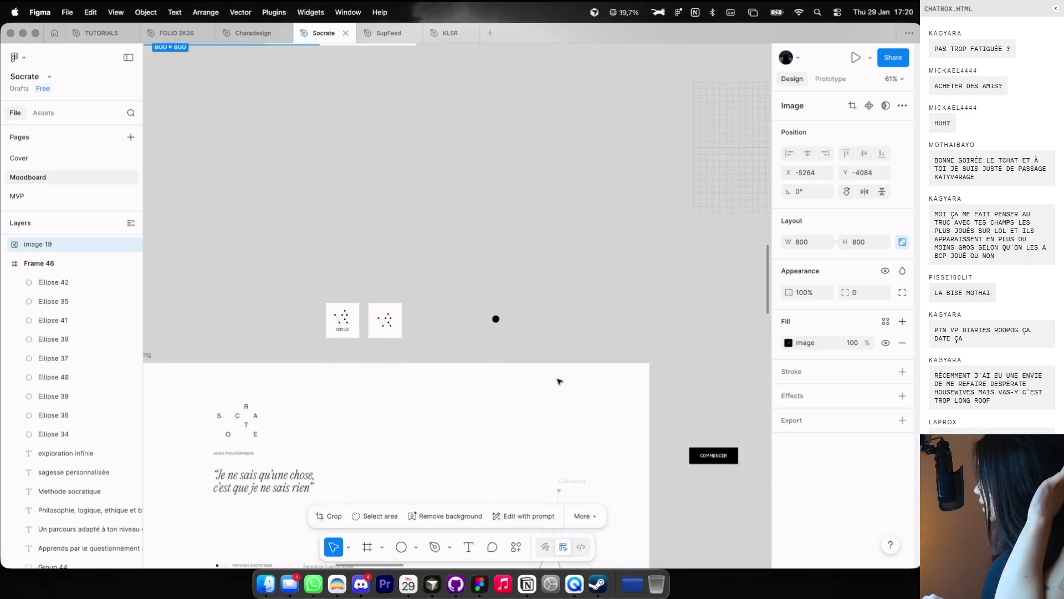
{"action": "scroll", "coordinate": [558, 382], "scroll_direction": "down", "scroll_amount": 1}
{"action": "scroll", "coordinate": [558, 381], "scroll_direction": "down", "scroll_amount": 1}
{"action": "scroll", "coordinate": [559, 381], "scroll_direction": "down", "scroll_amount": 4}
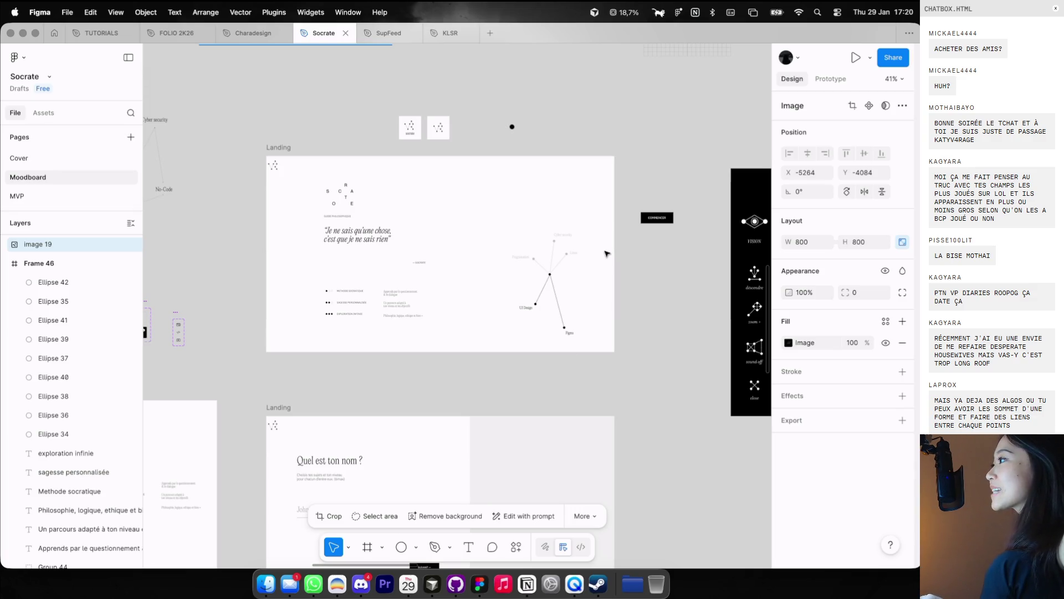
{"action": "scroll", "coordinate": [583, 228], "scroll_direction": "up", "scroll_amount": 2}
{"action": "scroll", "coordinate": [530, 99], "scroll_direction": "up", "scroll_amount": 3}
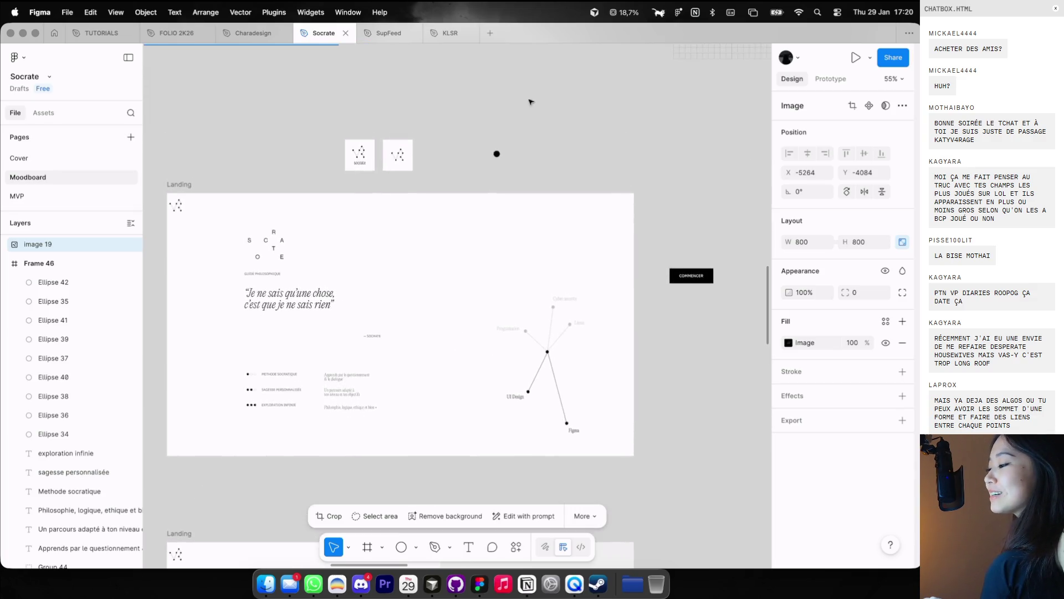
{"action": "scroll", "coordinate": [492, 149], "scroll_direction": "up", "scroll_amount": 2}
Step: Sketch pencil lines from the small black dot with a red FF0000 stroke
{"action": "left_click", "coordinate": [486, 191]}
{"action": "scroll", "coordinate": [487, 192], "scroll_direction": "up", "scroll_amount": 2}
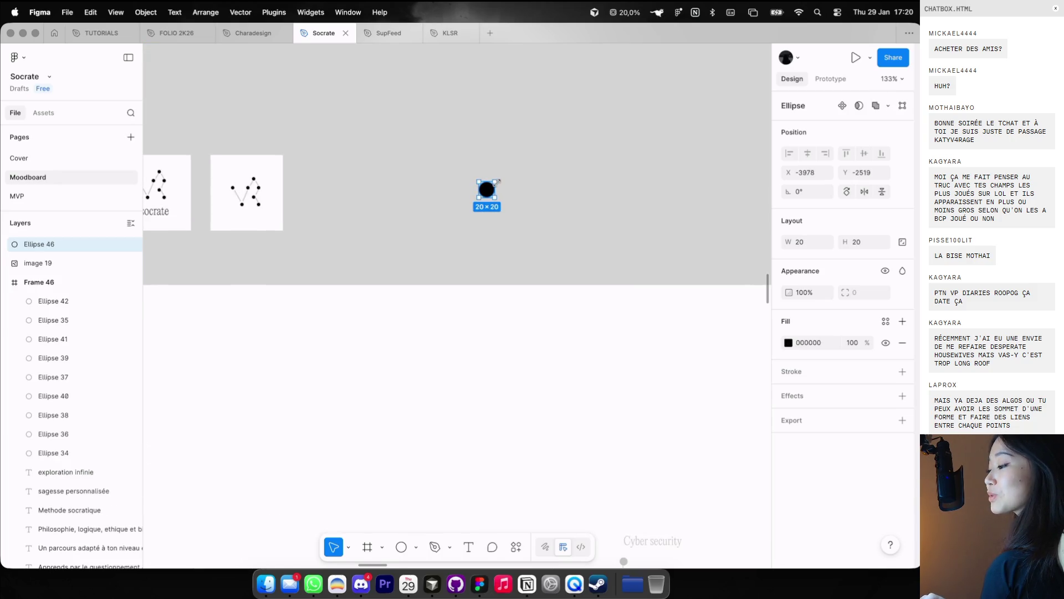
{"action": "scroll", "coordinate": [486, 192], "scroll_direction": "up", "scroll_amount": 2}
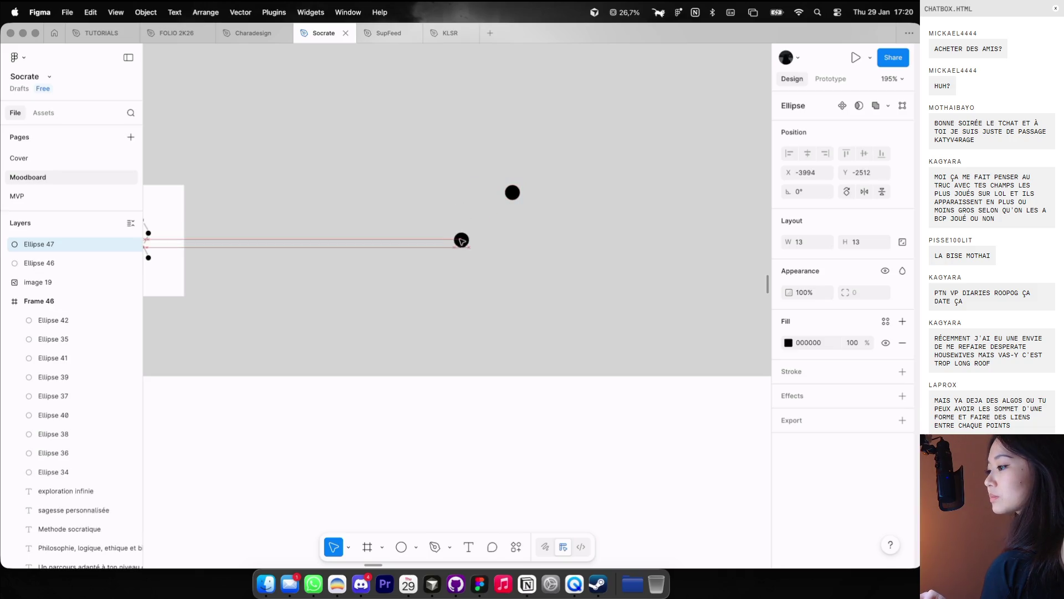
{"action": "key", "text": "shift+p"}
{"action": "scroll", "coordinate": [465, 229], "scroll_direction": "up", "scroll_amount": 2}
{"action": "scroll", "coordinate": [466, 229], "scroll_direction": "right", "scroll_amount": 3}
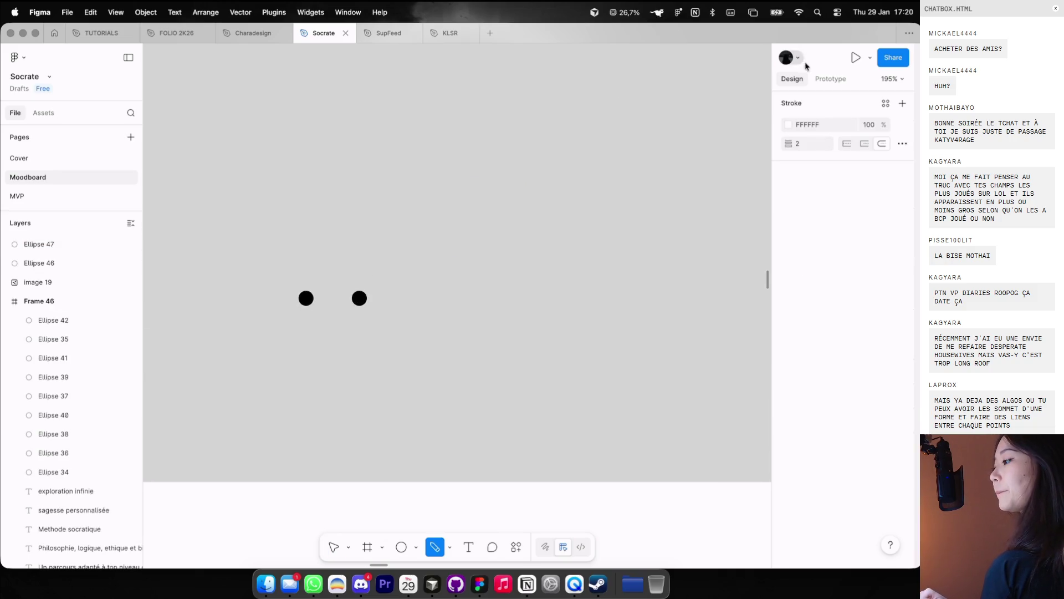
{"action": "left_click", "coordinate": [787, 126]}
{"action": "left_click_drag", "start_coordinate": [703, 205], "coordinate": [763, 171]}
{"action": "left_click", "coordinate": [503, 201]}
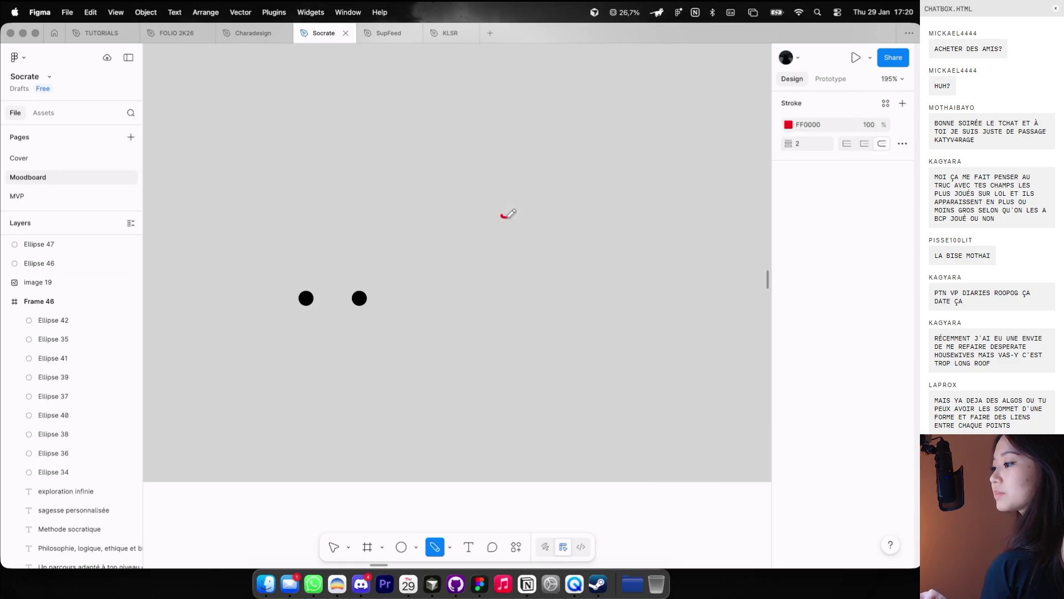
Step: Undo the red sketch and added dot, then select the dark constellation reference image
{"action": "key", "text": "ctrl+z"}
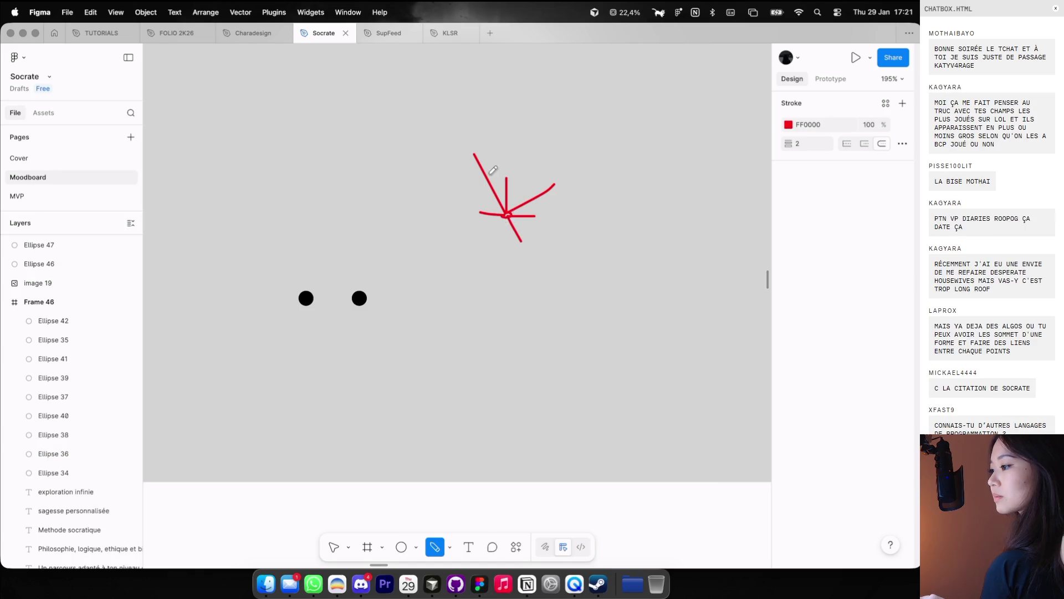
{"action": "key", "text": "ctrl+z"}
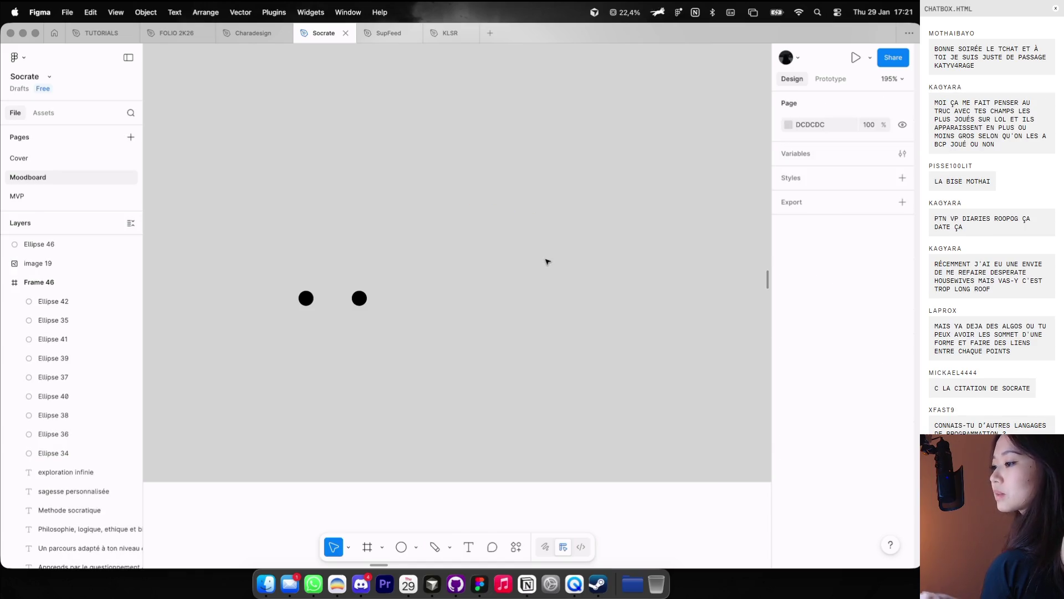
{"action": "scroll", "coordinate": [547, 261], "scroll_direction": "down", "scroll_amount": 5}
{"action": "scroll", "coordinate": [548, 261], "scroll_direction": "down", "scroll_amount": 5}
{"action": "left_click", "coordinate": [460, 133]}
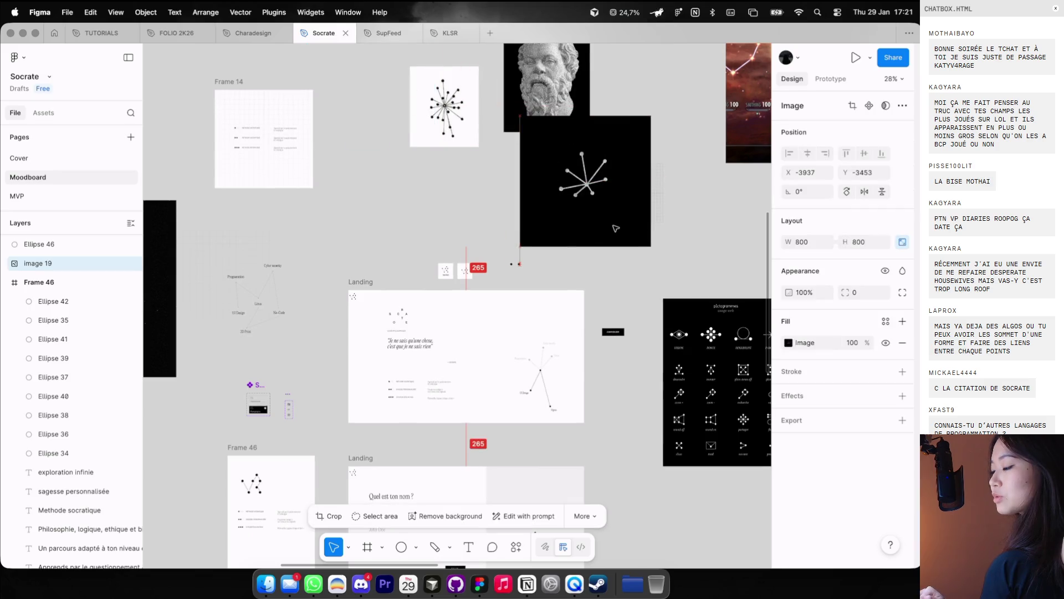
{"action": "key", "text": "ctrl+Left"}
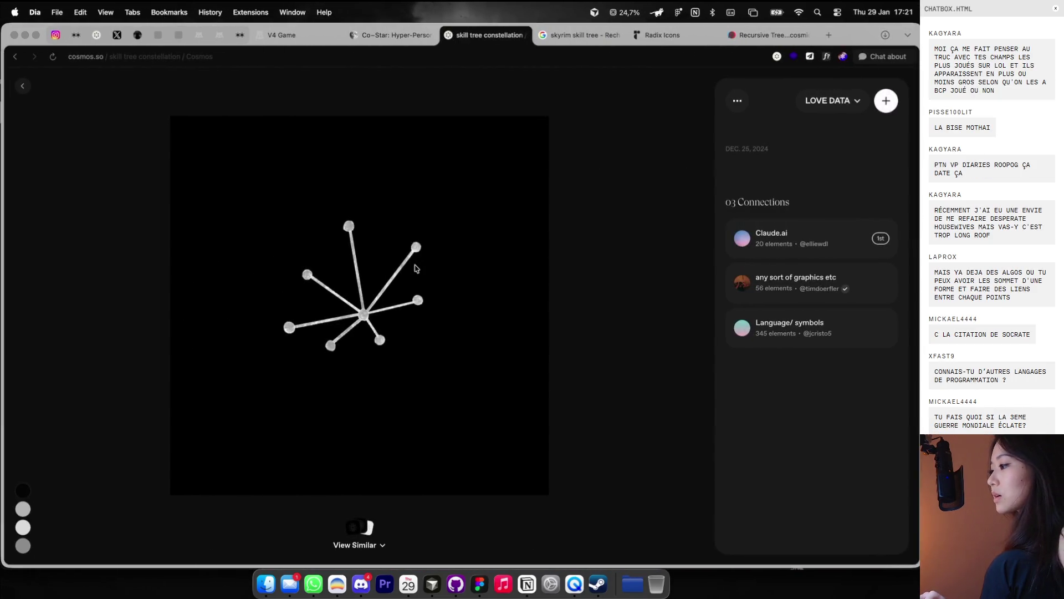
Step: Find the animated skill-tree node graph among similar images and connect it to LOVE DATA
{"action": "scroll", "coordinate": [416, 268], "scroll_direction": "down", "scroll_amount": 10}
{"action": "scroll", "coordinate": [418, 277], "scroll_direction": "down", "scroll_amount": 5}
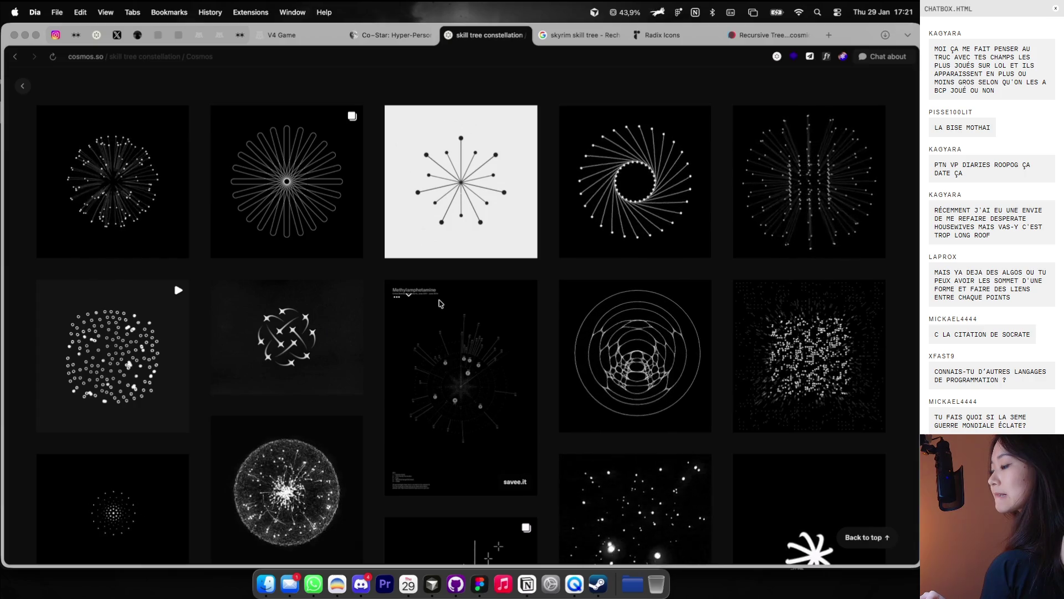
{"action": "scroll", "coordinate": [441, 303], "scroll_direction": "down", "scroll_amount": 3}
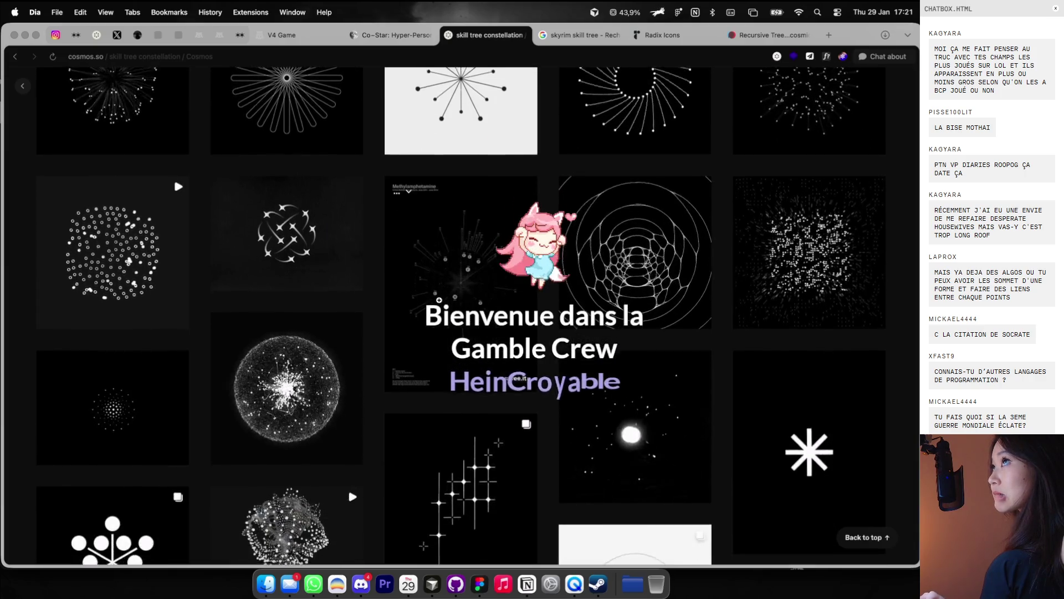
{"action": "scroll", "coordinate": [439, 300], "scroll_direction": "down", "scroll_amount": 5}
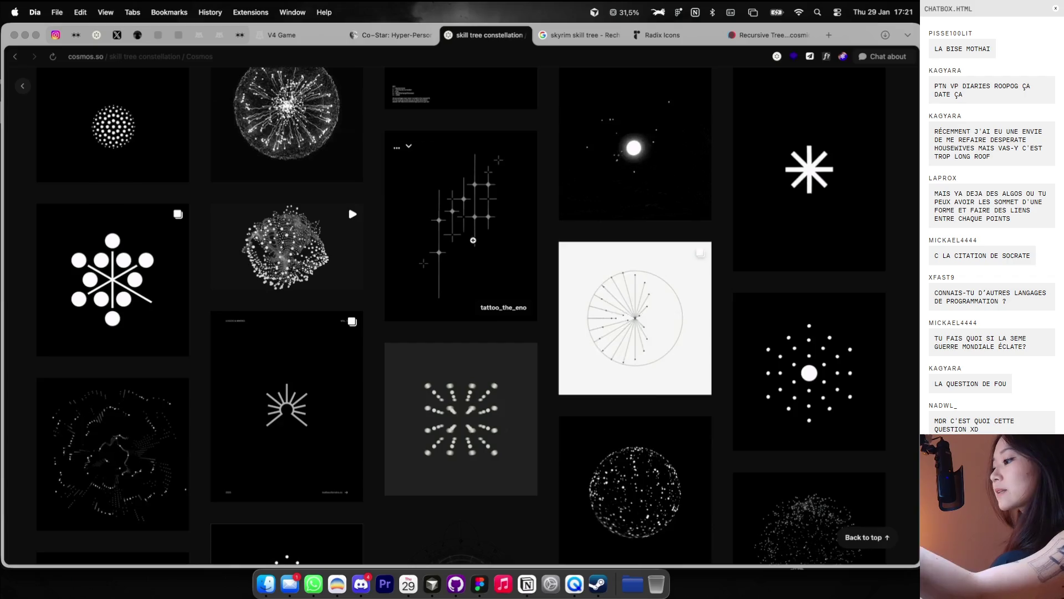
{"action": "scroll", "coordinate": [473, 240], "scroll_direction": "down", "scroll_amount": 5}
{"action": "scroll", "coordinate": [706, 341], "scroll_direction": "down", "scroll_amount": 3}
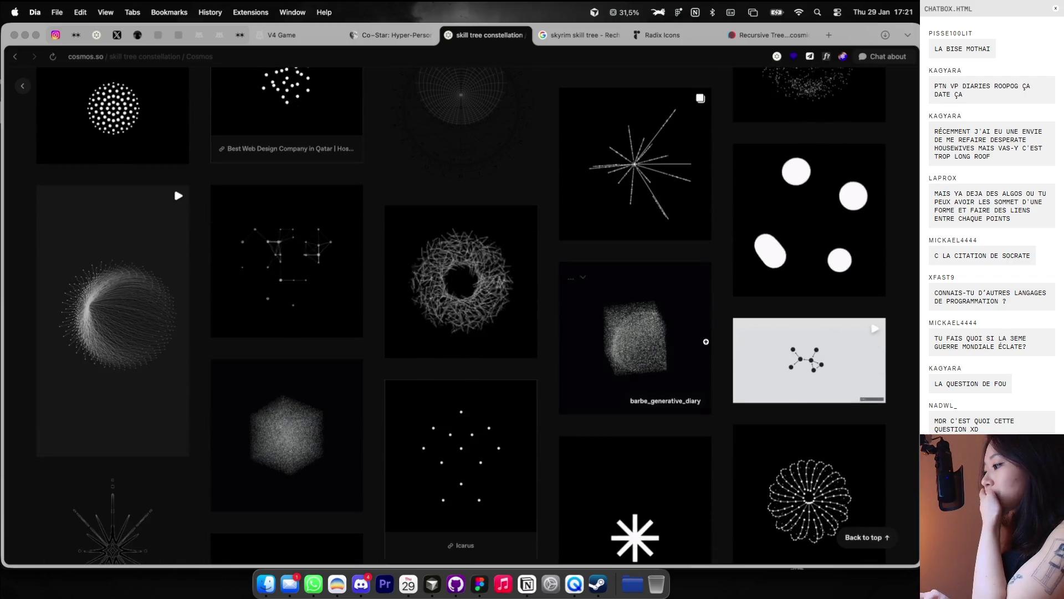
{"action": "left_click", "coordinate": [778, 363]}
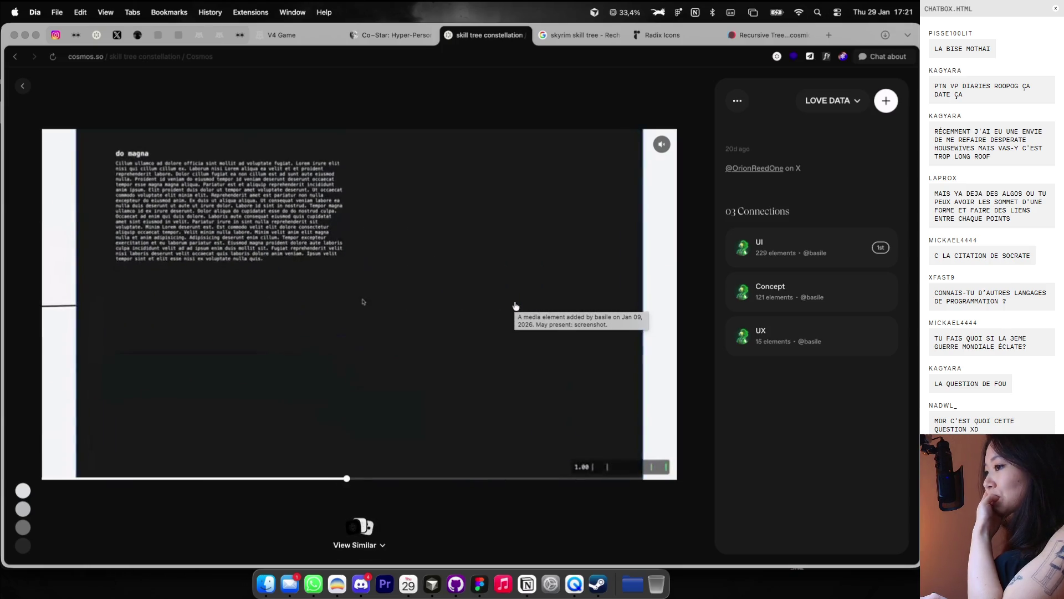
{"action": "left_click", "coordinate": [886, 101]}
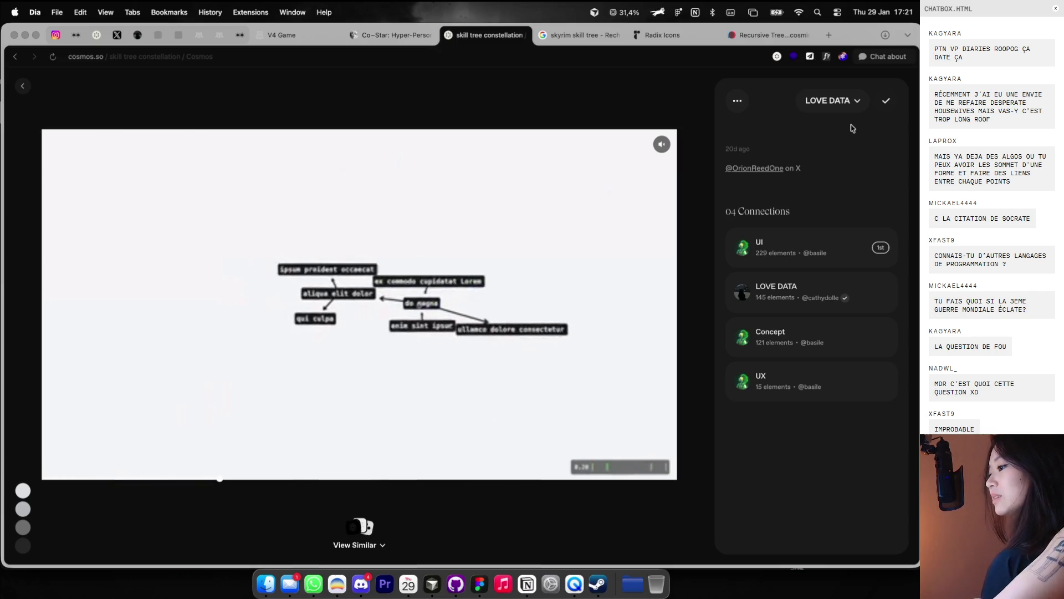
{"action": "key", "text": "ctrl+Right"}
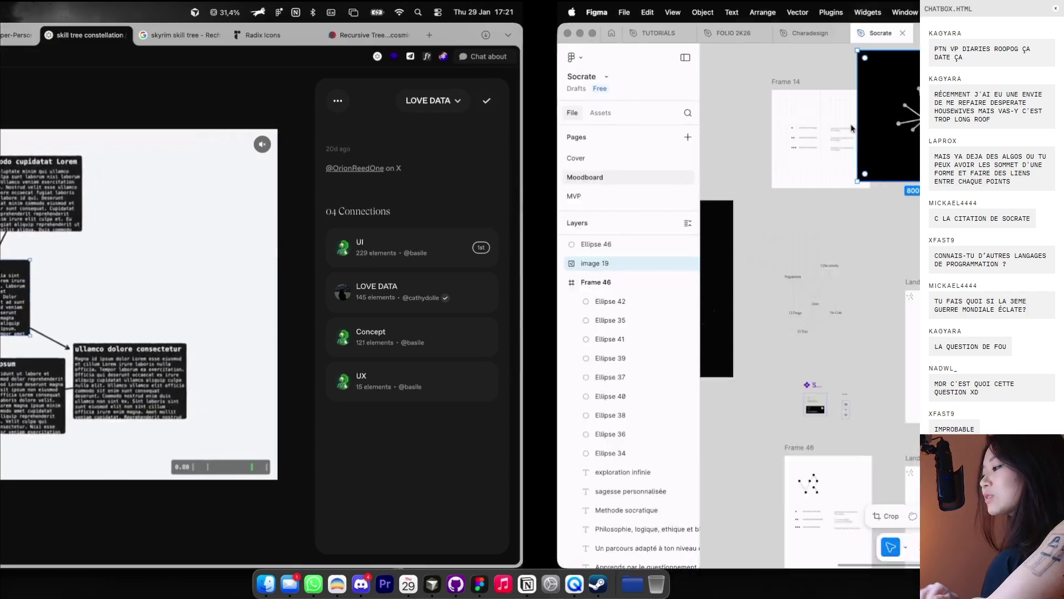
Step: Scroll over the Landing frames in Figma, then return to the cosmos.so node graph
{"action": "scroll", "coordinate": [750, 221], "scroll_direction": "down", "scroll_amount": 10}
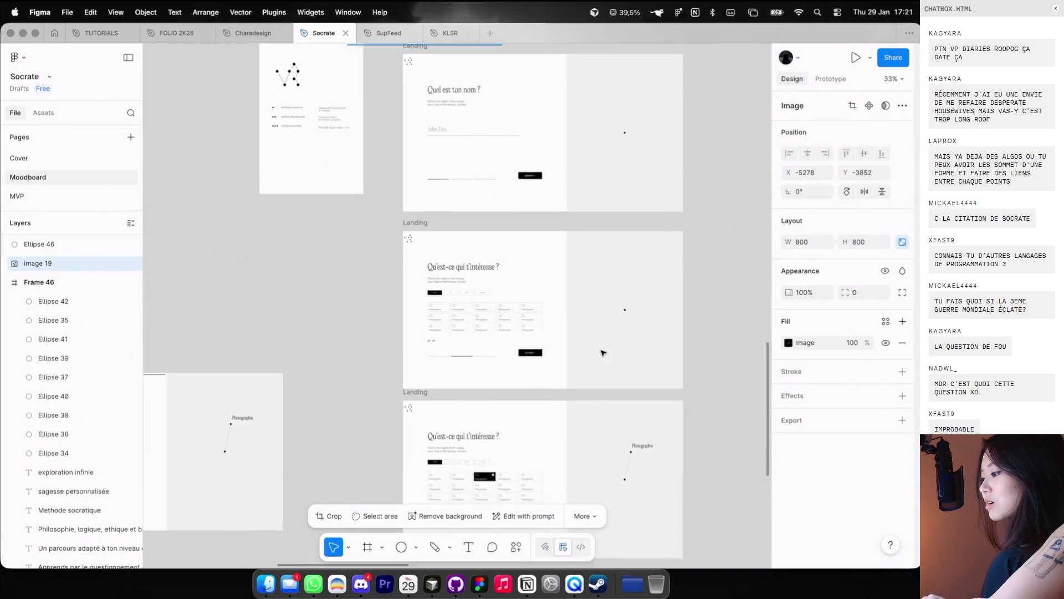
{"action": "scroll", "coordinate": [603, 352], "scroll_direction": "up", "scroll_amount": 5, "text": "ctrl"}
{"action": "scroll", "coordinate": [644, 333], "scroll_direction": "up", "scroll_amount": 3}
{"action": "scroll", "coordinate": [644, 332], "scroll_direction": "up", "scroll_amount": 3}
{"action": "scroll", "coordinate": [643, 333], "scroll_direction": "up", "scroll_amount": 3}
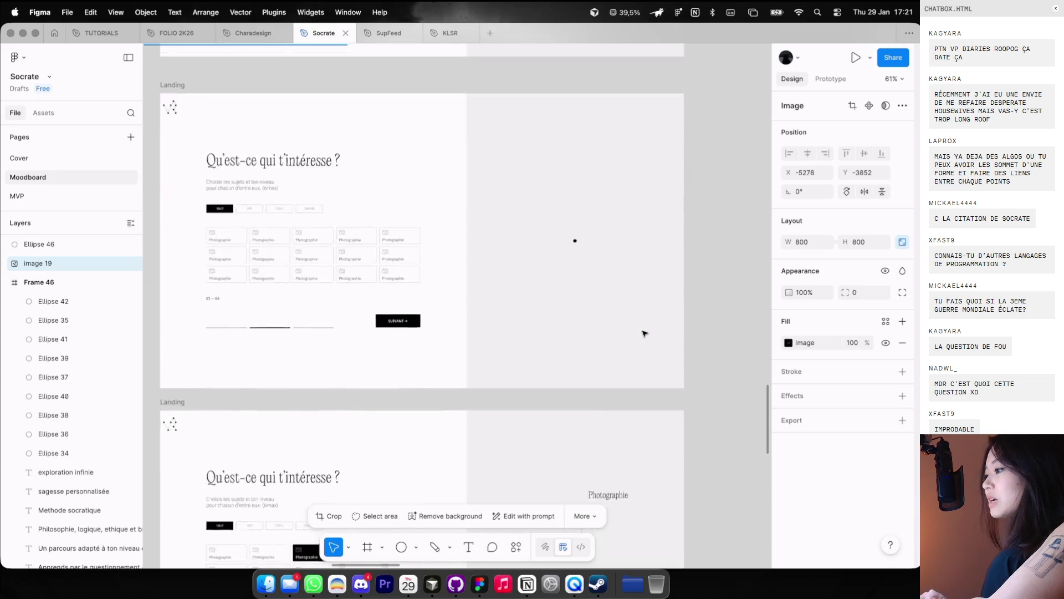
{"action": "scroll", "coordinate": [643, 332], "scroll_direction": "up", "scroll_amount": 3}
{"action": "key", "text": "ctrl+Left"}
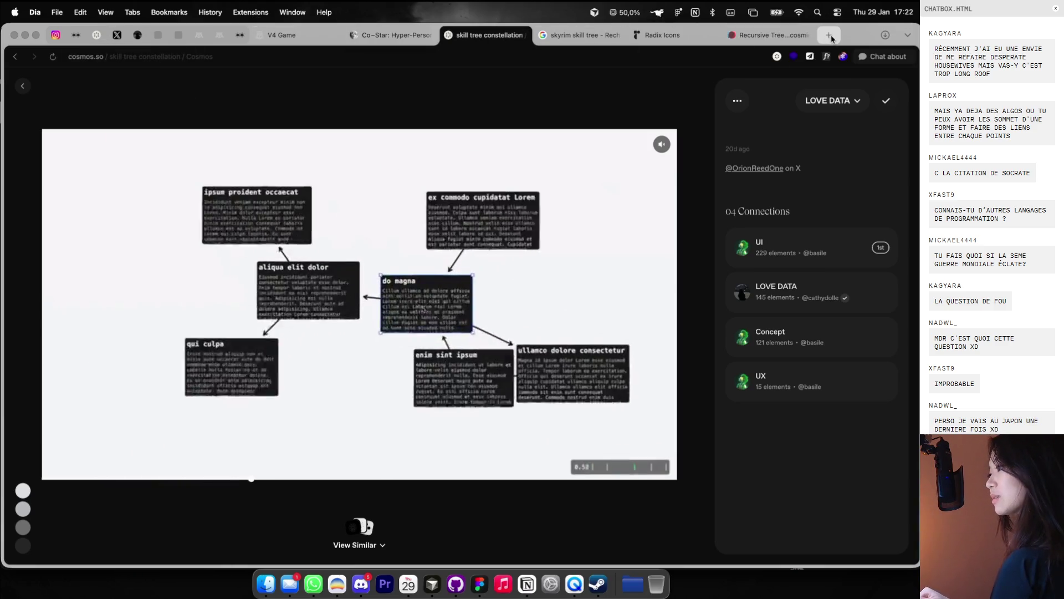
Step: Open ChatGPT in a new browser tab and pin it
{"action": "key", "text": "super+t"}
{"action": "type", "text": "chatg"}
{"action": "key", "text": "Return"}
{"action": "right_click", "coordinate": [785, 43]}
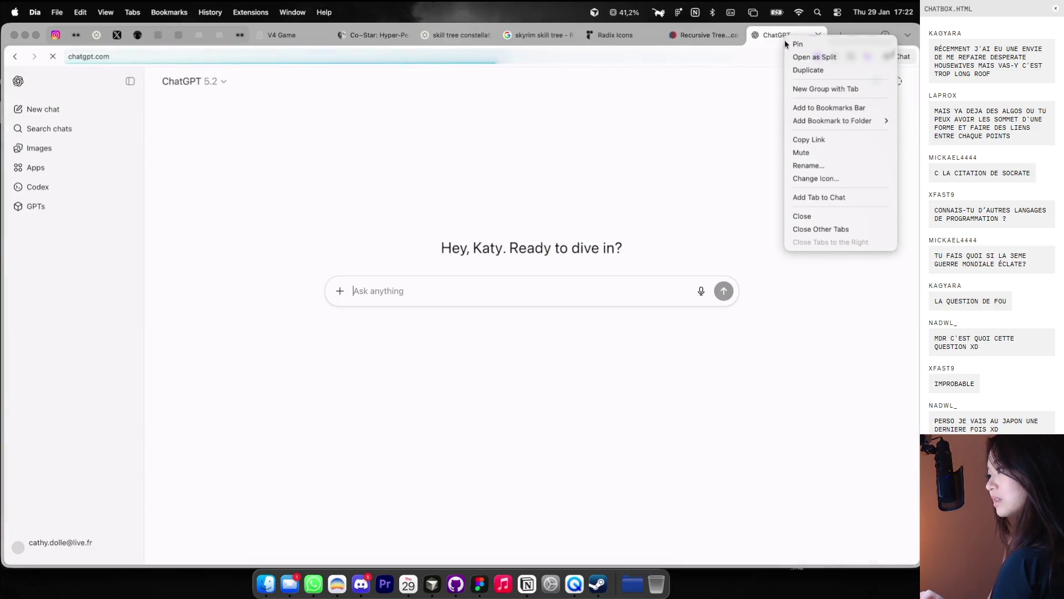
{"action": "left_click", "coordinate": [794, 45]}
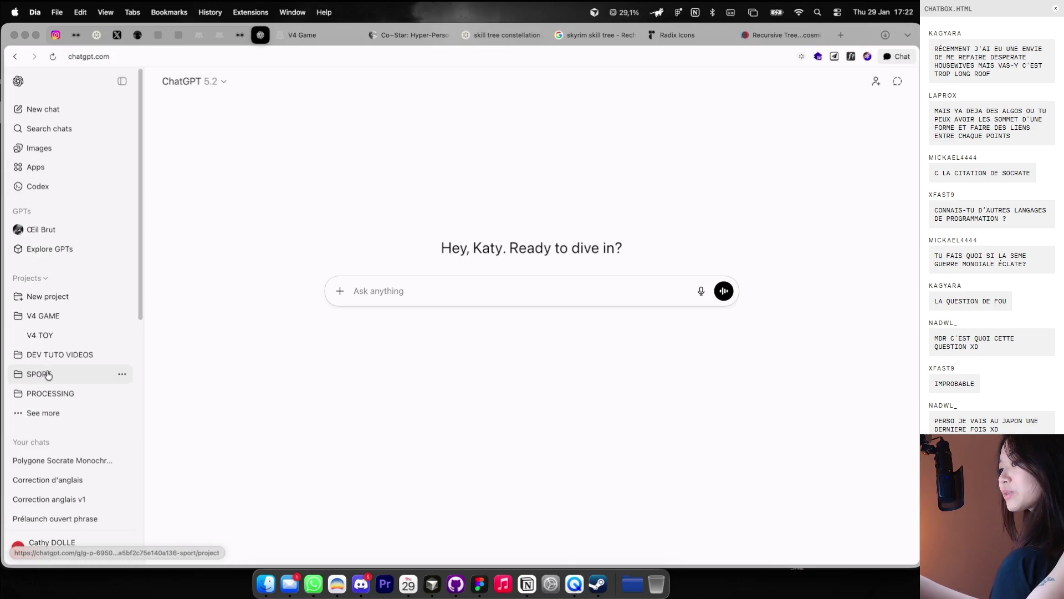
Step: Look through the V4 TOY and DEV TUTO VIDEOS projects in ChatGPT
{"action": "left_click", "coordinate": [54, 336]}
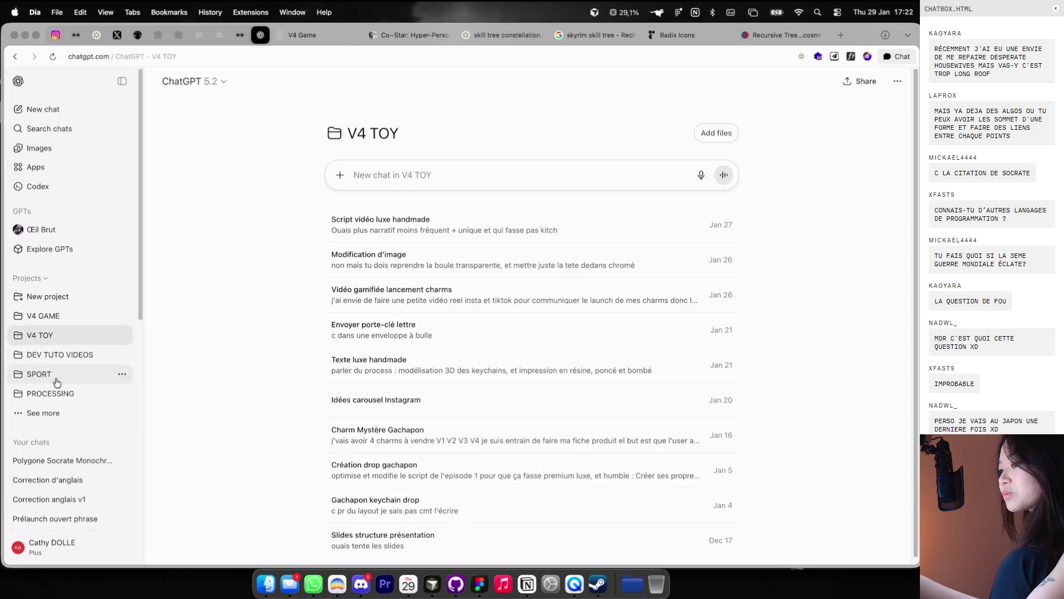
{"action": "left_click", "coordinate": [71, 352]}
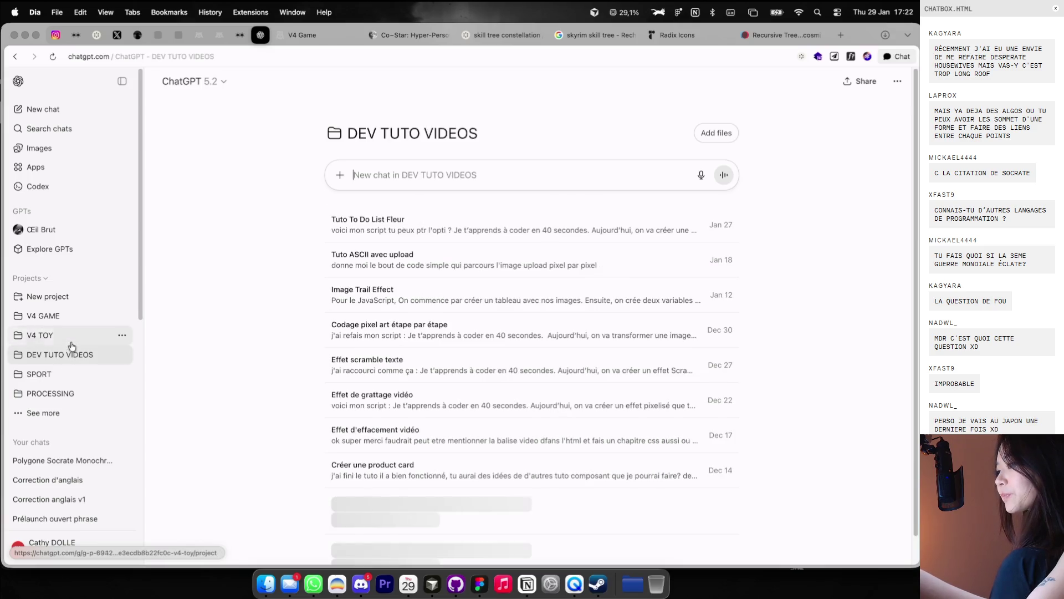
{"action": "left_click", "coordinate": [72, 338]}
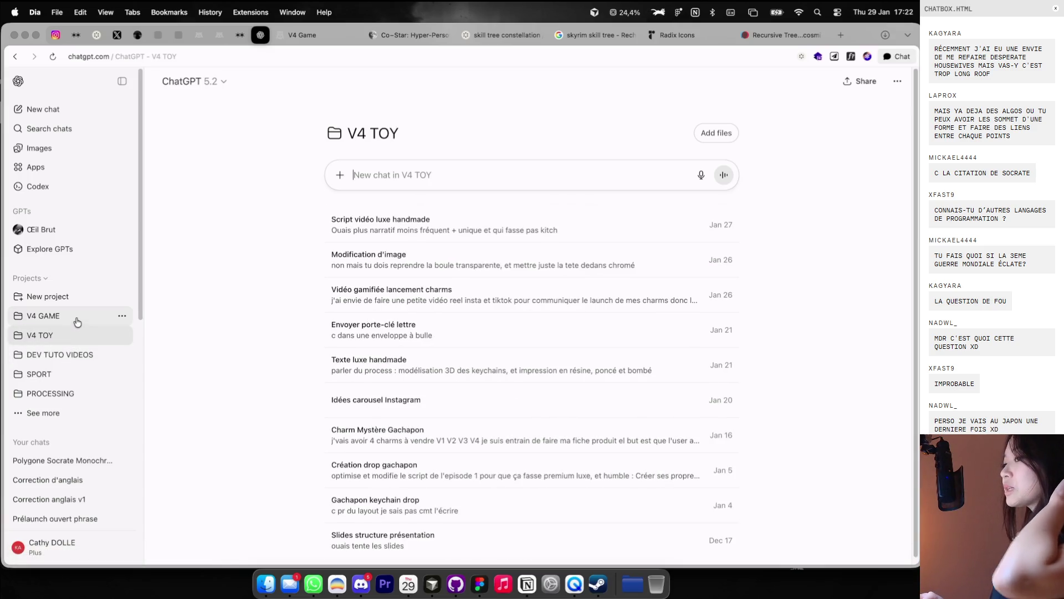
{"action": "left_click", "coordinate": [65, 297]}
{"action": "key", "text": "Escape"}
{"action": "key", "text": "ctrl+Right"}
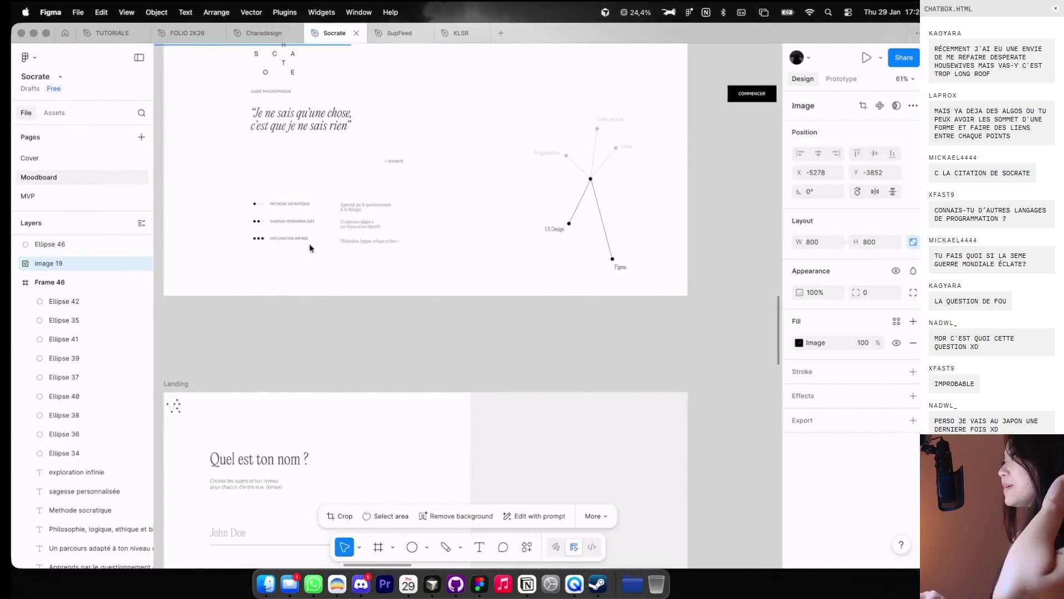
{"action": "key", "text": "ctrl+Left"}
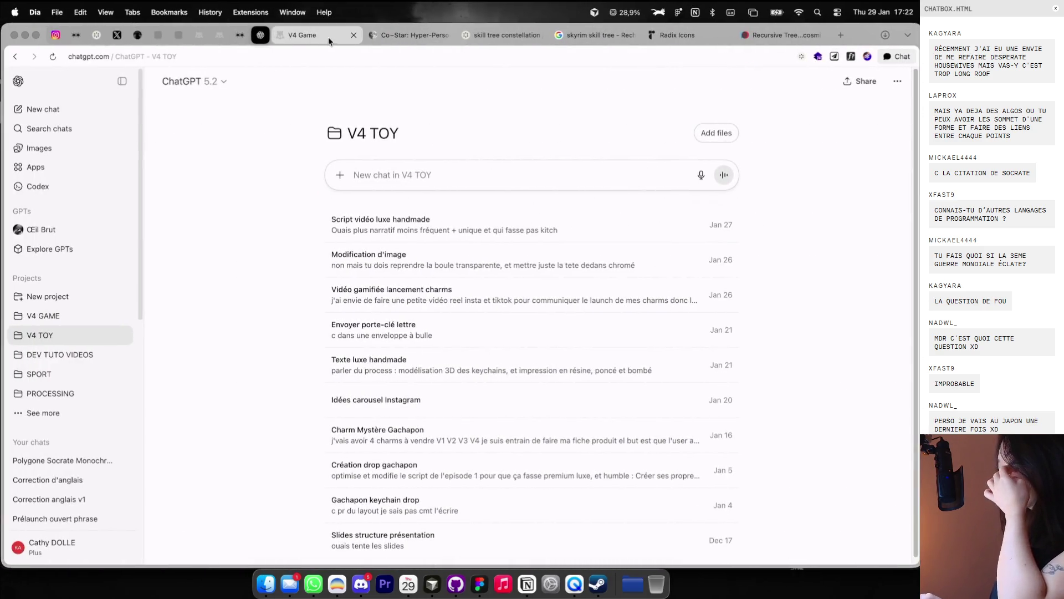
Step: Review the Co-Star, Radix Icons and skill tree constellation tabs, then return to Figma
{"action": "left_click", "coordinate": [412, 36]}
{"action": "left_click", "coordinate": [665, 34]}
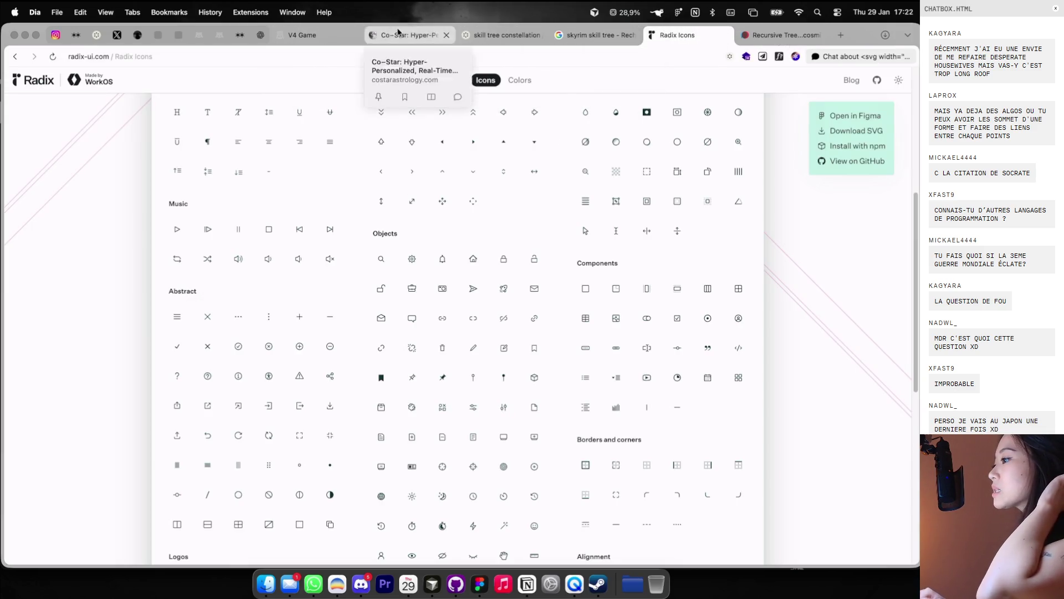
{"action": "left_click", "coordinate": [506, 35]}
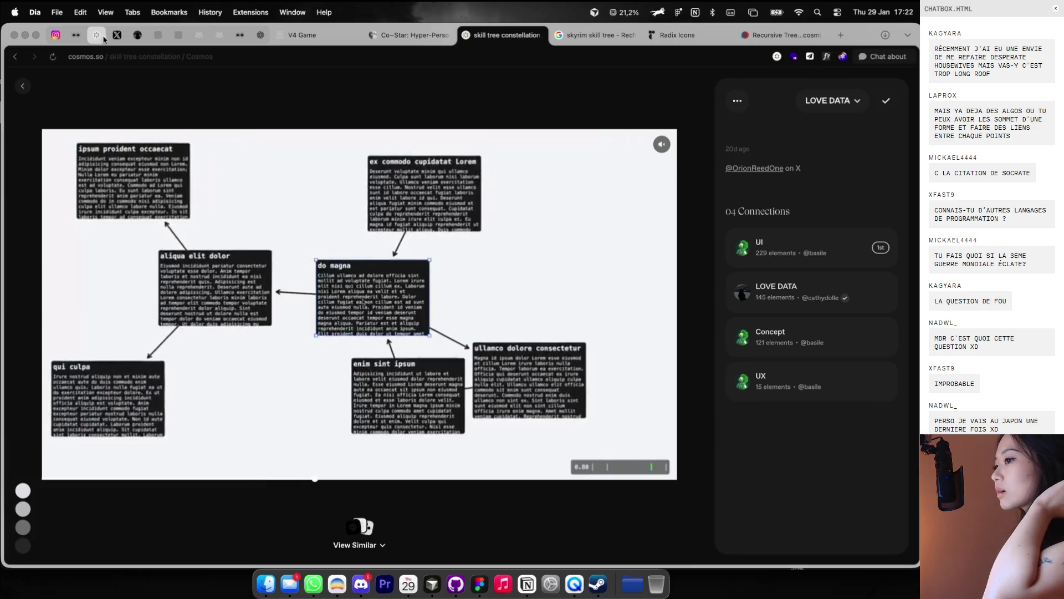
{"action": "key", "text": "ctrl+Right"}
{"action": "scroll", "coordinate": [535, 260], "scroll_direction": "down", "scroll_amount": 3}
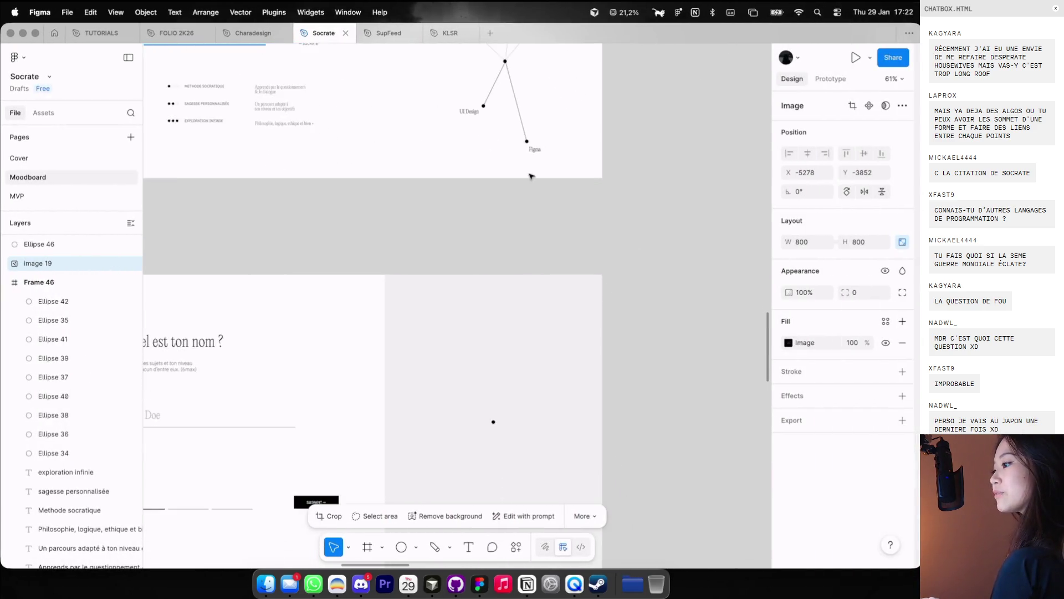
{"action": "scroll", "coordinate": [530, 176], "scroll_direction": "up", "scroll_amount": 5}
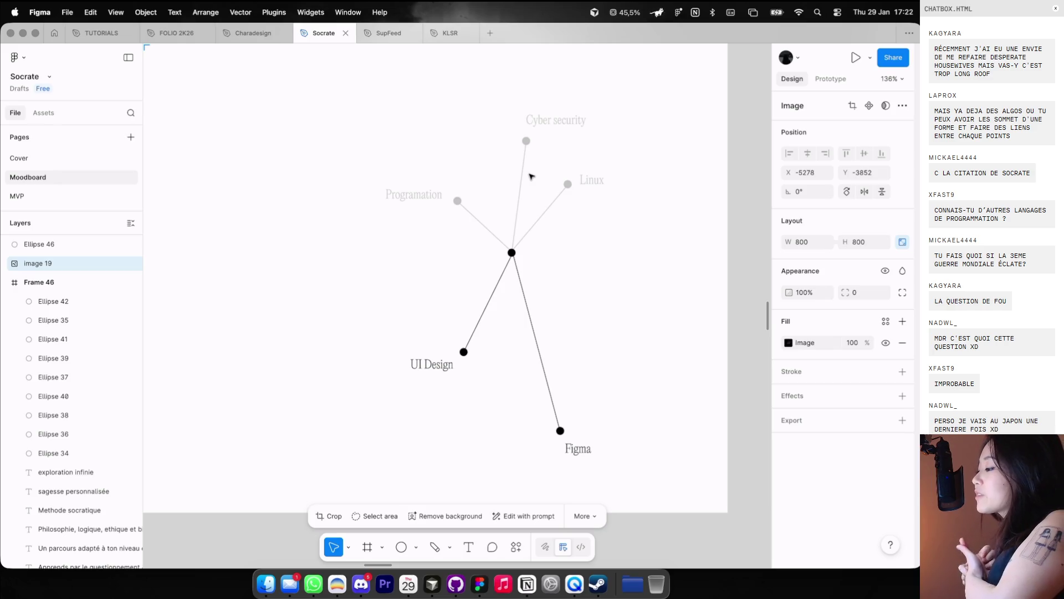
{"action": "scroll", "coordinate": [529, 176], "scroll_direction": "down", "scroll_amount": 3}
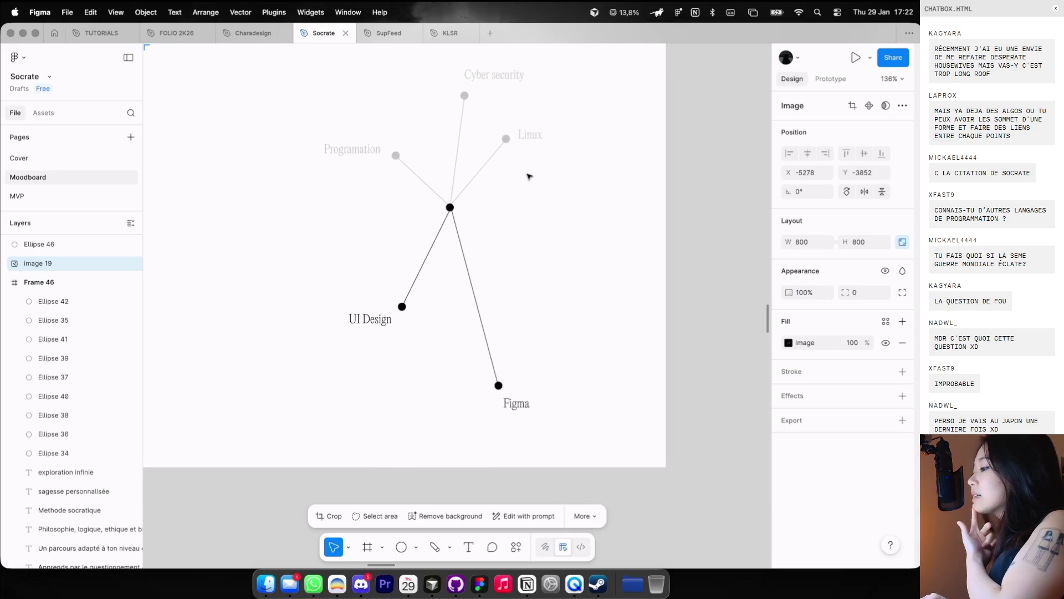
{"action": "scroll", "coordinate": [529, 177], "scroll_direction": "down", "scroll_amount": 3}
{"action": "scroll", "coordinate": [529, 177], "scroll_direction": "up", "scroll_amount": 3}
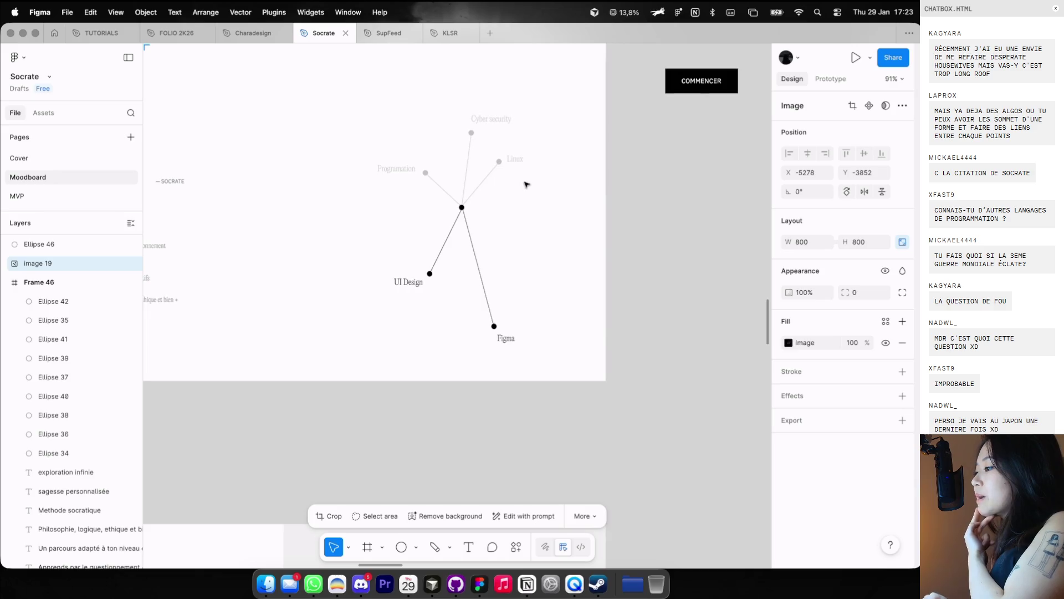
{"action": "scroll", "coordinate": [518, 161], "scroll_direction": "up", "scroll_amount": 5}
{"action": "double_click", "coordinate": [413, 239]}
{"action": "scroll", "coordinate": [413, 238], "scroll_direction": "down", "scroll_amount": 5}
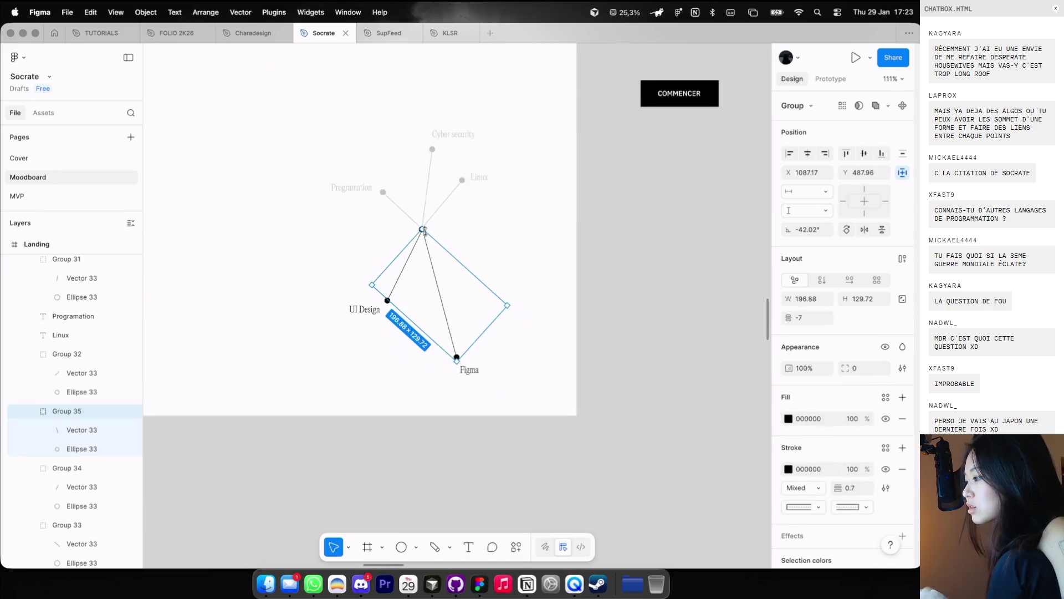
{"action": "scroll", "coordinate": [427, 233], "scroll_direction": "up", "scroll_amount": 3}
{"action": "scroll", "coordinate": [427, 233], "scroll_direction": "down", "scroll_amount": 5}
{"action": "left_click", "coordinate": [536, 228]}
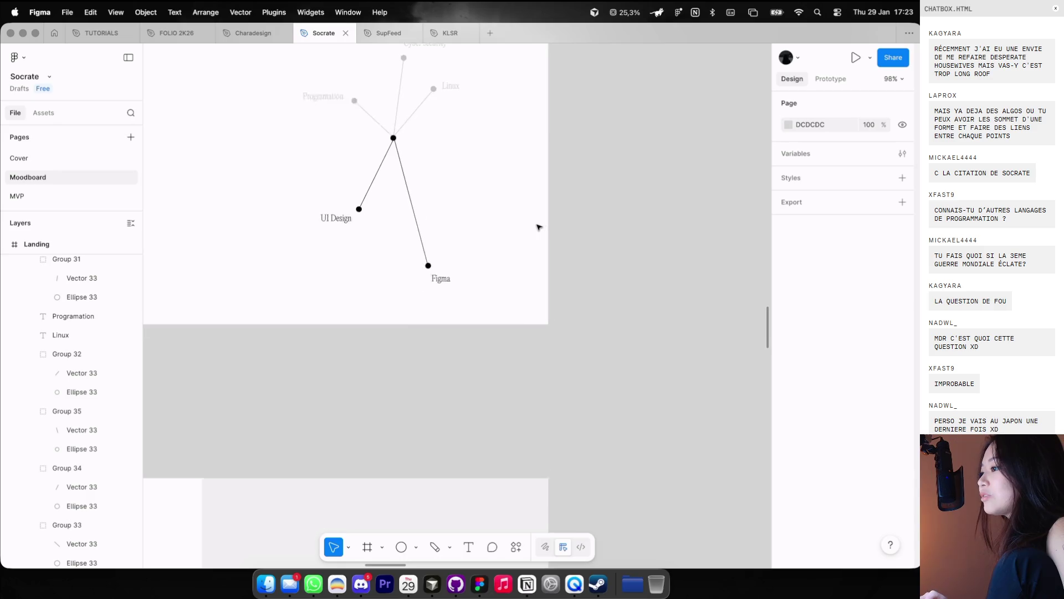
{"action": "scroll", "coordinate": [503, 142], "scroll_direction": "left", "scroll_amount": 2}
{"action": "scroll", "coordinate": [506, 143], "scroll_direction": "up", "scroll_amount": 5}
{"action": "scroll", "coordinate": [506, 144], "scroll_direction": "up", "scroll_amount": 1}
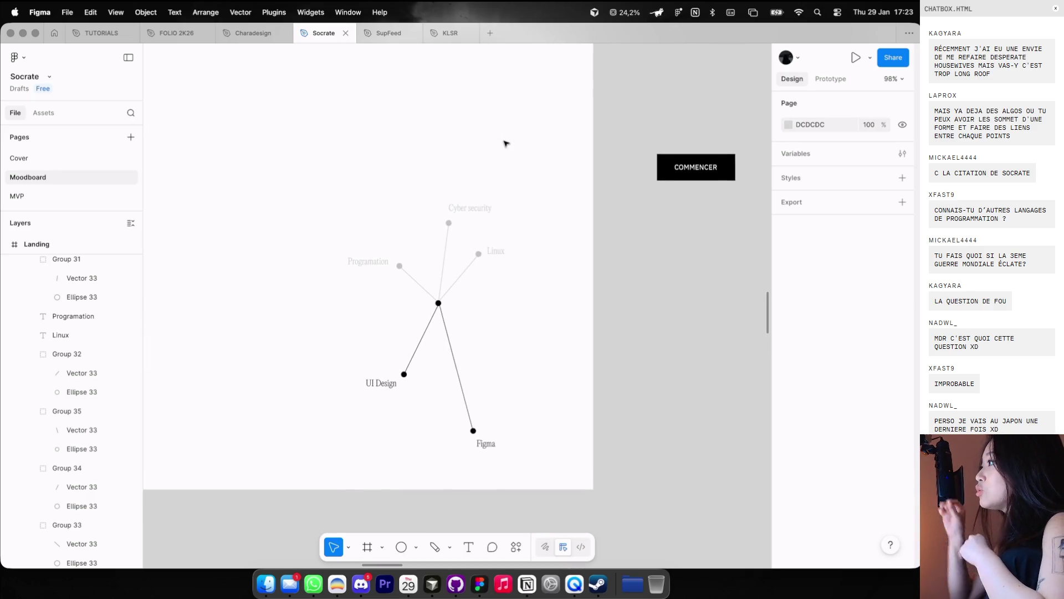
{"action": "scroll", "coordinate": [506, 144], "scroll_direction": "up", "scroll_amount": 5}
{"action": "scroll", "coordinate": [486, 220], "scroll_direction": "up", "scroll_amount": 4}
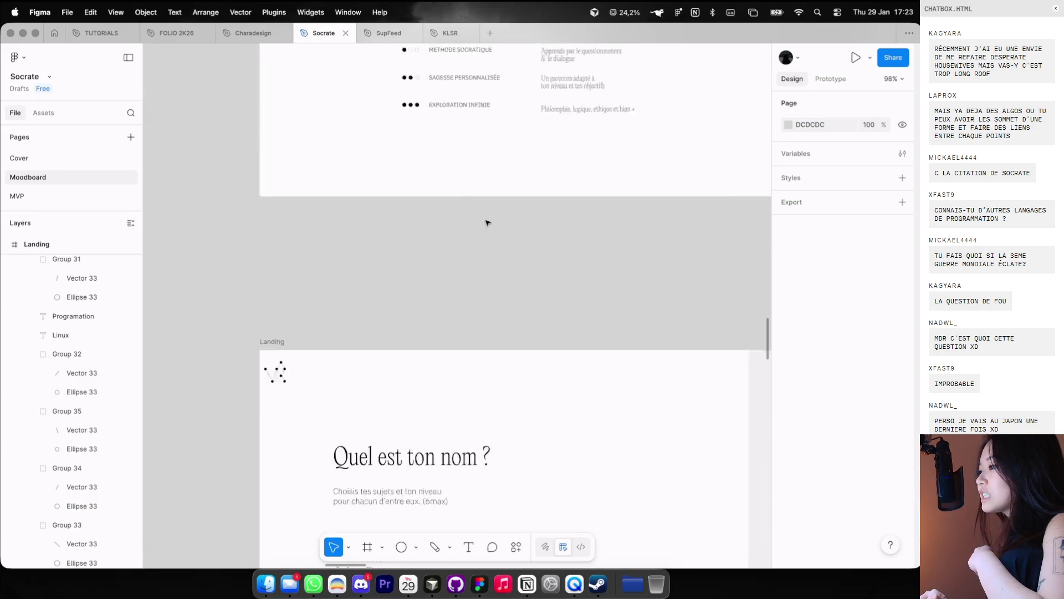
{"action": "scroll", "coordinate": [486, 221], "scroll_direction": "up", "scroll_amount": 5}
{"action": "scroll", "coordinate": [486, 220], "scroll_direction": "down", "scroll_amount": 12}
{"action": "scroll", "coordinate": [487, 226], "scroll_direction": "down", "scroll_amount": 7}
{"action": "scroll", "coordinate": [488, 227], "scroll_direction": "up", "scroll_amount": 3}
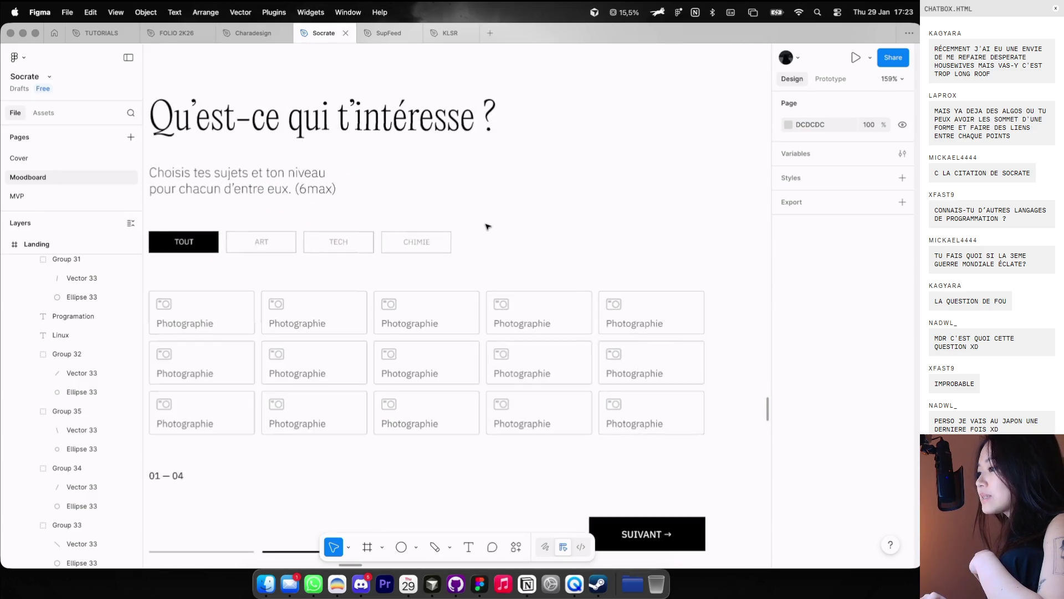
{"action": "scroll", "coordinate": [488, 226], "scroll_direction": "down", "scroll_amount": 4}
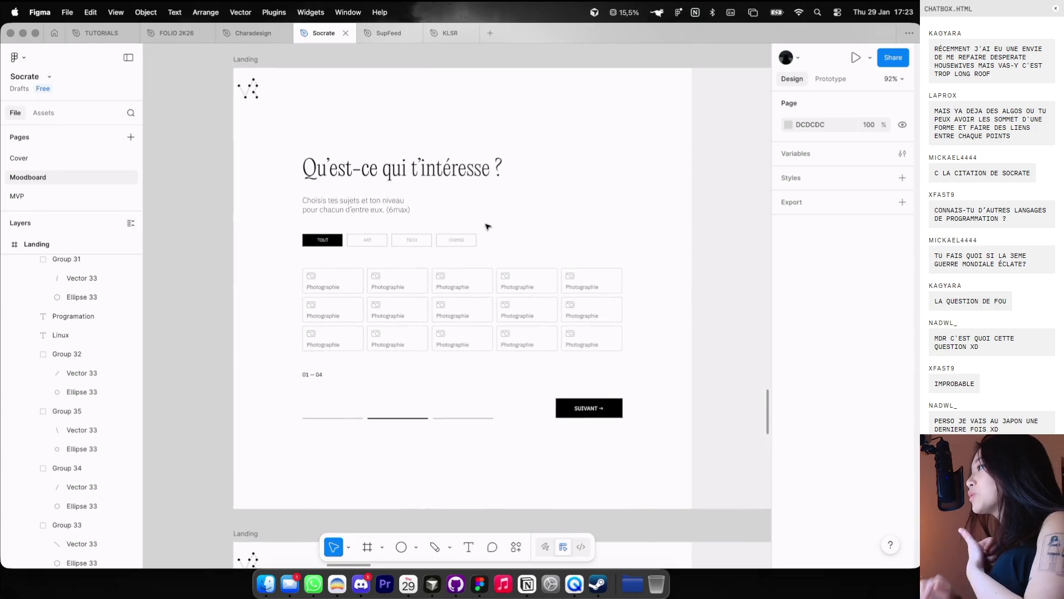
{"action": "scroll", "coordinate": [488, 226], "scroll_direction": "right", "scroll_amount": 5}
{"action": "scroll", "coordinate": [488, 227], "scroll_direction": "up", "scroll_amount": 3}
{"action": "scroll", "coordinate": [480, 226], "scroll_direction": "down", "scroll_amount": 5}
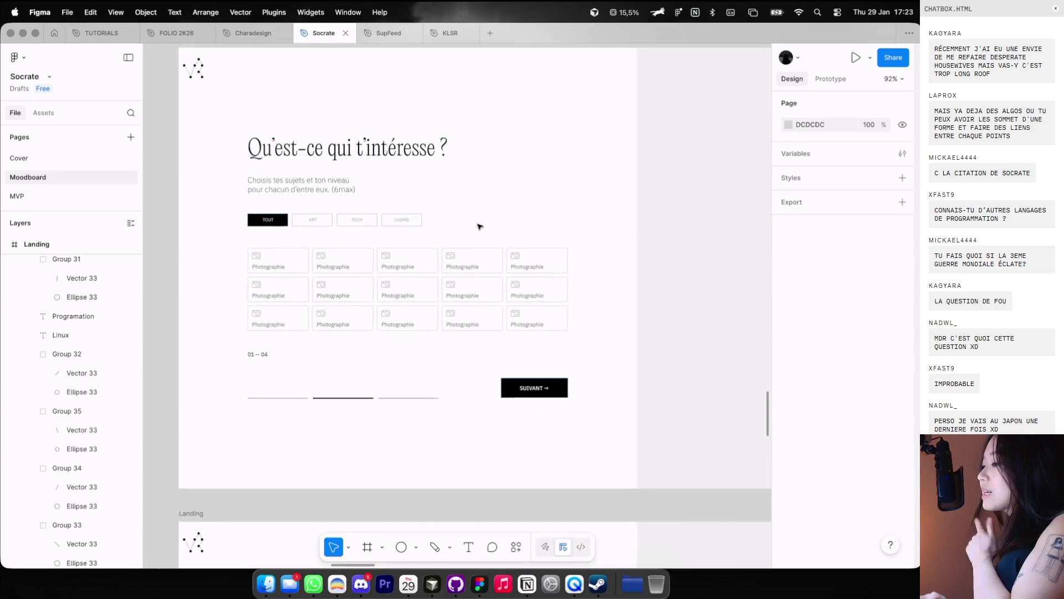
{"action": "scroll", "coordinate": [430, 223], "scroll_direction": "up", "scroll_amount": 3}
{"action": "scroll", "coordinate": [430, 225], "scroll_direction": "right", "scroll_amount": 10}
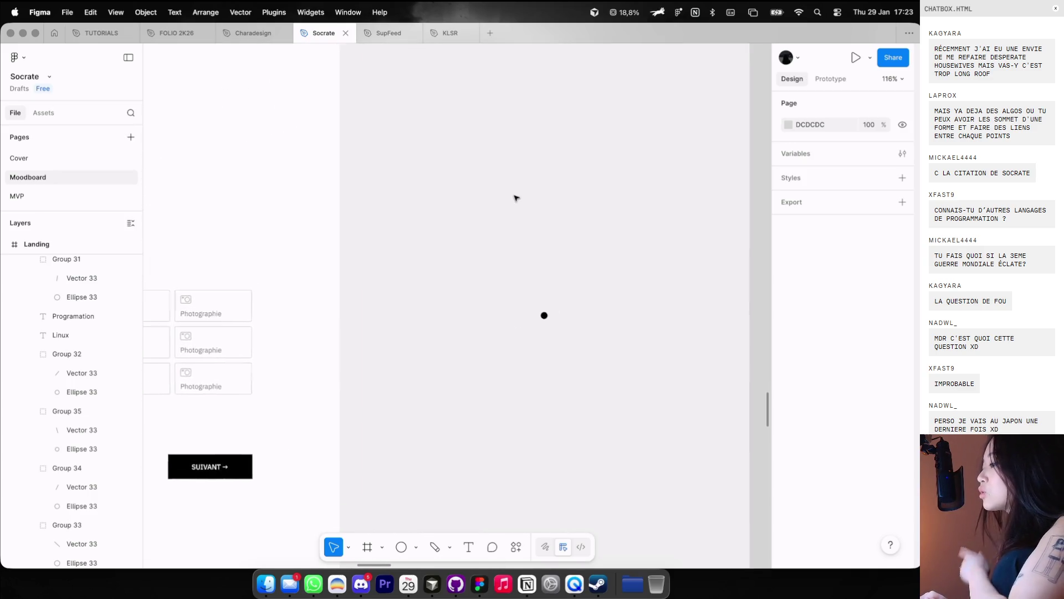
{"action": "scroll", "coordinate": [515, 198], "scroll_direction": "left", "scroll_amount": 10}
{"action": "scroll", "coordinate": [515, 198], "scroll_direction": "down", "scroll_amount": 2}
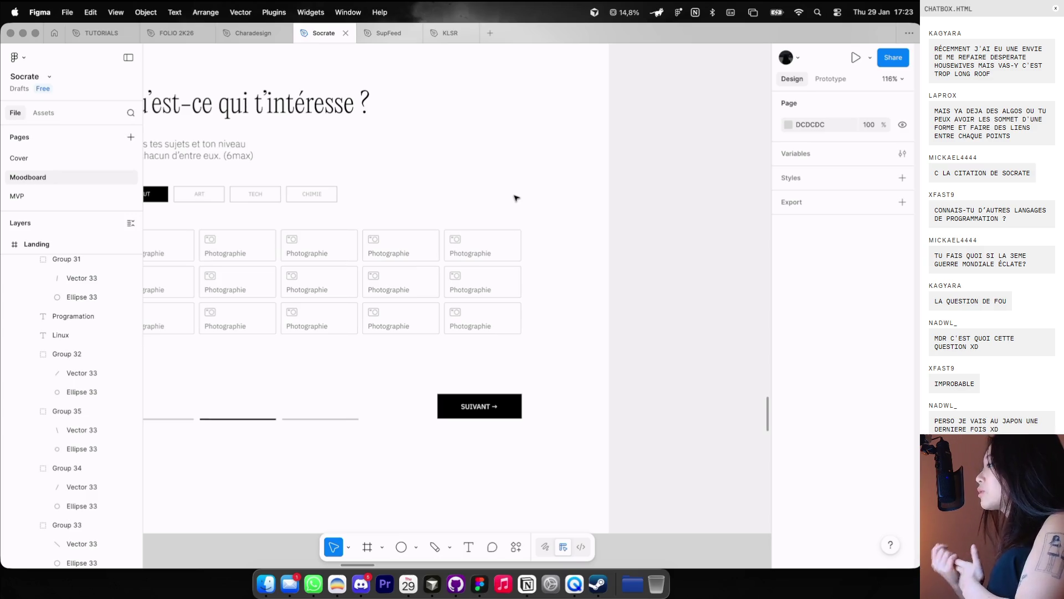
{"action": "scroll", "coordinate": [515, 197], "scroll_direction": "down", "scroll_amount": 3}
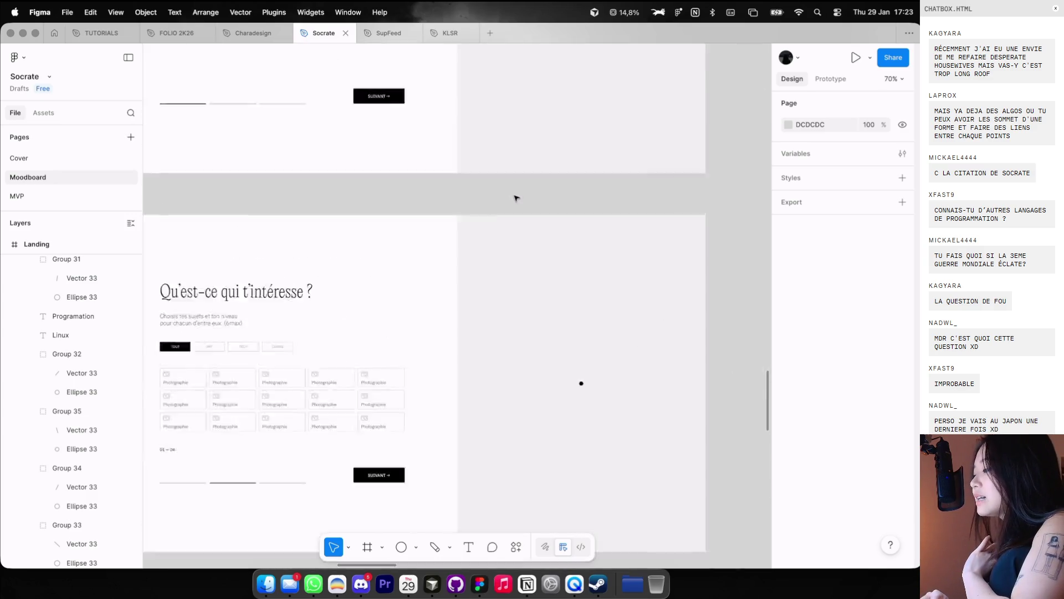
{"action": "scroll", "coordinate": [518, 190], "scroll_direction": "up", "scroll_amount": 10}
{"action": "scroll", "coordinate": [517, 190], "scroll_direction": "up", "scroll_amount": 5}
{"action": "scroll", "coordinate": [472, 156], "scroll_direction": "up", "scroll_amount": 5}
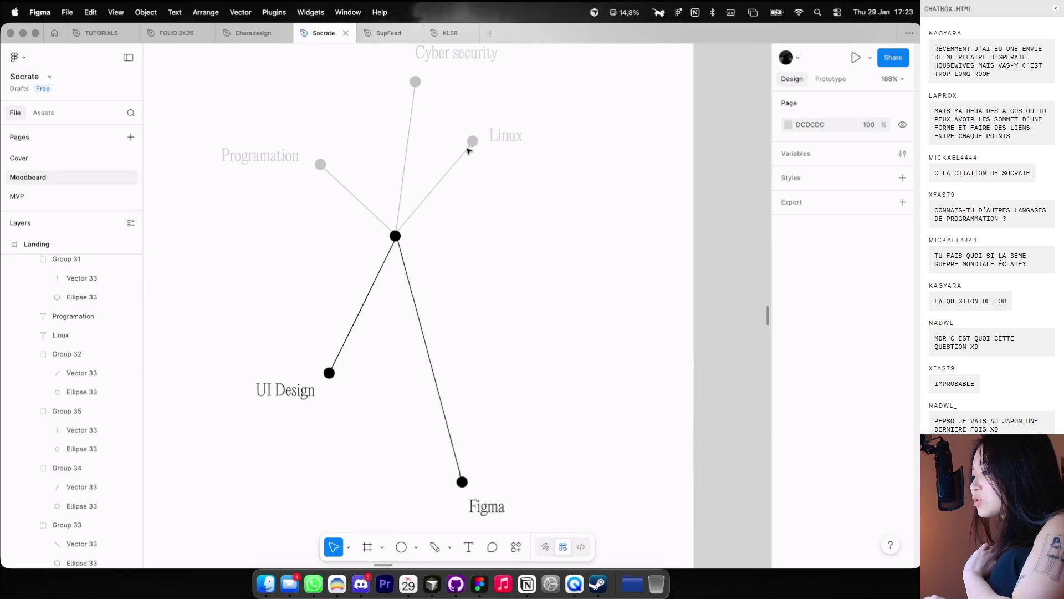
Step: Select the Linux connecting line (Vector 33), then capture the cosmos.so node graph as a screenshot
{"action": "left_click", "coordinate": [472, 143]}
{"action": "double_click", "coordinate": [471, 142]}
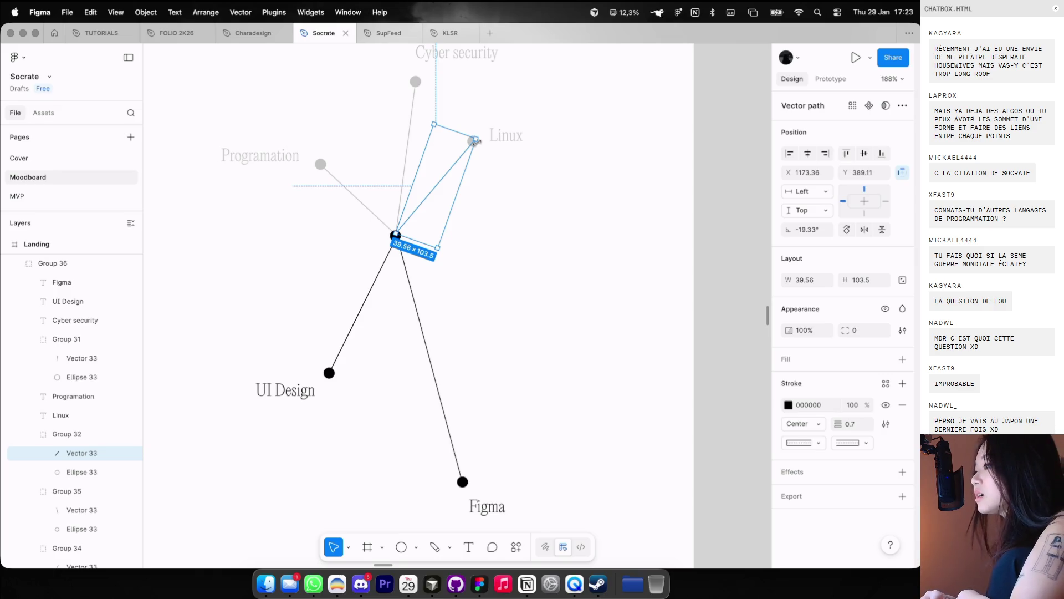
{"action": "key", "text": "ctrl+Left"}
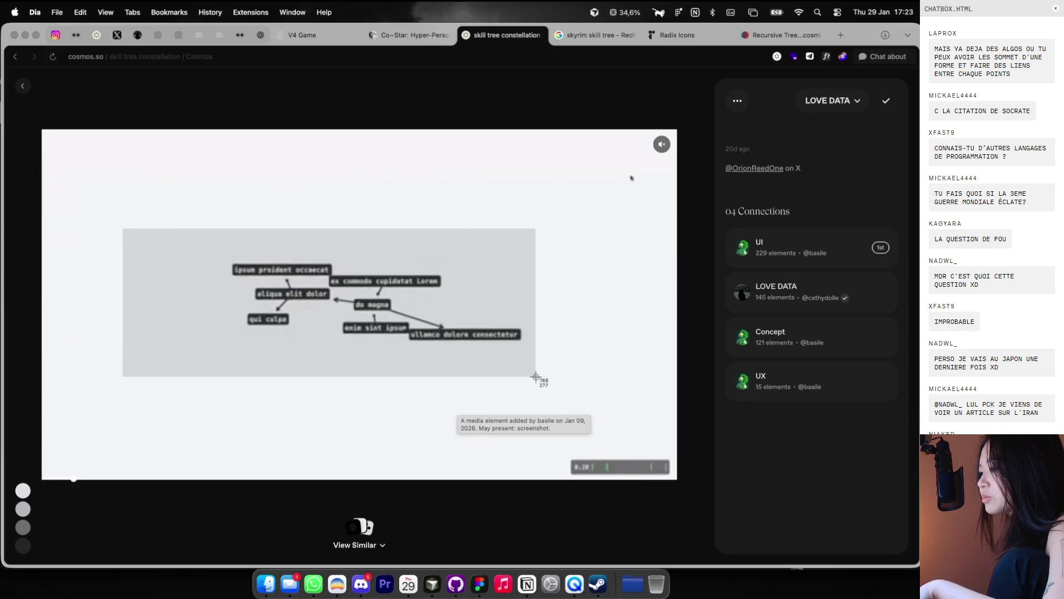
{"action": "key", "text": "ctrl+Right"}
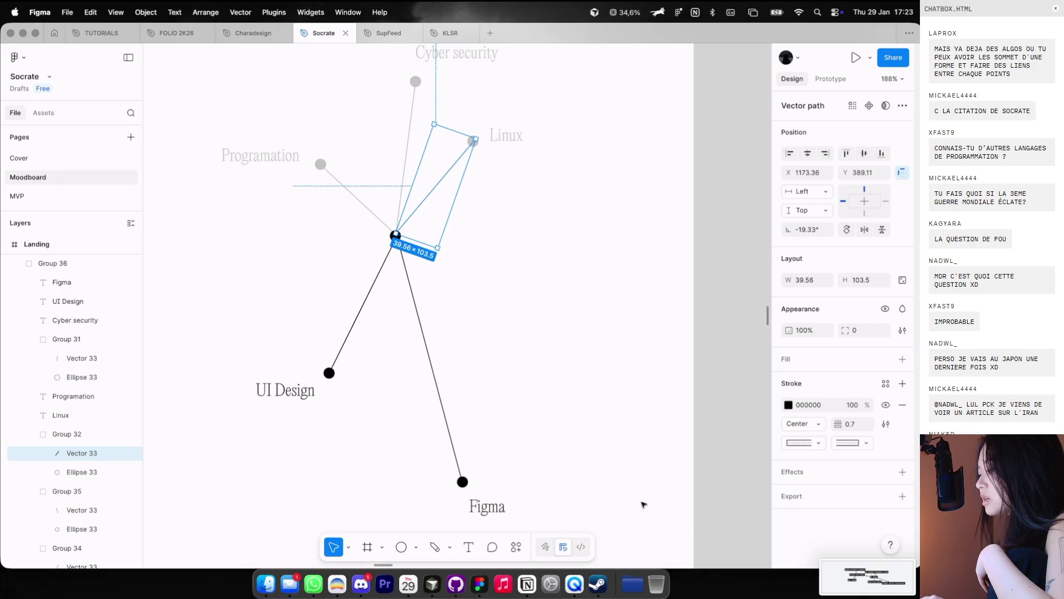
Step: Place the cosmos.so node-graph screenshot above the pictogram board, then return to the cosmos.so page
{"action": "scroll", "coordinate": [643, 505], "scroll_direction": "down", "scroll_amount": 3}
{"action": "scroll", "coordinate": [642, 507], "scroll_direction": "down", "scroll_amount": 3}
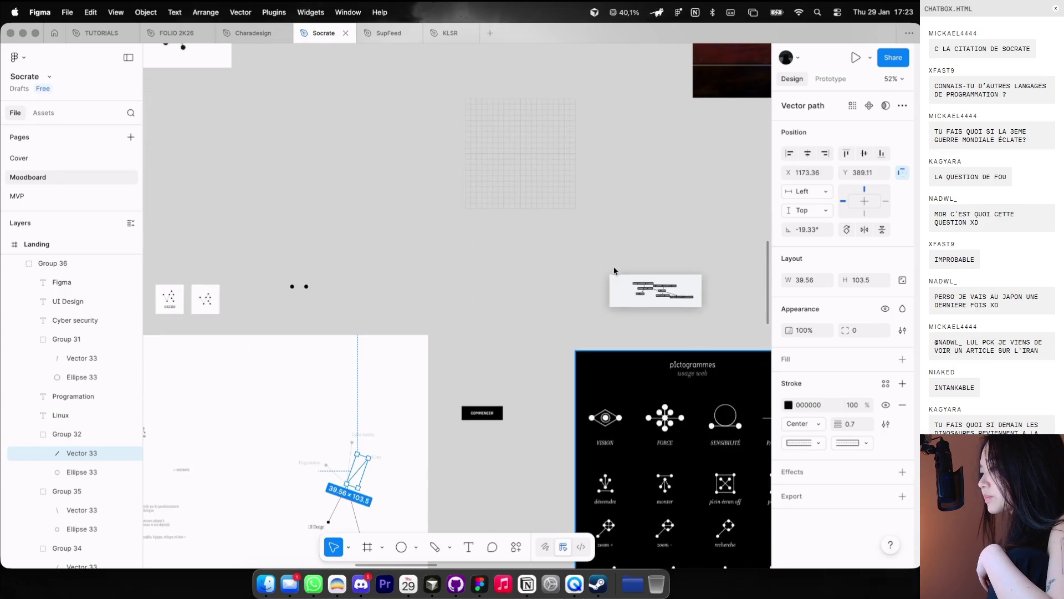
{"action": "left_click_drag", "start_coordinate": [910, 593], "coordinate": [619, 263]}
{"action": "scroll", "coordinate": [620, 265], "scroll_direction": "down", "scroll_amount": 5}
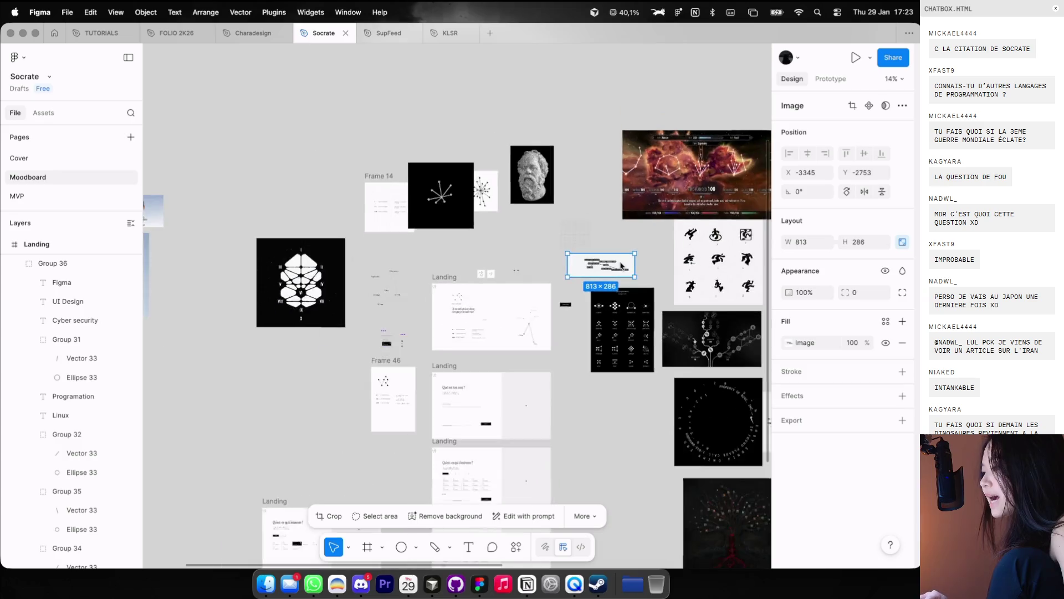
{"action": "key", "text": "super+Tab"}
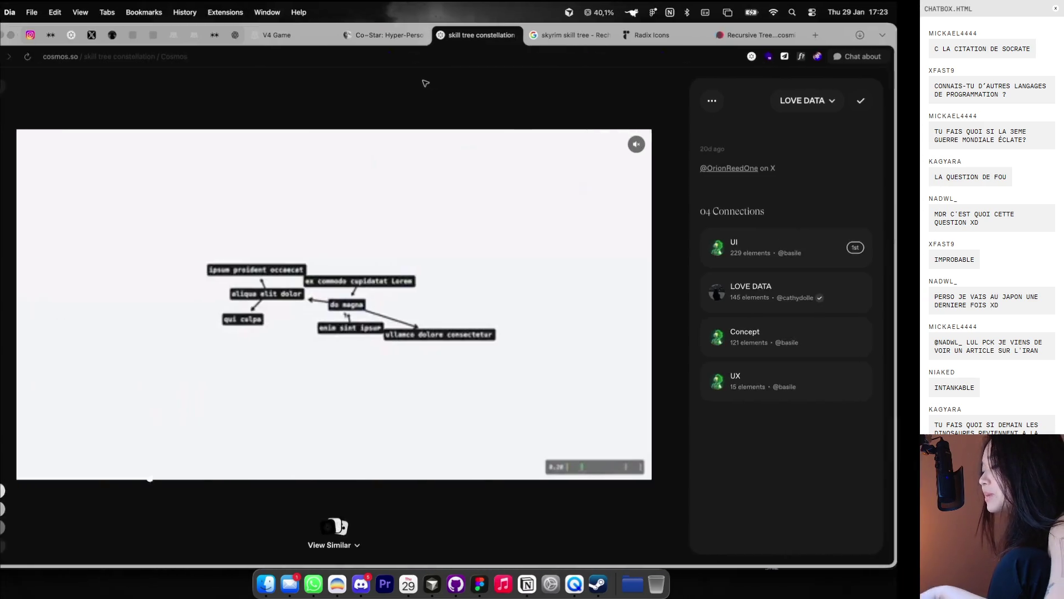
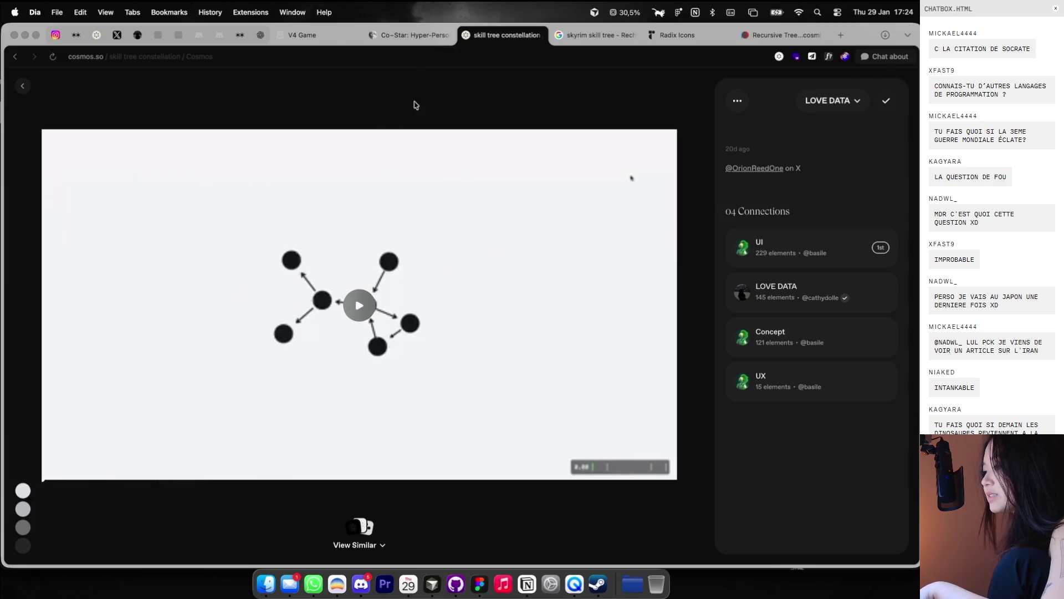
Step: Capture the Cosmos skill-tree graph and drop it onto the Figma Moodboard as an 813×286 image
{"action": "left_click_drag", "start_coordinate": [222, 226], "coordinate": [498, 418]}
{"action": "key", "text": "super+Tab"}
{"action": "left_click_drag", "start_coordinate": [868, 563], "coordinate": [412, 173]}
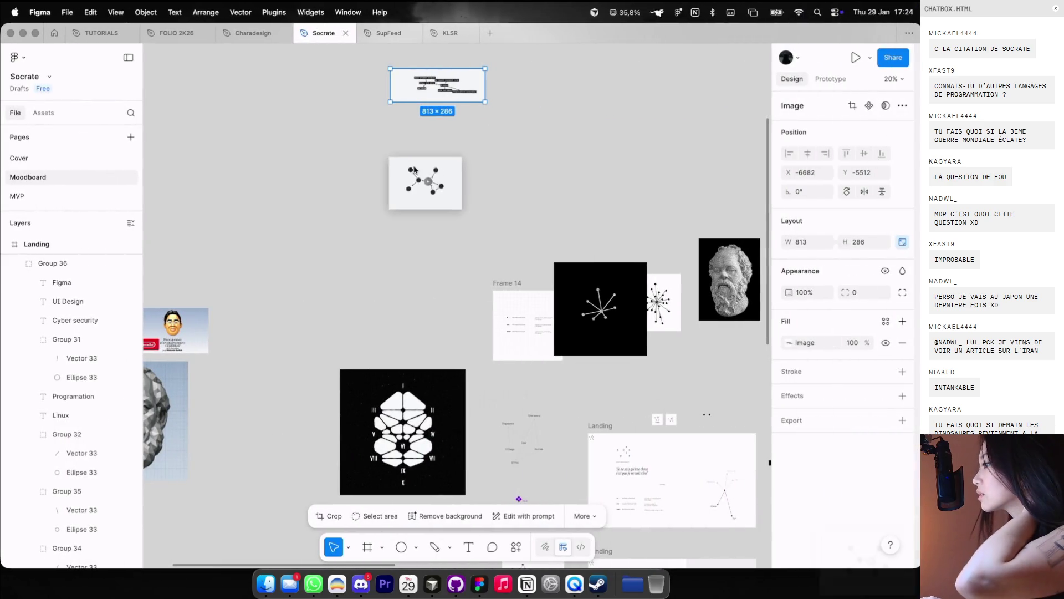
Step: Preview the existing test1 frame's animation, then deselect it
{"action": "scroll", "coordinate": [433, 189], "scroll_direction": "down", "scroll_amount": 5}
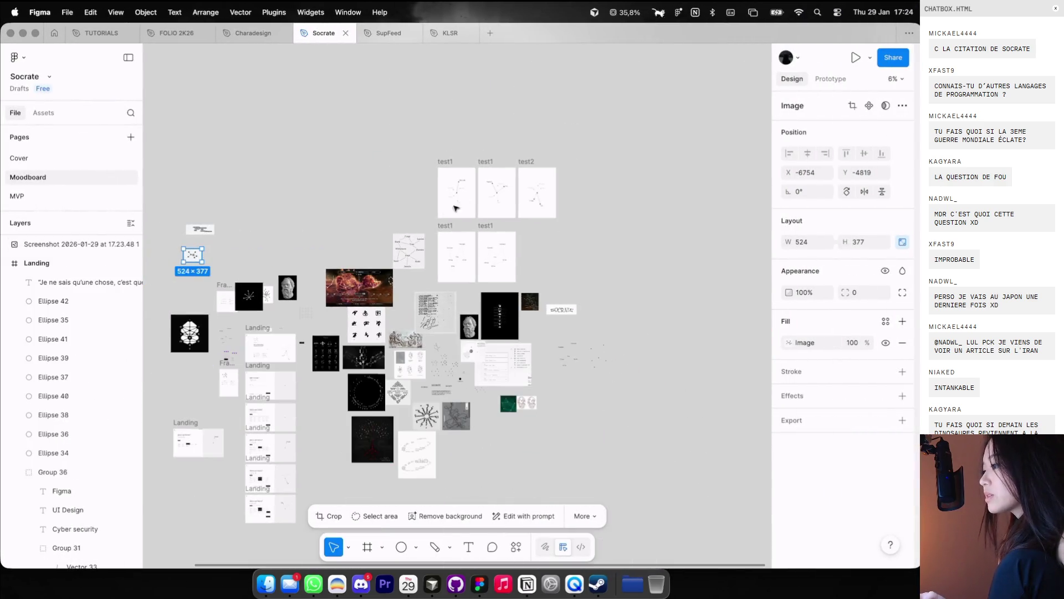
{"action": "left_click", "coordinate": [443, 160]}
{"action": "key", "text": "shift+space"}
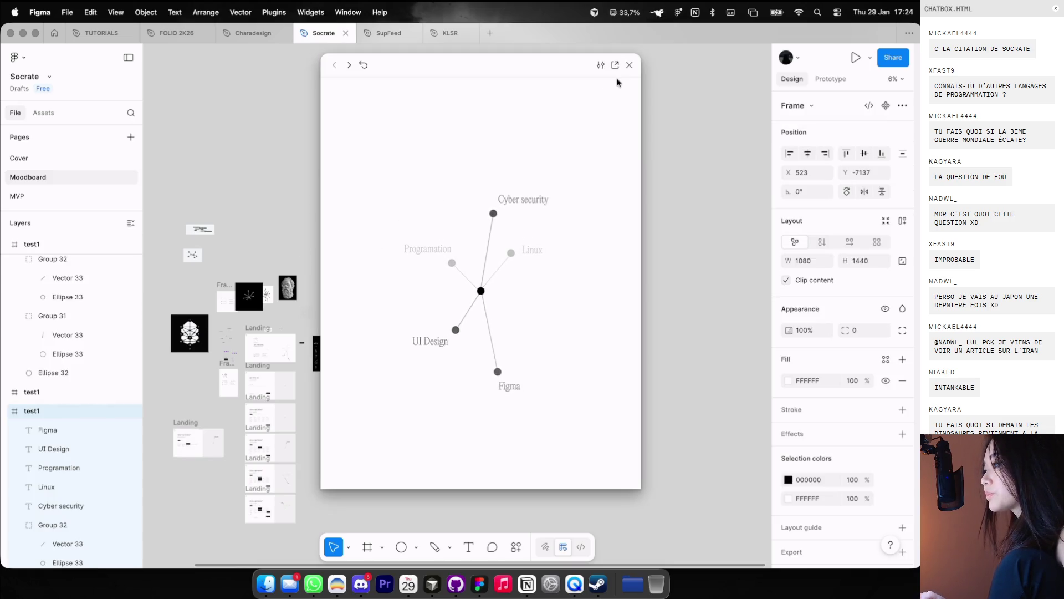
{"action": "left_click", "coordinate": [628, 65]}
{"action": "scroll", "coordinate": [401, 194], "scroll_direction": "left", "scroll_amount": 8}
{"action": "left_click", "coordinate": [430, 181]}
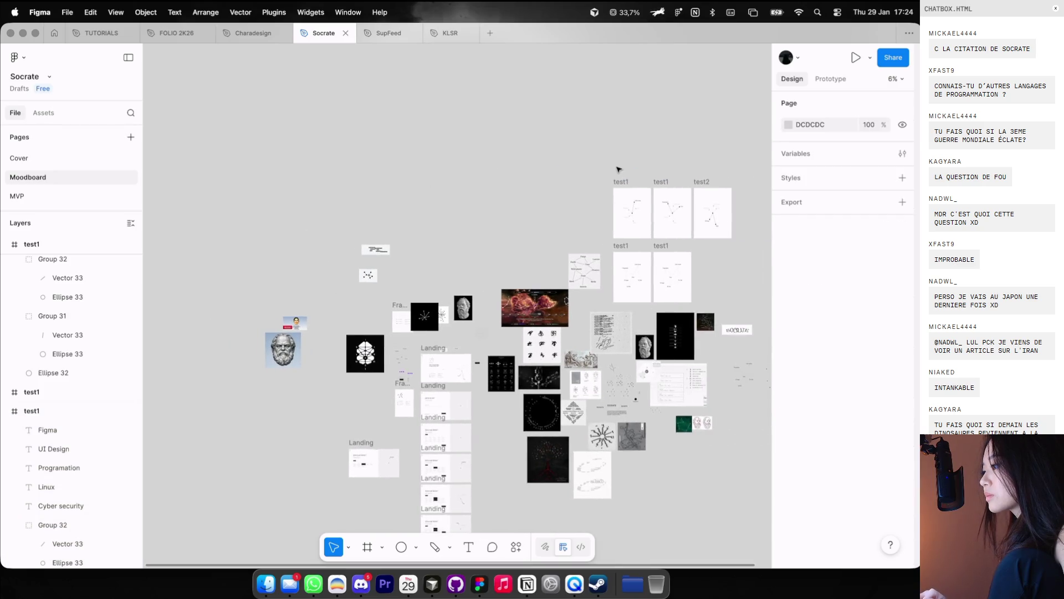
{"action": "scroll", "coordinate": [580, 168], "scroll_direction": "right", "scroll_amount": 3}
Step: Duplicate the top row of test1, test1 and test2 frames to the left
{"action": "left_click_drag", "start_coordinate": [562, 162], "coordinate": [742, 300]}
{"action": "left_click", "coordinate": [600, 161]}
{"action": "mouse_move", "coordinate": [574, 161]}
{"action": "left_mouse_down"}
{"action": "mouse_move", "coordinate": [729, 251]}
{"action": "mouse_move", "coordinate": [579, 164]}
{"action": "left_mouse_up"}
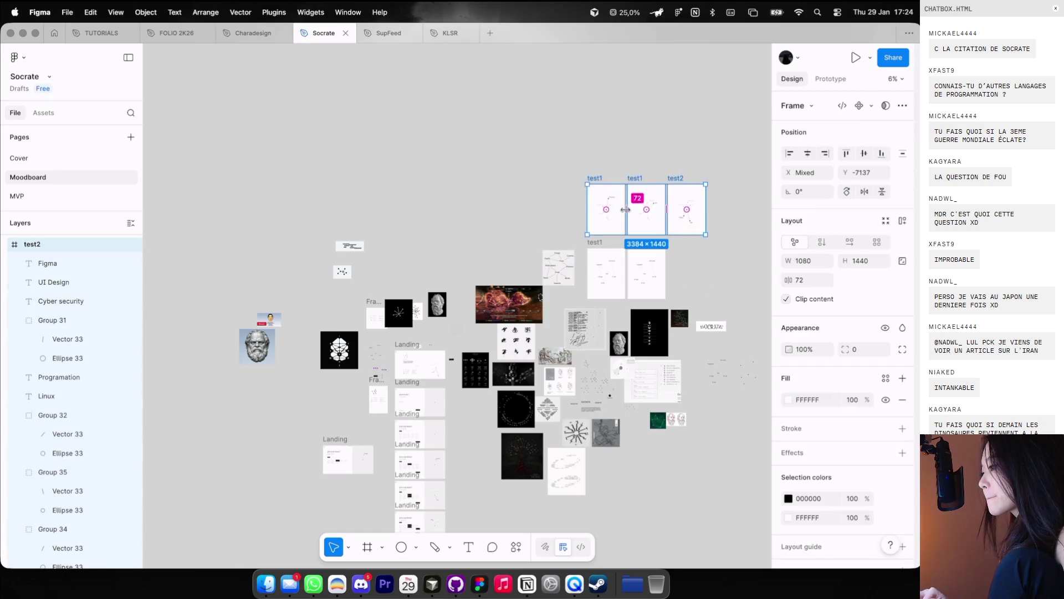
{"action": "left_click_drag", "start_coordinate": [629, 209], "coordinate": [421, 211]}
{"action": "scroll", "coordinate": [421, 211], "scroll_direction": "right", "scroll_amount": 3}
{"action": "scroll", "coordinate": [288, 182], "scroll_direction": "up", "scroll_amount": 3}
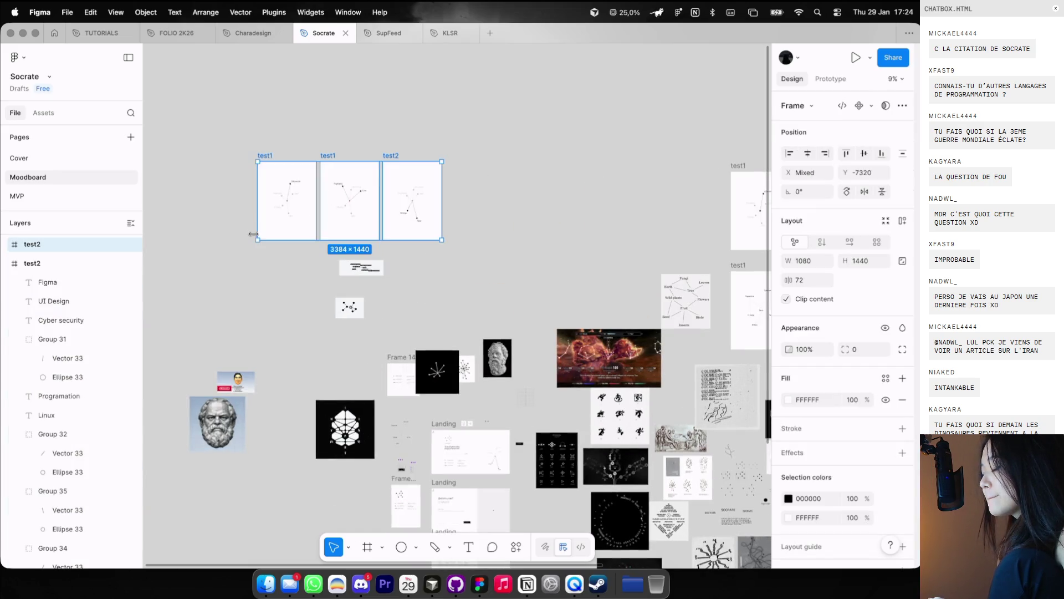
{"action": "scroll", "coordinate": [255, 128], "scroll_direction": "up", "scroll_amount": 3}
Step: Delete the old labelled node graphs from all three copied frames
{"action": "left_click", "coordinate": [255, 128]}
{"action": "scroll", "coordinate": [313, 122], "scroll_direction": "up", "scroll_amount": 3}
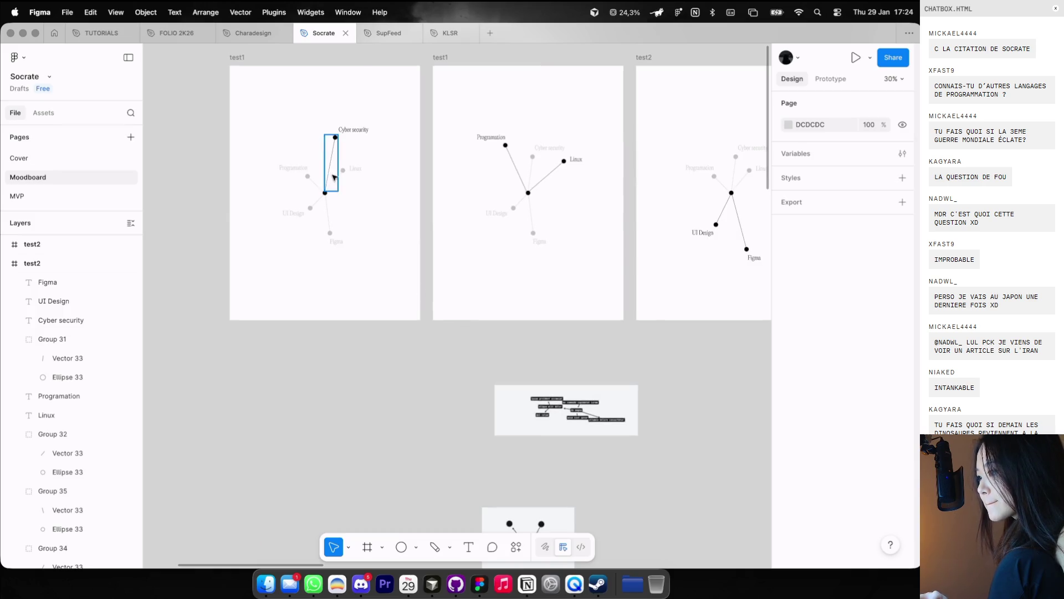
{"action": "left_click_drag", "start_coordinate": [268, 114], "coordinate": [419, 288]}
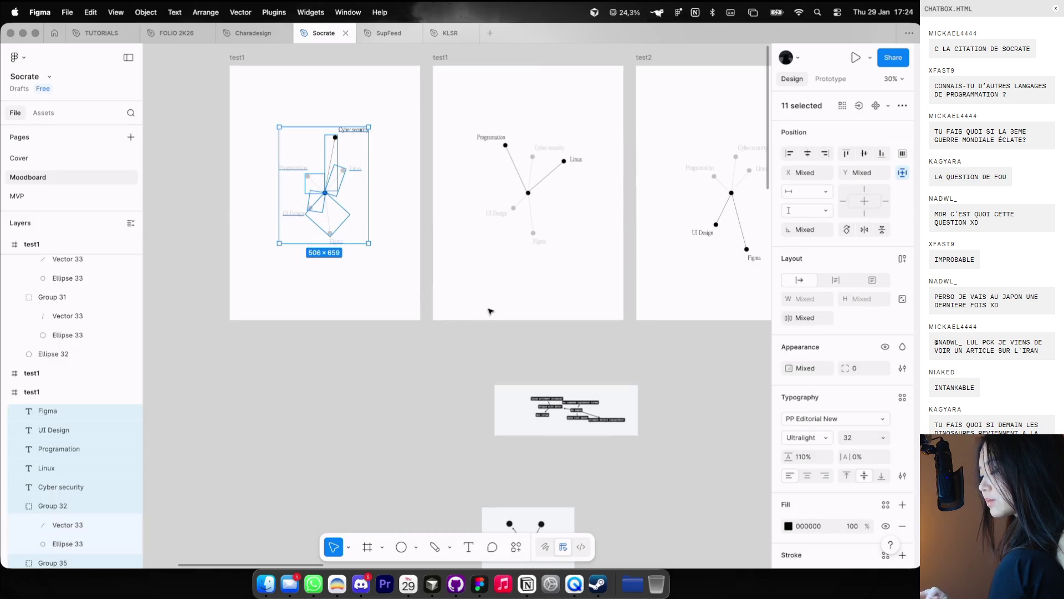
{"action": "scroll", "coordinate": [488, 311], "scroll_direction": "down", "scroll_amount": 2}
{"action": "left_click", "coordinate": [272, 192]}
{"action": "left_click_drag", "start_coordinate": [256, 135], "coordinate": [754, 322]}
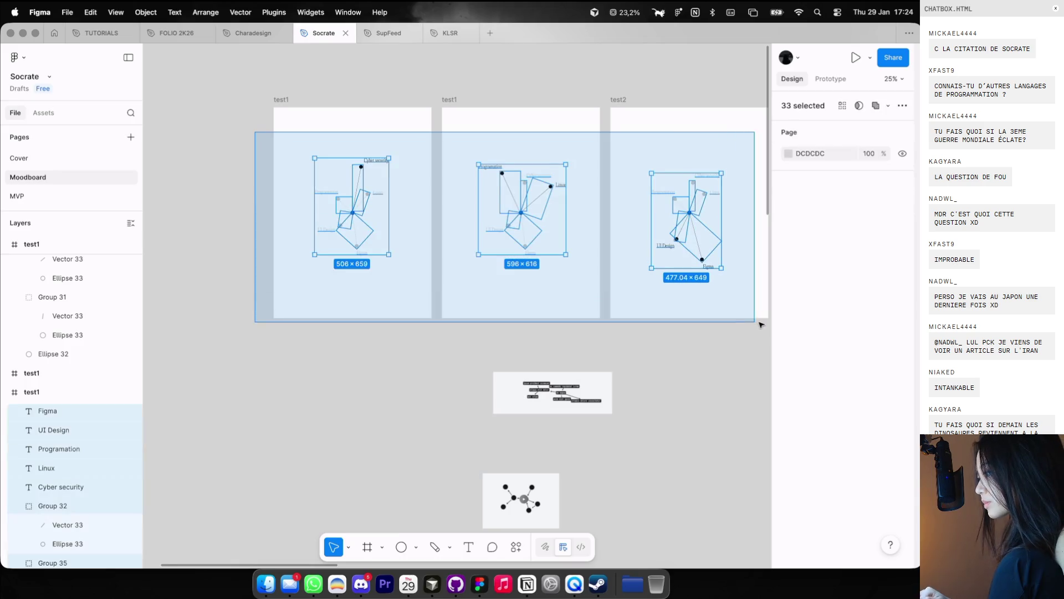
{"action": "key", "text": "Delete"}
{"action": "scroll", "coordinate": [221, 193], "scroll_direction": "up", "scroll_amount": 3}
{"action": "scroll", "coordinate": [265, 178], "scroll_direction": "up", "scroll_amount": 2}
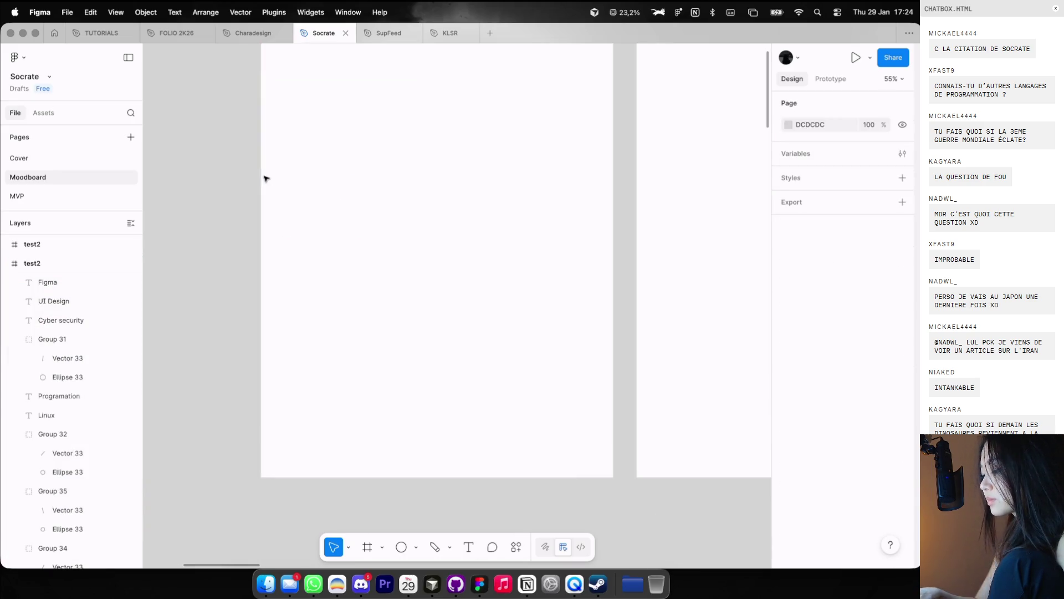
Step: Draw a 37×37 square in the first empty frame and fill it black (000000)
{"action": "left_click", "coordinate": [331, 145]}
{"action": "key", "text": "ctrl+z"}
{"action": "scroll", "coordinate": [342, 159], "scroll_direction": "up", "scroll_amount": 2}
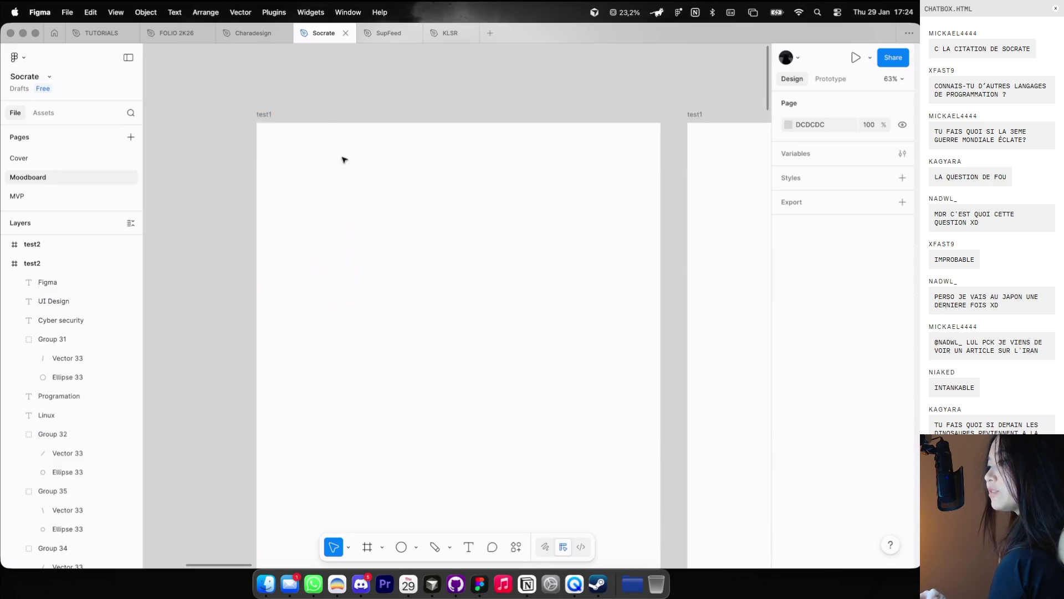
{"action": "key", "text": "r"}
{"action": "left_click_drag", "start_coordinate": [385, 263], "coordinate": [399, 277]}
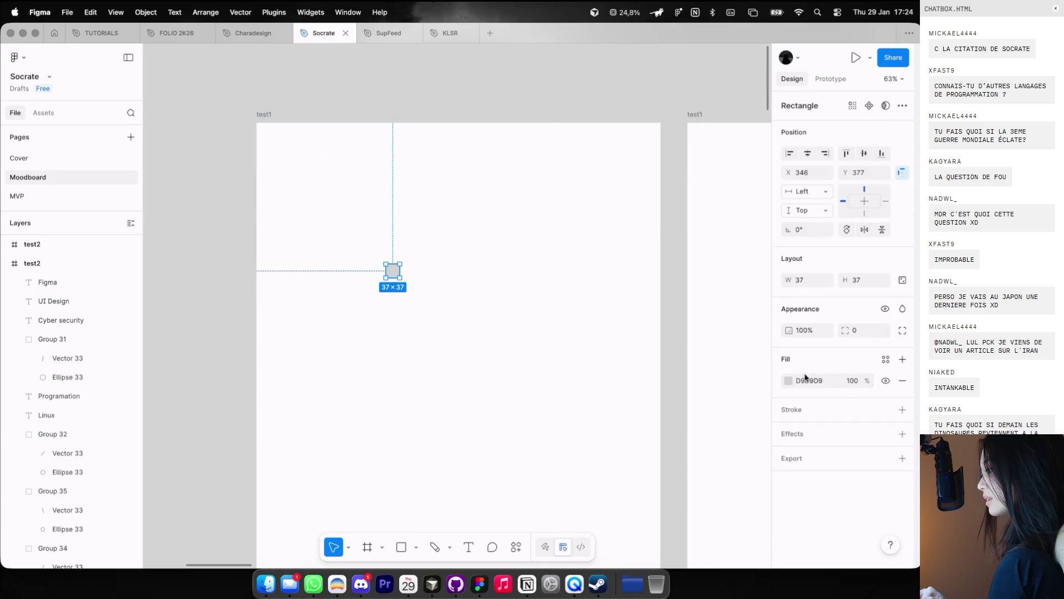
{"action": "left_click", "coordinate": [788, 380]}
{"action": "left_click", "coordinate": [646, 527]}
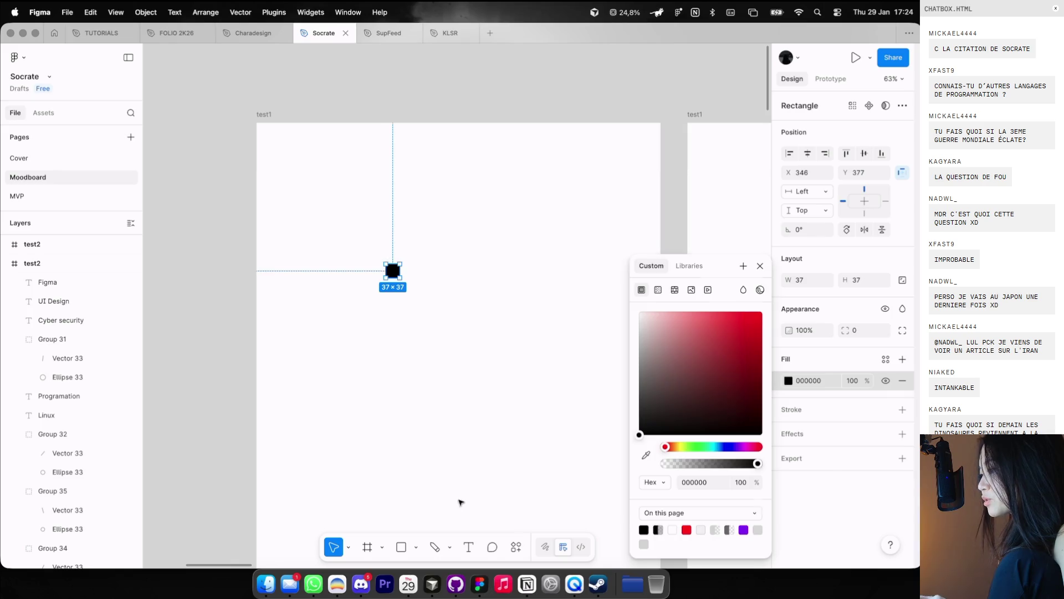
{"action": "left_click", "coordinate": [458, 501]}
Step: Round the black square into a dot with corner radius 40
{"action": "scroll", "coordinate": [458, 435], "scroll_direction": "down", "scroll_amount": 3}
{"action": "scroll", "coordinate": [412, 265], "scroll_direction": "up", "scroll_amount": 3}
{"action": "left_click", "coordinate": [412, 208]}
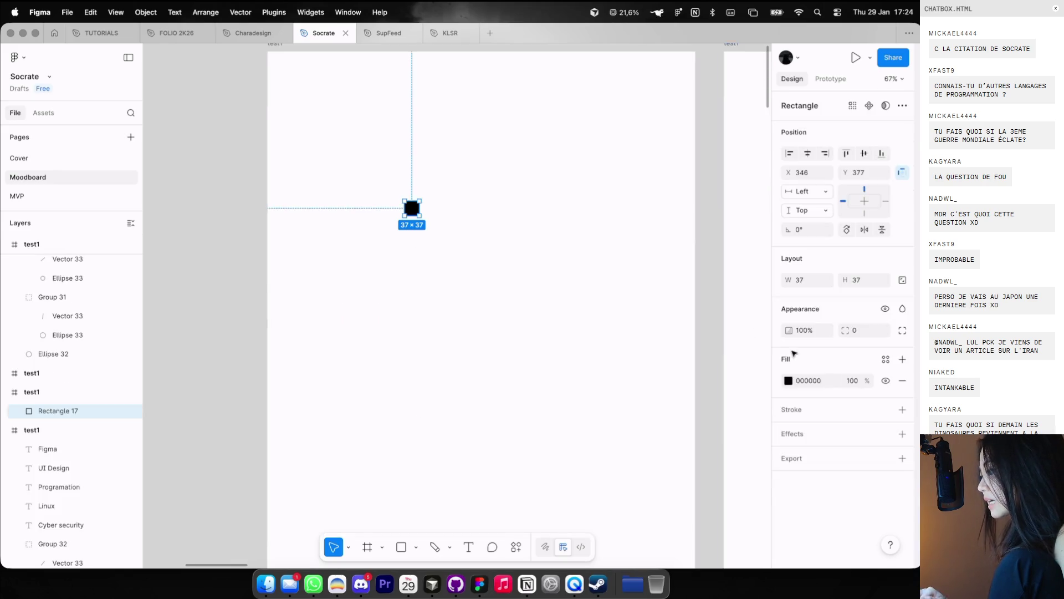
{"action": "left_click", "coordinate": [879, 330]}
{"action": "left_click", "coordinate": [862, 331]}
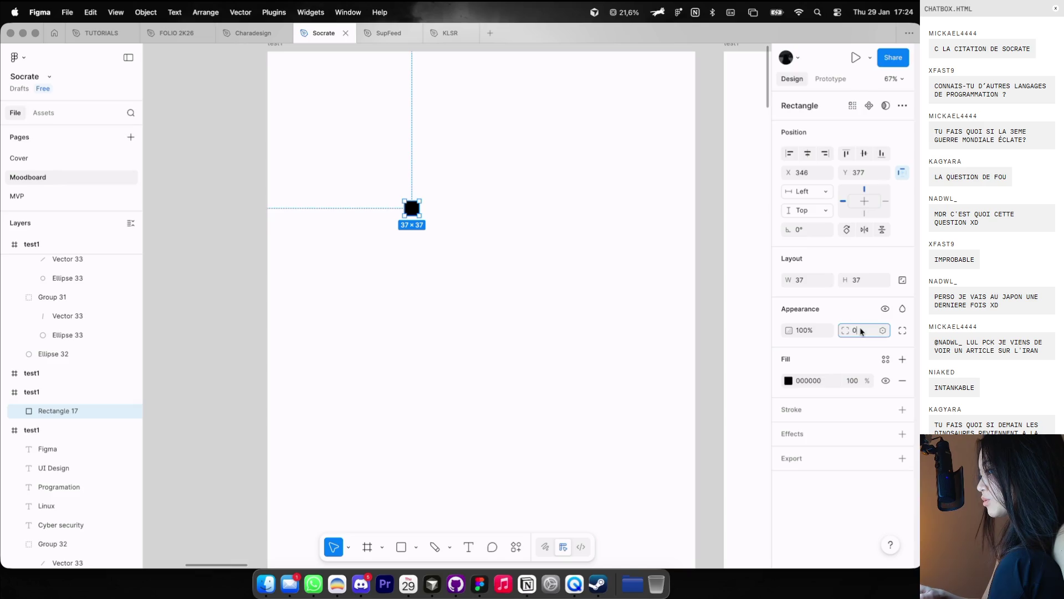
{"action": "left_click", "coordinate": [544, 266]}
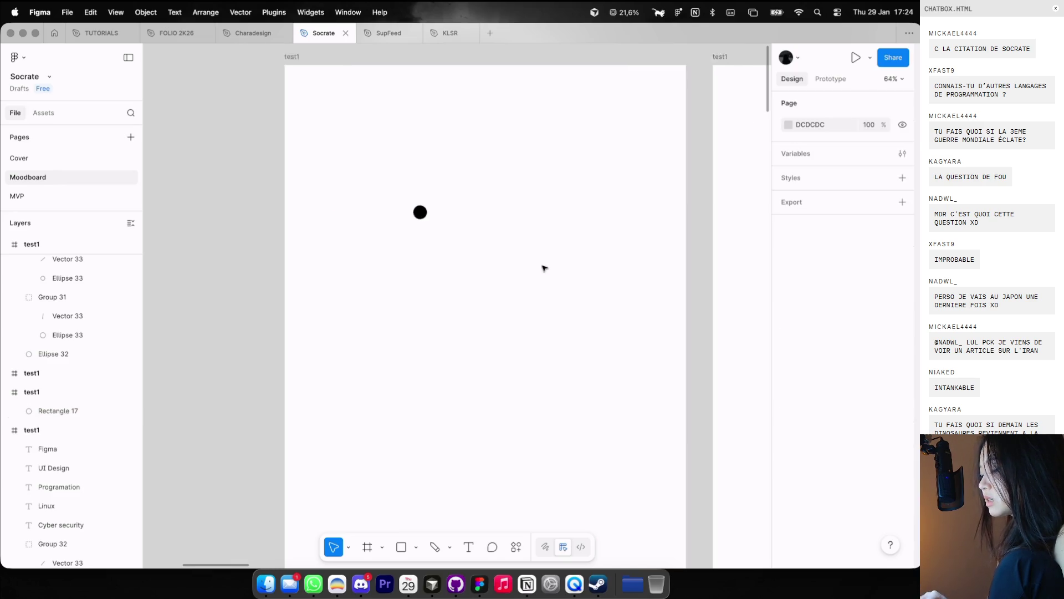
Step: Copy the dot and arrange five dots scattered like graph nodes
{"action": "scroll", "coordinate": [496, 242], "scroll_direction": "down", "scroll_amount": 3}
{"action": "scroll", "coordinate": [499, 242], "scroll_direction": "down", "scroll_amount": 5}
{"action": "scroll", "coordinate": [382, 159], "scroll_direction": "up", "scroll_amount": 5}
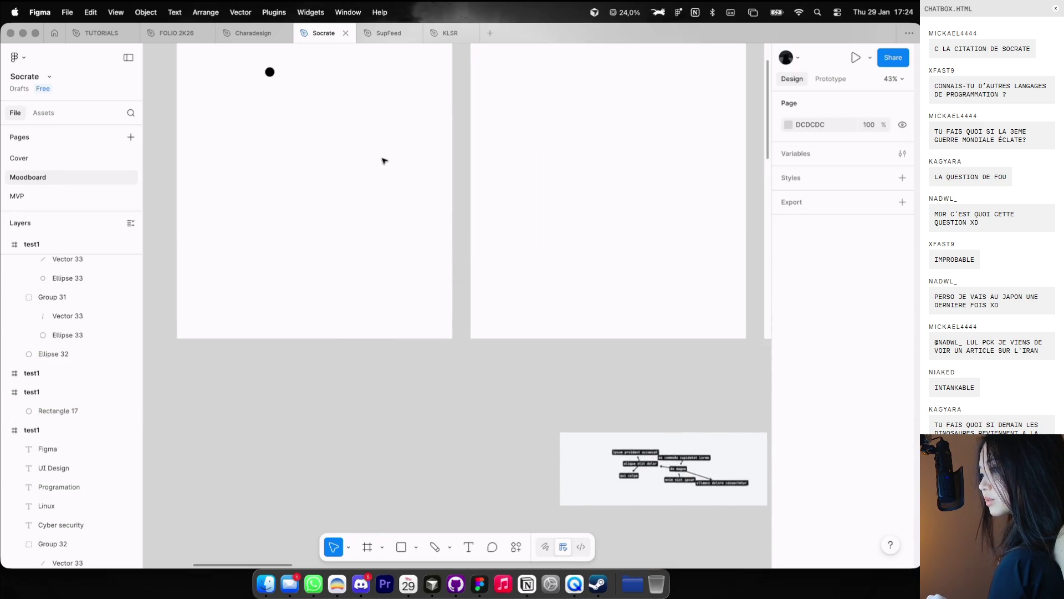
{"action": "scroll", "coordinate": [384, 161], "scroll_direction": "up", "scroll_amount": 3}
{"action": "mouse_move", "coordinate": [297, 171]}
{"action": "left_mouse_down"}
{"action": "mouse_move", "coordinate": [340, 244]}
{"action": "mouse_move", "coordinate": [380, 244]}
{"action": "mouse_move", "coordinate": [381, 357]}
{"action": "mouse_move", "coordinate": [397, 358]}
{"action": "mouse_move", "coordinate": [415, 284]}
{"action": "mouse_move", "coordinate": [293, 285]}
{"action": "mouse_move", "coordinate": [292, 322]}
{"action": "mouse_move", "coordinate": [328, 321]}
{"action": "left_mouse_up"}
{"action": "left_click", "coordinate": [337, 304]}
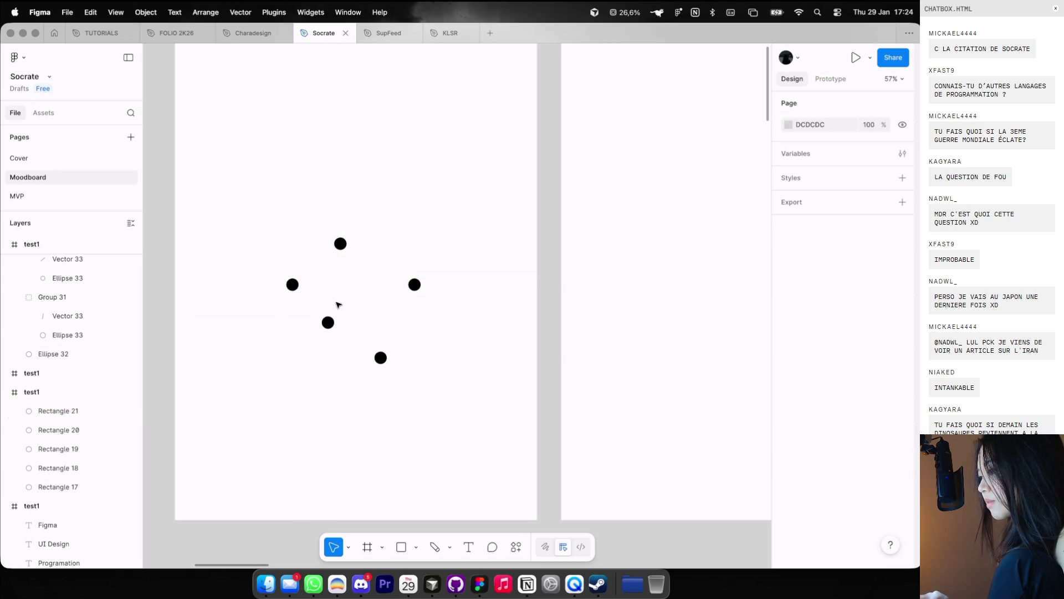
{"action": "scroll", "coordinate": [337, 304], "scroll_direction": "down", "scroll_amount": 5}
{"action": "scroll", "coordinate": [337, 304], "scroll_direction": "up", "scroll_amount": 5}
{"action": "left_click_drag", "start_coordinate": [385, 281], "coordinate": [404, 262]}
{"action": "left_click_drag", "start_coordinate": [436, 315], "coordinate": [375, 308]}
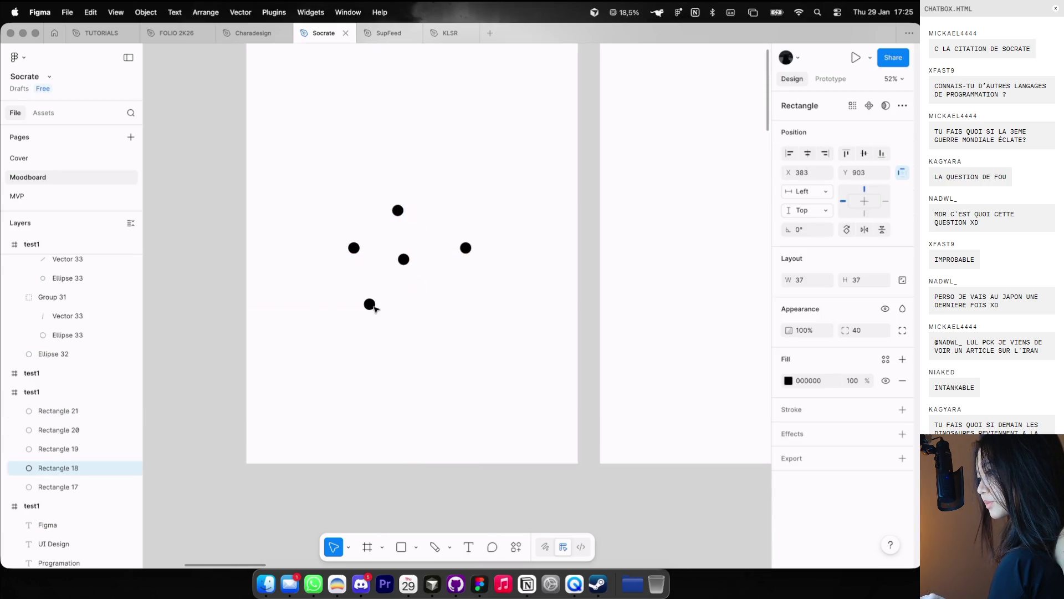
{"action": "left_click", "coordinate": [410, 302]}
{"action": "scroll", "coordinate": [385, 257], "scroll_direction": "up", "scroll_amount": 3}
Step: Draw a pen line from the left dot to the centre dot
{"action": "key", "text": "p"}
{"action": "scroll", "coordinate": [349, 257], "scroll_direction": "up", "scroll_amount": 5}
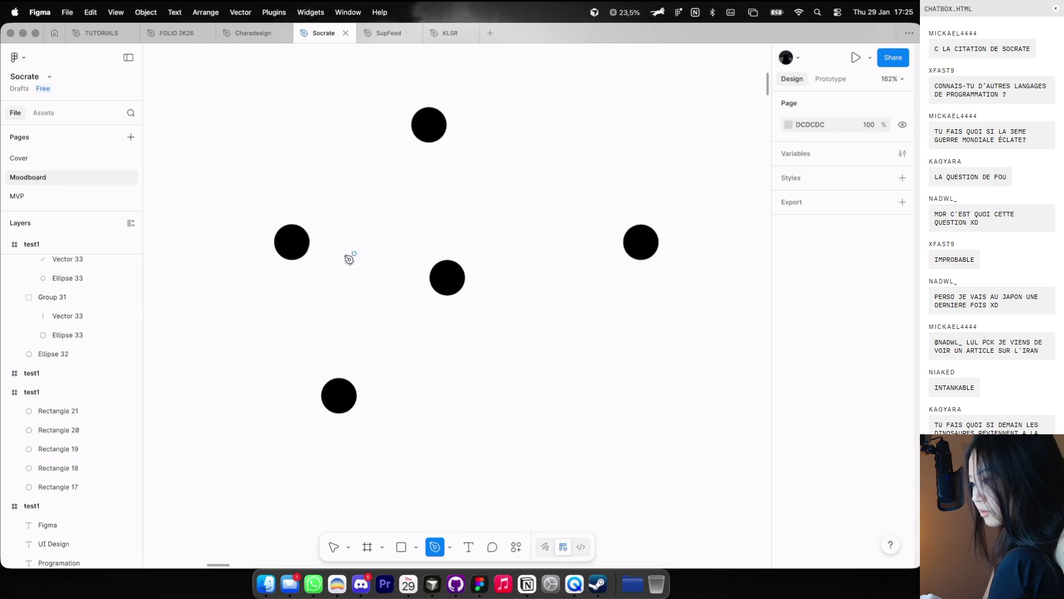
{"action": "left_click", "coordinate": [303, 246]}
{"action": "left_click", "coordinate": [435, 278]}
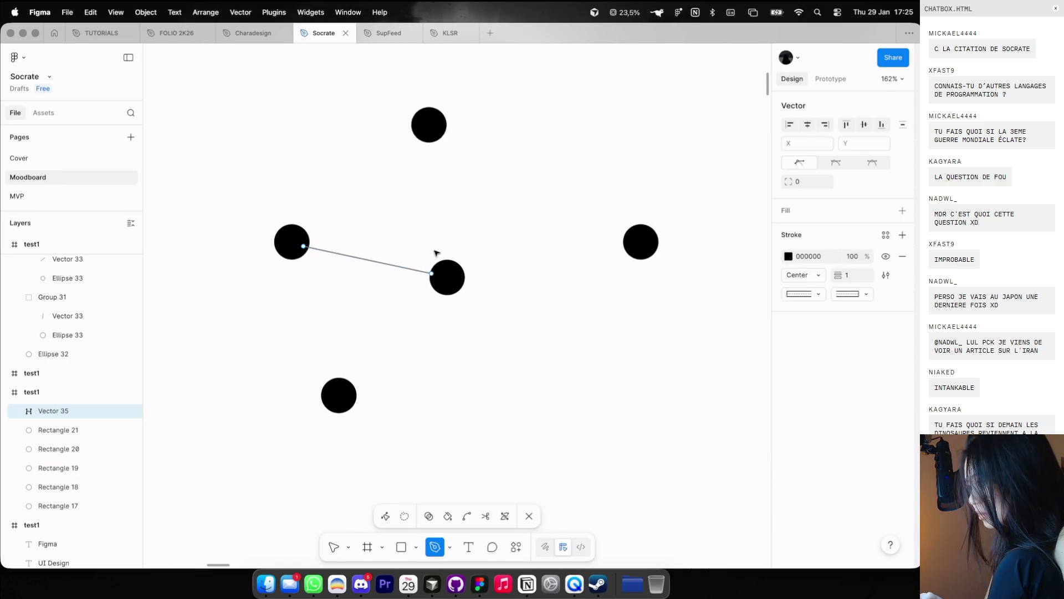
{"action": "key", "text": "Escape"}
Step: Duplicate the line and reshape it to join the centre dot to the top dot
{"action": "mouse_move", "coordinate": [432, 275]}
{"action": "left_mouse_down", "text": "alt"}
{"action": "mouse_move", "coordinate": [504, 227]}
{"action": "mouse_move", "coordinate": [460, 259]}
{"action": "left_mouse_up", "text": "alt"}
{"action": "key", "text": "Escape"}
{"action": "double_click", "coordinate": [504, 225]}
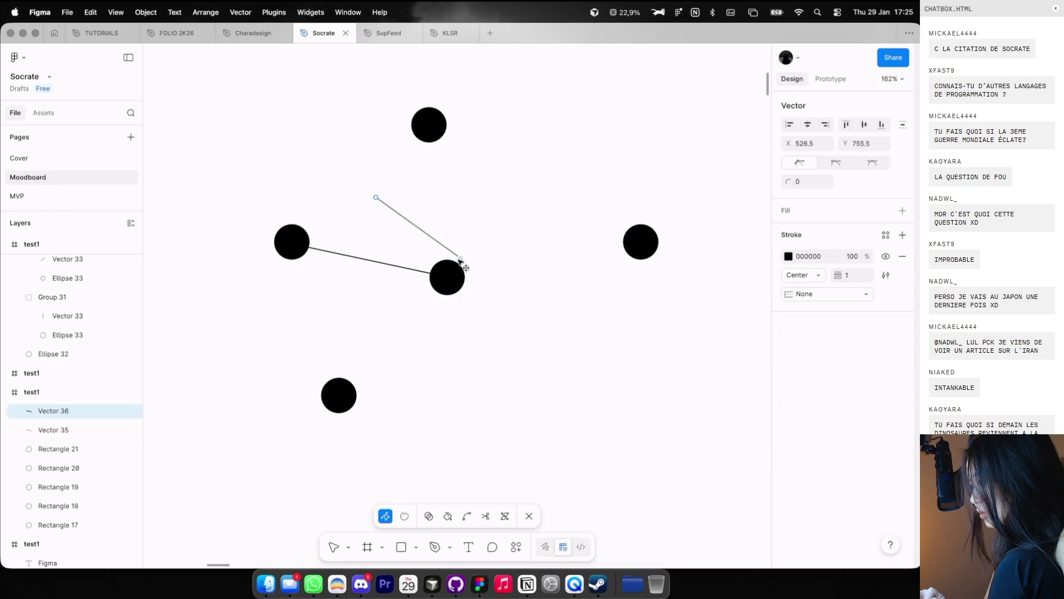
{"action": "key", "text": "Escape"}
{"action": "double_click", "coordinate": [434, 131]}
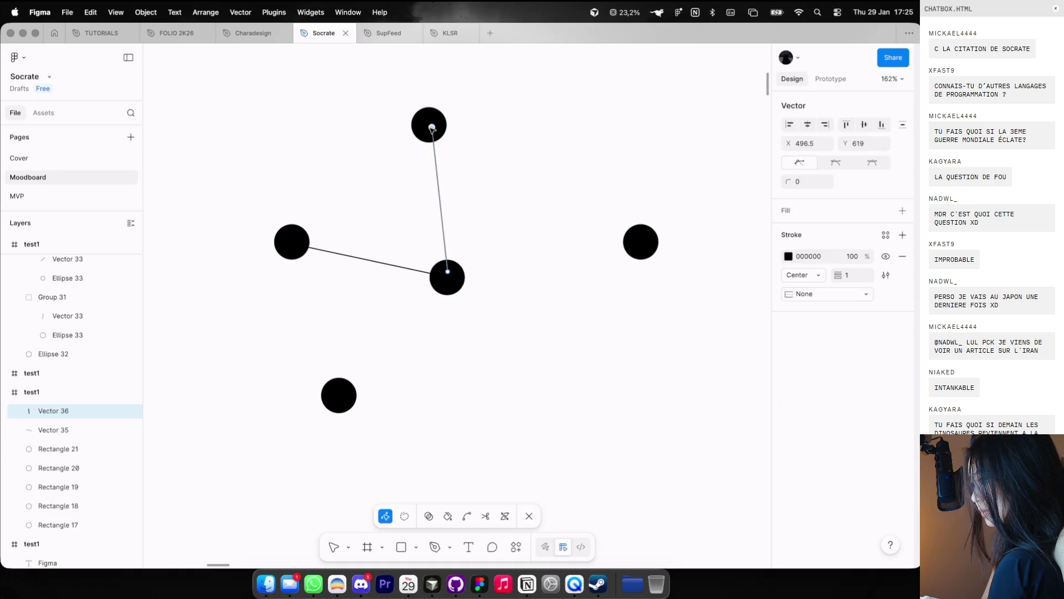
{"action": "left_click", "coordinate": [473, 146]}
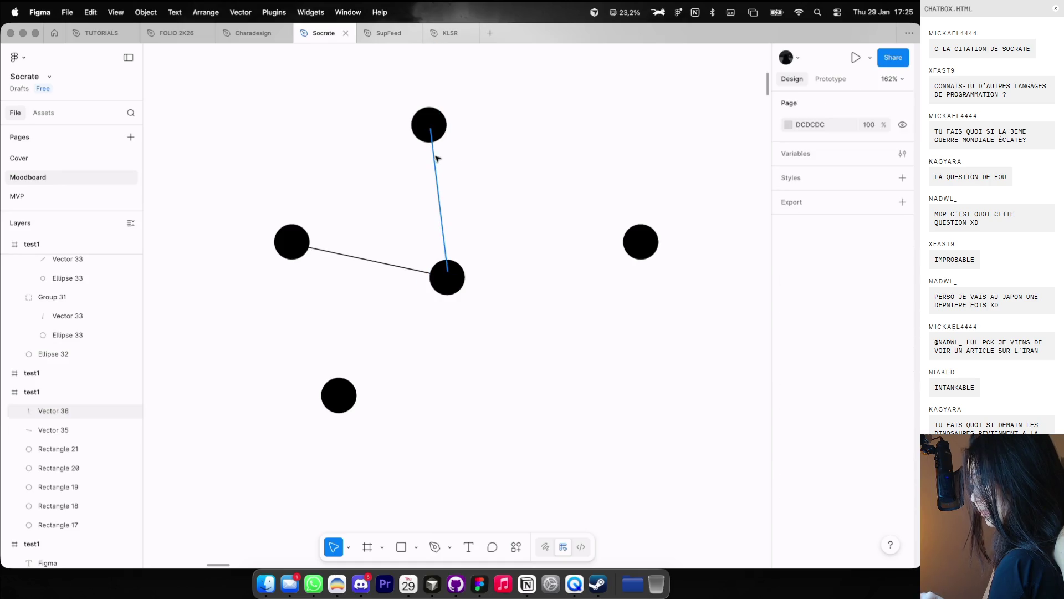
Step: Add a line to the right dot and fade the three lines to 20% opacity
{"action": "left_click_drag", "start_coordinate": [436, 158], "coordinate": [523, 157]}
{"action": "double_click", "coordinate": [515, 157]}
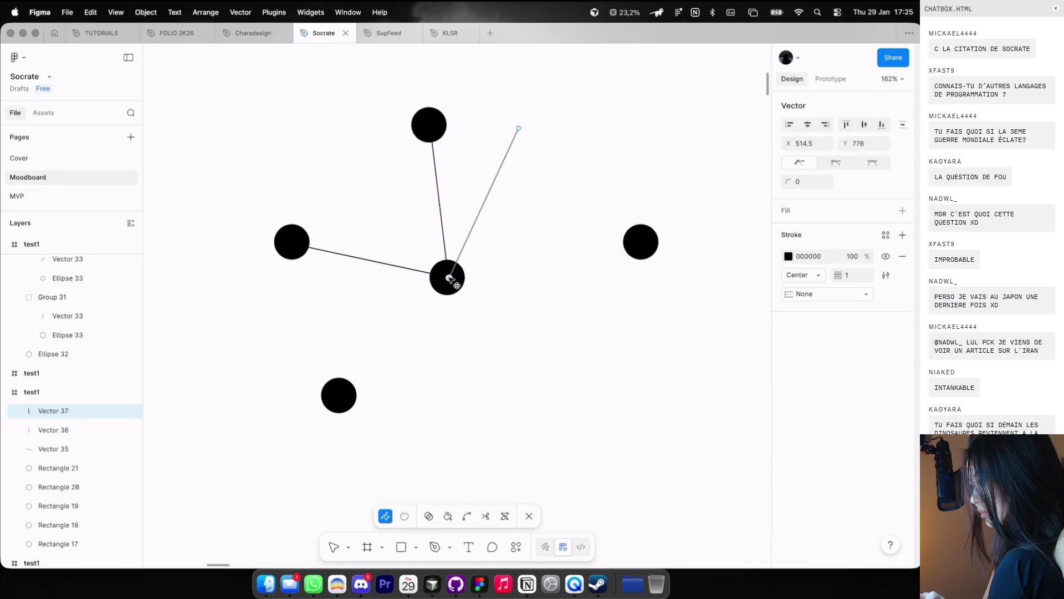
{"action": "left_click", "coordinate": [549, 277]}
{"action": "left_click", "coordinate": [546, 261]}
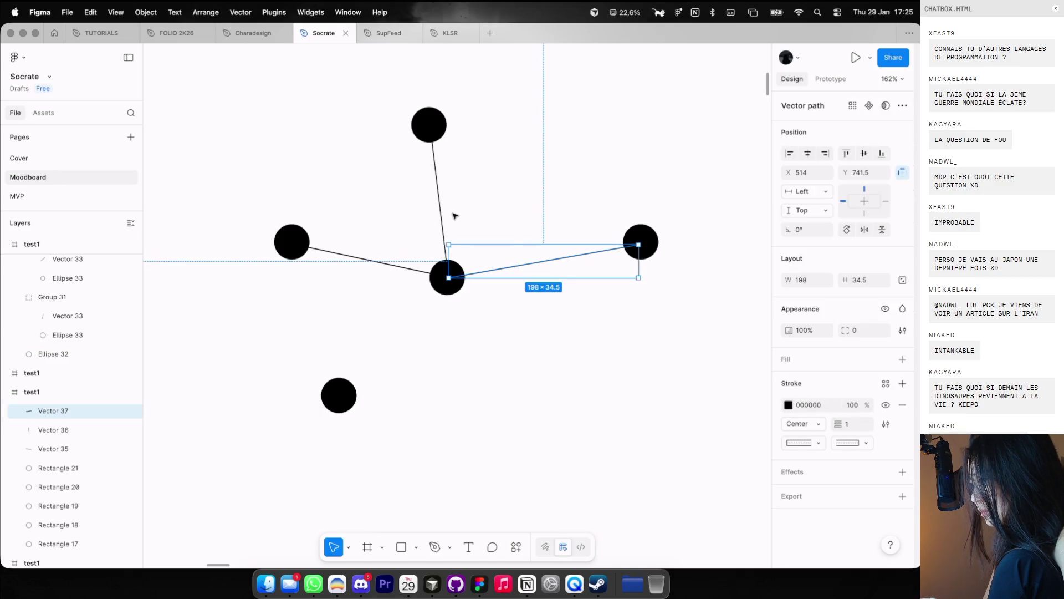
{"action": "left_click", "coordinate": [394, 270]}
{"action": "left_click", "coordinate": [438, 204]}
{"action": "left_click", "coordinate": [409, 262], "text": "shift"}
{"action": "left_click", "coordinate": [506, 271], "text": "shift"}
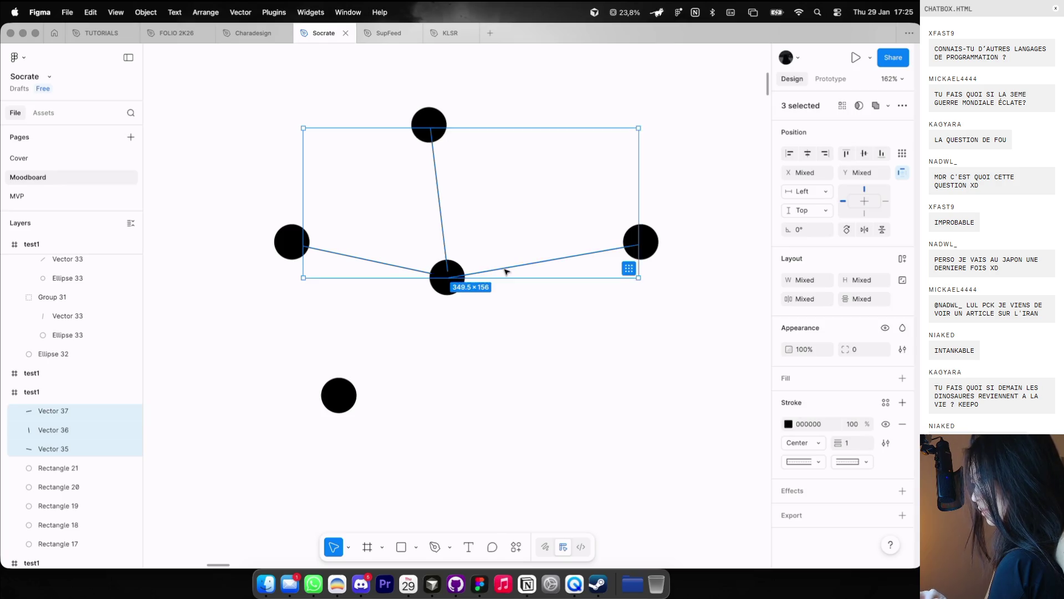
{"action": "key", "text": "2"}
{"action": "key", "text": "Escape"}
Step: Duplicate a line and connect it from the centre to the lower-left dot
{"action": "left_click_drag", "start_coordinate": [439, 214], "coordinate": [438, 382], "text": "alt"}
{"action": "double_click", "coordinate": [429, 294]}
{"action": "left_click_drag", "start_coordinate": [428, 285], "coordinate": [442, 287]}
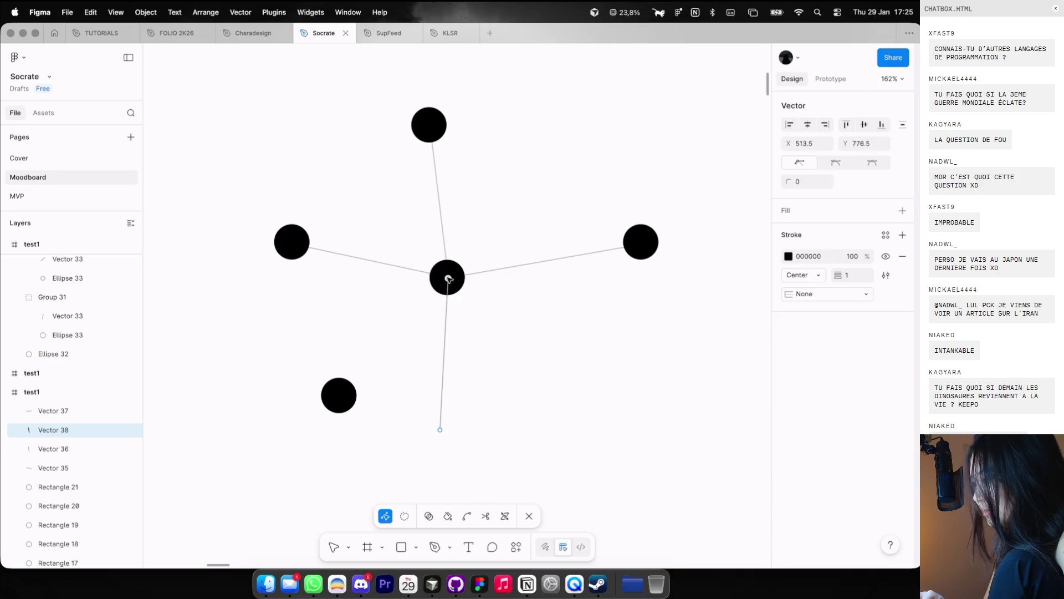
{"action": "key", "text": "Escape"}
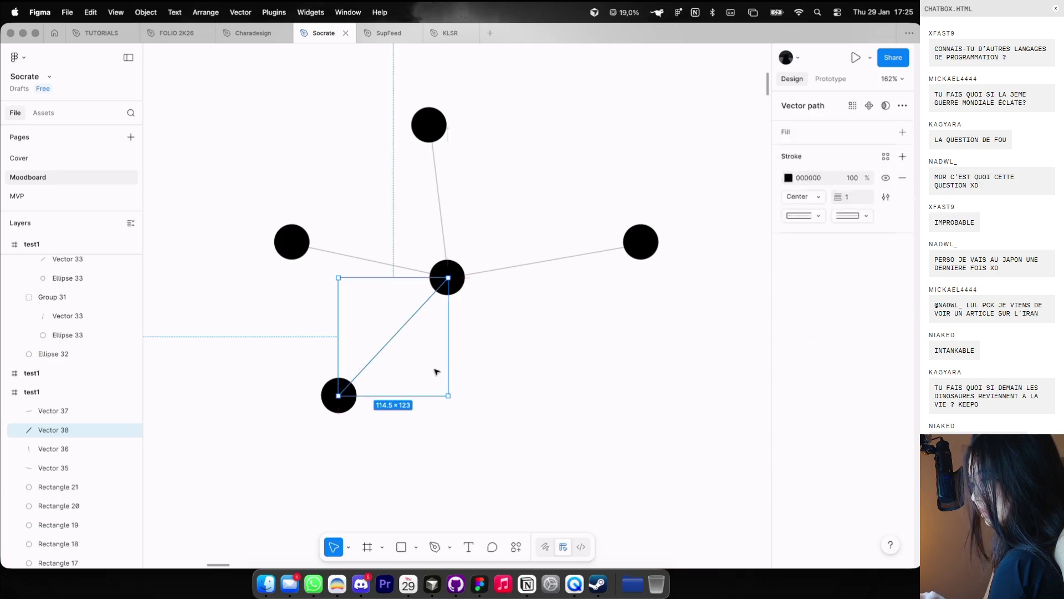
{"action": "key", "text": "Escape"}
{"action": "scroll", "coordinate": [435, 371], "scroll_direction": "down", "scroll_amount": 8}
{"action": "scroll", "coordinate": [283, 170], "scroll_direction": "down", "scroll_amount": 3}
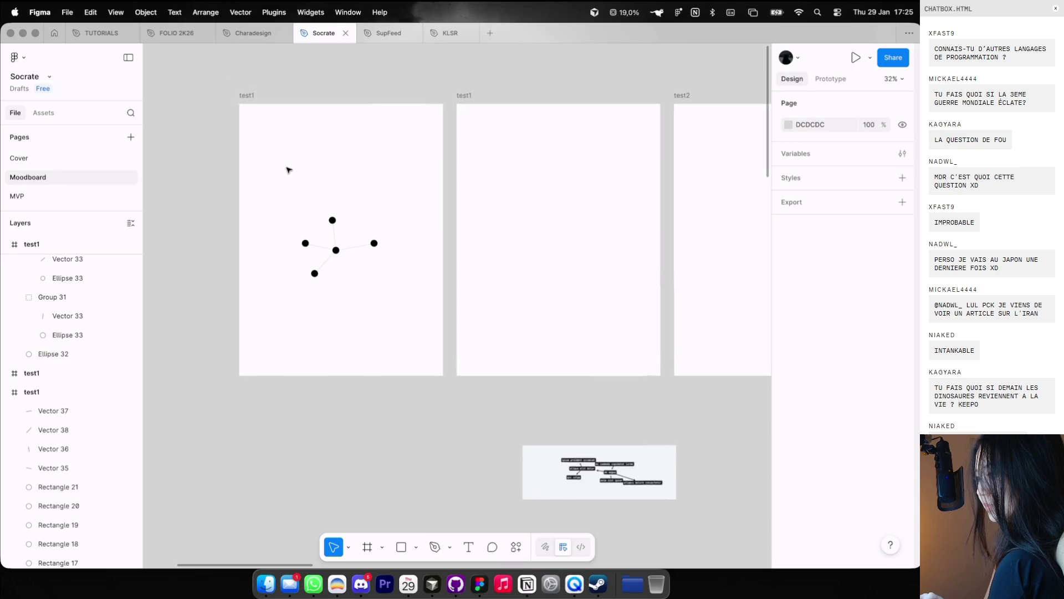
Step: Centre the dot-and-line network and paste a copy into the second test1 frame
{"action": "left_click_drag", "start_coordinate": [287, 169], "coordinate": [396, 296]}
{"action": "left_click_drag", "start_coordinate": [338, 252], "coordinate": [338, 239]}
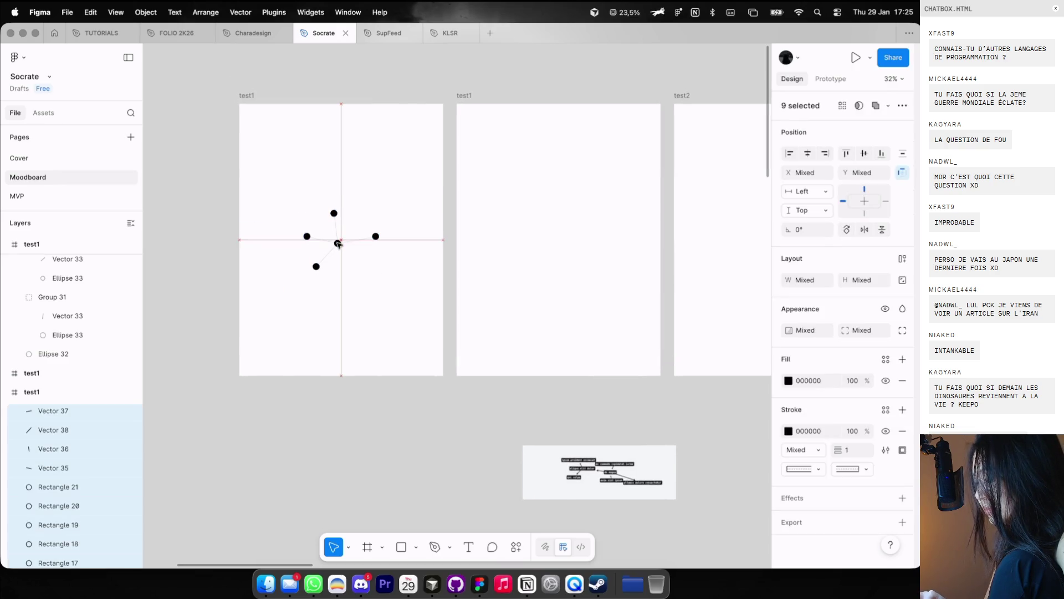
{"action": "key", "text": "super+c"}
{"action": "left_click", "coordinate": [470, 102]}
{"action": "key", "text": "super+v"}
{"action": "left_click", "coordinate": [594, 86]}
{"action": "scroll", "coordinate": [568, 191], "scroll_direction": "up", "scroll_amount": 5}
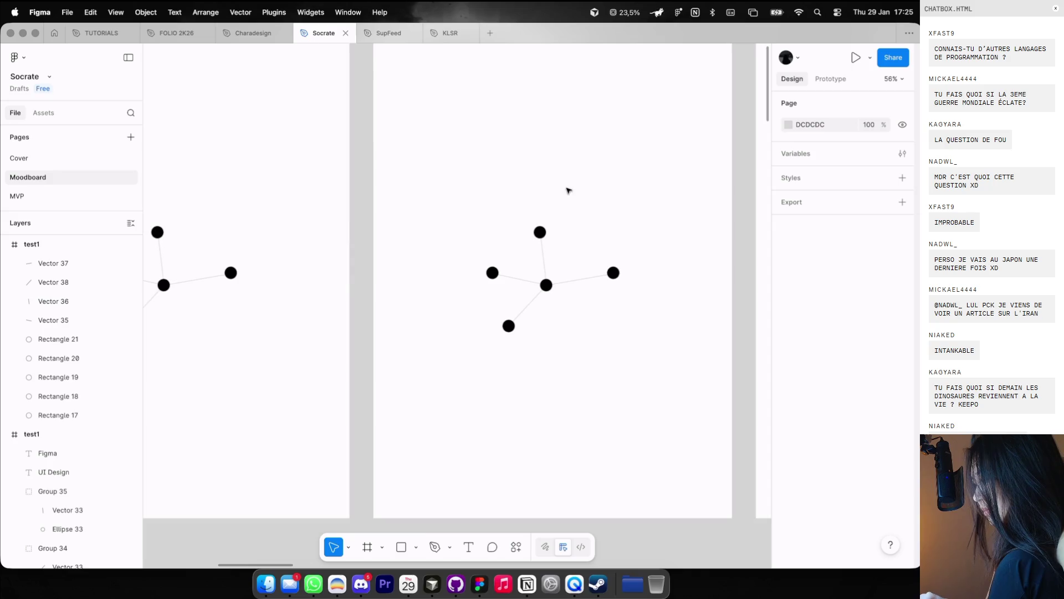
{"action": "scroll", "coordinate": [567, 190], "scroll_direction": "down", "scroll_amount": 2}
{"action": "key", "text": "ctrl+g"}
Step: Pick out the five circle nodes from the connector lines in the pasted network
{"action": "left_click", "coordinate": [534, 242]}
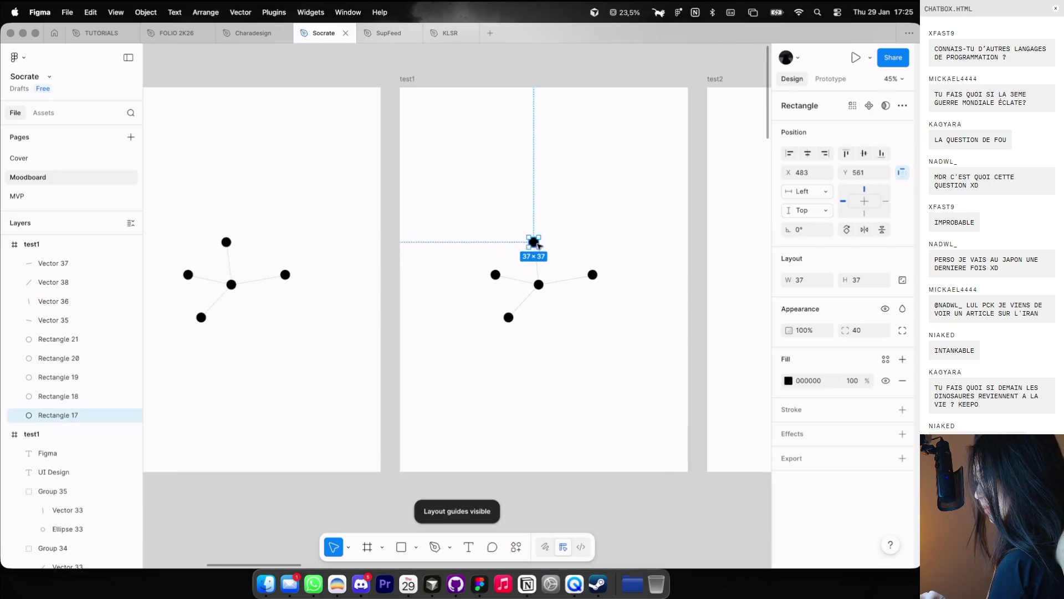
{"action": "scroll", "coordinate": [537, 244], "scroll_direction": "up", "scroll_amount": 5}
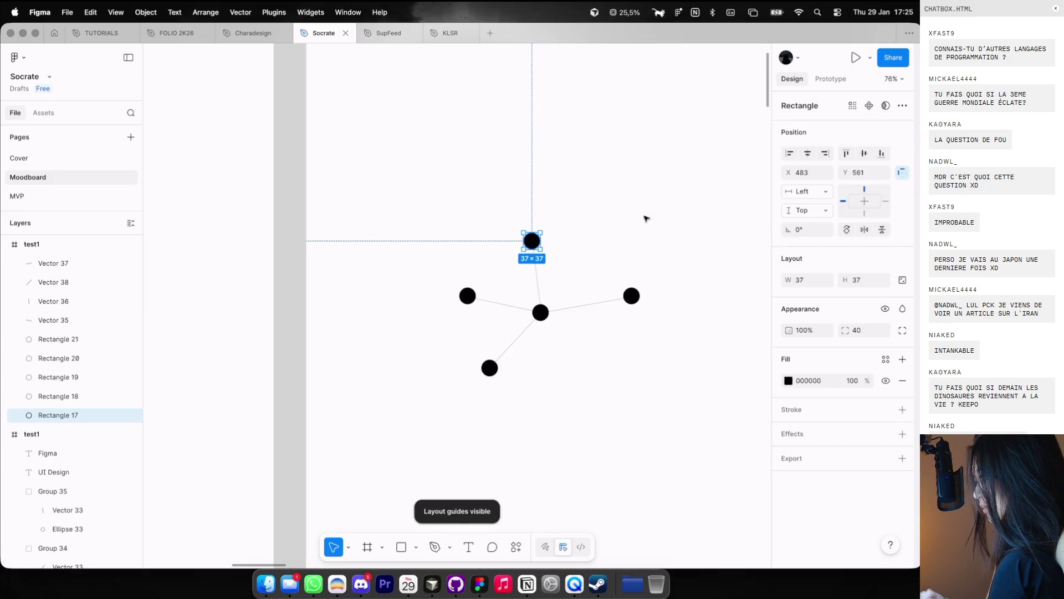
{"action": "left_click", "coordinate": [632, 296]}
{"action": "left_click", "coordinate": [540, 313], "text": "shift"}
{"action": "left_click", "coordinate": [489, 368], "text": "shift"}
{"action": "left_click", "coordinate": [467, 296], "text": "shift"}
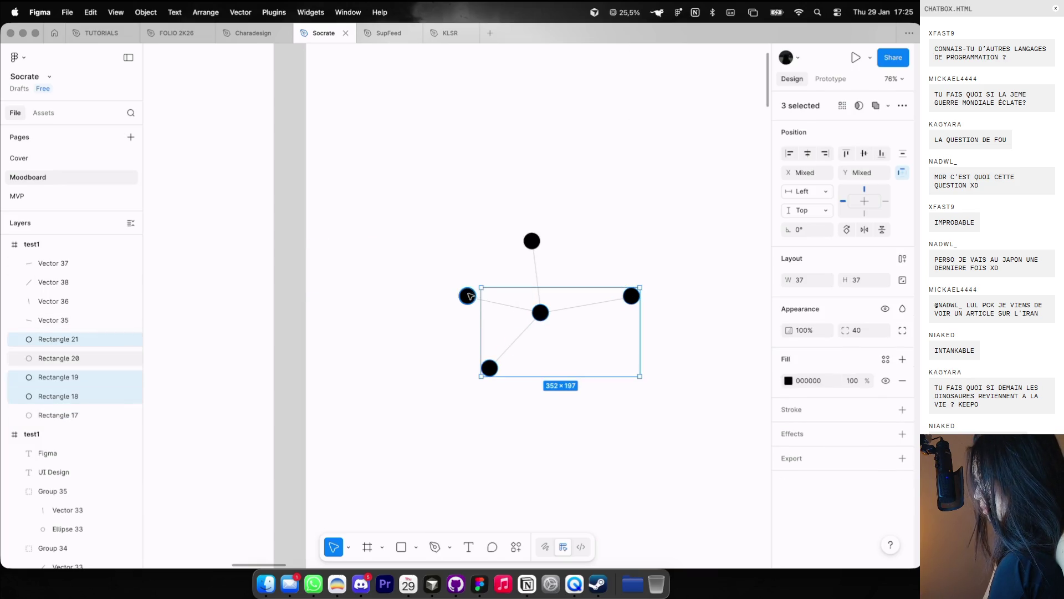
{"action": "left_click", "coordinate": [532, 240], "text": "shift"}
{"action": "key", "text": "Escape"}
{"action": "left_click", "coordinate": [535, 261]}
{"action": "key", "text": "Escape"}
{"action": "left_click", "coordinate": [631, 296]}
{"action": "left_click", "coordinate": [540, 315], "text": "shift"}
{"action": "scroll", "coordinate": [540, 313], "scroll_direction": "up", "scroll_amount": 5}
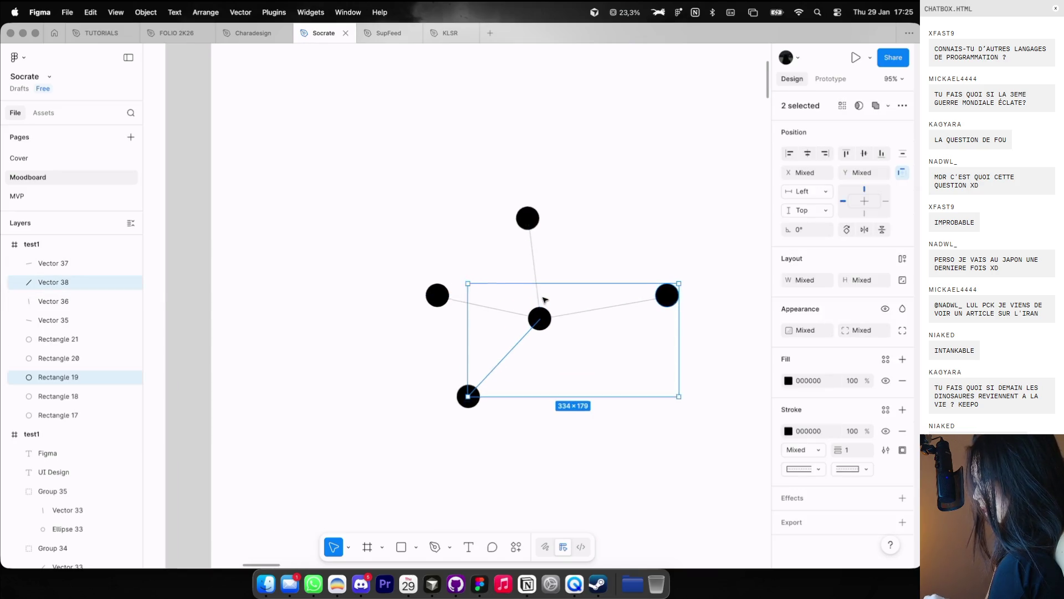
{"action": "key", "text": "Escape"}
Step: Select all five circles, set corner radius 0, and start widening them into bars
{"action": "left_click", "coordinate": [539, 321]}
{"action": "left_click", "coordinate": [526, 216], "text": "shift"}
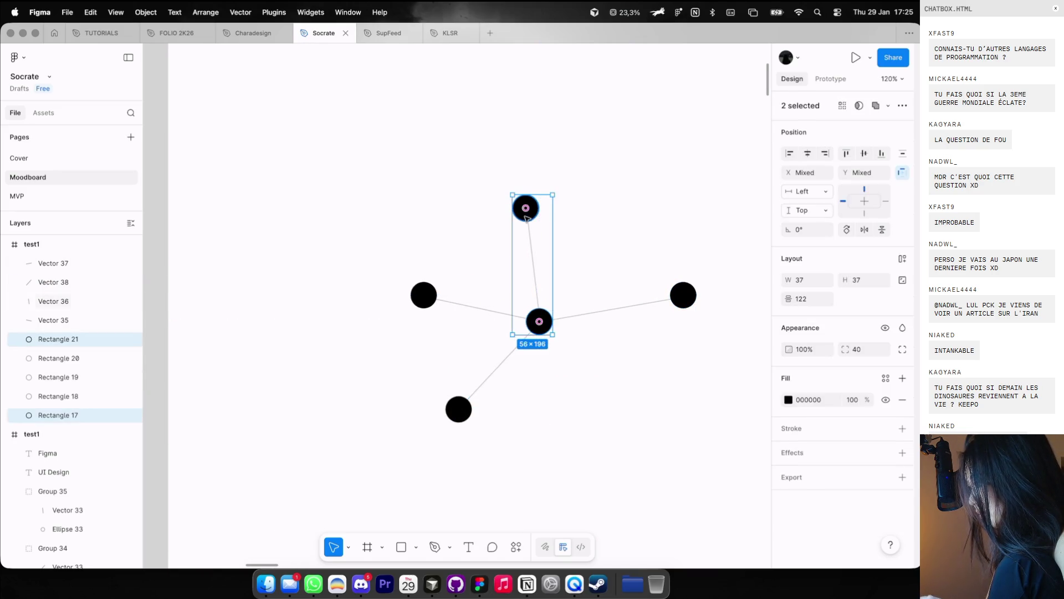
{"action": "left_click", "coordinate": [684, 295], "text": "shift"}
{"action": "left_click", "coordinate": [424, 294], "text": "shift"}
{"action": "left_click", "coordinate": [458, 409], "text": "shift"}
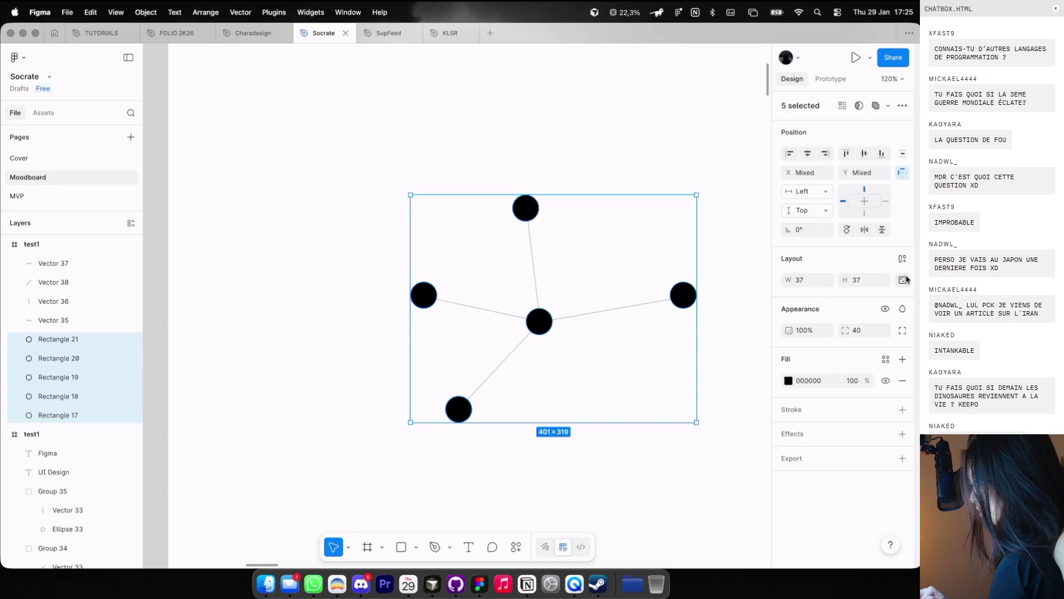
{"action": "left_click", "coordinate": [862, 333]}
{"action": "type", "text": "0"}
{"action": "key", "text": "Return"}
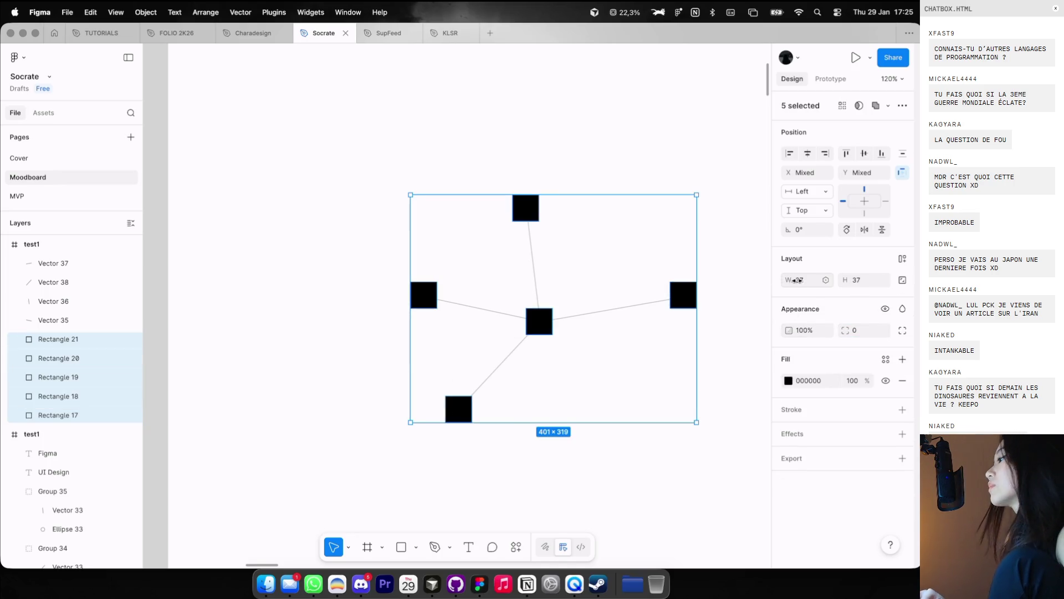
{"action": "left_click_drag", "start_coordinate": [801, 285], "coordinate": [854, 285]}
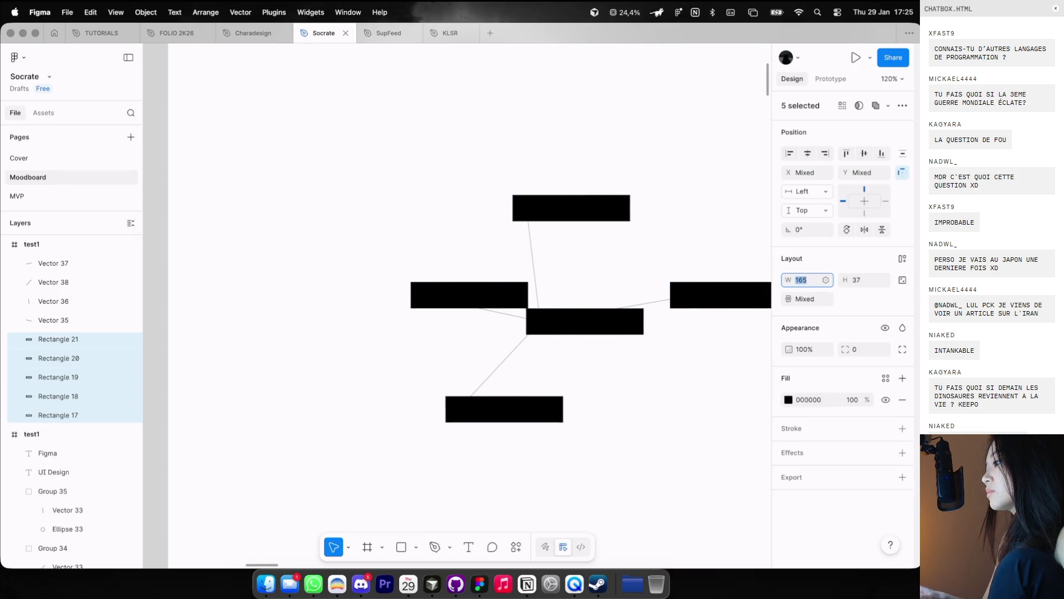
Step: At 100% zoom, move the left and top 165-wide bars outward and reattach their lines
{"action": "scroll", "coordinate": [537, 202], "scroll_direction": "down", "scroll_amount": 5}
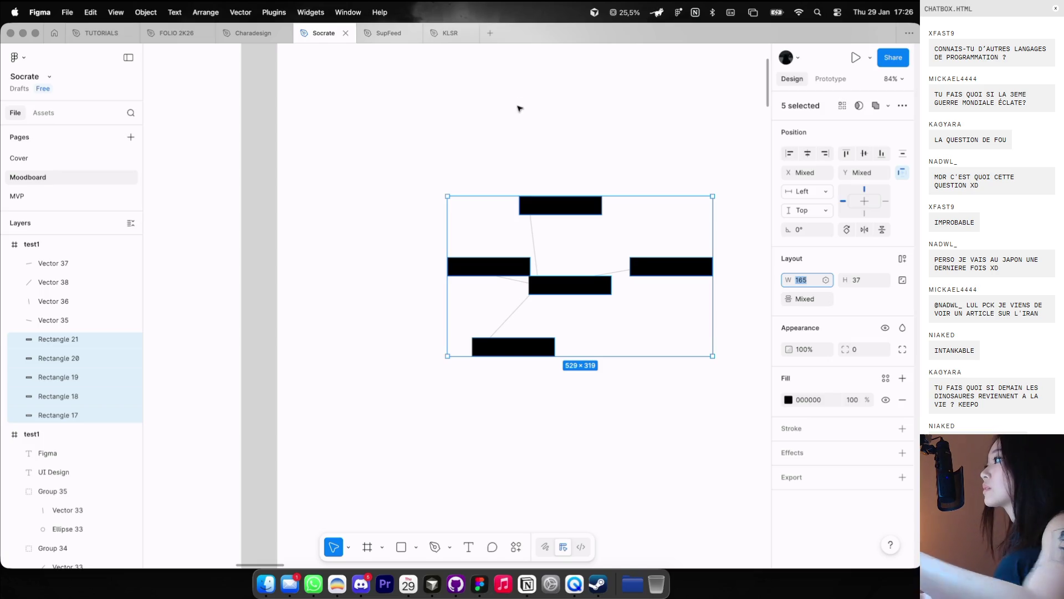
{"action": "left_click", "coordinate": [474, 130]}
{"action": "key", "text": "shift+0"}
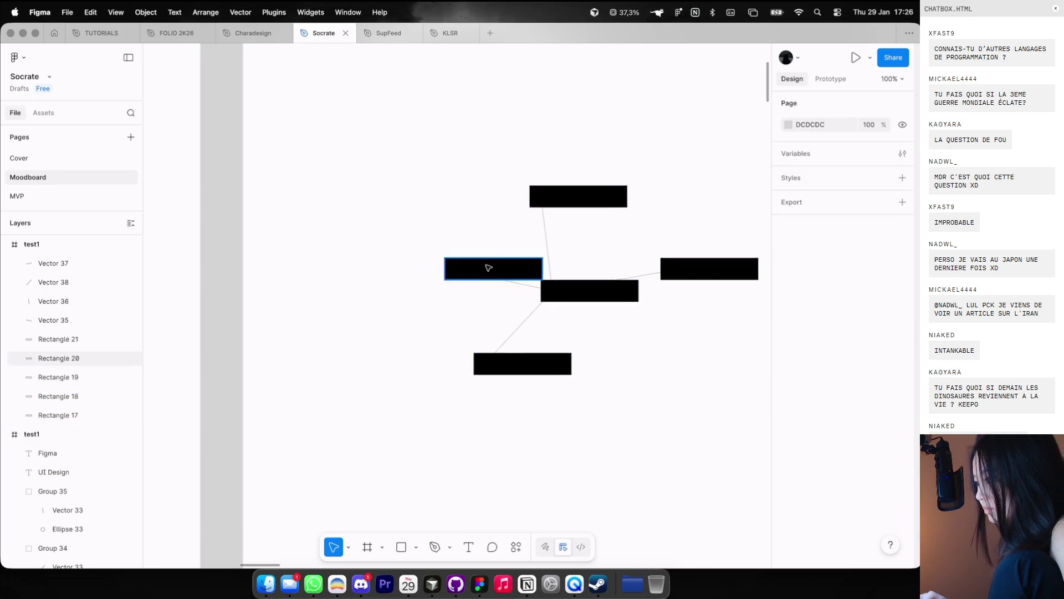
{"action": "left_click_drag", "start_coordinate": [489, 267], "coordinate": [397, 268]}
{"action": "double_click", "coordinate": [470, 275]}
{"action": "left_click_drag", "start_coordinate": [466, 274], "coordinate": [421, 272]}
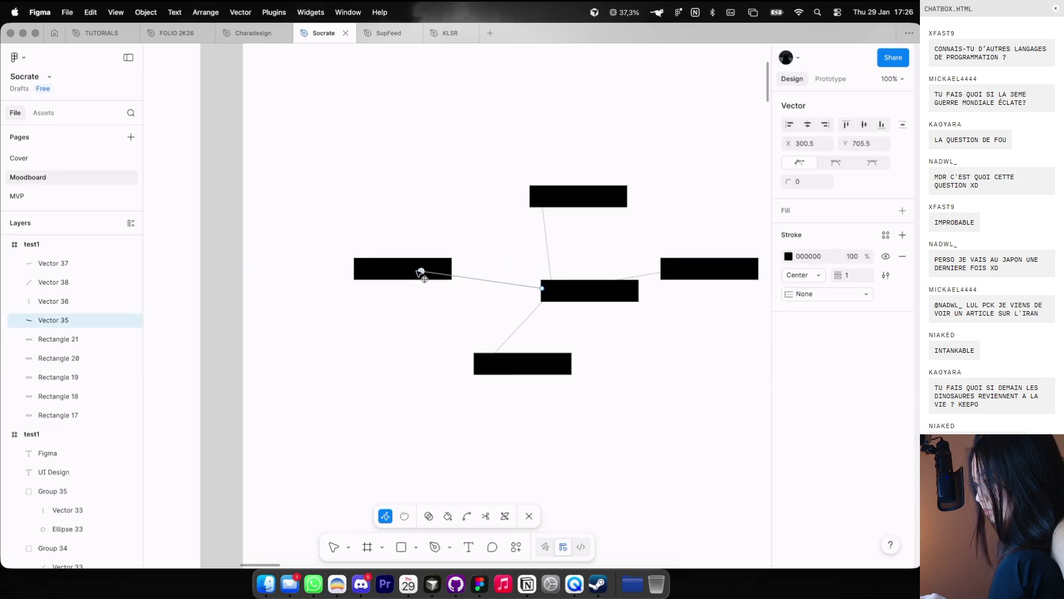
{"action": "left_click", "coordinate": [592, 191]}
{"action": "mouse_move", "coordinate": [591, 192]}
{"action": "left_mouse_down"}
{"action": "mouse_move", "coordinate": [490, 182]}
{"action": "mouse_move", "coordinate": [507, 198]}
{"action": "left_mouse_up"}
{"action": "left_click", "coordinate": [544, 231]}
{"action": "double_click", "coordinate": [540, 209]}
Step: Reposition the centre, bottom and right bars and re-route their connector lines
{"action": "left_click_drag", "start_coordinate": [607, 300], "coordinate": [580, 301]}
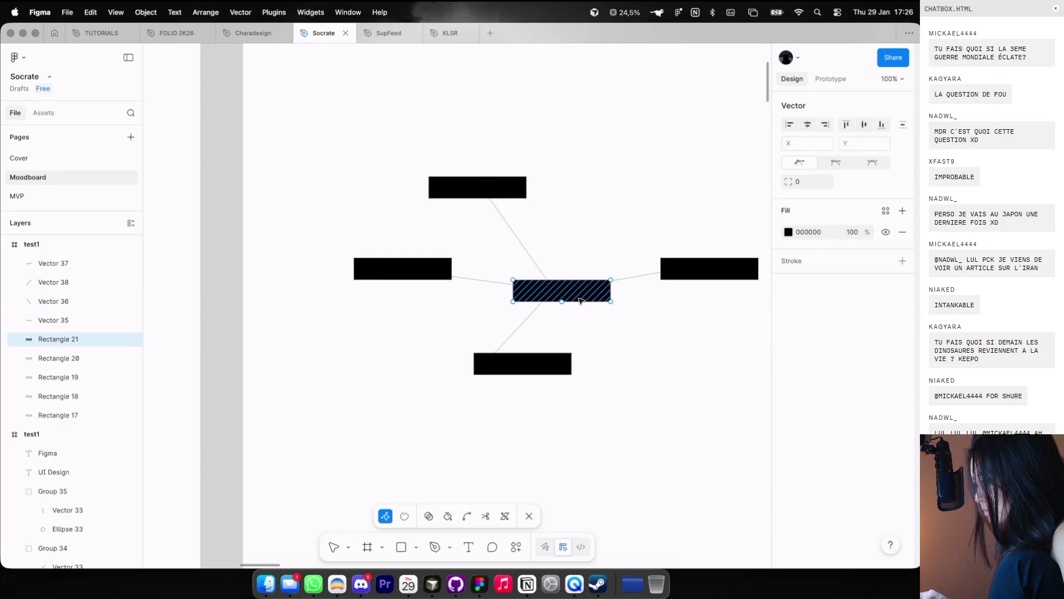
{"action": "left_click", "coordinate": [538, 372]}
{"action": "left_click_drag", "start_coordinate": [538, 372], "coordinate": [582, 411]}
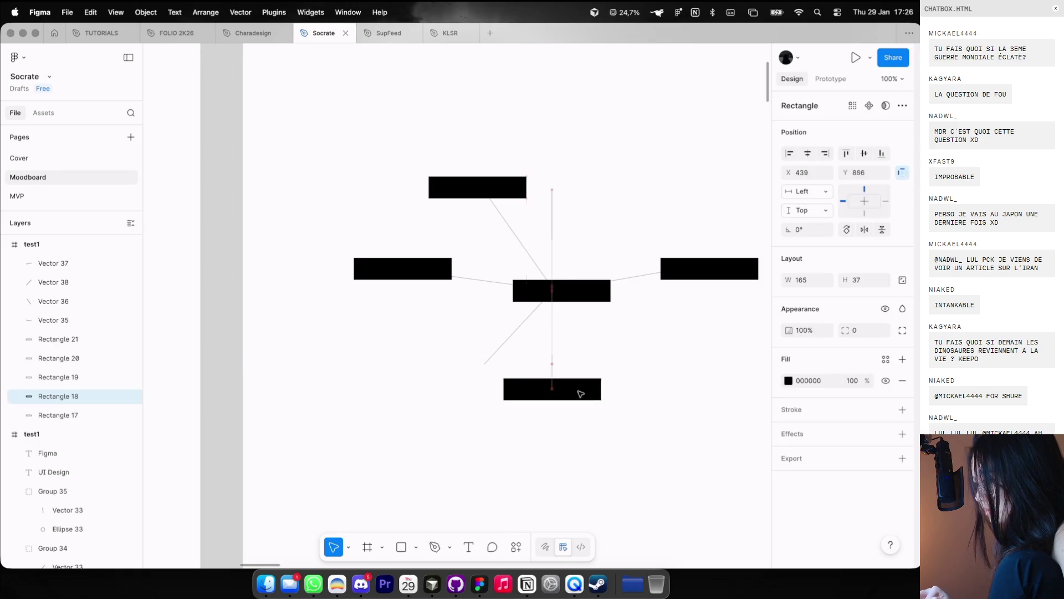
{"action": "key", "text": "Escape"}
{"action": "double_click", "coordinate": [495, 360]}
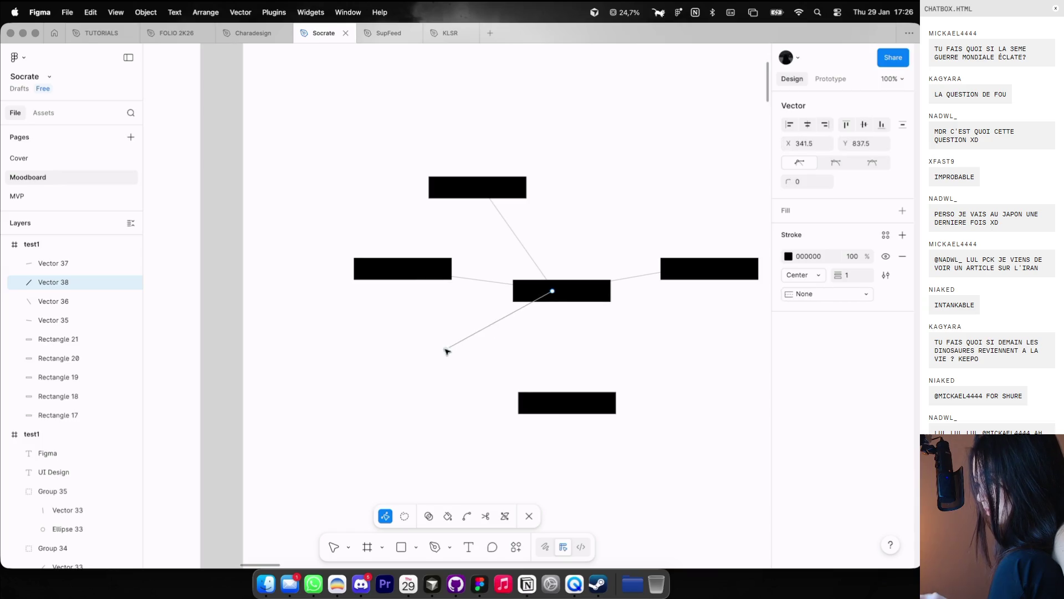
{"action": "left_click_drag", "start_coordinate": [547, 410], "coordinate": [400, 358]}
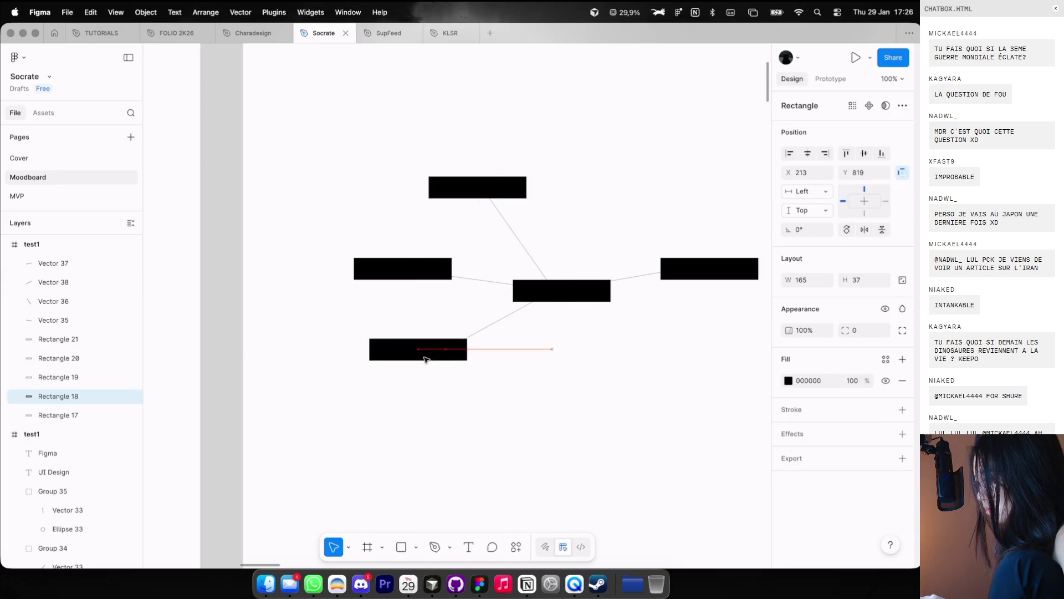
{"action": "scroll", "coordinate": [535, 340], "scroll_direction": "right", "scroll_amount": 3}
{"action": "left_click_drag", "start_coordinate": [665, 270], "coordinate": [713, 251]}
{"action": "double_click", "coordinate": [598, 274]}
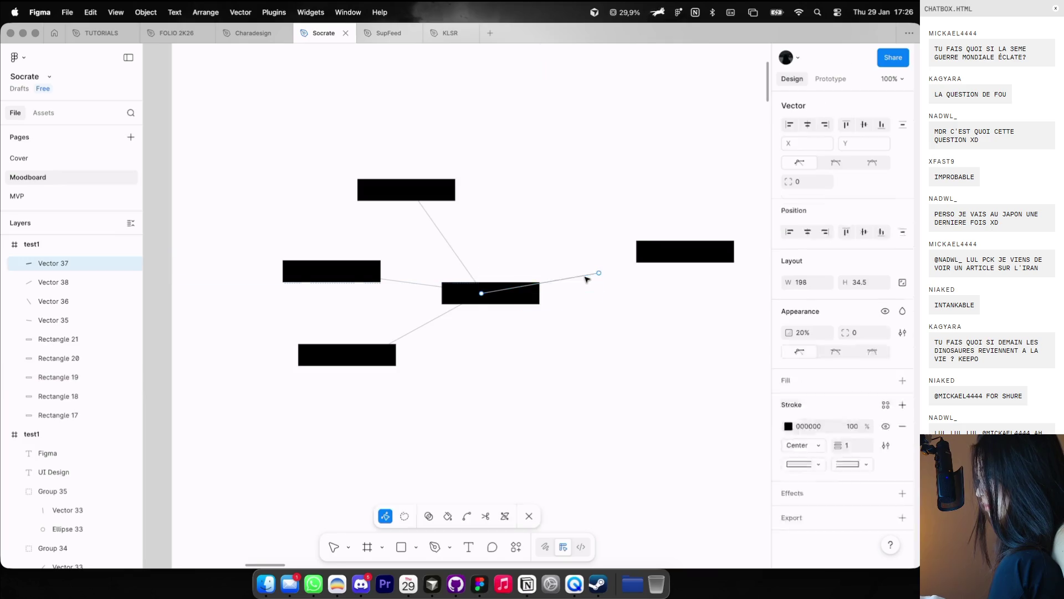
{"action": "scroll", "coordinate": [652, 225], "scroll_direction": "down", "scroll_amount": 5}
{"action": "key", "text": "Escape"}
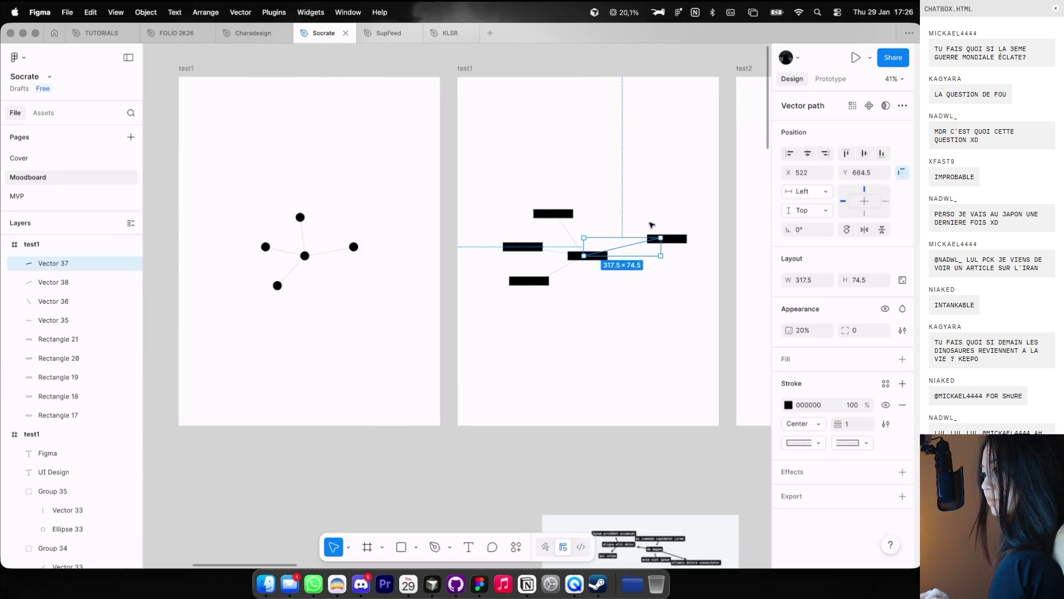
Step: Preview the left test1 frame and play the circles-to-black-bars transition
{"action": "left_click", "coordinate": [490, 162]}
{"action": "left_click", "coordinate": [186, 70]}
{"action": "key", "text": "shift+space"}
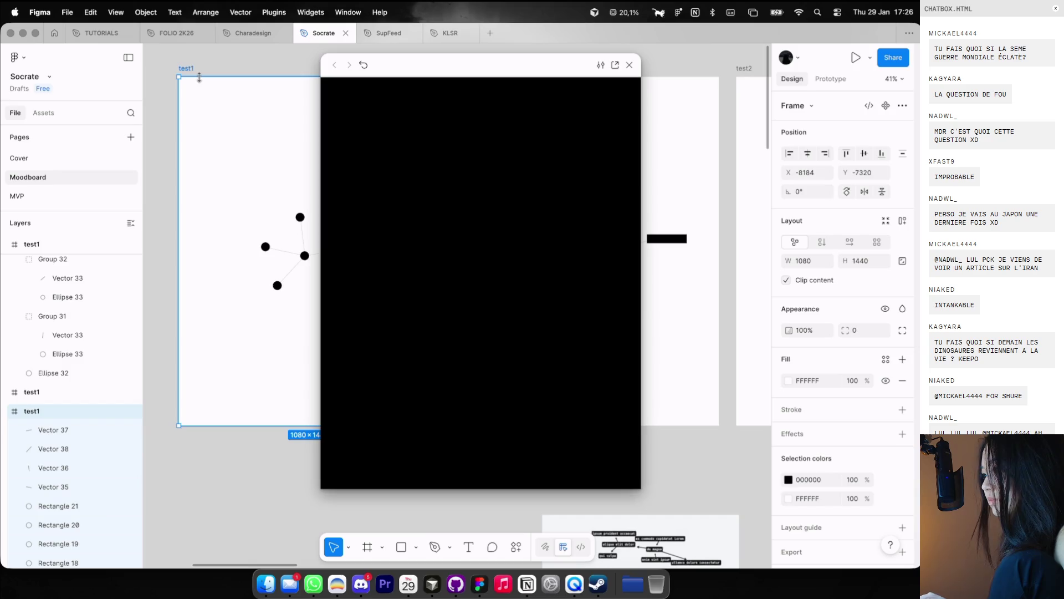
{"action": "left_click", "coordinate": [507, 267]}
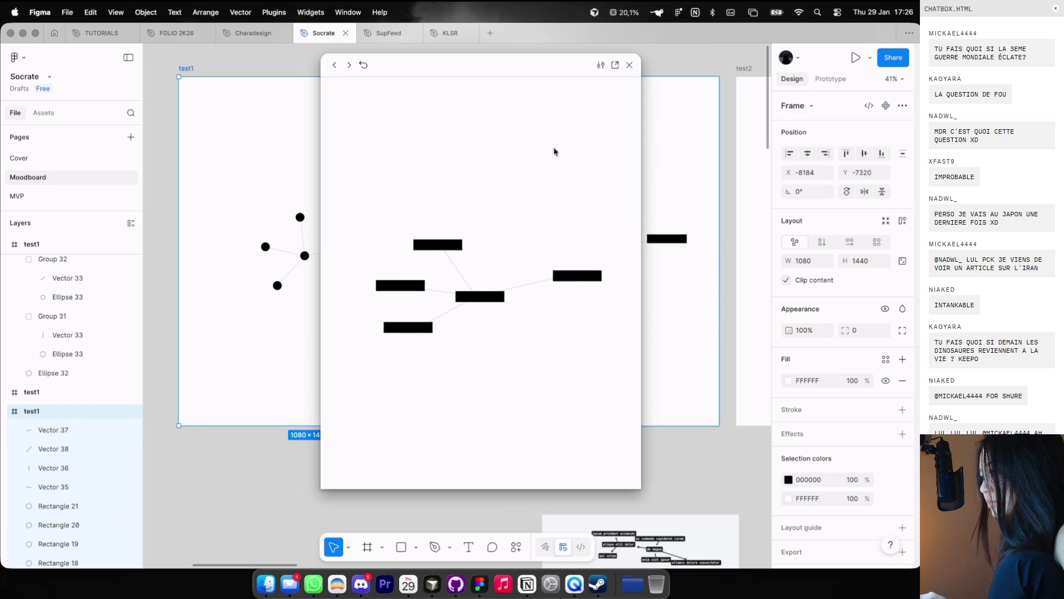
{"action": "left_click", "coordinate": [629, 65]}
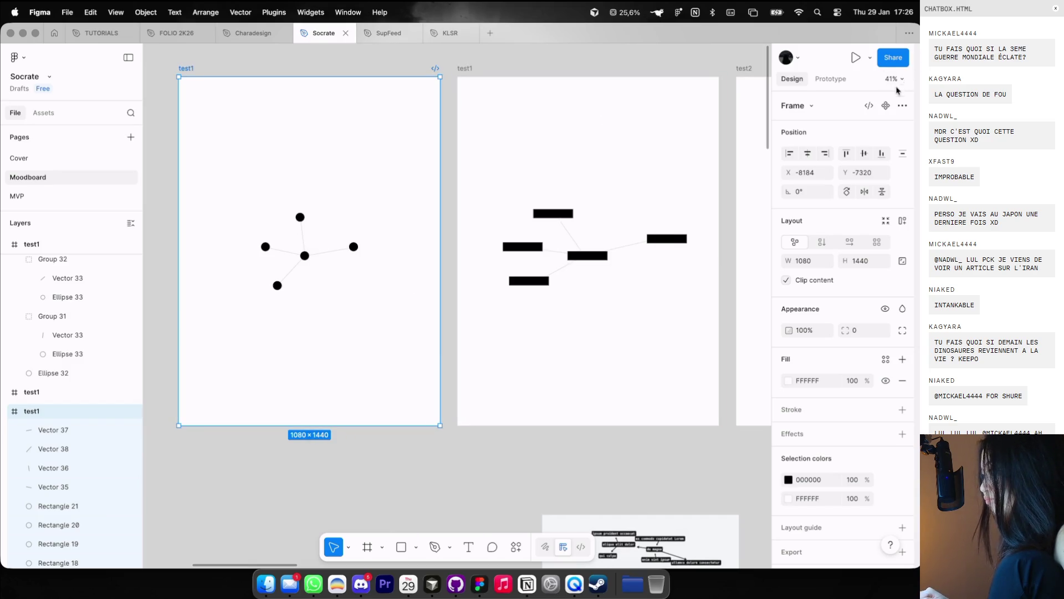
Step: Reopen the test1 preview and show its Click → test1 Smart animate 1000ms interaction settings
{"action": "left_click", "coordinate": [828, 79]}
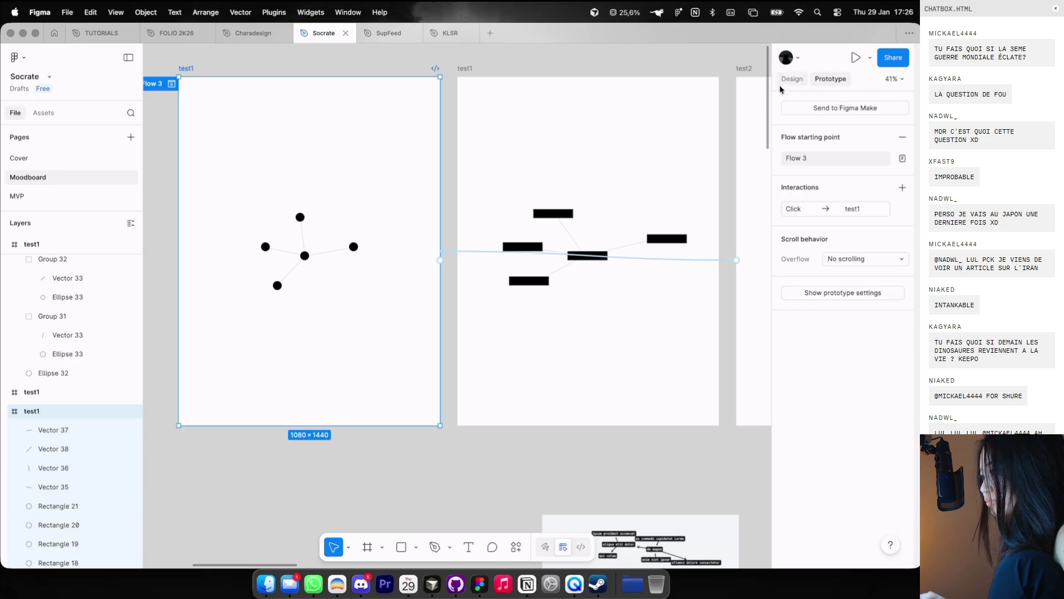
{"action": "scroll", "coordinate": [279, 77], "scroll_direction": "down", "scroll_amount": 5}
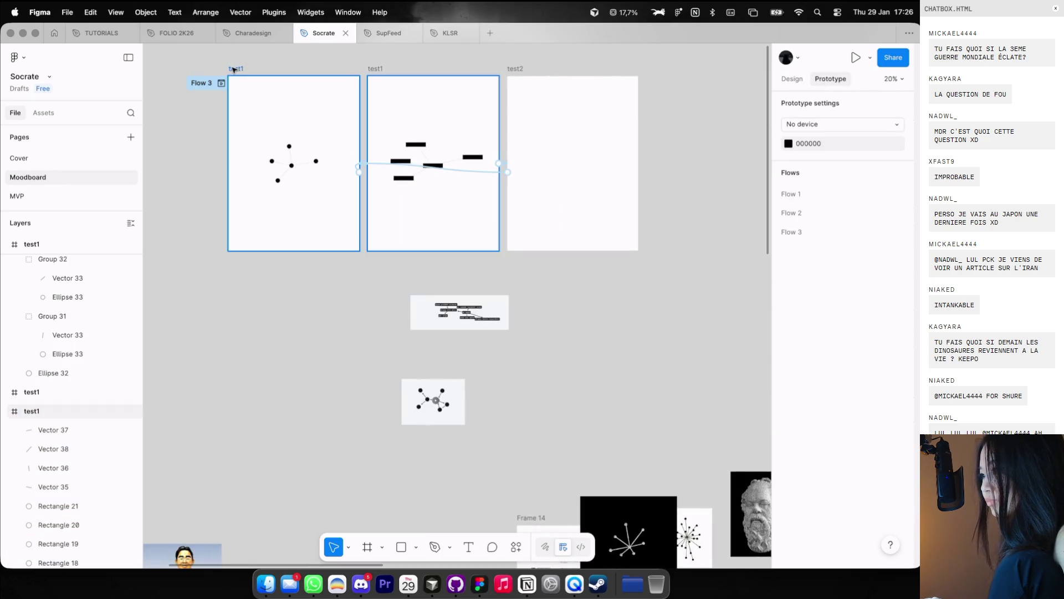
{"action": "left_click", "coordinate": [233, 69]}
{"action": "key", "text": "shift+space"}
{"action": "left_click", "coordinate": [814, 211]}
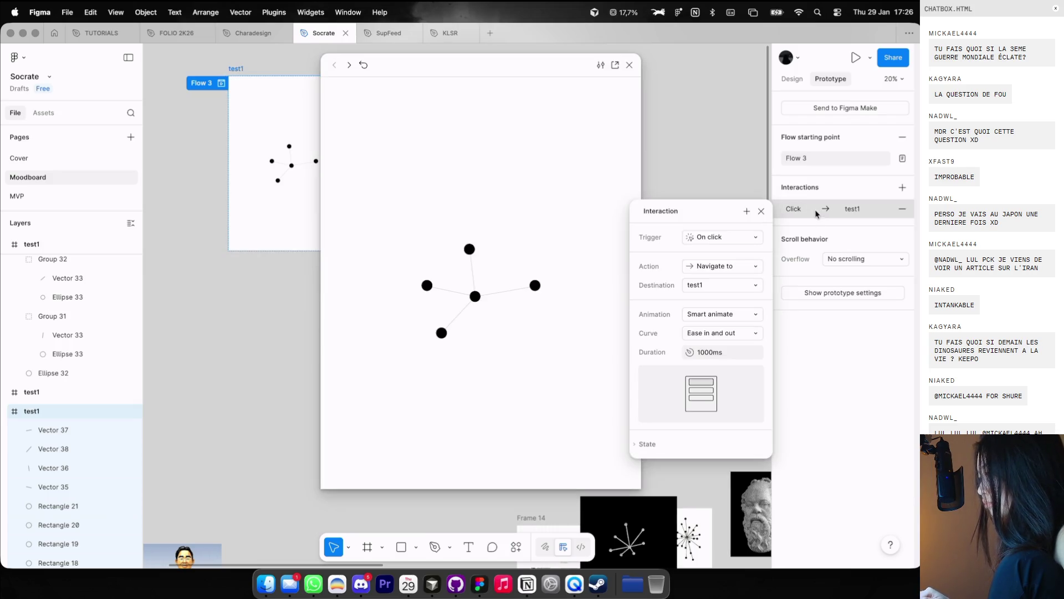
Step: Try 200ms and then 300ms transition durations, replaying the animation after each
{"action": "left_click", "coordinate": [717, 353]}
{"action": "type", "text": "200"}
{"action": "key", "text": "Return"}
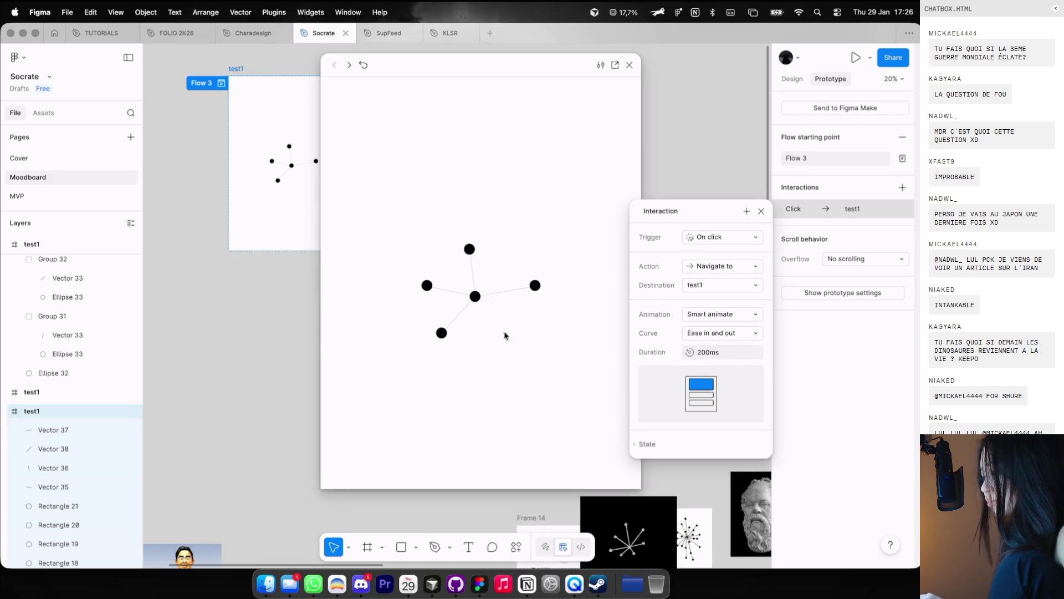
{"action": "left_click", "coordinate": [488, 324]}
{"action": "left_click", "coordinate": [723, 352]}
{"action": "type", "text": "300"}
{"action": "key", "text": "Return"}
{"action": "left_click", "coordinate": [507, 310]}
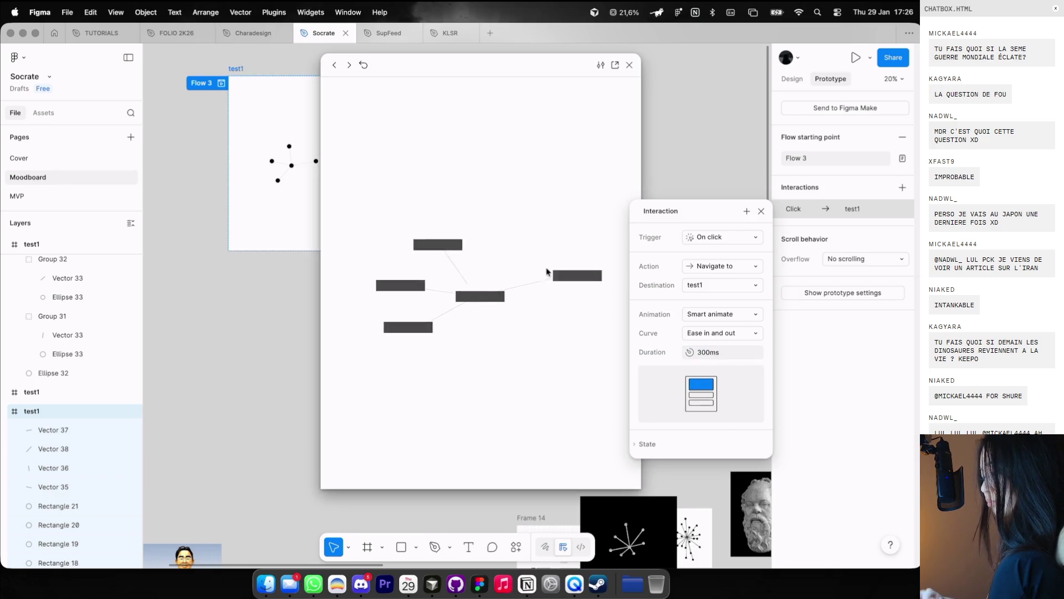
{"action": "left_click", "coordinate": [533, 225]}
Step: Settle the Smart animate duration at 100ms after replaying at 200ms, then close the preview
{"action": "left_click", "coordinate": [713, 355]}
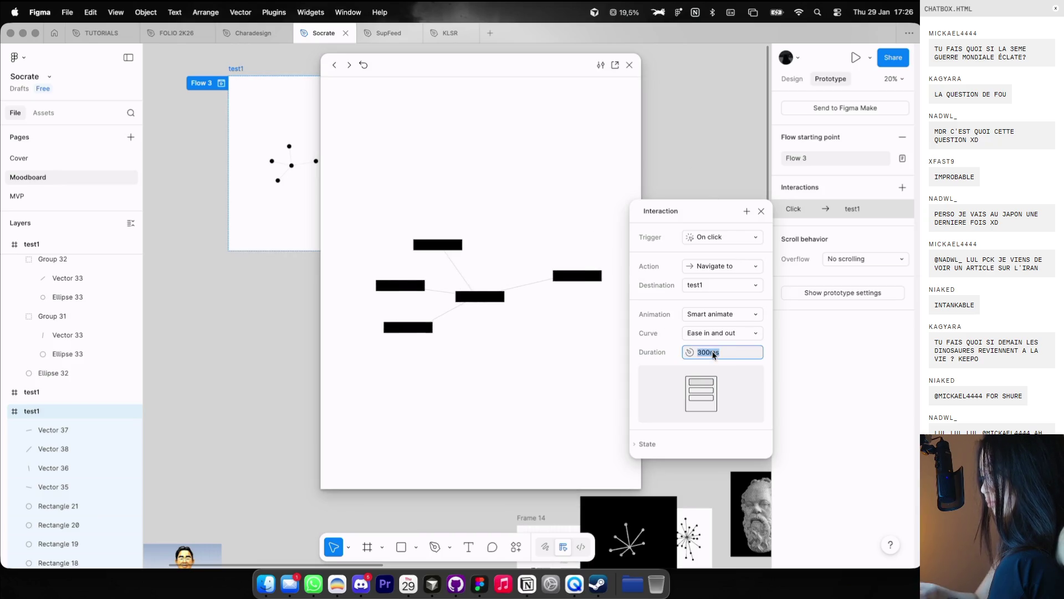
{"action": "type", "text": "200"}
{"action": "key", "text": "Return"}
{"action": "left_click", "coordinate": [505, 344]}
{"action": "left_click", "coordinate": [715, 354]}
{"action": "type", "text": "10"}
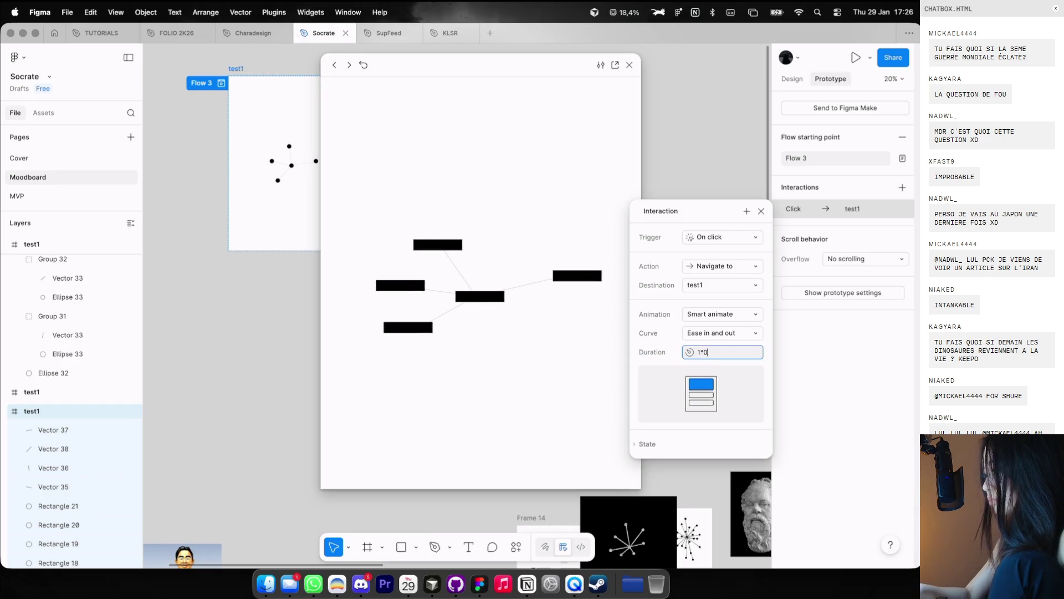
{"action": "left_click", "coordinate": [505, 350]}
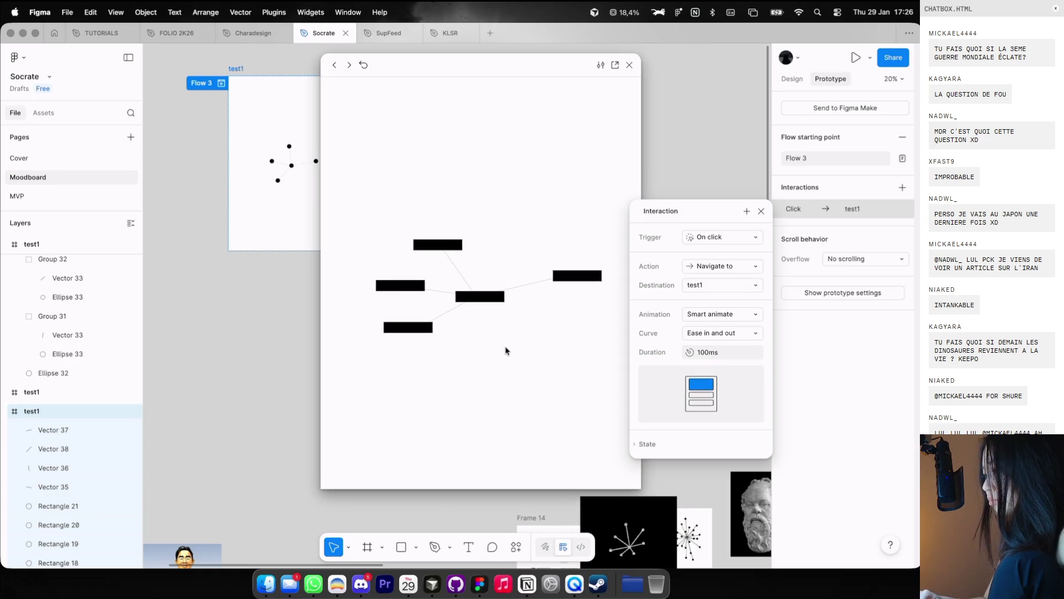
{"action": "left_click", "coordinate": [505, 350]}
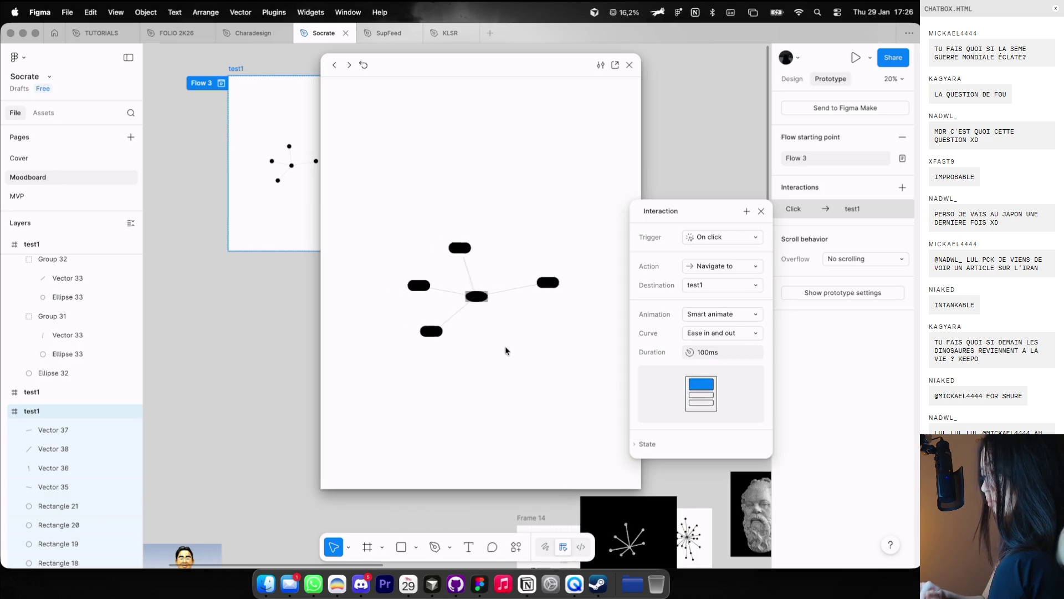
{"action": "left_click", "coordinate": [612, 347]}
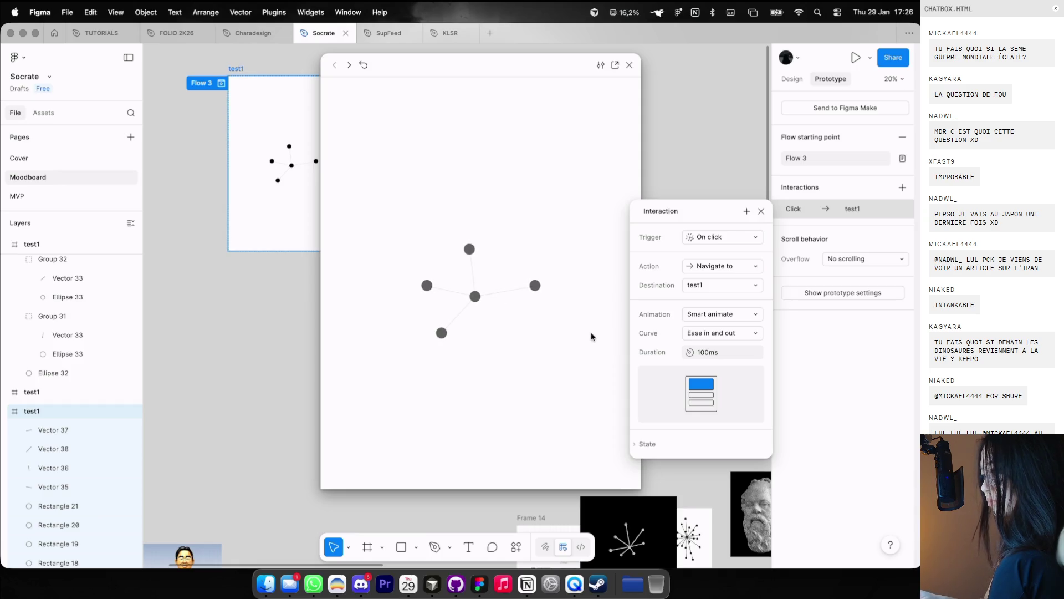
{"action": "left_click", "coordinate": [590, 337]}
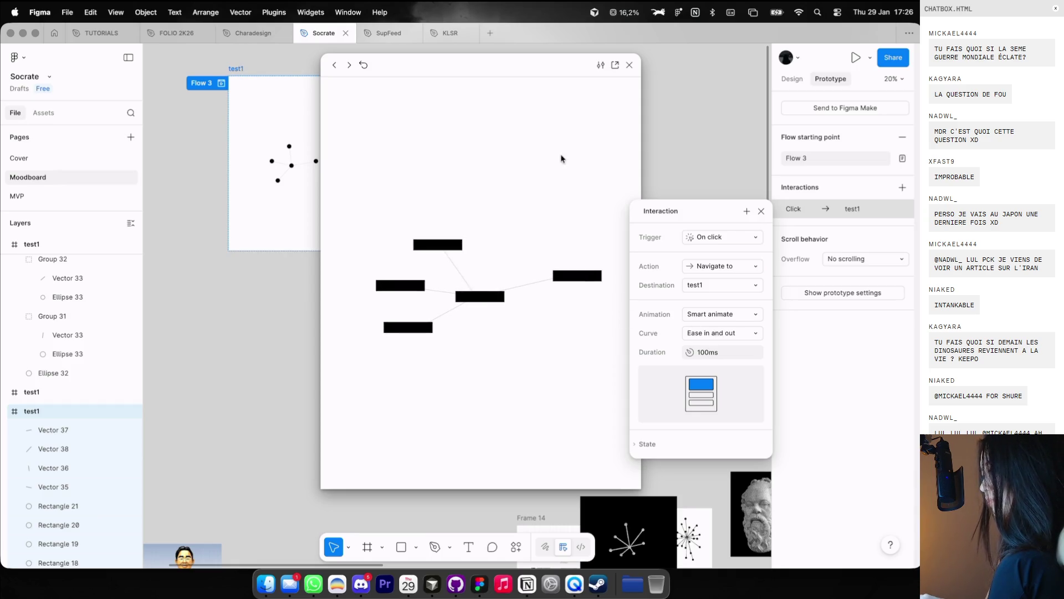
{"action": "left_click", "coordinate": [708, 96]}
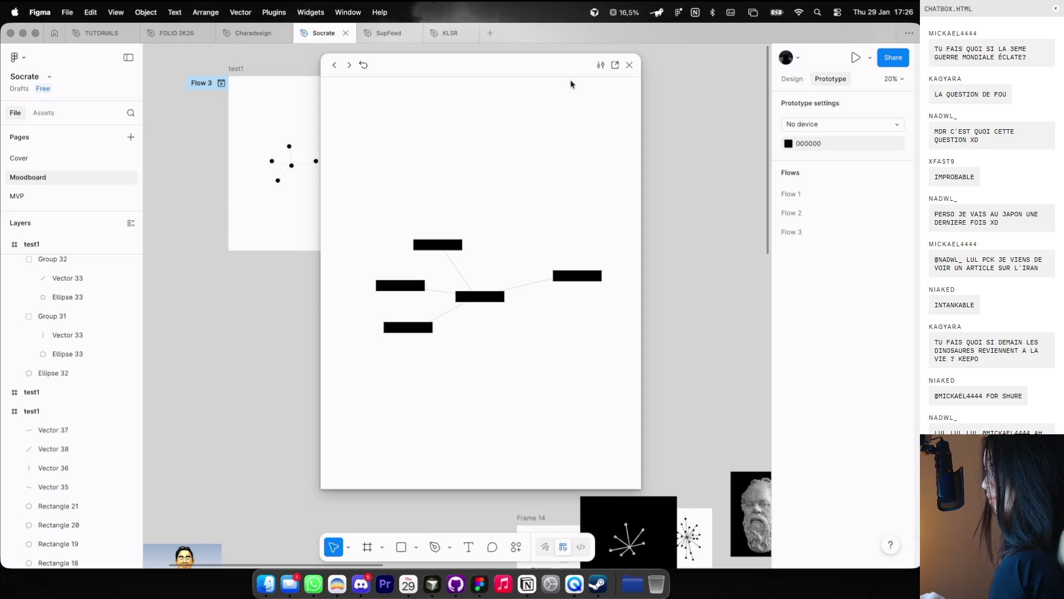
{"action": "left_click", "coordinate": [630, 65]}
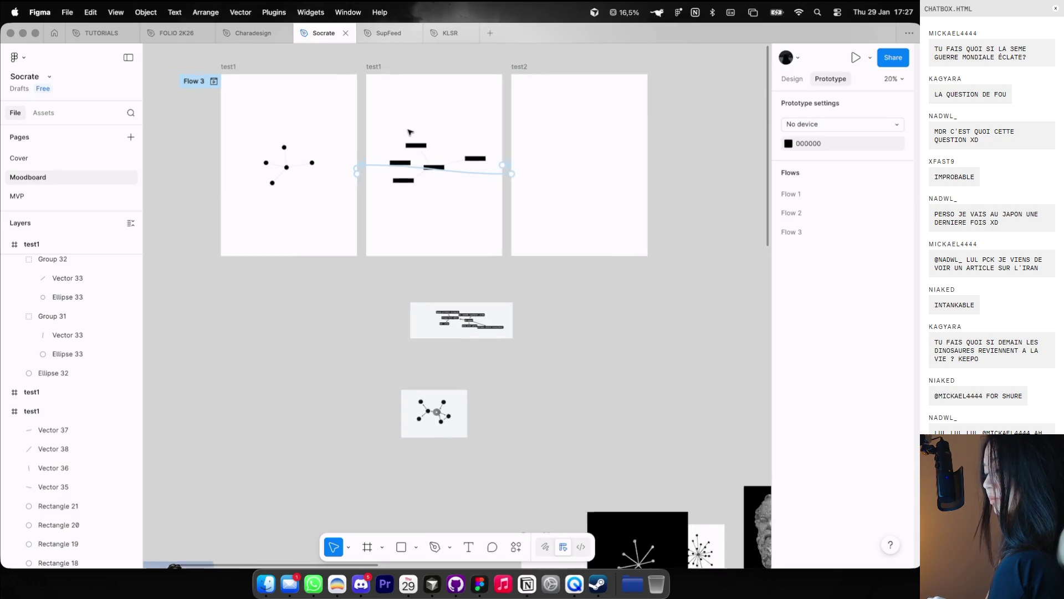
Step: Move the top black box right and down and the centre box right and up
{"action": "scroll", "coordinate": [414, 132], "scroll_direction": "up", "scroll_amount": 5}
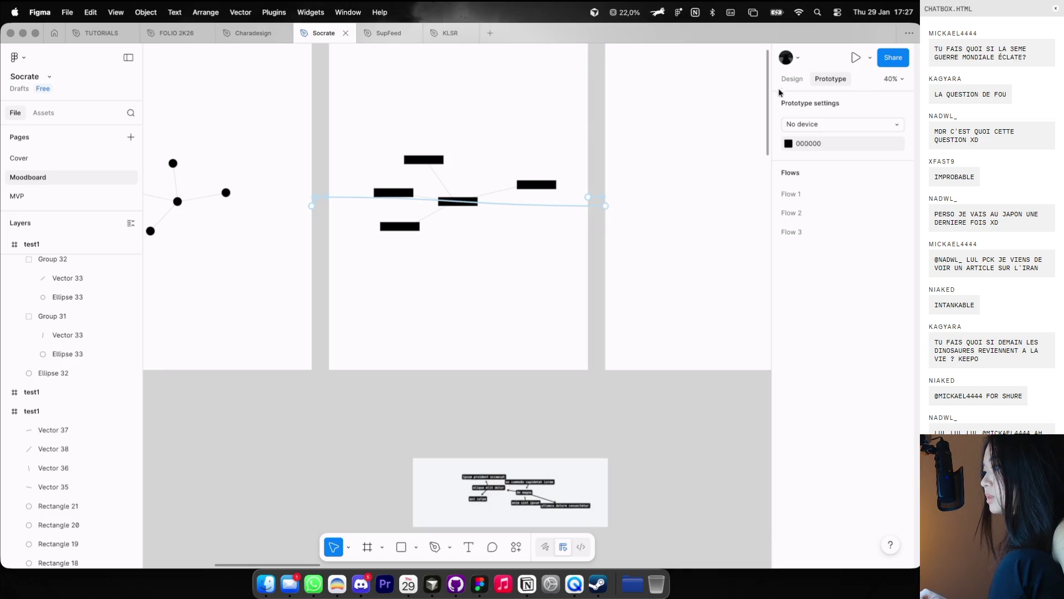
{"action": "left_click", "coordinate": [795, 83]}
{"action": "scroll", "coordinate": [399, 201], "scroll_direction": "up", "scroll_amount": 3}
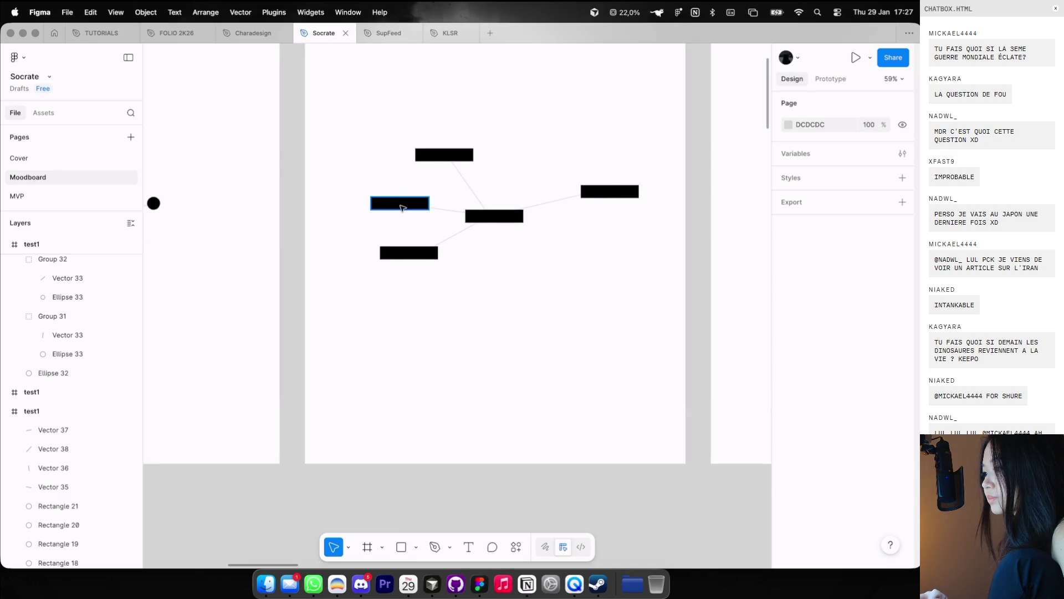
{"action": "scroll", "coordinate": [403, 204], "scroll_direction": "up", "scroll_amount": 3}
{"action": "left_click", "coordinate": [403, 205]}
{"action": "mouse_move", "coordinate": [456, 150]}
{"action": "left_mouse_down"}
{"action": "mouse_move", "coordinate": [475, 152]}
{"action": "mouse_move", "coordinate": [465, 165]}
{"action": "left_mouse_up"}
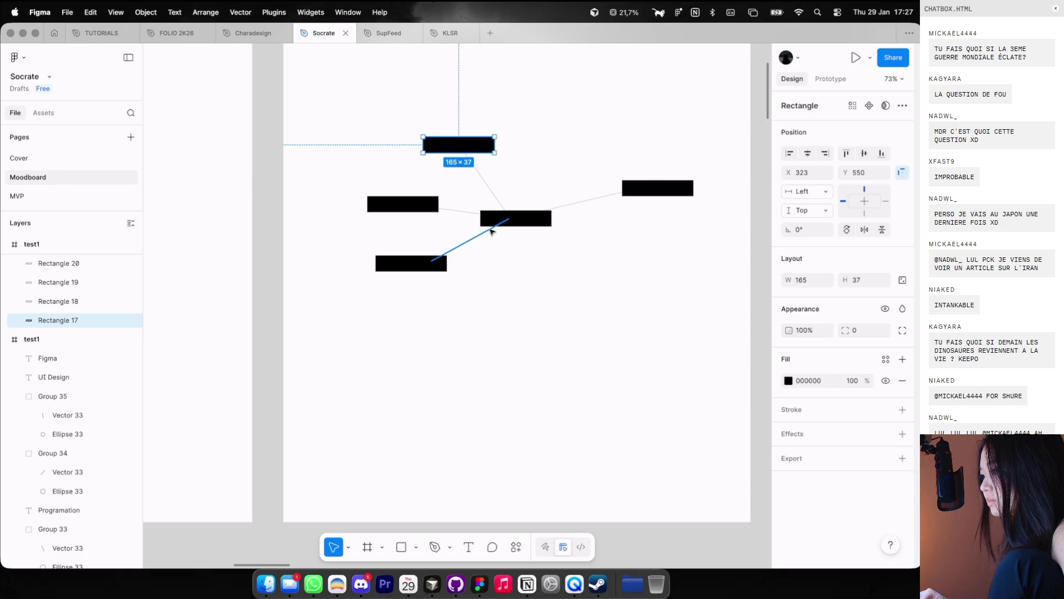
{"action": "left_click", "coordinate": [491, 230]}
{"action": "left_click", "coordinate": [459, 145]}
{"action": "mouse_move", "coordinate": [536, 221]}
{"action": "left_mouse_down"}
{"action": "mouse_move", "coordinate": [554, 214]}
{"action": "mouse_move", "coordinate": [542, 219]}
{"action": "left_mouse_up"}
{"action": "scroll", "coordinate": [442, 272], "scroll_direction": "up", "scroll_amount": 2}
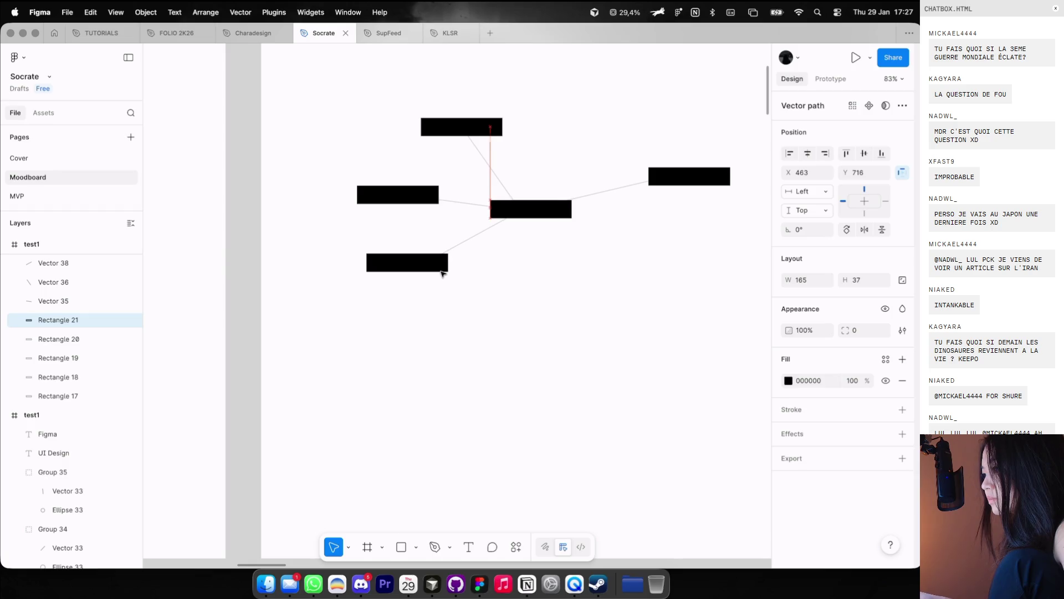
{"action": "left_click", "coordinate": [532, 327]}
{"action": "scroll", "coordinate": [555, 250], "scroll_direction": "up", "scroll_amount": 2}
Step: Add a 'SKILL NAME' text label above the diagram in the Neue Montreal font
{"action": "key", "text": "t"}
{"action": "left_click", "coordinate": [581, 126]}
{"action": "type", "text": "SKILL NAME"}
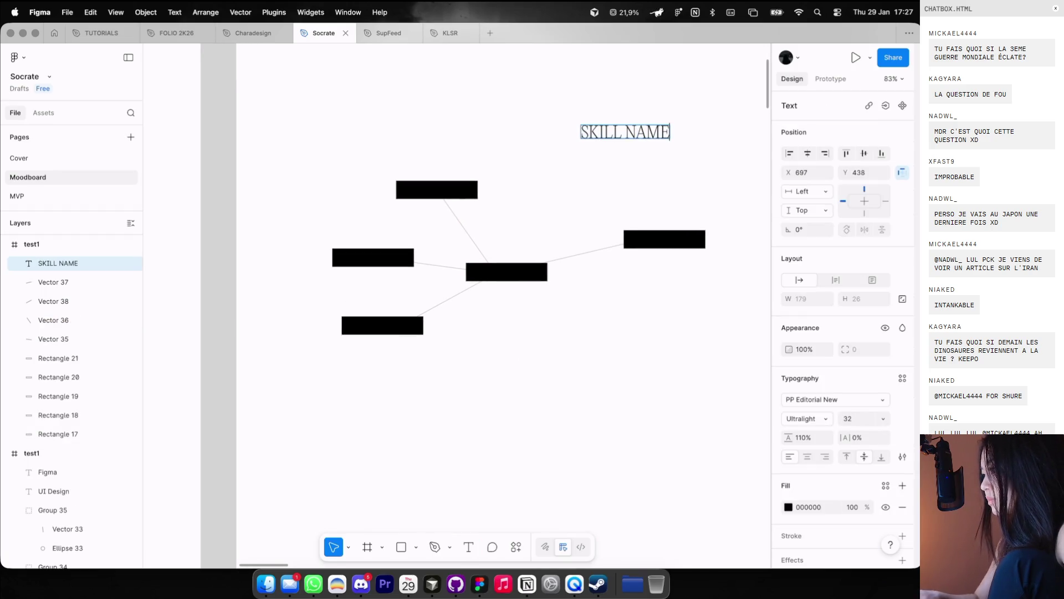
{"action": "key", "text": "Escape"}
{"action": "left_click", "coordinate": [831, 399]}
{"action": "type", "text": "ne"}
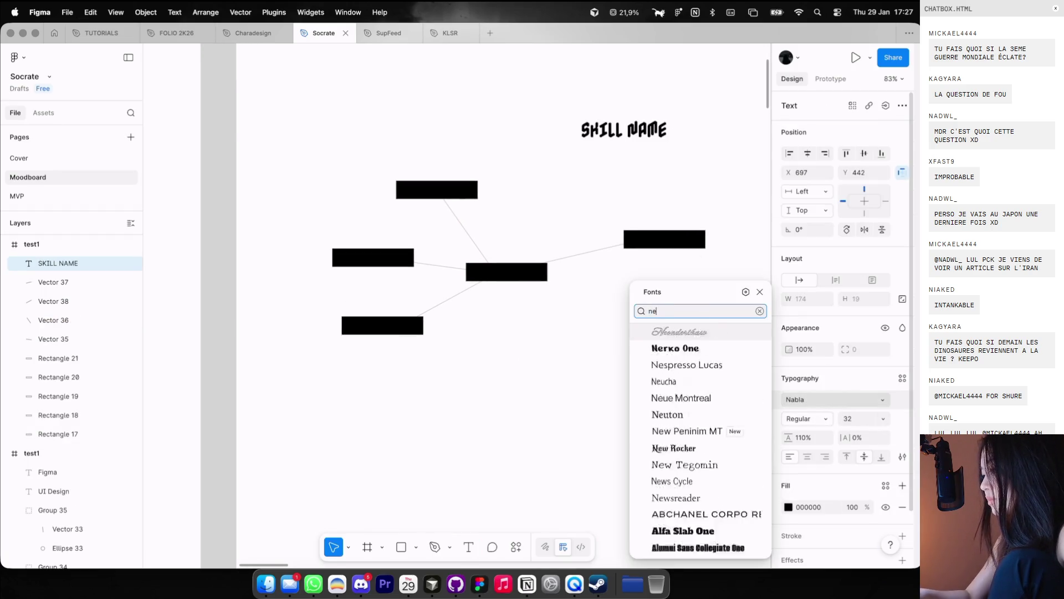
{"action": "left_click", "coordinate": [671, 397]}
{"action": "left_click", "coordinate": [720, 422]}
Step: Style the label Medium weight, size 20, with a white FFFFFF fill
{"action": "left_click", "coordinate": [626, 133]}
{"action": "left_click", "coordinate": [902, 456]}
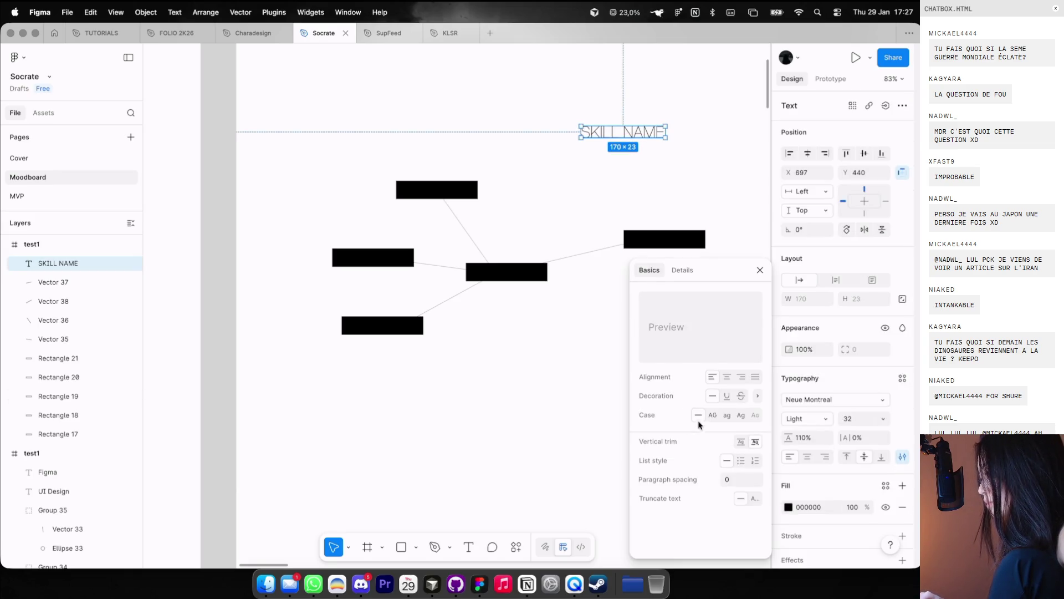
{"action": "left_click", "coordinate": [806, 419]}
{"action": "left_click", "coordinate": [811, 447]}
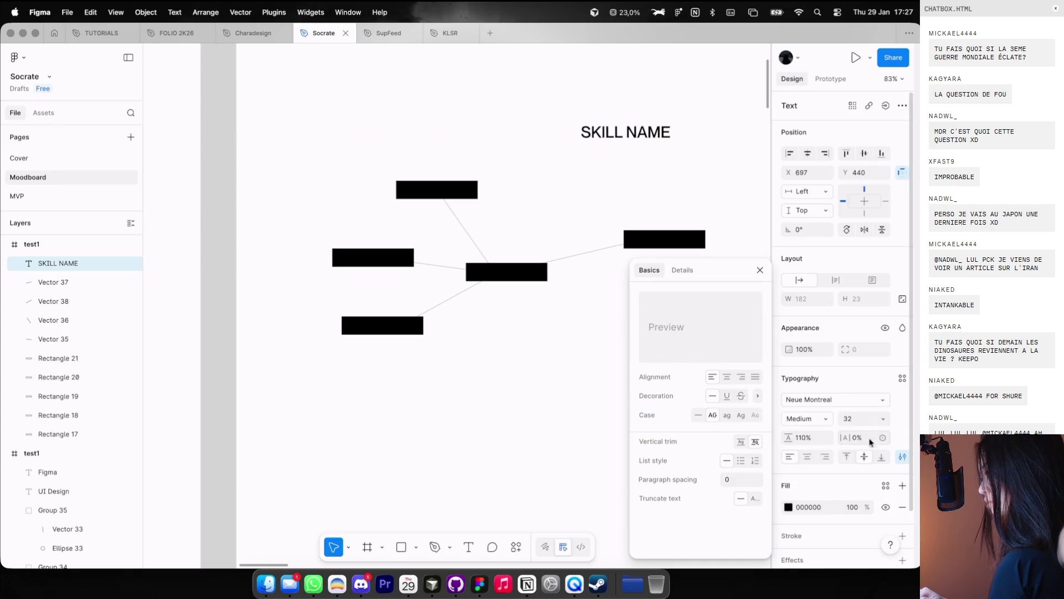
{"action": "type", "text": "20"}
{"action": "key", "text": "Return"}
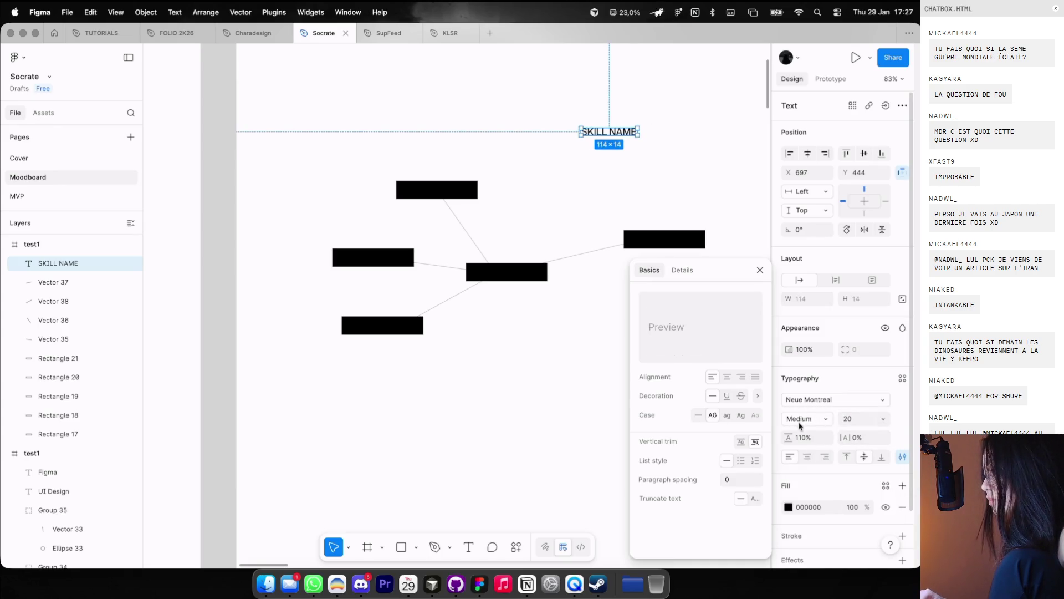
{"action": "left_click", "coordinate": [788, 504]}
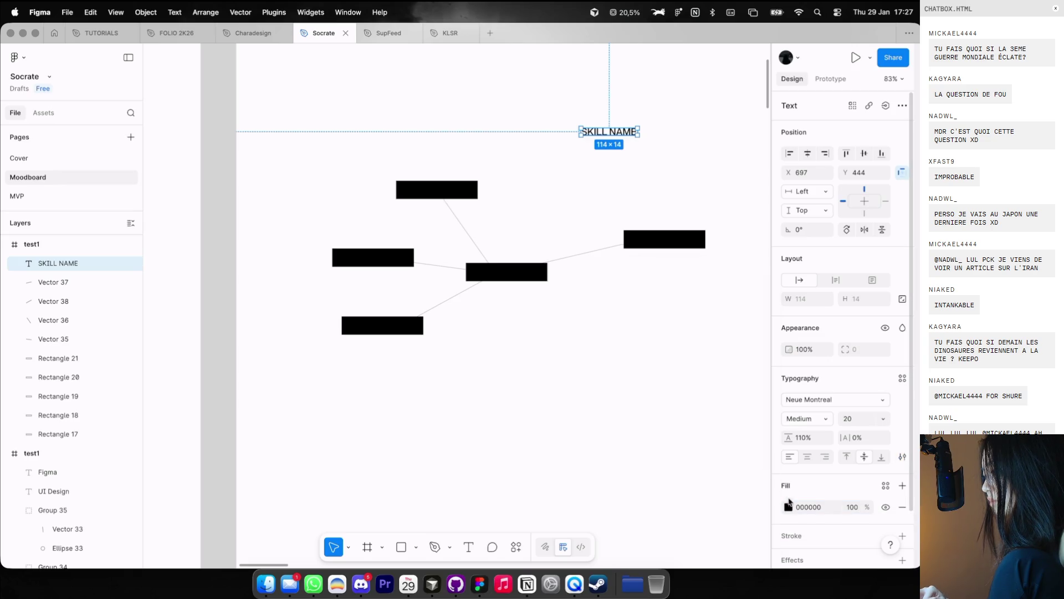
{"action": "left_click", "coordinate": [788, 504]}
{"action": "left_click", "coordinate": [672, 543]}
{"action": "left_click", "coordinate": [561, 264]}
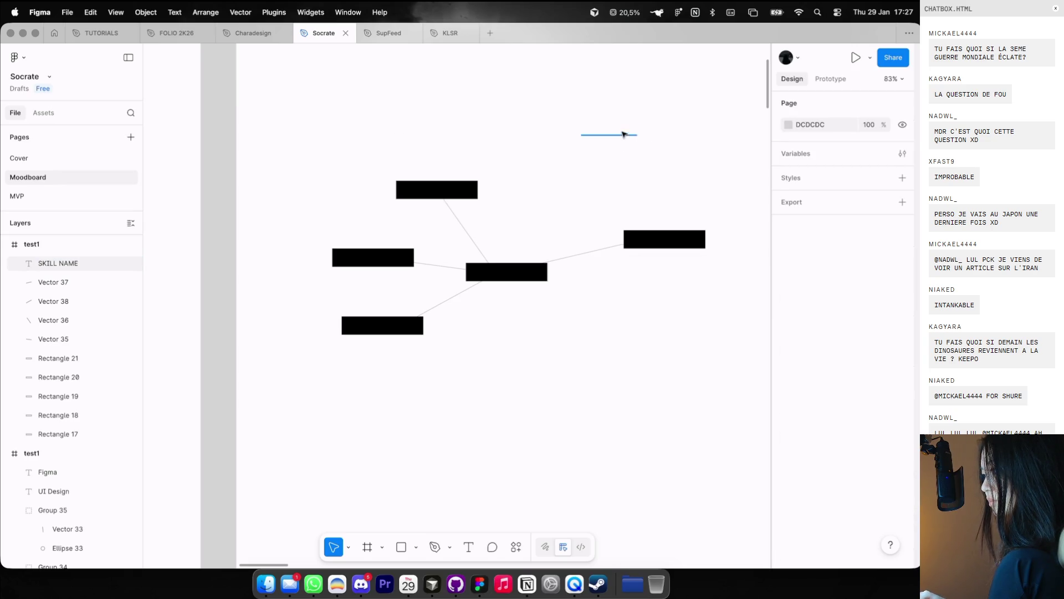
Step: Centre-align the white label and place copies of it on the black boxes
{"action": "left_click_drag", "start_coordinate": [622, 135], "coordinate": [448, 193]}
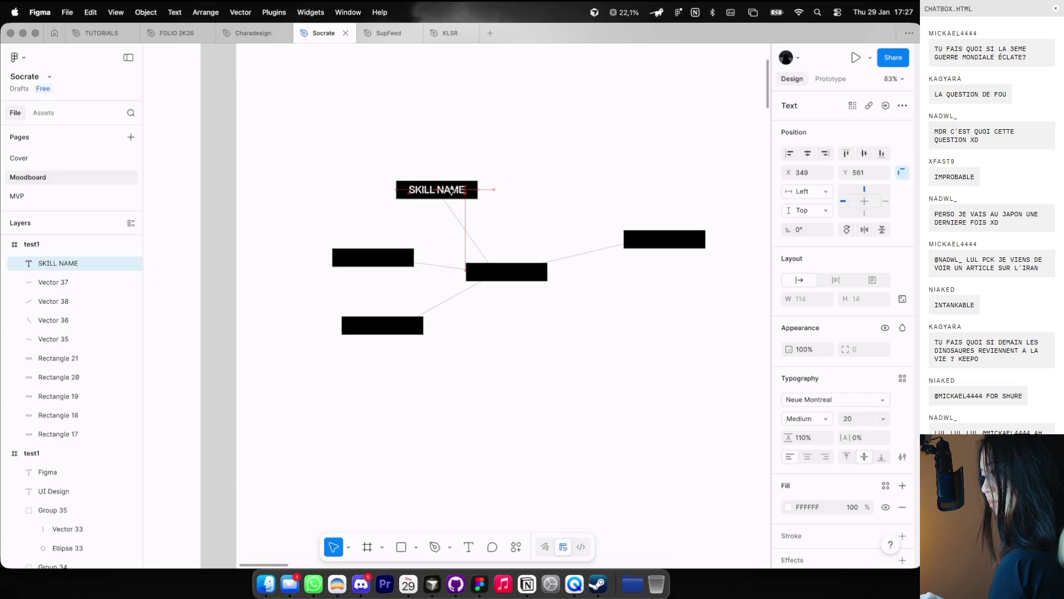
{"action": "left_click", "coordinate": [808, 459]}
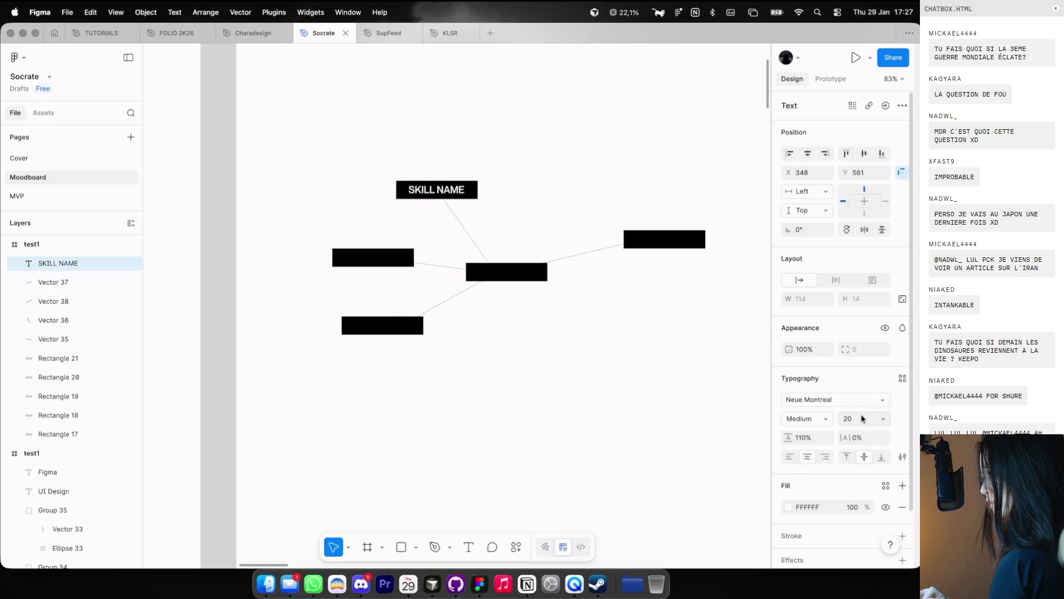
{"action": "scroll", "coordinate": [431, 280], "scroll_direction": "up", "scroll_amount": 3}
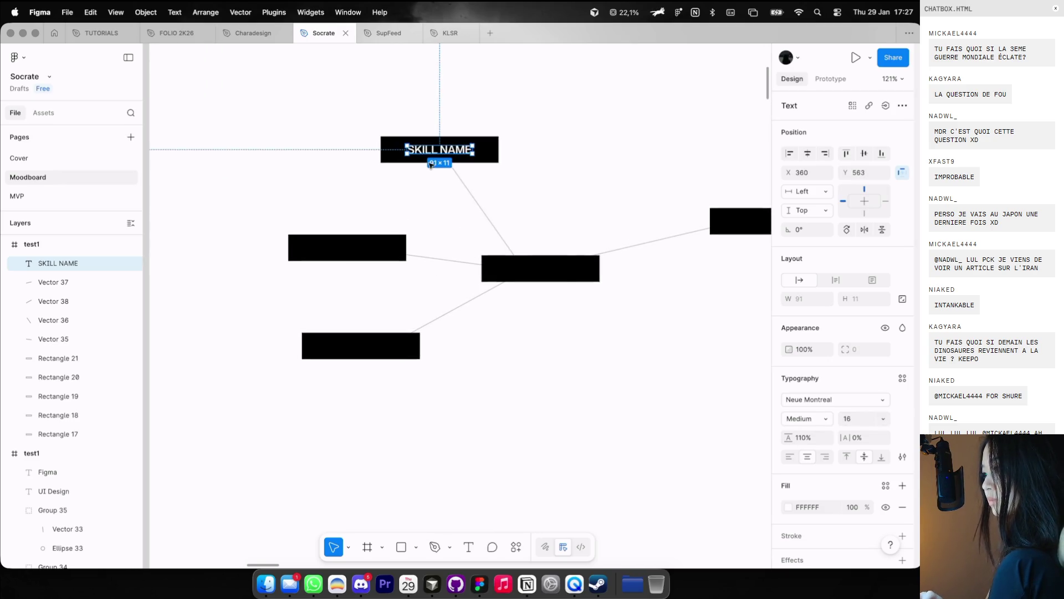
{"action": "mouse_move", "coordinate": [431, 151]}
{"action": "left_mouse_down"}
{"action": "mouse_move", "coordinate": [342, 247]}
{"action": "mouse_move", "coordinate": [533, 270]}
{"action": "left_mouse_up"}
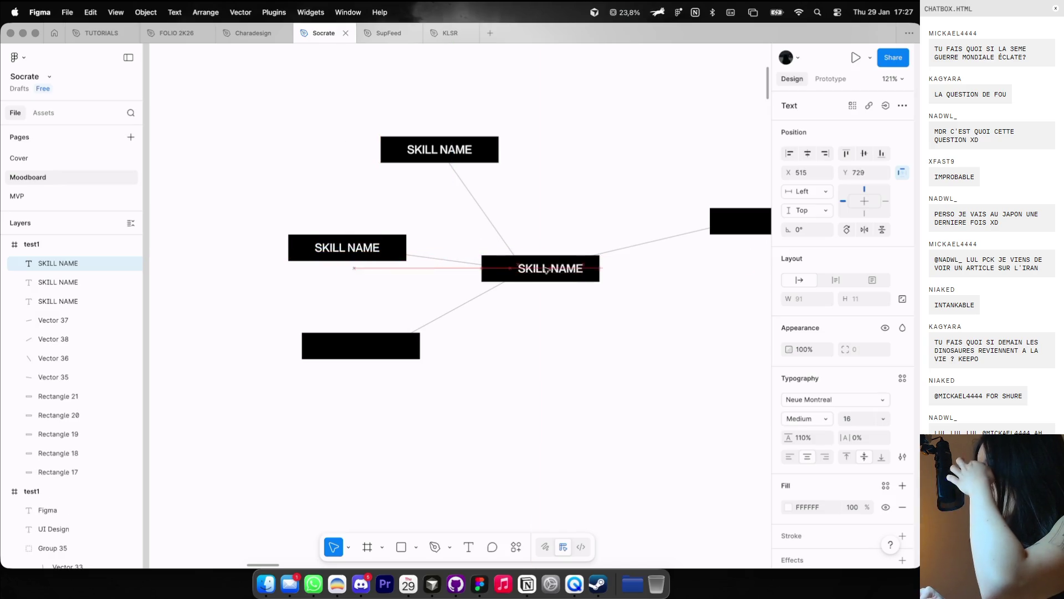
{"action": "left_click_drag", "start_coordinate": [562, 269], "coordinate": [606, 275]}
{"action": "mouse_move", "coordinate": [530, 282]}
{"action": "left_mouse_down"}
{"action": "mouse_move", "coordinate": [661, 233]}
{"action": "mouse_move", "coordinate": [260, 355]}
{"action": "left_mouse_up"}
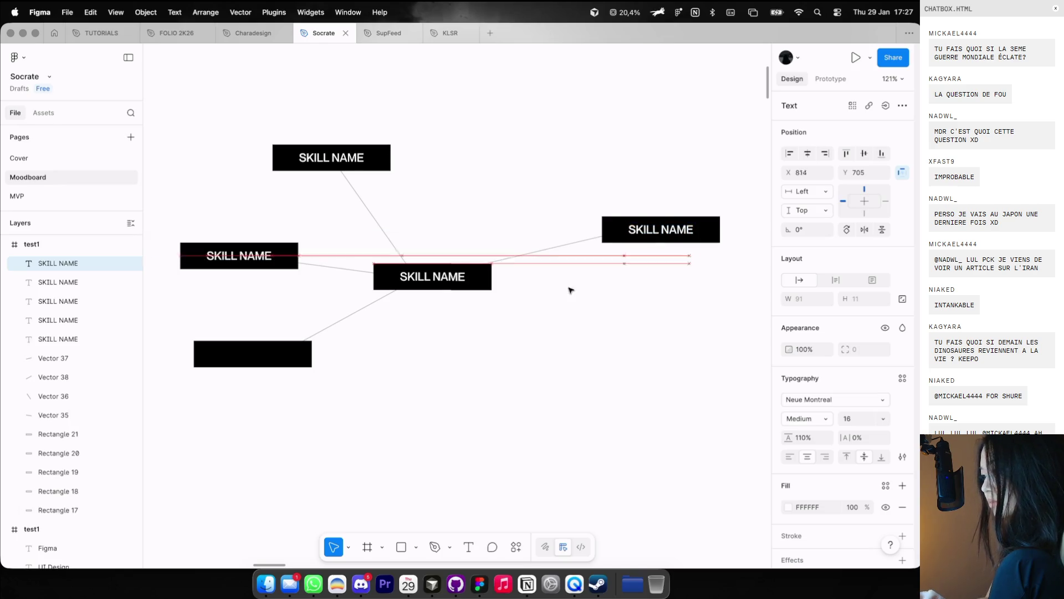
{"action": "scroll", "coordinate": [257, 360], "scroll_direction": "down", "scroll_amount": 5}
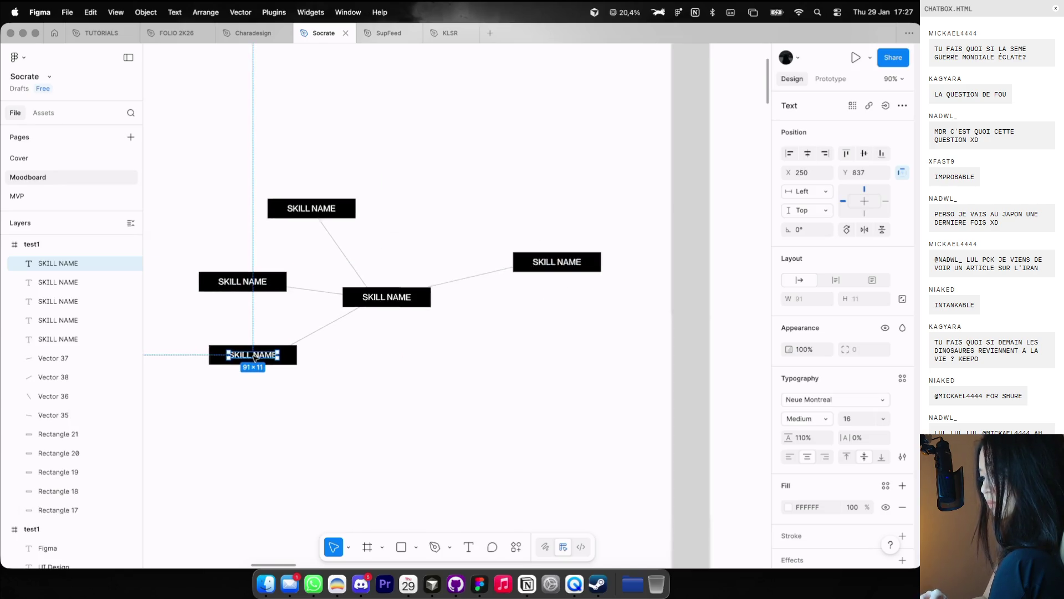
{"action": "left_click", "coordinate": [348, 226]}
Step: Copy the labelled diagram and paste it into the test2 frame
{"action": "scroll", "coordinate": [348, 226], "scroll_direction": "down", "scroll_amount": 2}
{"action": "left_click", "coordinate": [304, 254]}
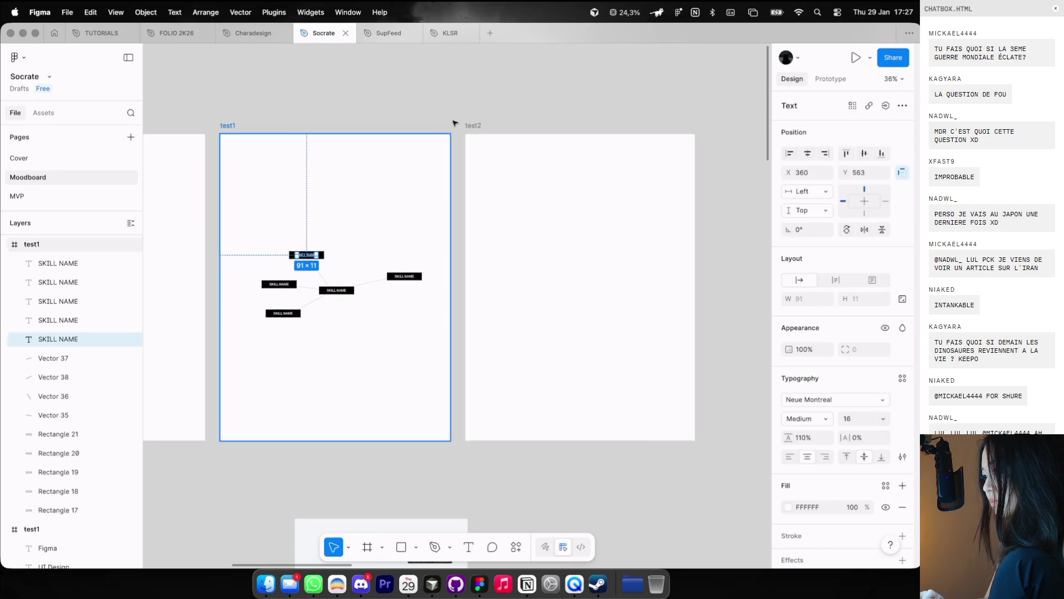
{"action": "key", "text": "super+a"}
{"action": "key", "text": "super+c"}
{"action": "left_click", "coordinate": [473, 125]}
{"action": "key", "text": "super+v"}
{"action": "scroll", "coordinate": [254, 237], "scroll_direction": "up", "scroll_amount": 2}
{"action": "left_click", "coordinate": [328, 244]}
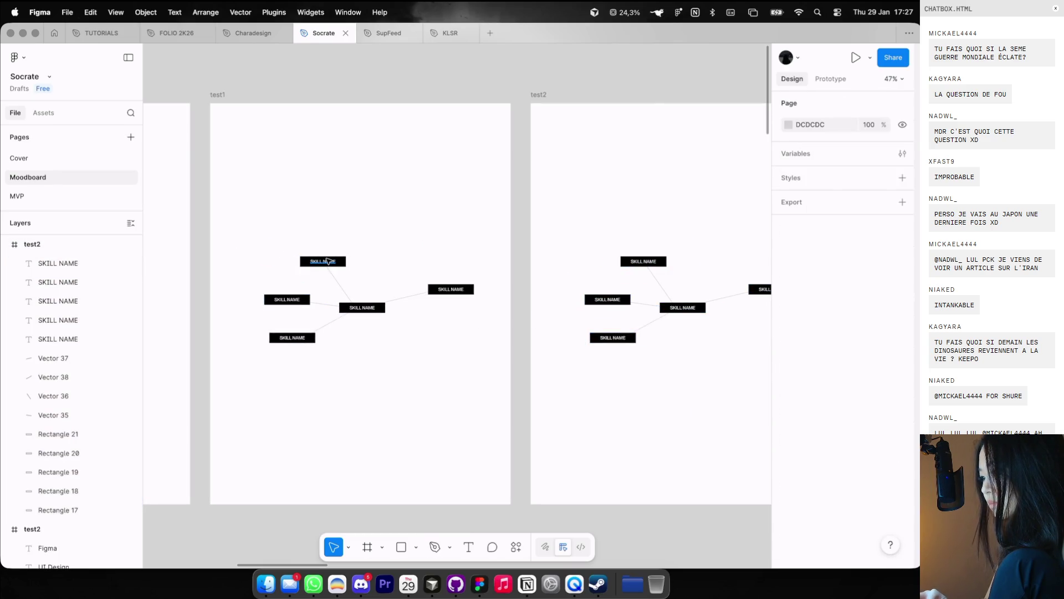
Step: Set the five SKILL NAME labels in the middle frame to 0% opacity
{"action": "left_click", "coordinate": [327, 261]}
{"action": "left_click", "coordinate": [287, 299], "text": "shift"}
{"action": "left_click", "coordinate": [288, 339], "text": "shift"}
{"action": "left_click", "coordinate": [362, 307], "text": "shift"}
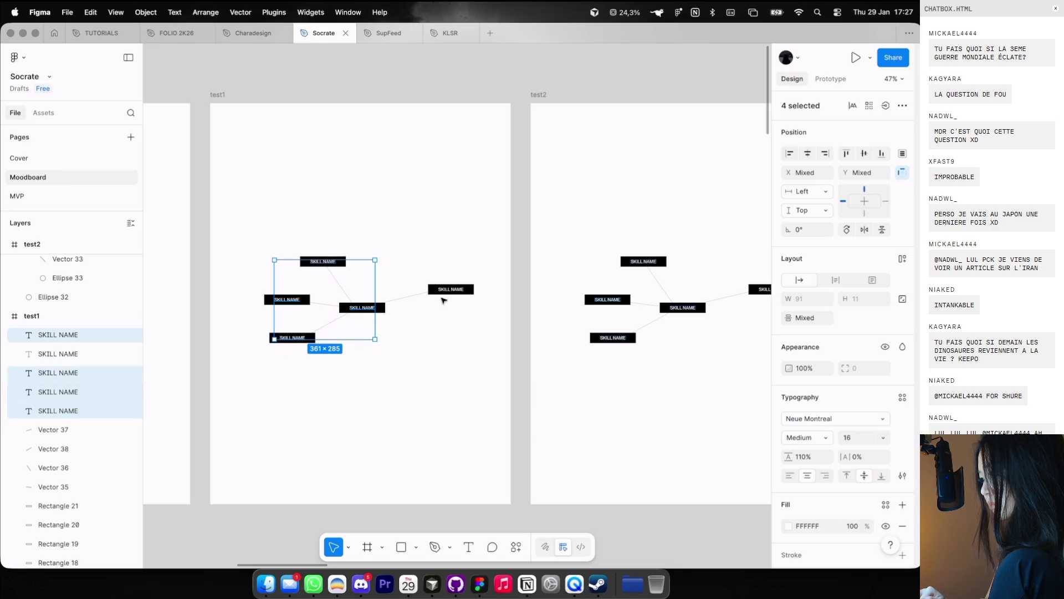
{"action": "left_click", "coordinate": [444, 289], "text": "shift"}
{"action": "key", "text": "0"}
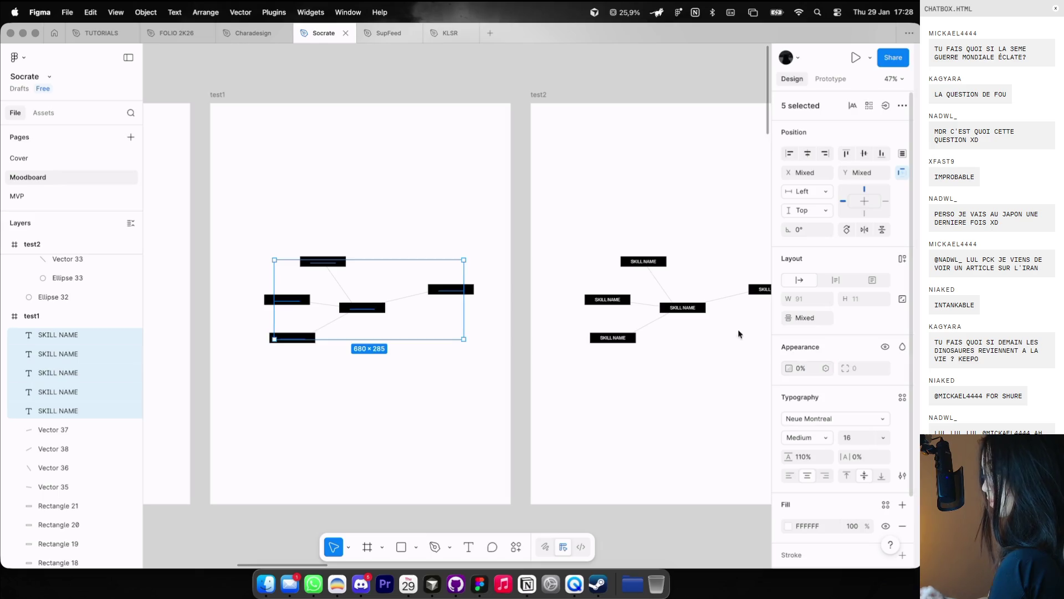
{"action": "left_click", "coordinate": [447, 126]}
Step: Preview the prototype from the first test1 frame to check the blank bars
{"action": "scroll", "coordinate": [380, 123], "scroll_direction": "down", "scroll_amount": 5}
{"action": "key", "text": "shift+space"}
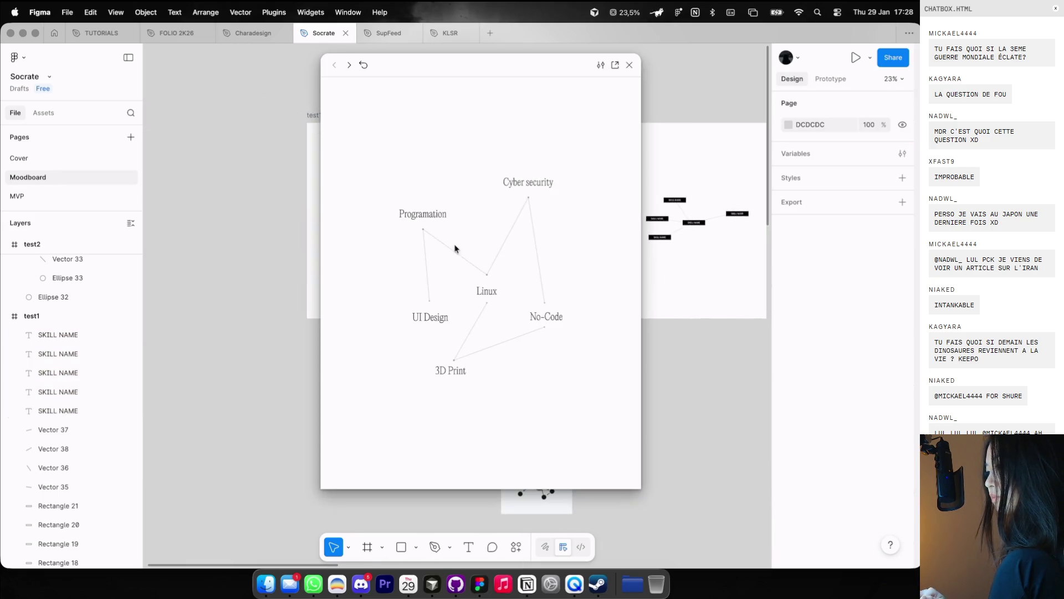
{"action": "left_click", "coordinate": [633, 67]}
{"action": "left_click", "coordinate": [312, 113]}
{"action": "key", "text": "shift+space"}
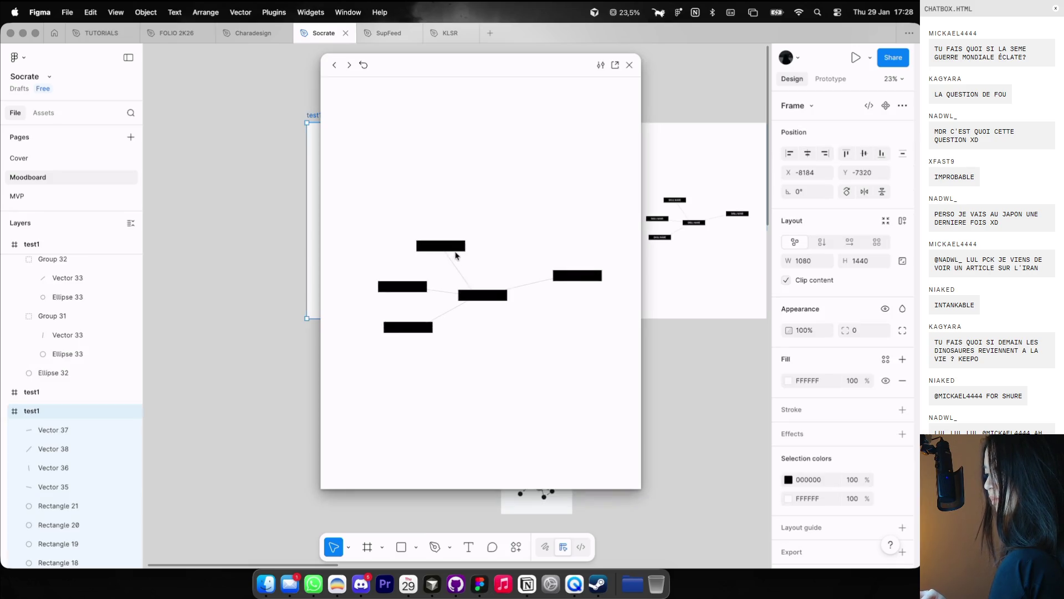
{"action": "left_click", "coordinate": [629, 64]}
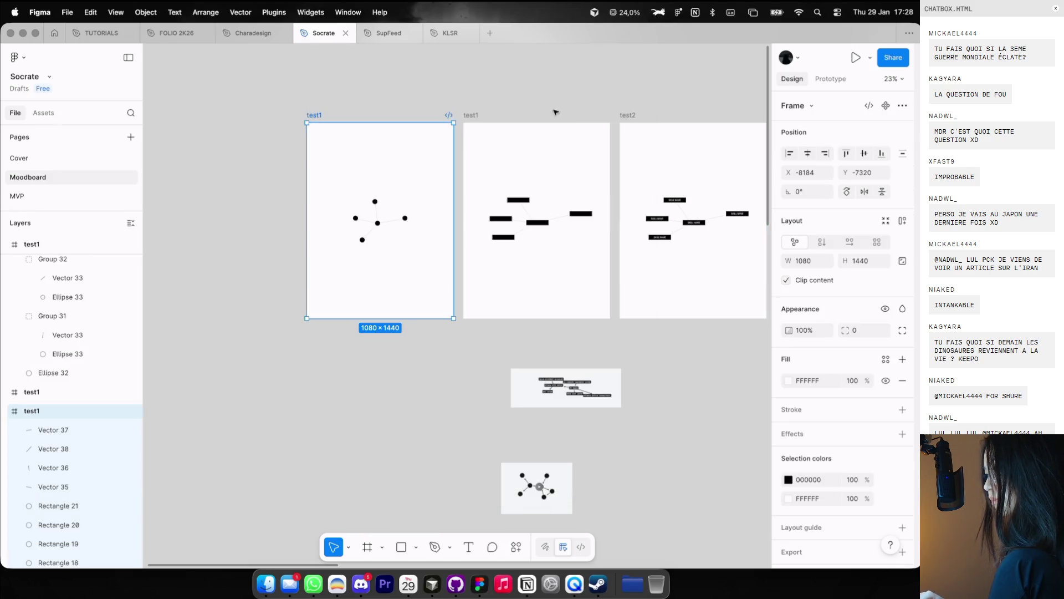
Step: Give the forward click transitions a 100ms duration with the Ease in curve
{"action": "left_click", "coordinate": [470, 116]}
{"action": "left_click", "coordinate": [830, 78]}
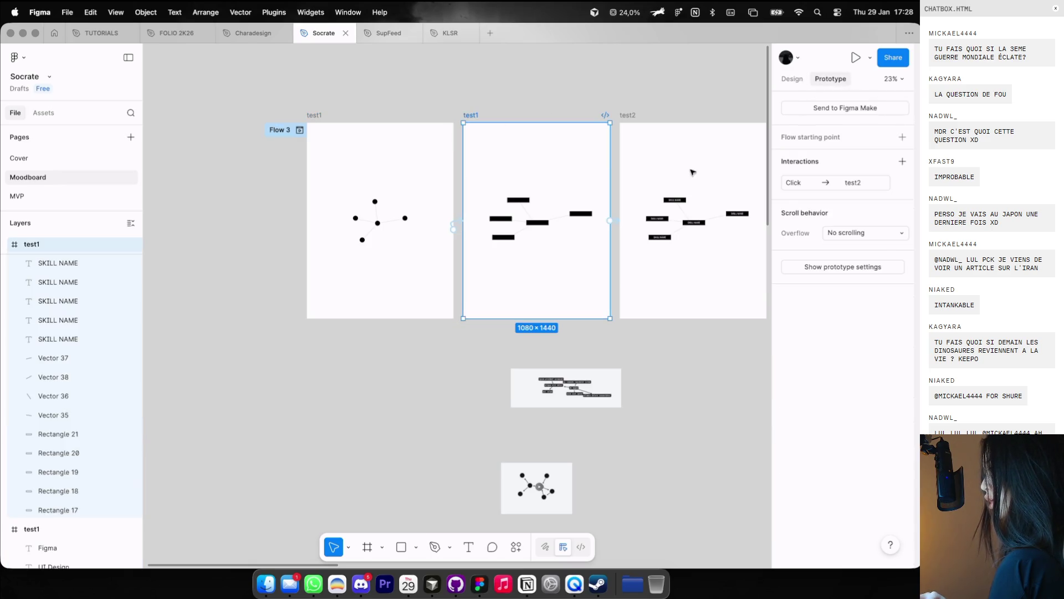
{"action": "left_click", "coordinate": [830, 184]}
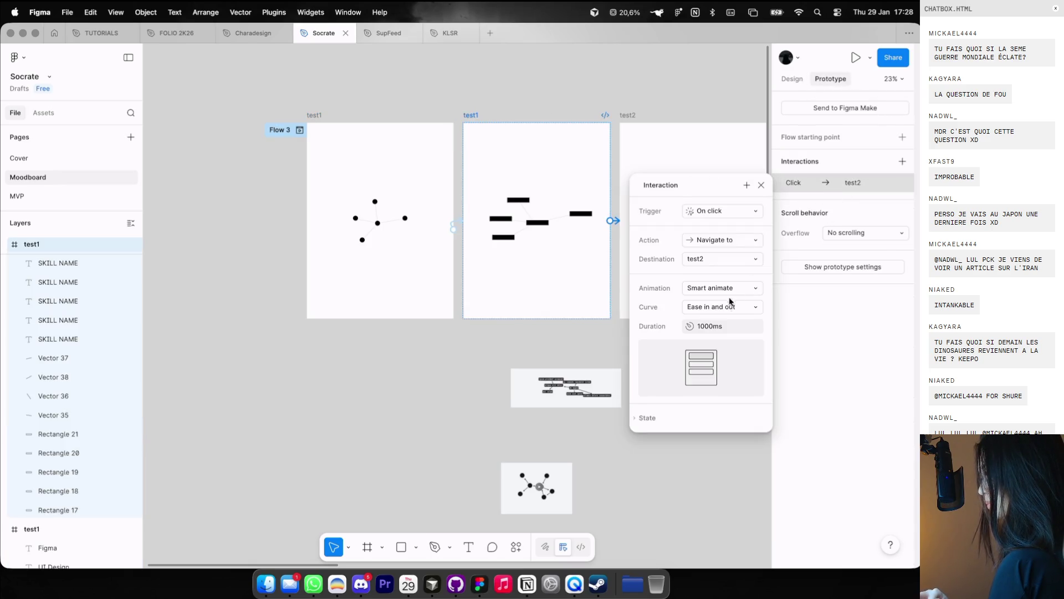
{"action": "type", "text": "100"}
{"action": "key", "text": "Return"}
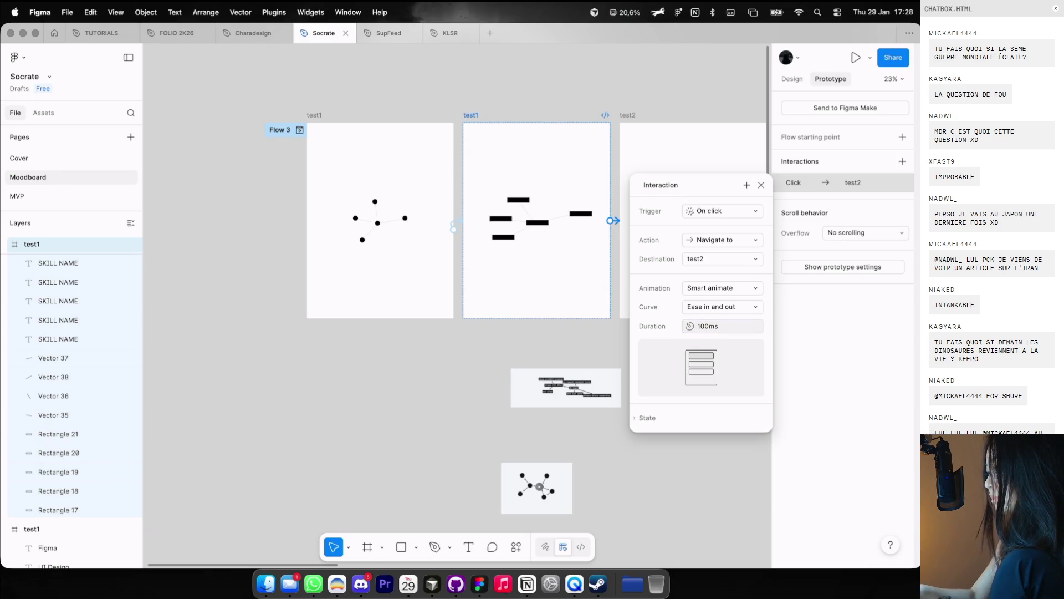
{"action": "left_click", "coordinate": [706, 307]}
{"action": "left_click", "coordinate": [705, 285]}
{"action": "left_click", "coordinate": [321, 121]}
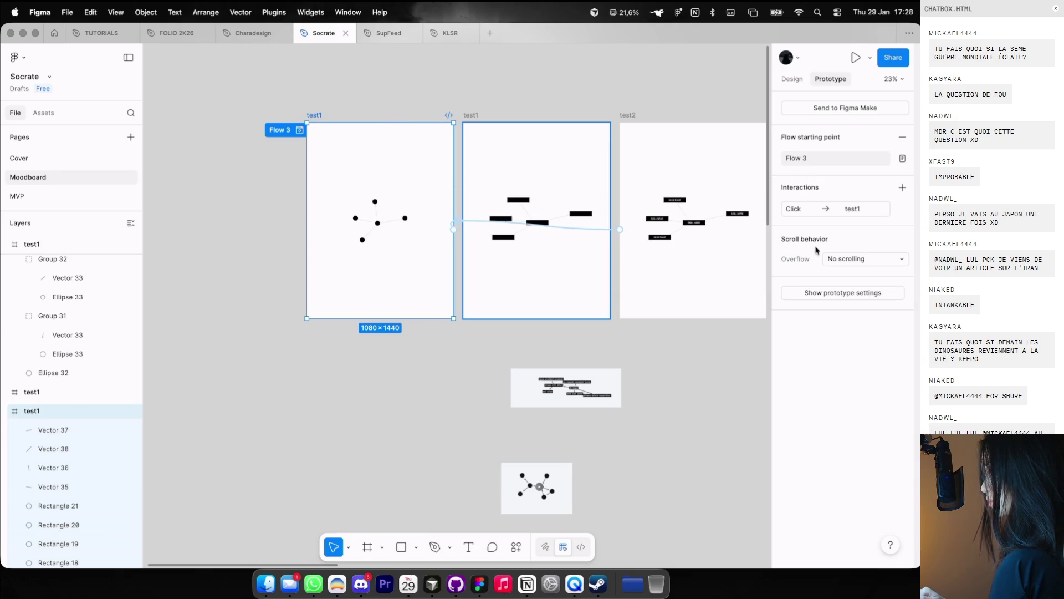
{"action": "left_click", "coordinate": [824, 210]}
{"action": "left_click", "coordinate": [715, 333]}
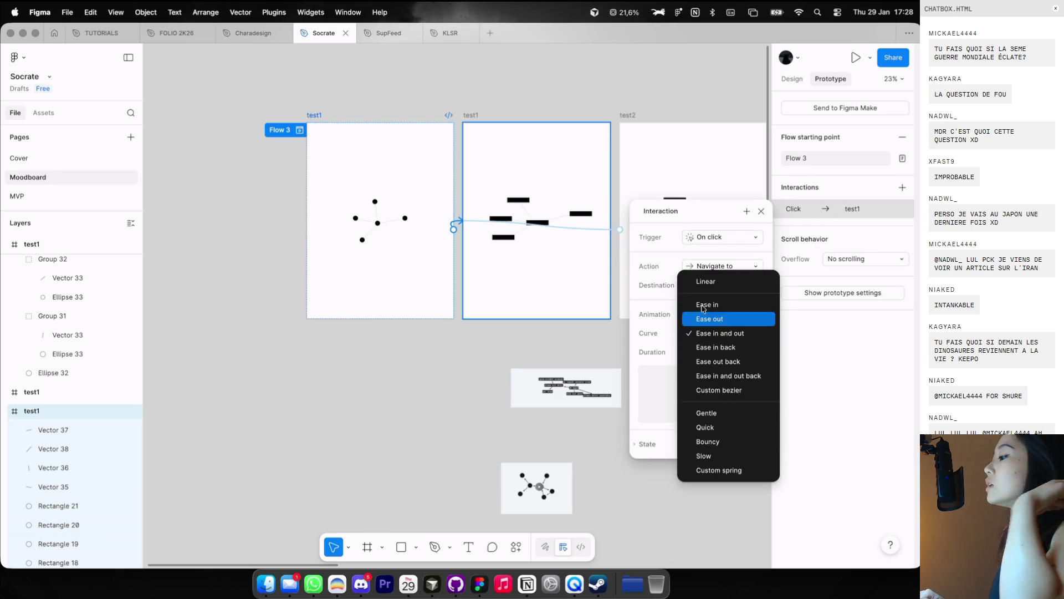
{"action": "left_click", "coordinate": [710, 303]}
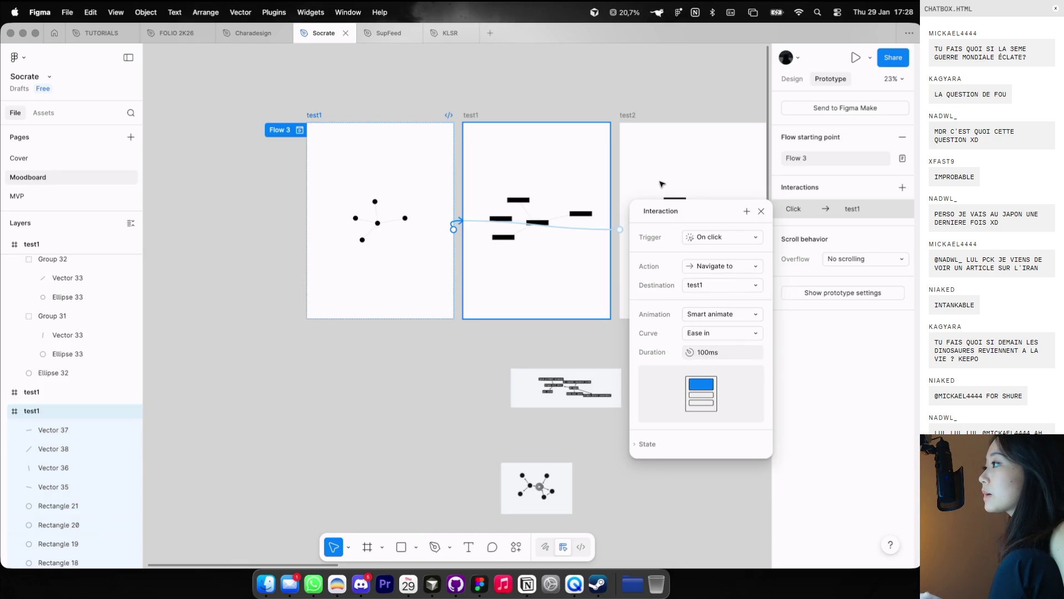
Step: Set the test2 frame's click transition back to test1 to 200ms
{"action": "left_click", "coordinate": [639, 114]}
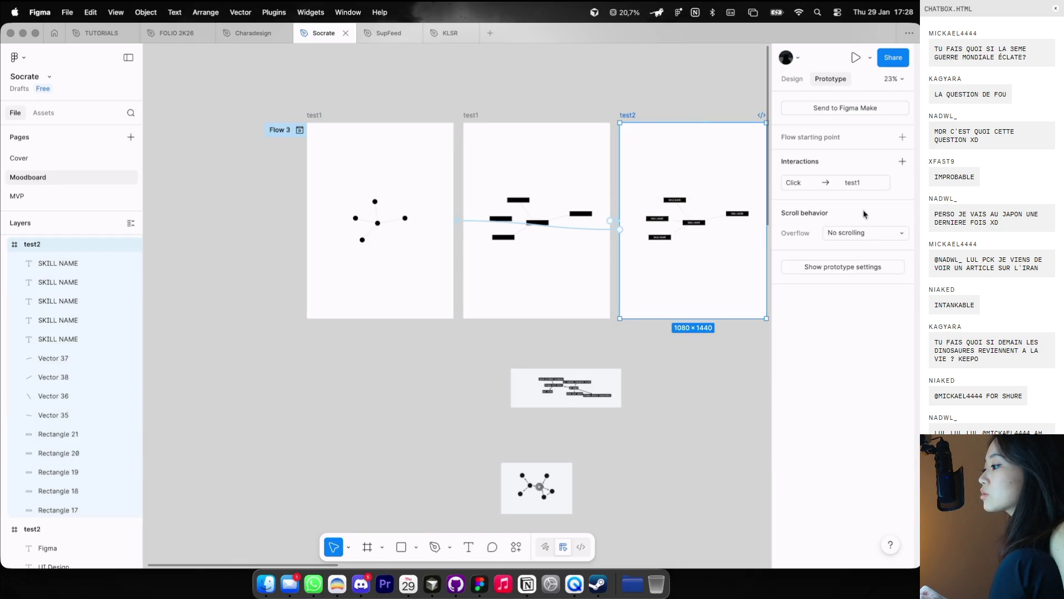
{"action": "left_click", "coordinate": [848, 191]}
{"action": "left_click", "coordinate": [724, 326]}
{"action": "type", "text": "200"}
{"action": "key", "text": "Return"}
{"action": "left_click", "coordinate": [299, 130]}
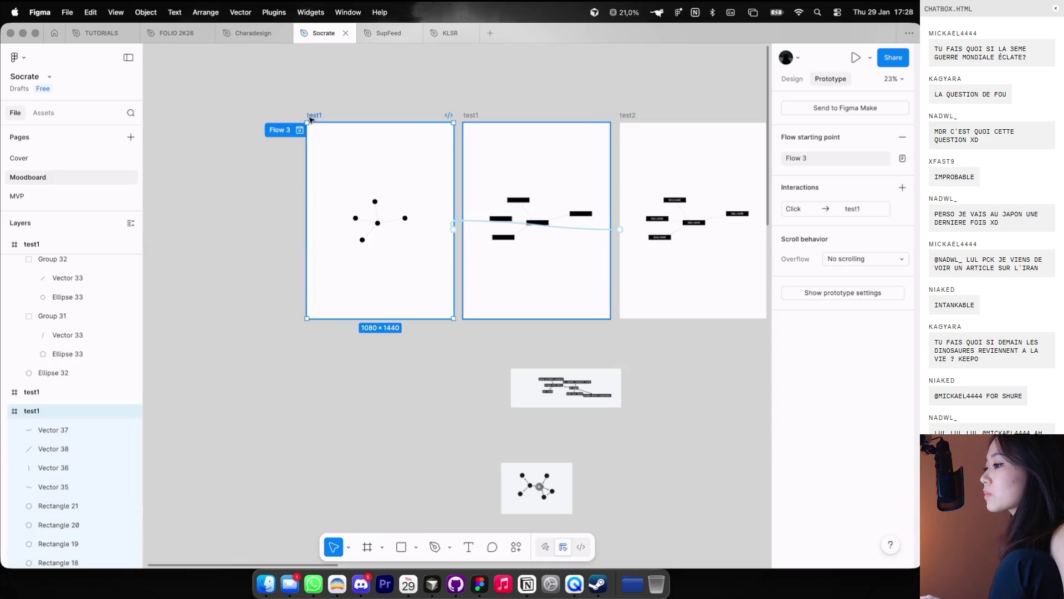
Step: Cycle the preview repeatedly through dots, rectangles and labelled nodes, then switch to the browser reference
{"action": "left_click", "coordinate": [465, 280]}
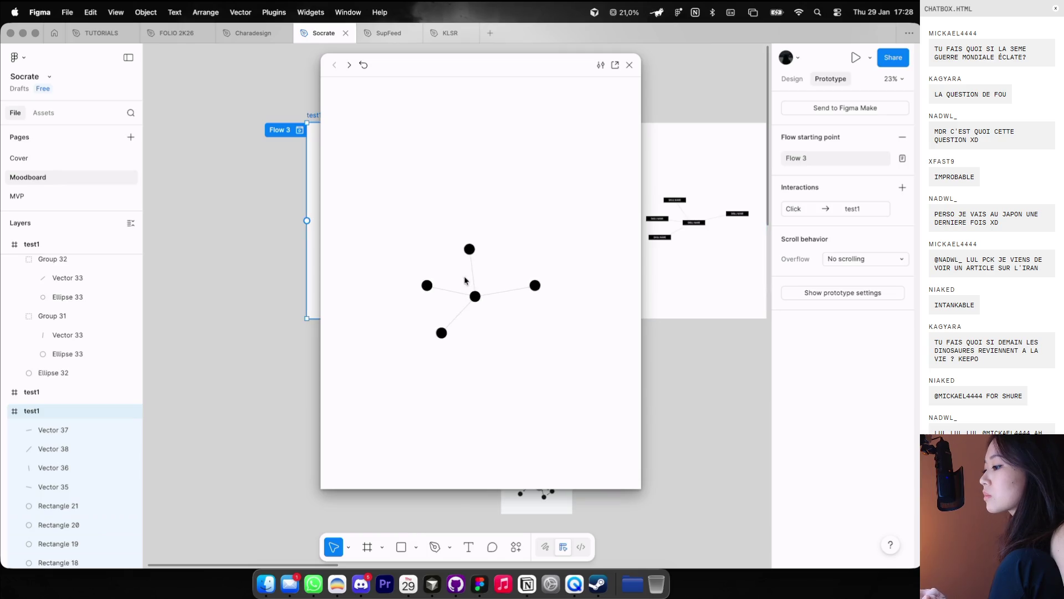
{"action": "left_click", "coordinate": [464, 280]}
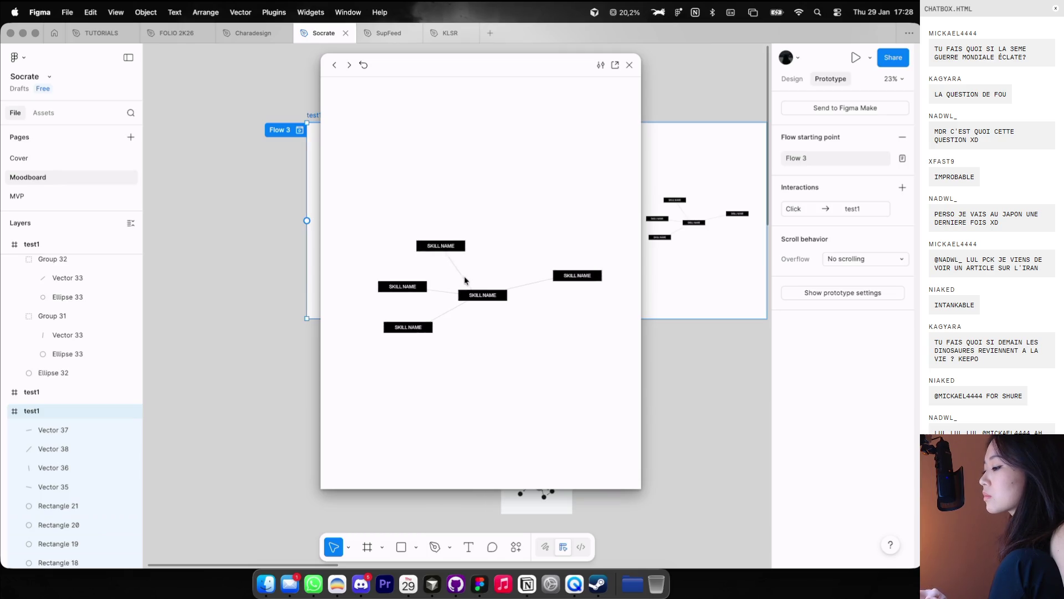
{"action": "left_click", "coordinate": [465, 280]}
{"action": "left_click", "coordinate": [464, 280]}
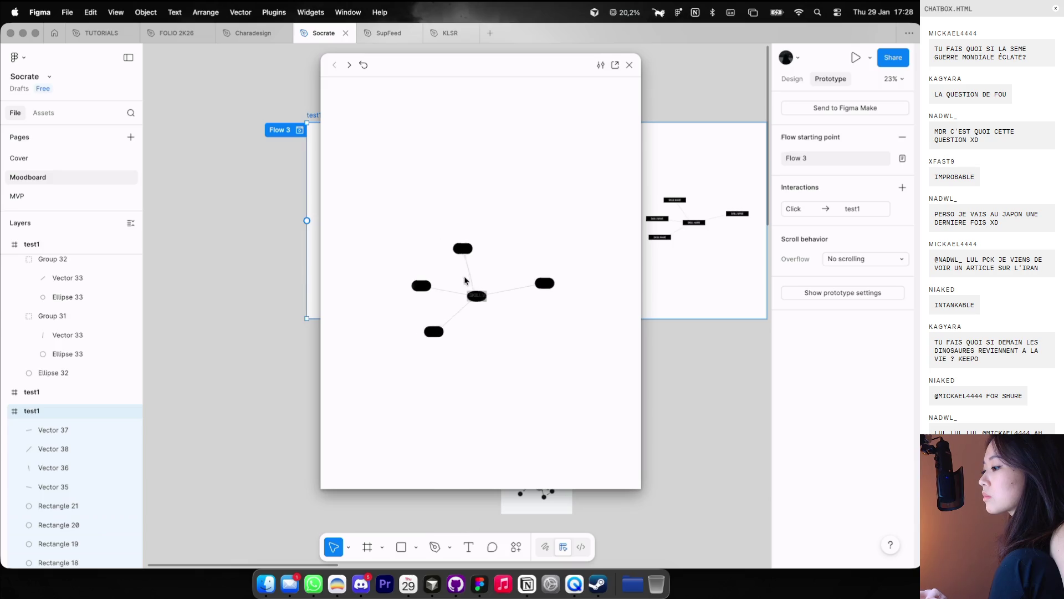
{"action": "left_click", "coordinate": [464, 279]}
{"action": "left_click", "coordinate": [465, 279]}
{"action": "left_click", "coordinate": [465, 280]}
{"action": "left_click", "coordinate": [464, 280]}
{"action": "left_click", "coordinate": [464, 280]}
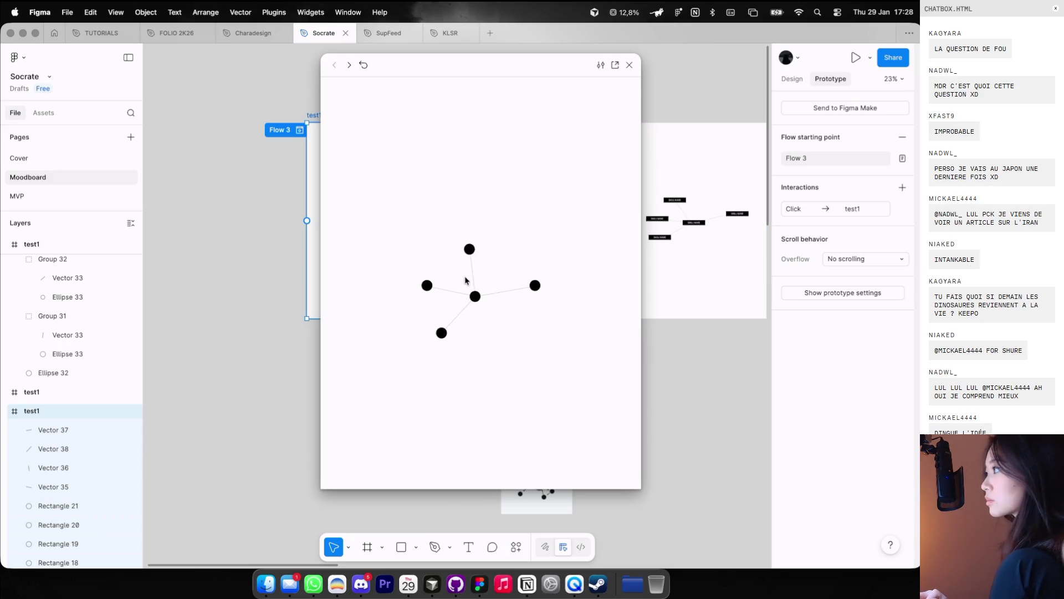
{"action": "left_click", "coordinate": [464, 280]}
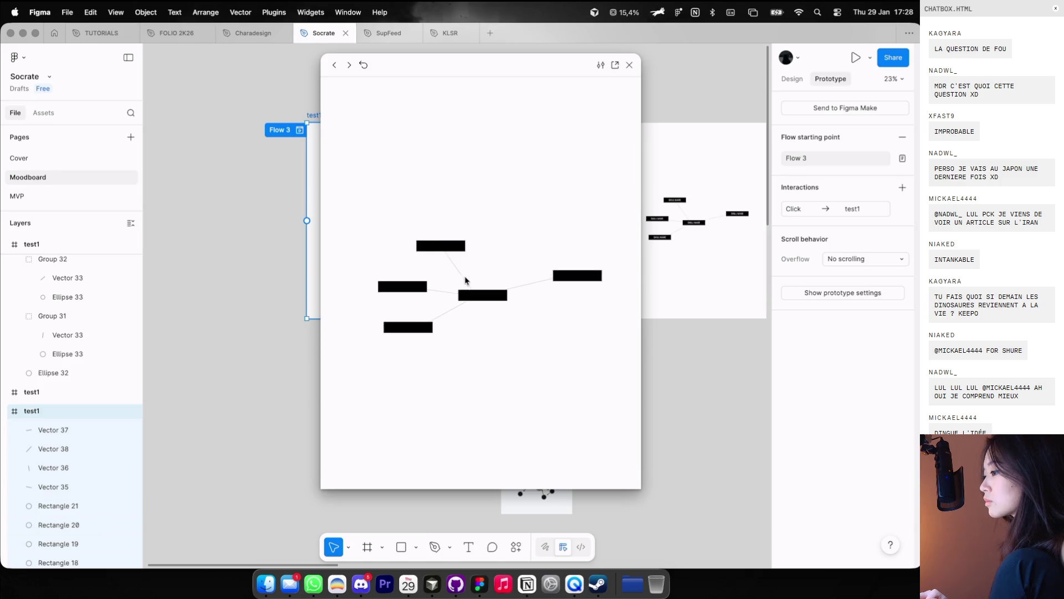
{"action": "left_click", "coordinate": [464, 279]}
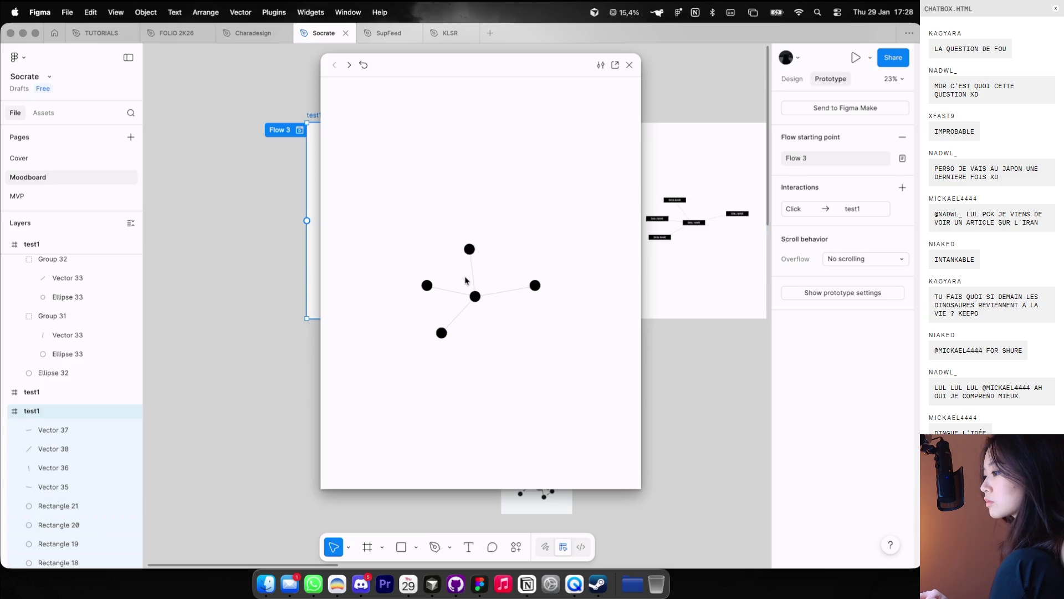
{"action": "left_click", "coordinate": [466, 279]}
{"action": "left_click", "coordinate": [466, 280]}
{"action": "left_click", "coordinate": [465, 280]}
{"action": "left_click", "coordinate": [469, 223]}
{"action": "left_click", "coordinate": [470, 223]}
{"action": "left_click", "coordinate": [470, 223]}
{"action": "left_click", "coordinate": [470, 223]}
{"action": "left_click", "coordinate": [470, 223]}
{"action": "left_click", "coordinate": [470, 223]}
{"action": "left_click", "coordinate": [470, 223]}
{"action": "left_click", "coordinate": [470, 223]}
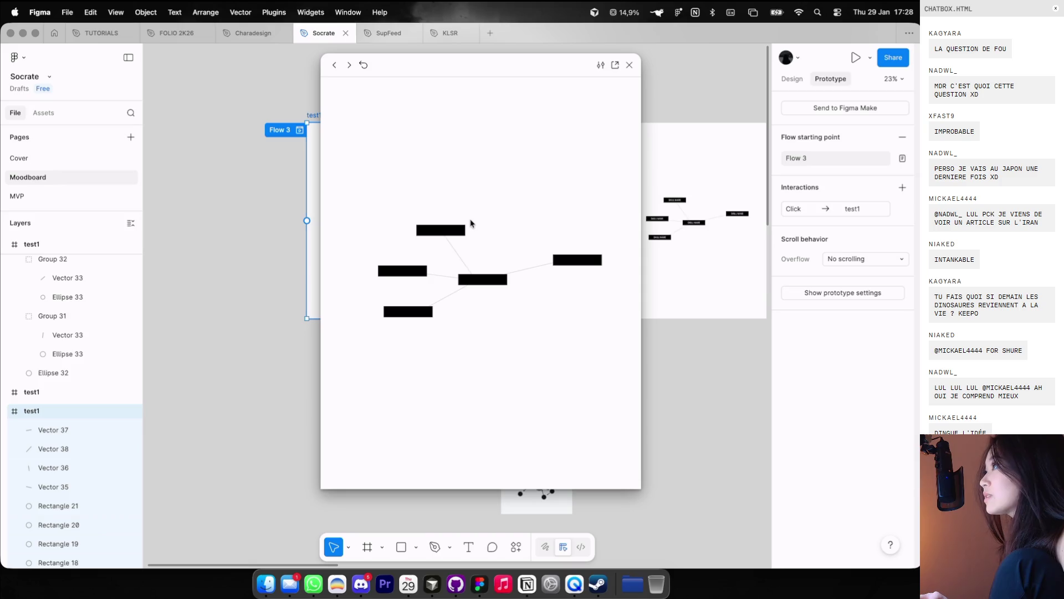
{"action": "left_click", "coordinate": [471, 223]}
{"action": "left_click", "coordinate": [472, 223]}
{"action": "key", "text": "ctrl+Left"}
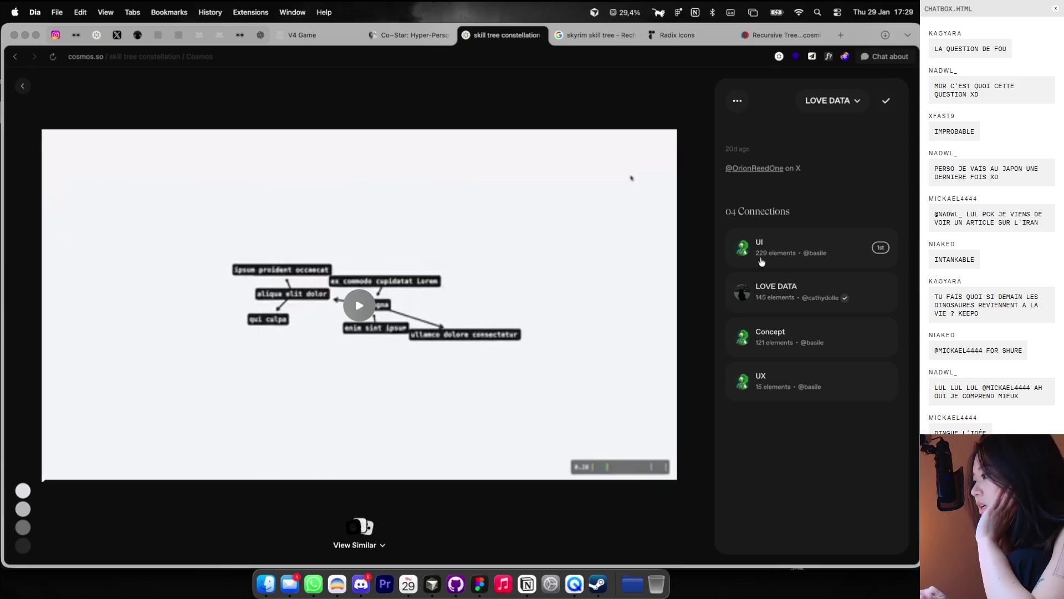
Step: Play the skill-tree constellation video and open its linked Concept collection
{"action": "left_click", "coordinate": [262, 57]}
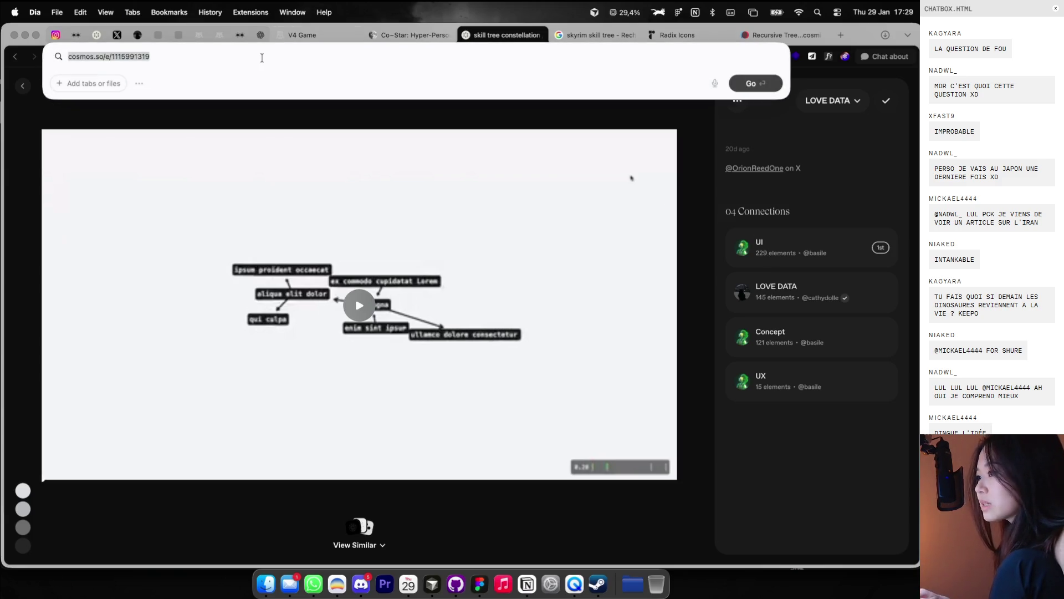
{"action": "left_click", "coordinate": [730, 250]}
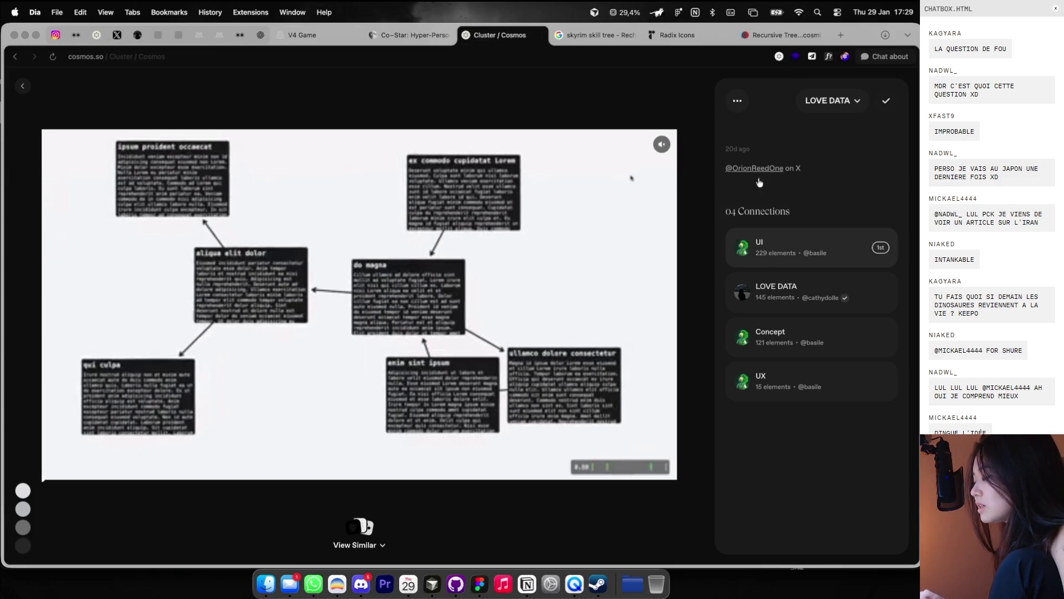
{"action": "left_click", "coordinate": [795, 246]}
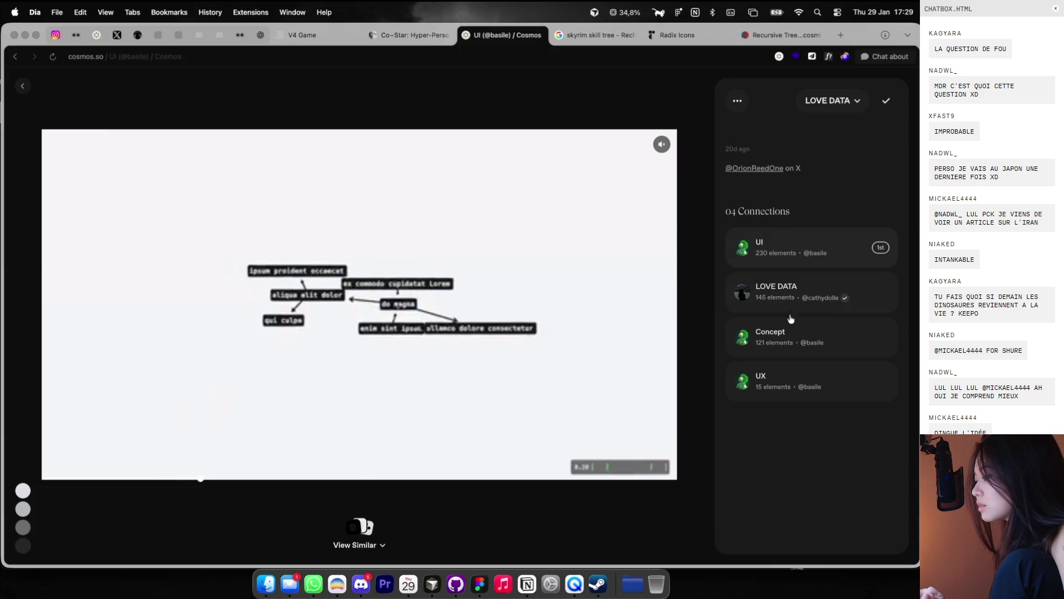
{"action": "left_click", "coordinate": [776, 330]}
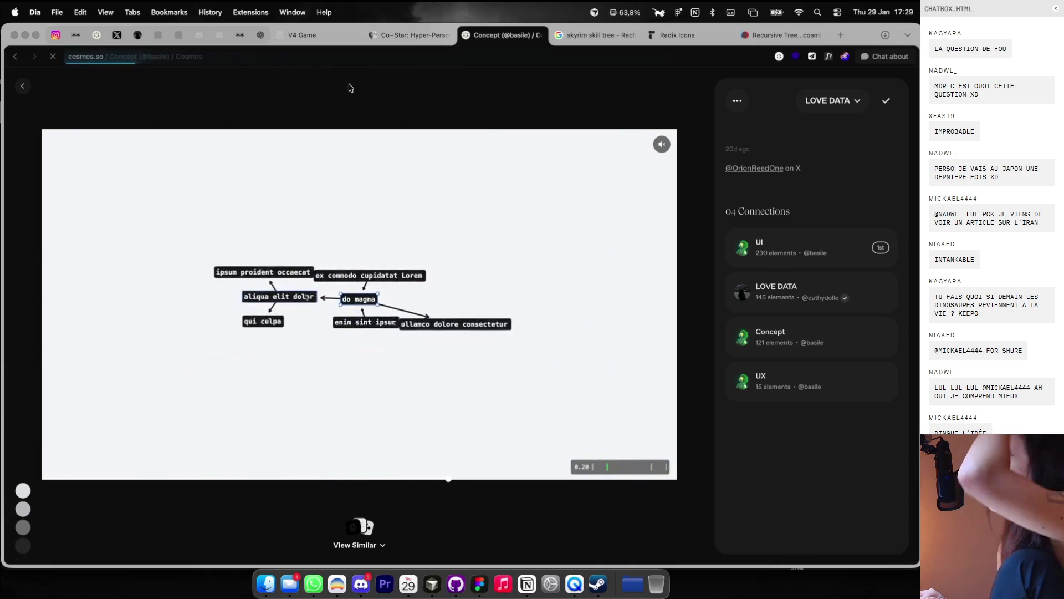
Step: Scroll through the Concept collection grid, closing an opened detail view
{"action": "scroll", "coordinate": [356, 144], "scroll_direction": "down", "scroll_amount": 3}
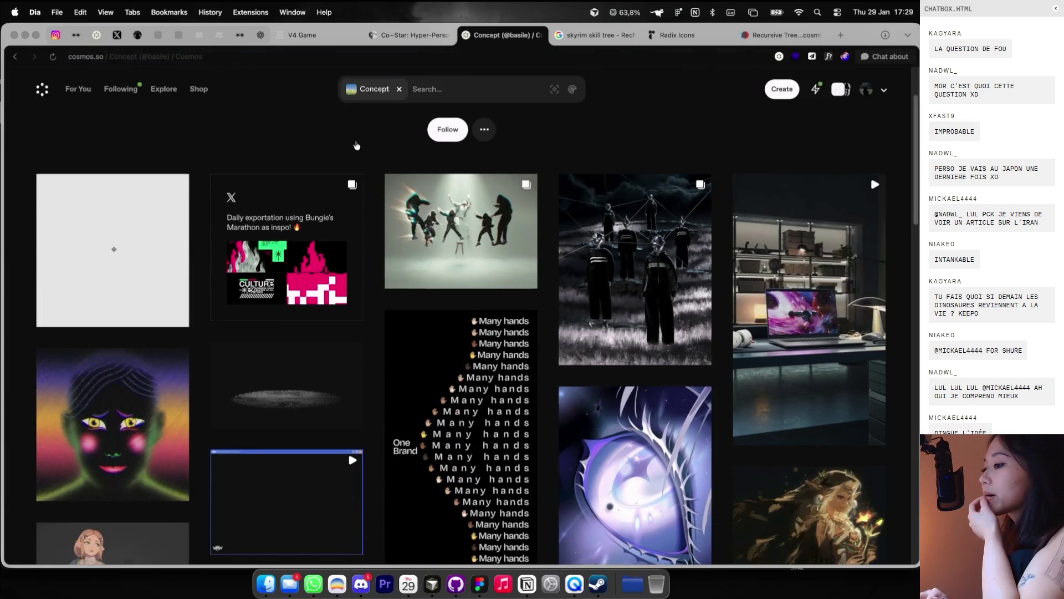
{"action": "scroll", "coordinate": [145, 228], "scroll_direction": "down", "scroll_amount": 2}
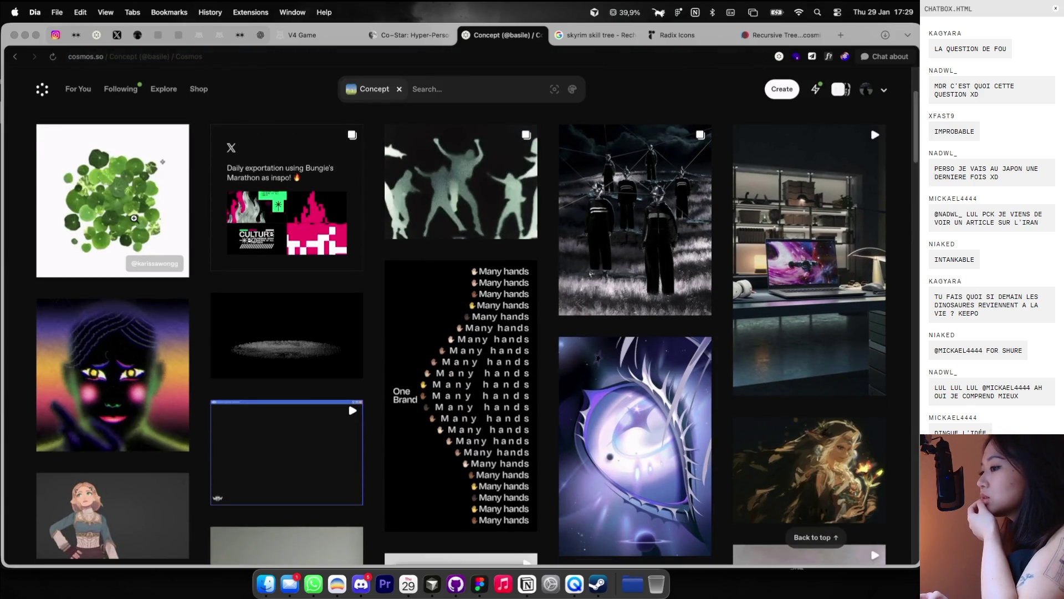
{"action": "scroll", "coordinate": [242, 214], "scroll_direction": "down", "scroll_amount": 10}
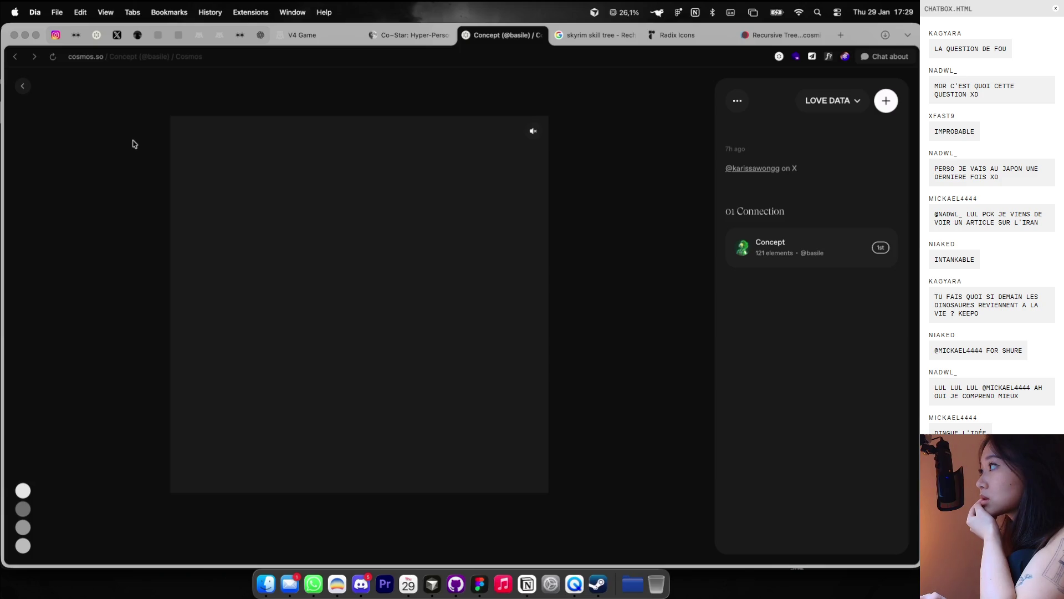
{"action": "key", "text": "Escape"}
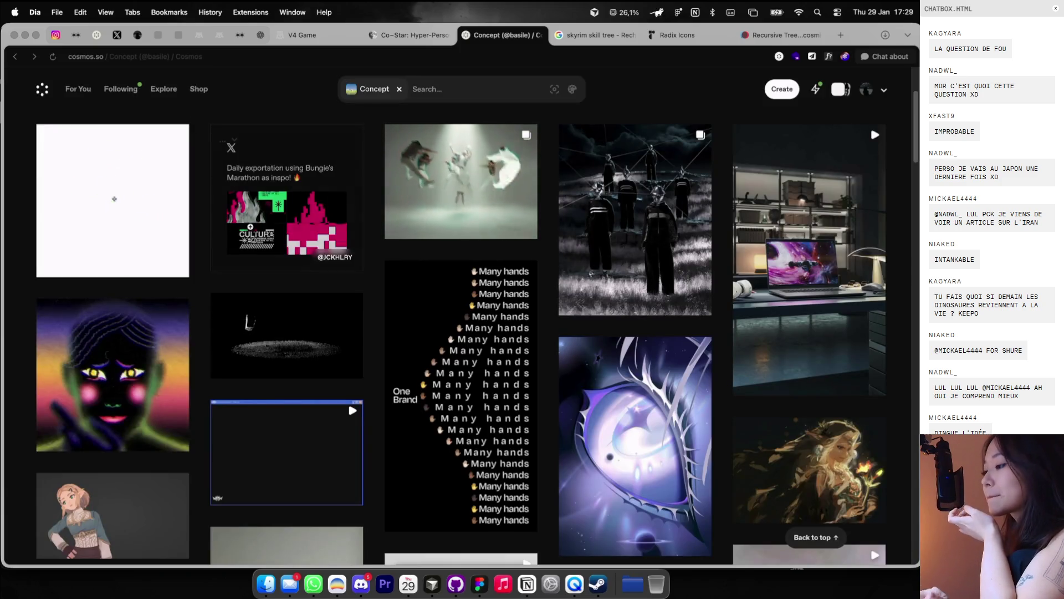
{"action": "scroll", "coordinate": [484, 171], "scroll_direction": "down", "scroll_amount": 5}
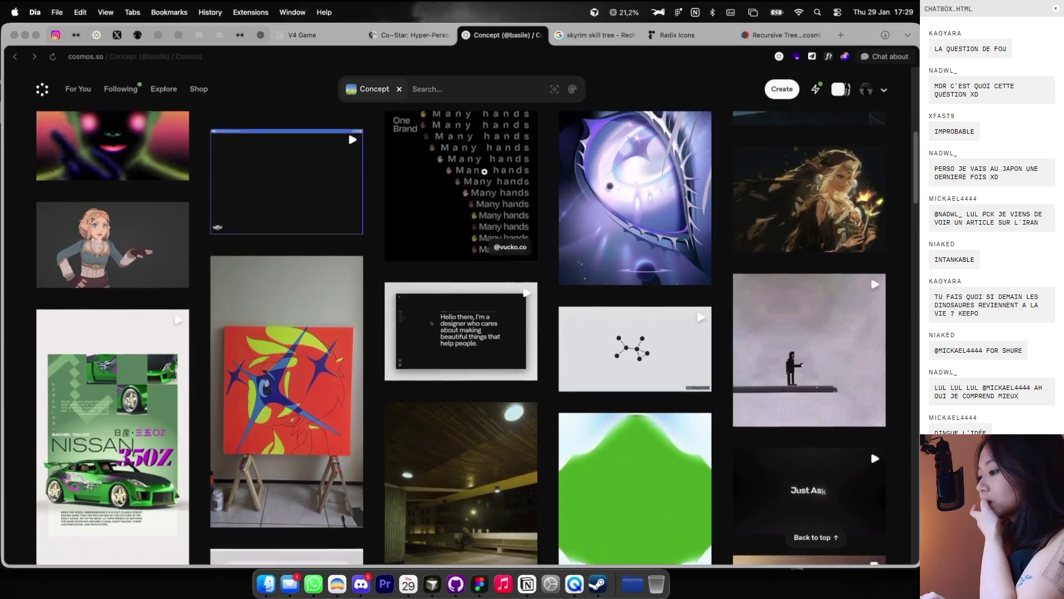
{"action": "scroll", "coordinate": [306, 363], "scroll_direction": "down", "scroll_amount": 2}
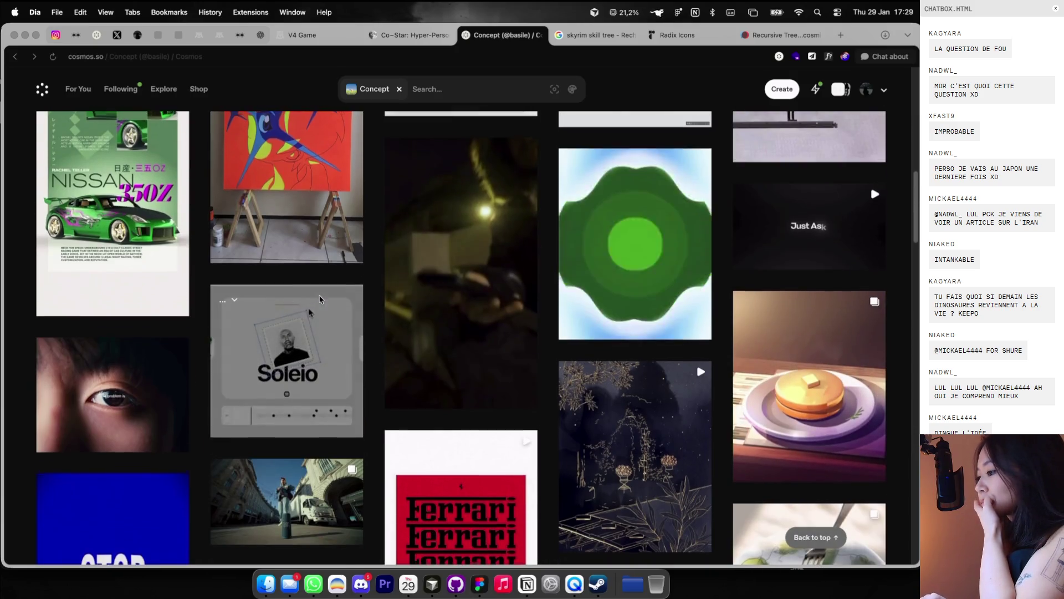
{"action": "scroll", "coordinate": [306, 363], "scroll_direction": "down", "scroll_amount": 4}
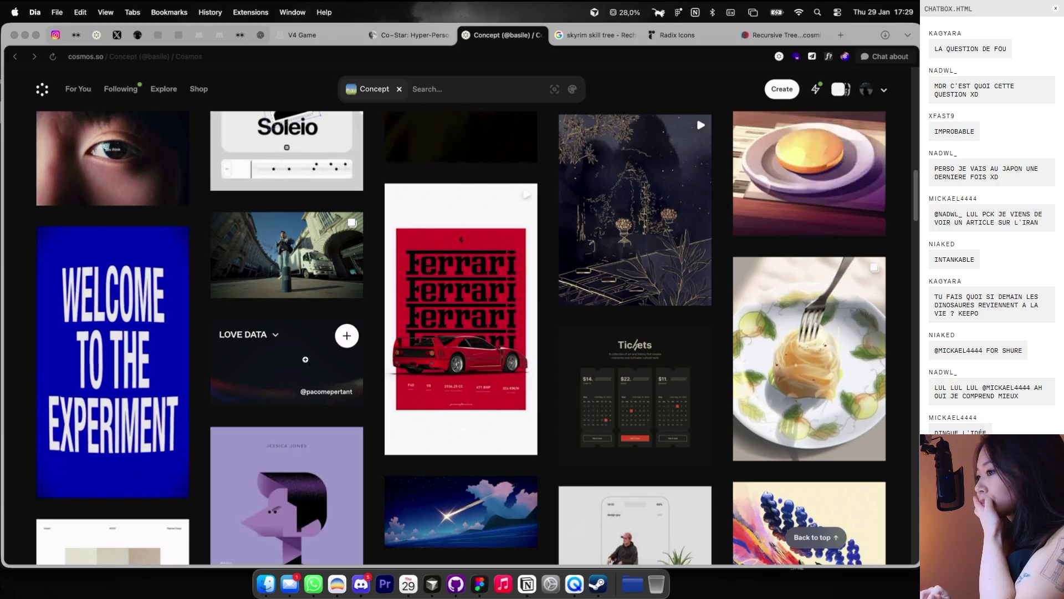
Step: Watch the eye close-up video, scroll further down the grid, then switch to V4 Game
{"action": "left_click", "coordinate": [127, 184]}
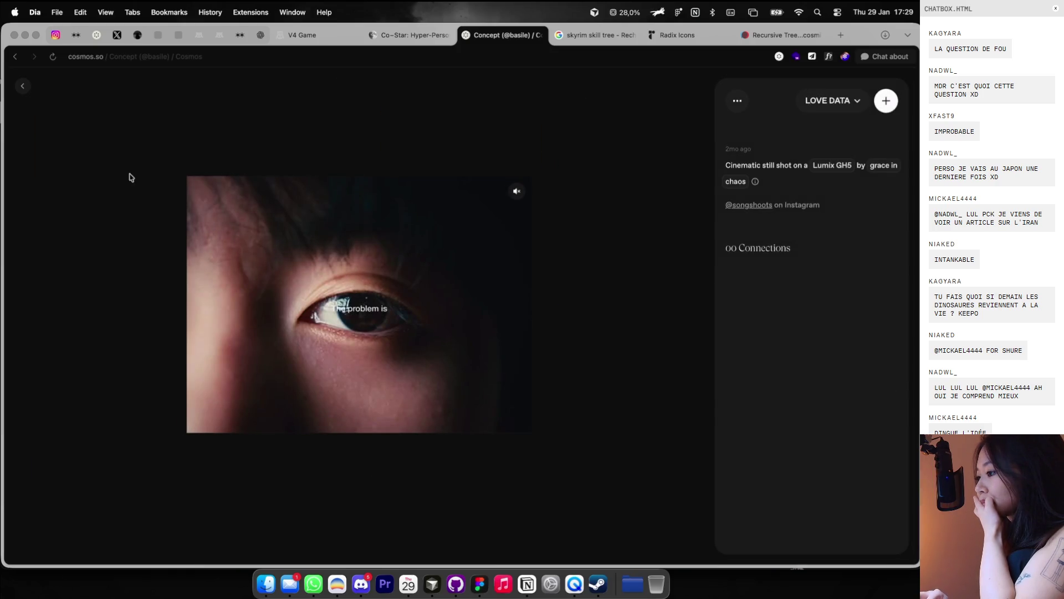
{"action": "left_click", "coordinate": [23, 86]}
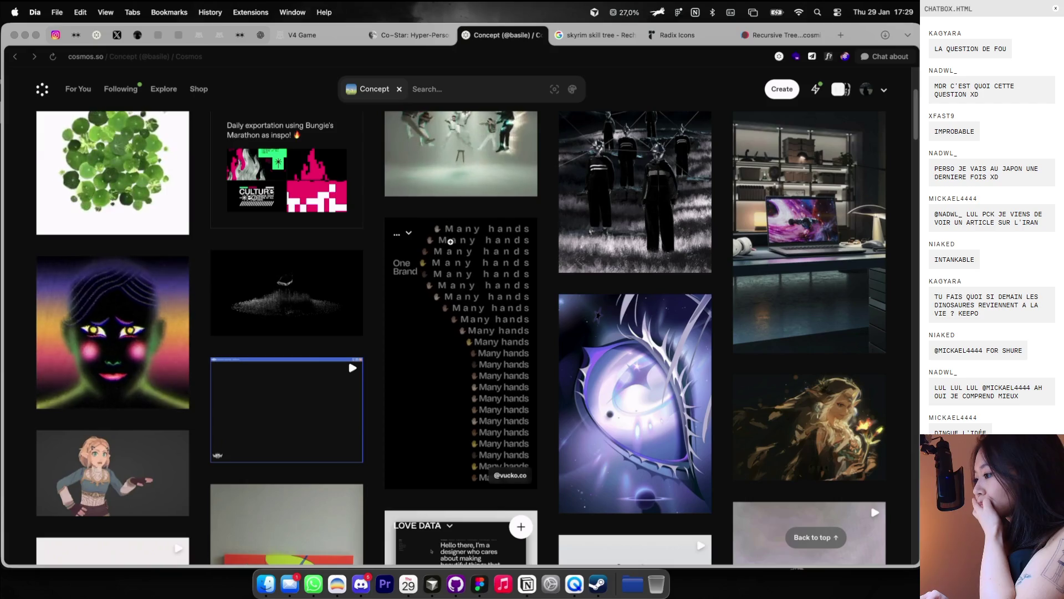
{"action": "scroll", "coordinate": [450, 242], "scroll_direction": "down", "scroll_amount": 20}
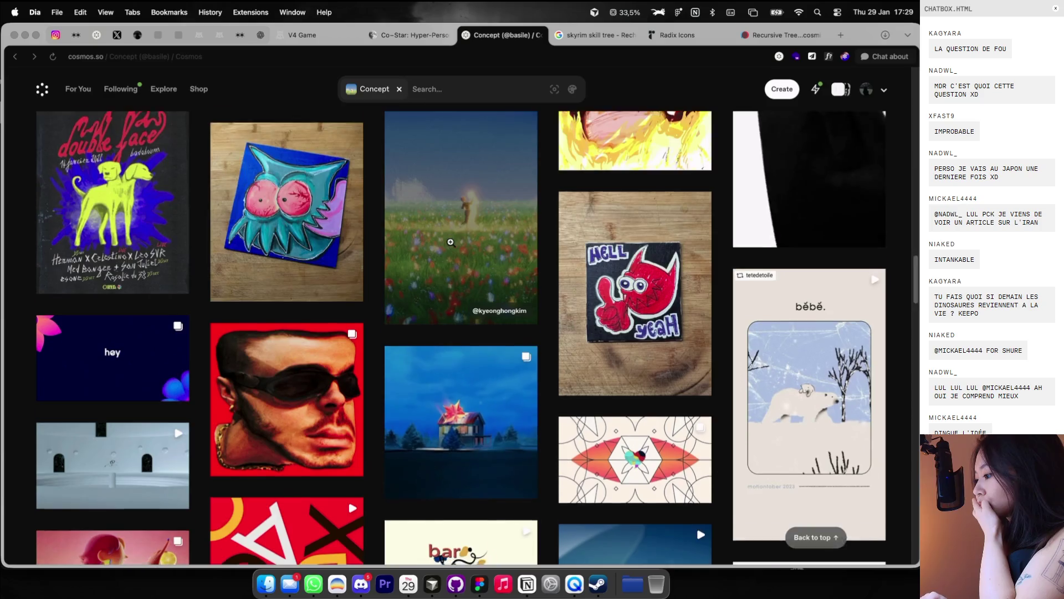
{"action": "scroll", "coordinate": [450, 242], "scroll_direction": "down", "scroll_amount": 10}
{"action": "scroll", "coordinate": [451, 242], "scroll_direction": "down", "scroll_amount": 5}
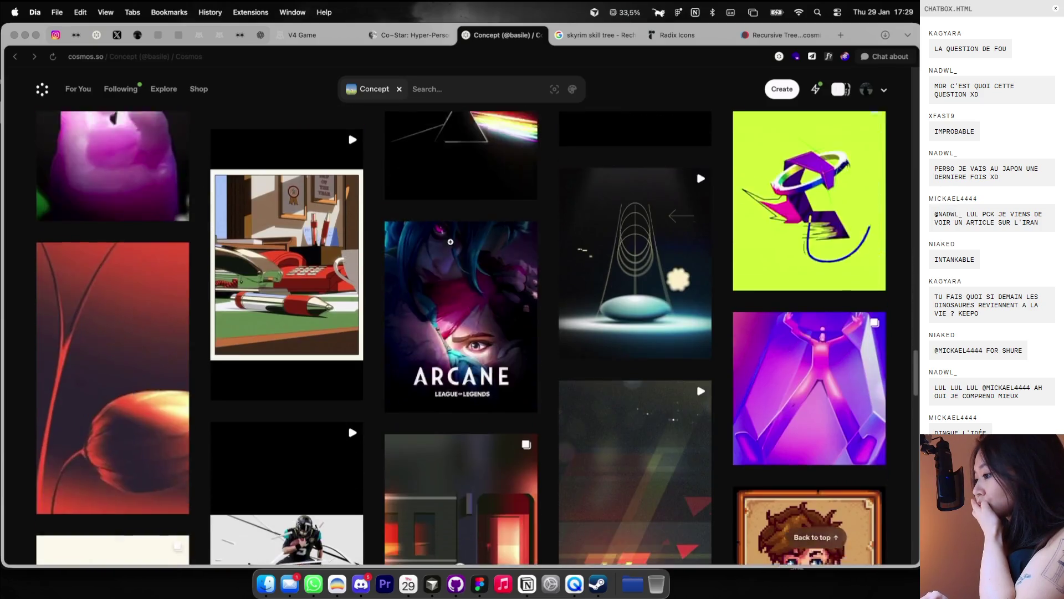
{"action": "scroll", "coordinate": [450, 242], "scroll_direction": "down", "scroll_amount": 5}
{"action": "scroll", "coordinate": [450, 242], "scroll_direction": "down", "scroll_amount": 5}
{"action": "scroll", "coordinate": [450, 242], "scroll_direction": "down", "scroll_amount": 5}
{"action": "scroll", "coordinate": [450, 243], "scroll_direction": "down", "scroll_amount": 5}
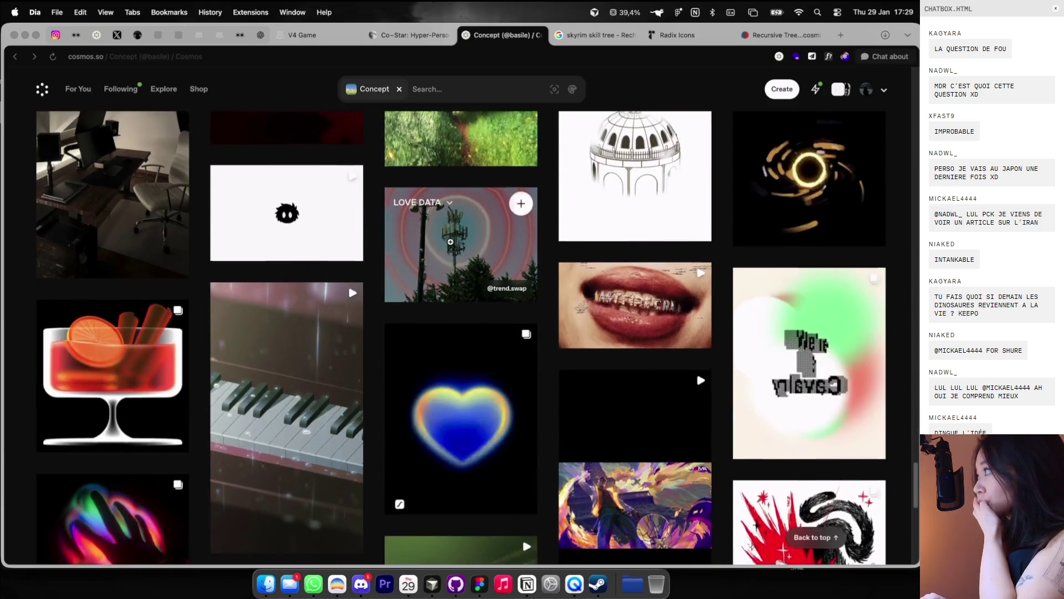
{"action": "scroll", "coordinate": [451, 242], "scroll_direction": "down", "scroll_amount": 2}
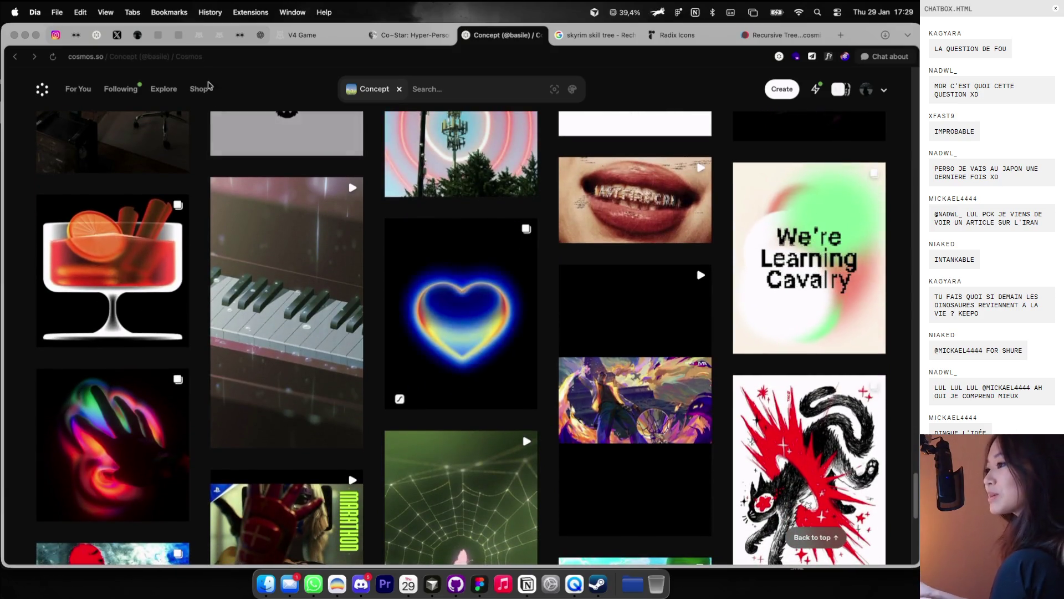
{"action": "left_click", "coordinate": [305, 35]}
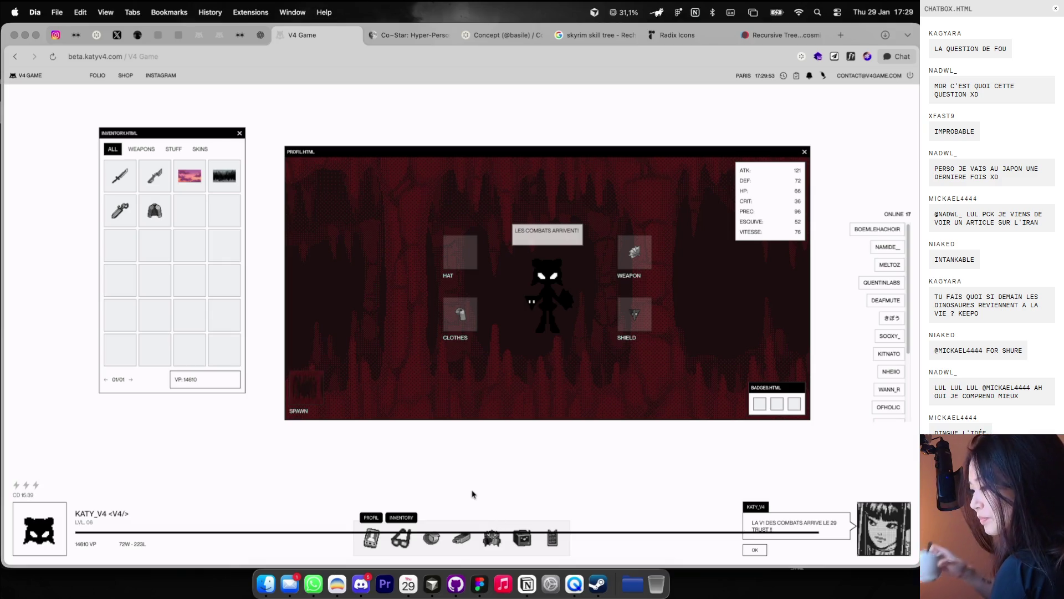
Step: Reload the game, move the leaderboard up and right, and check the second-ranked player's profile
{"action": "key", "text": "super+r"}
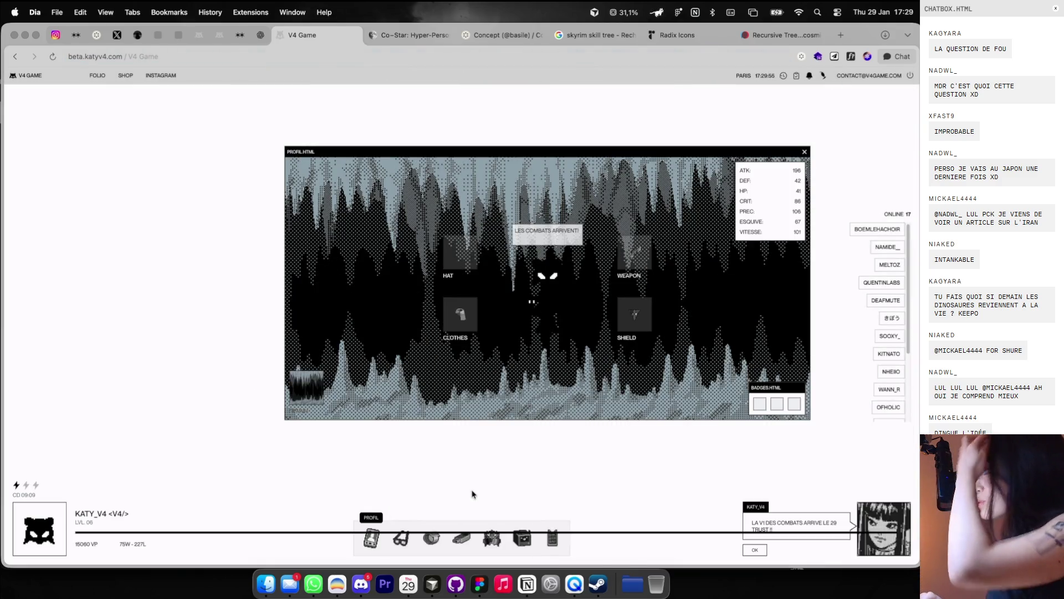
{"action": "left_click", "coordinate": [488, 549]}
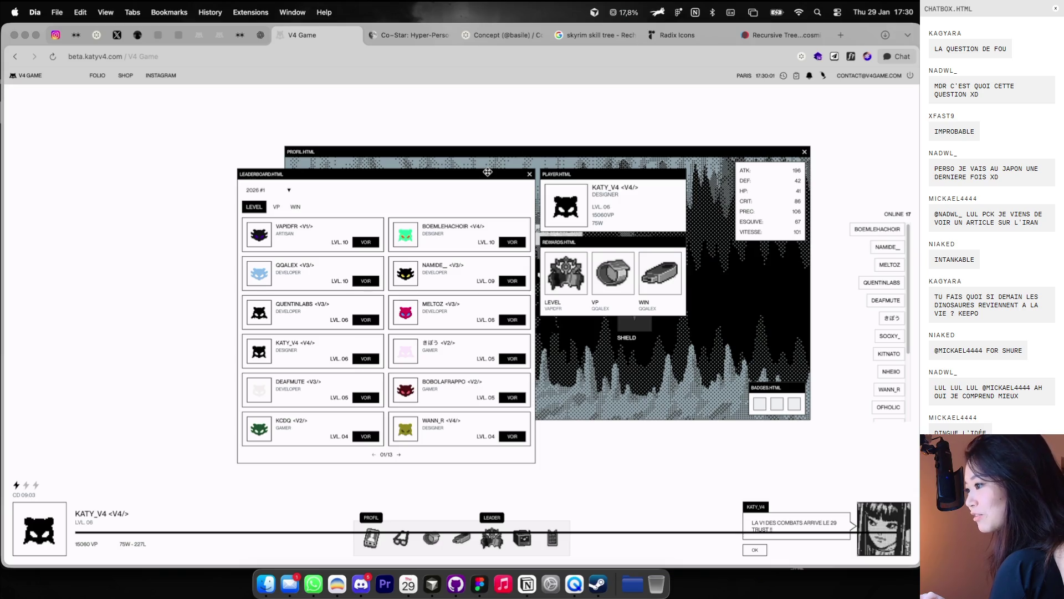
{"action": "left_click_drag", "start_coordinate": [488, 173], "coordinate": [502, 160]}
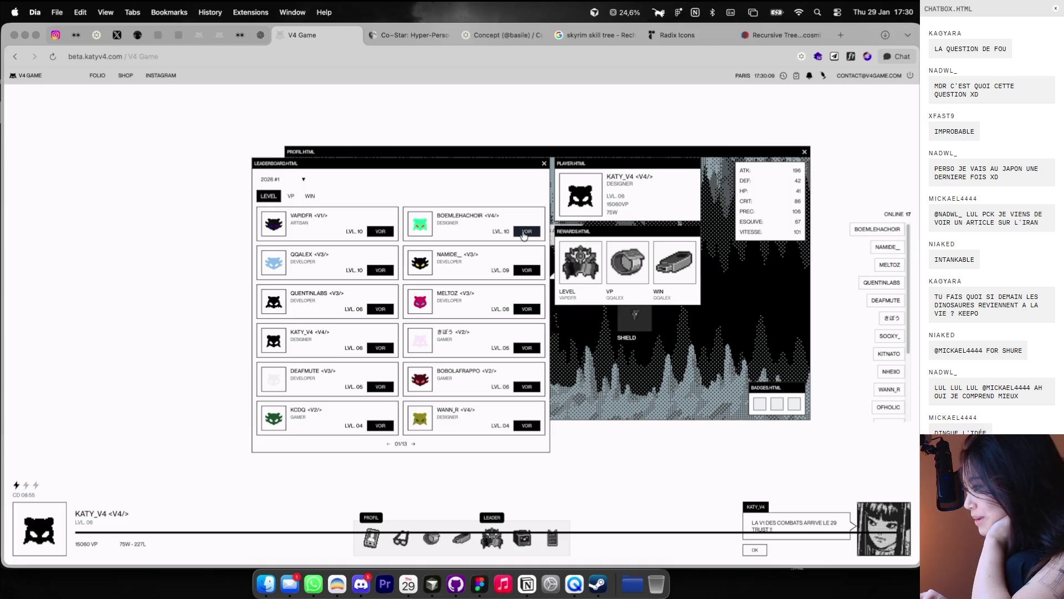
{"action": "left_click", "coordinate": [526, 231]}
{"action": "left_click", "coordinate": [718, 185]}
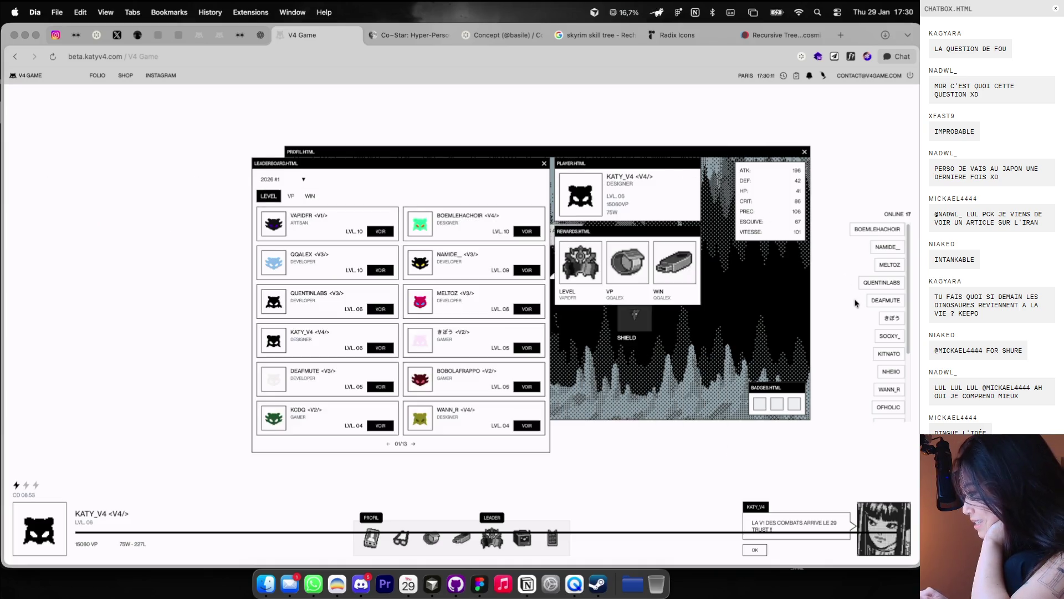
{"action": "scroll", "coordinate": [887, 355], "scroll_direction": "down", "scroll_amount": 3}
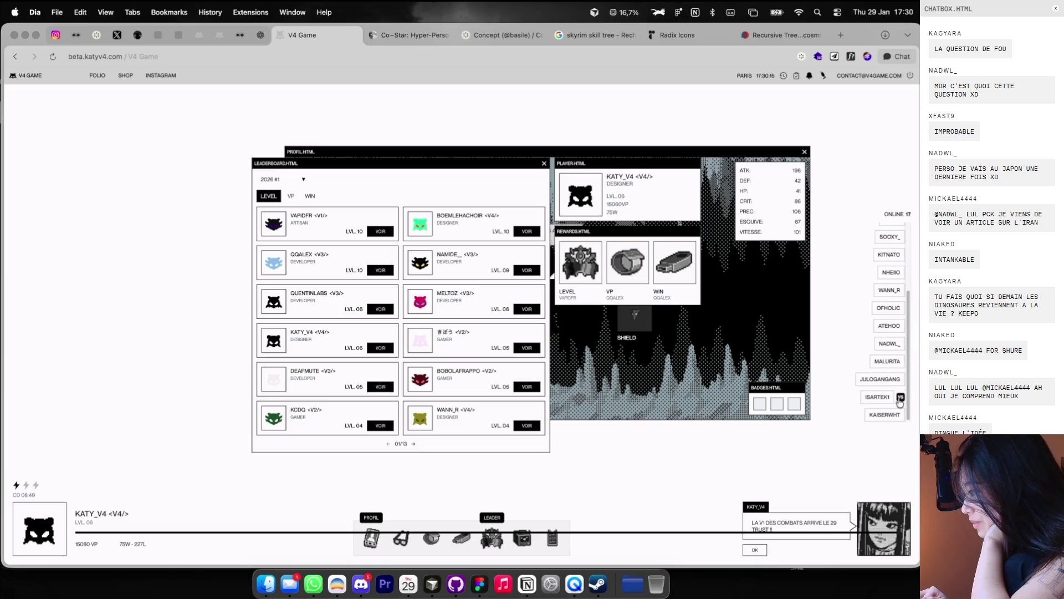
Step: Reload and place the inventory window at the upper left beside the profile
{"action": "key", "text": "super+r"}
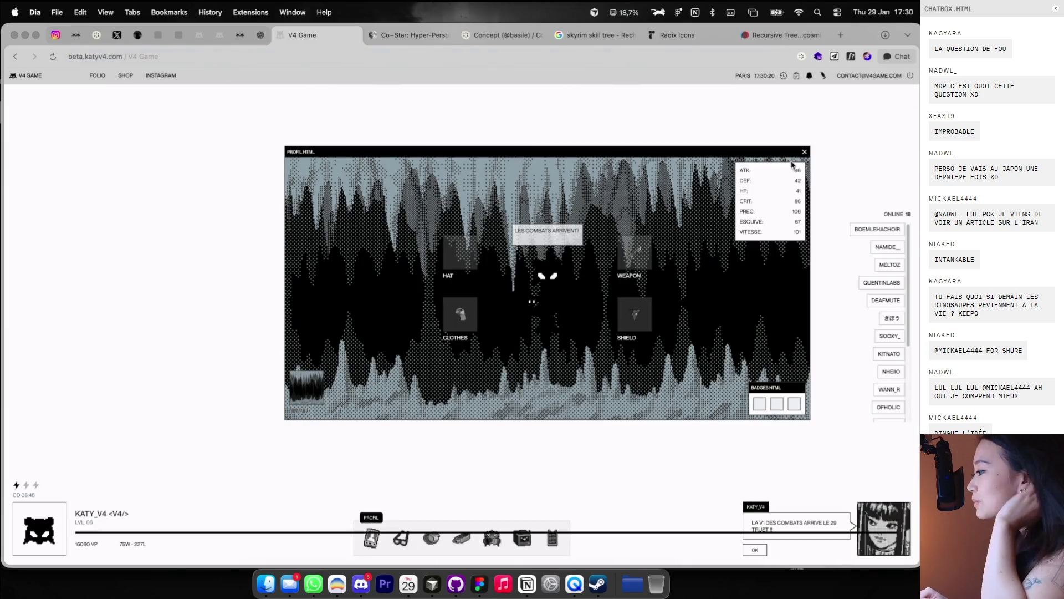
{"action": "left_click", "coordinate": [392, 544]}
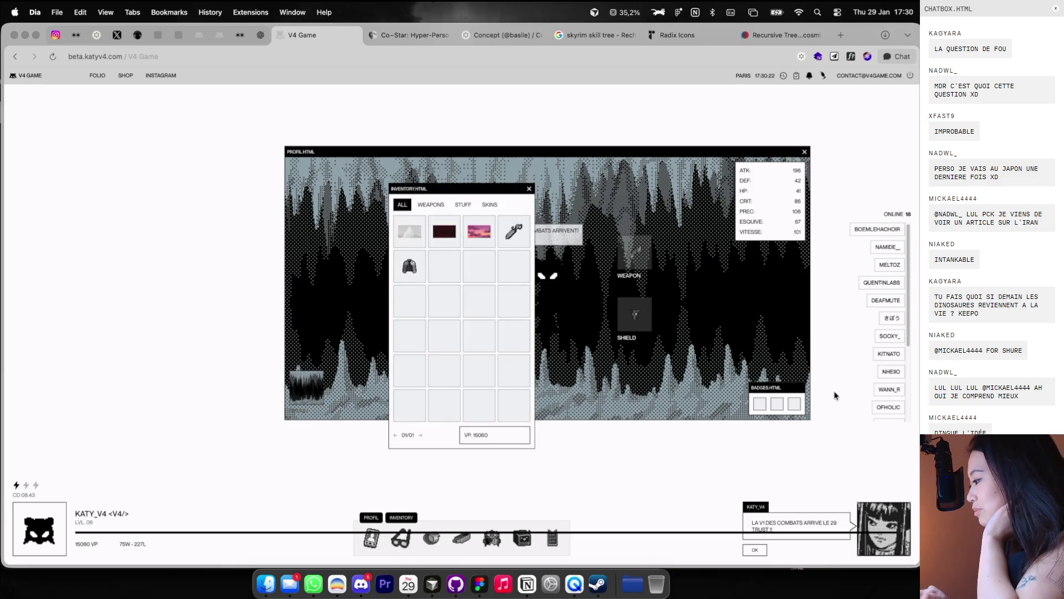
{"action": "scroll", "coordinate": [885, 382], "scroll_direction": "down", "scroll_amount": 3}
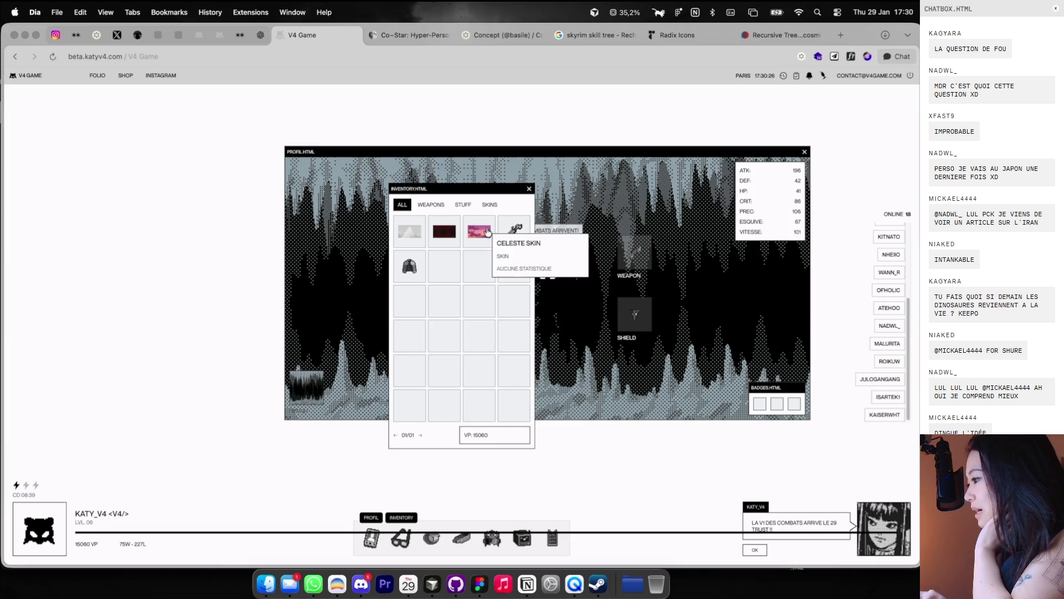
{"action": "left_click_drag", "start_coordinate": [475, 186], "coordinate": [222, 122]}
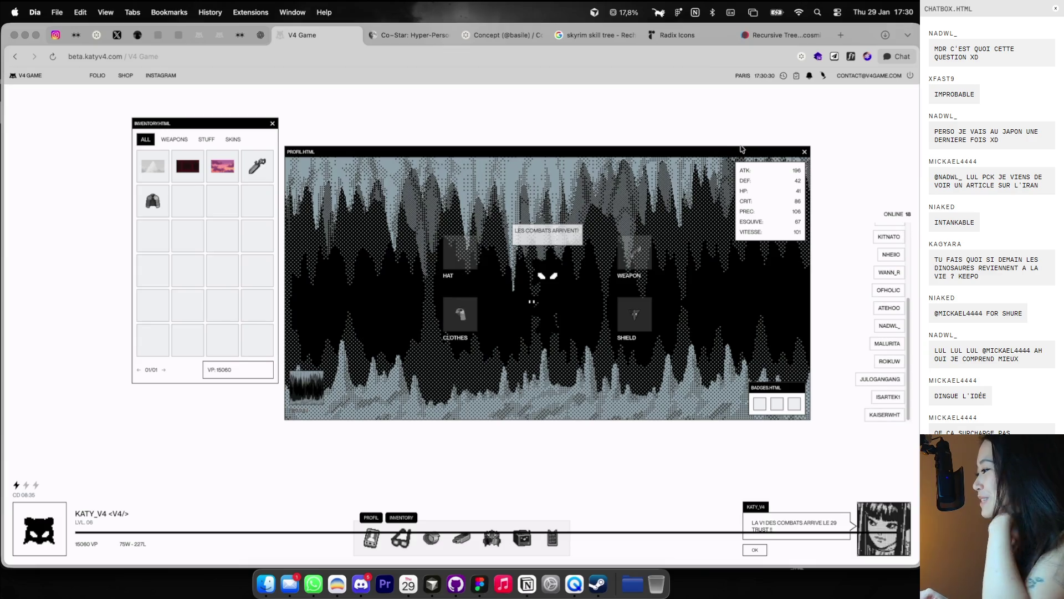
{"action": "left_click_drag", "start_coordinate": [741, 148], "coordinate": [741, 149]}
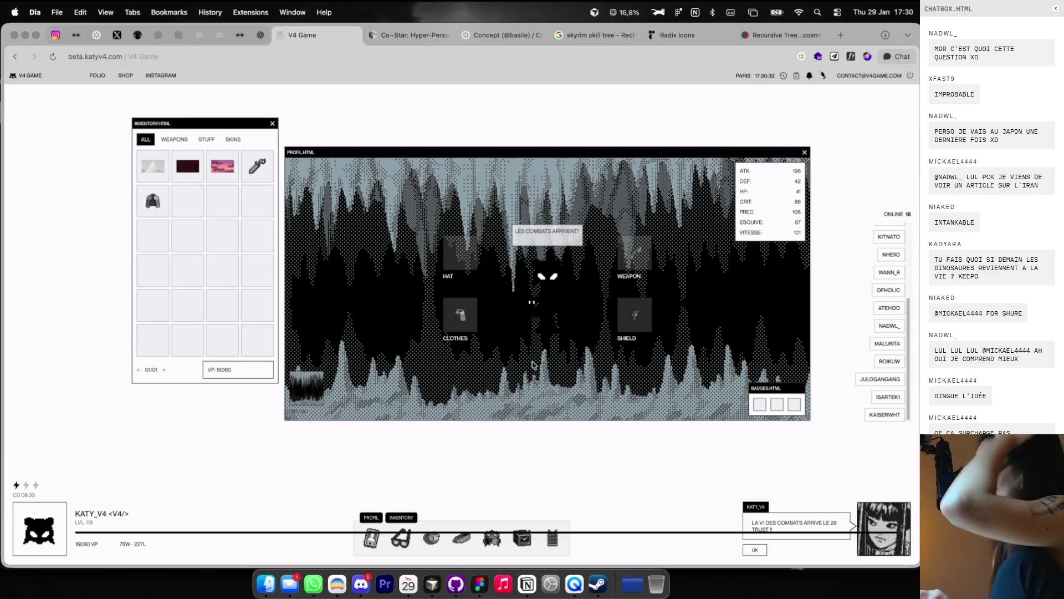
Step: Open the leaderboard and page the fight history to 03/51, then close the fight history
{"action": "left_click", "coordinate": [493, 537]}
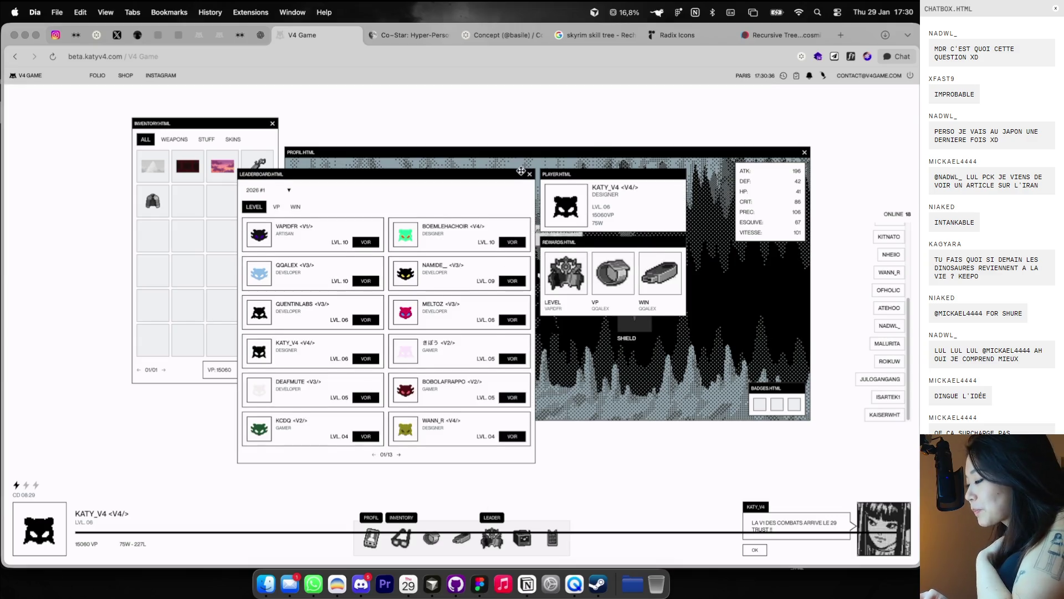
{"action": "left_click", "coordinate": [781, 81]}
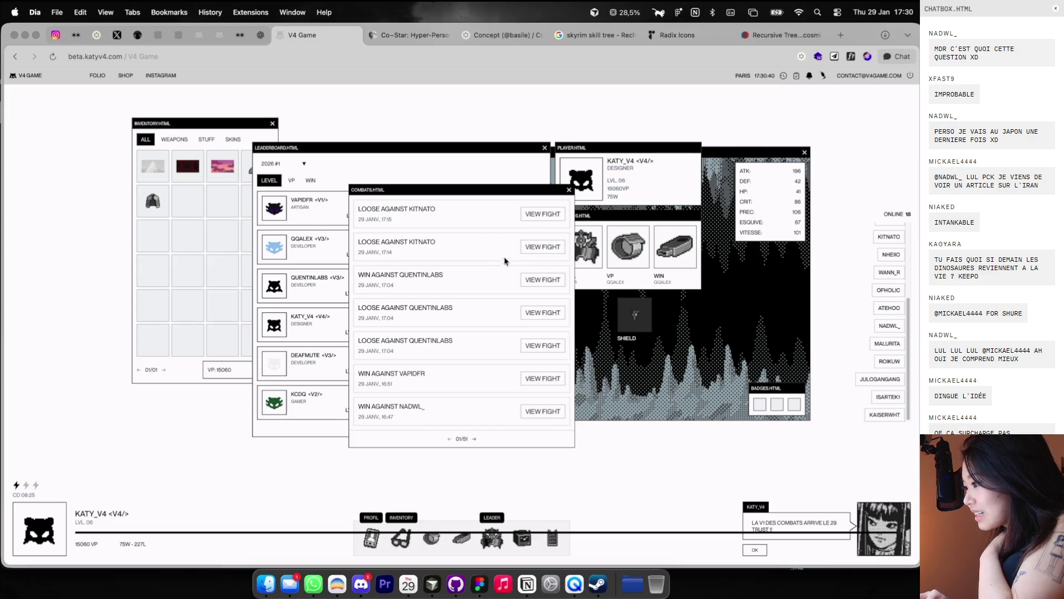
{"action": "left_click", "coordinate": [474, 439]}
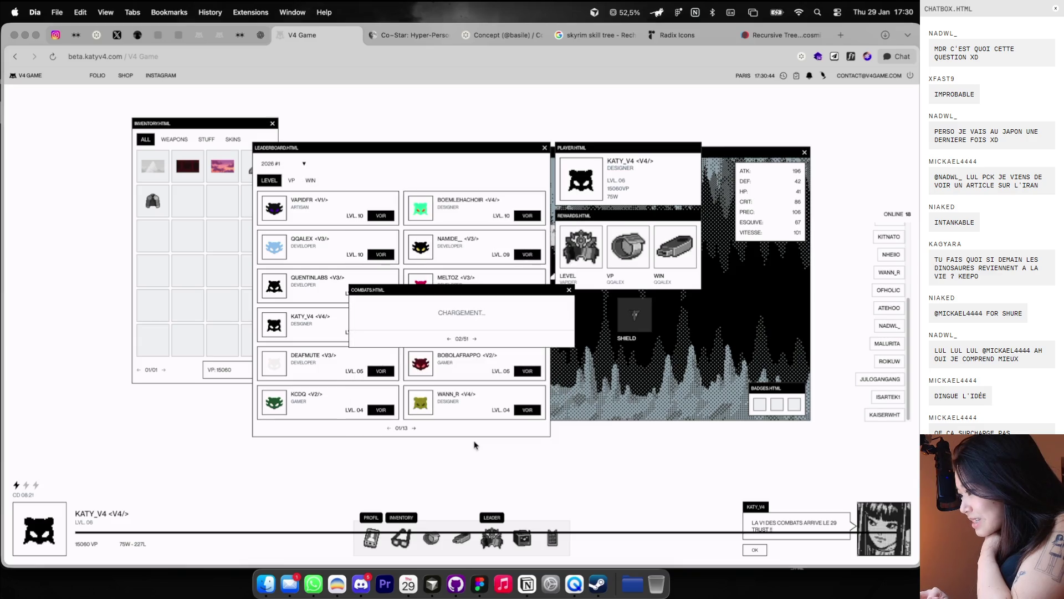
{"action": "left_click", "coordinate": [476, 339]}
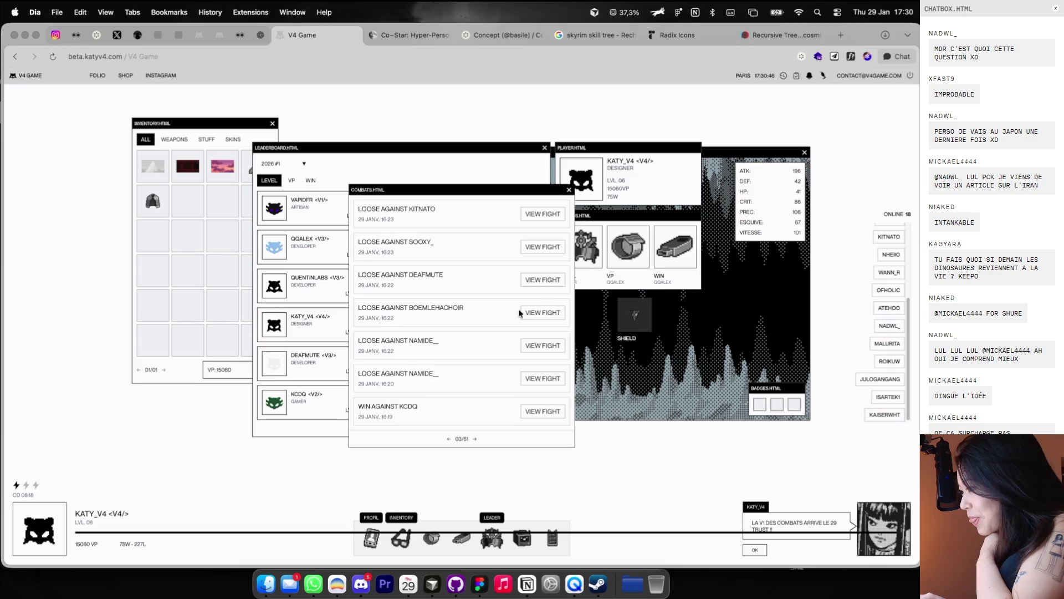
{"action": "left_click", "coordinate": [569, 191]}
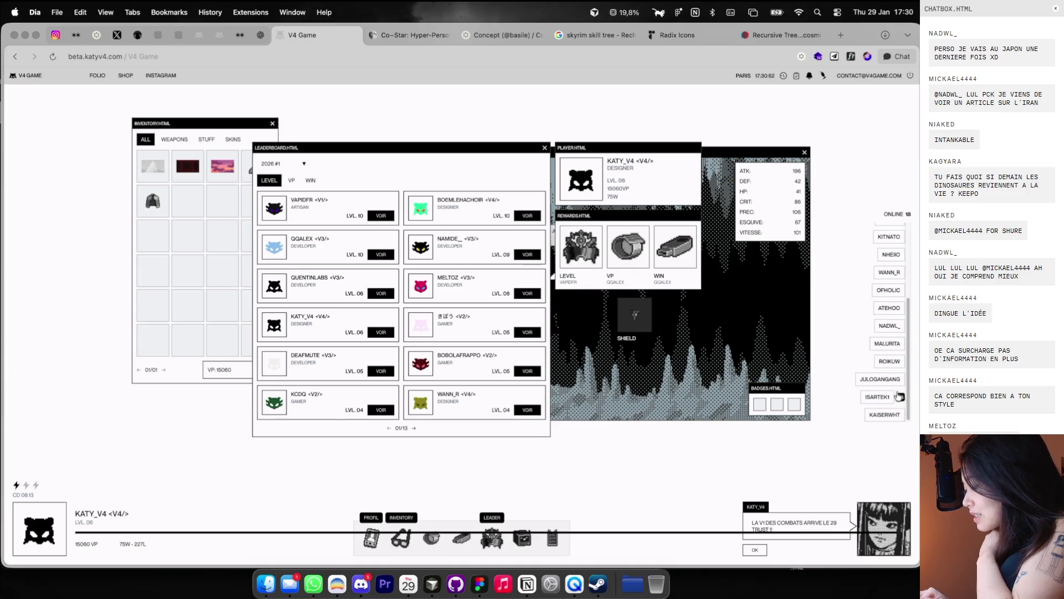
Step: Close the leaderboard and player panels and go to the Co-Star page
{"action": "scroll", "coordinate": [878, 352], "scroll_direction": "up", "scroll_amount": 3}
{"action": "left_click", "coordinate": [544, 147]}
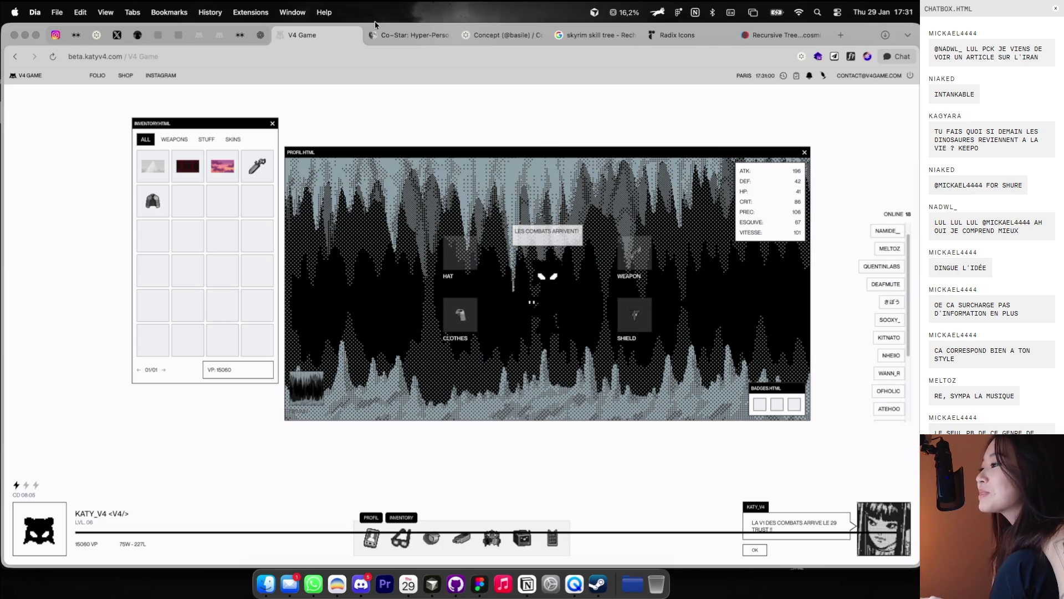
{"action": "left_click", "coordinate": [406, 35]}
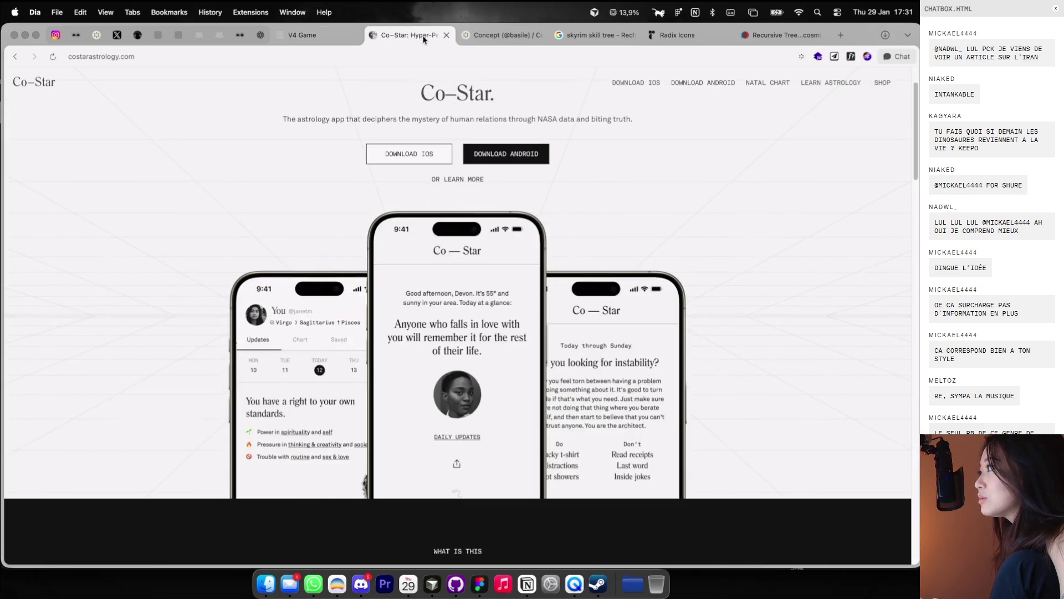
Step: Search Google for 'buan coan' in a new tab and view the image results
{"action": "left_click", "coordinate": [848, 35]}
{"action": "type", "text": "buan coan"}
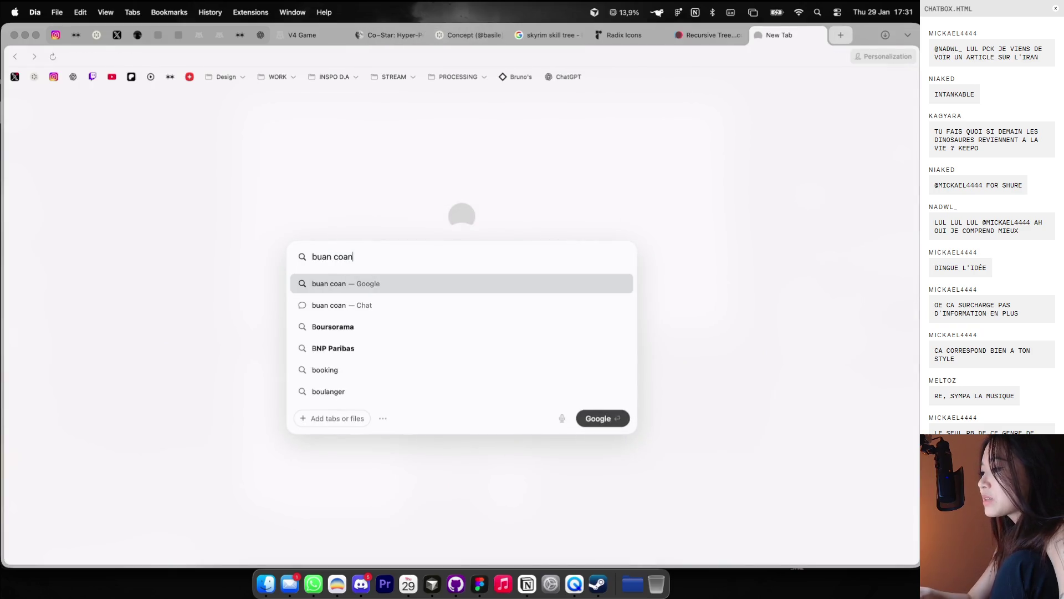
{"action": "key", "text": "Return"}
{"action": "left_click", "coordinate": [169, 130]}
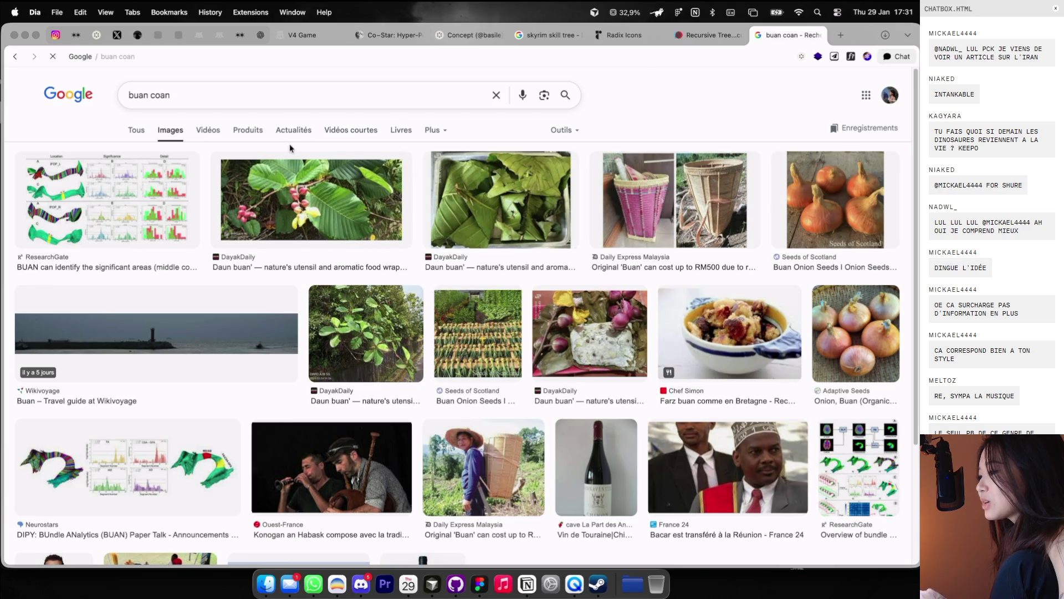
{"action": "left_click", "coordinate": [137, 129]}
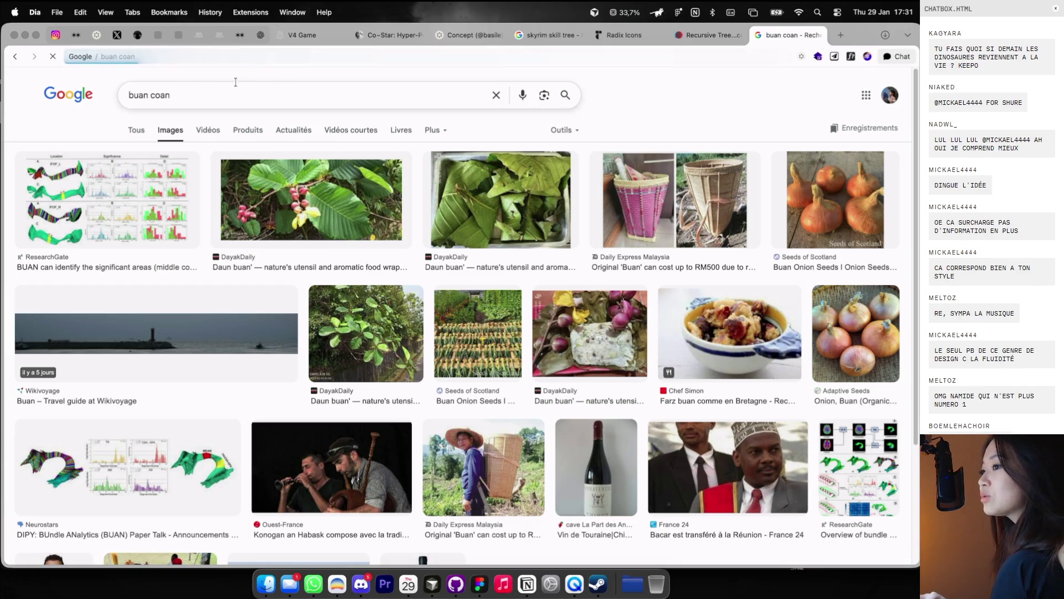
Step: Retry the search as 'banh coan', closing the tab when it fails with no internet
{"action": "left_click", "coordinate": [373, 92]}
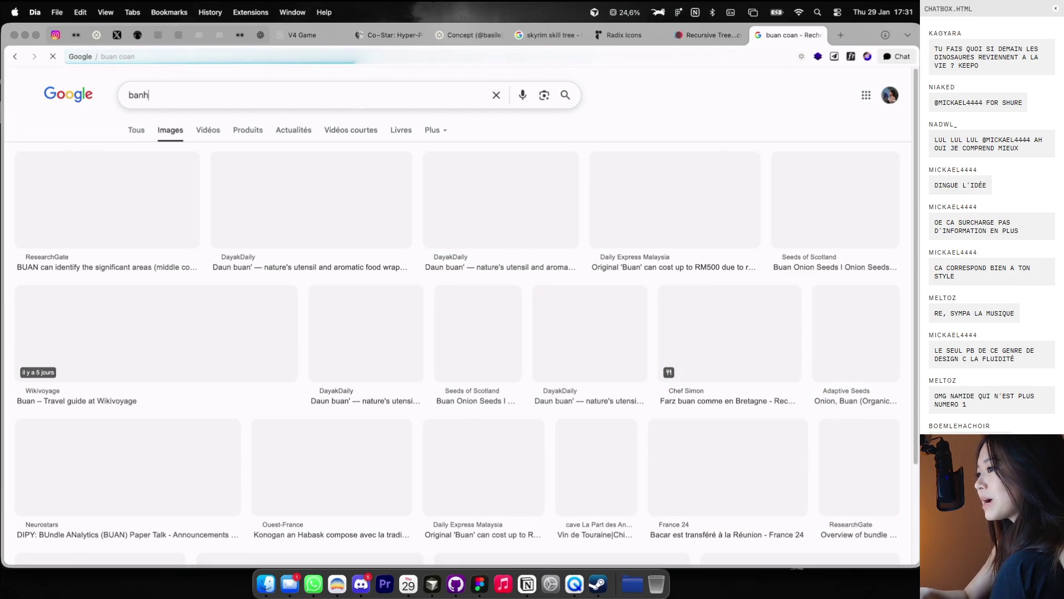
{"action": "key", "text": "Return"}
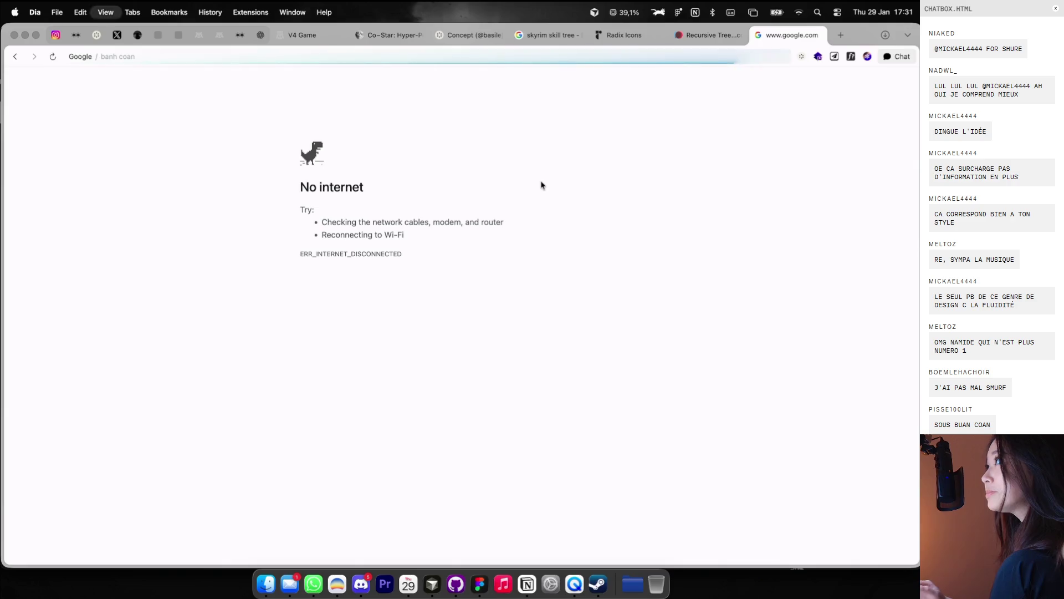
{"action": "key", "text": "super+l"}
{"action": "type", "text": "banh coan"}
{"action": "key", "text": "Return"}
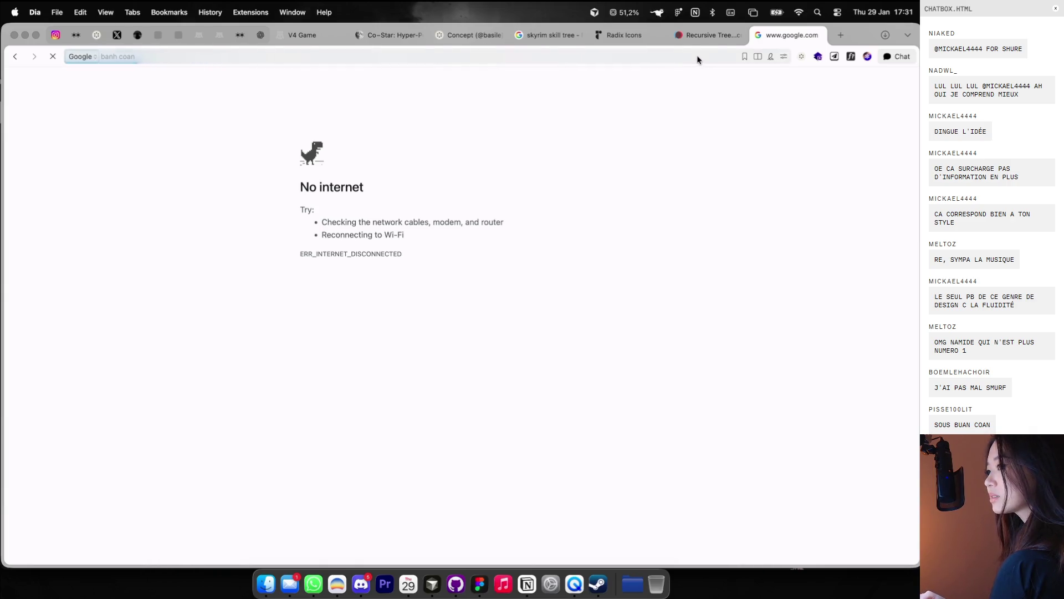
{"action": "key", "text": "super+r"}
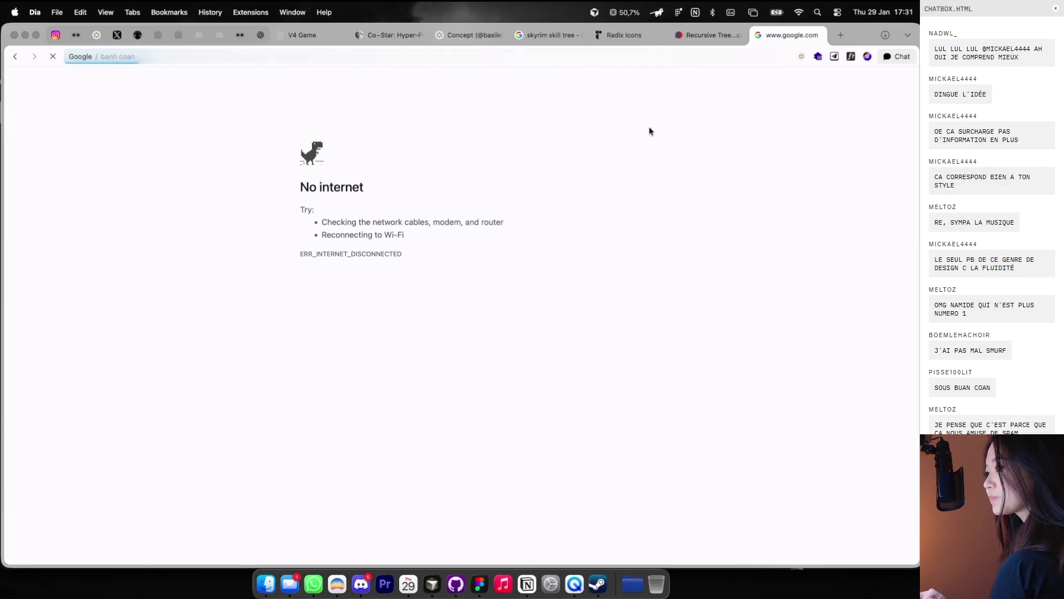
{"action": "left_click", "coordinate": [820, 35]}
Step: Search 'banh coan' in a fresh tab, correct it to 'banh cuon', then close the results
{"action": "left_click", "coordinate": [840, 35]}
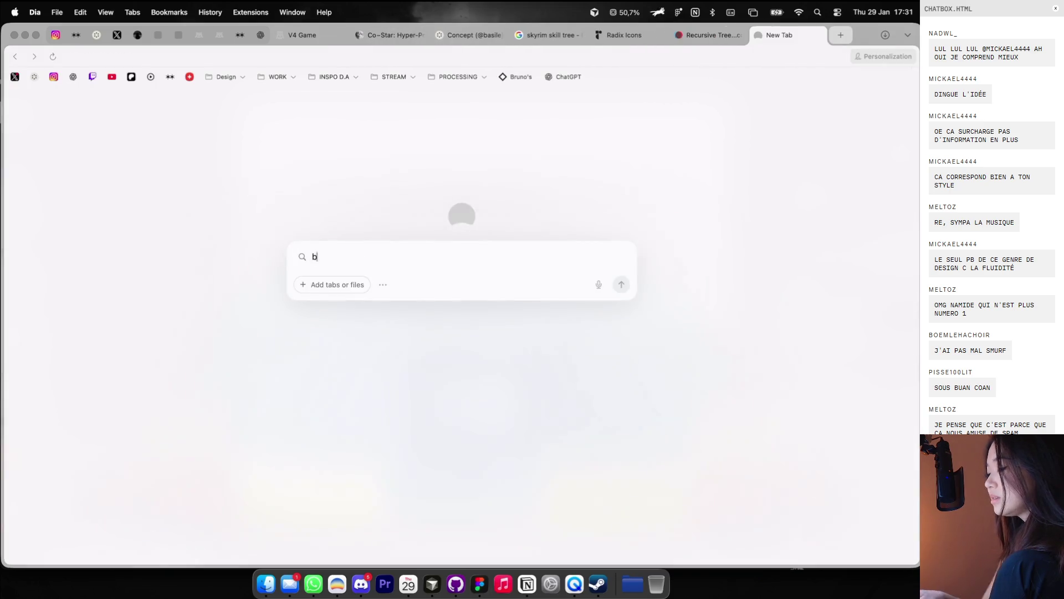
{"action": "type", "text": "banh coan"}
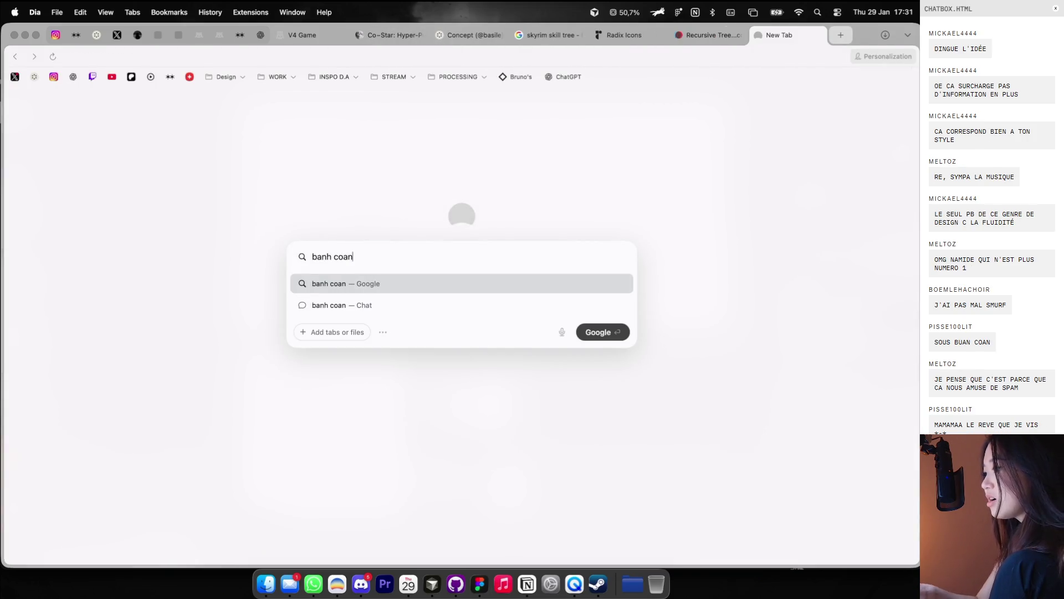
{"action": "key", "text": "Return"}
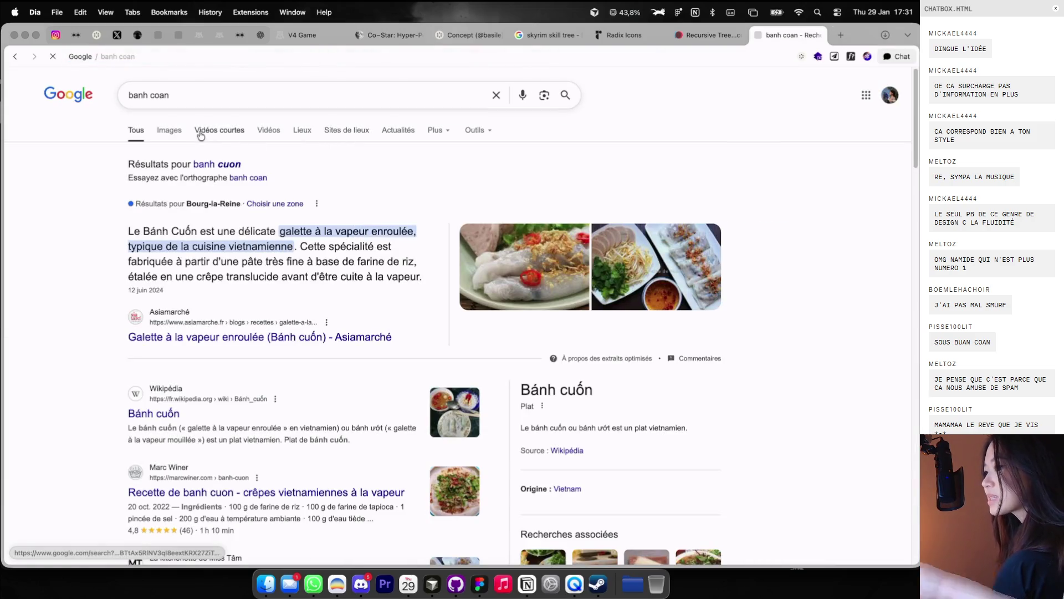
{"action": "double_click", "coordinate": [160, 96]}
{"action": "type", "text": "c"}
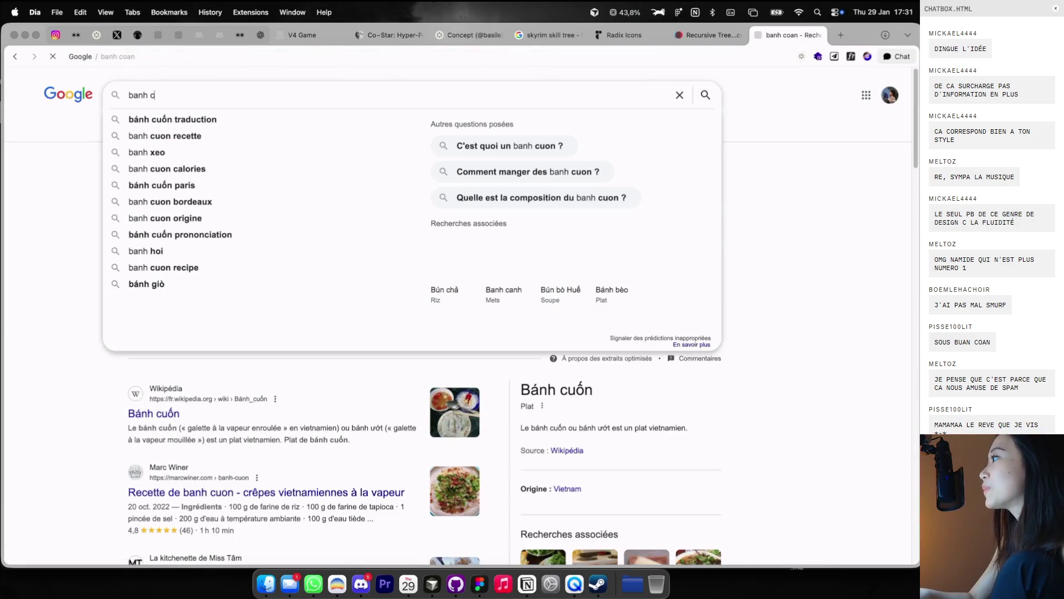
{"action": "type", "text": "uon"}
{"action": "key", "text": "Return"}
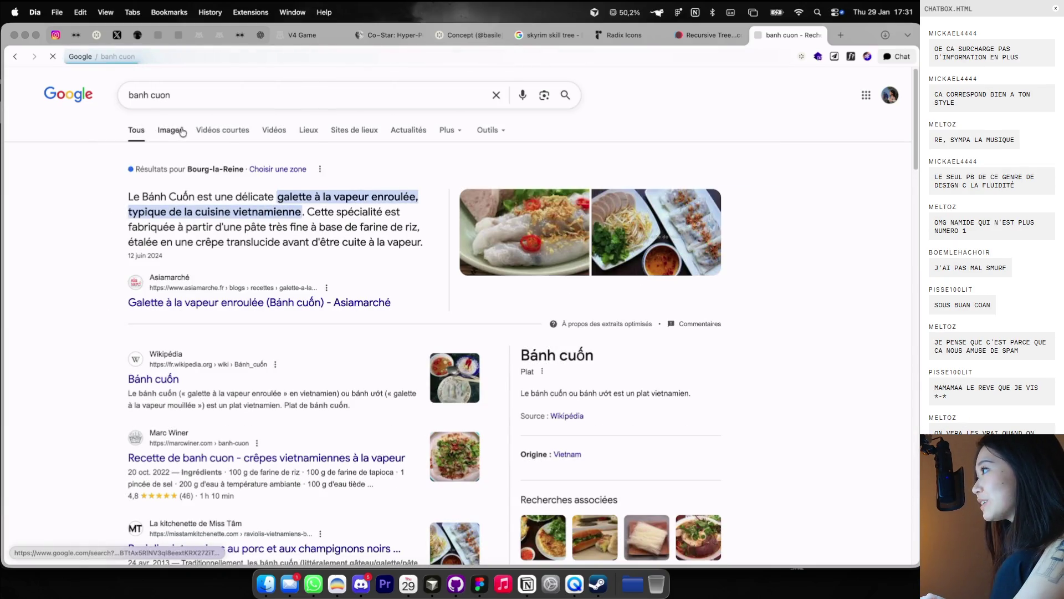
{"action": "scroll", "coordinate": [188, 142], "scroll_direction": "down", "scroll_amount": 5}
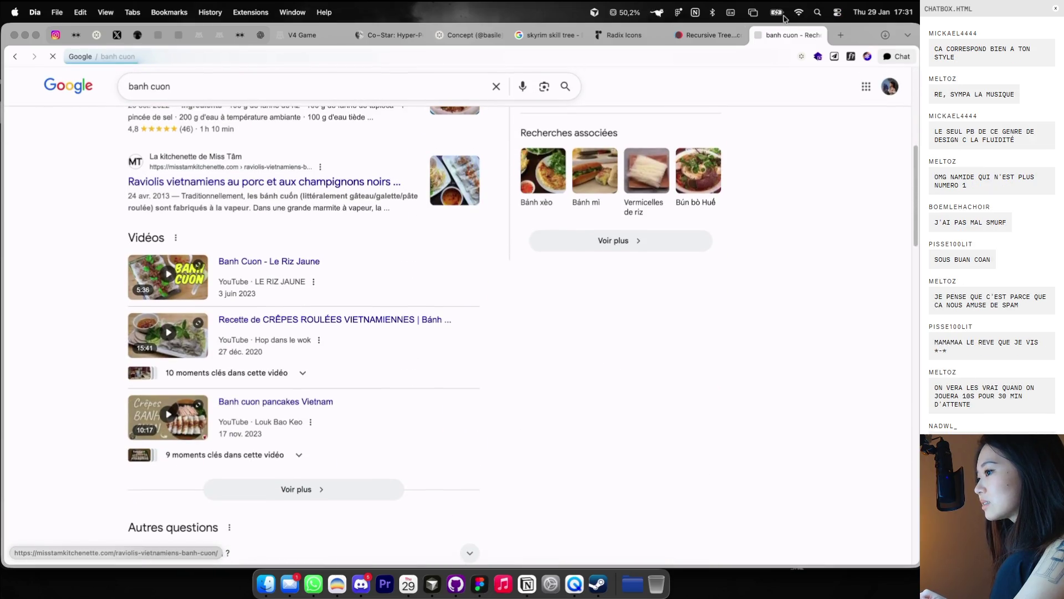
{"action": "key", "text": "super+w"}
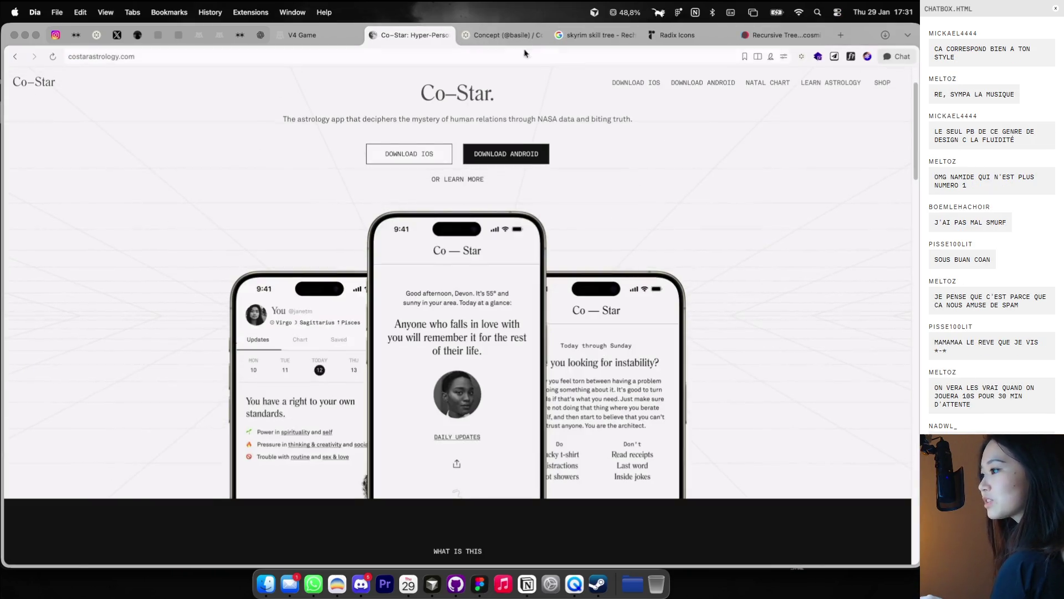
Step: Switch to the Concept board and return to the Cosmos home page
{"action": "key", "text": "ctrl+Tab"}
{"action": "scroll", "coordinate": [381, 287], "scroll_direction": "down", "scroll_amount": 5}
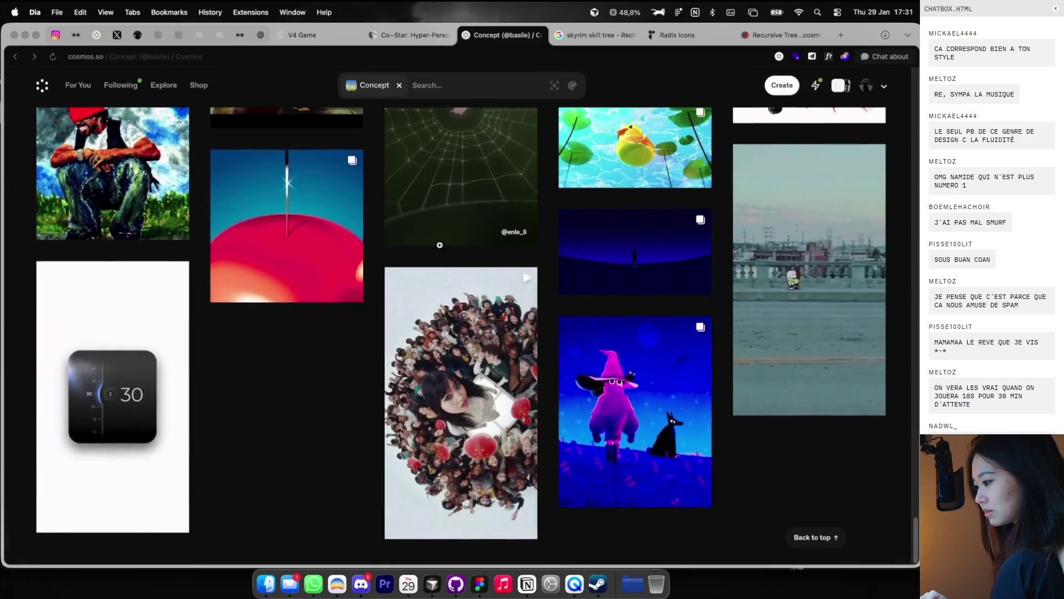
{"action": "left_click", "coordinate": [43, 88]}
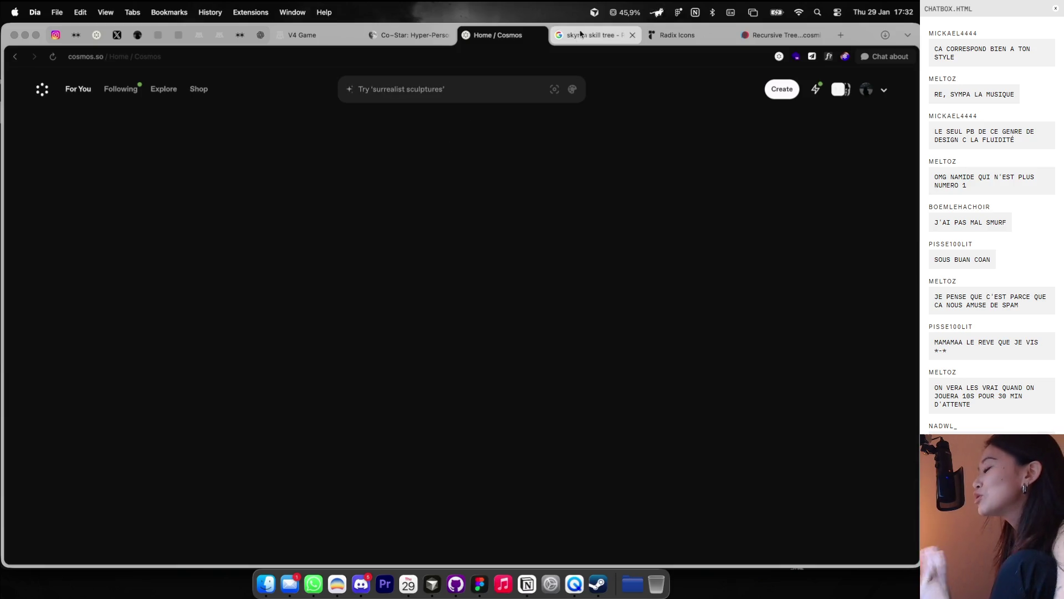
Step: Search the web for 'tigre qui pleure' in a new tab
{"action": "left_click", "coordinate": [841, 36]}
{"action": "type", "text": "tigre qui pleure"}
{"action": "key", "text": "Return"}
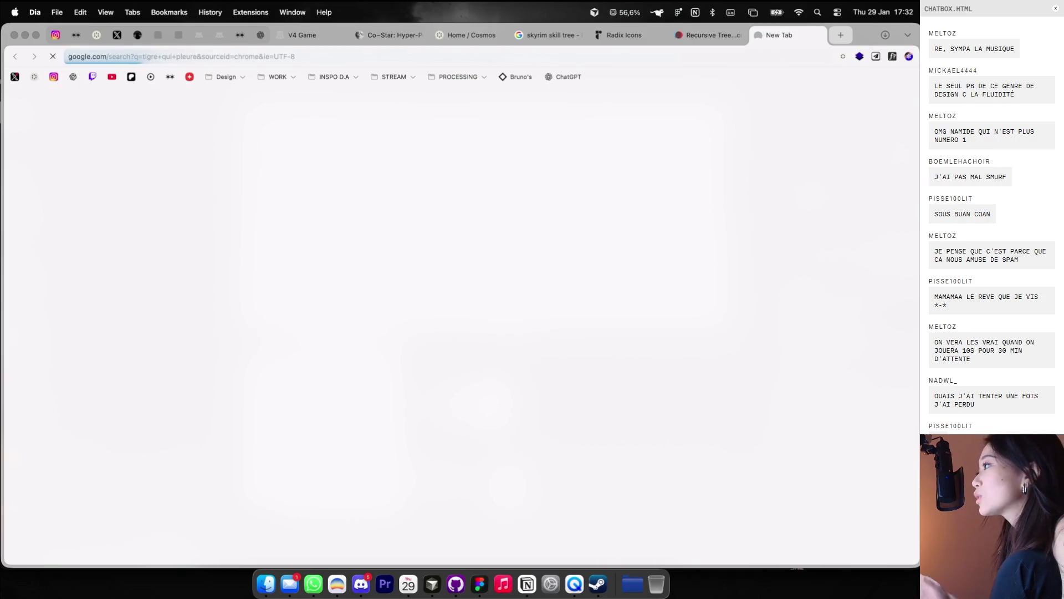